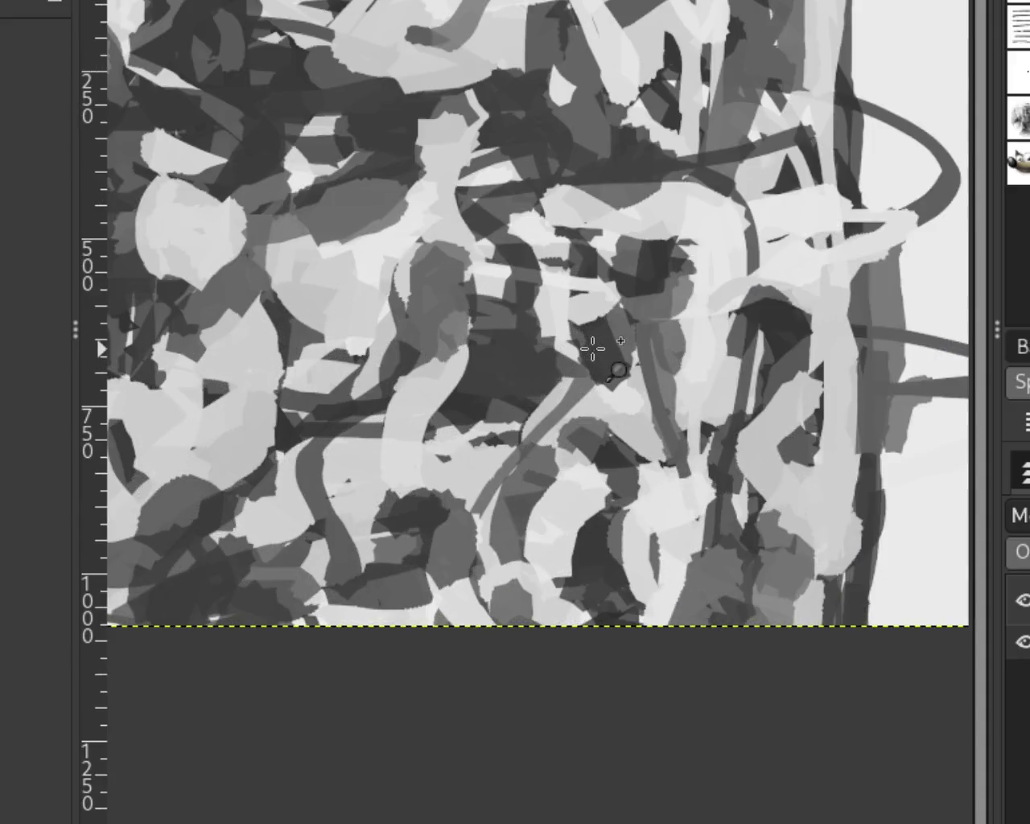
Zoom in on the painting centre and remove the earlier upper-left strokes after comparing them.
left_click(685, 262)
left_click(685, 262, "ctrl")
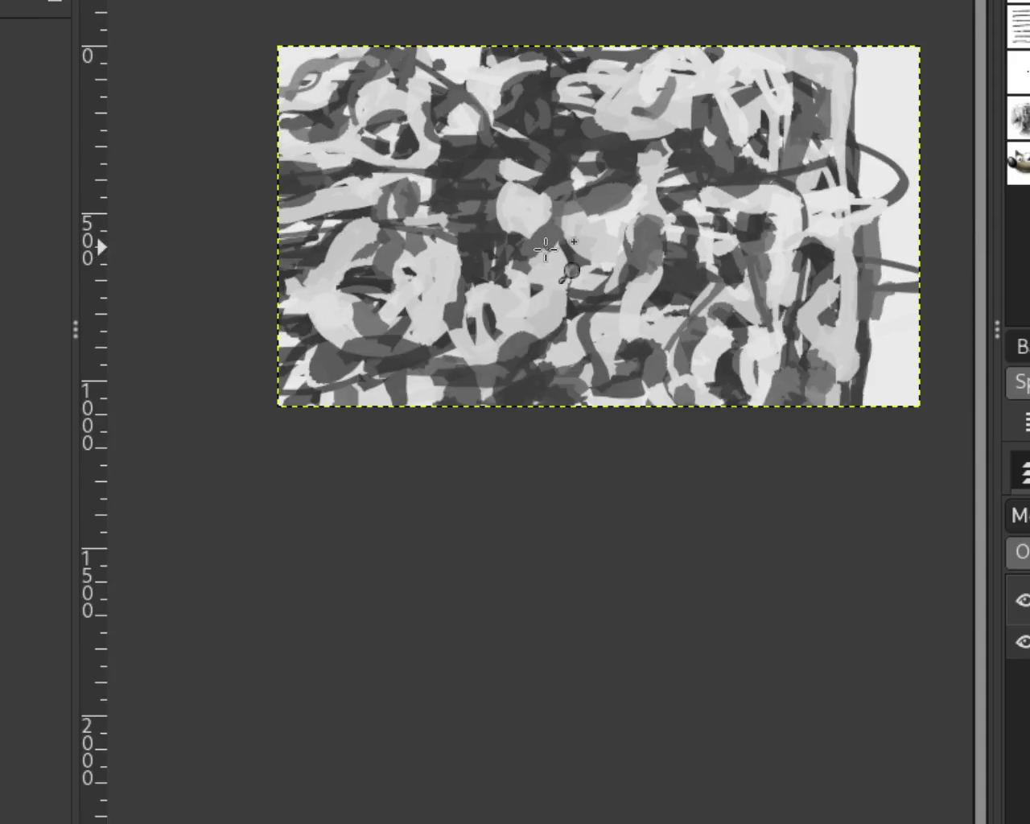
left_click(453, 192)
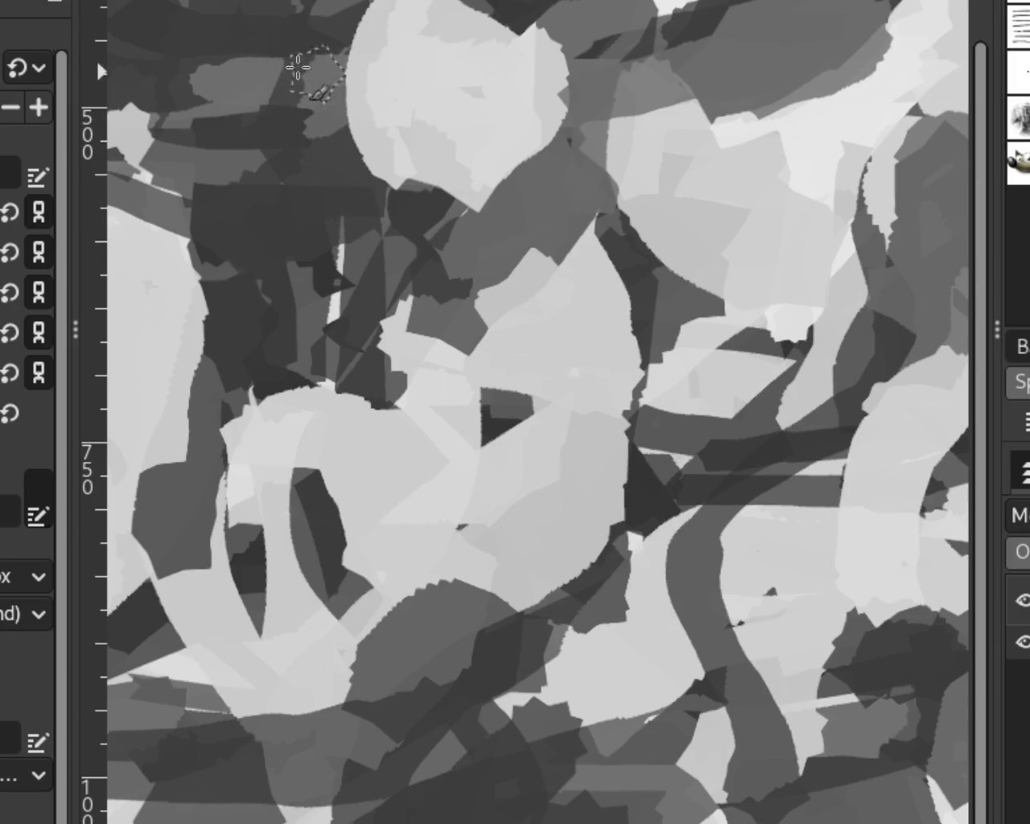
key("ctrl+z")
key("ctrl+z")
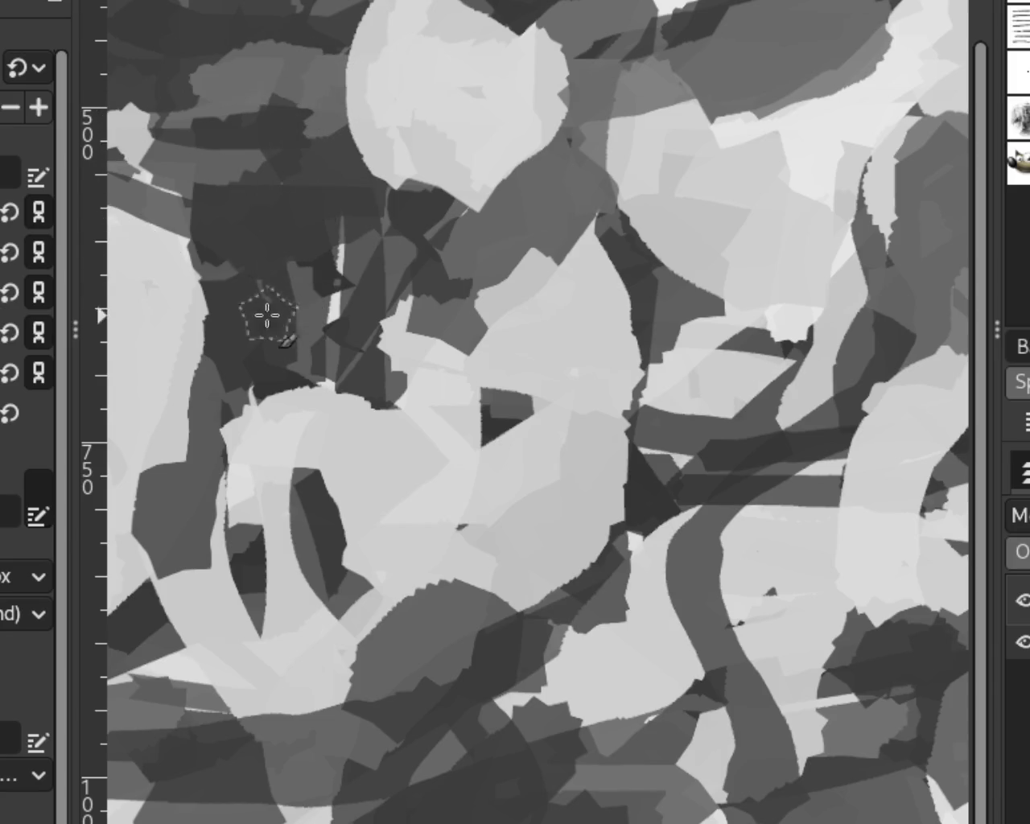
key("ctrl+z")
key("ctrl+shift+z")
key("ctrl+z")
key("ctrl+shift+z")
key("ctrl+z")
key("ctrl+shift+z")
key("ctrl+z")
key("ctrl+shift+z")
key("ctrl+z")
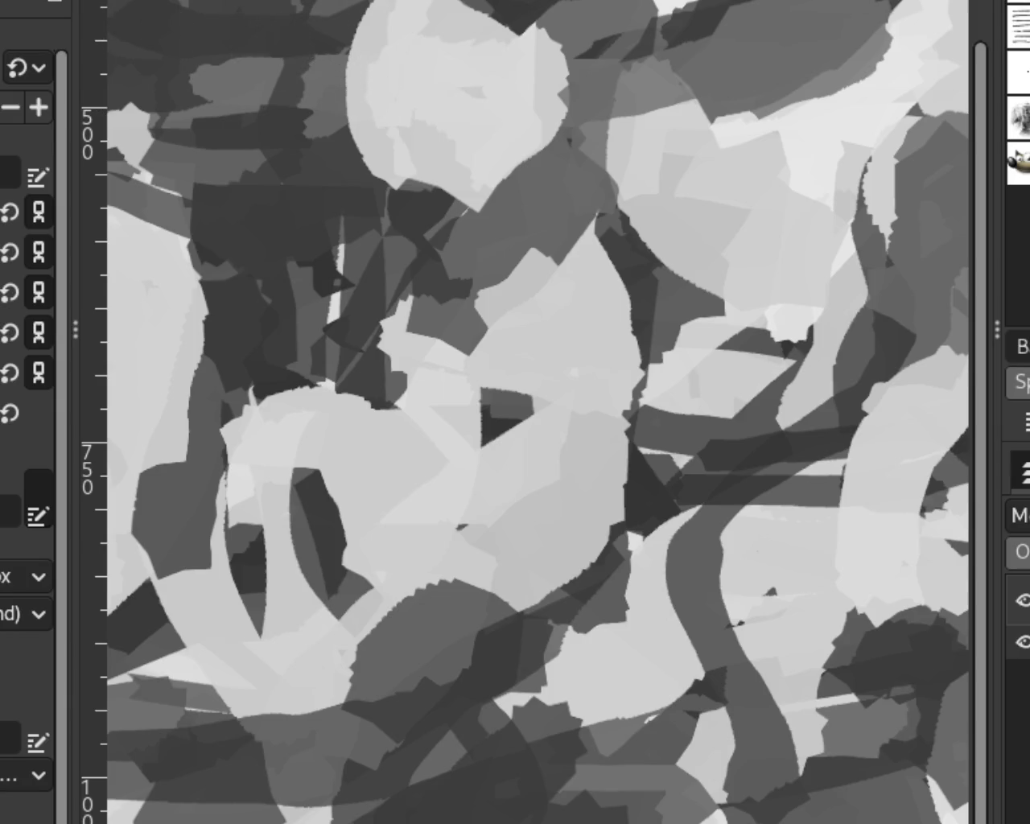
Paint grey strokes over the dark band and the upper-left area.
scroll(459, 214, "down", 5)
scroll(621, 232, "up", 1)
scroll(622, 233, "up", 1)
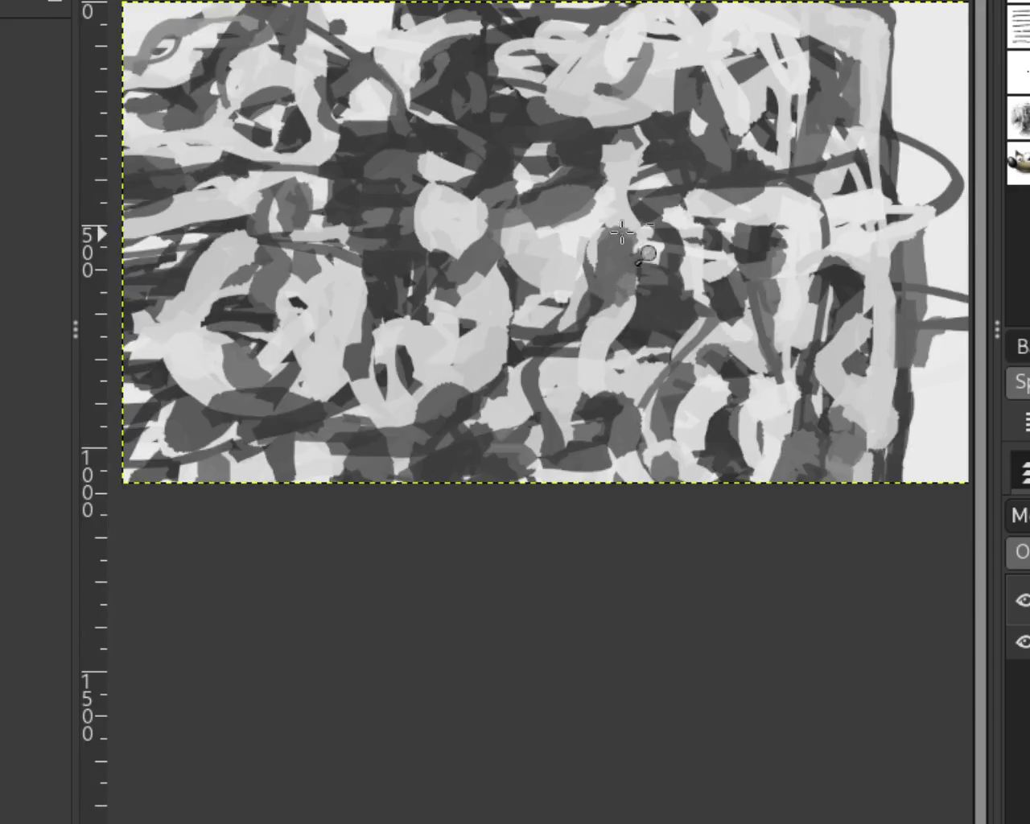
scroll(621, 232, "up", 1)
scroll(601, 209, "down", 1)
scroll(809, 144, "down", 1)
scroll(836, 136, "up", 1)
scroll(835, 135, "down", 1)
scroll(835, 135, "up", 6)
scroll(835, 135, "up", 2)
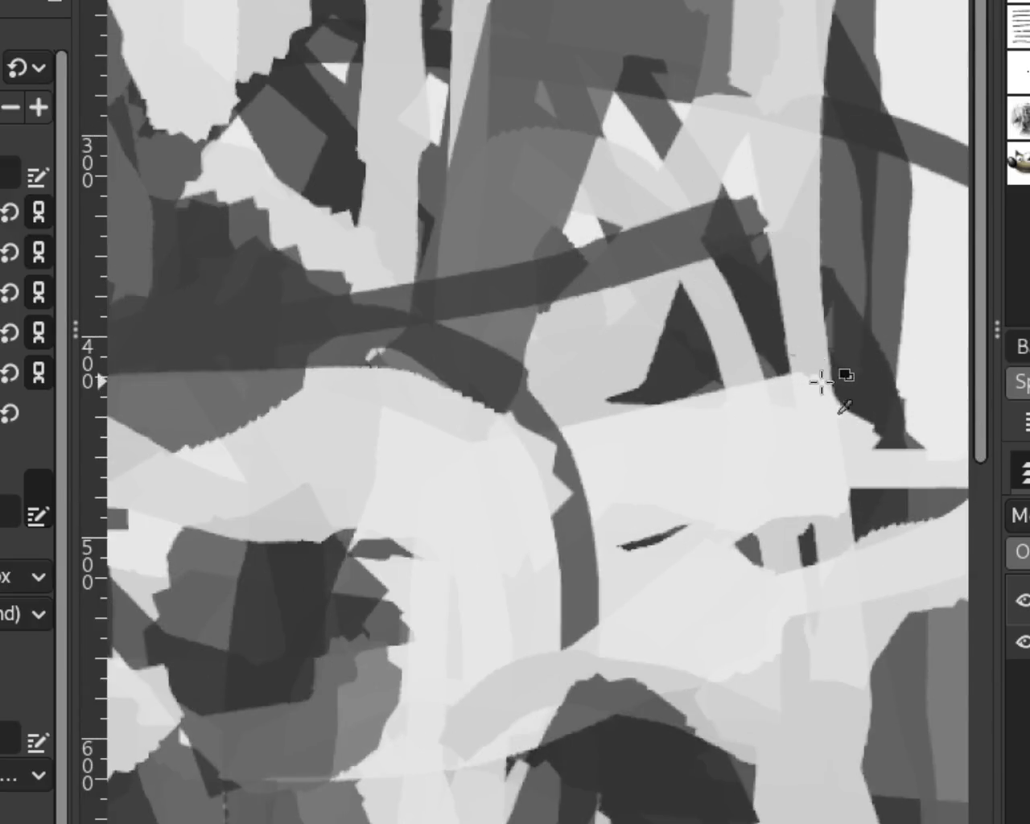
mouse_move(769, 196)
left_mouse_down()
mouse_move(582, 258)
mouse_move(793, 218)
mouse_move(646, 295)
mouse_move(637, 284)
left_mouse_up()
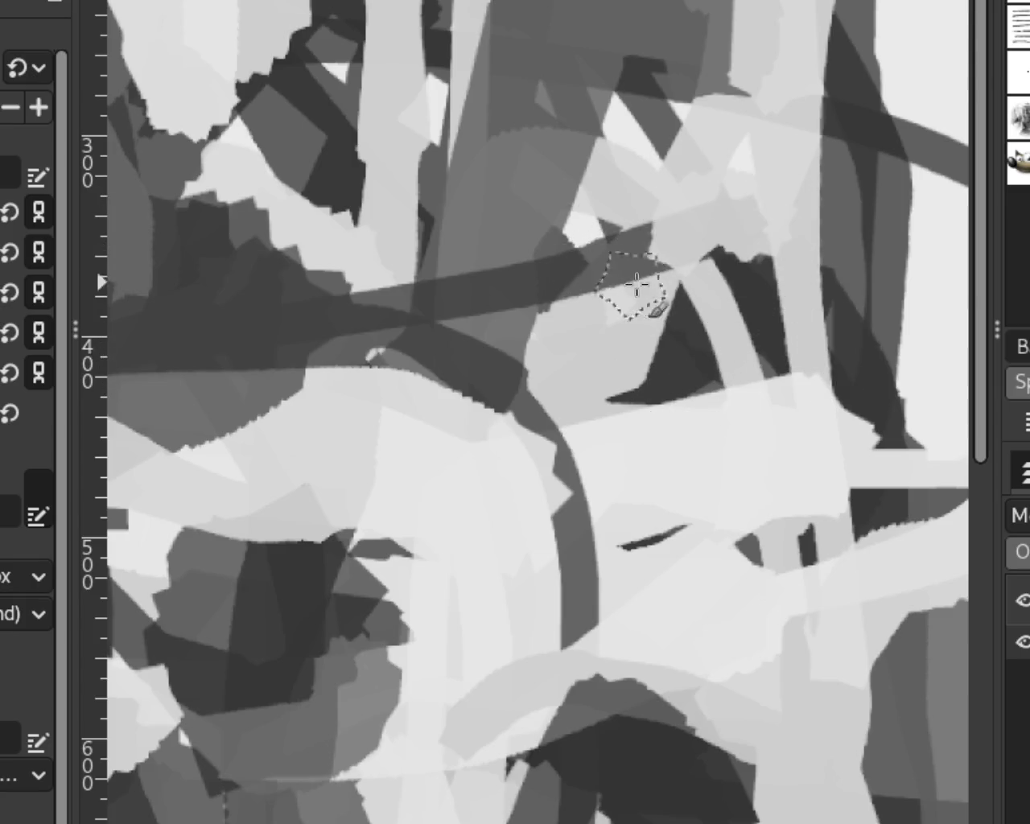
mouse_move(536, 184)
left_mouse_down()
mouse_move(475, 287)
mouse_move(402, 150)
mouse_move(271, 120)
mouse_move(327, 280)
mouse_move(201, 169)
left_mouse_up()
left_click_drag(386, 281, 241, 189)
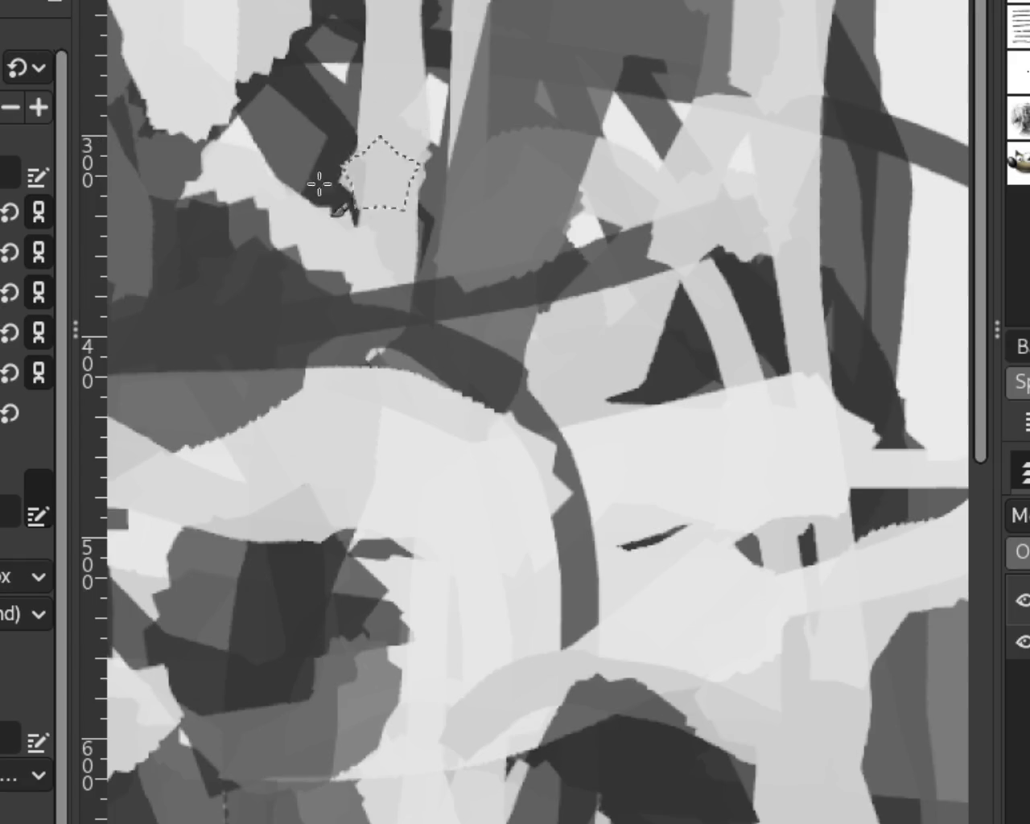
Compare the last grey stroke with undo/redo and keep the lighter version.
key("ctrl+z")
key("ctrl+shift+z")
key("ctrl+z")
key("ctrl+shift+z")
key("ctrl+z")
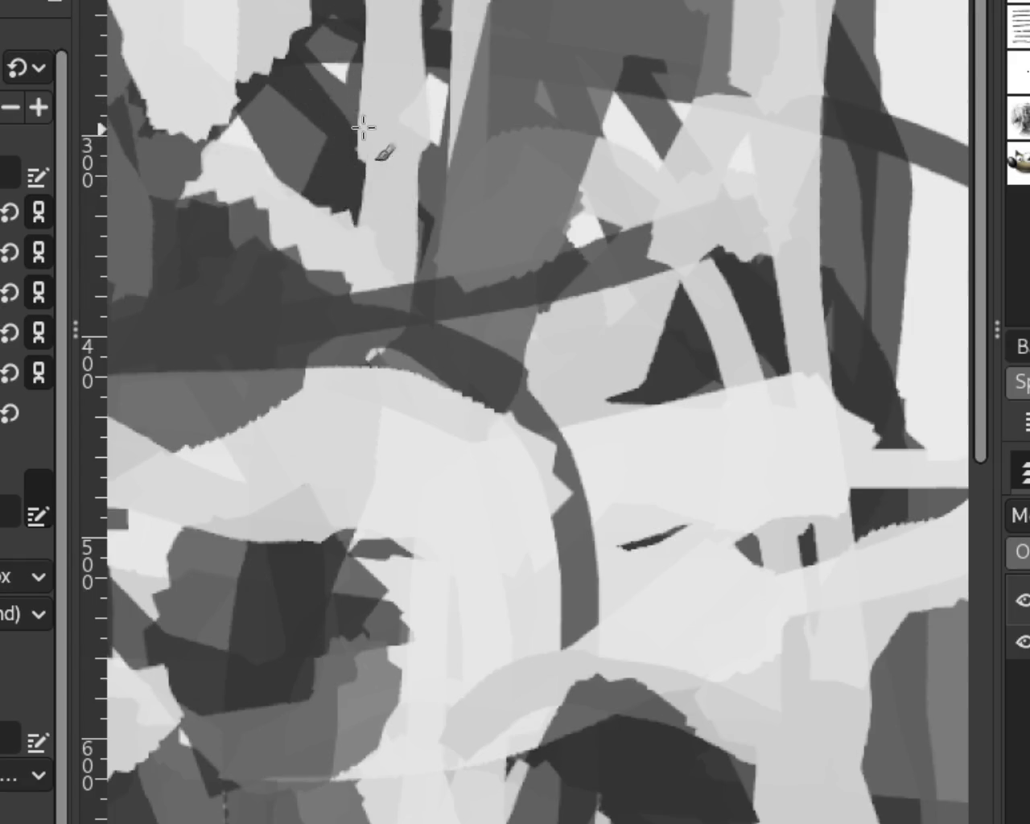
key("ctrl+shift+z")
scroll(402, 172, "down", 10)
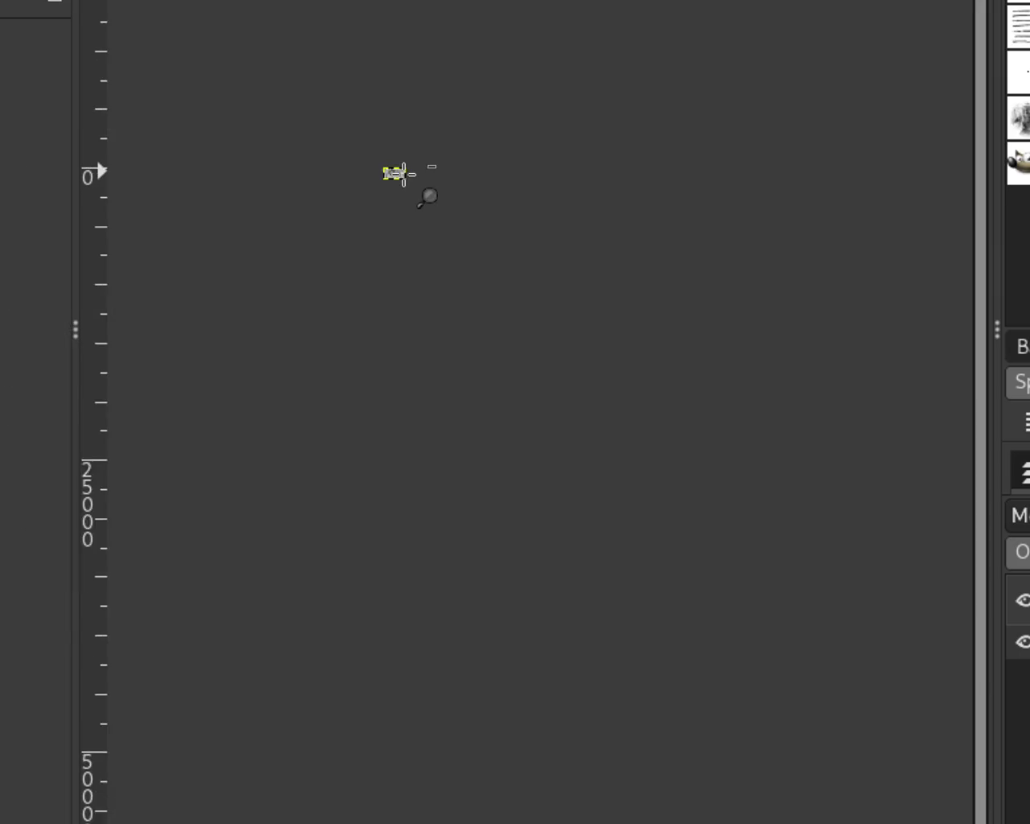
Paint two light vertical strokes reaching the bottom edge of the painting.
scroll(381, 172, "up", 3)
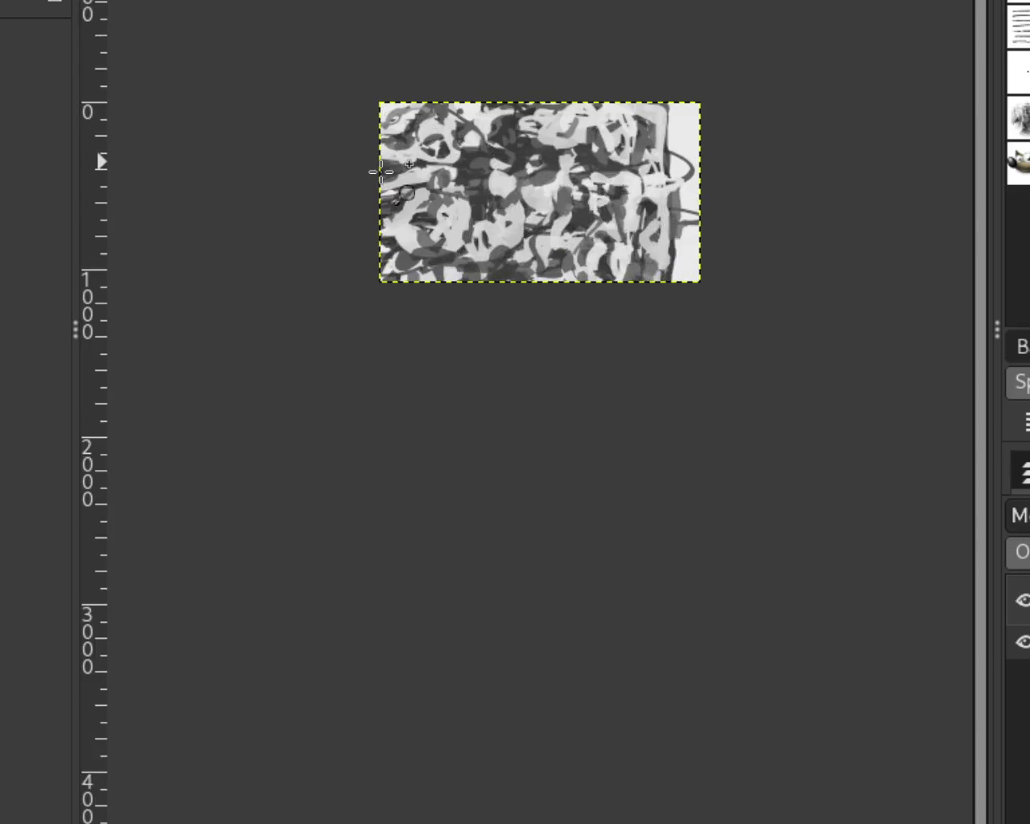
scroll(381, 171, "up", 1)
scroll(381, 172, "right", 2)
scroll(561, 167, "up", 3)
scroll(561, 167, "down", 1)
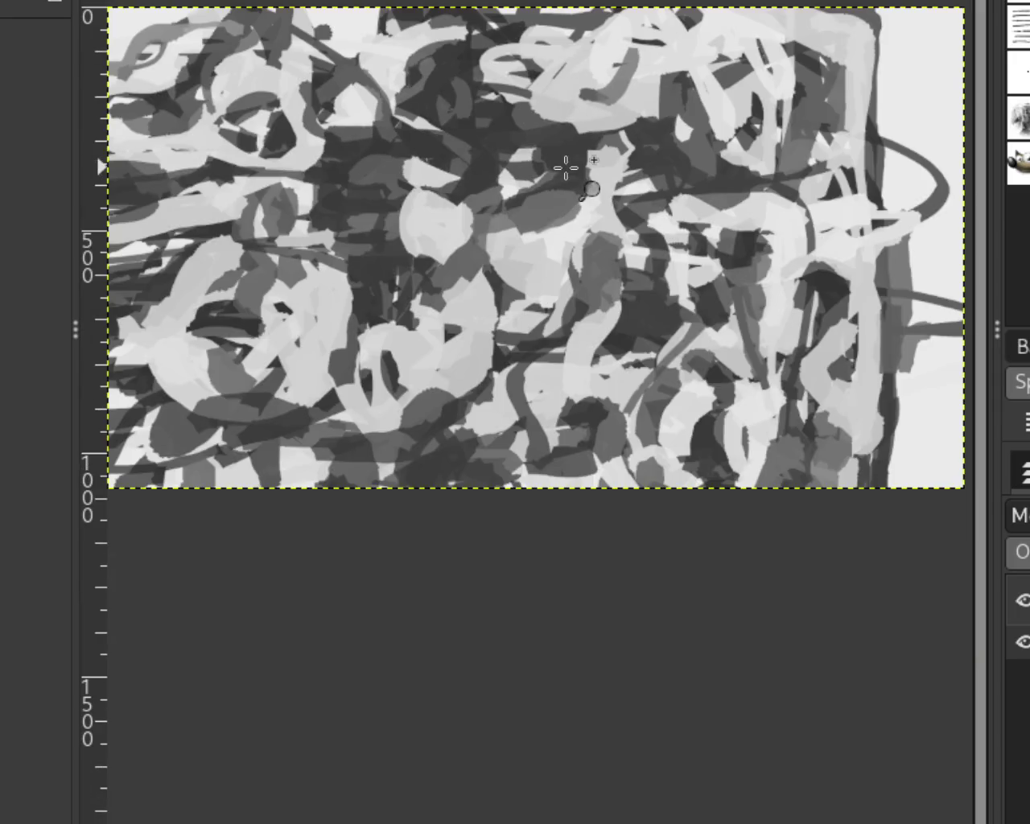
scroll(644, 116, "down", 1)
scroll(778, 336, "up", 1)
scroll(784, 415, "up", 1)
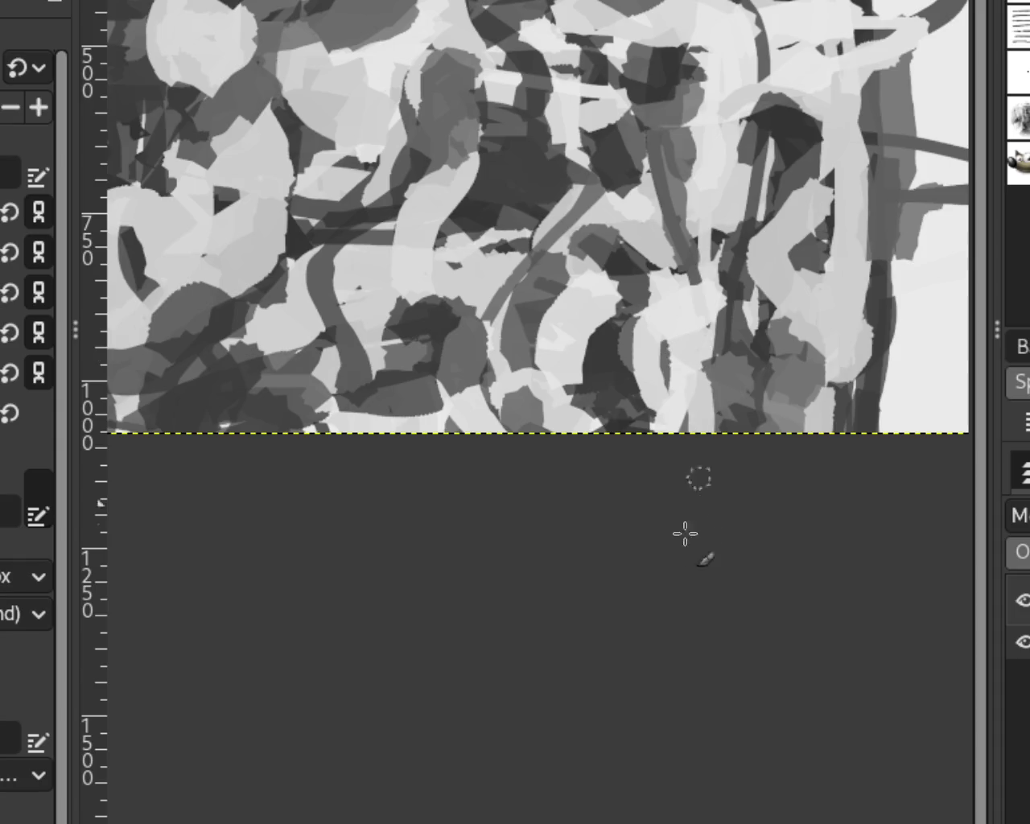
left_click_drag(699, 343, 725, 576)
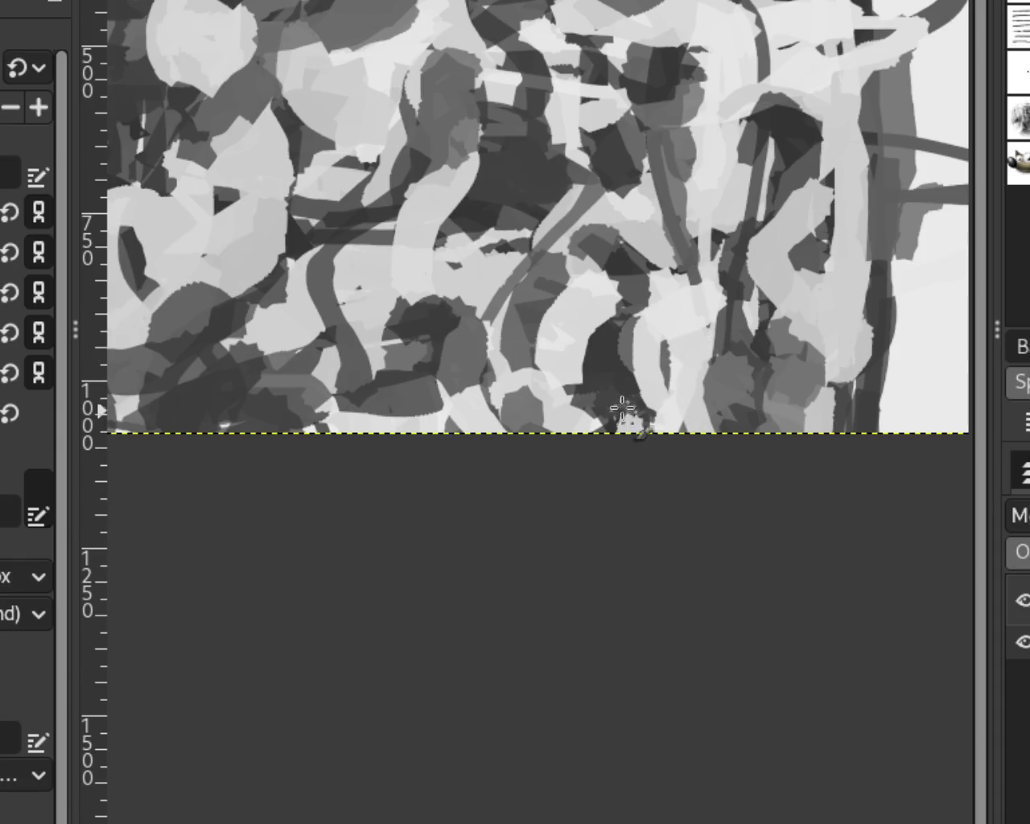
left_click_drag(596, 320, 560, 548)
Rework the second light stroke and keep it over the dark lower-centre patch.
key("ctrl+z")
left_click_drag(603, 322, 563, 496)
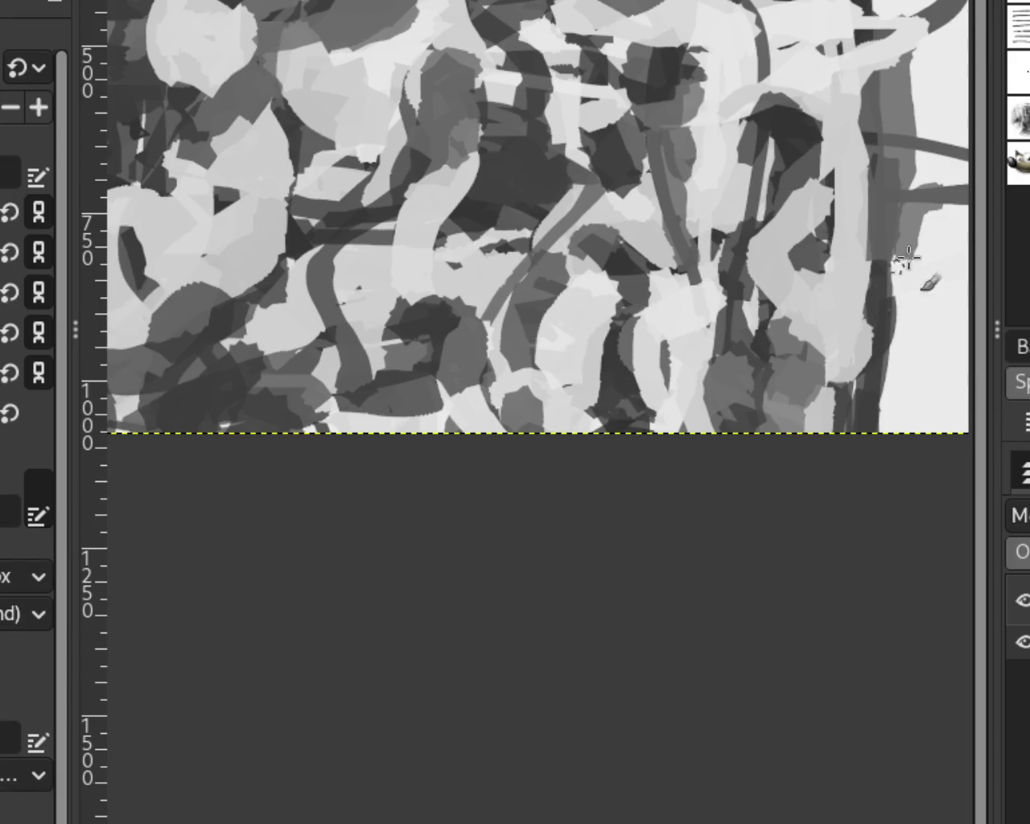
key("ctrl+z")
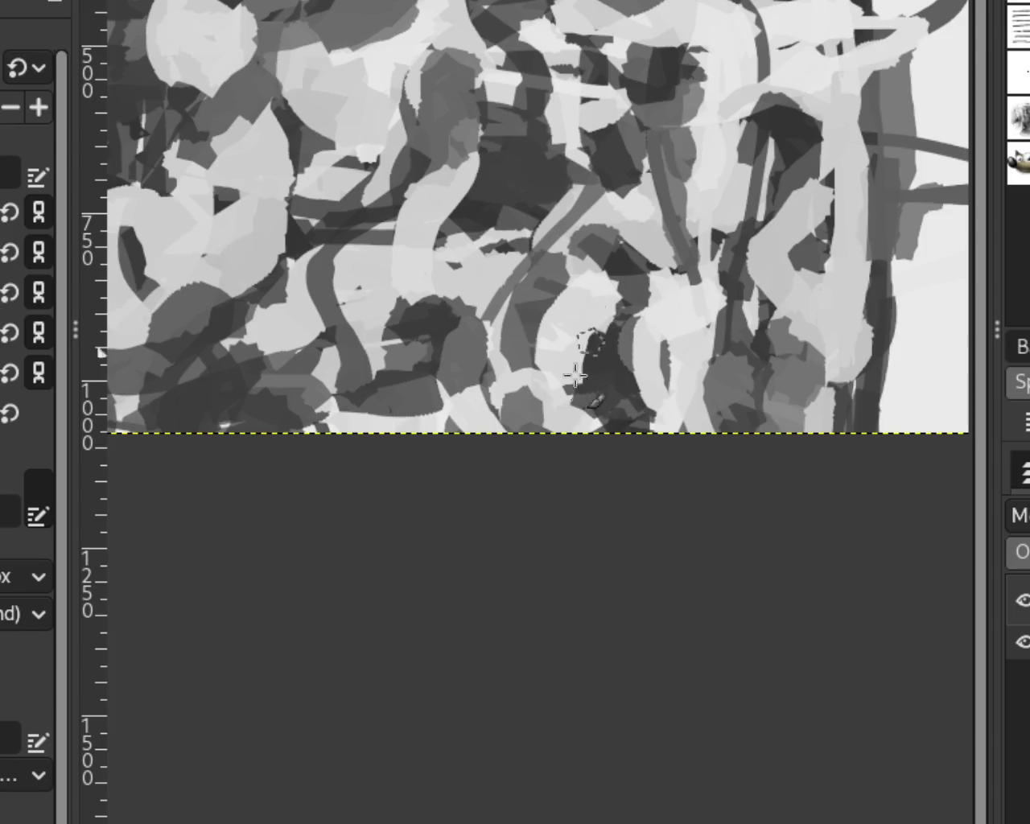
key("ctrl+y")
scroll(620, 333, "down", 2)
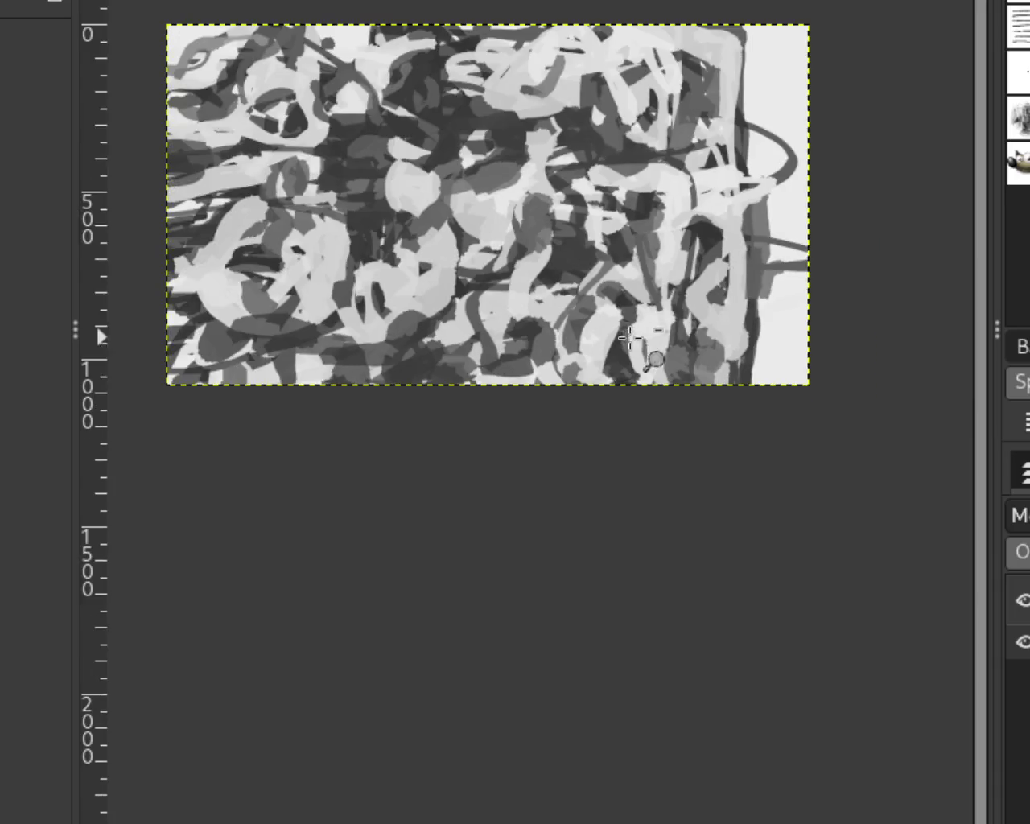
scroll(612, 258, "up", 1)
scroll(628, 264, "down", 1)
scroll(628, 264, "up", 1)
scroll(676, 290, "down", 1)
scroll(483, 242, "up", 1)
scroll(563, 266, "down", 1)
scroll(563, 265, "up", 1)
scroll(456, 338, "down", 1)
scroll(482, 314, "up", 1)
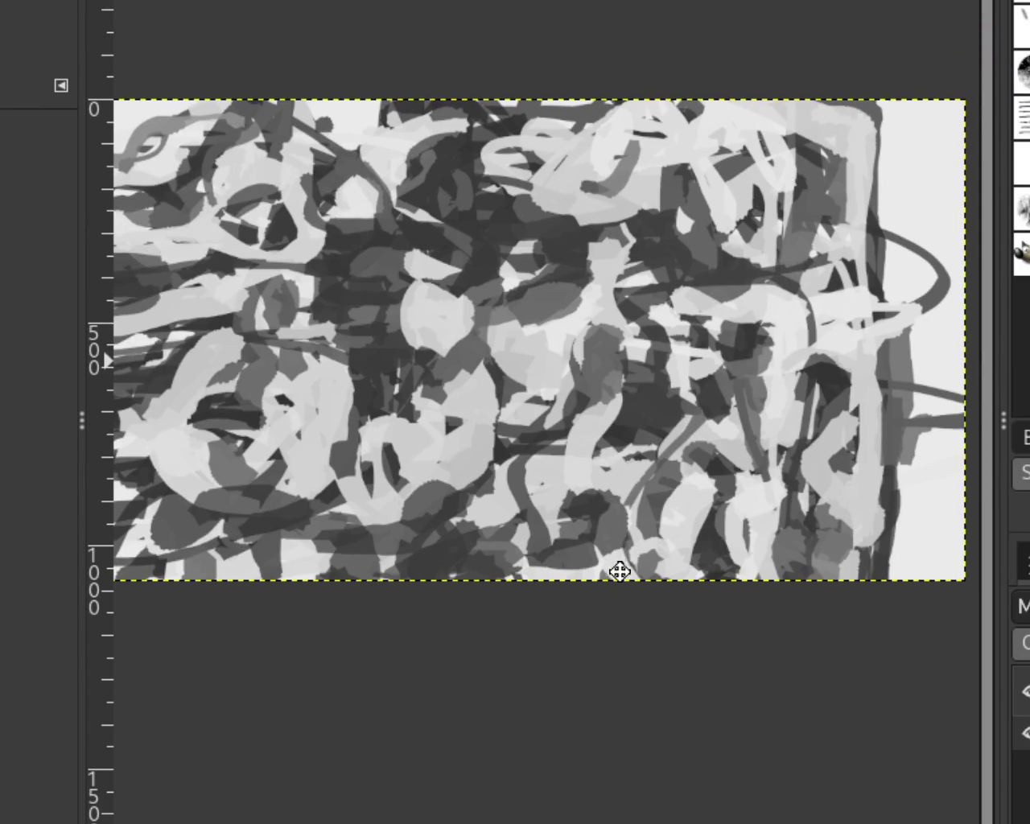
Select a wide rectangle across the painting's middle, then clear the selection.
left_click_drag(614, 488, 671, 569)
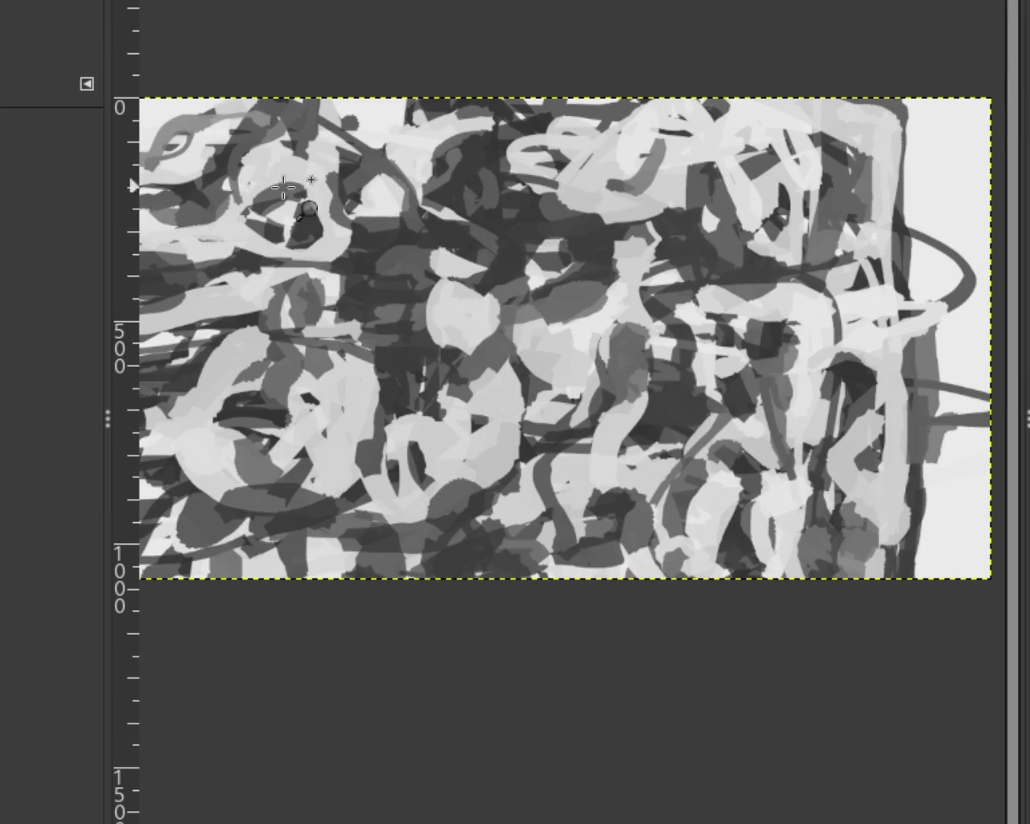
left_click(69, 23)
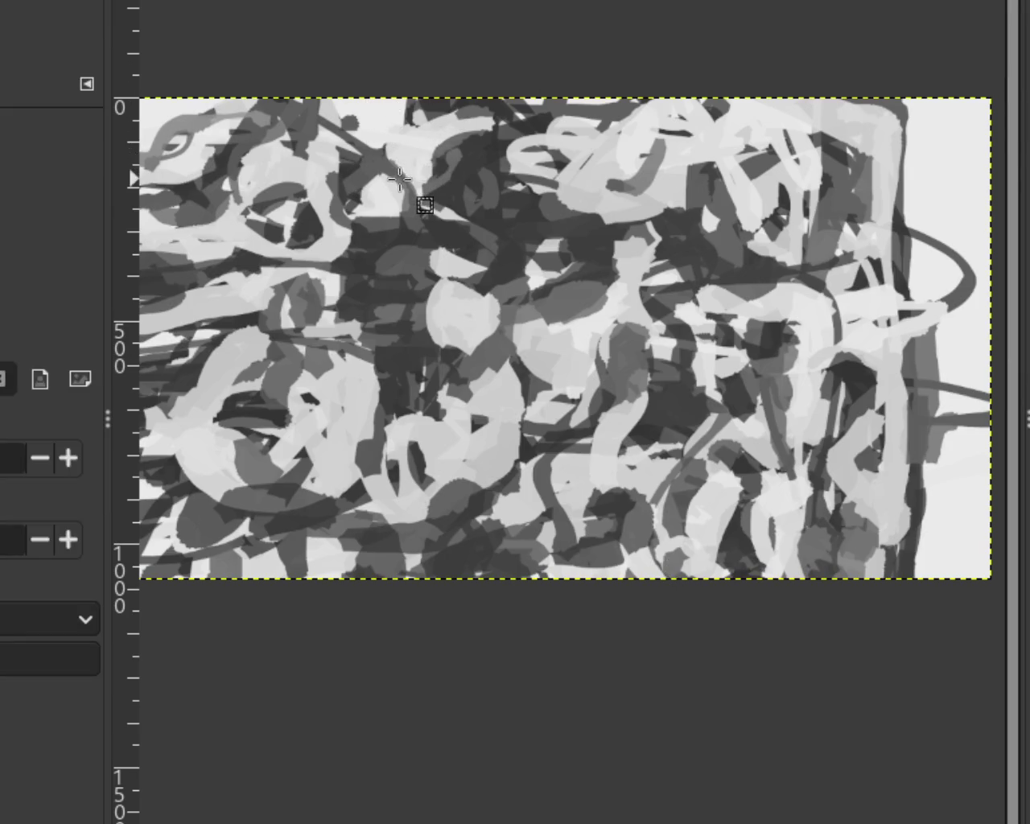
left_click_drag(418, 198, 998, 384)
key("p")
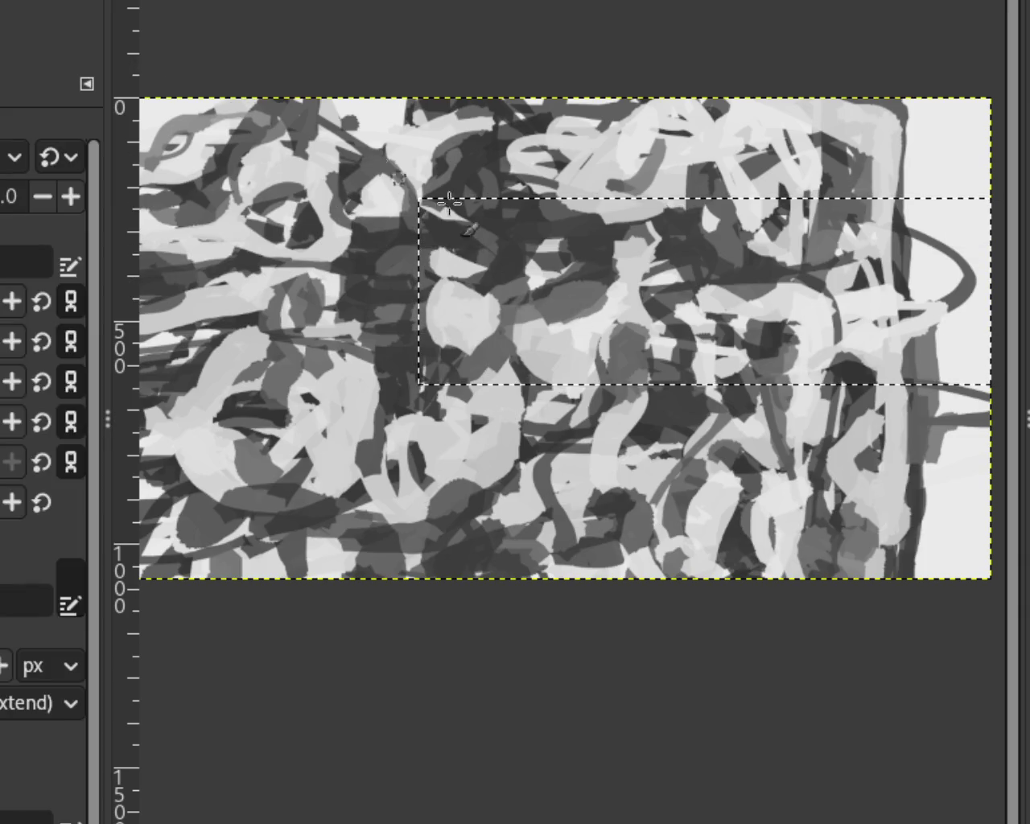
key("ctrl+shift+a")
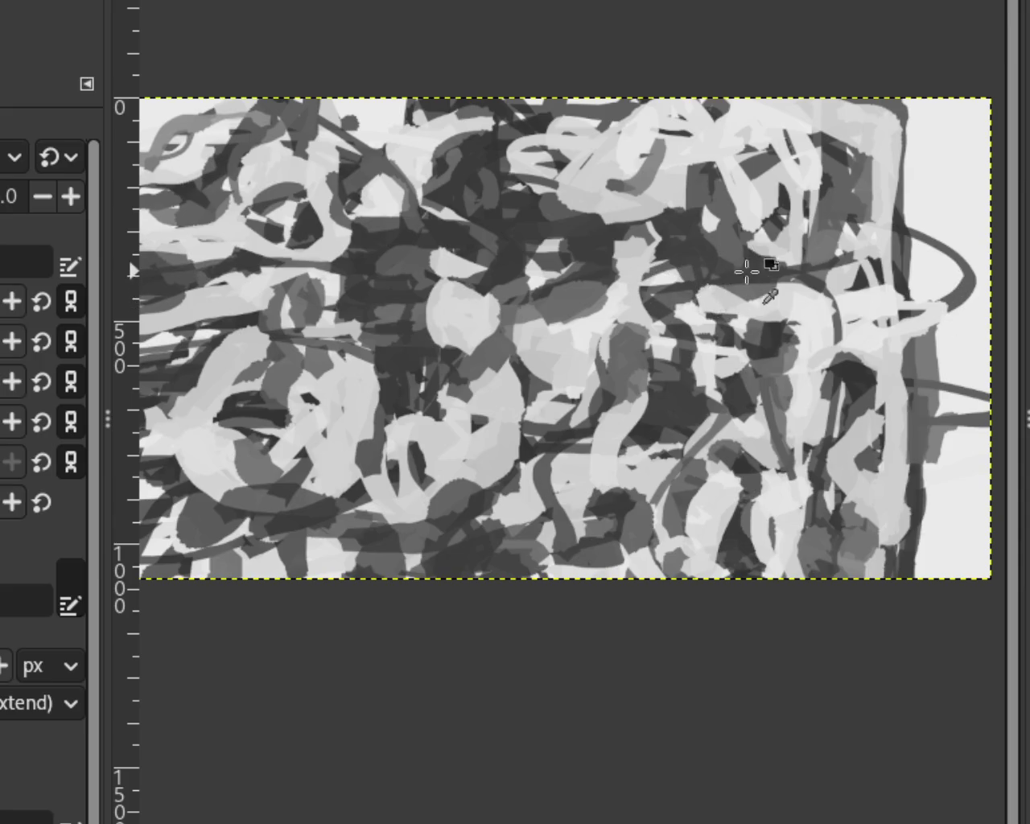
Try several dark strokes across the middle-left and undo each one.
left_click_drag(326, 291, 384, 427)
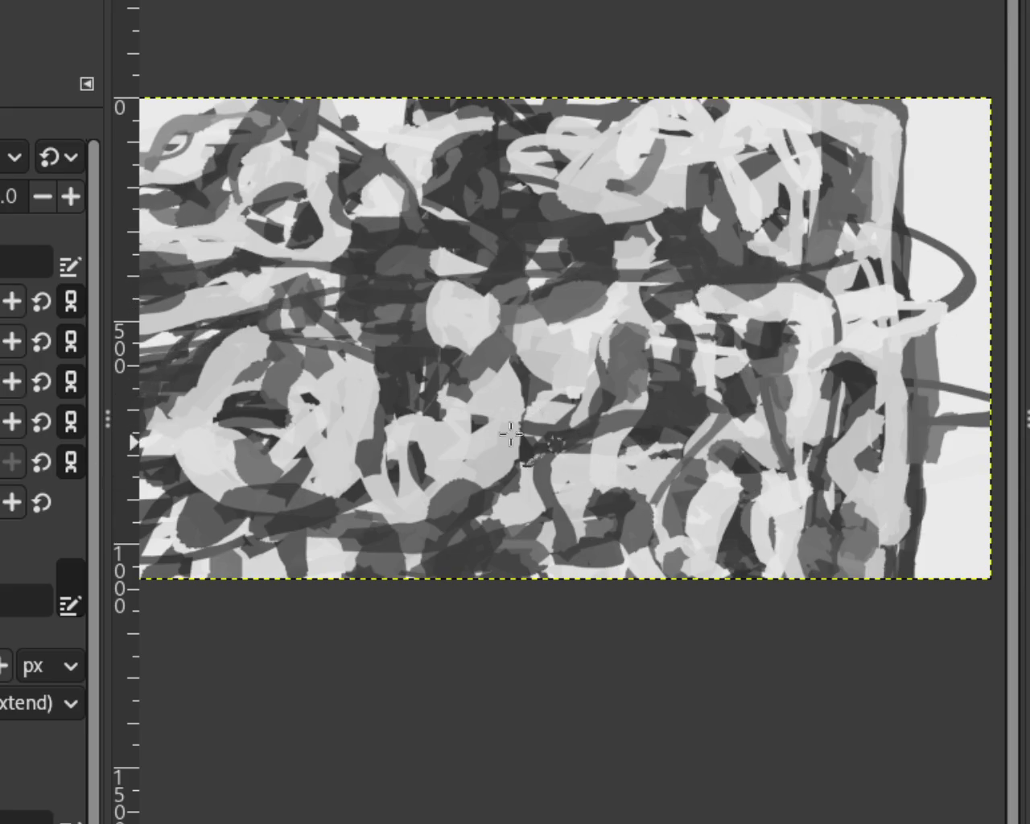
key("ctrl+z")
left_click_drag(450, 402, 450, 443)
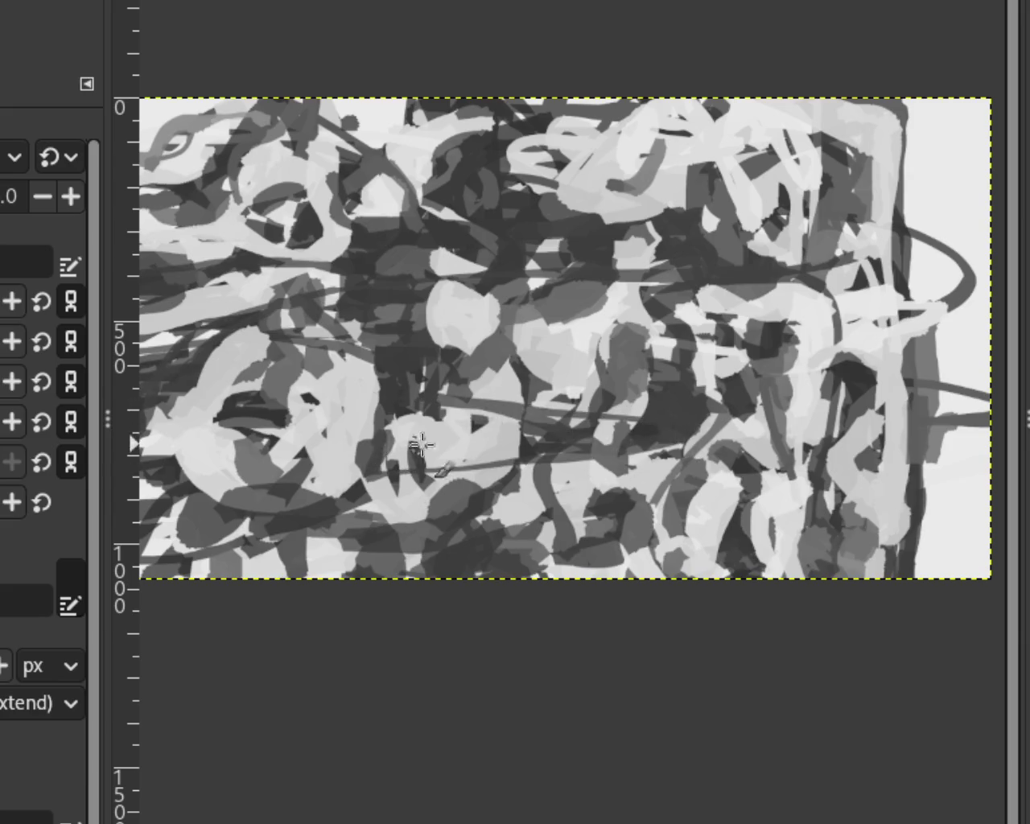
key("ctrl+z")
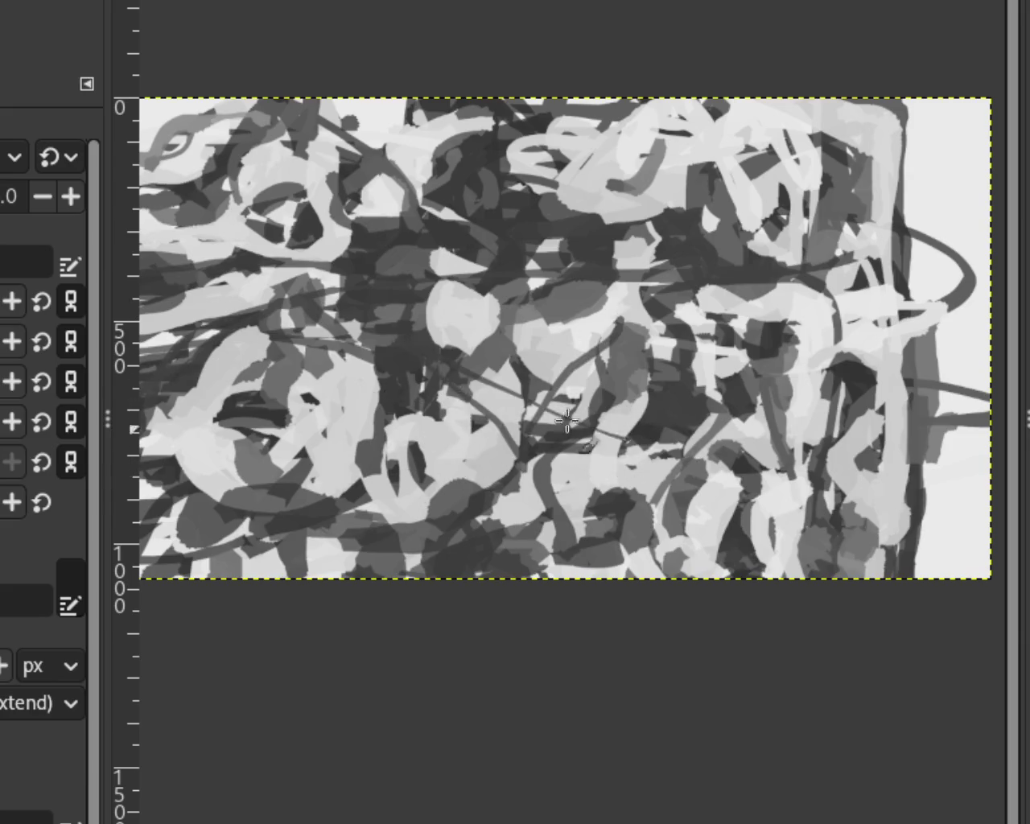
left_click_drag(273, 426, 667, 447)
key("ctrl+z")
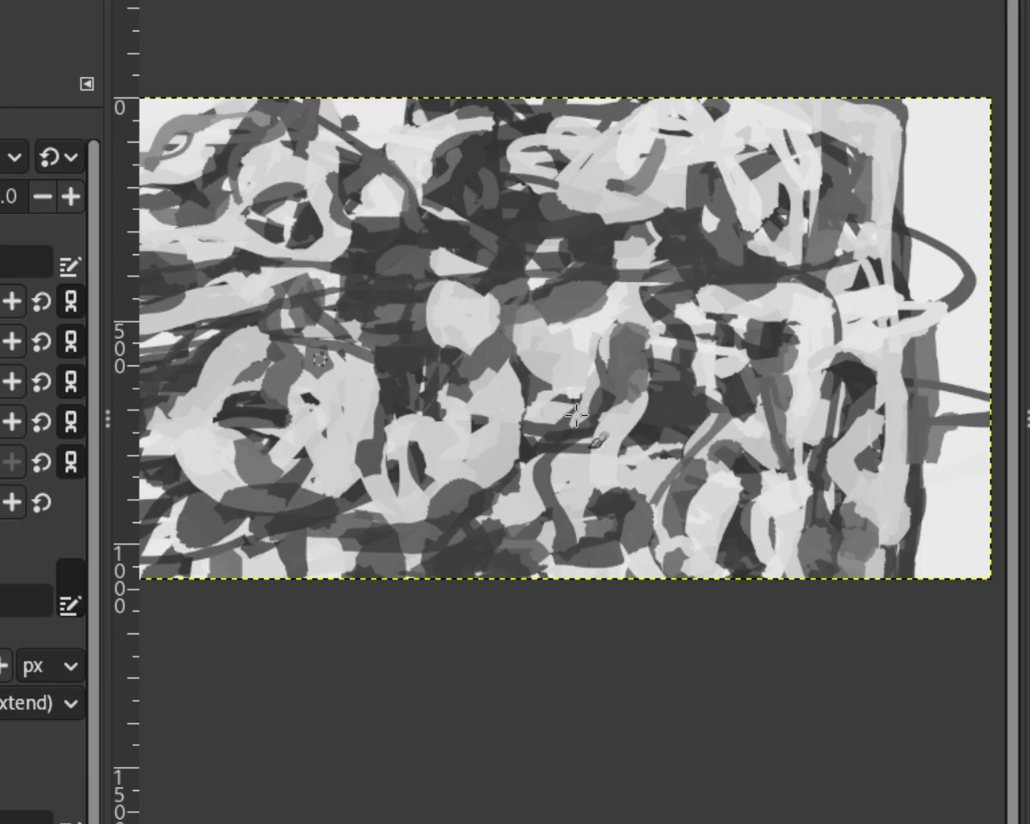
left_click_drag(576, 414, 564, 201)
key("ctrl+z")
left_click_drag(482, 231, 473, 466)
key("ctrl+z")
key("ctrl+z")
mouse_move(522, 288)
left_mouse_down()
mouse_move(591, 427)
mouse_move(565, 410)
mouse_move(394, 429)
mouse_move(344, 455)
mouse_move(269, 395)
mouse_move(412, 519)
left_mouse_up()
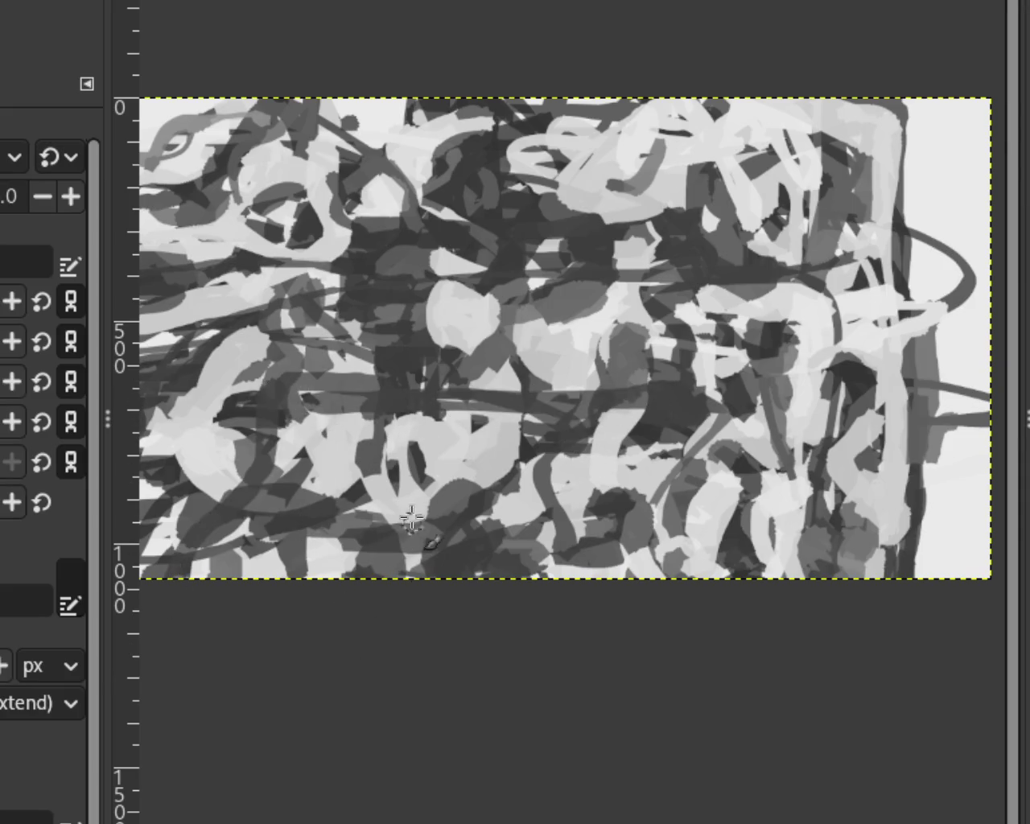
key("ctrl+z")
Try more dark strokes in the lower centre and undo them all.
left_click_drag(519, 306, 575, 567)
key("ctrl+z")
left_click_drag(482, 354, 487, 486)
key("ctrl+z")
mouse_move(547, 241)
left_mouse_down()
mouse_move(556, 362)
mouse_move(518, 519)
left_mouse_up()
key("ctrl+z")
key("ctrl+z")
mouse_move(527, 294)
left_mouse_down()
mouse_move(494, 371)
mouse_move(633, 448)
left_mouse_up()
key("ctrl+z")
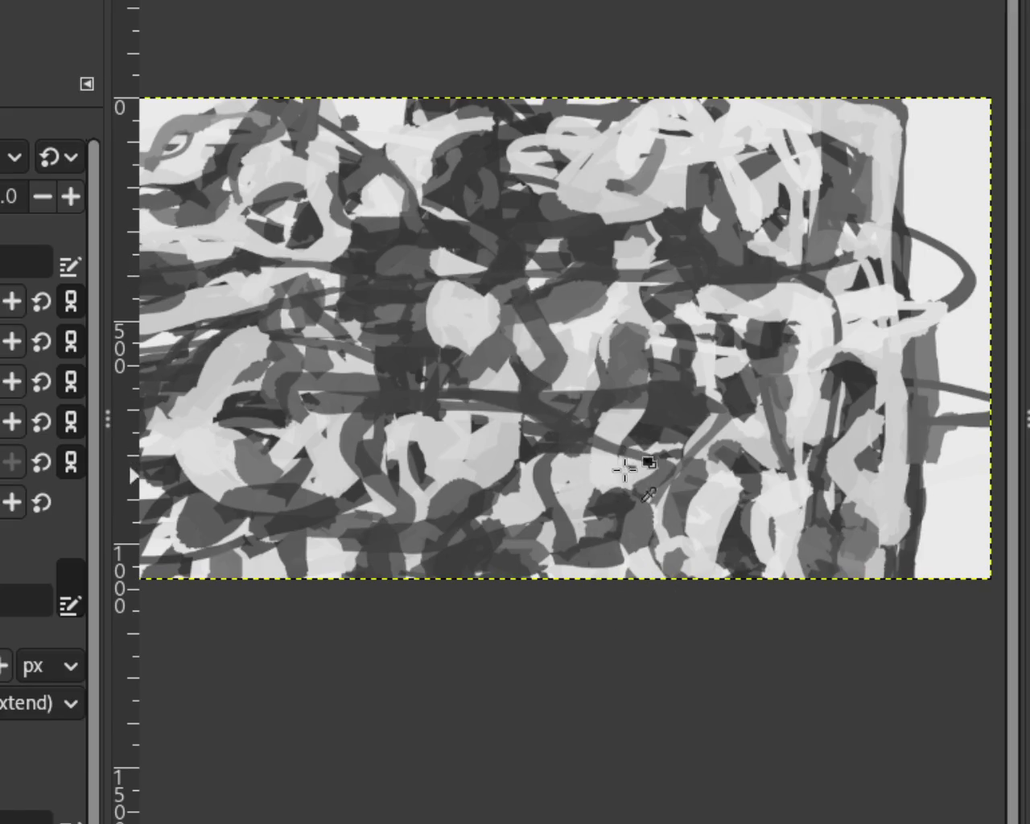
key("ctrl+z")
mouse_move(524, 271)
left_mouse_down()
mouse_move(526, 247)
mouse_move(557, 600)
left_mouse_up()
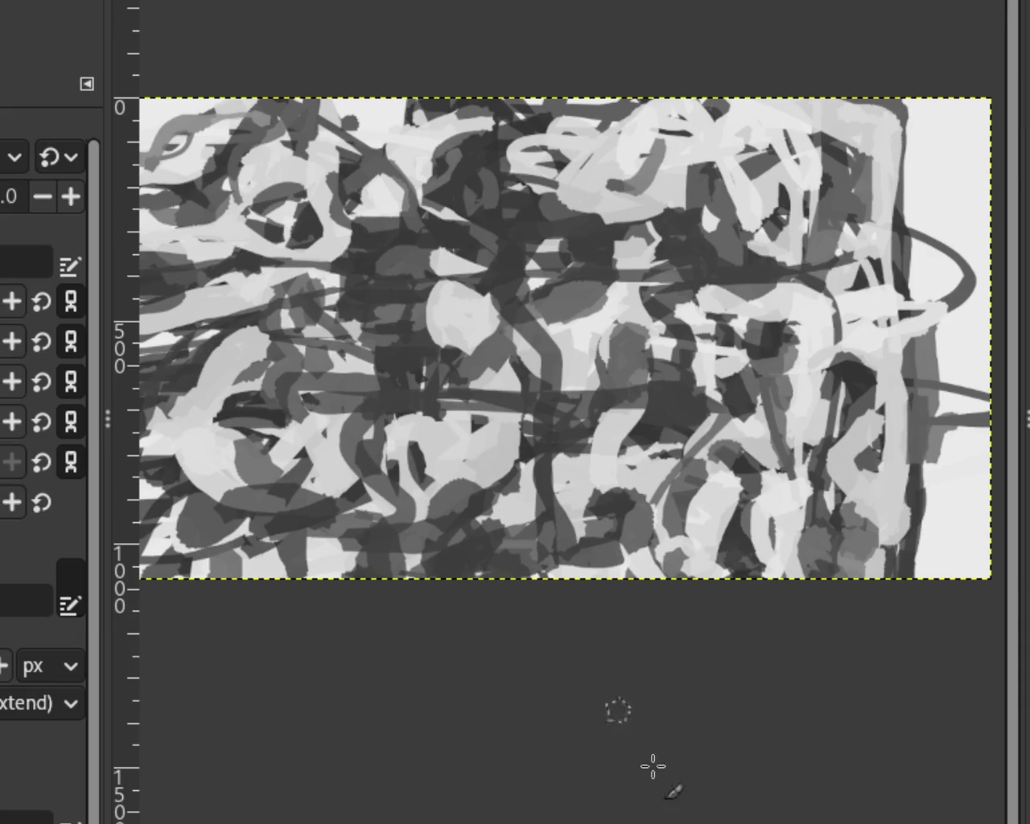
key("ctrl+z")
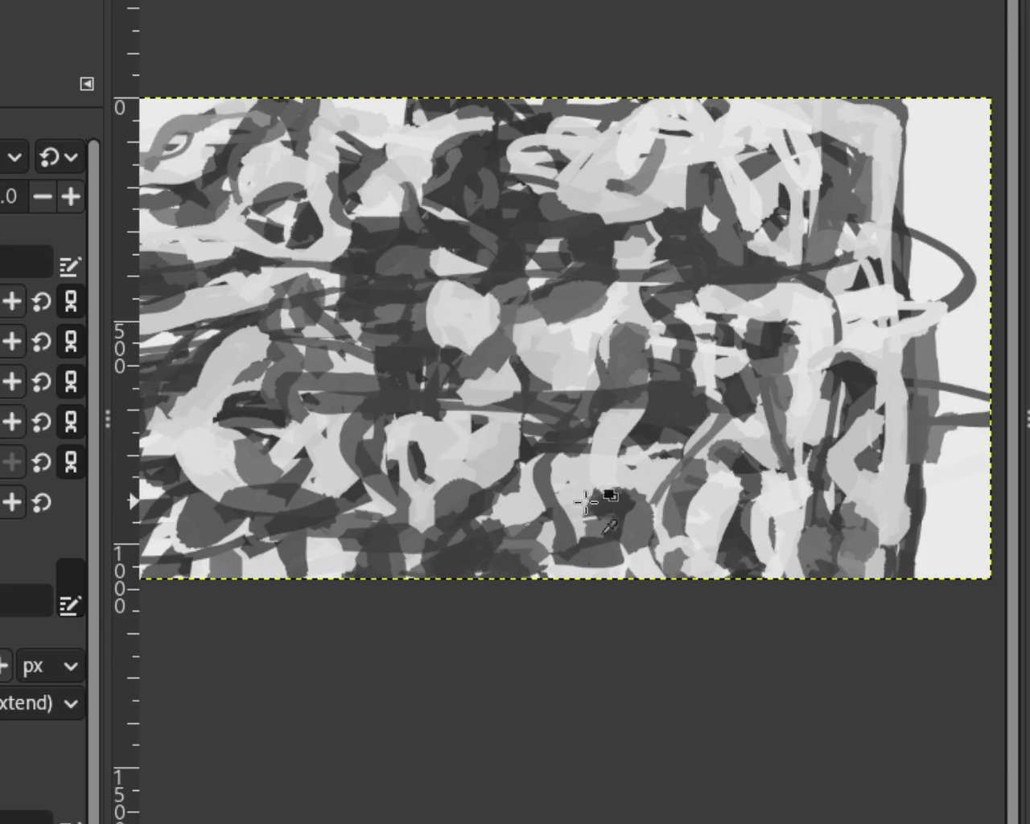
Paint a dark stroke to the bottom edge plus light grey strokes at middle-left.
left_click_drag(527, 342, 566, 577)
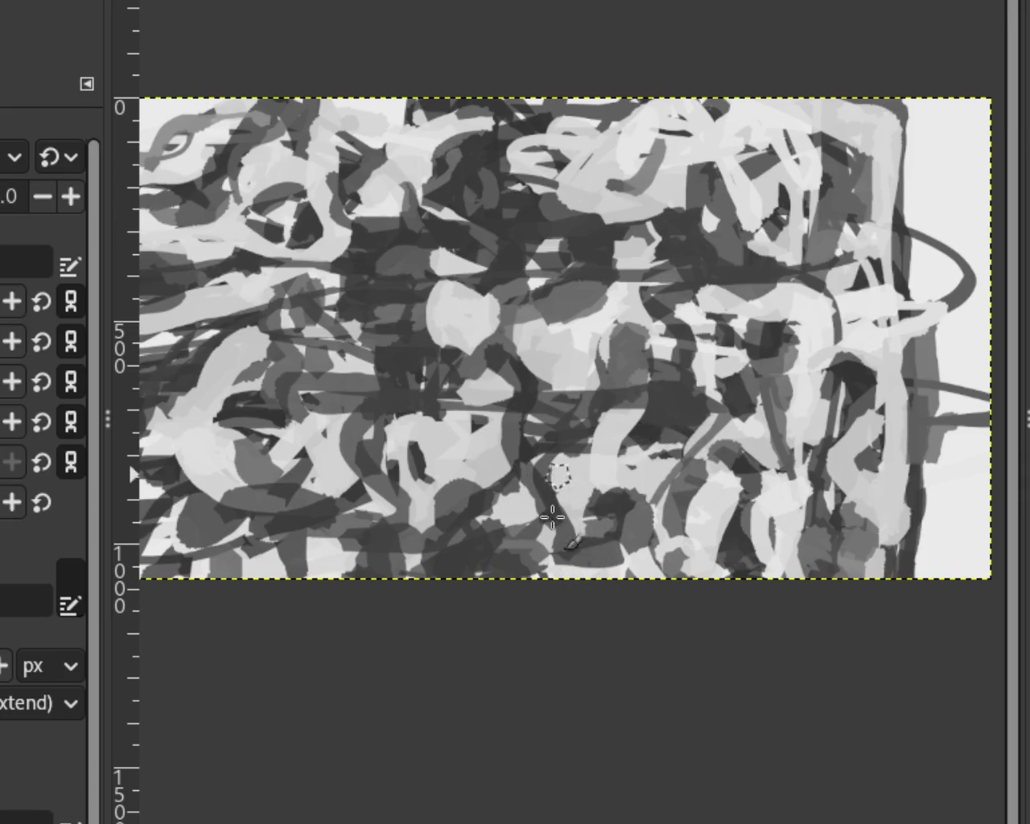
left_click_drag(559, 471, 564, 571)
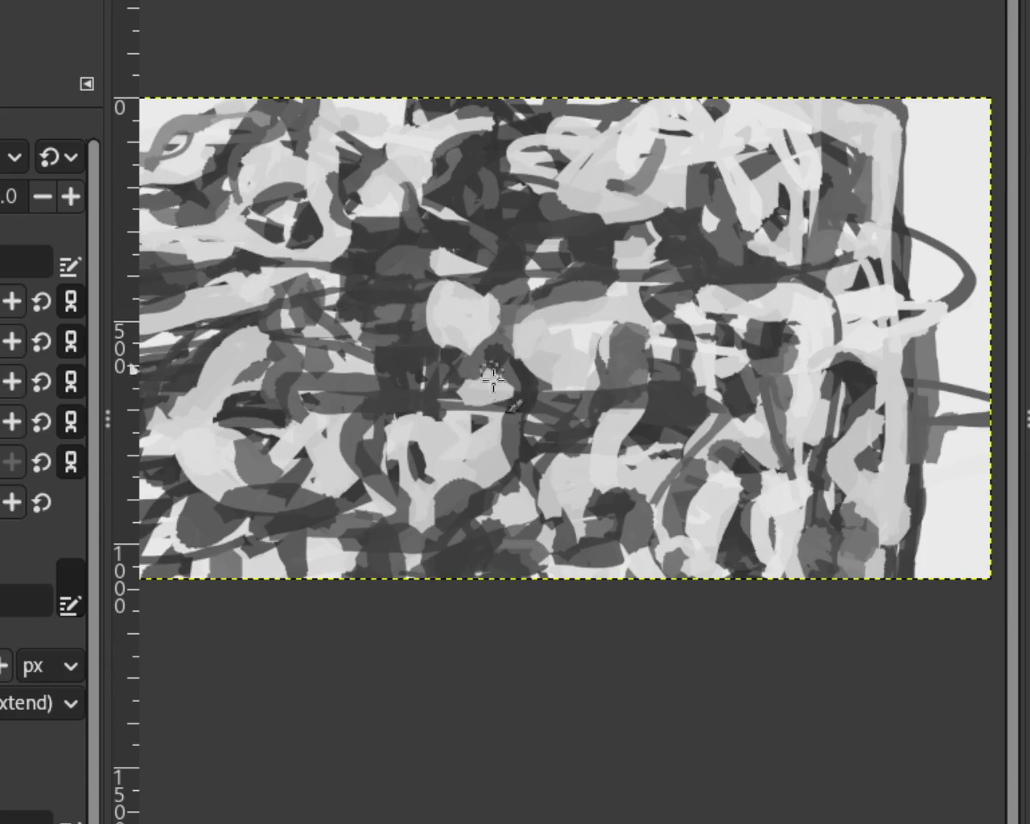
left_click_drag(334, 283, 317, 392)
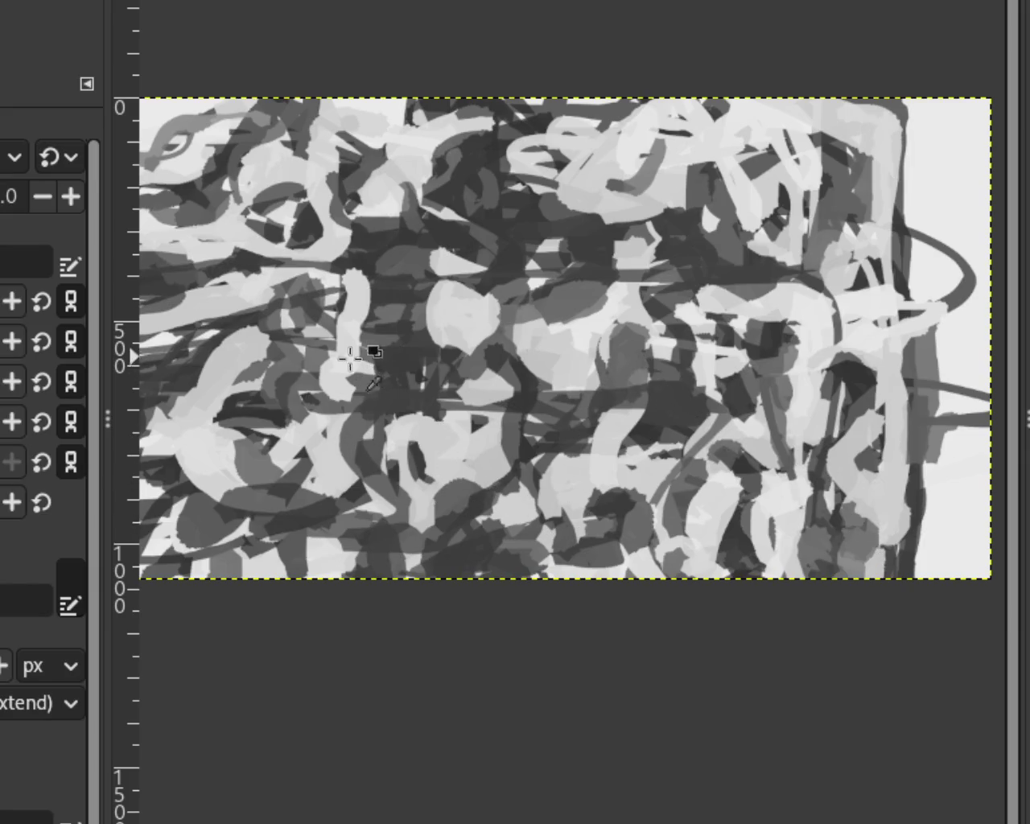
left_click_drag(345, 338, 350, 391)
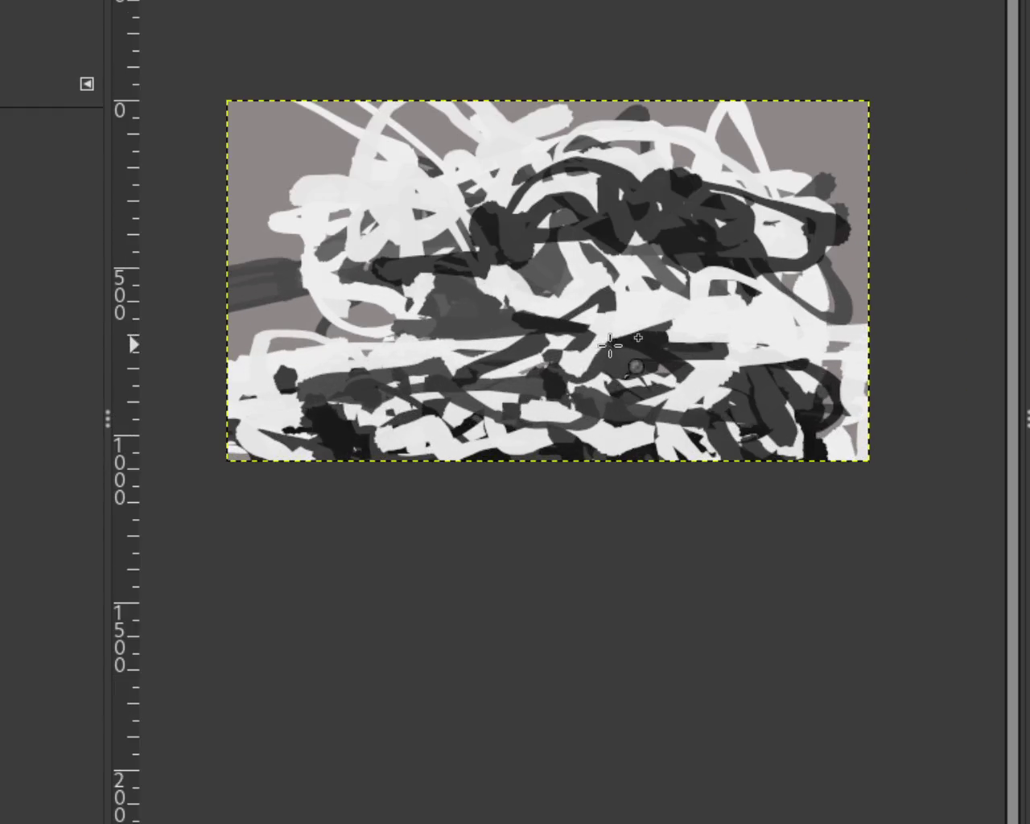
Smear horizontal streaks across the lower band, undoing the unwanted light trial strokes.
mouse_move(505, 357)
left_mouse_down()
mouse_move(225, 359)
mouse_move(886, 361)
mouse_move(201, 322)
mouse_move(834, 379)
mouse_move(890, 367)
mouse_move(521, 402)
mouse_move(233, 406)
left_mouse_up()
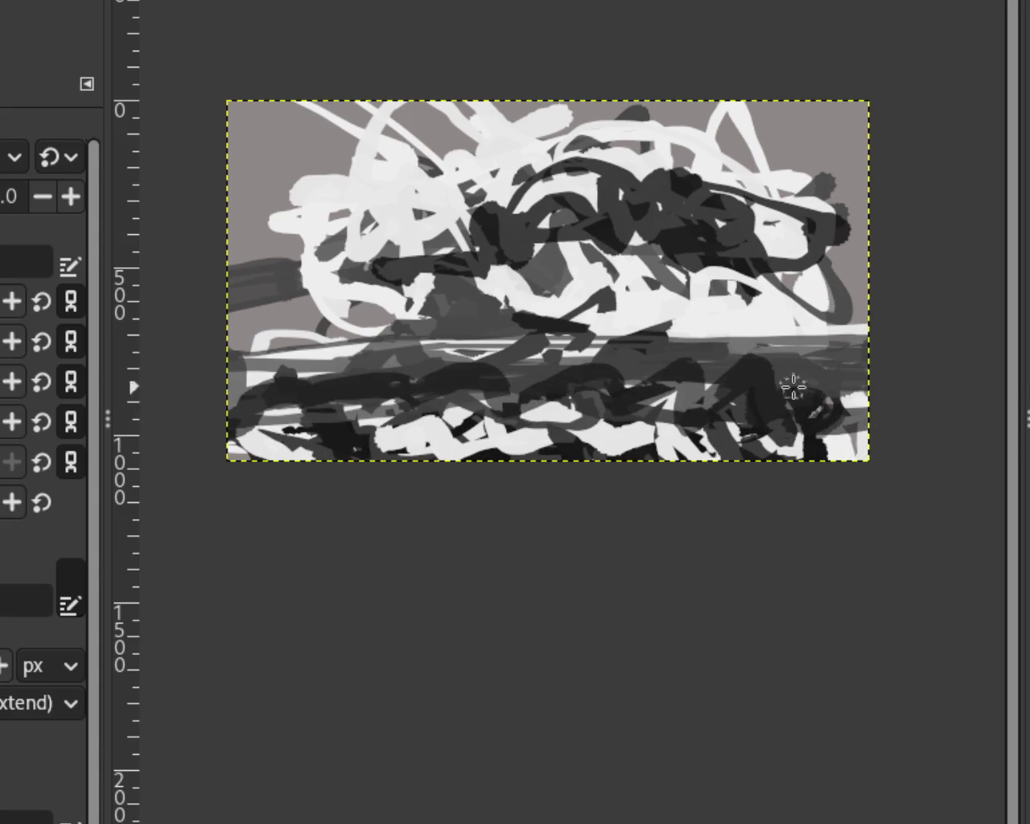
left_click_drag(792, 387, 312, 392)
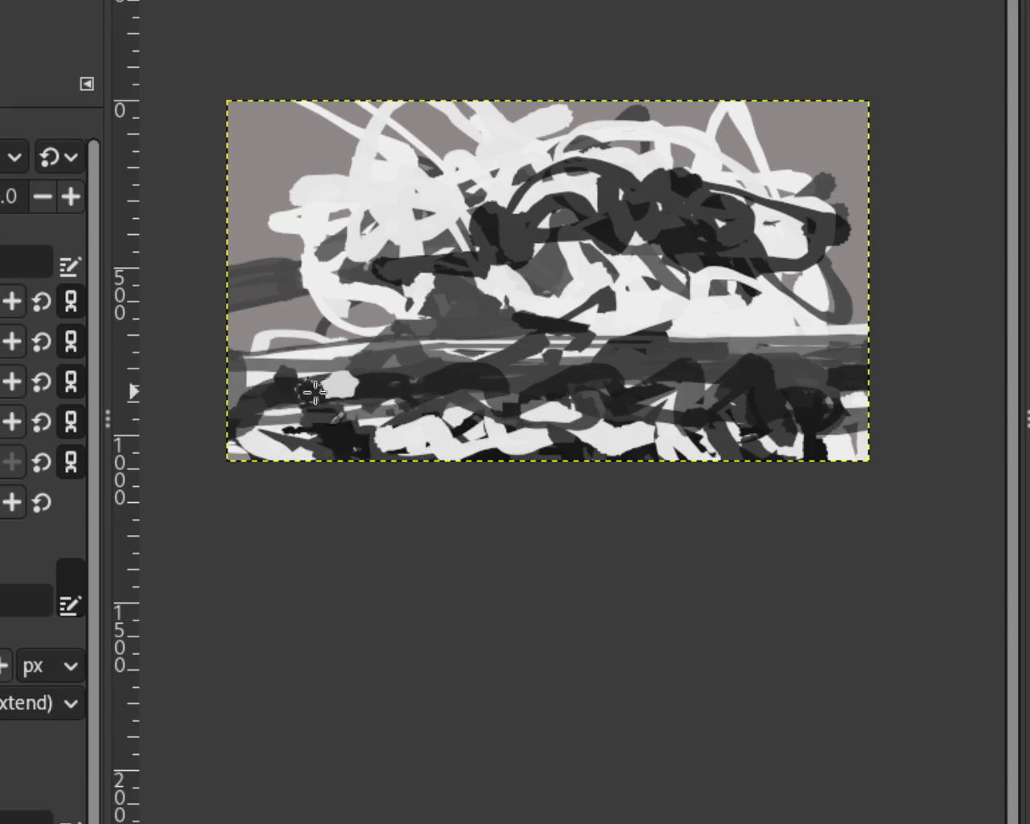
key("ctrl+z")
left_click_drag(357, 395, 460, 390)
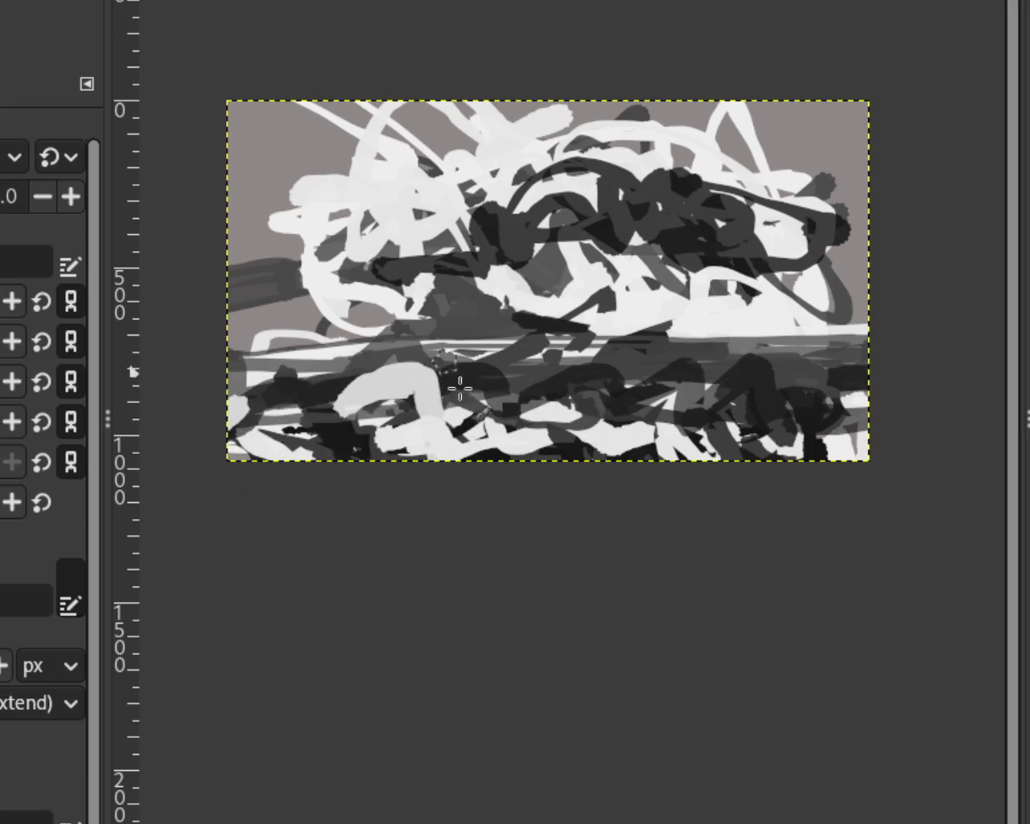
key("ctrl+z")
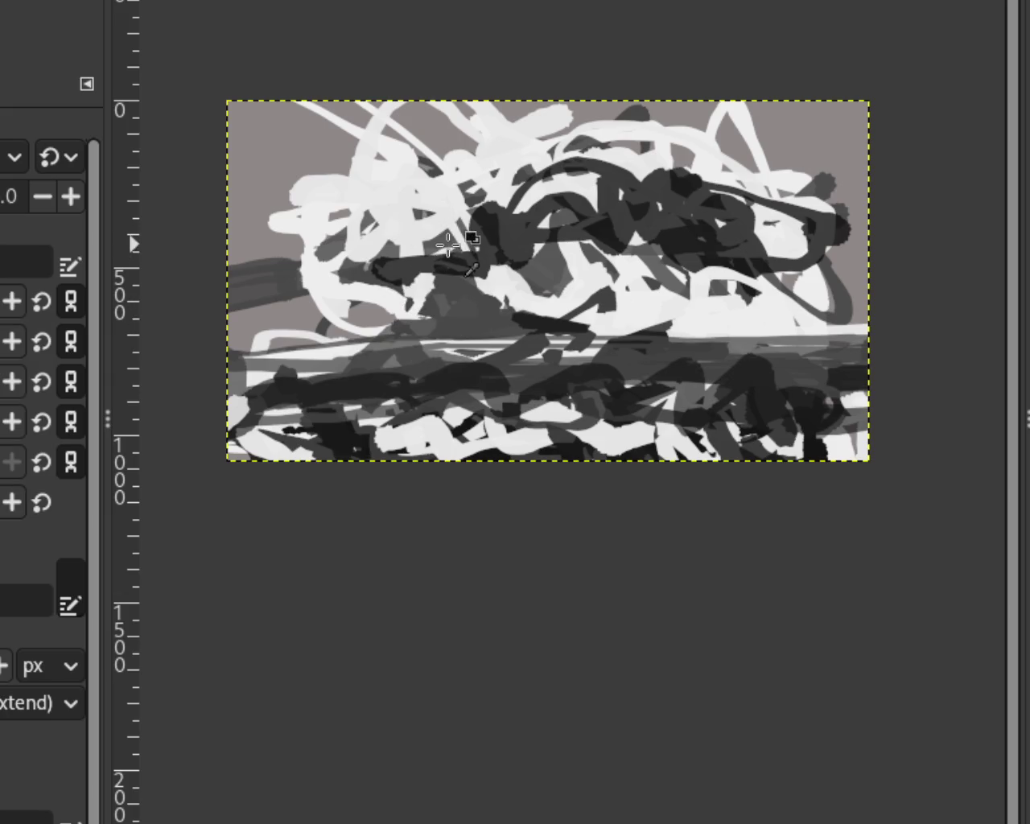
Paint dark grey strokes arcing across the upper middle and right, discarding trial strokes.
mouse_move(483, 56)
left_mouse_down()
mouse_move(523, 403)
mouse_move(684, 277)
left_mouse_up()
left_click_drag(781, 169, 745, 314)
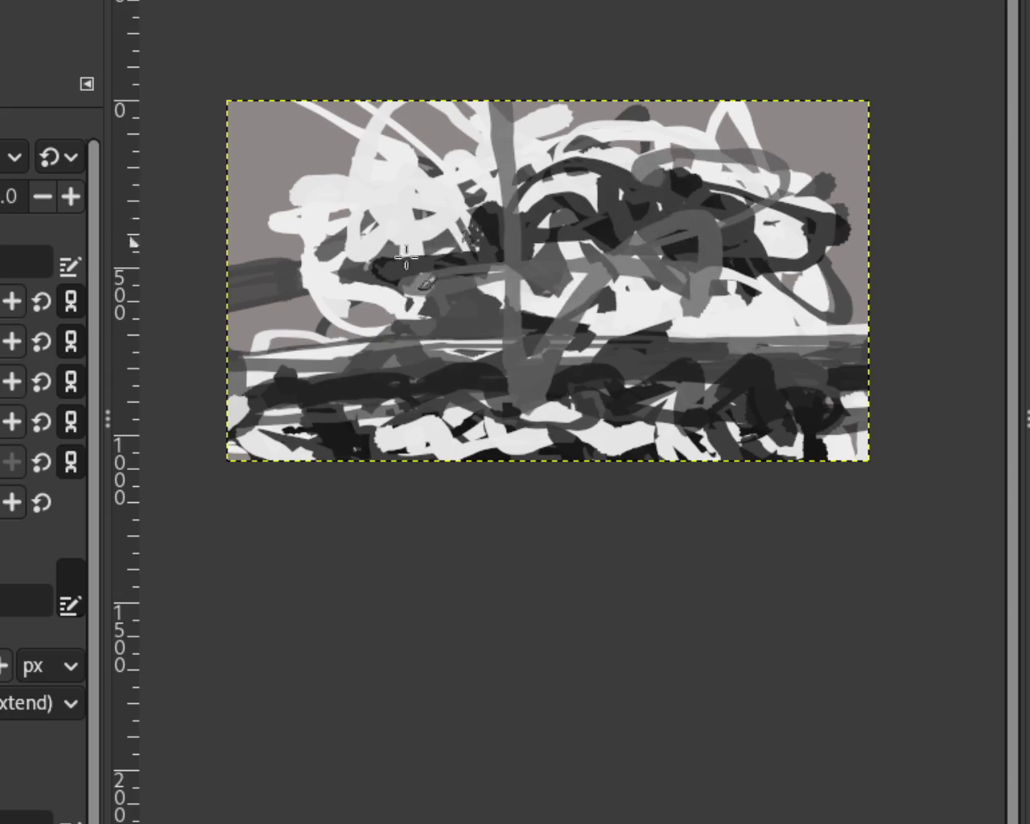
key("ctrl+z")
key("ctrl+z")
mouse_move(850, 218)
left_mouse_down()
mouse_move(694, 238)
mouse_move(663, 202)
mouse_move(555, 181)
mouse_move(421, 294)
mouse_move(361, 223)
mouse_move(624, 239)
mouse_move(451, 201)
mouse_move(386, 297)
mouse_move(420, 222)
mouse_move(649, 173)
left_mouse_up()
key("ctrl+z")
Try light looping strokes across the upper middle, undoing each attempt.
scroll(499, 225, "down", 2)
scroll(511, 231, "up", 2)
scroll(531, 242, "down", 1)
scroll(541, 248, "up", 2)
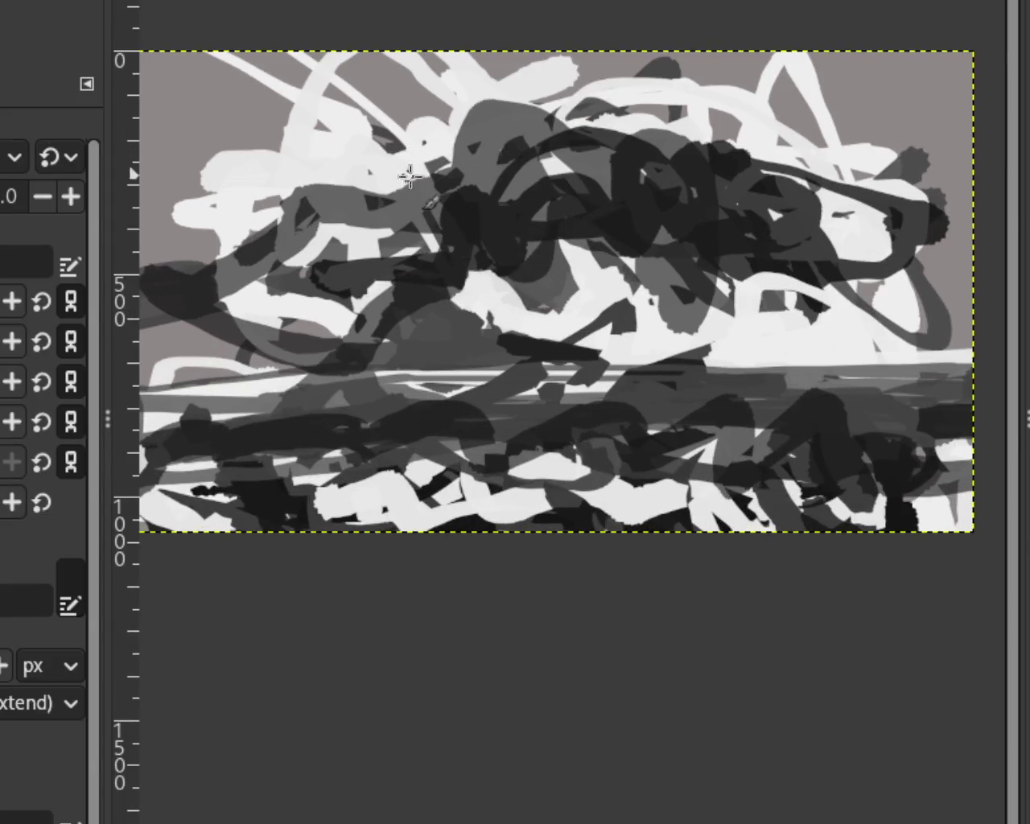
left_click_drag(483, 161, 692, 185)
key("ctrl+z")
left_click_drag(527, 109, 425, 261)
key("ctrl+z")
mouse_move(479, 144)
left_mouse_down()
mouse_move(836, 176)
mouse_move(341, 281)
left_mouse_up()
key("ctrl+z")
Paint and undo further light curved strokes across the upper and middle canvas.
mouse_move(450, 185)
left_mouse_down()
mouse_move(435, 305)
mouse_move(837, 269)
mouse_move(753, 77)
left_mouse_up()
key("ctrl+z")
key("ctrl+z")
mouse_move(439, 322)
left_mouse_down()
mouse_move(575, 122)
mouse_move(837, 265)
left_mouse_up()
key("ctrl+z")
left_click_drag(511, 236, 781, 241)
Try light arc and diagonal strokes across the lower canvas, undoing unwanted ones.
key("ctrl+z")
mouse_move(958, 507)
left_mouse_down()
mouse_move(606, 465)
mouse_move(931, 460)
mouse_move(327, 652)
left_mouse_up()
key("ctrl+z")
mouse_move(740, 425)
left_mouse_down()
mouse_move(380, 522)
mouse_move(299, 421)
mouse_move(785, 507)
mouse_move(668, 490)
mouse_move(605, 511)
mouse_move(518, 579)
left_mouse_up()
left_click_drag(462, 435, 145, 419)
key("ctrl+z")
key("ctrl+z")
mouse_move(515, 444)
left_mouse_down()
mouse_move(163, 544)
mouse_move(922, 577)
mouse_move(867, 459)
mouse_move(1005, 533)
left_mouse_up()
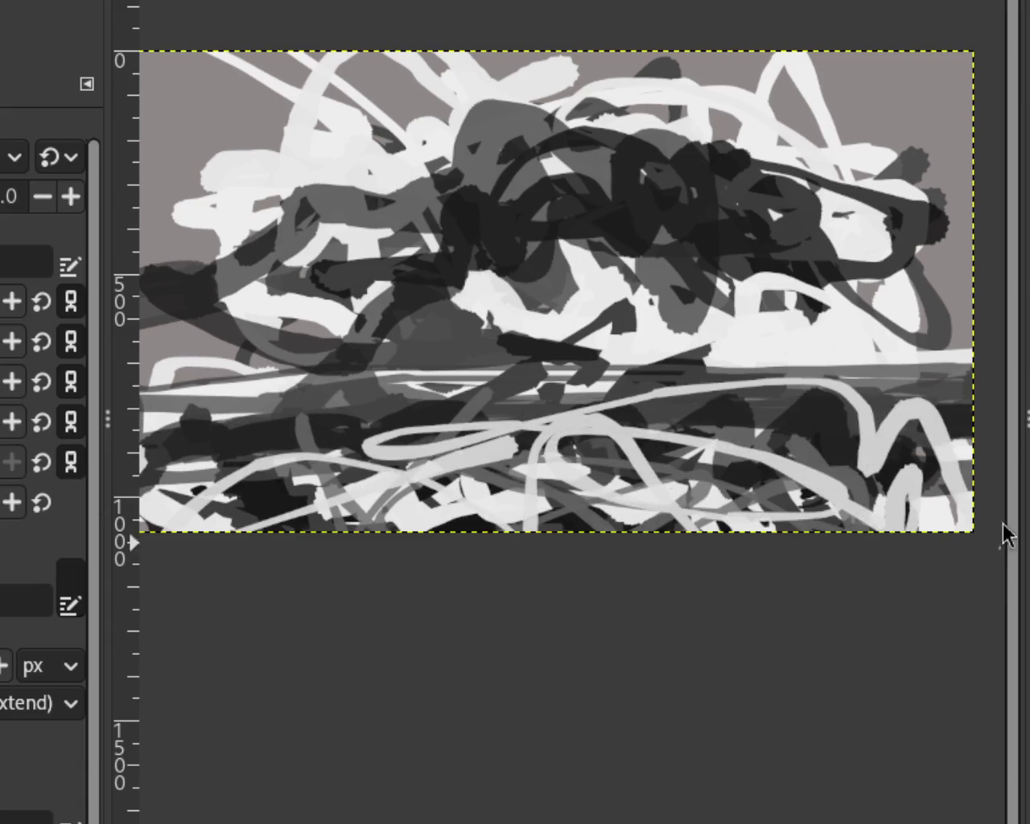
key("ctrl+z")
key("ctrl+z")
left_click_drag(918, 455, 813, 523)
left_click_drag(921, 573, 679, 459)
key("ctrl+z")
Settle on a dark horizontal stroke across the lower canvas after more trial strokes.
left_click_drag(832, 426, 618, 515)
key("ctrl+z")
left_click_drag(544, 444, 412, 510)
key("ctrl+z")
left_click_drag(598, 430, 140, 434)
key("ctrl+z")
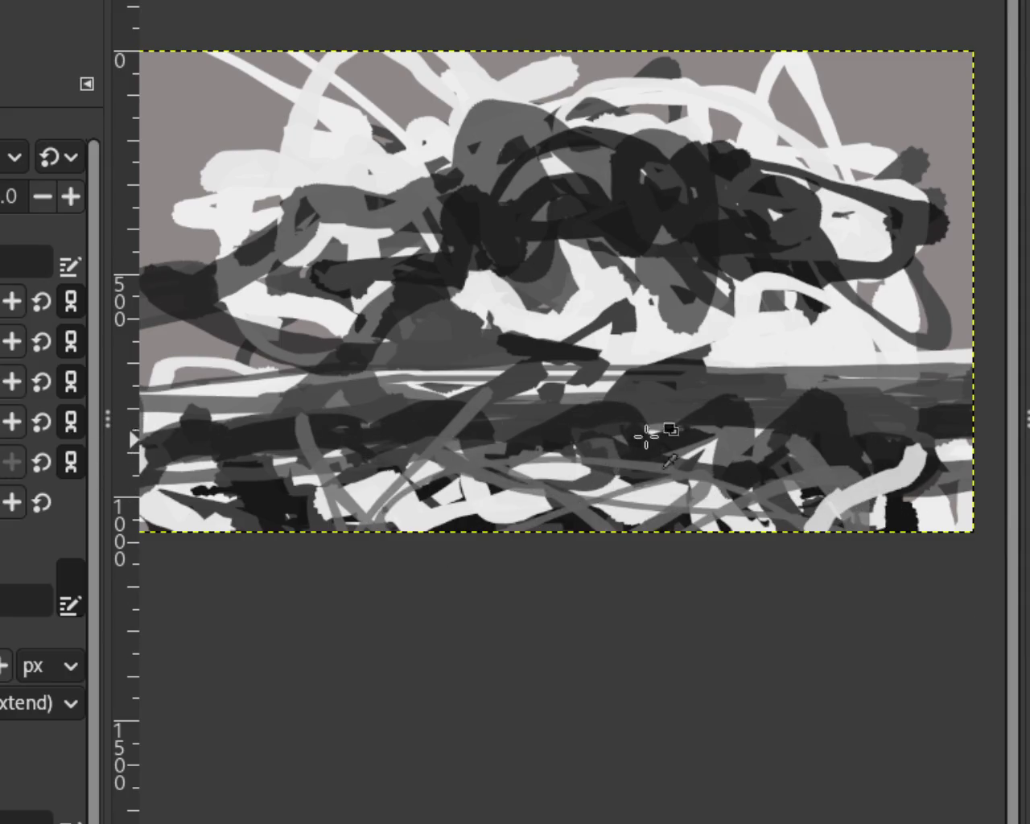
left_click_drag(224, 428, 777, 429)
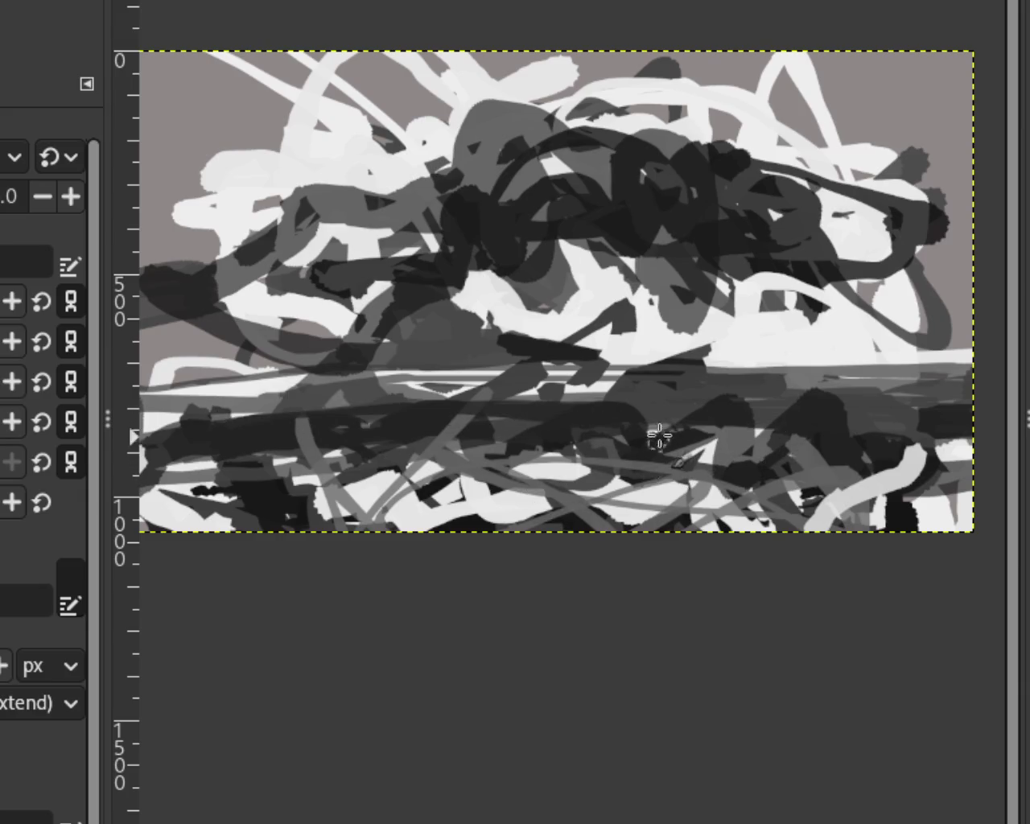
Add a medium grey stroke at the top, discarding dark trial strokes at upper right.
mouse_move(377, 79)
left_mouse_down()
mouse_move(439, 72)
mouse_move(375, 80)
left_mouse_up()
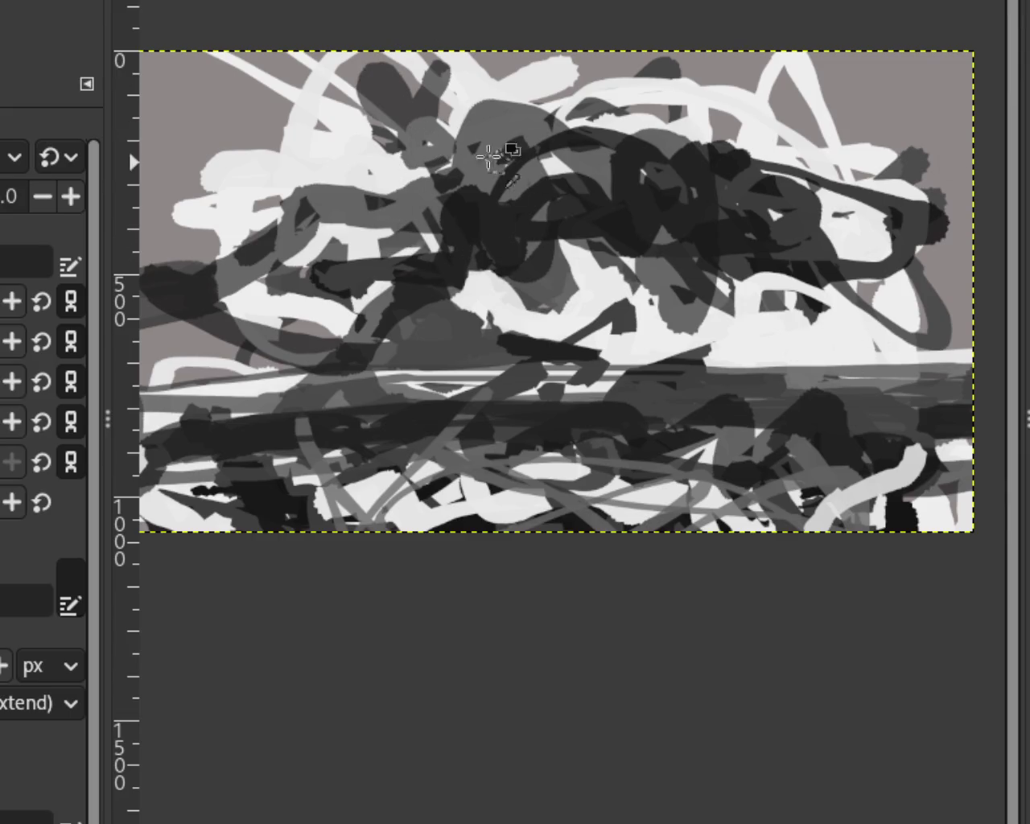
key("ctrl+z")
mouse_move(427, 74)
left_mouse_down()
mouse_move(368, 110)
mouse_move(386, 146)
left_mouse_up()
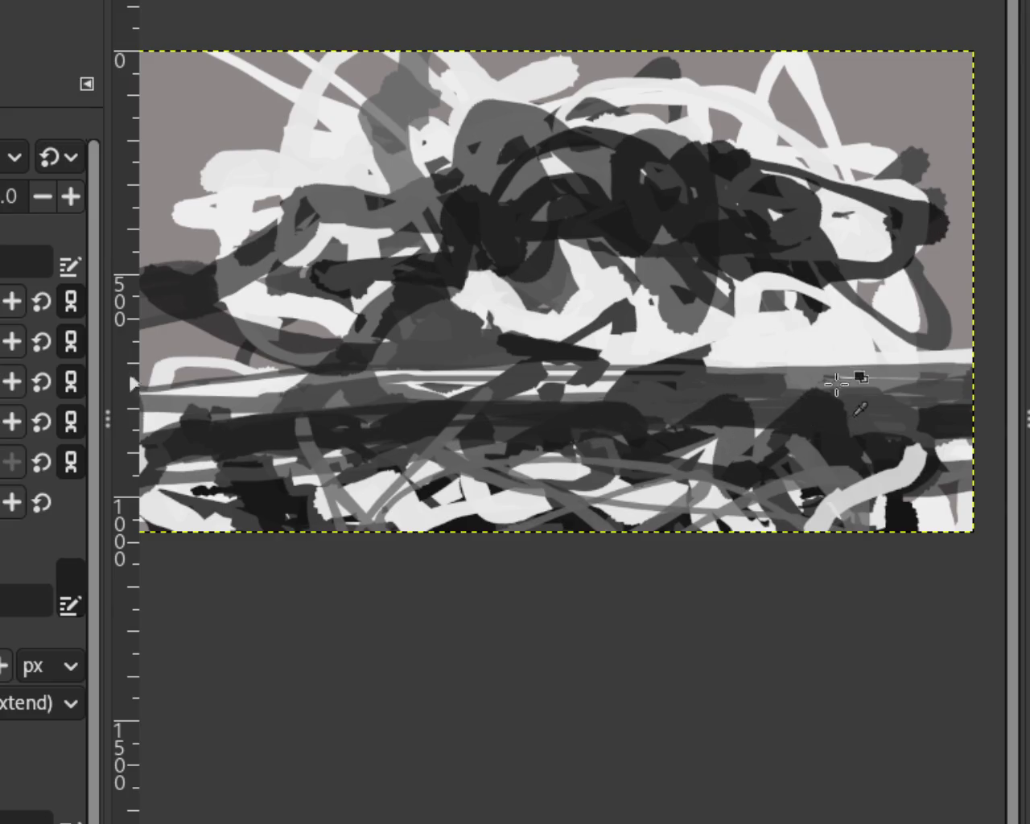
mouse_move(708, 242)
left_mouse_down()
mouse_move(706, 259)
mouse_move(743, 218)
left_mouse_up()
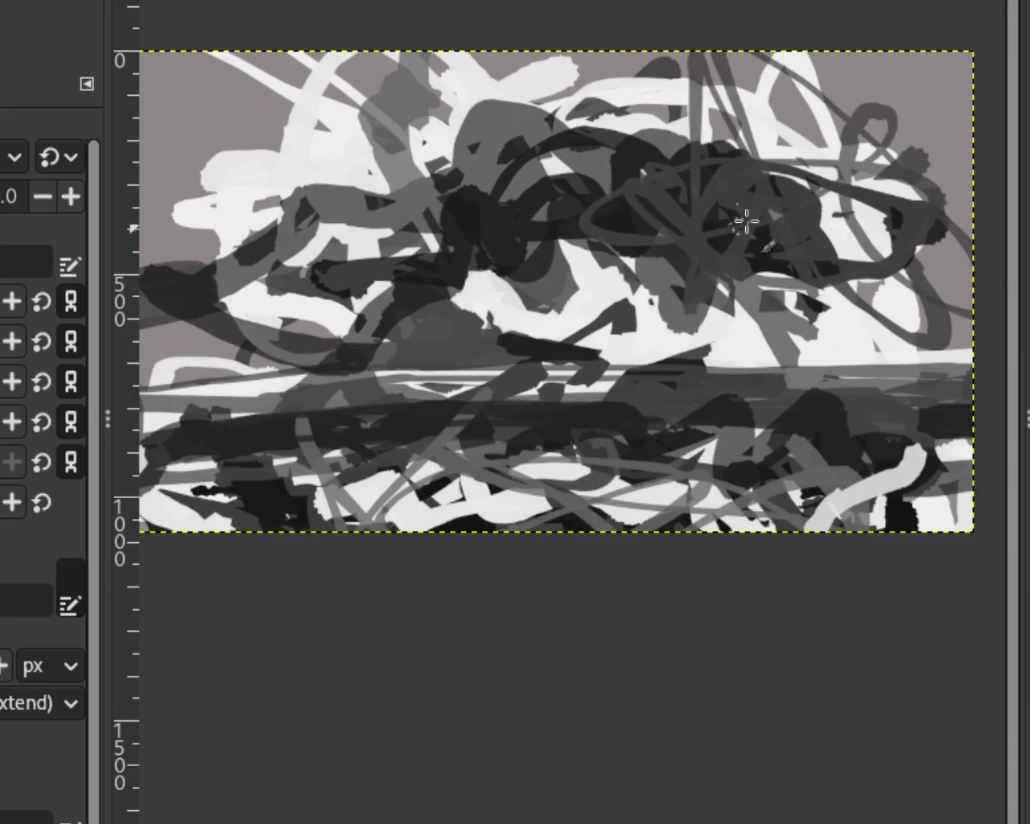
key("ctrl+z")
left_click_drag(824, 340, 563, 281)
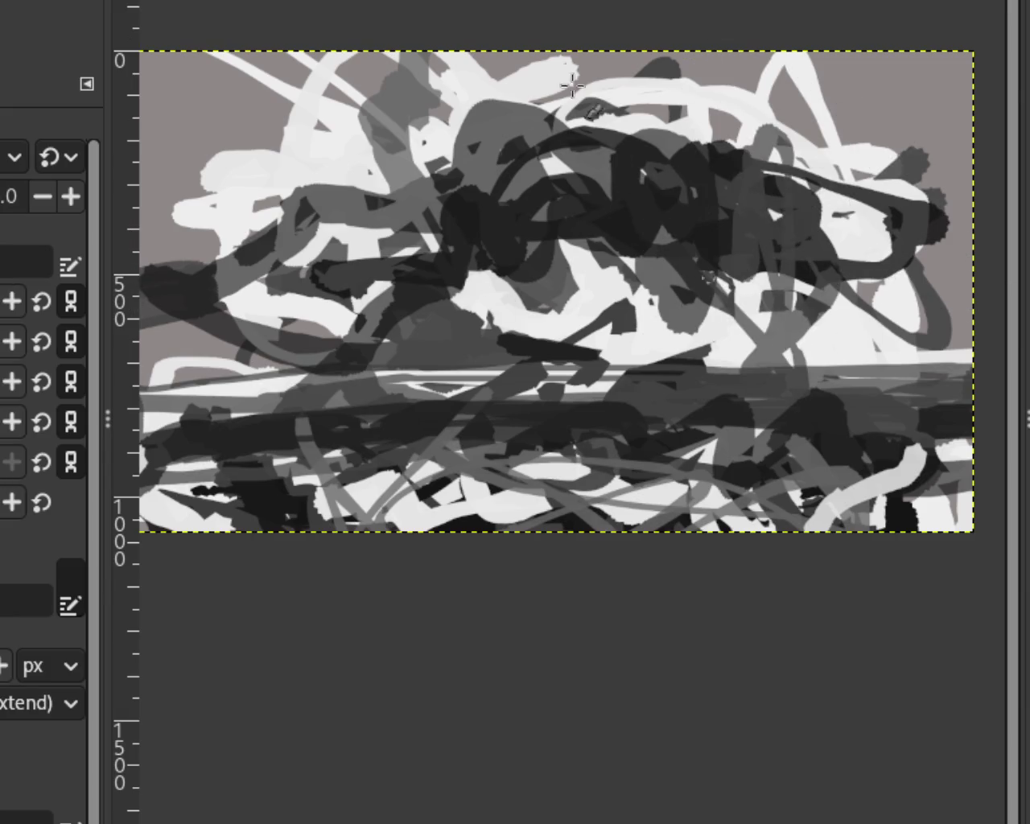
key("ctrl+z")
Paint translucent grey strokes at mid-right and try white strokes across the middle.
mouse_move(613, 355)
left_mouse_down()
mouse_move(701, 433)
mouse_move(781, 368)
mouse_move(835, 387)
mouse_move(922, 384)
left_mouse_up()
mouse_move(865, 342)
left_mouse_down()
mouse_move(681, 408)
mouse_move(563, 368)
mouse_move(888, 354)
mouse_move(690, 361)
left_mouse_up()
key("ctrl+z")
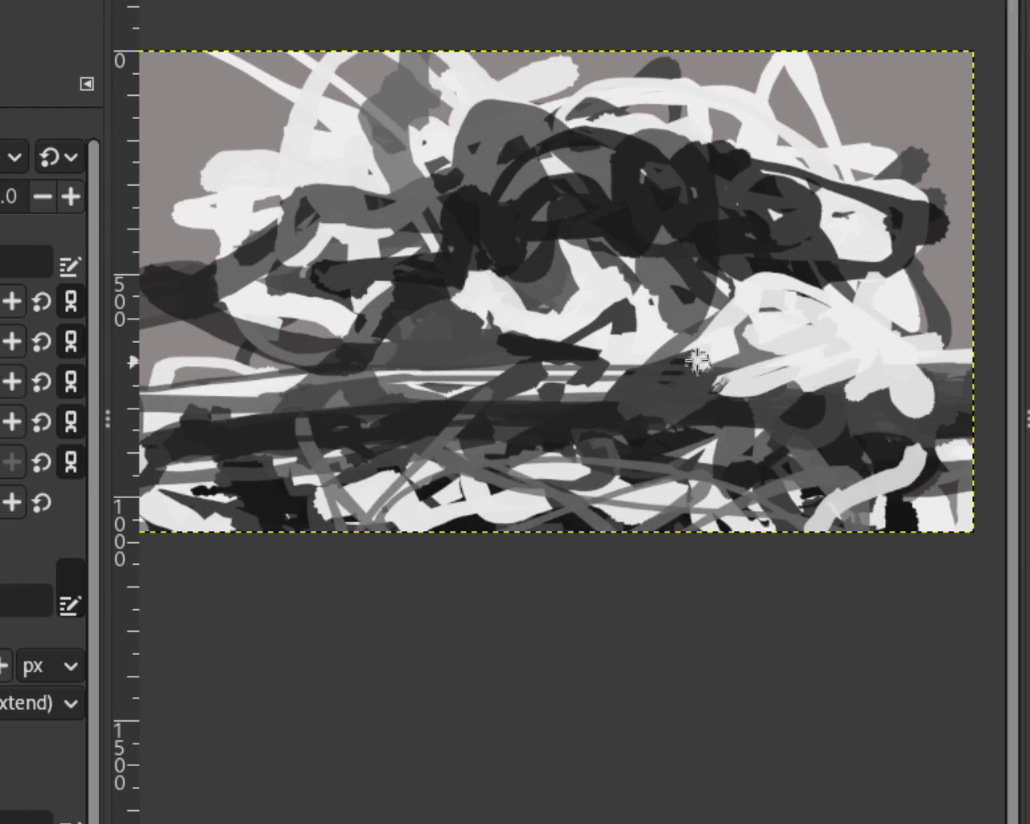
key("ctrl+z")
left_click_drag(837, 354, 641, 368)
key("ctrl+z")
mouse_move(869, 340)
left_mouse_down()
mouse_move(954, 352)
mouse_move(351, 425)
mouse_move(483, 354)
left_mouse_up()
key("ctrl+z")
Lay looping and wavy white strokes across the middle and lower canvas.
key("ctrl+z")
key("ctrl+z")
mouse_move(378, 322)
left_mouse_down()
mouse_move(732, 402)
mouse_move(395, 387)
mouse_move(443, 363)
mouse_move(570, 395)
mouse_move(749, 362)
mouse_move(281, 381)
left_mouse_up()
key("ctrl+z")
key("ctrl+z")
mouse_move(444, 409)
left_mouse_down()
mouse_move(467, 282)
mouse_move(593, 349)
mouse_move(584, 415)
mouse_move(460, 402)
mouse_move(552, 416)
left_mouse_up()
key("ctrl+z")
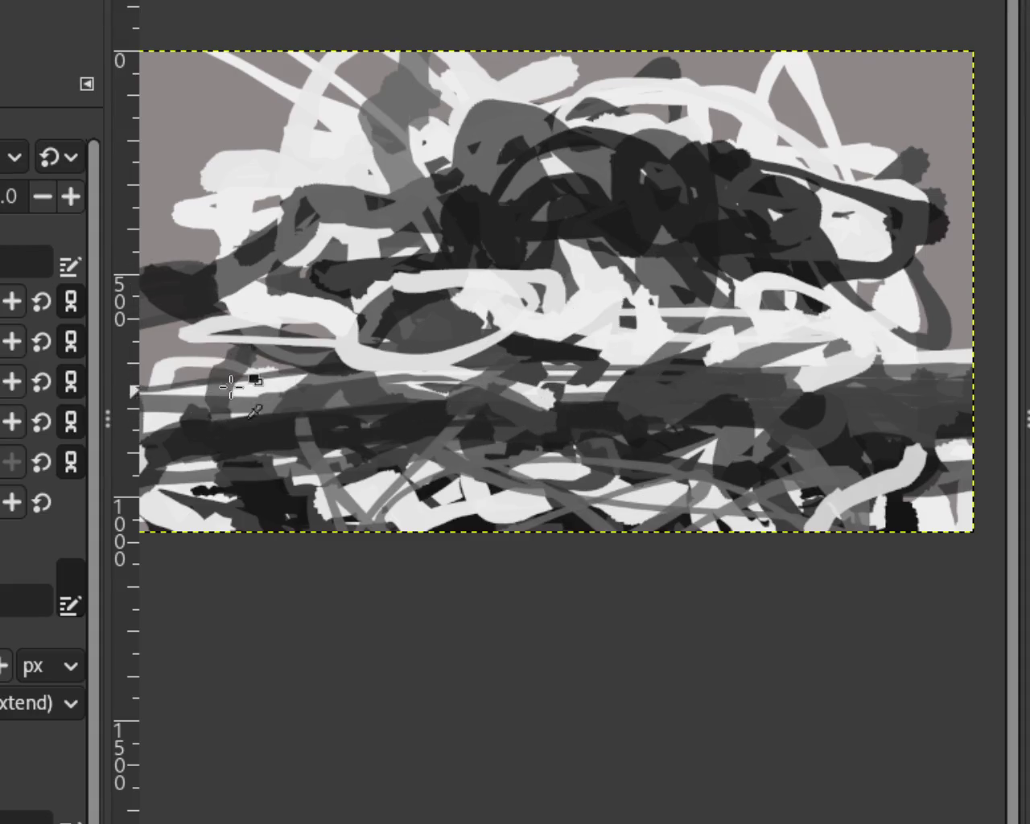
left_click_drag(354, 354, 380, 450)
mouse_move(463, 445)
left_mouse_down()
mouse_move(888, 416)
mouse_move(897, 405)
left_mouse_up()
left_click_drag(664, 399, 437, 416)
key("ctrl+z")
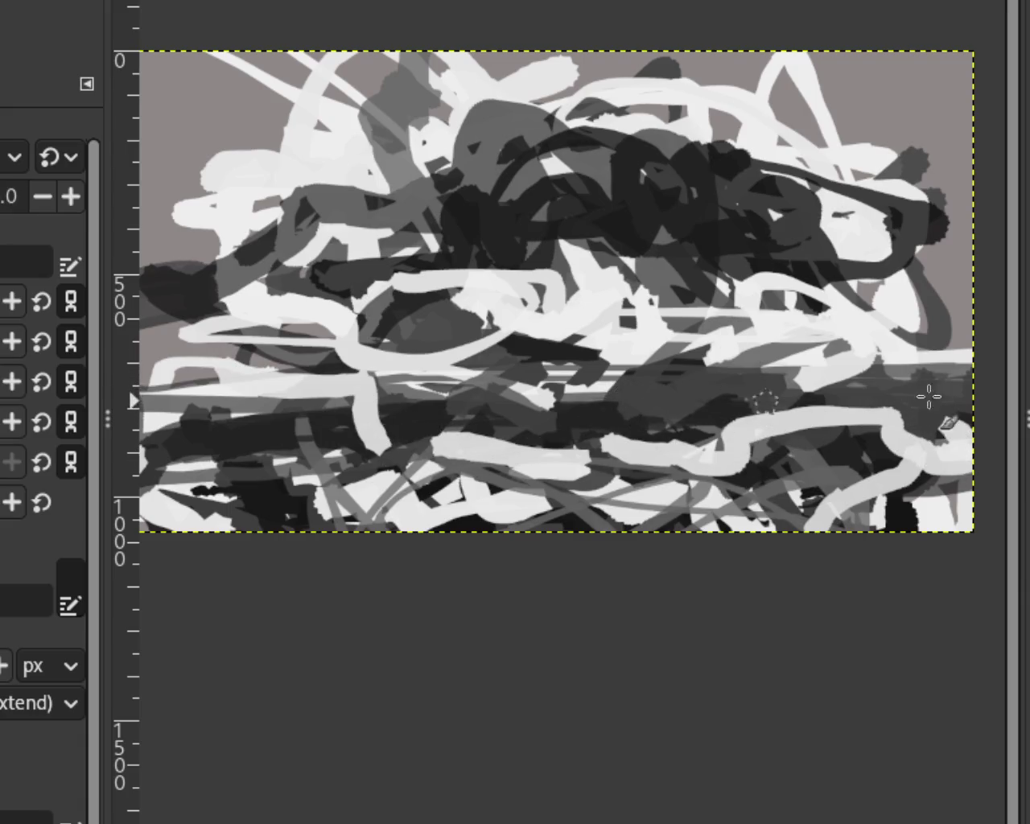
Add a dark arc at the top and a light grey horizontal stroke across the upper middle.
left_click_drag(810, 375, 922, 368)
key("ctrl+z")
key("ctrl+z")
mouse_move(851, 386)
left_mouse_down()
mouse_move(700, 394)
mouse_move(880, 368)
mouse_move(495, 475)
left_mouse_up()
key("ctrl+z")
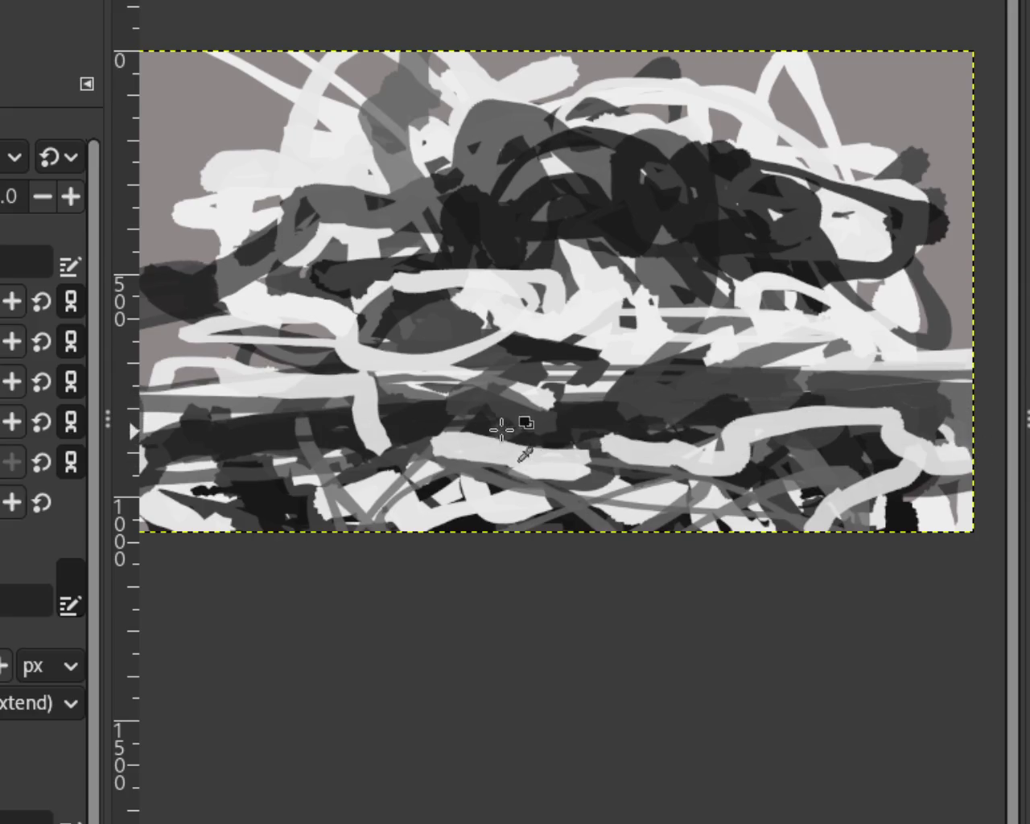
left_click_drag(371, 369, 413, 459)
key("ctrl+z")
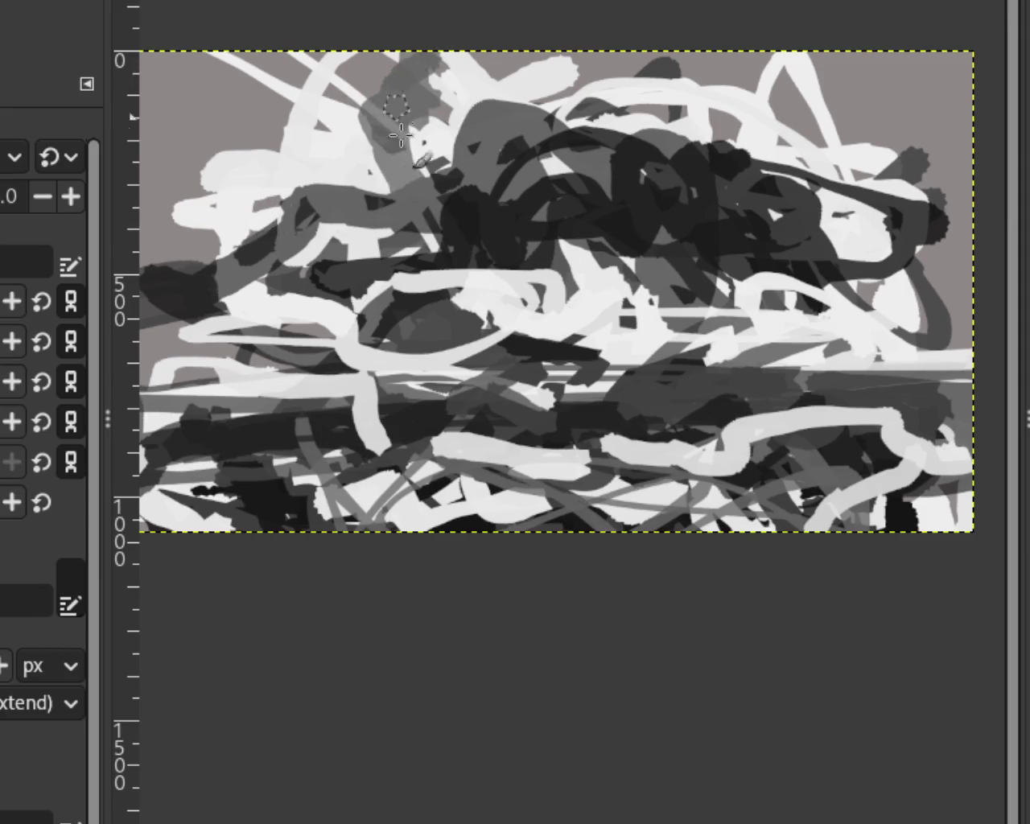
left_click_drag(362, 161, 453, 94)
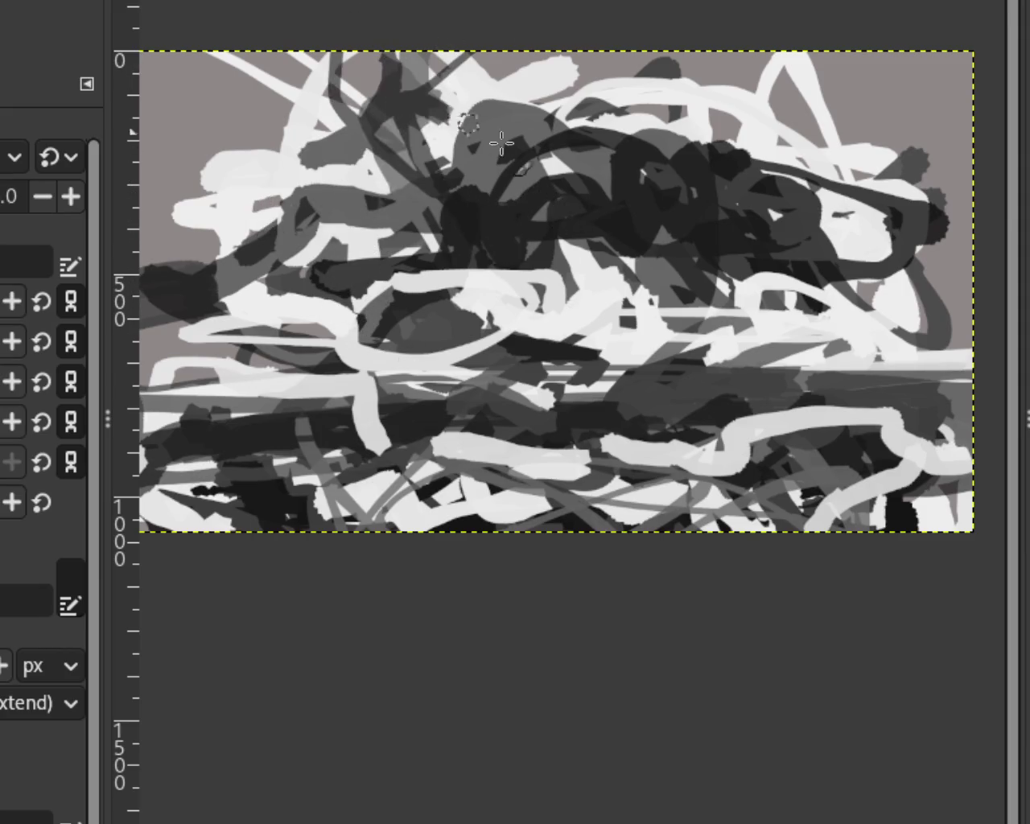
key("ctrl+z")
left_click_drag(402, 56, 319, 258)
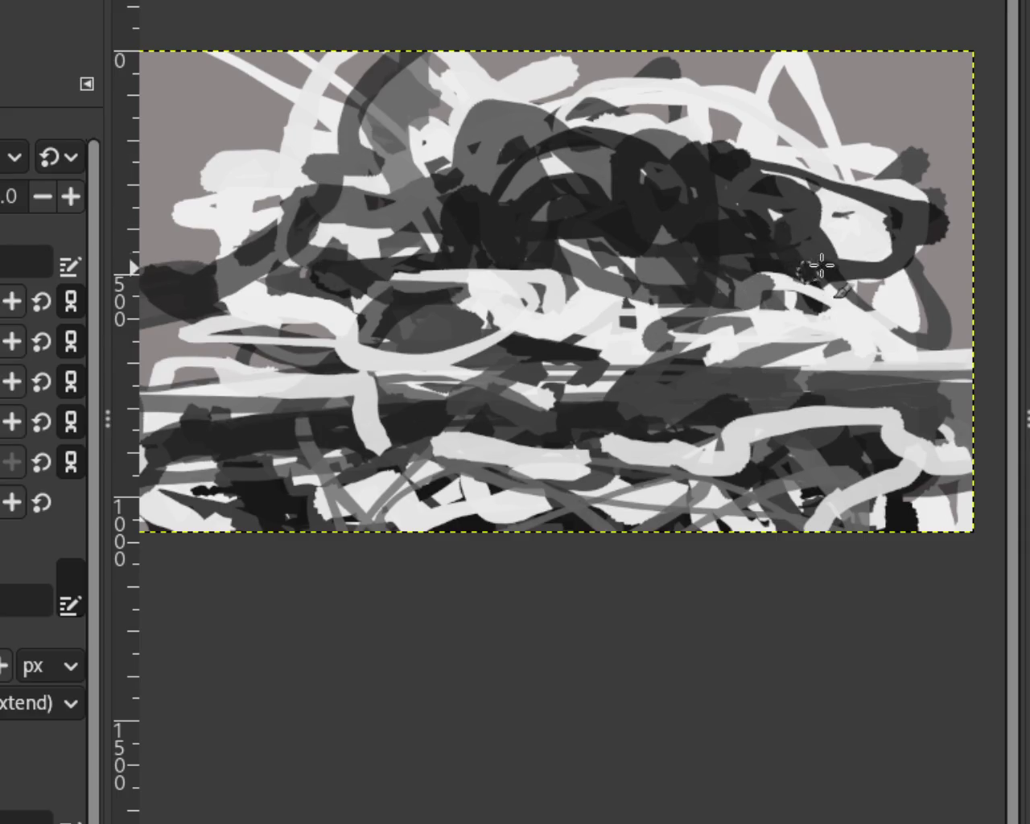
mouse_move(862, 237)
left_mouse_down()
mouse_move(760, 279)
mouse_move(575, 231)
mouse_move(603, 236)
left_mouse_up()
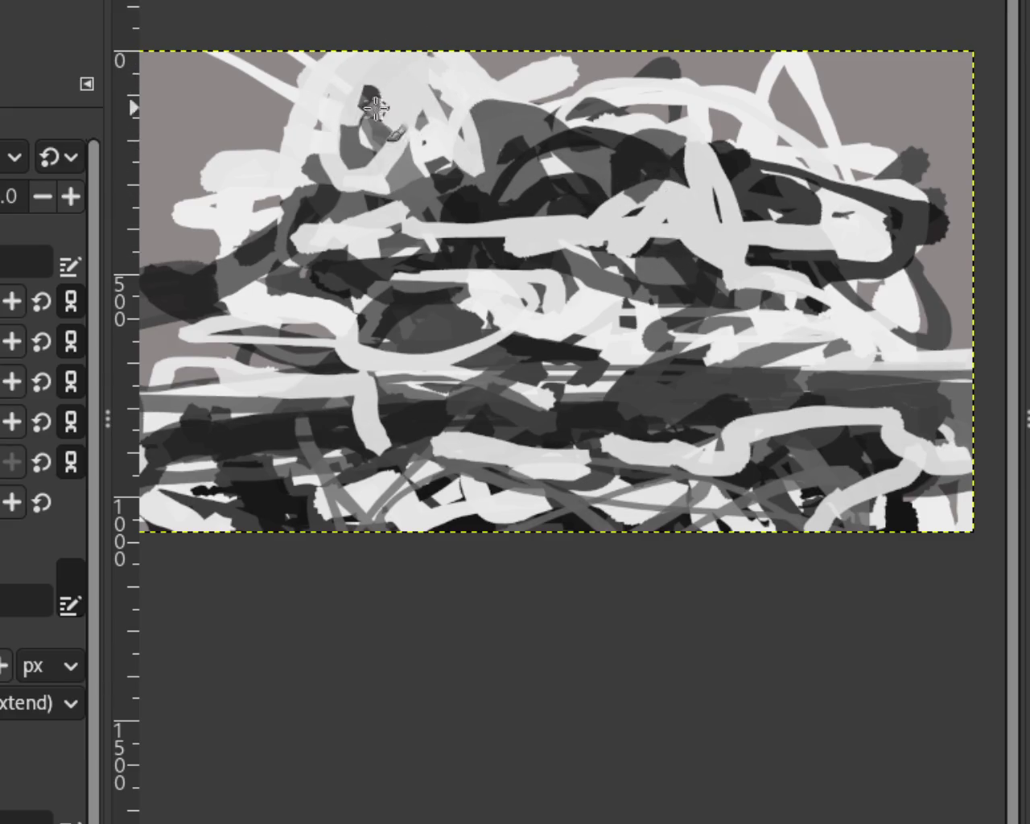
Paint dark grey strokes at upper left, undoing twice and restoring the last one.
mouse_move(386, 149)
left_mouse_down()
mouse_move(314, 64)
mouse_move(254, 151)
left_mouse_up()
key("ctrl+z")
key("ctrl+z")
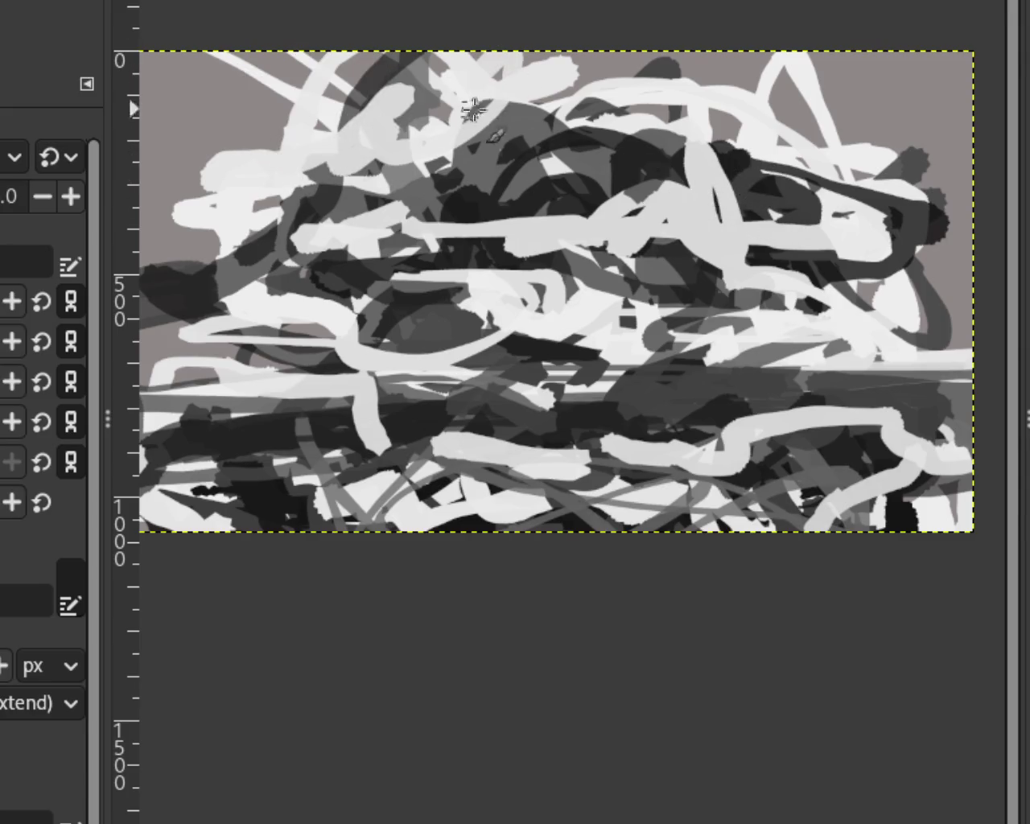
key("ctrl+z")
key("ctrl+y")
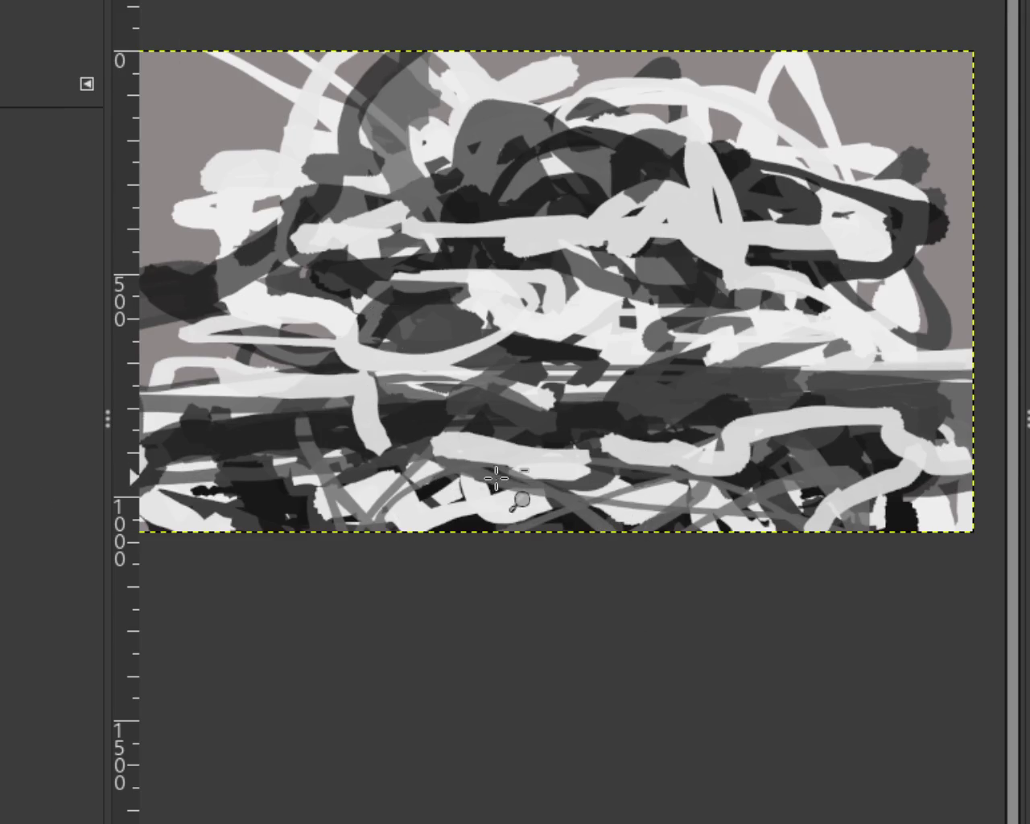
Zoom the current painting in and out with the scroll wheel.
scroll(520, 500, "down", 2)
scroll(532, 483, "up", 1)
scroll(569, 374, "down", 1)
scroll(569, 375, "up", 2)
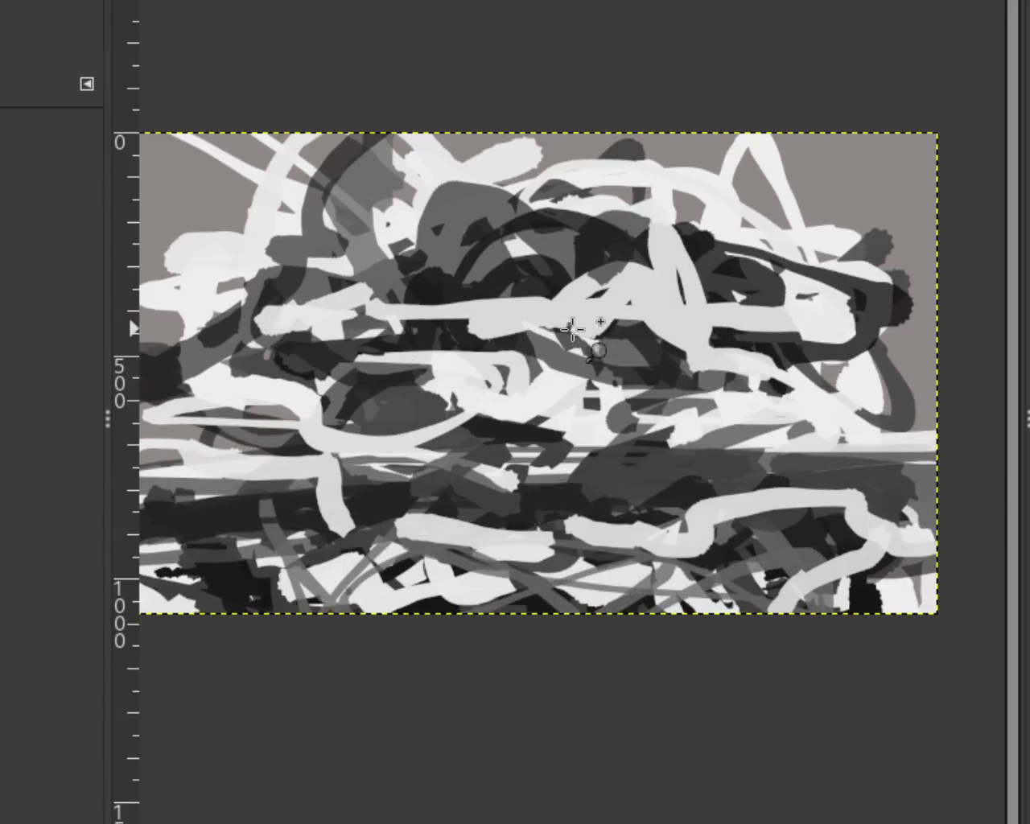
scroll(730, 385, "down", 2)
scroll(716, 385, "up", 1)
scroll(709, 385, "down", 1)
scroll(686, 385, "up", 2)
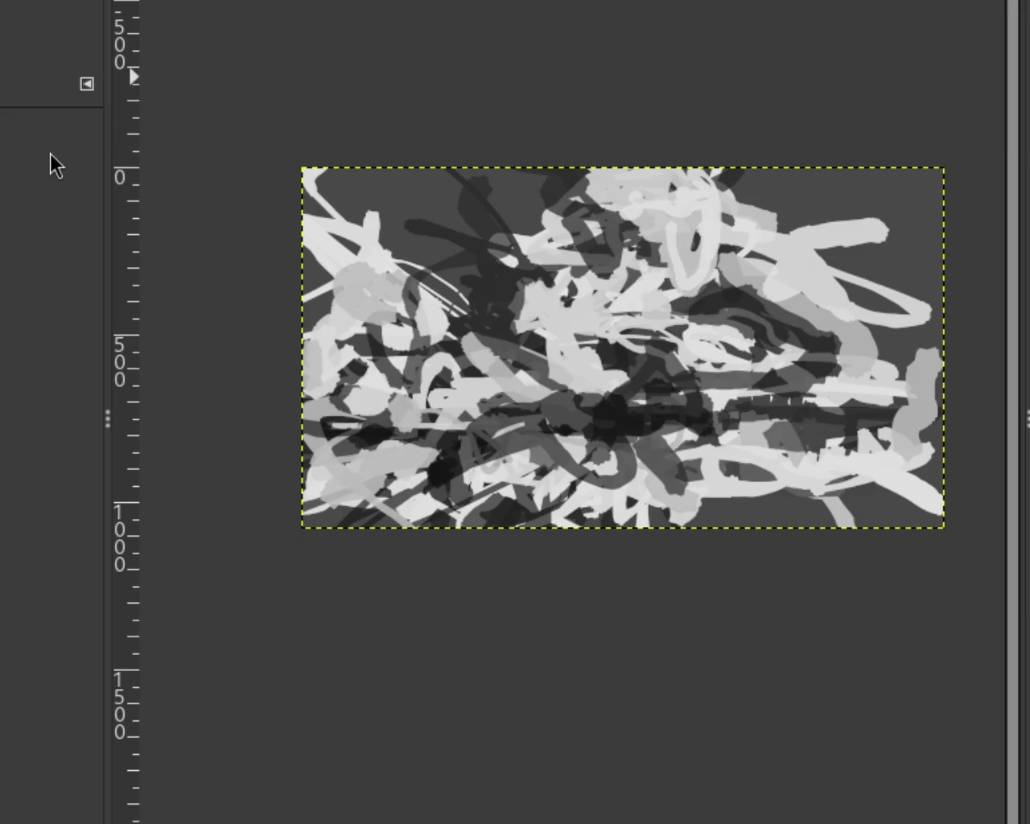
left_click(605, 4)
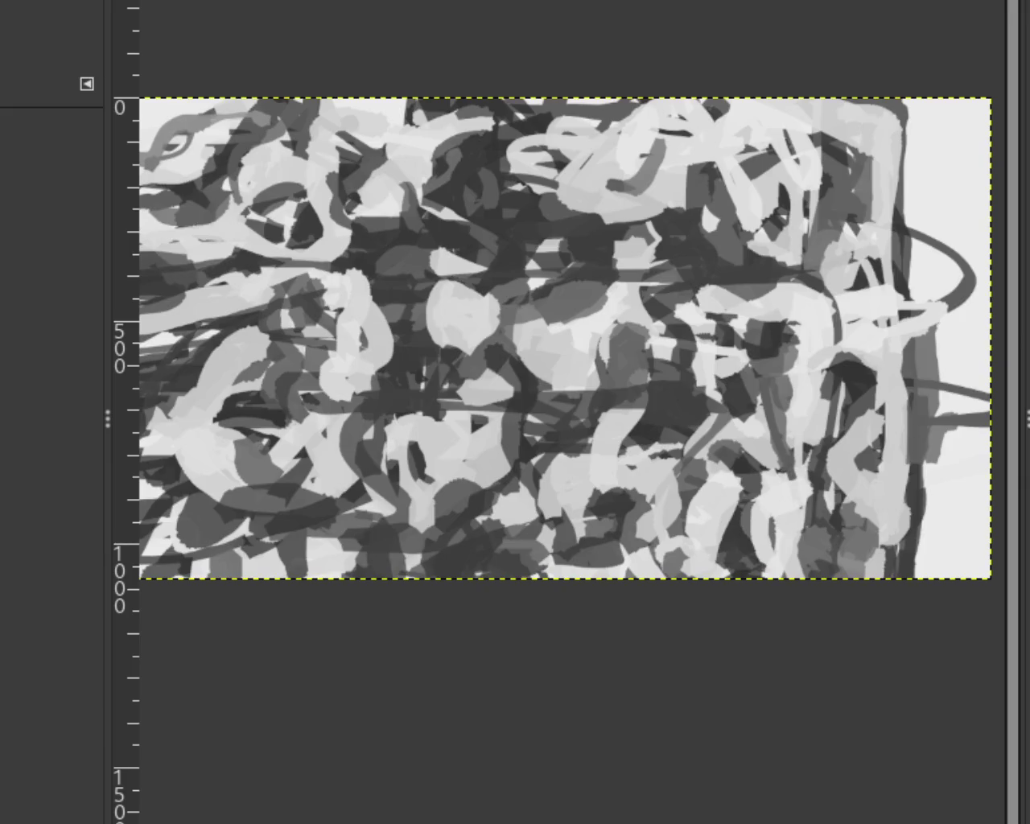
left_click(374, 3)
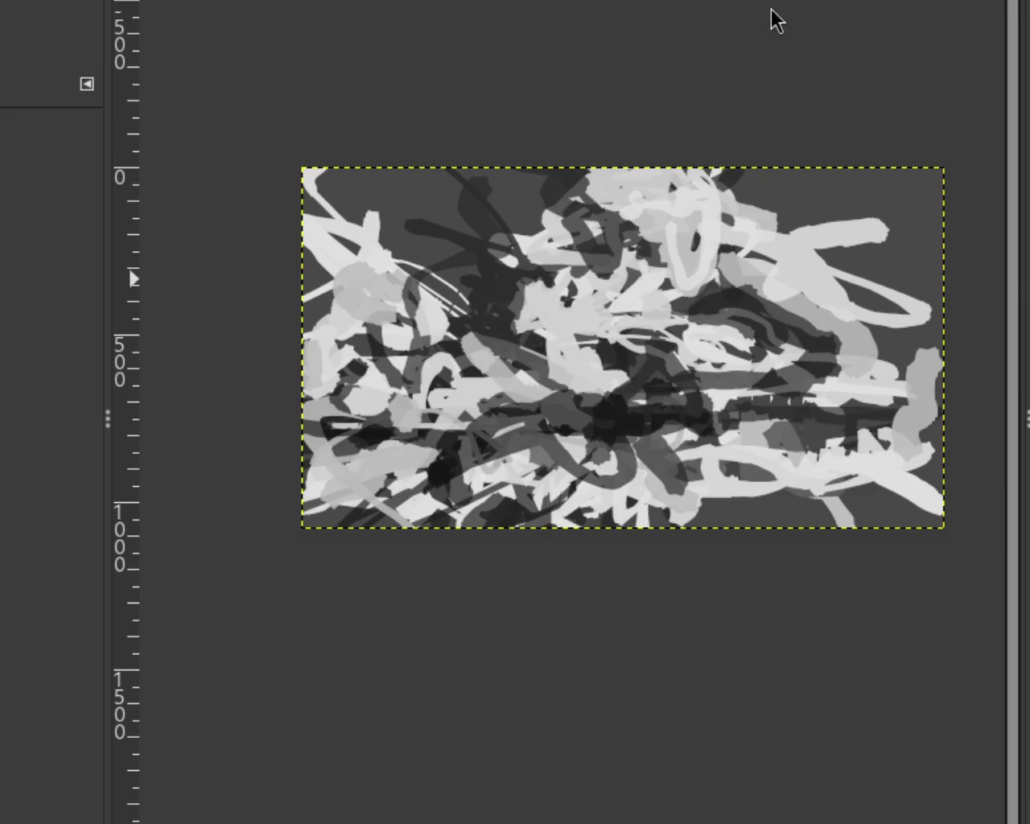
key("ctrl+Page_Down")
scroll(514, 311, "down", 1)
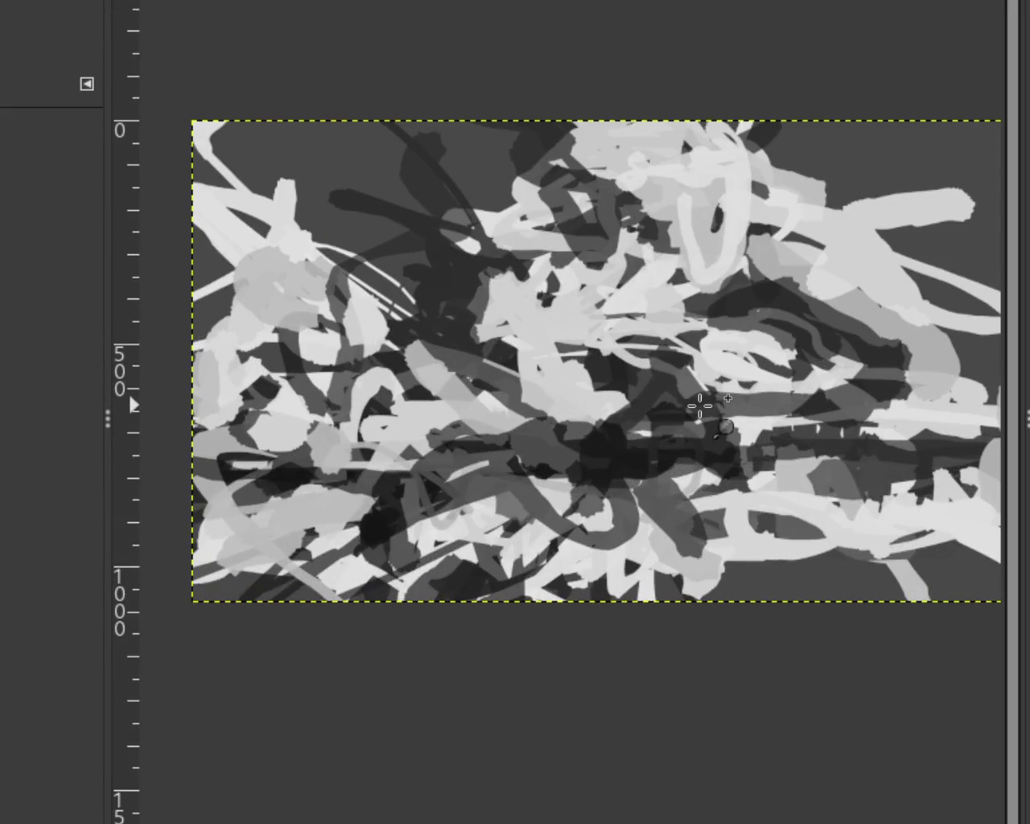
left_click(562, 497, "ctrl")
left_click(716, 476)
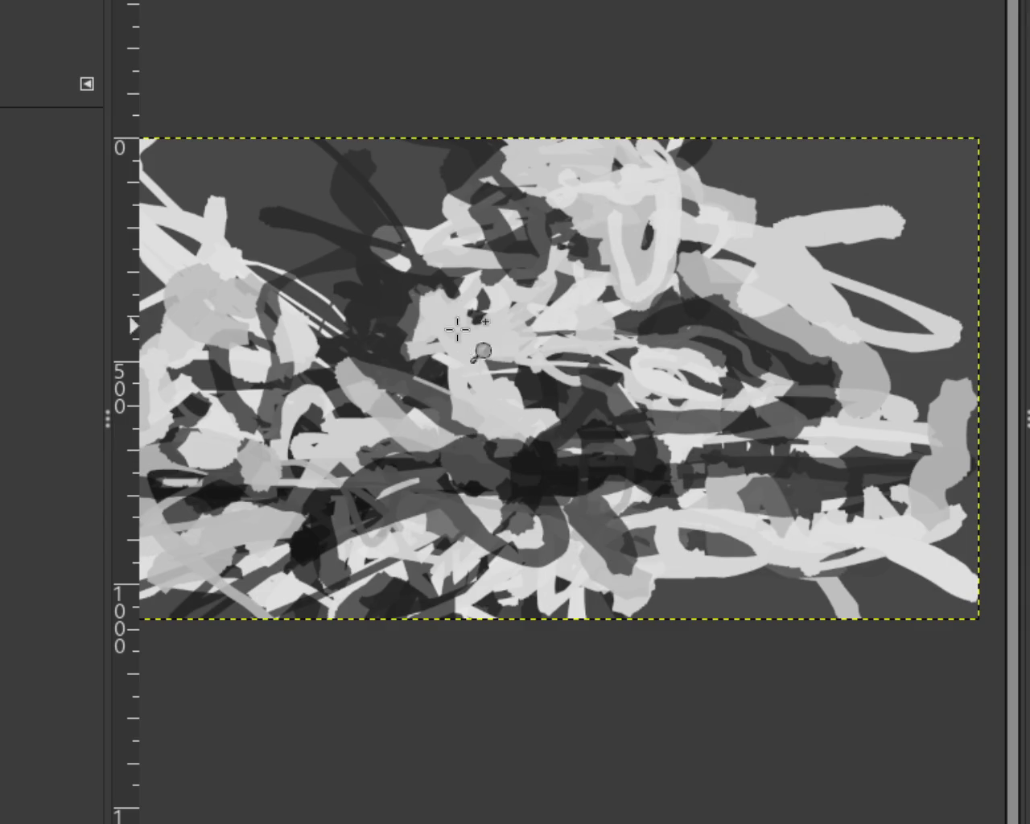
Zoom in and back out with the Zoom tool to frame the light area above centre.
left_click(673, 513, "ctrl")
left_click(672, 513, "ctrl")
left_click(673, 513)
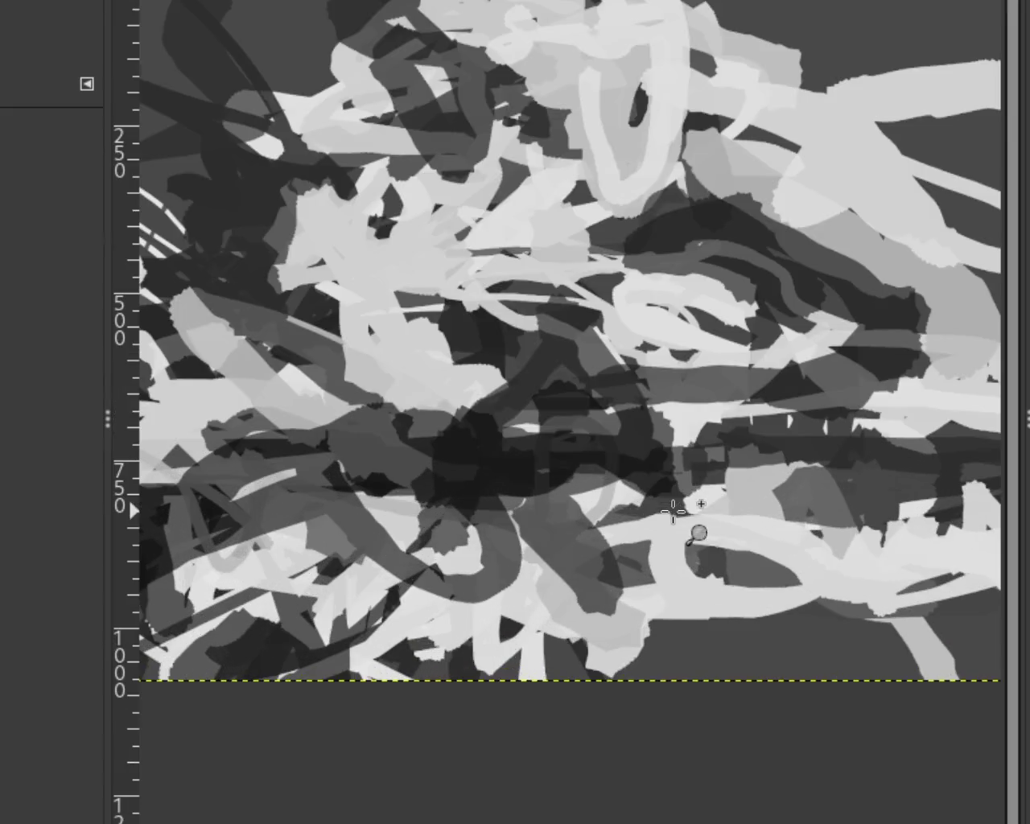
left_click(673, 513, "ctrl")
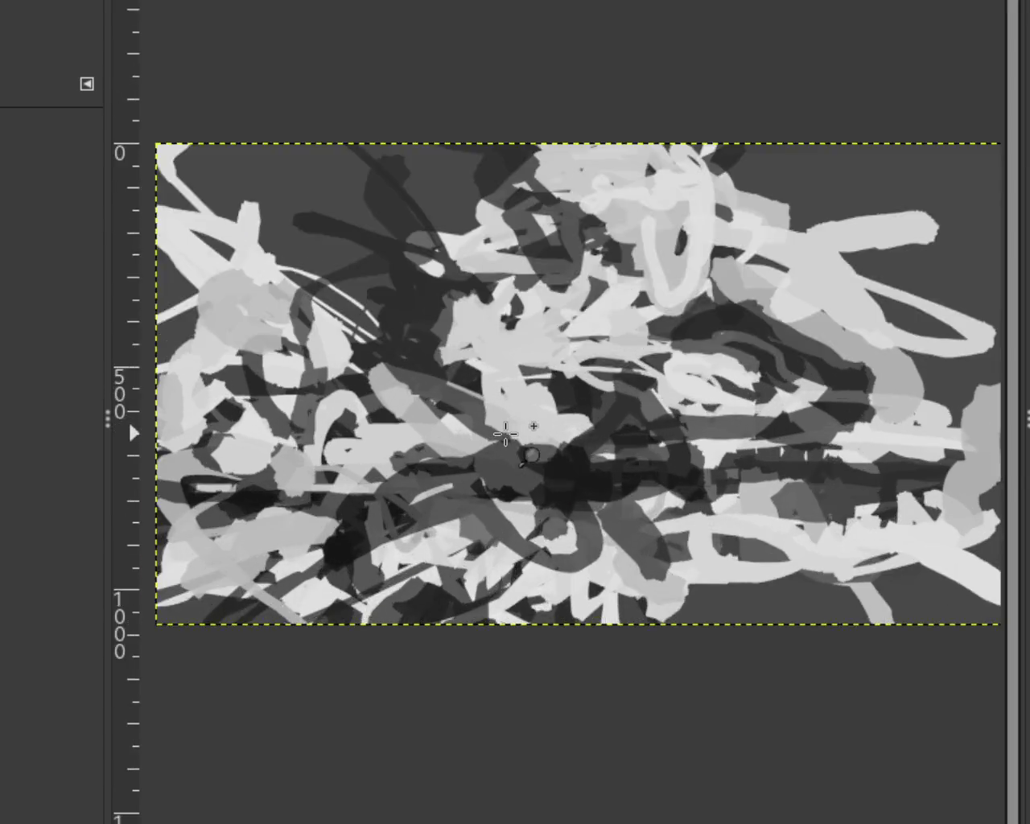
left_click(487, 437)
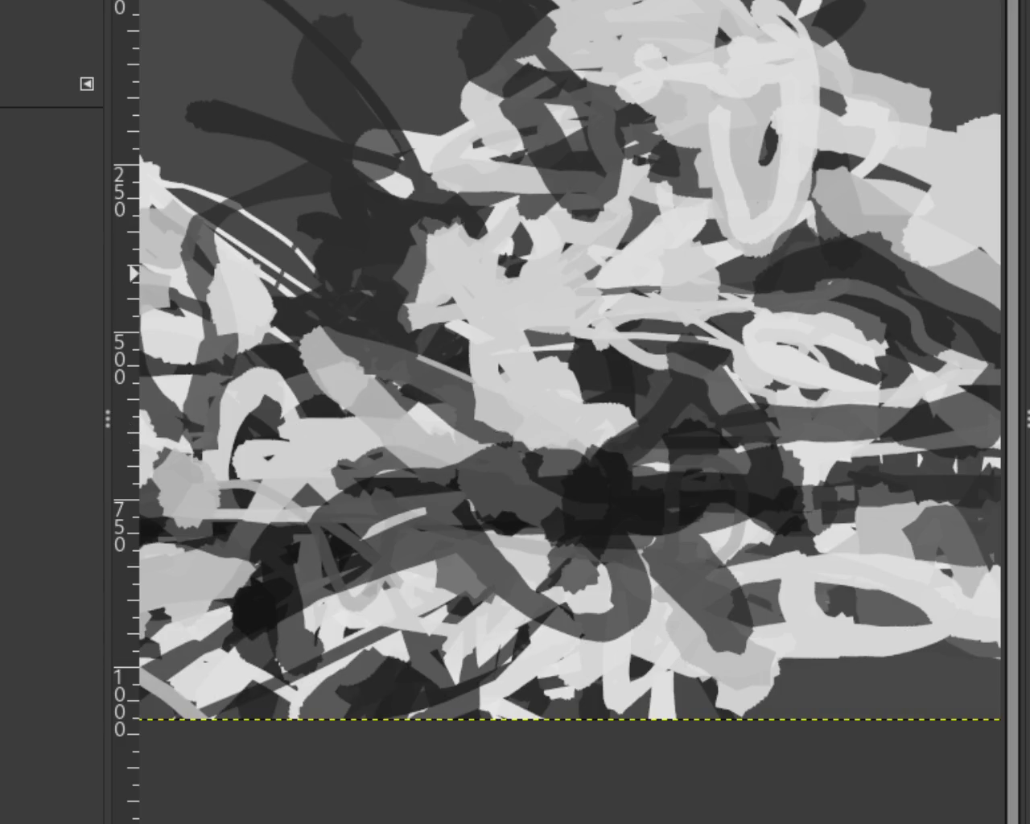
key("c")
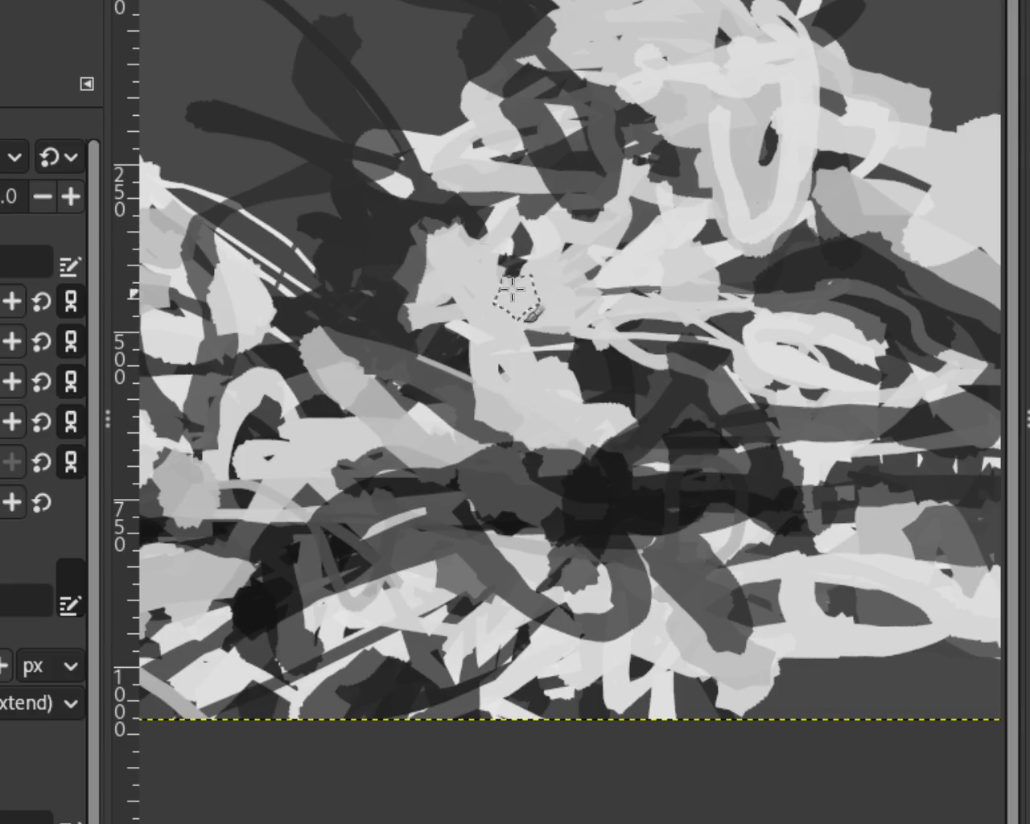
key("z")
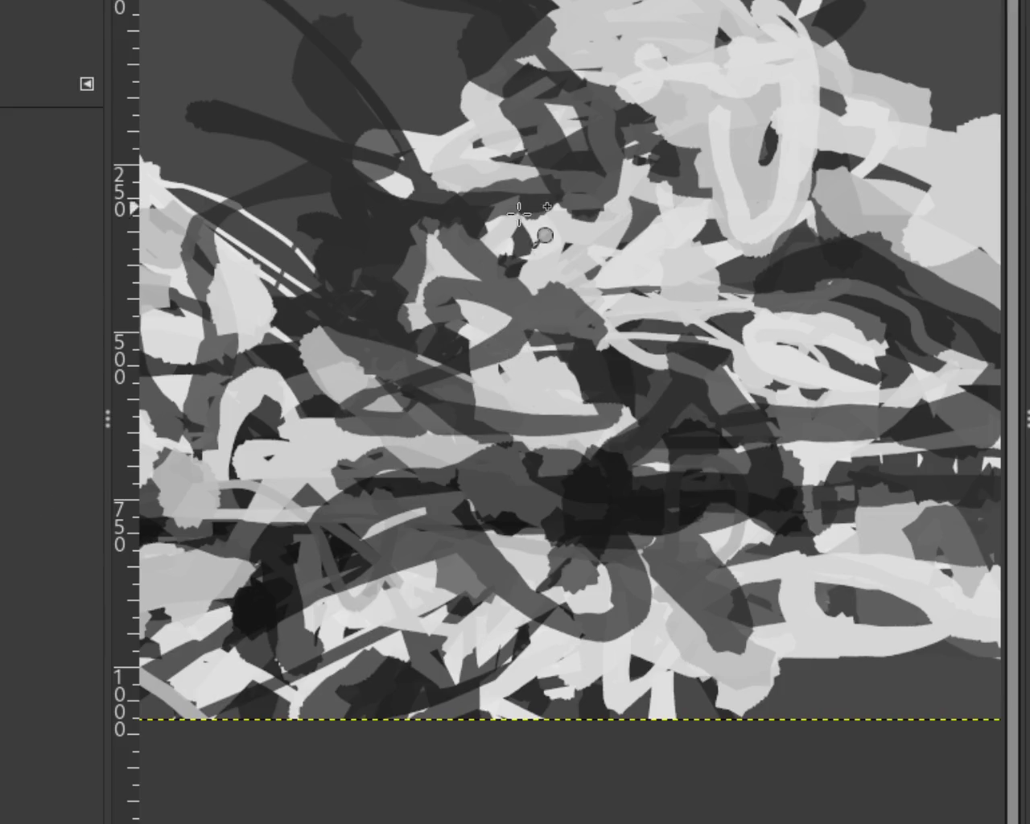
left_click(448, 325)
left_click(523, 272)
left_click(524, 271, "ctrl")
left_click(524, 271)
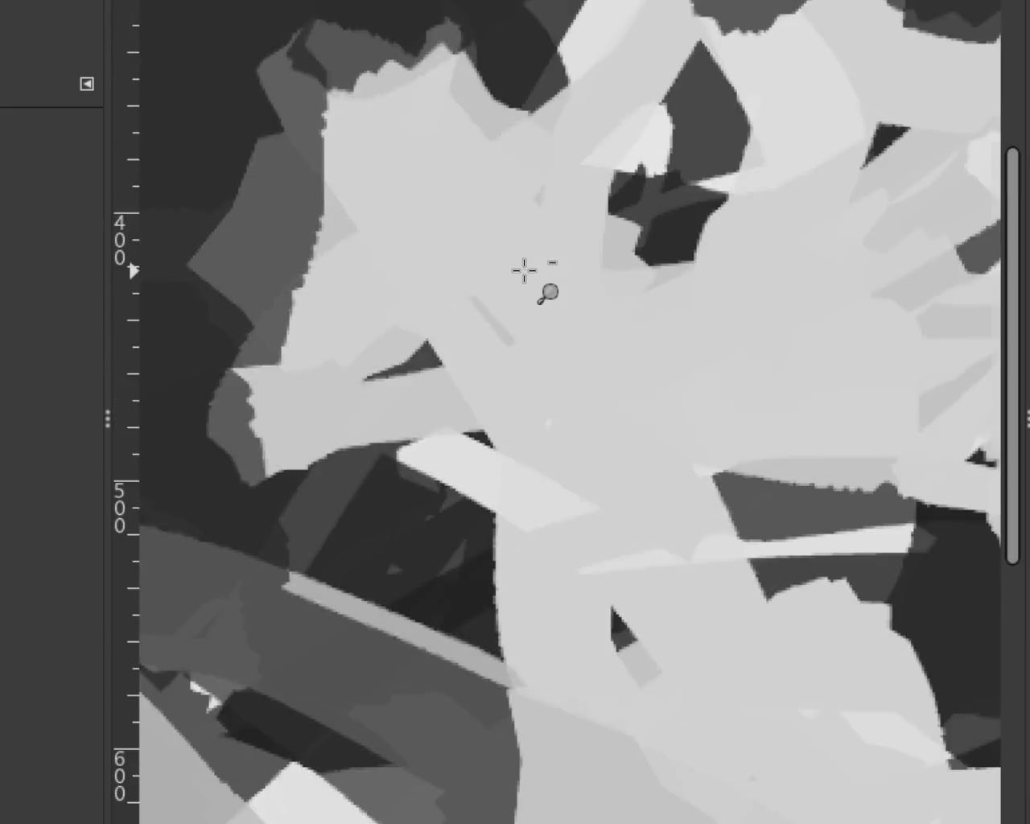
double_click(525, 269)
double_click(459, 330)
left_click(578, 329, "ctrl")
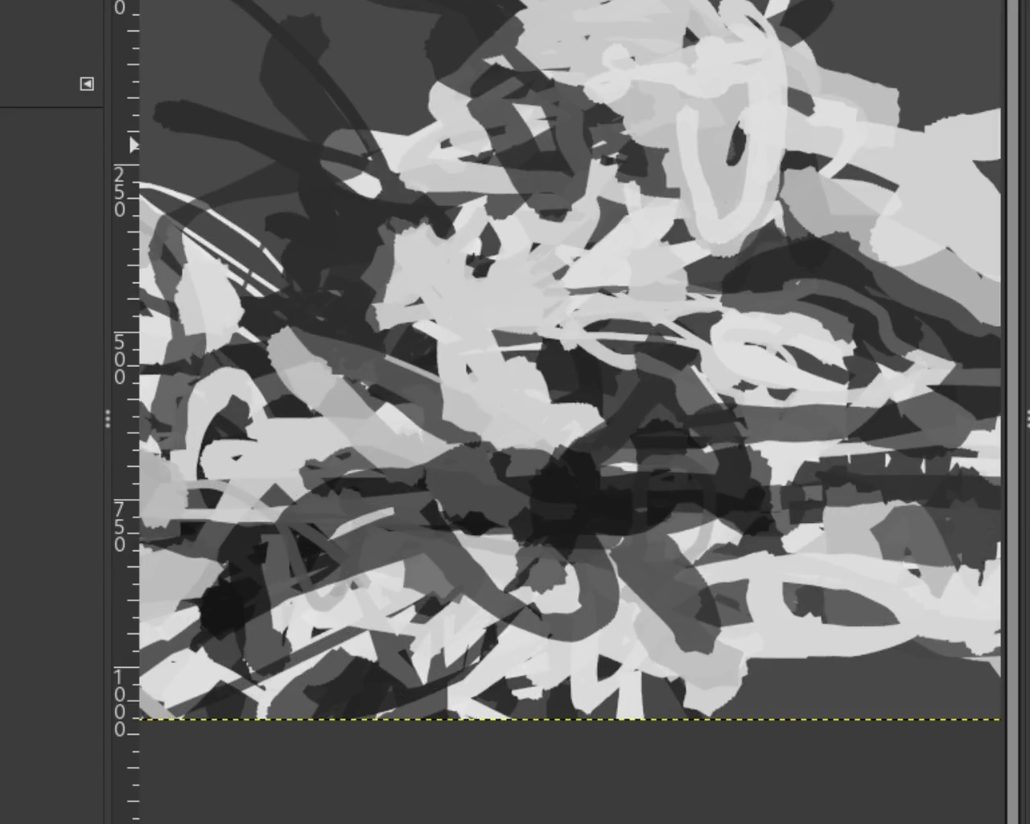
Paint a light-grey curved stroke above centre, replacing the first attempt slightly further left.
key("f")
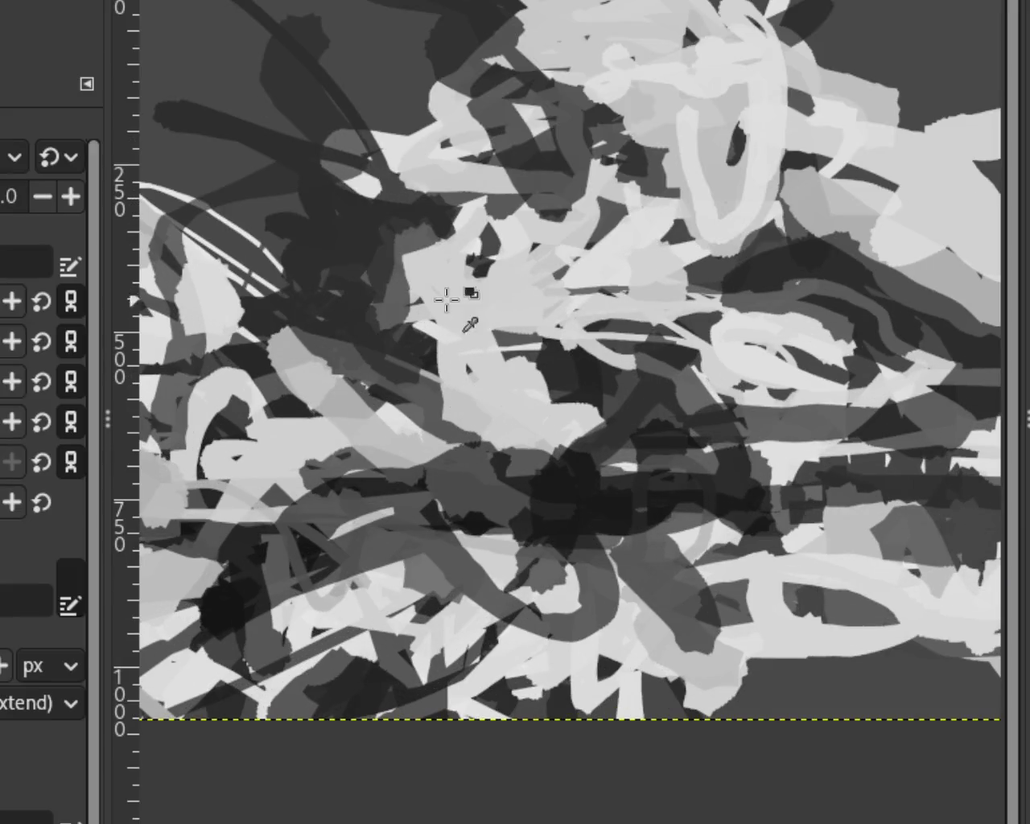
left_click_drag(424, 219, 411, 354)
key("ctrl+z")
left_click_drag(412, 236, 395, 349)
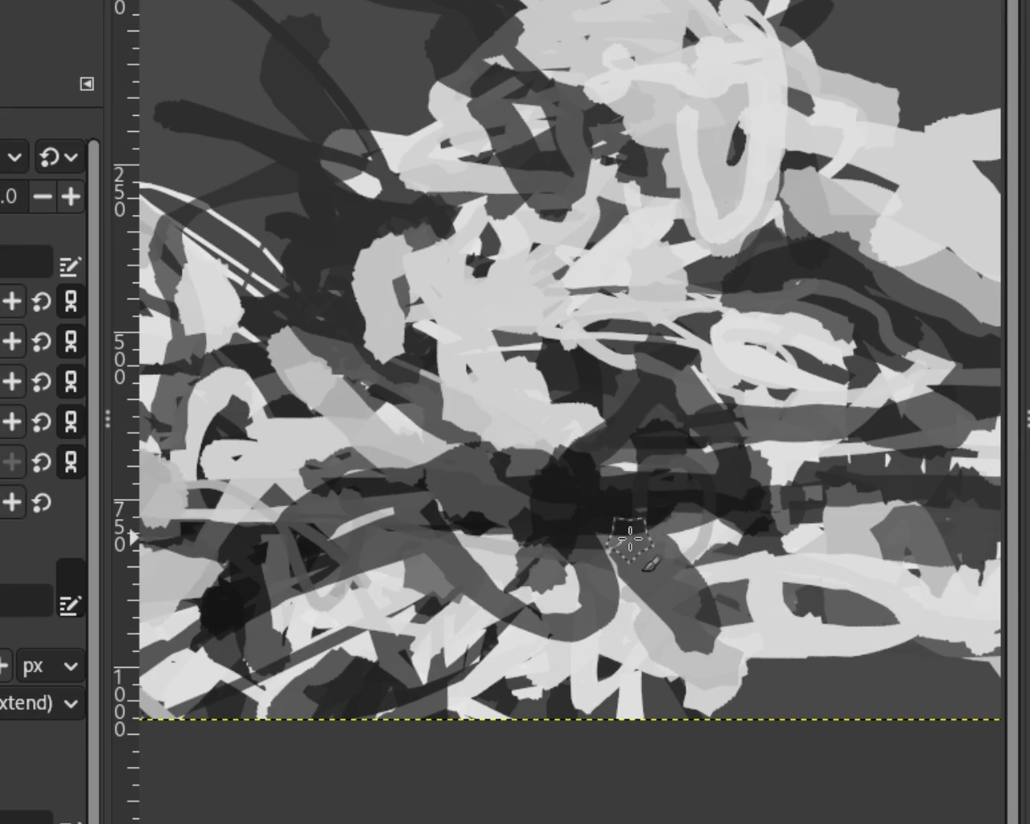
scroll(128, 449, "down", 2)
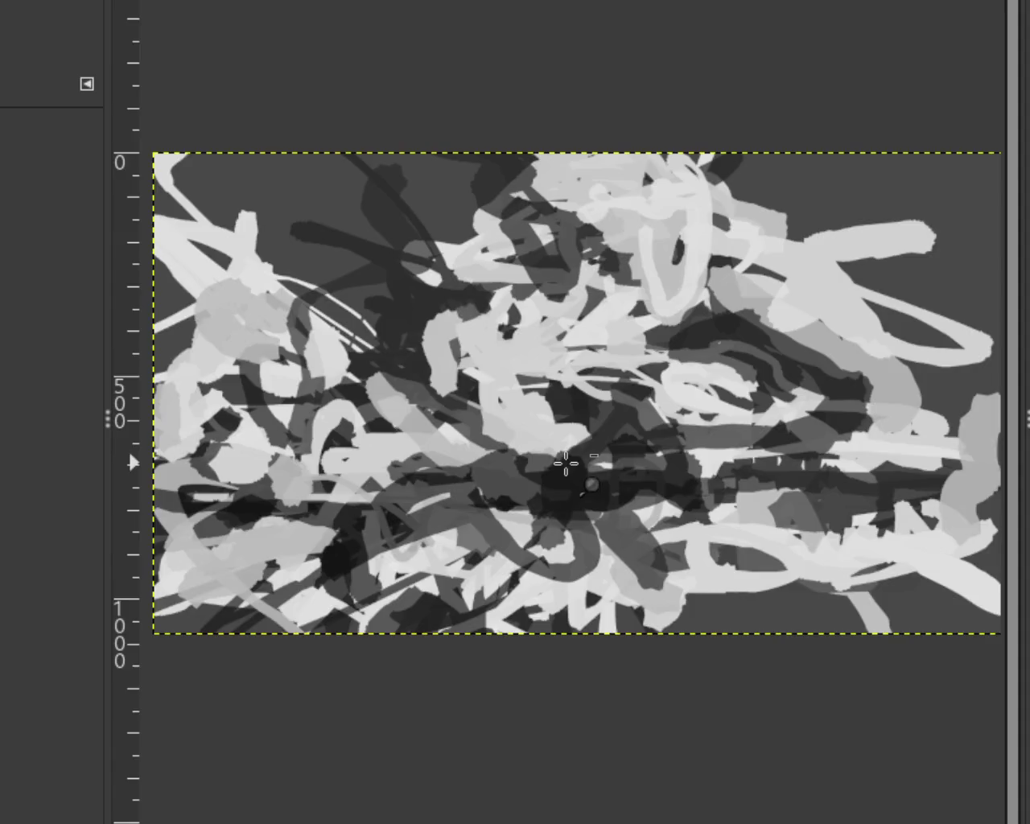
Scroll-zoom into the brown horse on the colour painting.
scroll(128, 450, "down", 1)
scroll(260, 184, "up", 1)
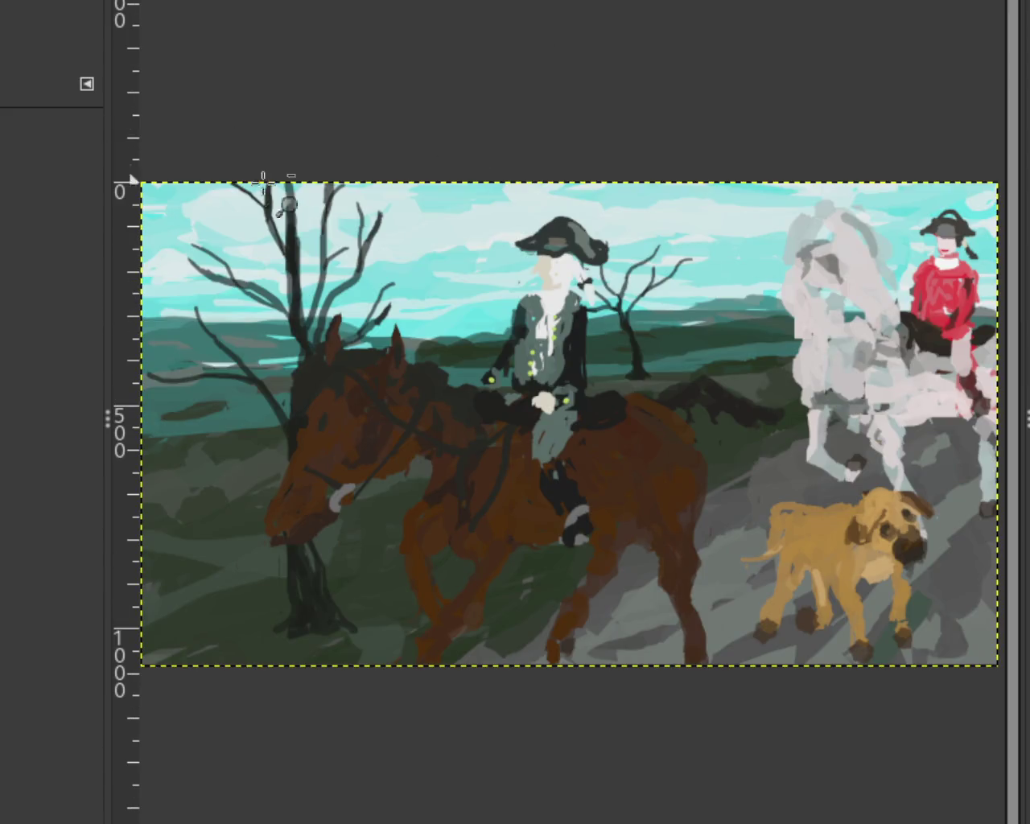
scroll(667, 540, "up", 10)
scroll(667, 539, "up", 1)
scroll(667, 539, "up", 5)
scroll(666, 535, "up", 1)
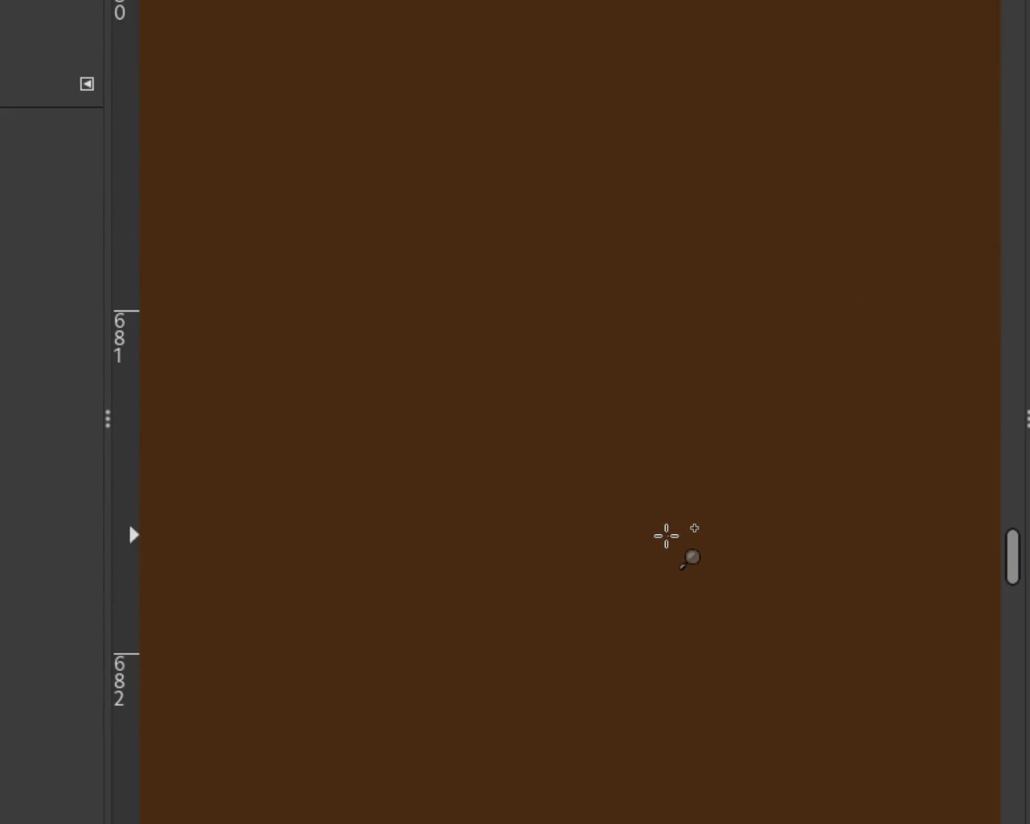
Zoom back out to the full view and bring up the pale-ground scribble image.
scroll(666, 535, "down", 1)
scroll(667, 535, "down", 3)
scroll(666, 535, "down", 4)
scroll(666, 535, "down", 4)
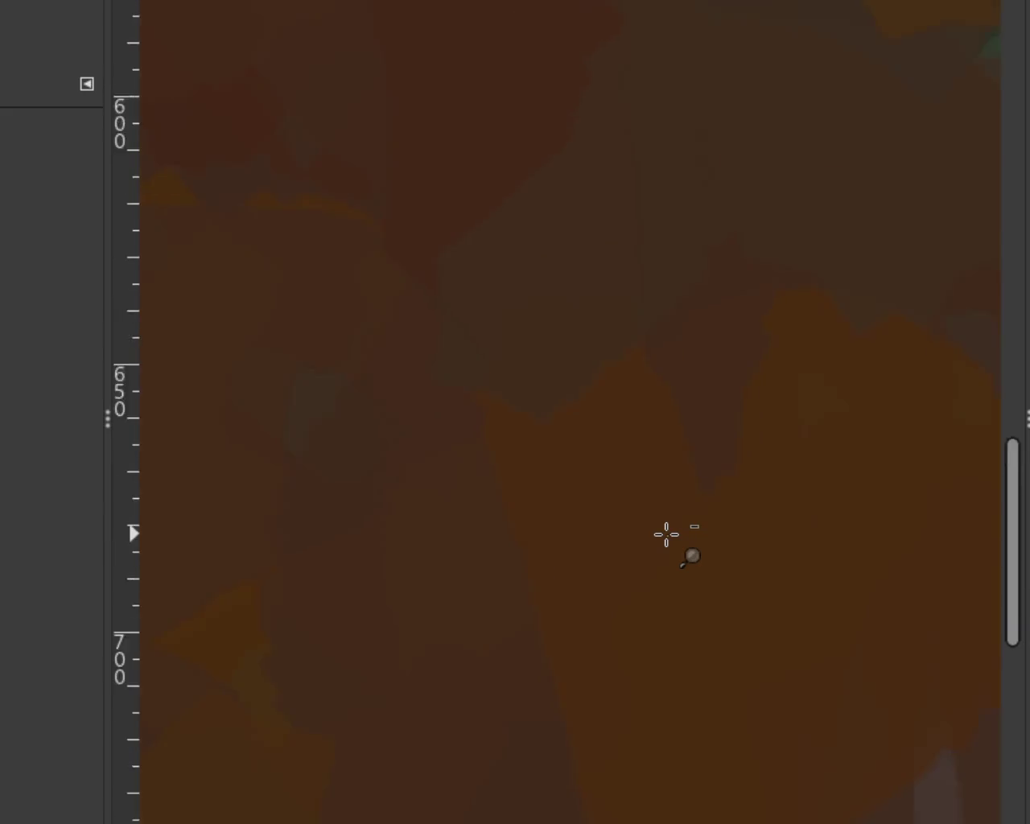
scroll(666, 534, "down", 4)
scroll(667, 534, "down", 5)
scroll(667, 533, "down", 1)
scroll(722, 608, "up", 3)
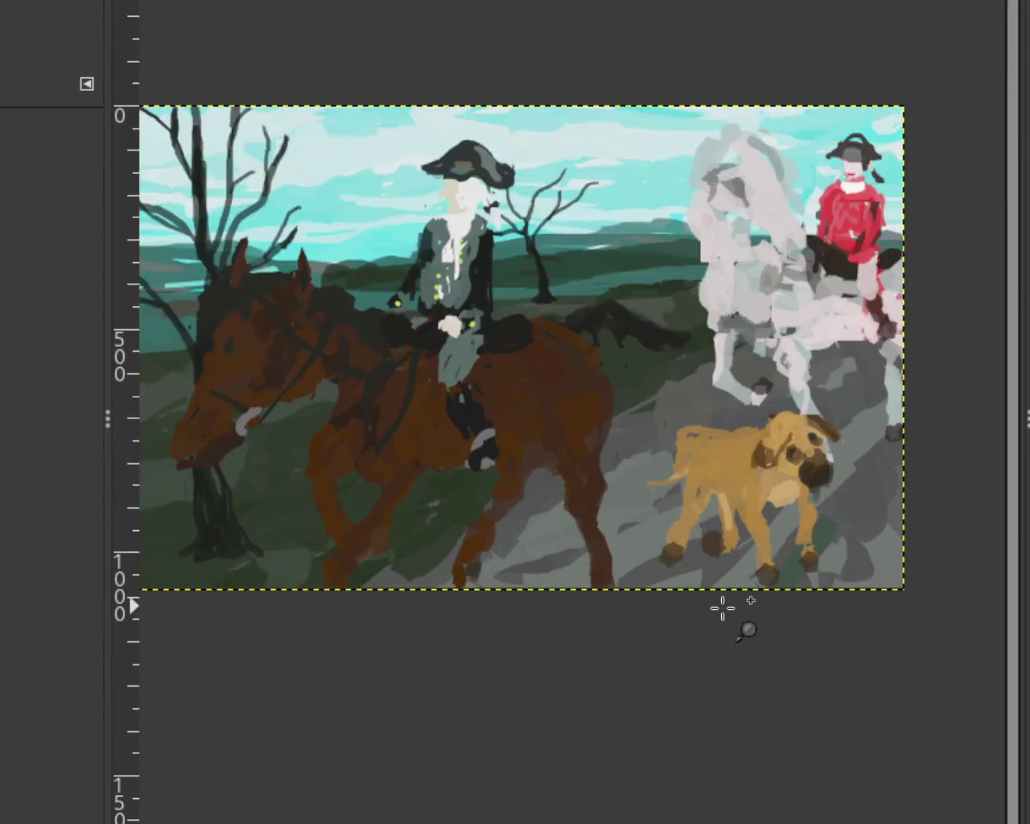
scroll(722, 609, "down", 1)
scroll(650, 556, "up", 2)
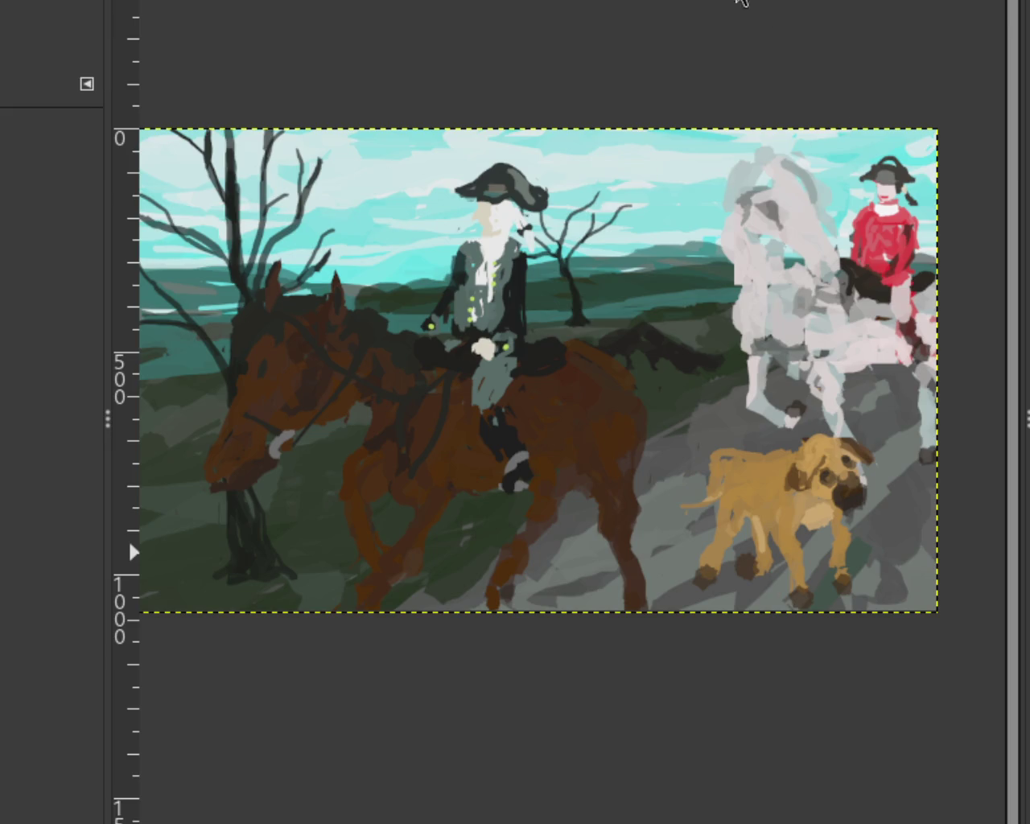
left_click(741, 0)
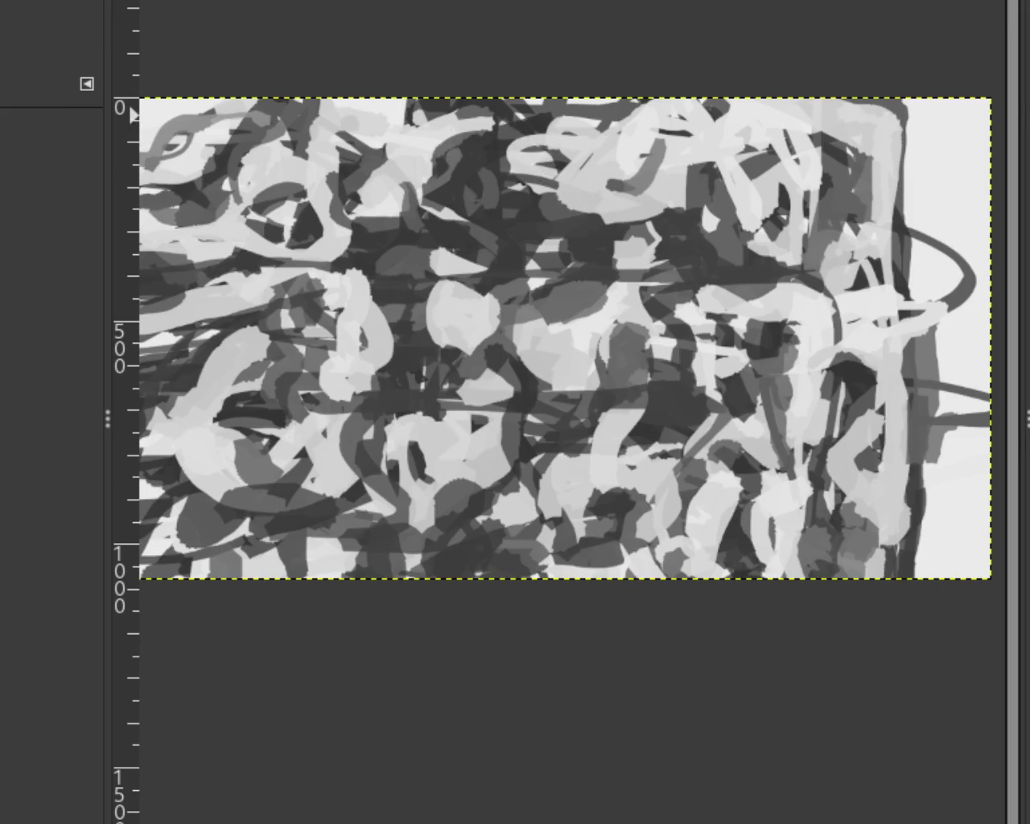
Zoom far out and back in on the pale-ground scribble image.
left_click(554, 345, "ctrl")
left_click(553, 344, "ctrl")
left_click(600, 476)
left_click(597, 479)
left_click(598, 480)
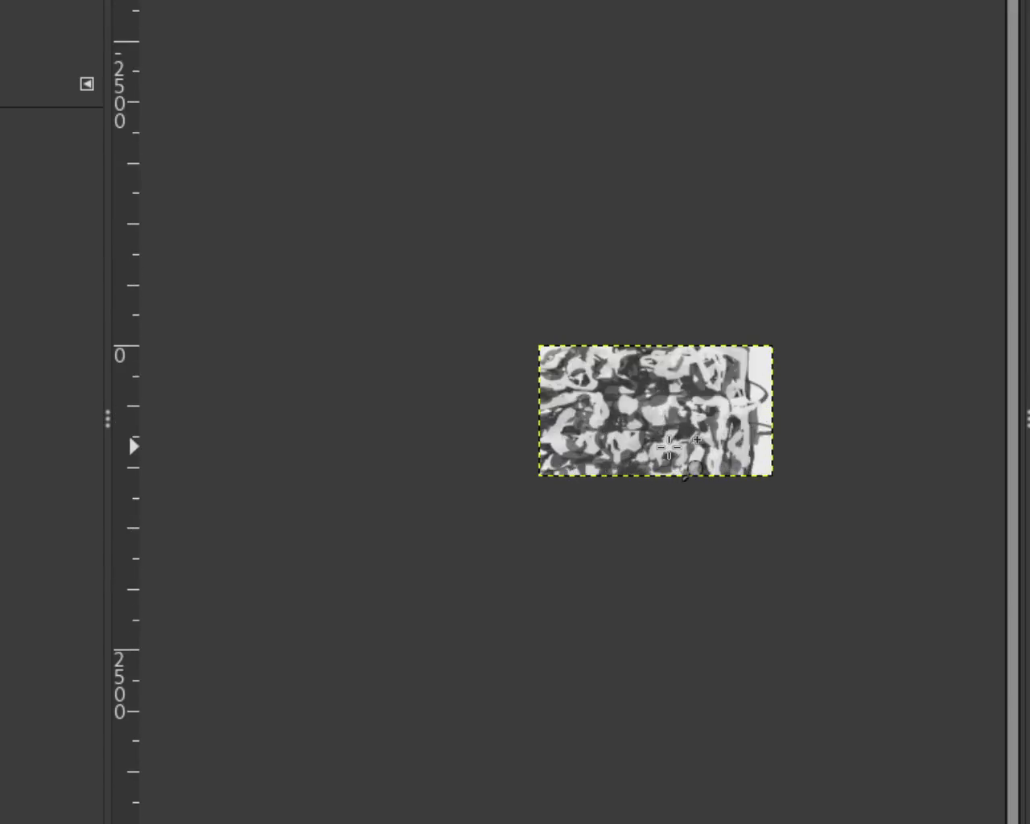
left_click(667, 442)
left_click(624, 431, "ctrl")
left_click(623, 432)
left_click(540, 497, "ctrl")
left_click(499, 490)
Adjust the zoom until the whole pale-ground scribble image is visible.
left_click(882, 601, "ctrl")
left_click(882, 600)
left_click(864, 600, "ctrl")
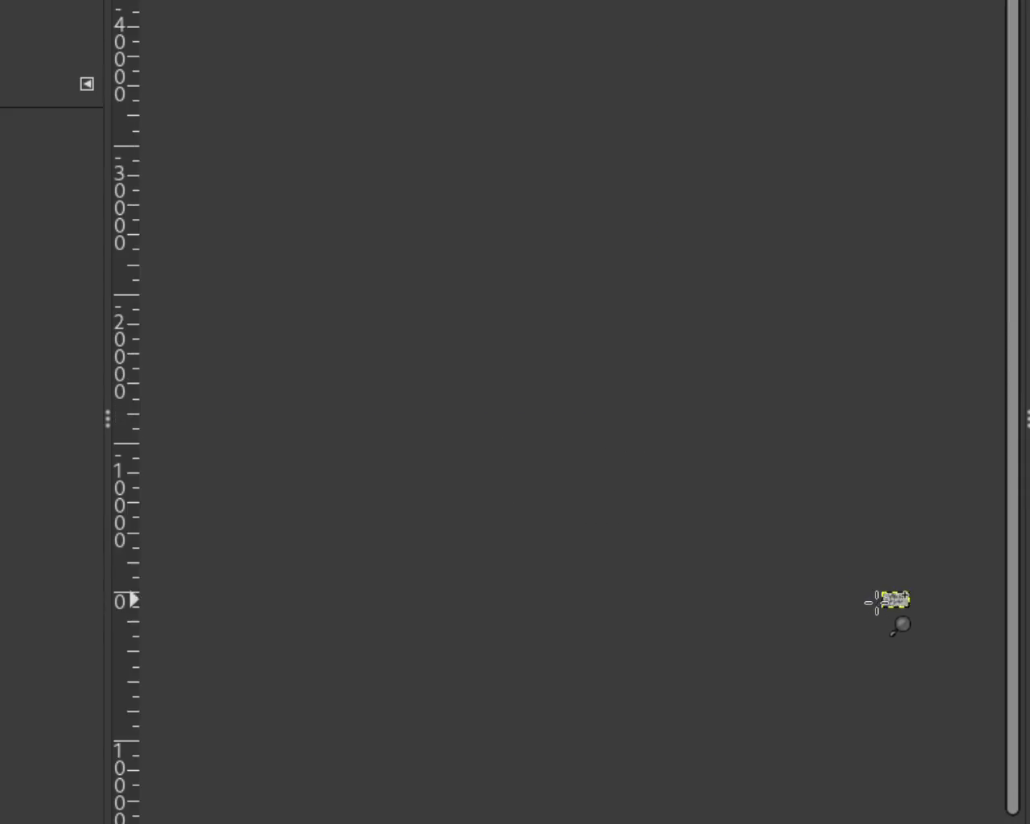
left_click(891, 600)
scroll(908, 606, "up", 2)
left_click(892, 596, "ctrl")
left_click(921, 572)
left_click(920, 572)
left_click(855, 593, "ctrl")
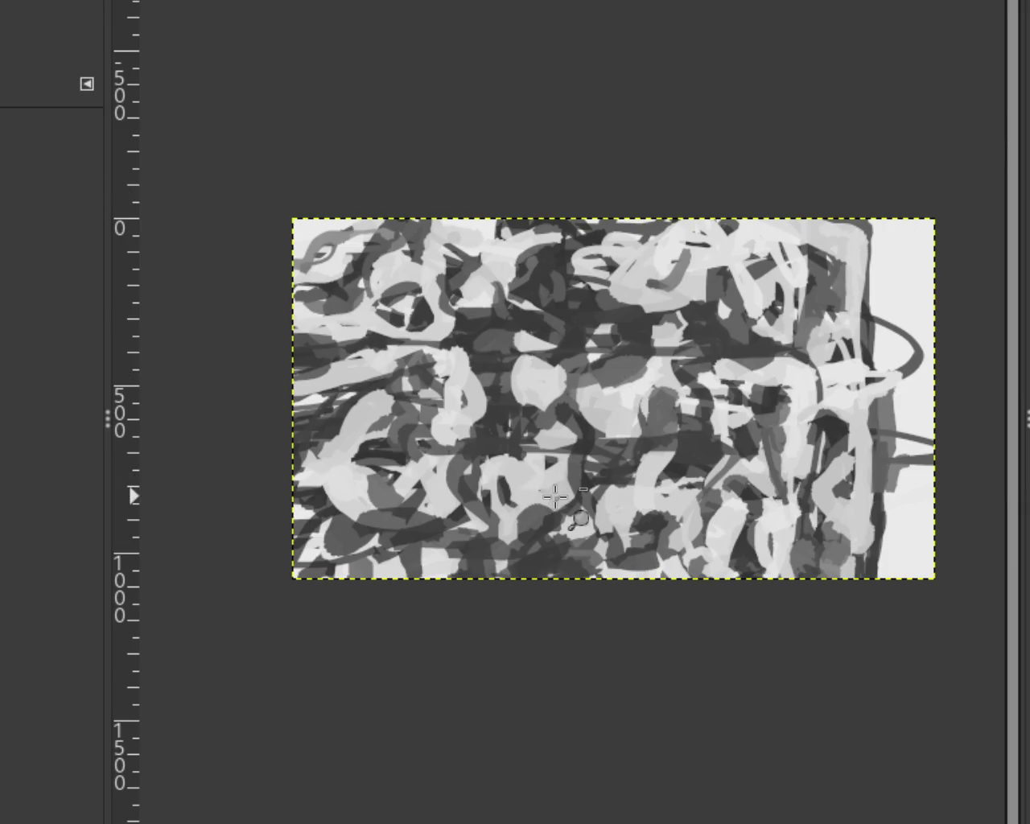
Zoom into the lower middle and paint a darker grey band over the central light area, redoing it after undos.
left_click(467, 515)
left_click(457, 523)
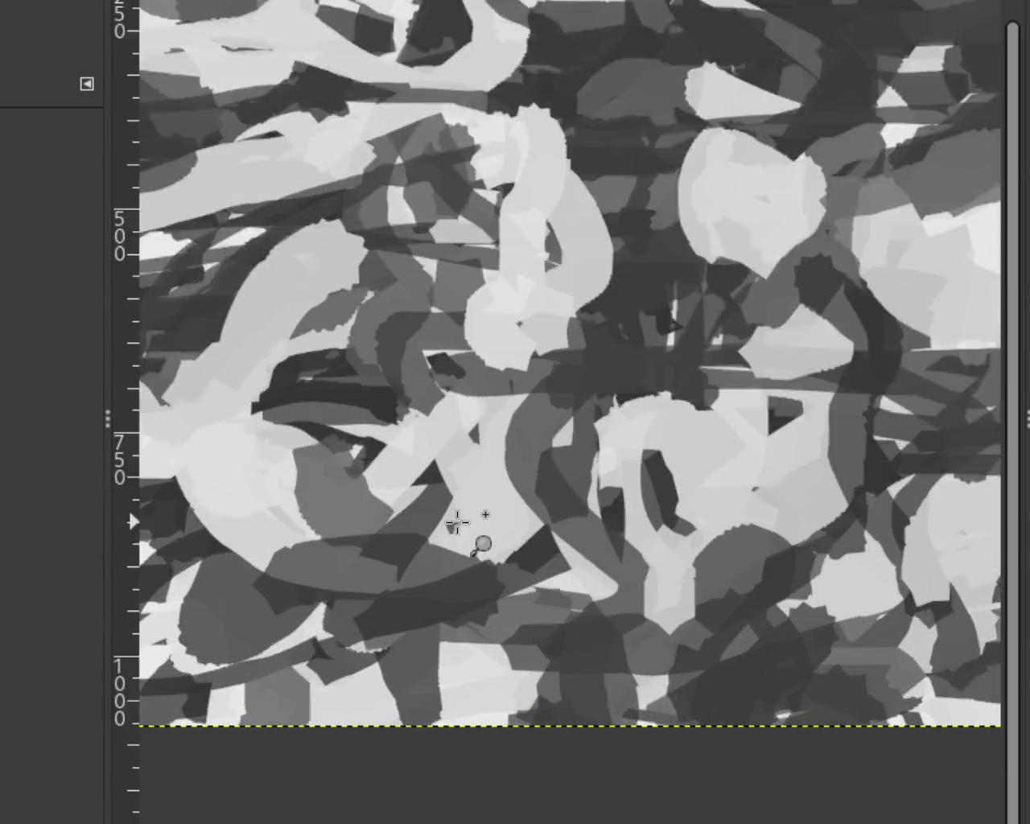
left_click(453, 524)
key("p")
left_click_drag(555, 334, 559, 408)
key("ctrl+z")
key("ctrl+z")
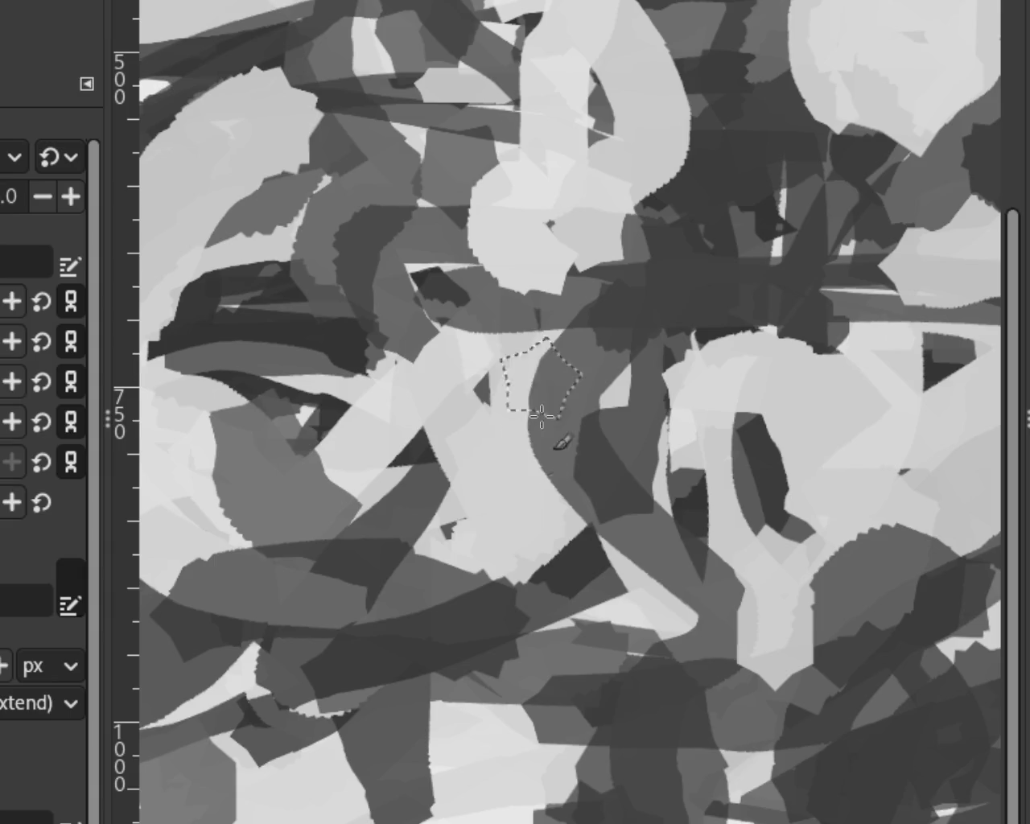
left_click_drag(483, 179, 507, 354)
key("ctrl+z")
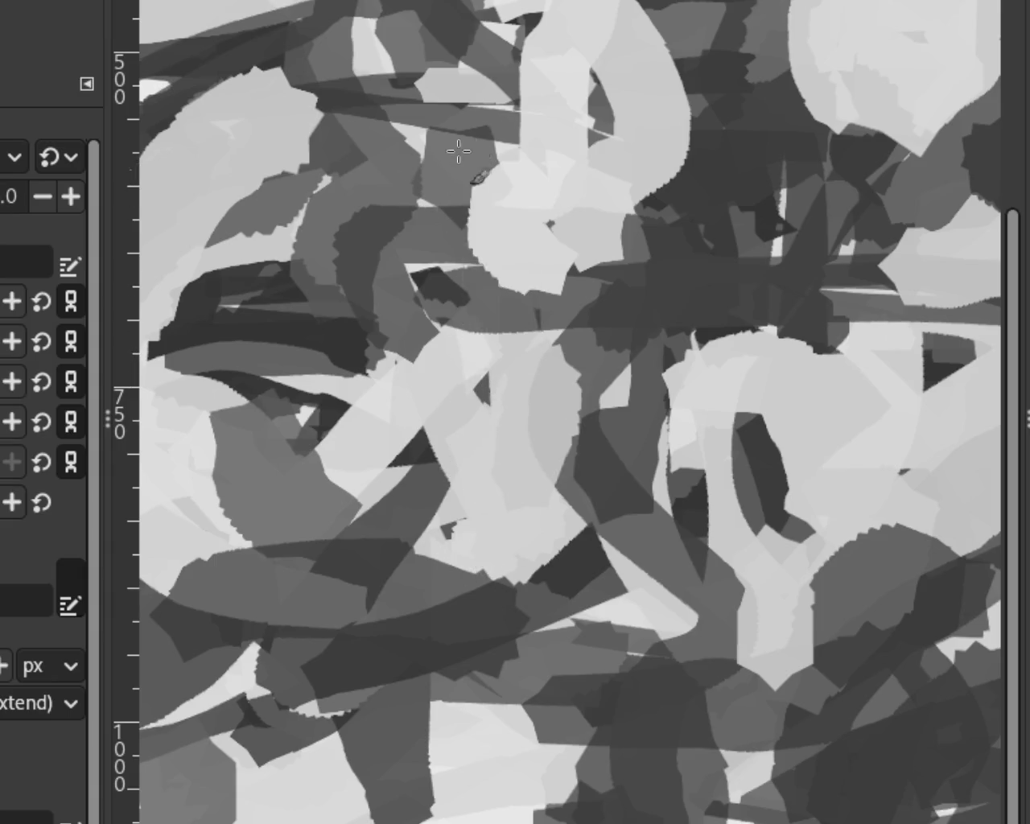
left_click_drag(489, 201, 494, 322)
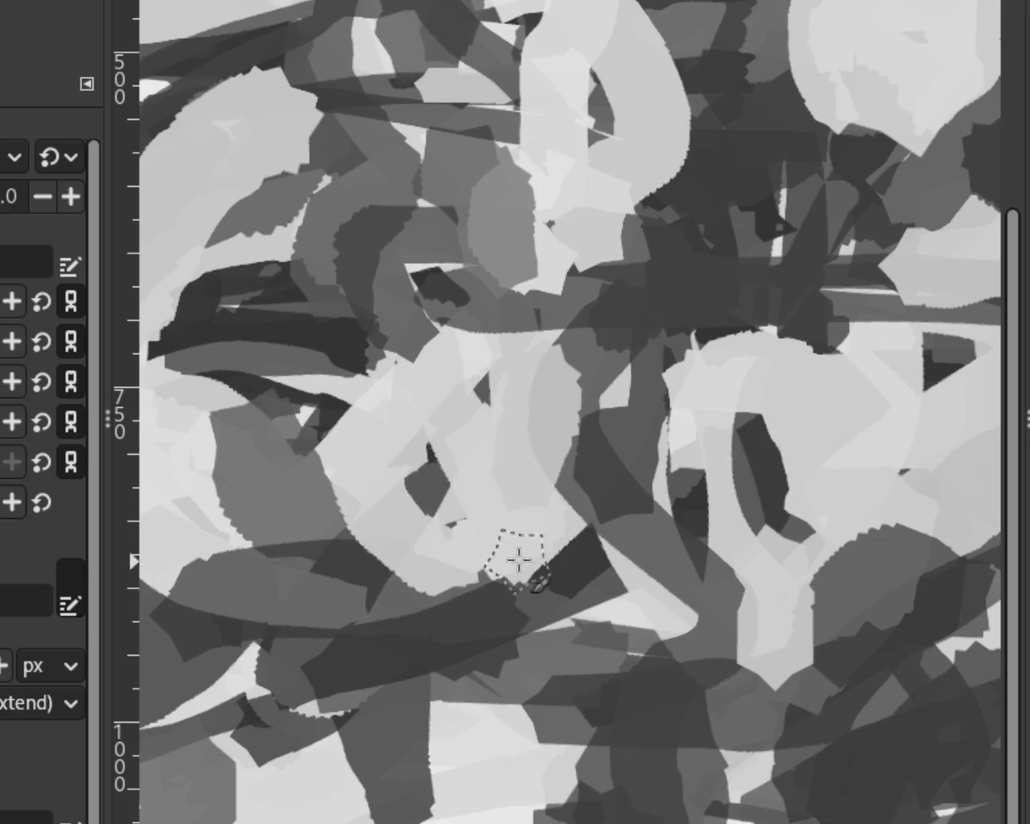
Sweep light curved strokes across the lower image and along its bottom edge.
mouse_move(284, 278)
left_mouse_down()
mouse_move(566, 391)
mouse_move(539, 561)
mouse_move(143, 690)
left_mouse_up()
left_click_drag(997, 753, 143, 763)
key("z")
left_click(368, 368, "ctrl")
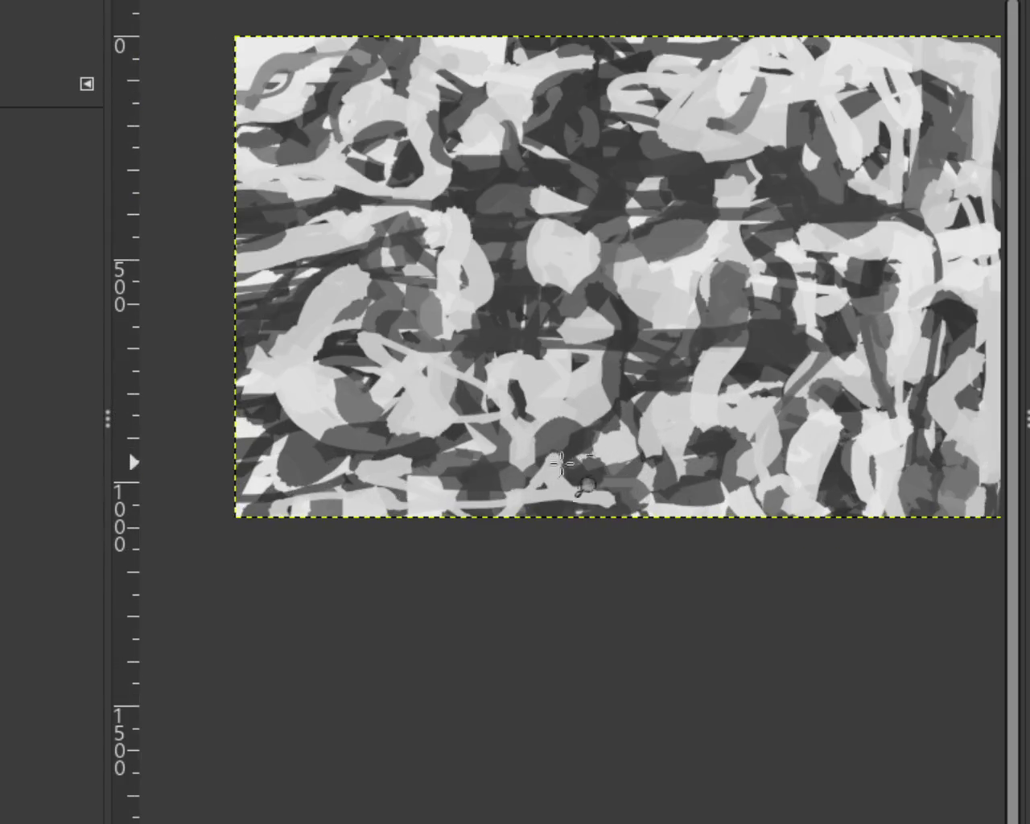
left_click(555, 463, "ctrl")
left_click(515, 466, "ctrl")
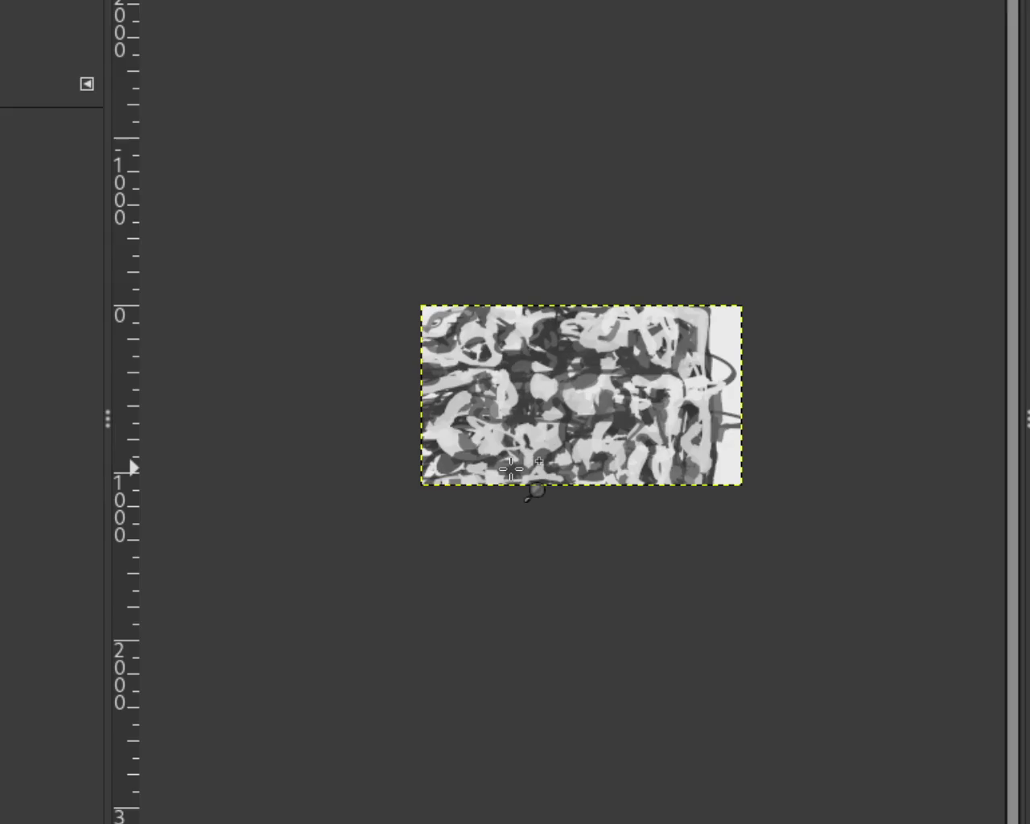
left_click(507, 465)
left_click_drag(596, 501, 400, 547)
left_click(536, 432, "ctrl")
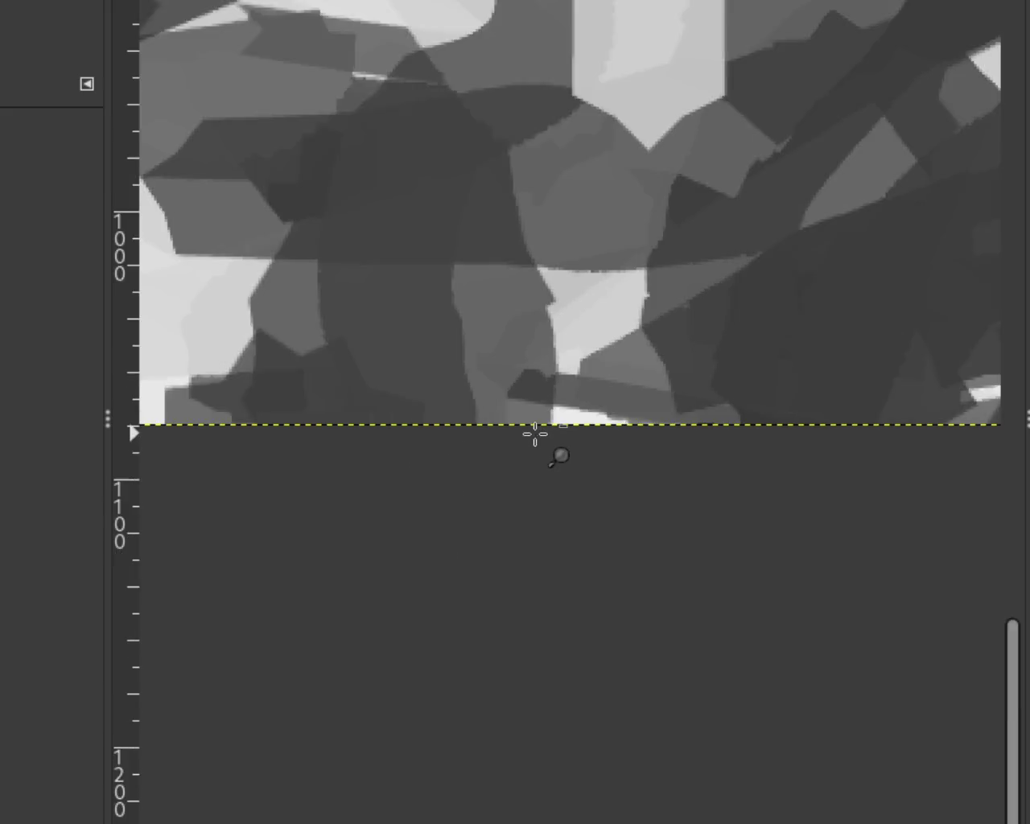
left_click(536, 432, "ctrl")
left_click(536, 432, "ctrl")
left_click(536, 432, "ctrl")
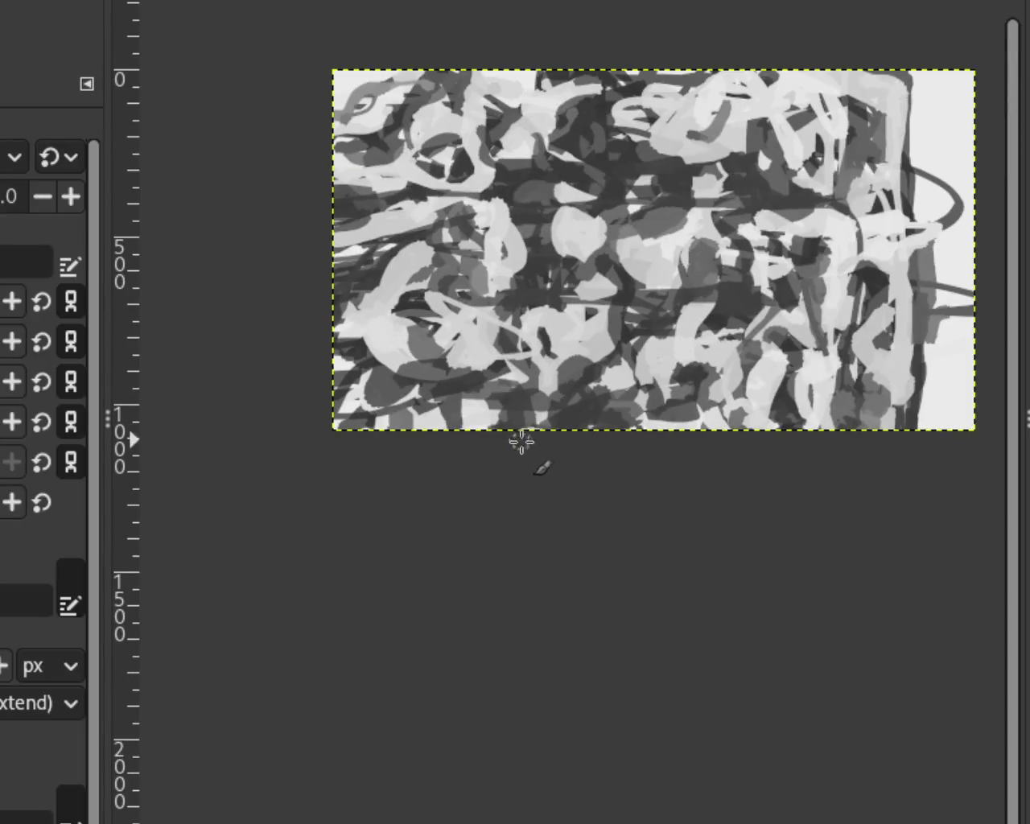
Add light-grey arcs on the lower middle and a vertical stroke at lower left.
mouse_move(543, 457)
left_mouse_down()
mouse_move(480, 418)
mouse_move(526, 357)
mouse_move(603, 426)
left_mouse_up()
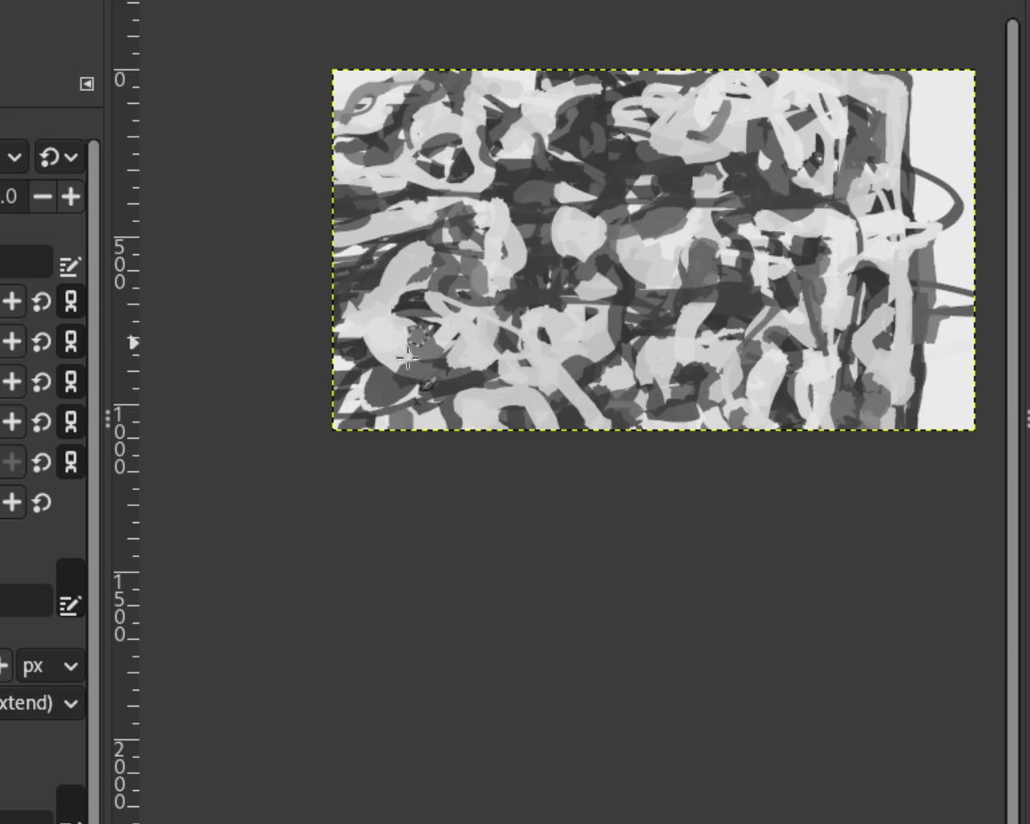
left_click_drag(420, 322, 416, 417)
key("z")
left_click(487, 334, "ctrl")
left_click(487, 343)
left_click(487, 343)
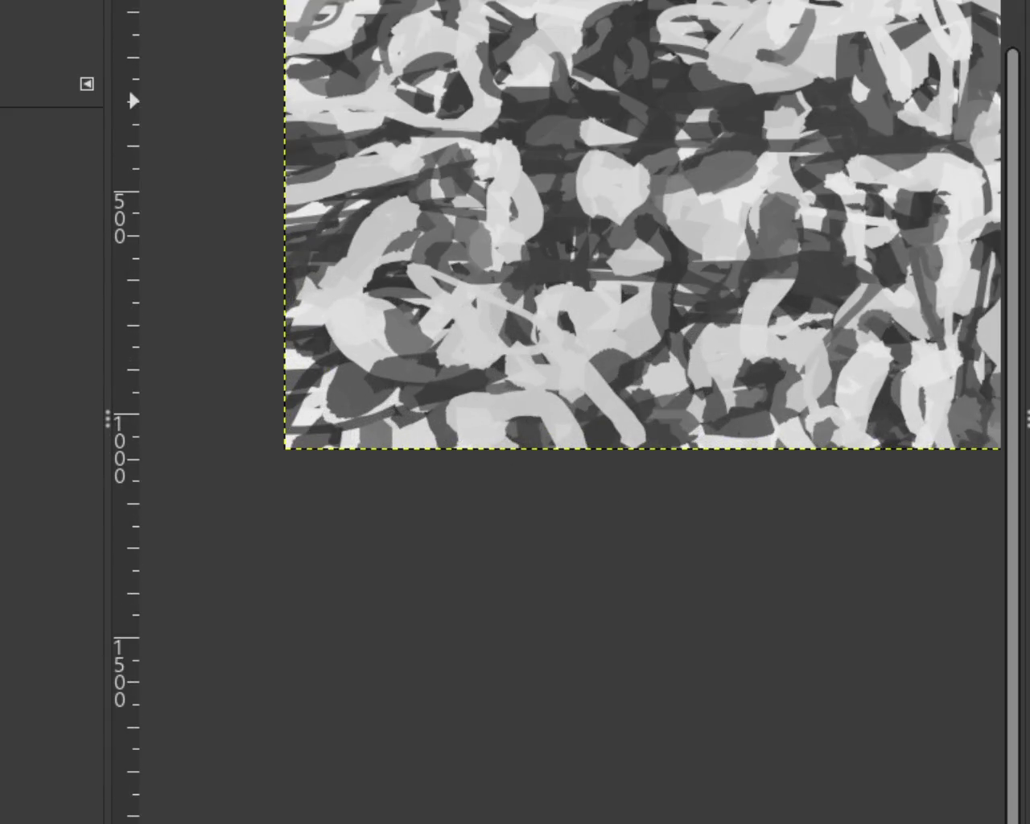
left_click(479, 422, "ctrl")
left_click(604, 451, "ctrl")
left_click(596, 437)
left_click(595, 437)
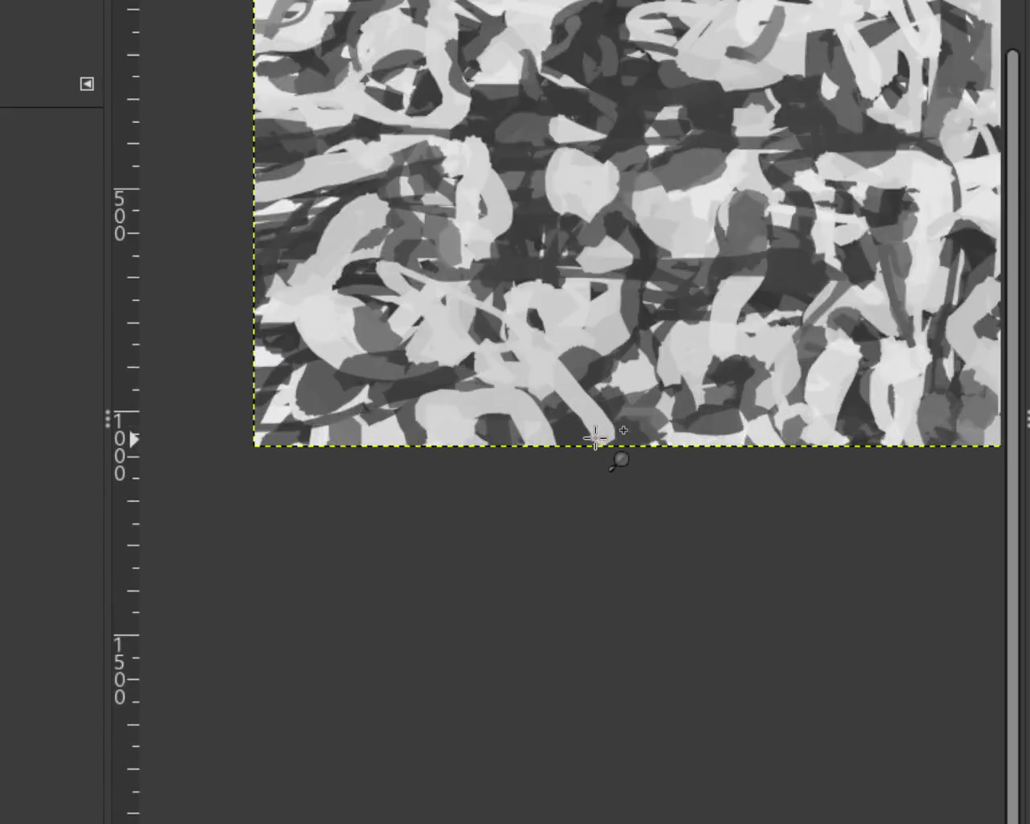
left_click(596, 438)
Paint a dark grey stroke over the light area after undoing a trial light stroke upper left.
key("p")
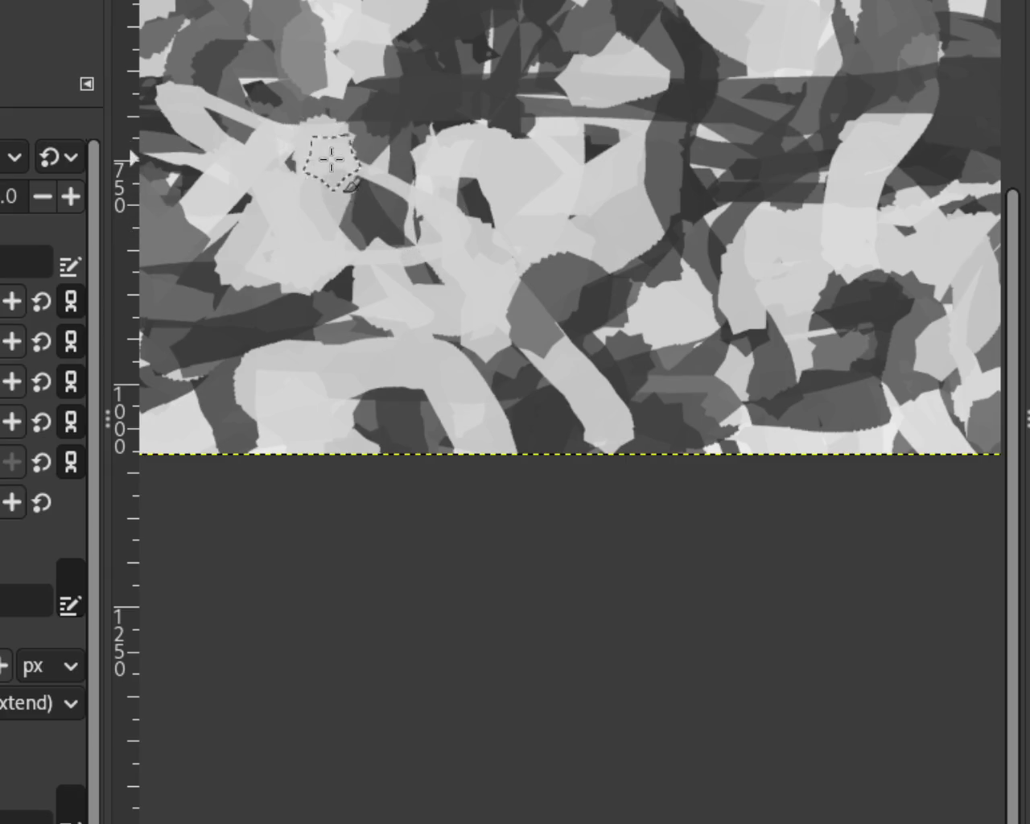
left_click_drag(291, 152, 358, 173)
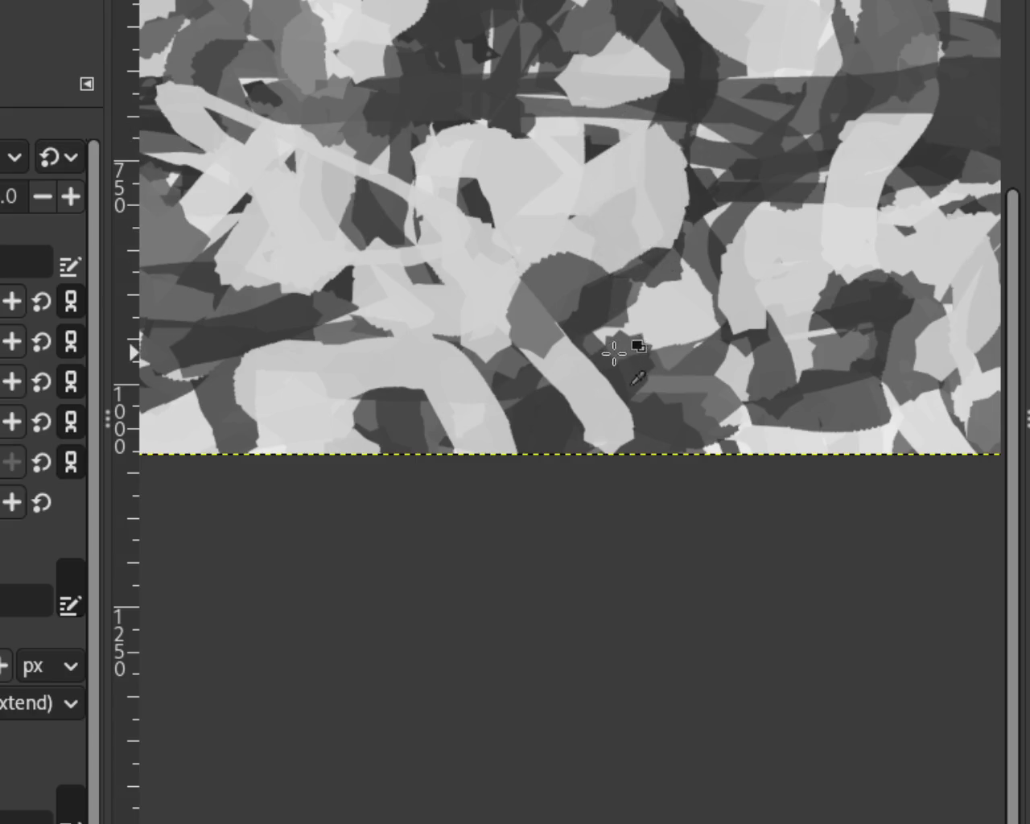
key("ctrl+z")
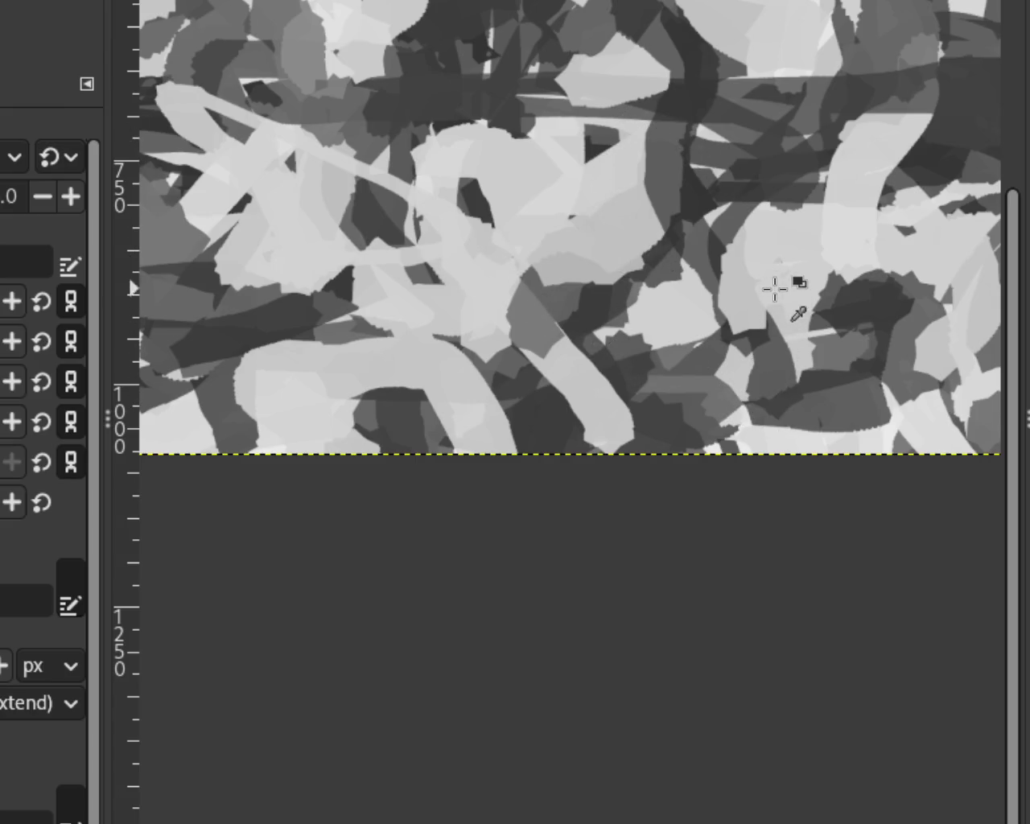
left_click_drag(623, 251, 555, 274)
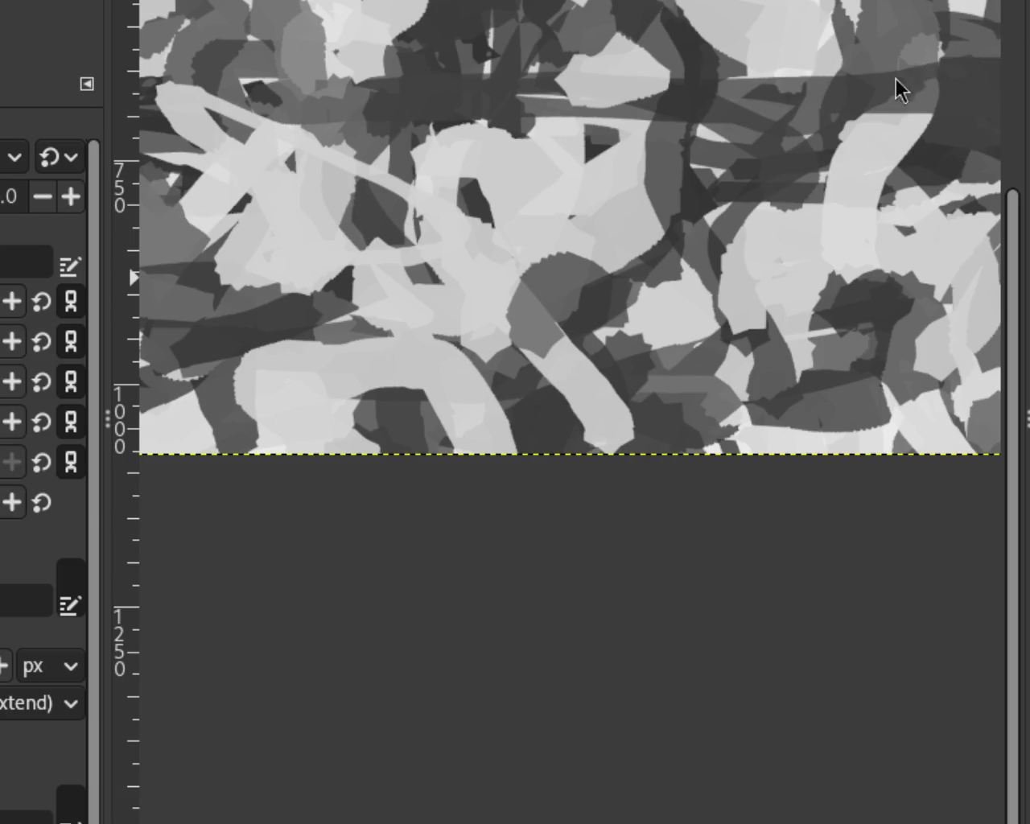
Zoom in on the lower right and paint a soft tonal stroke near the upper right.
key("z")
left_click(751, 614, "ctrl")
left_click(708, 564, "ctrl")
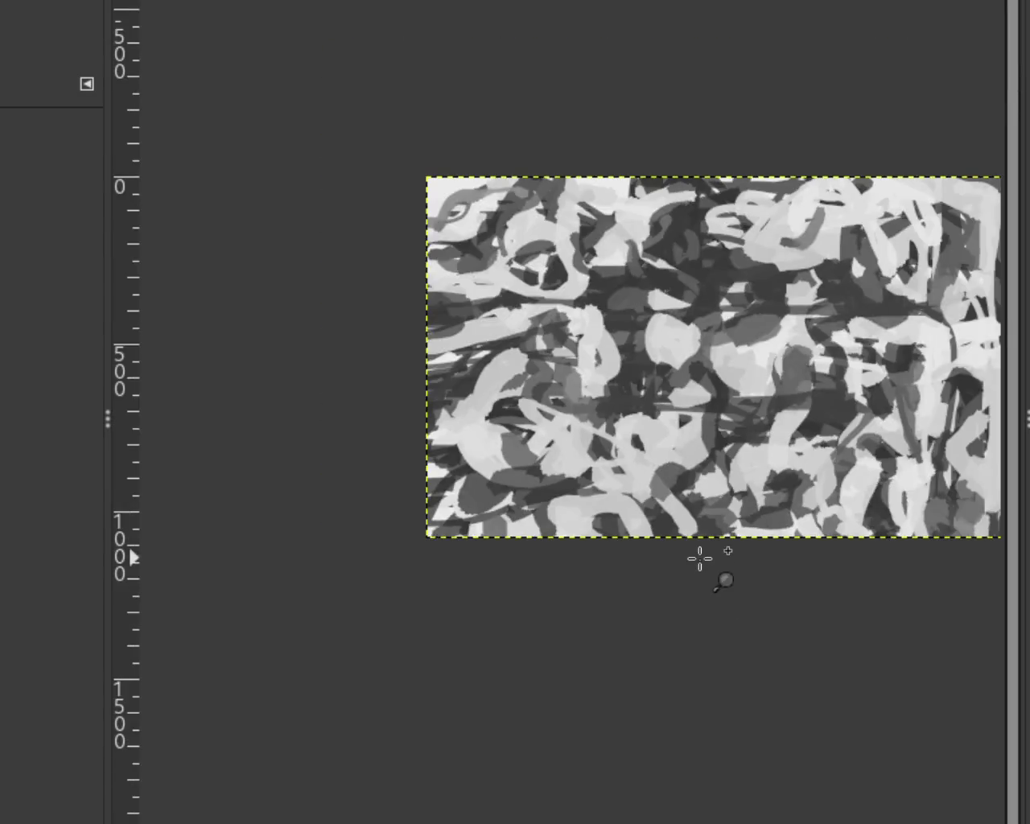
left_click(774, 436)
left_click(774, 436)
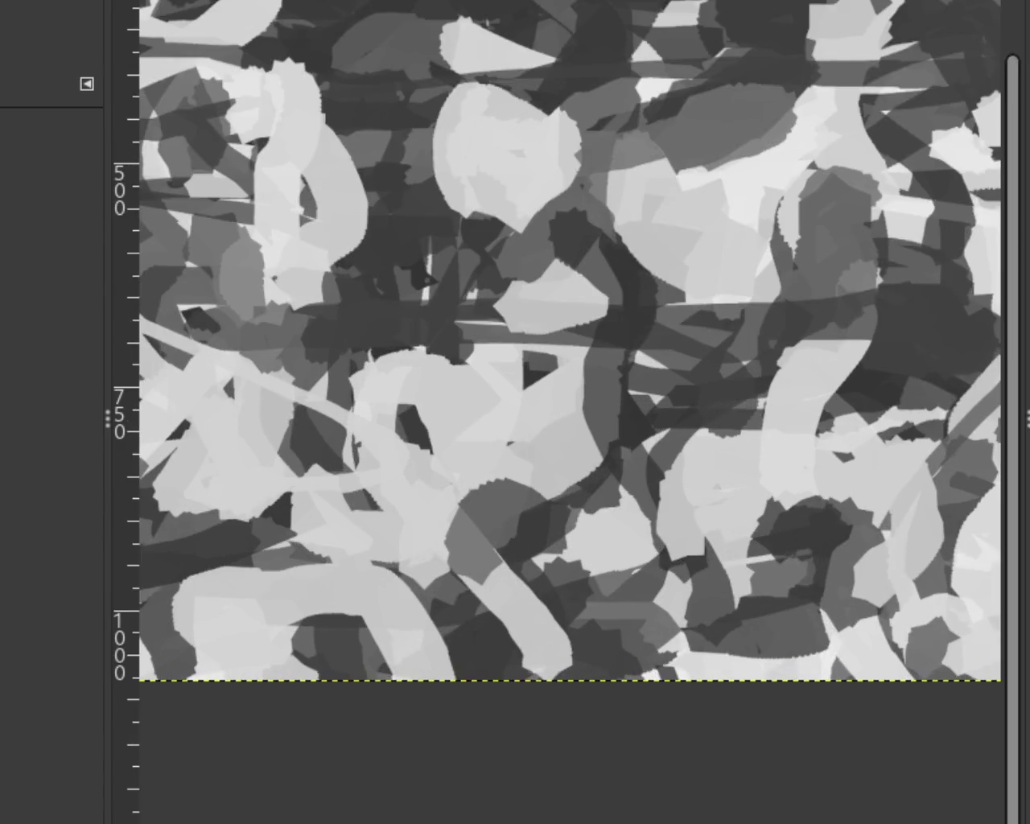
key("p")
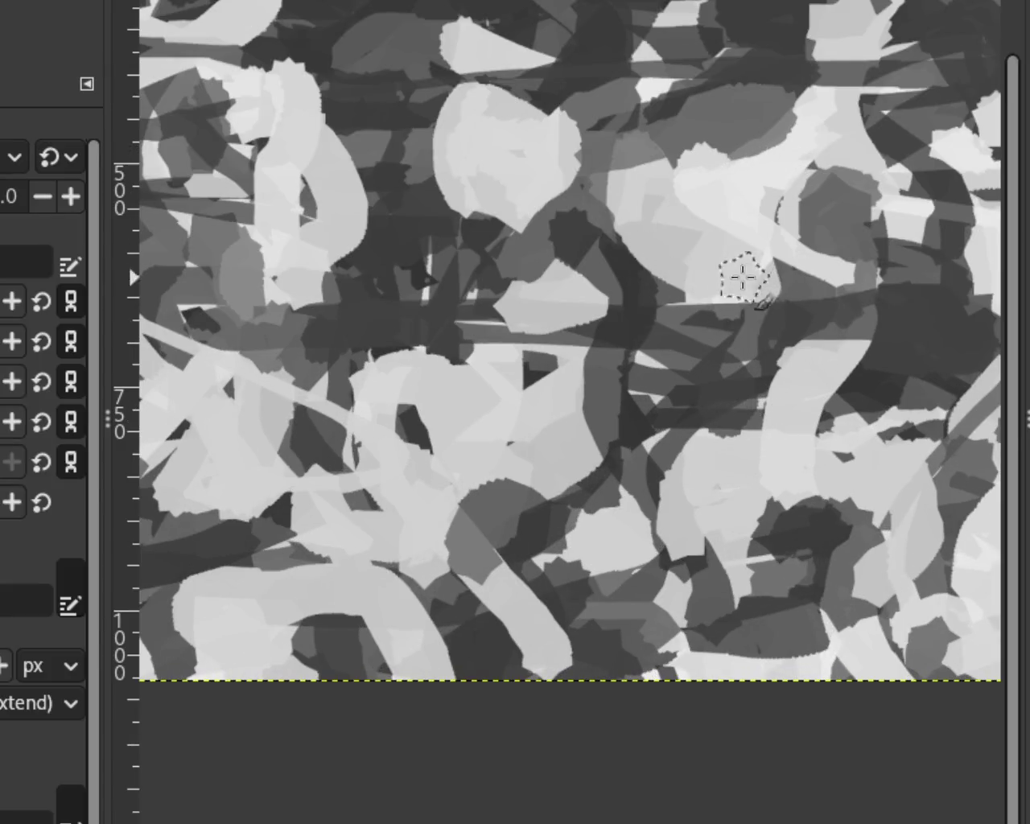
mouse_move(772, 164)
left_mouse_down()
mouse_move(621, 195)
mouse_move(697, 196)
mouse_move(600, 241)
left_mouse_up()
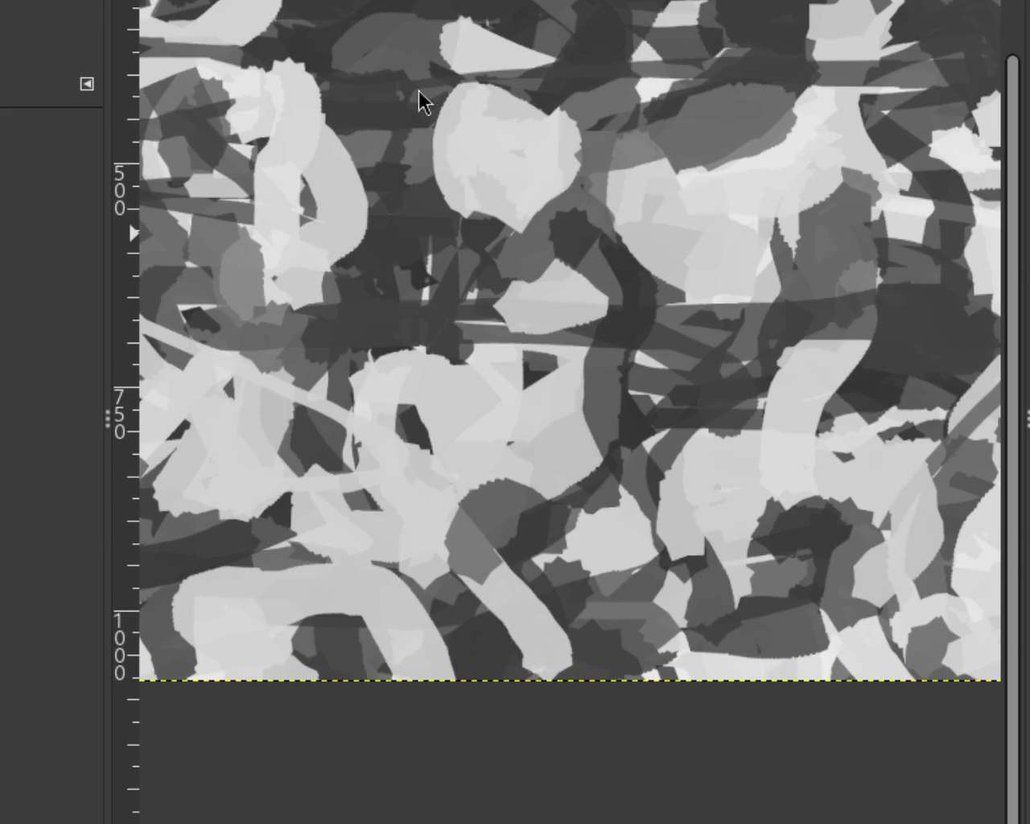
Compare the image with and without the bright arched stroke, keeping it.
scroll(616, 306, "down", 1)
scroll(617, 306, "down", 3)
scroll(617, 306, "up", 1)
scroll(646, 358, "down", 1)
scroll(647, 358, "up", 4)
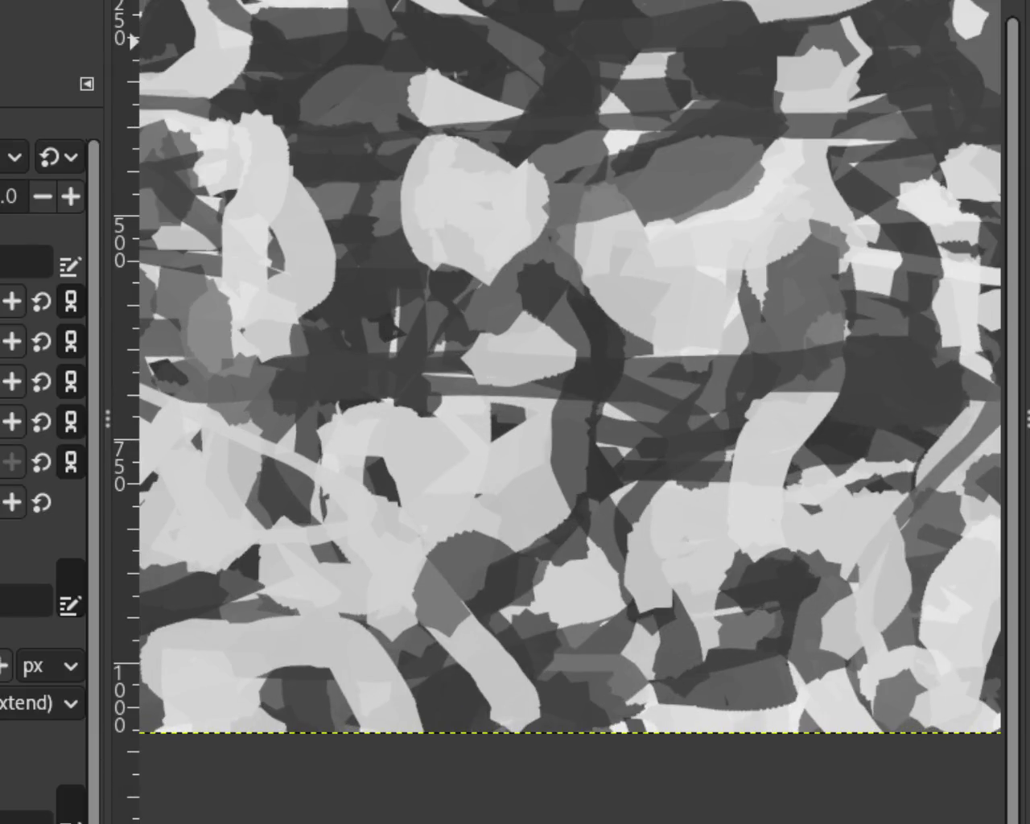
key("ctrl+z")
key("ctrl+y")
key("ctrl+z")
key("ctrl+y")
key("ctrl+z")
key("ctrl+y")
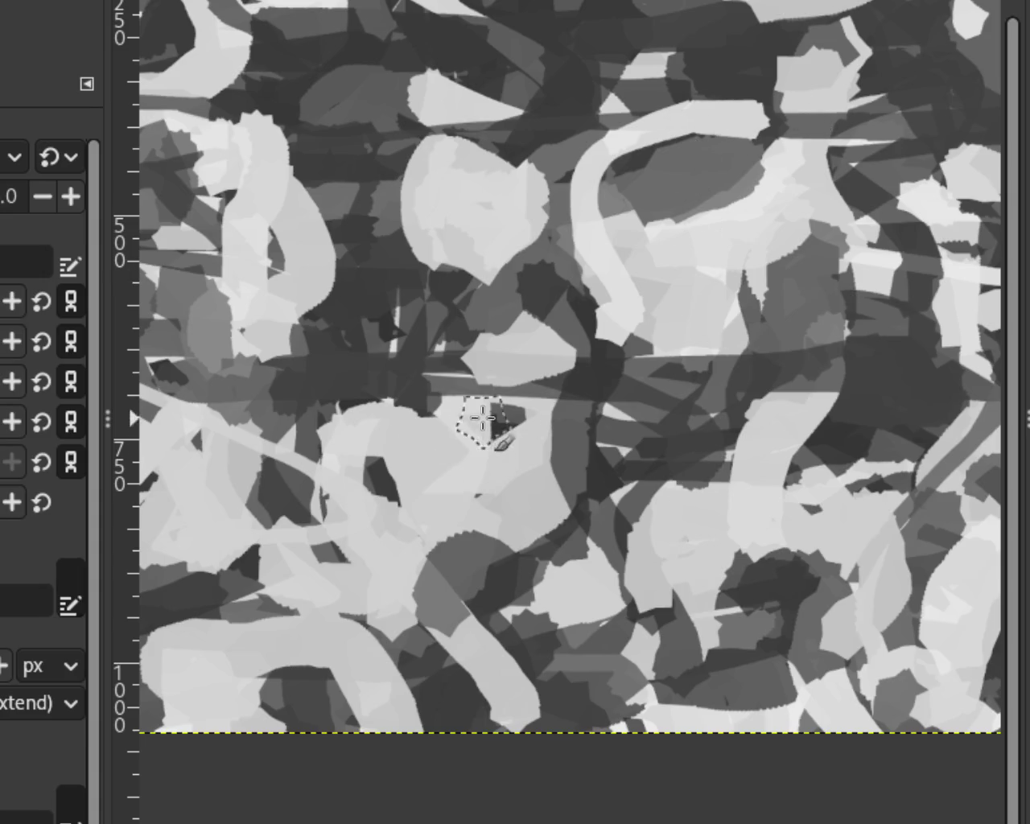
Cover the dark area with a light grey stroke.
left_click_drag(677, 330, 715, 301)
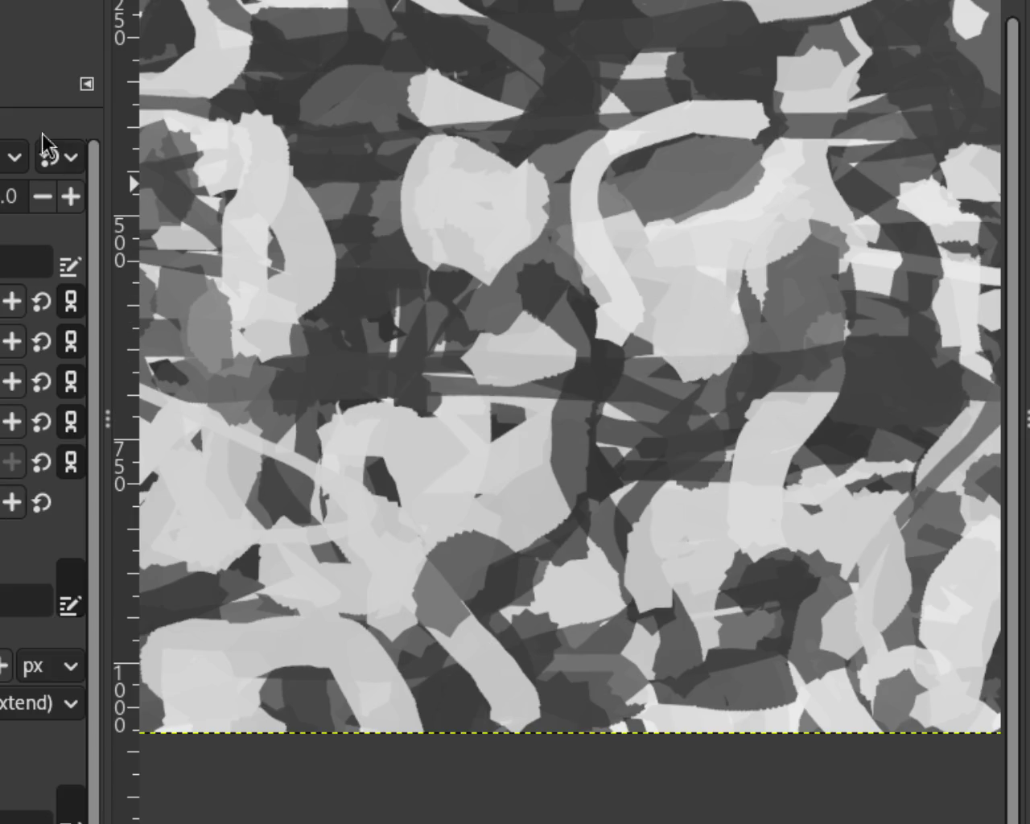
scroll(573, 371, "down", 2)
scroll(573, 371, "down", 1)
scroll(573, 371, "up", 1)
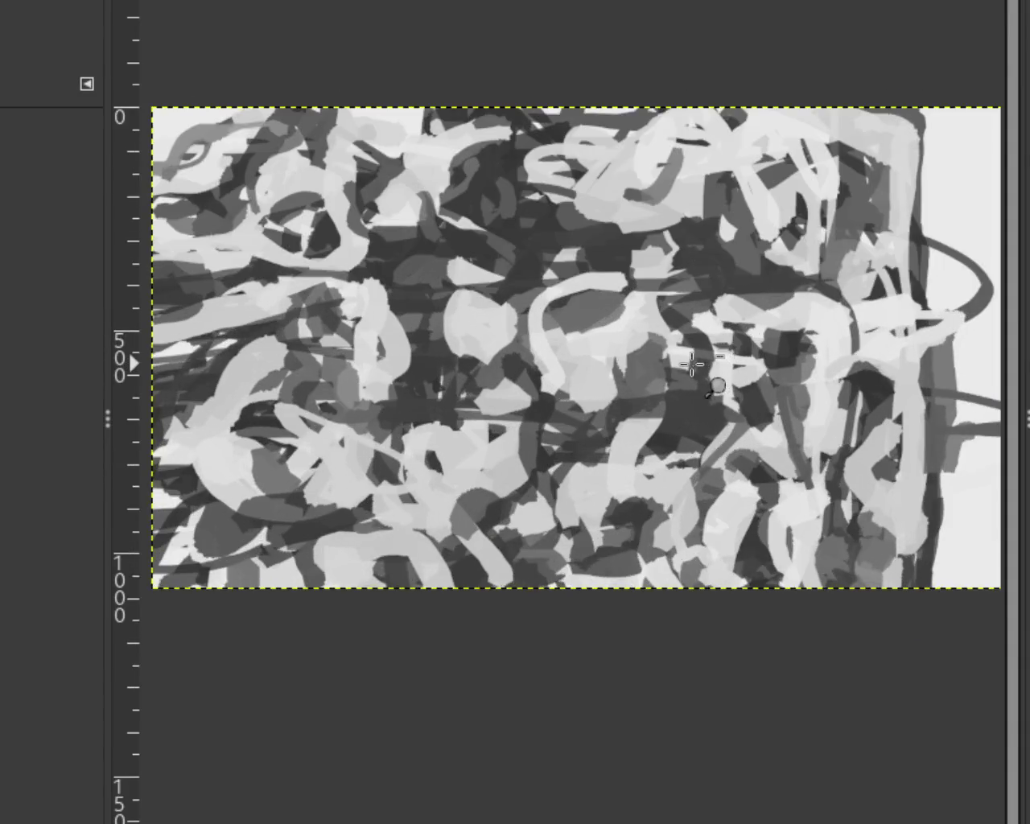
scroll(573, 371, "up", 1)
scroll(573, 371, "down", 1)
scroll(564, 370, "up", 1)
scroll(564, 370, "down", 1)
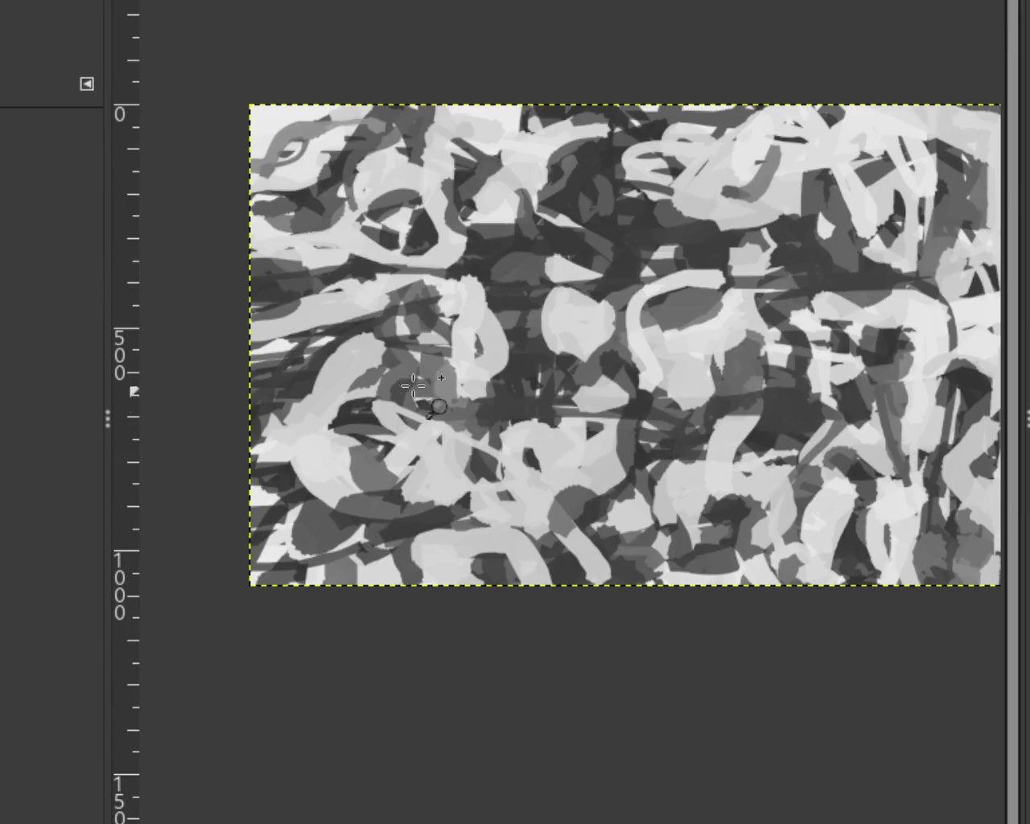
scroll(548, 367, "up", 1)
scroll(549, 367, "down", 1)
scroll(438, 328, "up", 1)
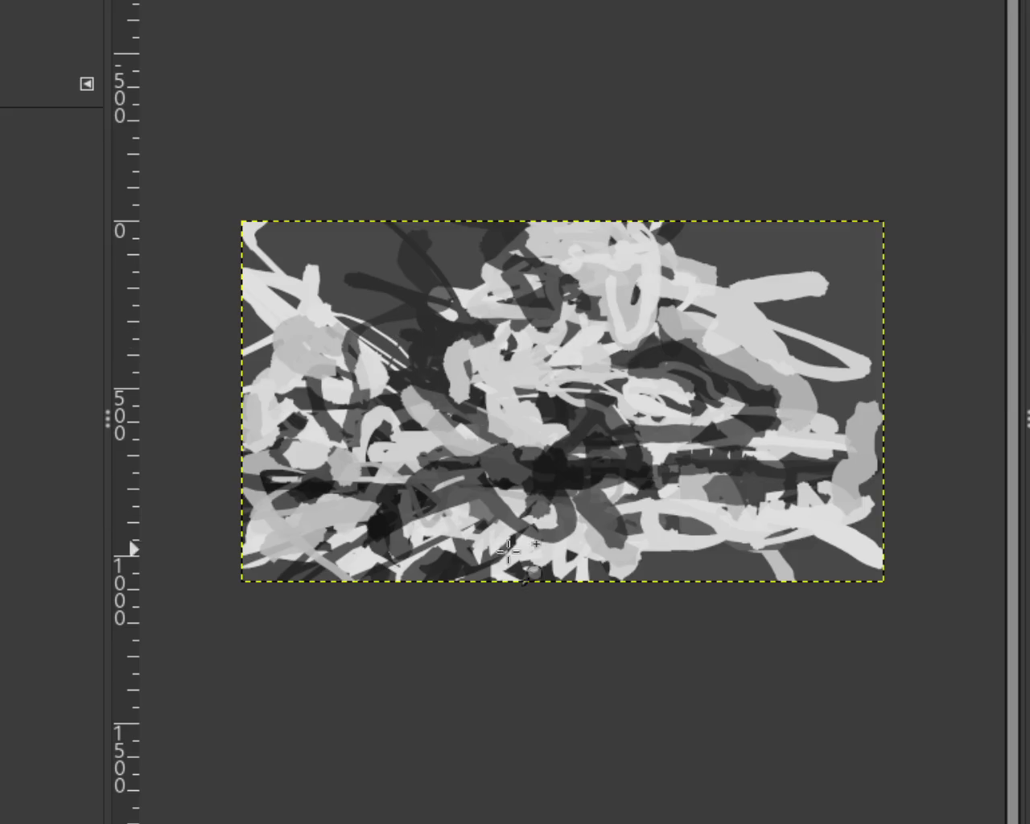
Try a large light looping stroke from the middle to the upper right, then undo it.
scroll(481, 465, "down", 1)
scroll(481, 465, "up", 1)
scroll(481, 465, "up", 2)
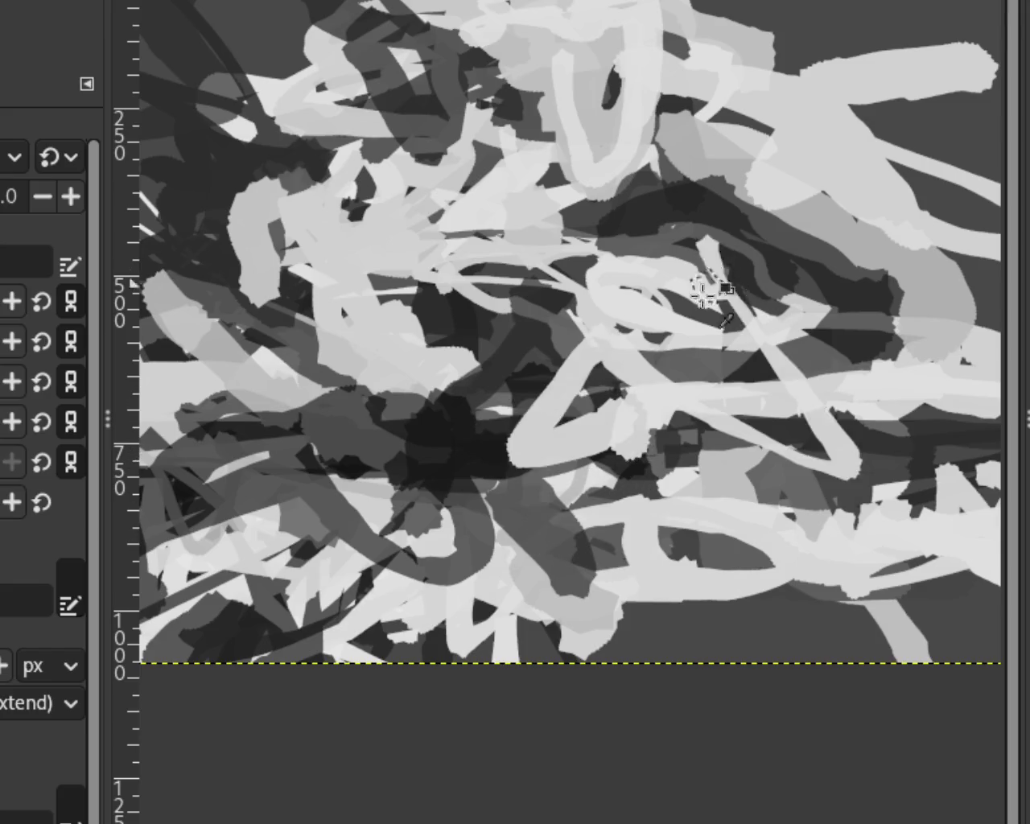
mouse_move(628, 446)
left_mouse_down()
mouse_move(632, 196)
mouse_move(700, 394)
left_mouse_up()
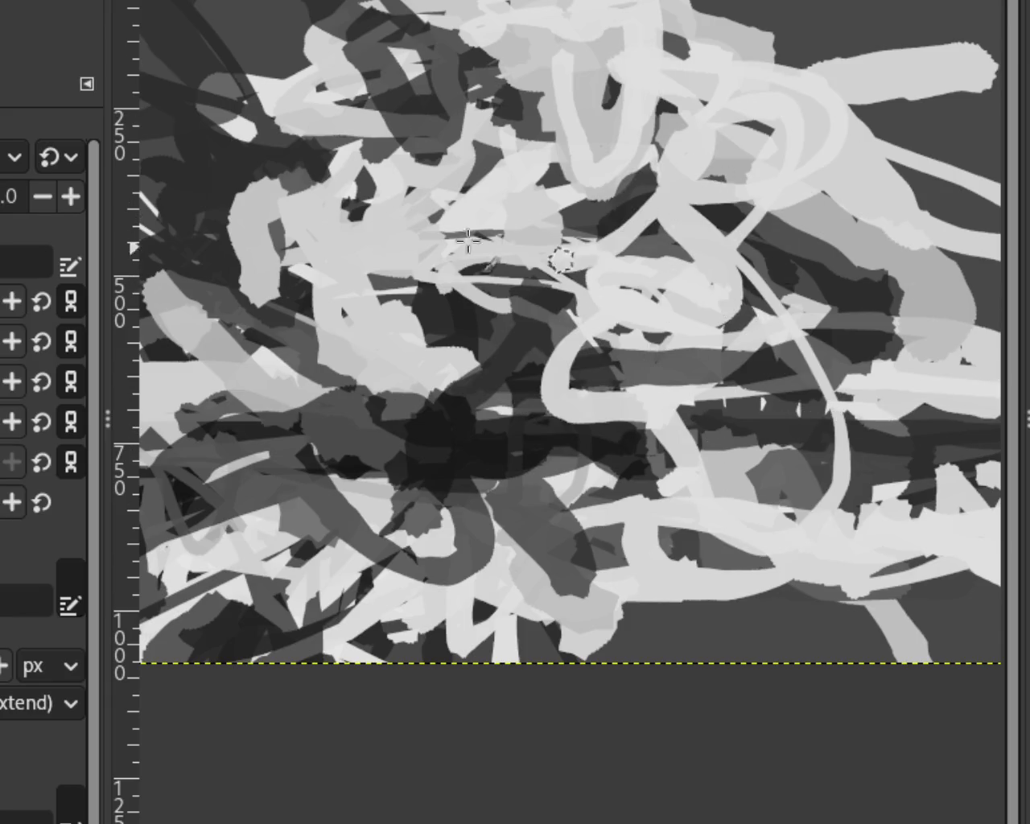
left_click_drag(700, 394, 768, 269)
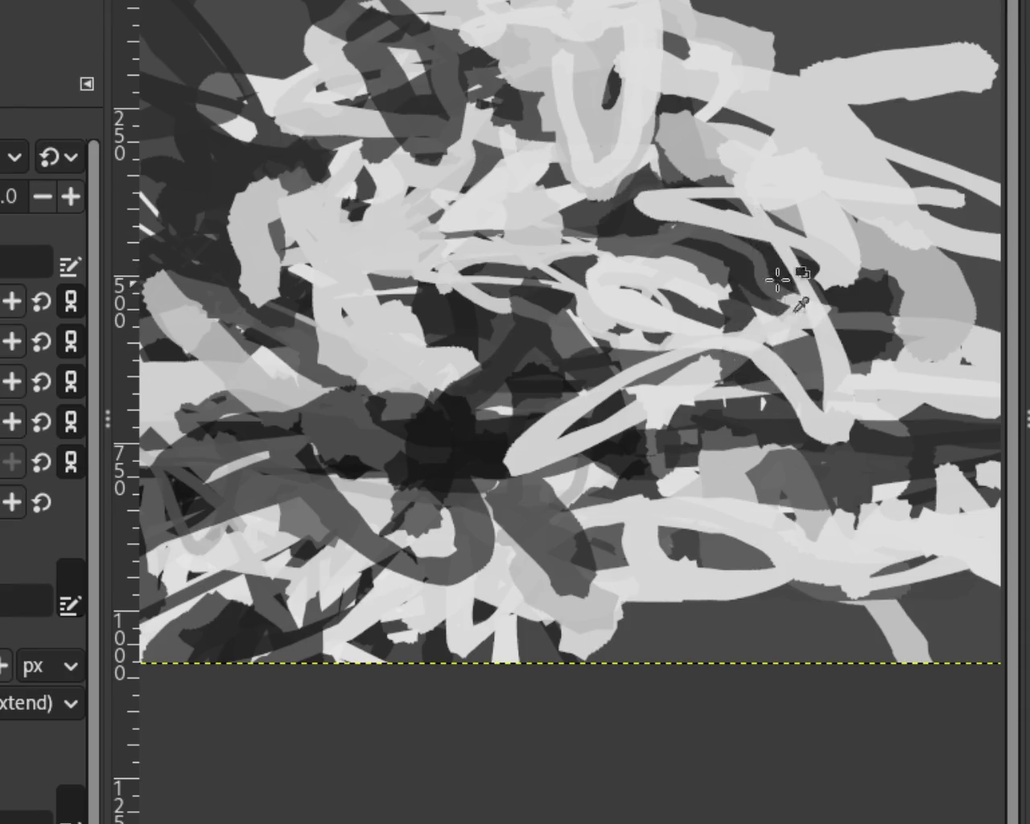
key("ctrl+z")
Paint light horizontal, diagonal and curved strokes at upper right, lightening the dark streak.
left_click_drag(793, 251, 624, 240)
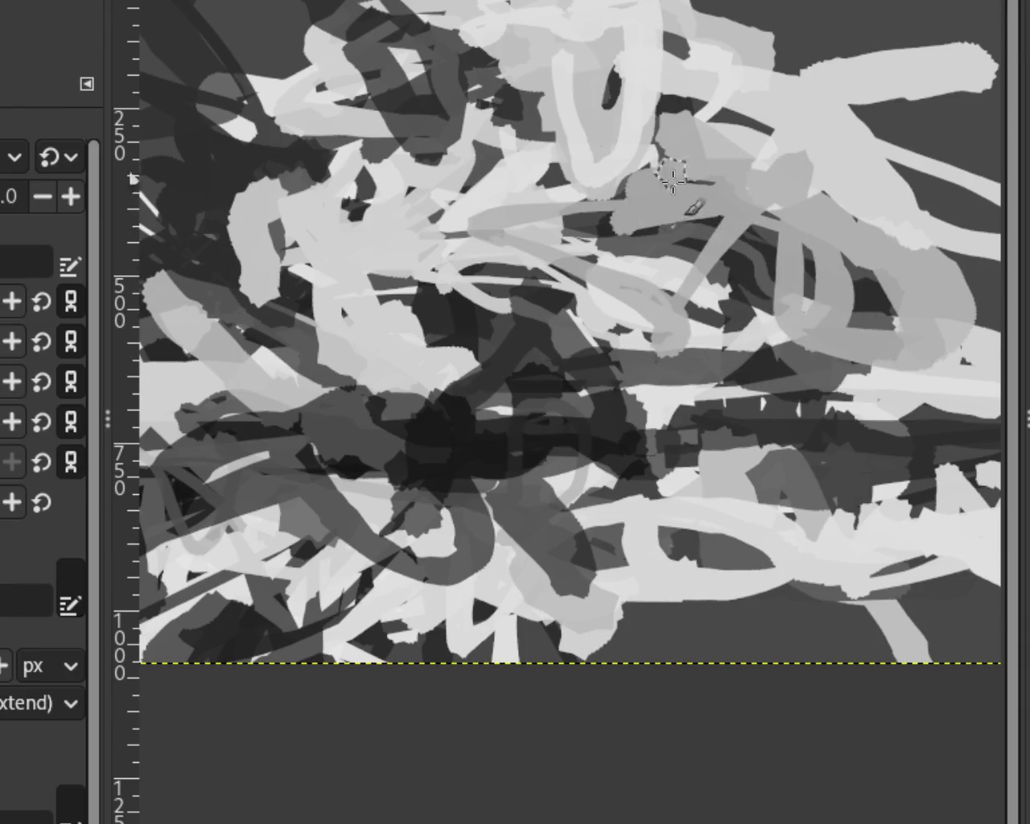
left_click_drag(676, 212, 662, 223)
key("ctrl+z")
mouse_move(826, 142)
left_mouse_down()
mouse_move(974, 349)
mouse_move(984, 144)
mouse_move(855, 121)
left_mouse_up()
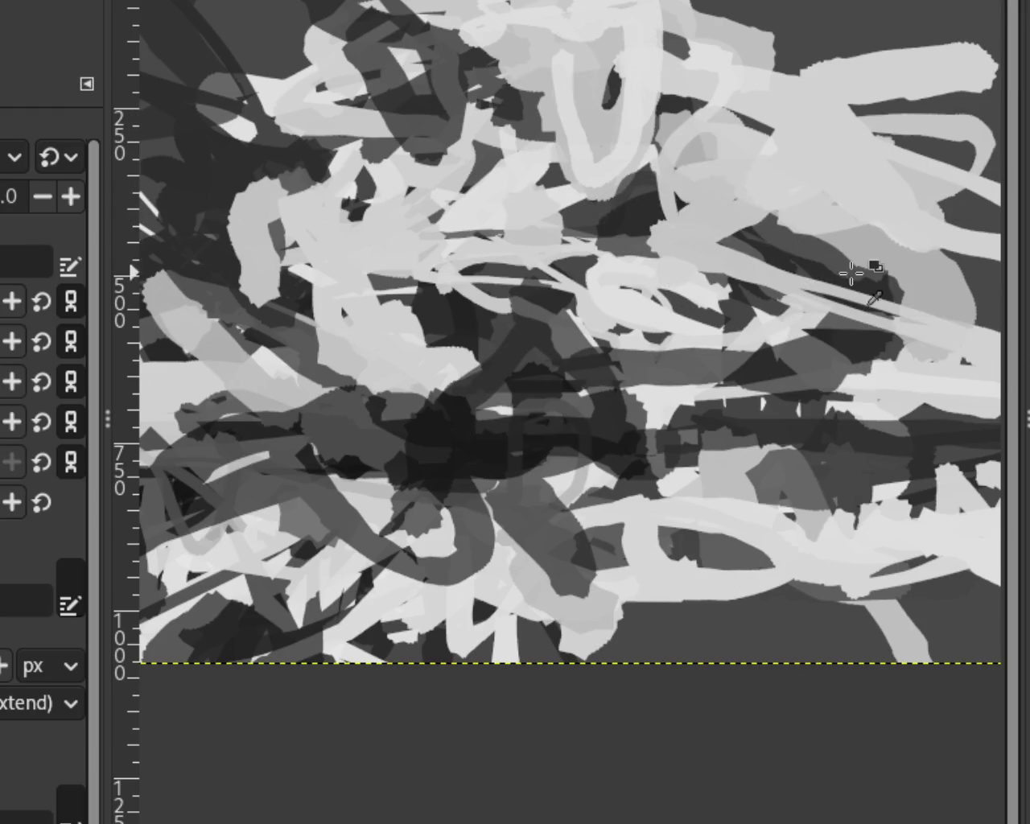
left_click_drag(886, 256, 817, 277)
Zoom out to view the whole grayscale scribble painting.
key("z")
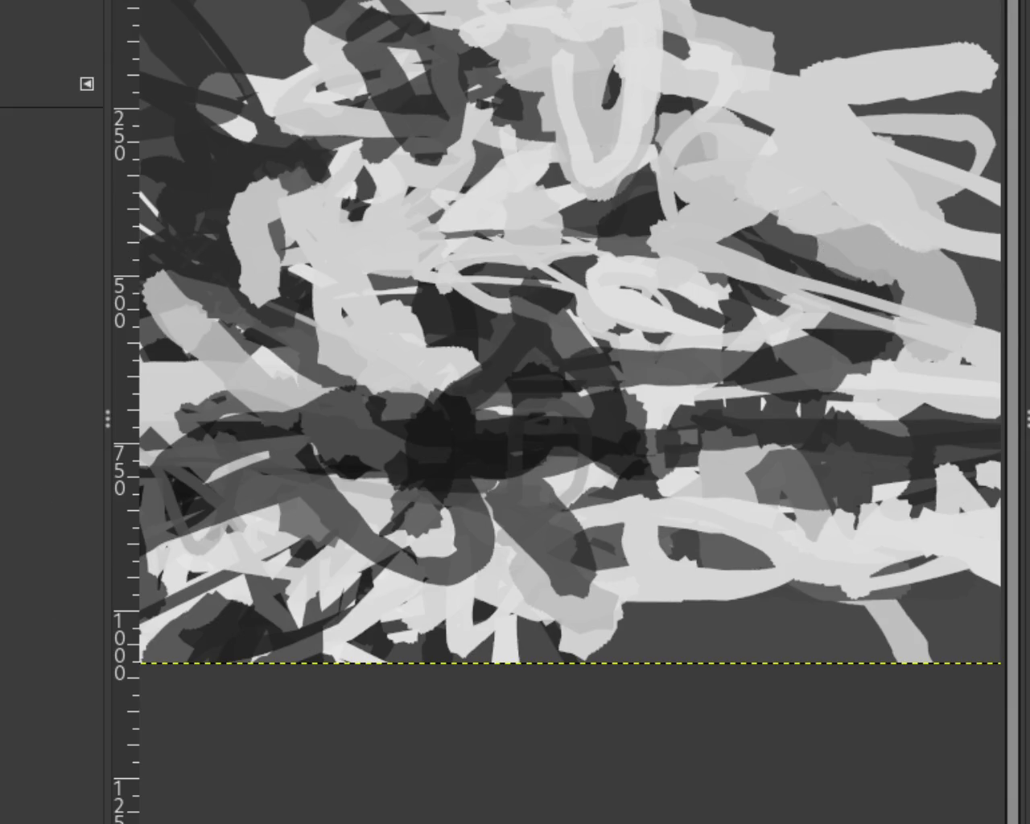
scroll(626, 298, "down", 3)
scroll(626, 298, "down", 1)
scroll(626, 298, "up", 1)
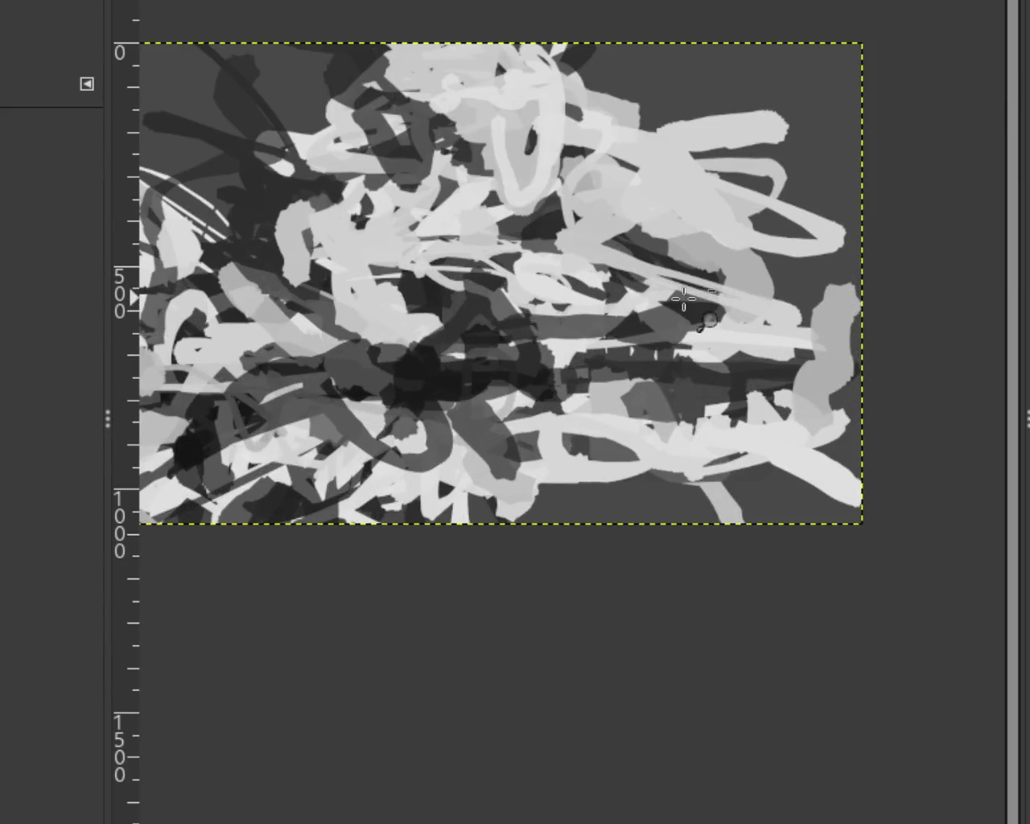
scroll(622, 364, "up", 2)
scroll(622, 364, "down", 10)
scroll(858, 501, "up", 1)
scroll(862, 557, "up", 2)
scroll(834, 557, "up", 3)
scroll(834, 556, "up", 2)
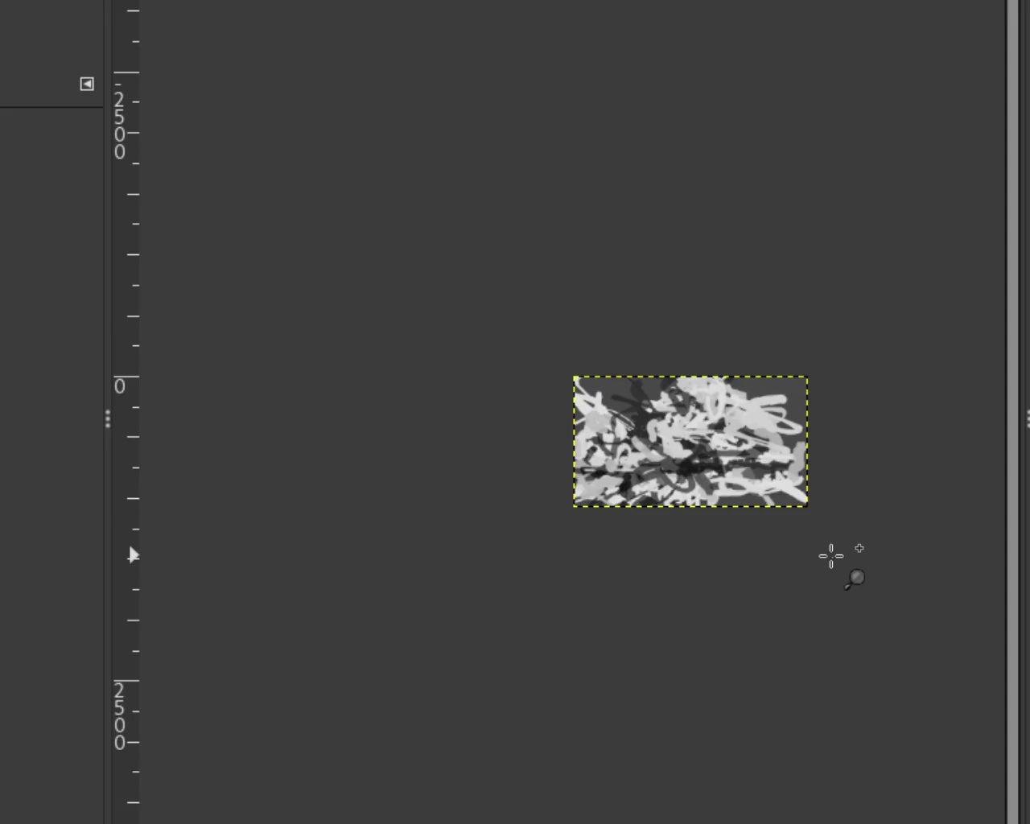
scroll(805, 532, "up", 1)
scroll(706, 430, "up", 2)
scroll(705, 430, "down", 1)
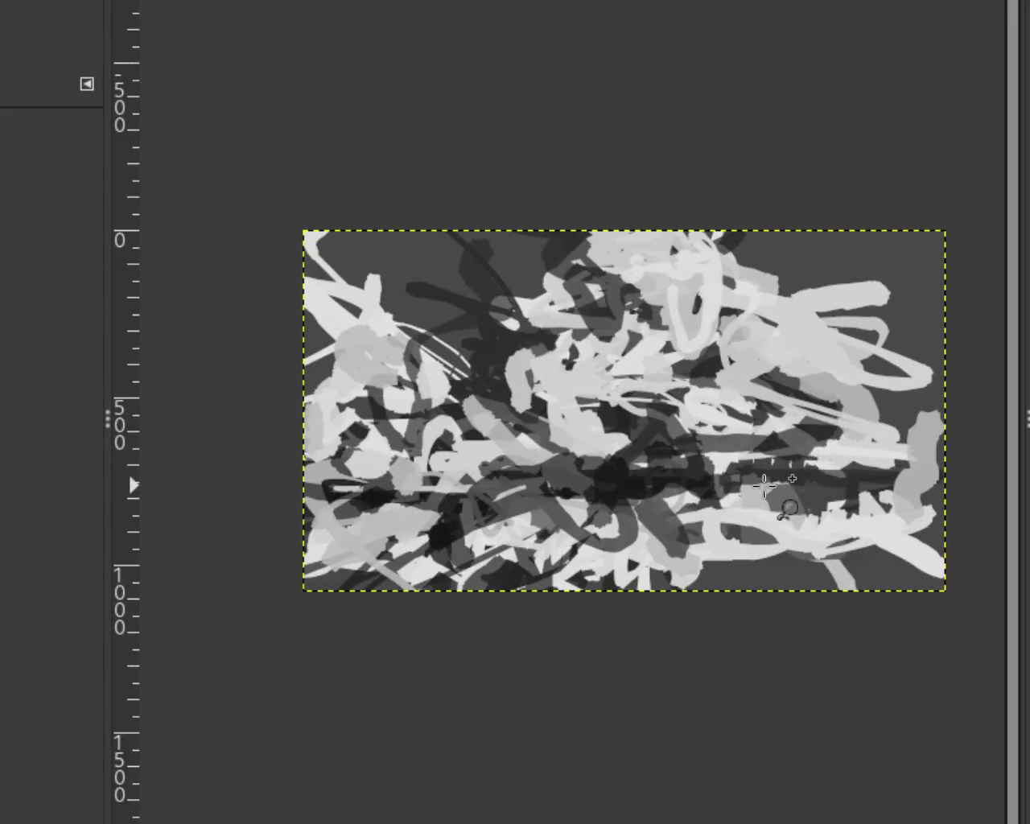
scroll(789, 502, "up", 1)
scroll(776, 494, "down", 1)
scroll(767, 489, "up", 1)
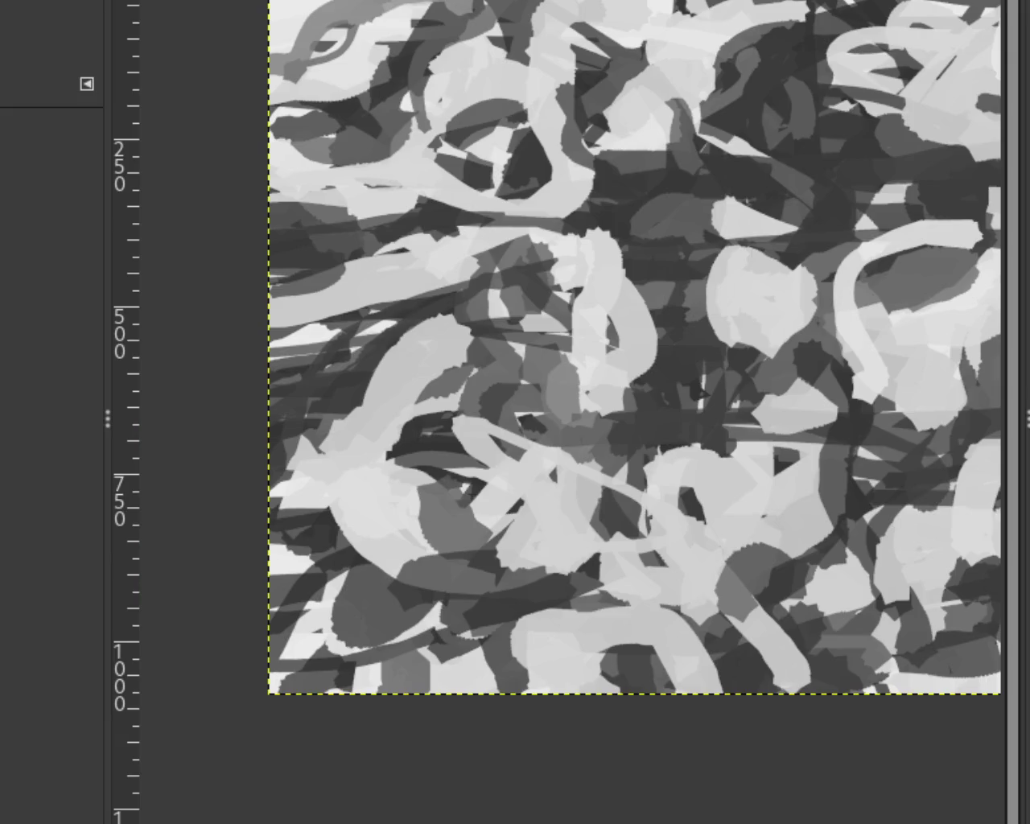
Paint a trial darker patch left of centre, then undo it.
left_click(494, 214, "ctrl")
left_click(494, 214, "ctrl")
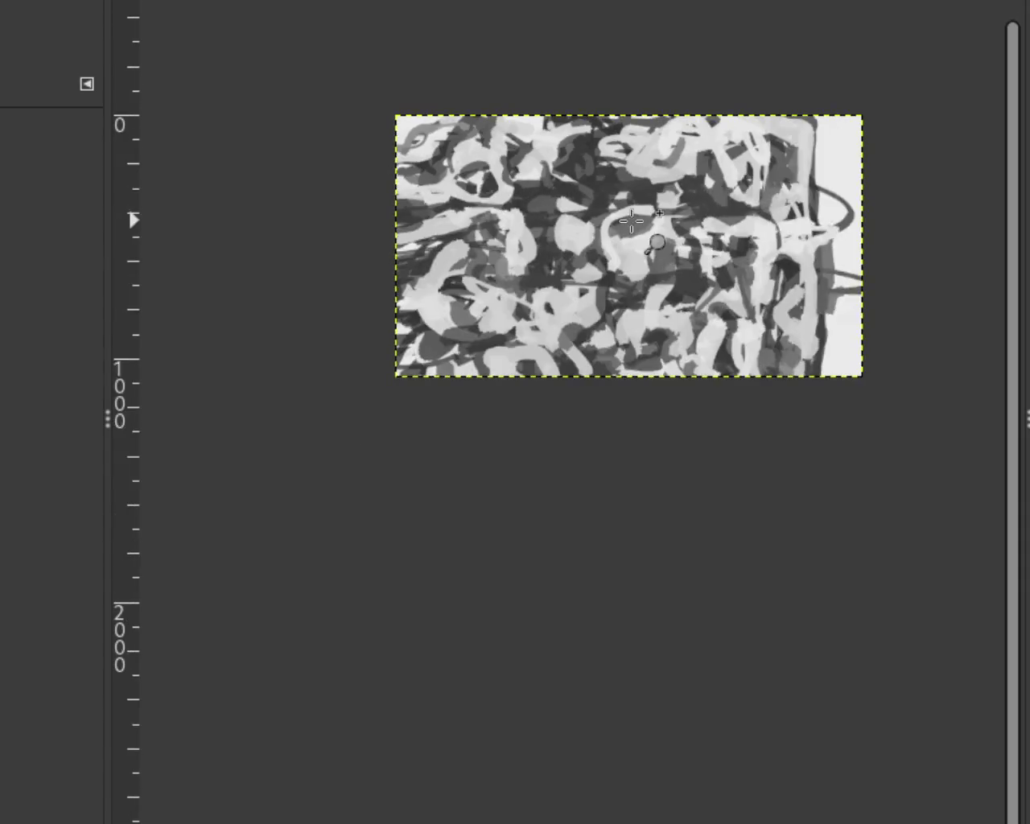
left_click(644, 246)
left_click(628, 246, "ctrl")
left_click(574, 231)
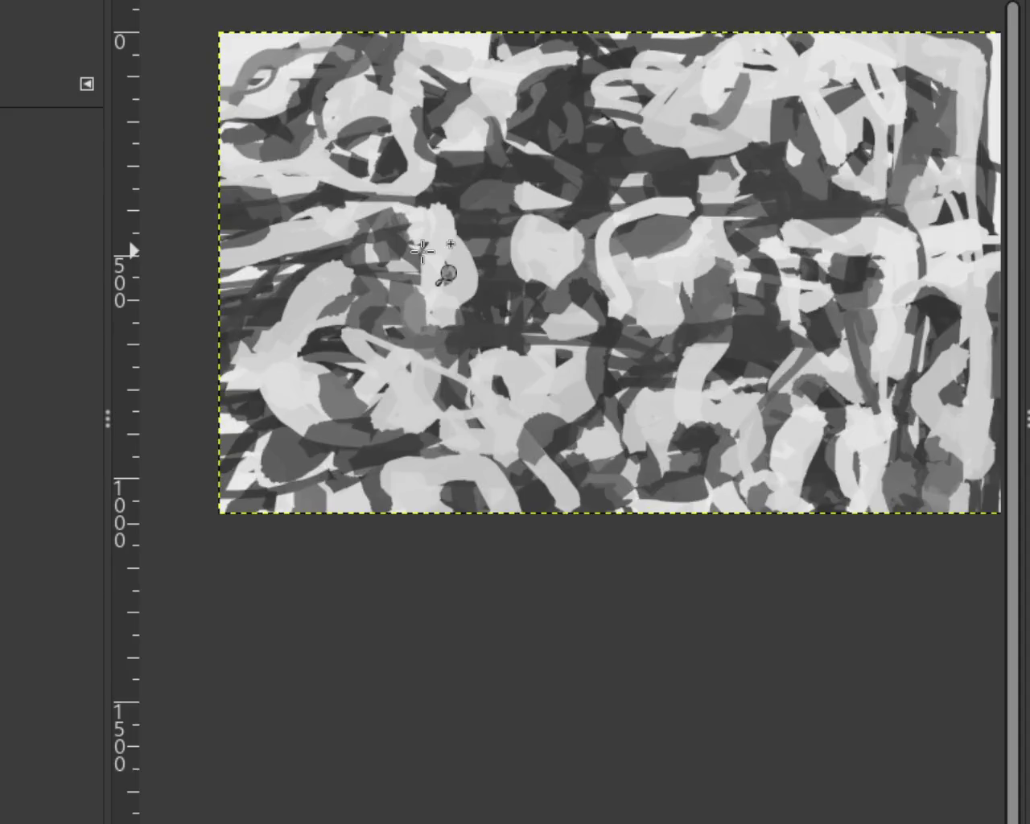
left_click(574, 231)
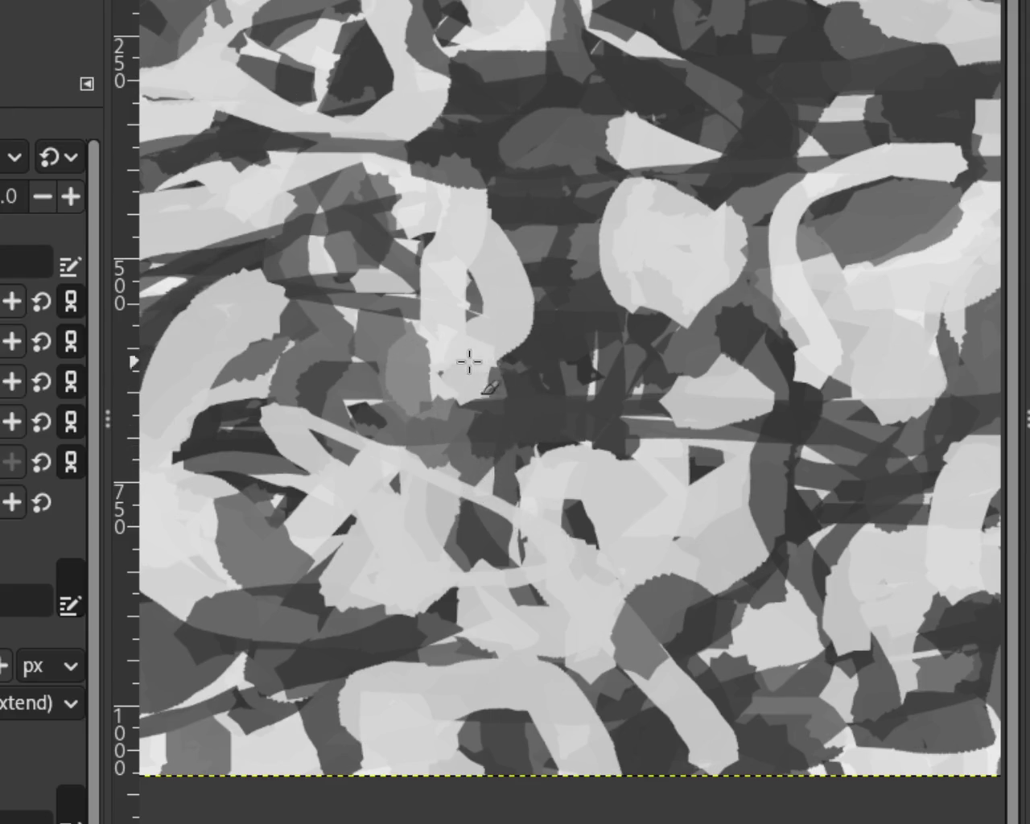
left_click_drag(552, 352, 461, 411)
key("ctrl+z")
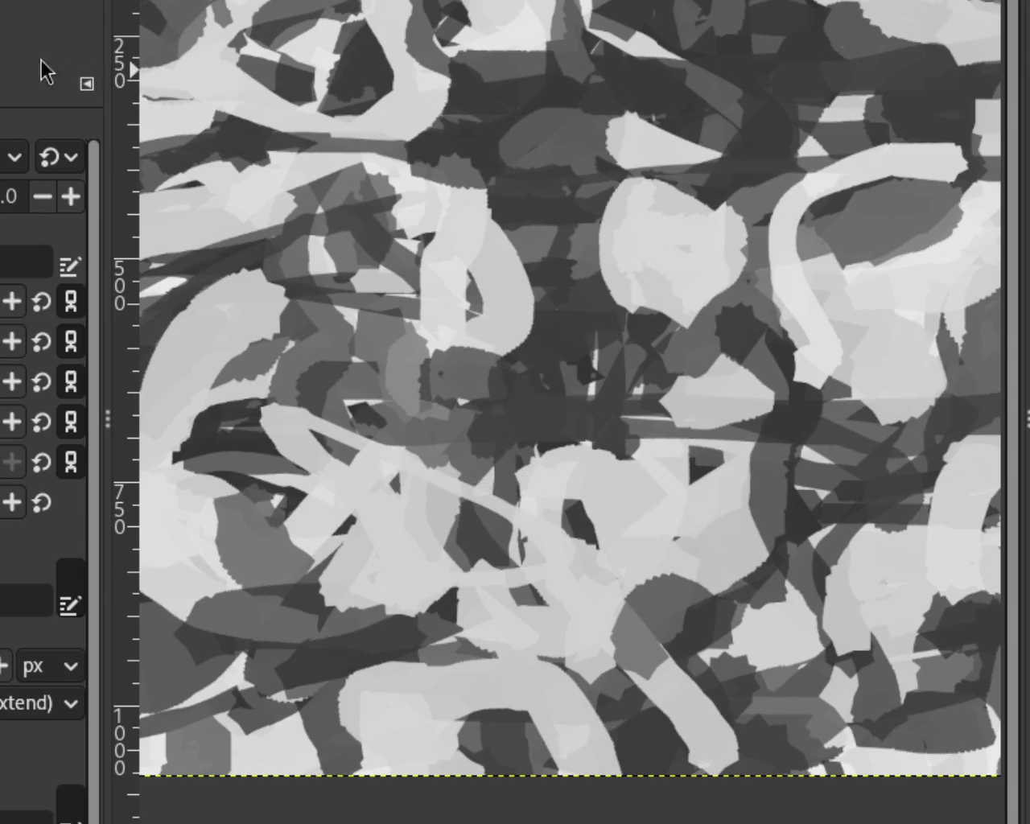
Zoom out to view the whole lighter scribble image.
key("z")
left_click(437, 380, "ctrl")
left_click(498, 382)
left_click(489, 351, "ctrl")
scroll(489, 352, "up", 2)
scroll(386, 360, "down", 10)
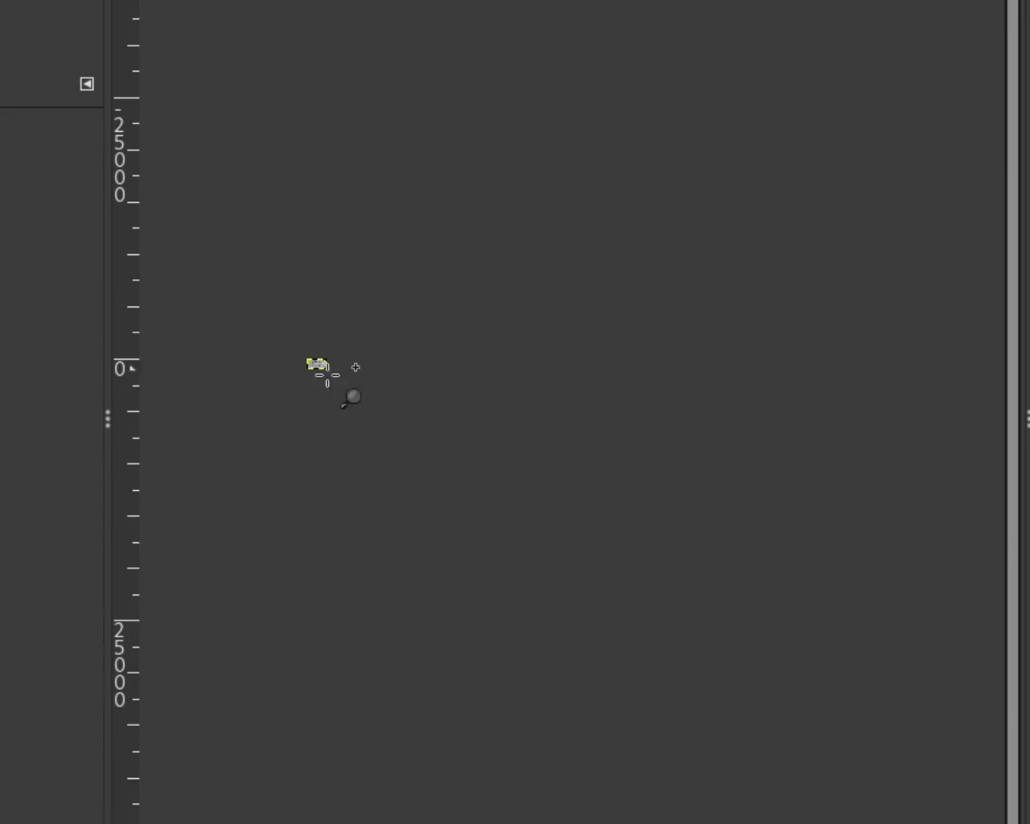
scroll(302, 372, "up", 3)
scroll(302, 372, "up", 4)
scroll(302, 372, "up", 2)
scroll(507, 294, "down", 1)
scroll(546, 253, "down", 1)
scroll(547, 254, "up", 3)
scroll(563, 305, "up", 3)
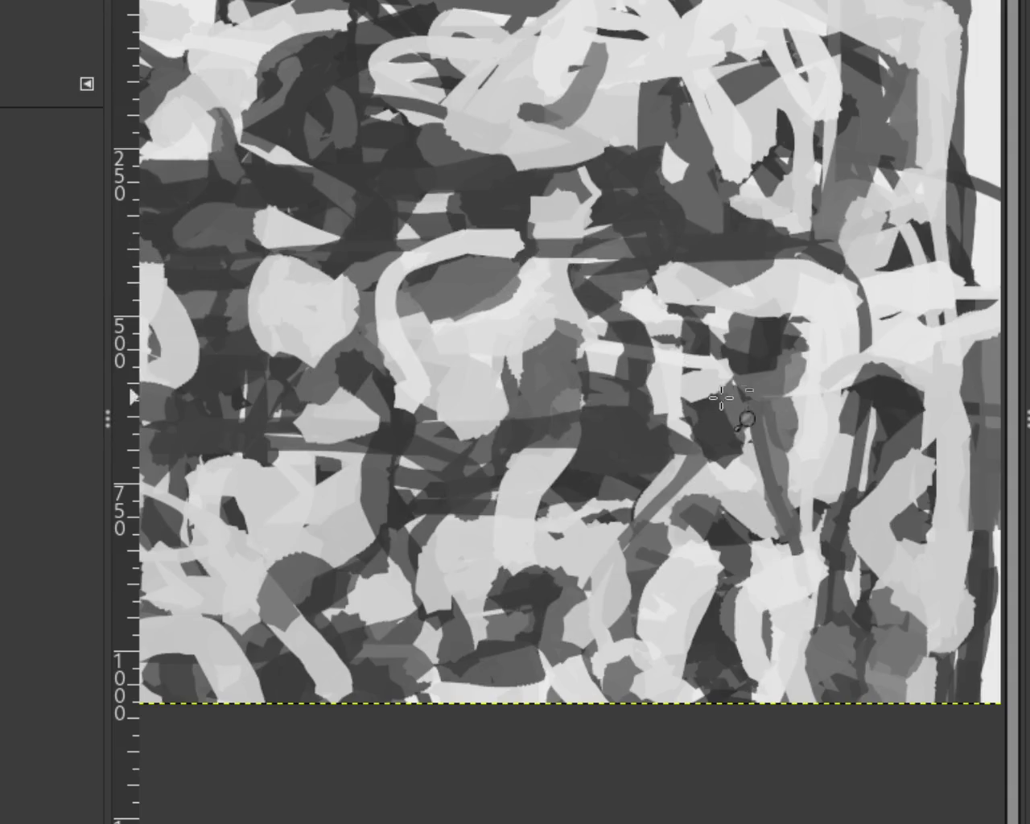
scroll(612, 375, "down", 1)
scroll(580, 374, "down", 1)
scroll(539, 377, "up", 1)
scroll(515, 378, "down", 1)
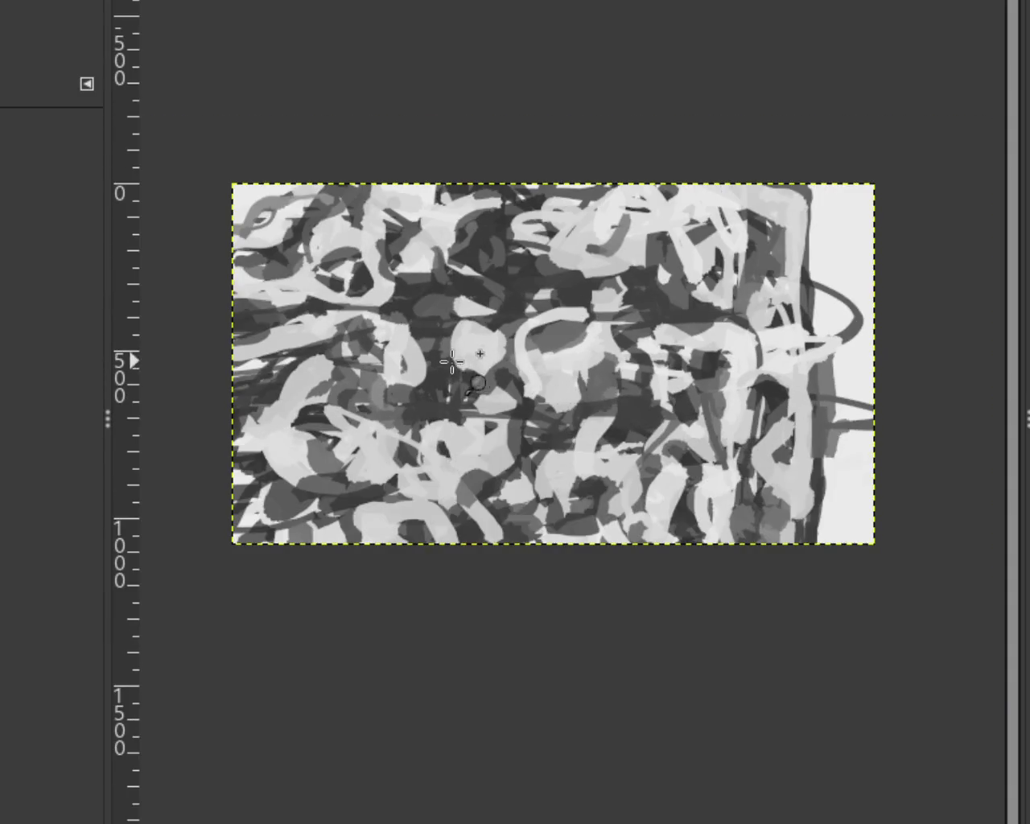
scroll(500, 384, "up", 1)
scroll(936, 219, "down", 1)
scroll(874, 150, "up", 2)
scroll(764, 153, "up", 2)
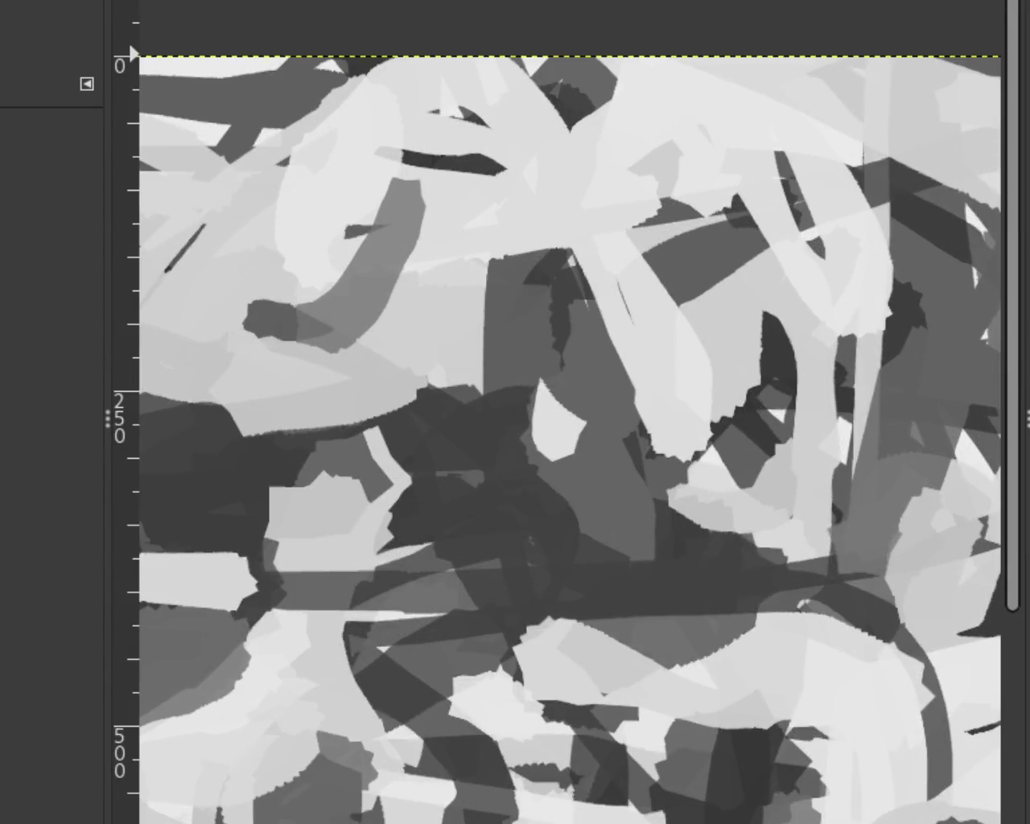
key("p")
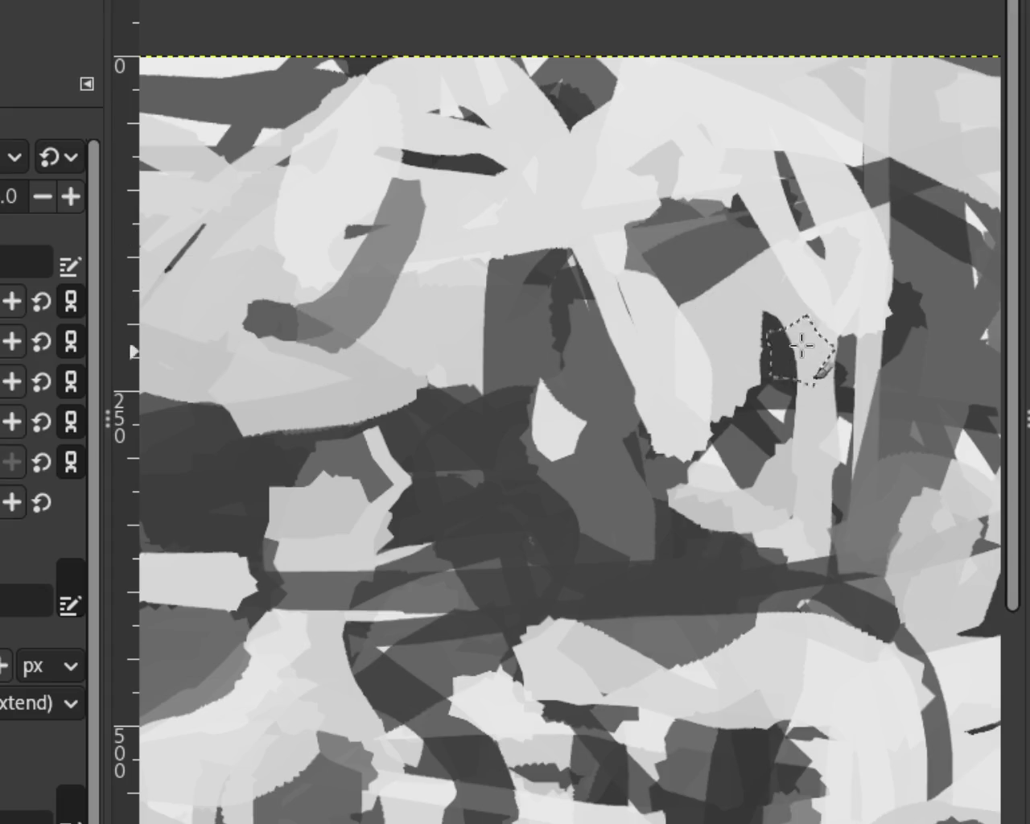
left_click(754, 239)
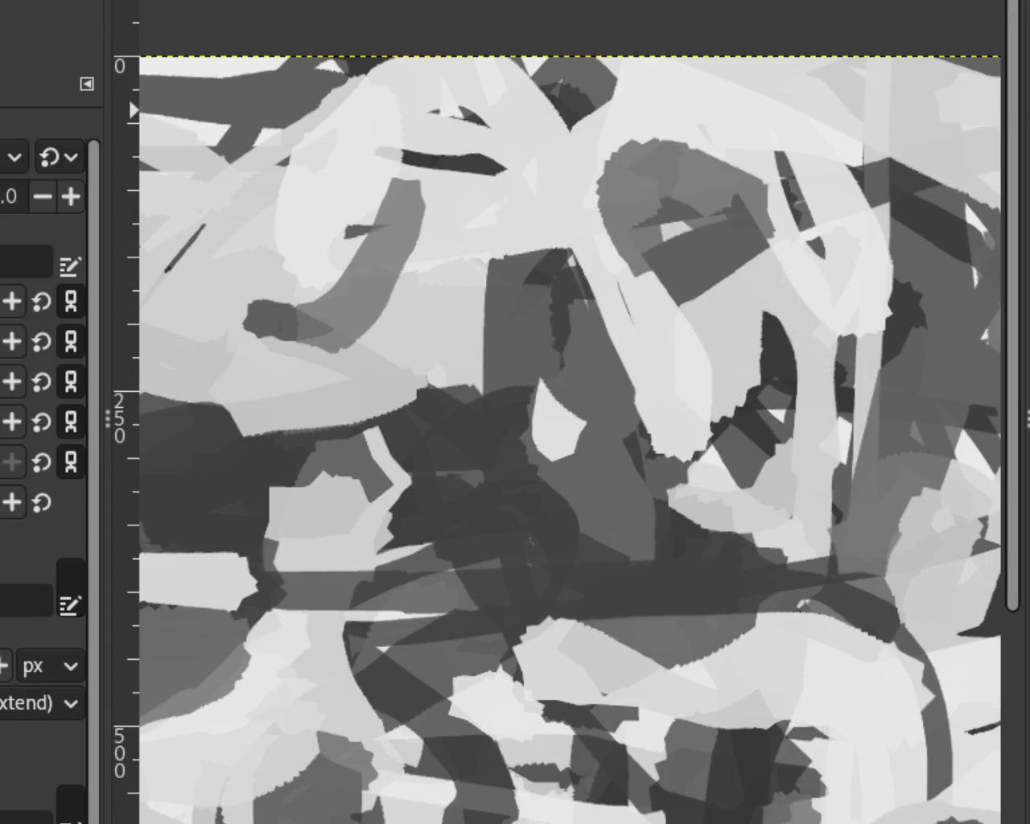
scroll(665, 408, "down", 1)
scroll(665, 408, "down", 1)
scroll(664, 408, "up", 1)
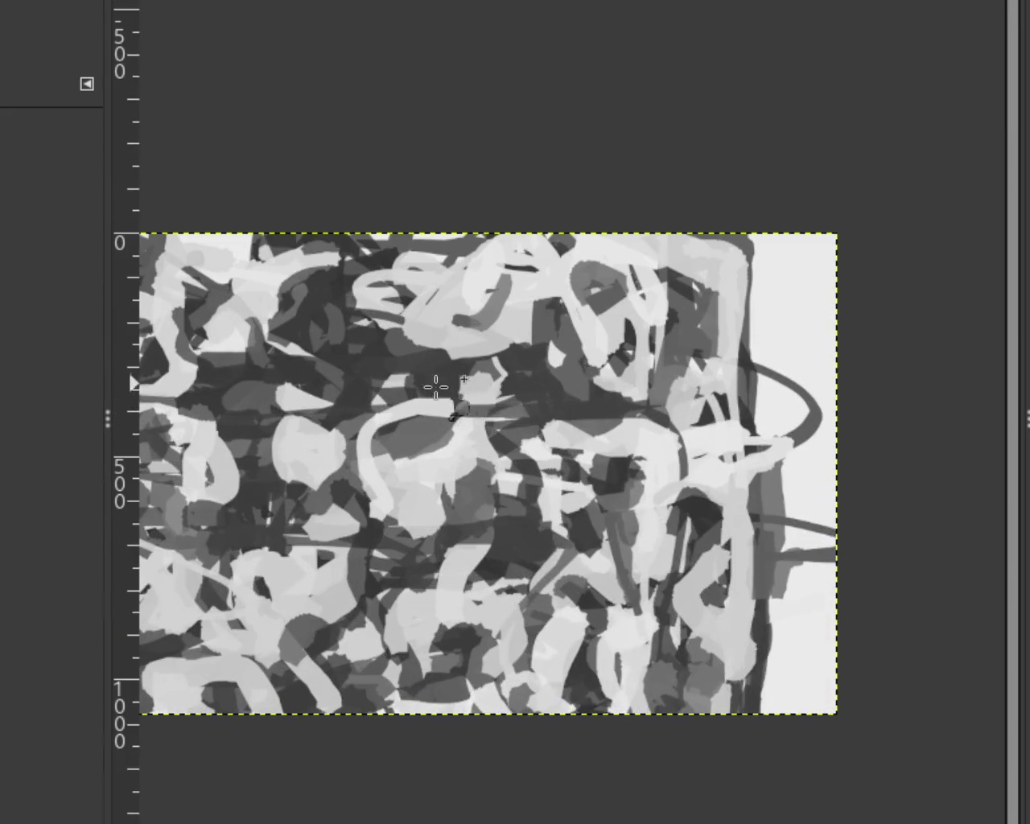
scroll(665, 408, "up", 1)
scroll(644, 282, "down", 1)
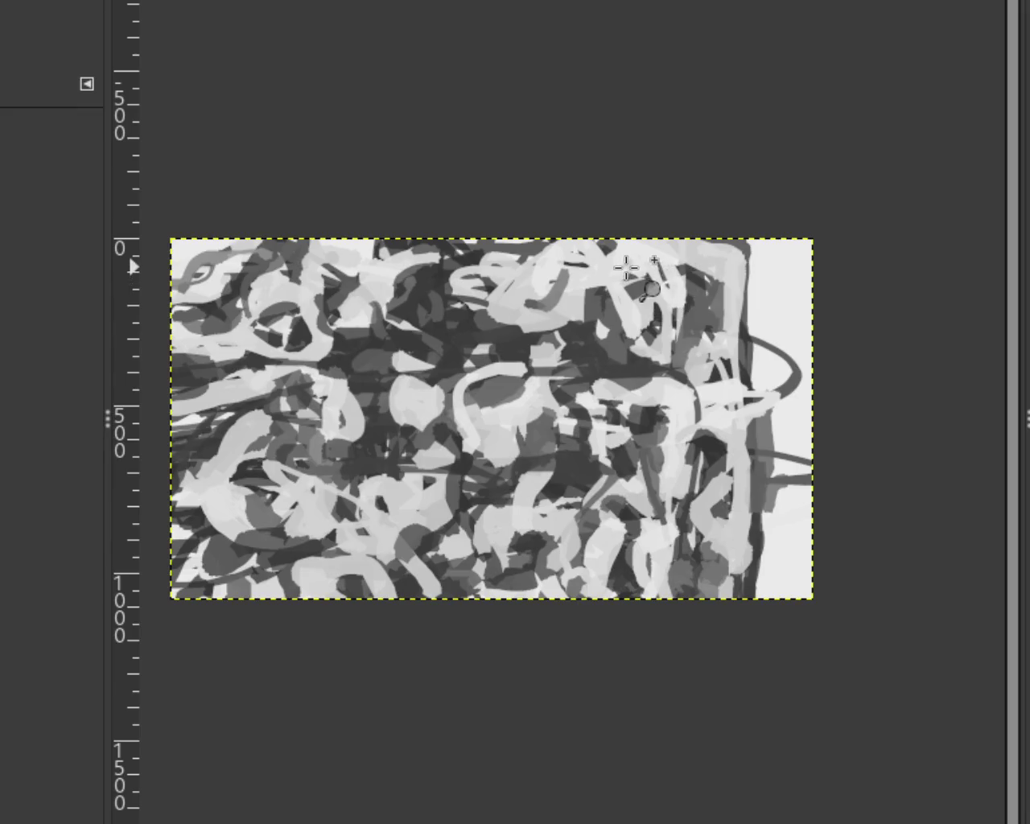
scroll(775, 361, "down", 1)
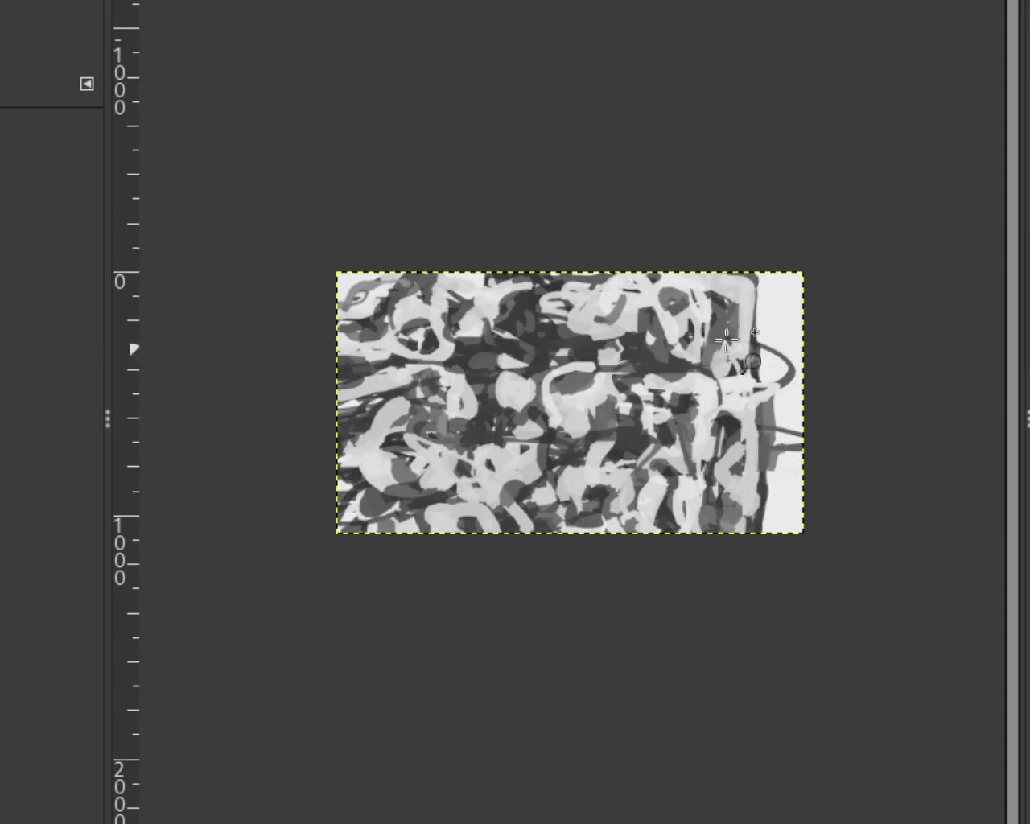
scroll(738, 313, "up", 3)
scroll(738, 313, "up", 2)
left_click_drag(759, 281, 559, 265)
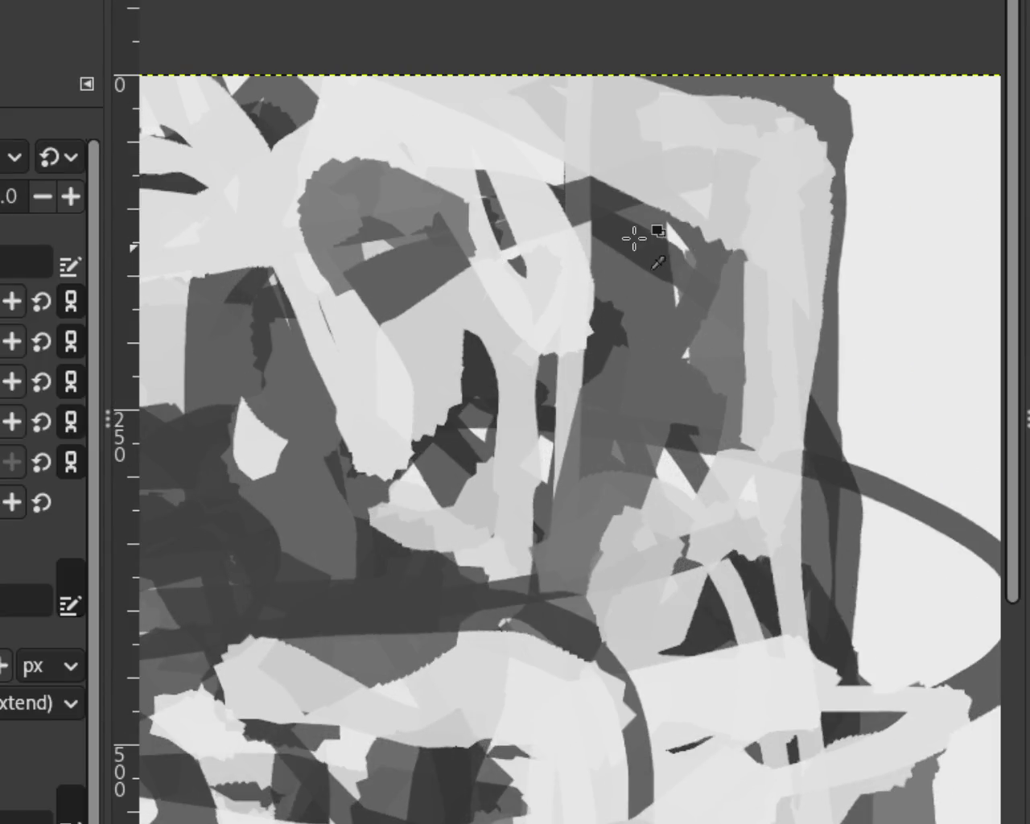
key("ctrl+z")
key("ctrl+z")
key("ctrl+z")
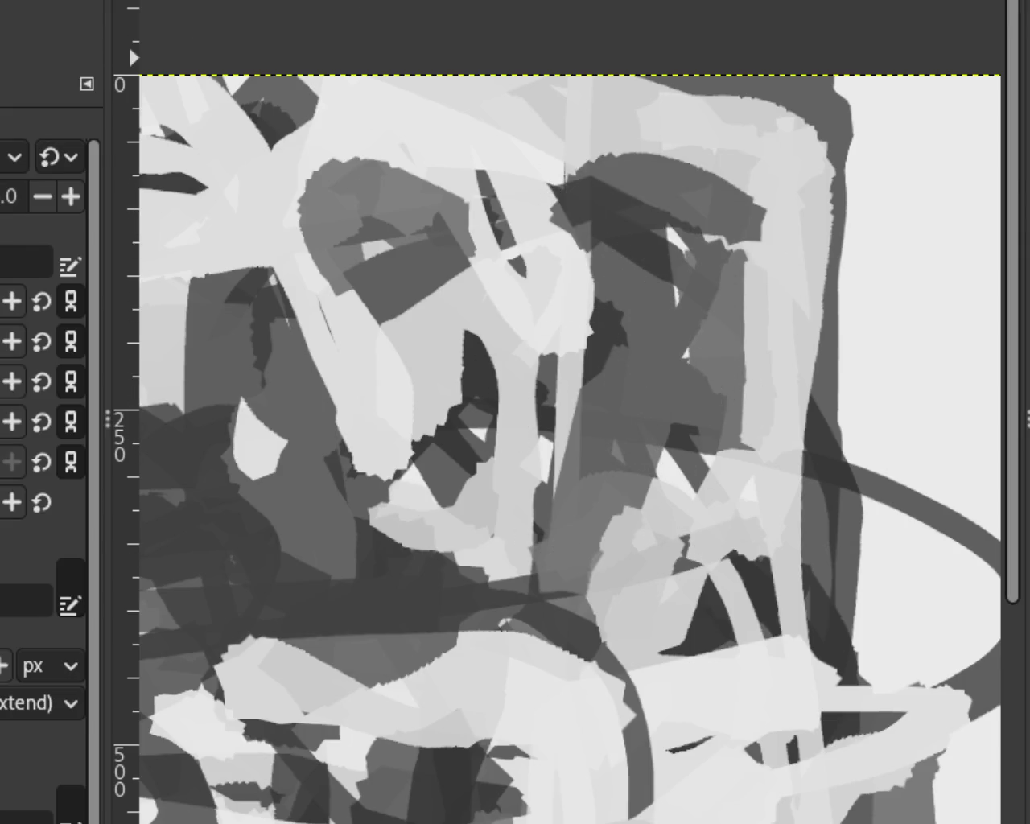
scroll(644, 239, "down", 2)
Zoom in close on the upper area of the painting.
scroll(644, 239, "down", 2)
scroll(644, 239, "up", 1)
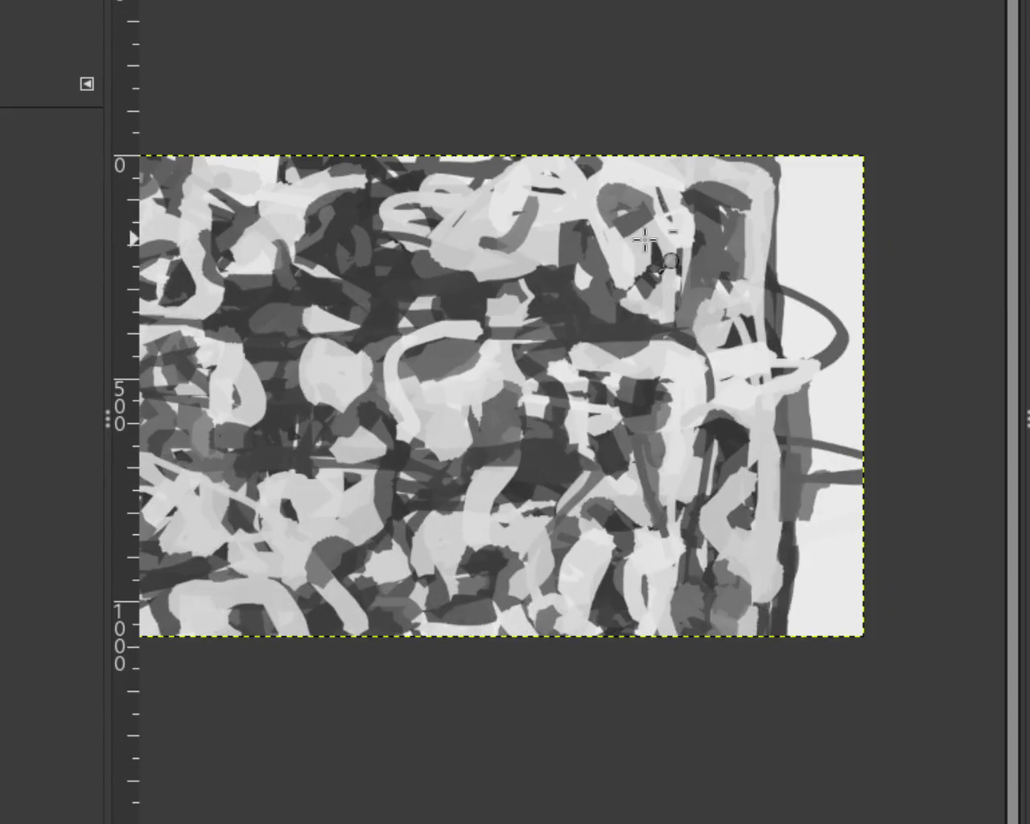
scroll(644, 239, "up", 2)
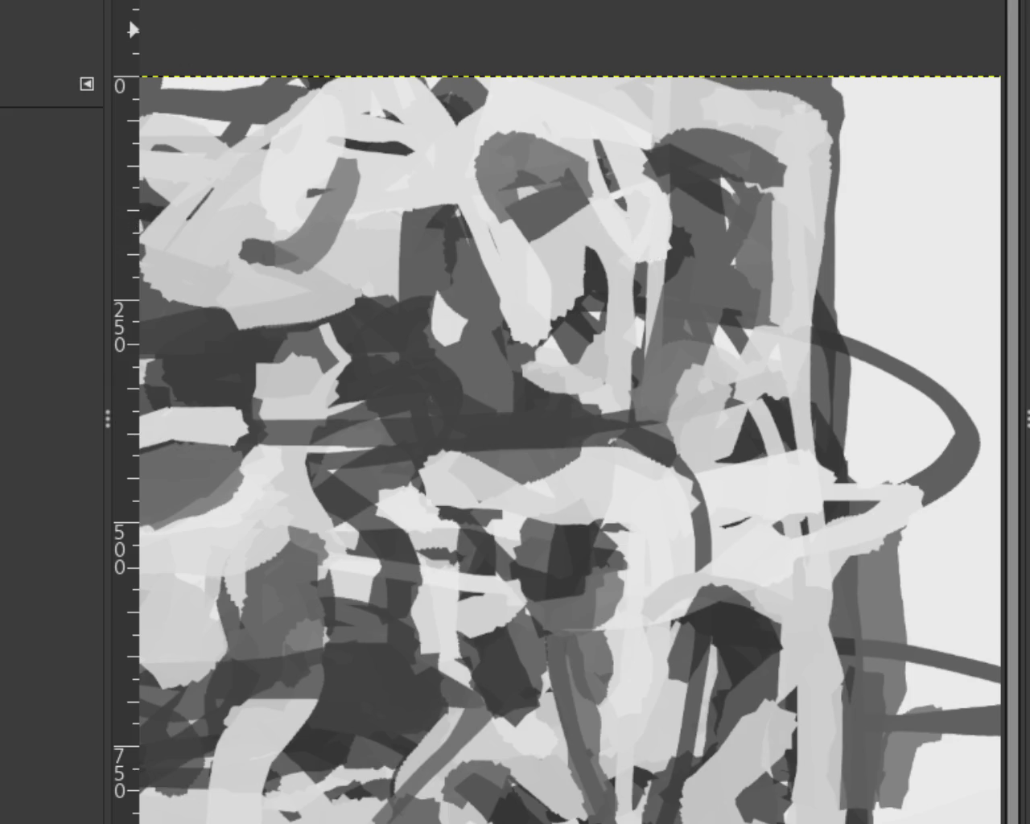
left_click(649, 230)
left_click(651, 234, "ctrl")
left_click(650, 234, "ctrl")
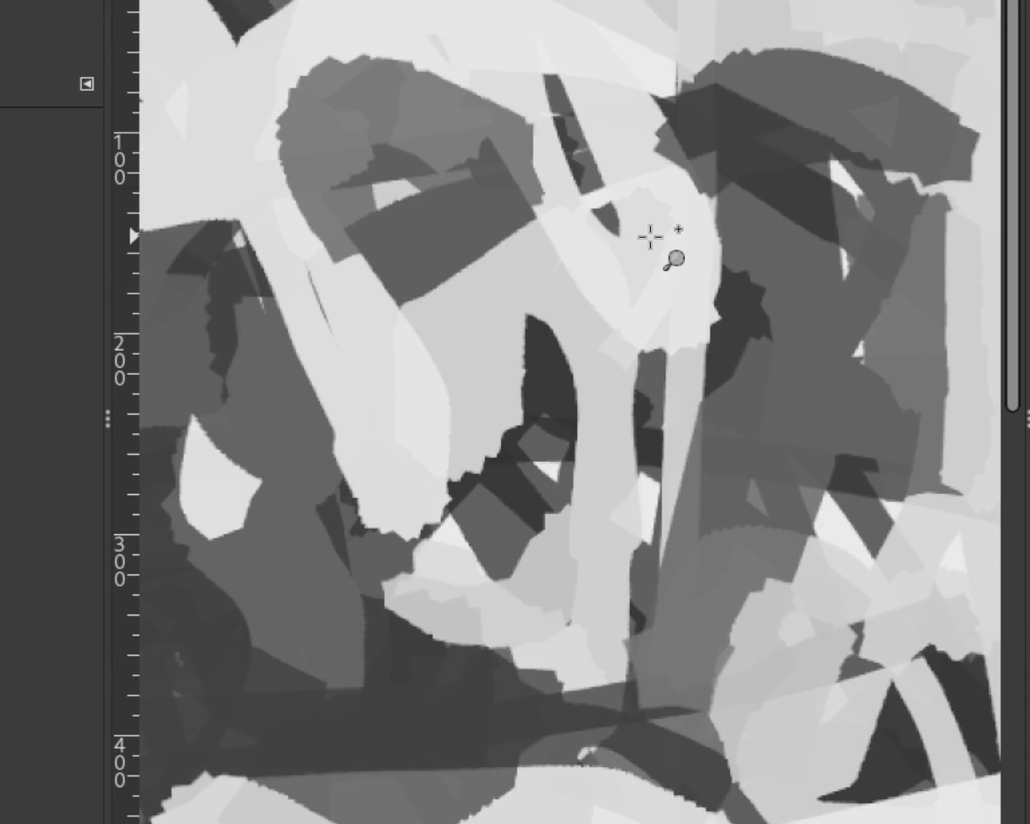
left_click(780, 442)
left_click(715, 380)
left_click(716, 379)
left_click(768, 427, "ctrl")
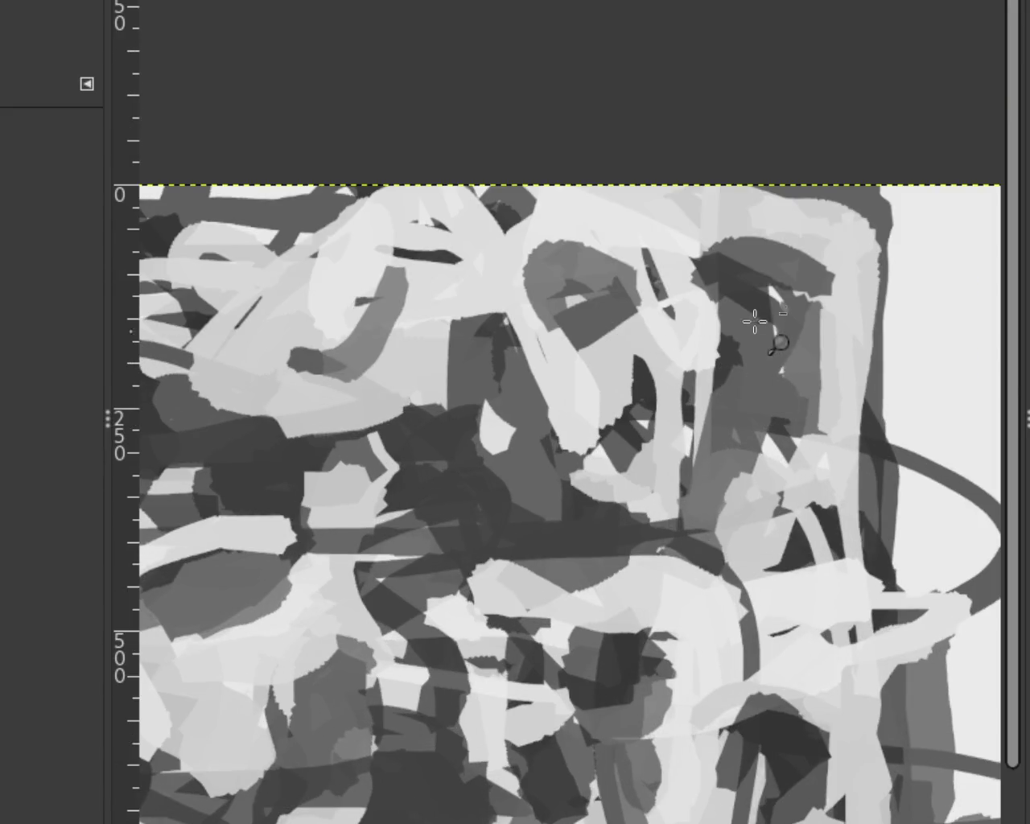
left_click(771, 338)
left_click(717, 311, "ctrl")
left_click(717, 311, "ctrl")
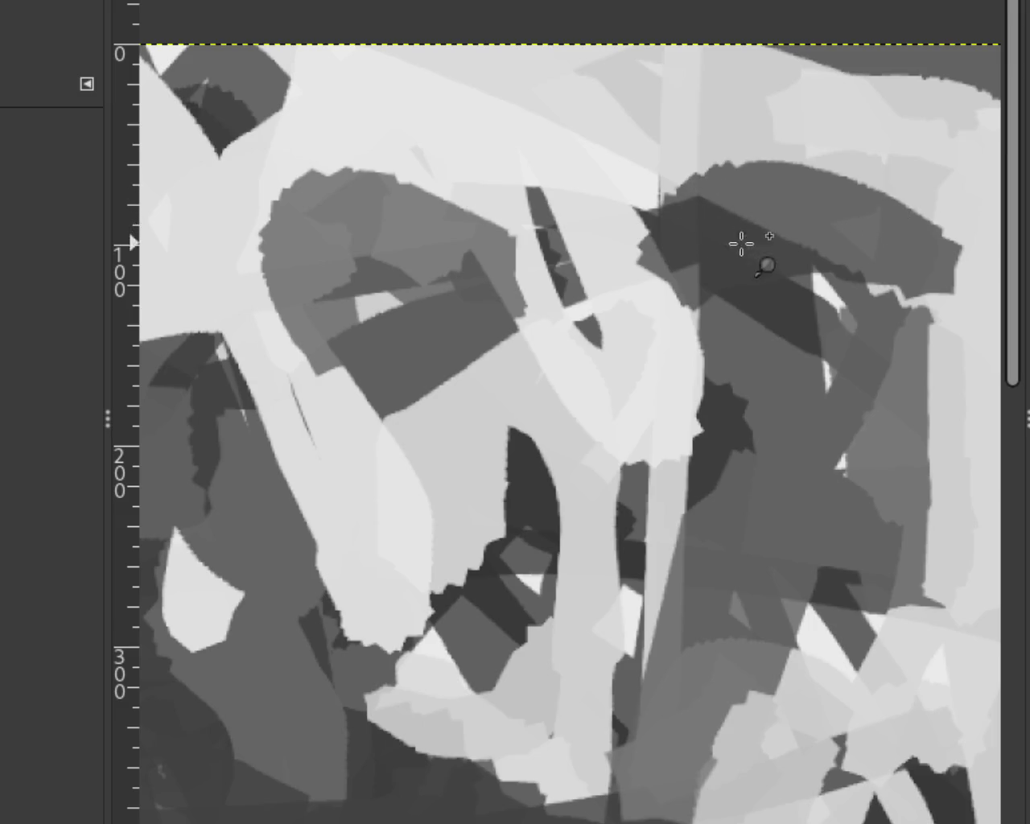
Undo the large dark arc and dark blob strokes near the top.
key("ctrl+z")
key("ctrl+z")
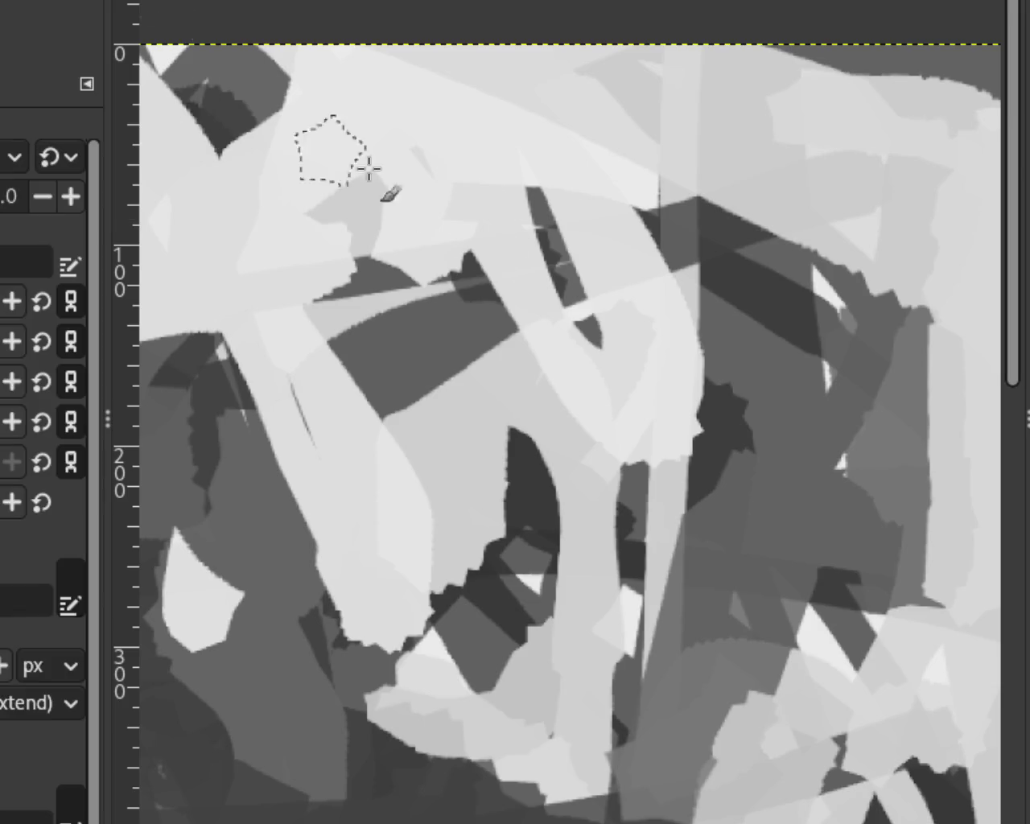
key("ctrl+y")
key("ctrl+z")
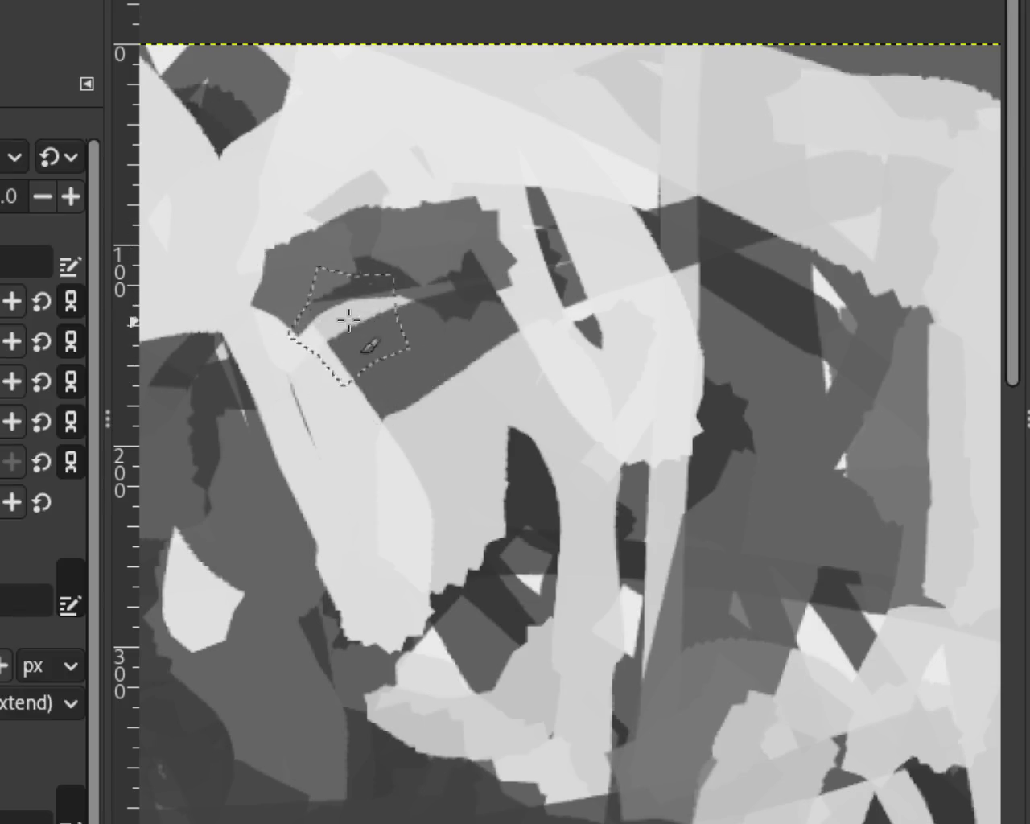
key("ctrl+z")
key("ctrl+y")
key("ctrl+z")
Try dark star-brush strokes at the upper left, then undo them all.
left_click_drag(437, 236, 188, 265)
key("ctrl+z")
left_click_drag(298, 241, 354, 221)
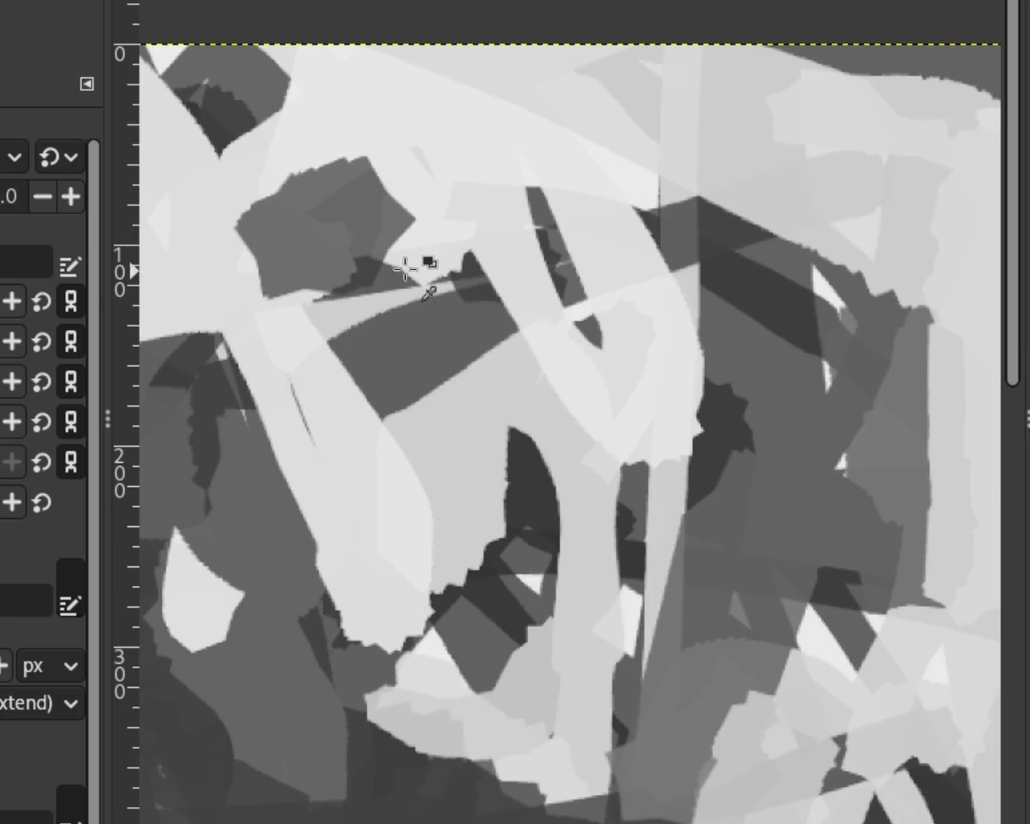
key("ctrl+z")
key("ctrl+y")
key("ctrl+z")
key("ctrl+y")
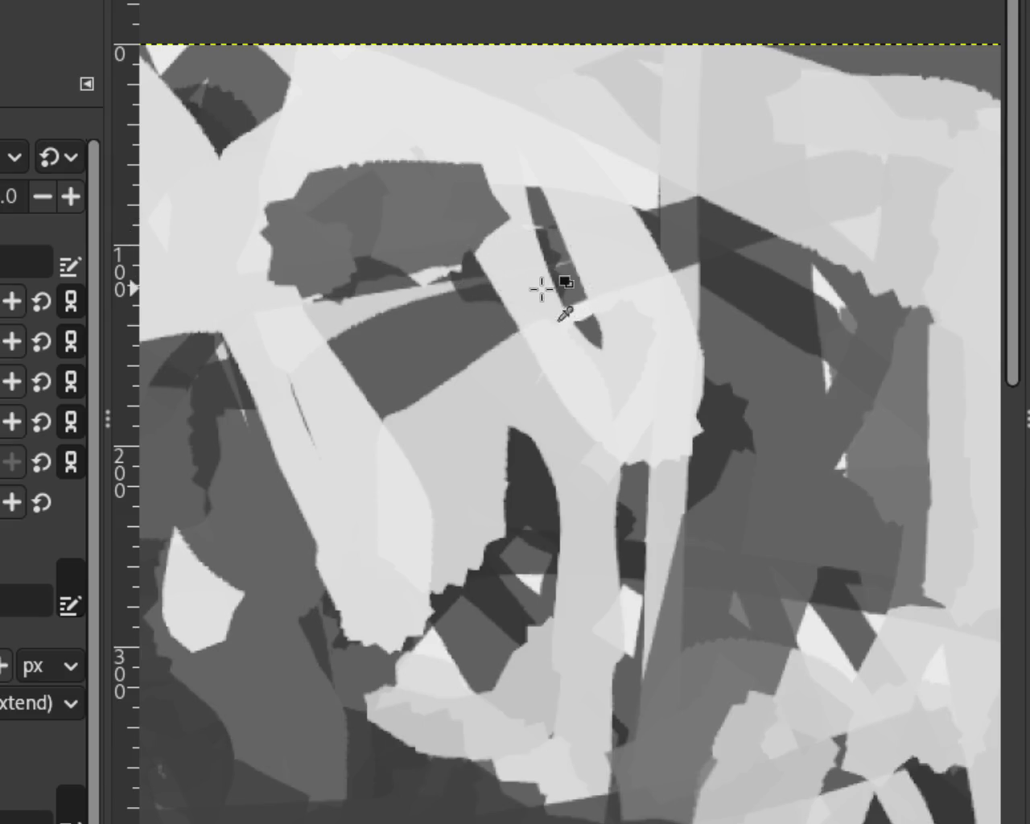
key("ctrl+z")
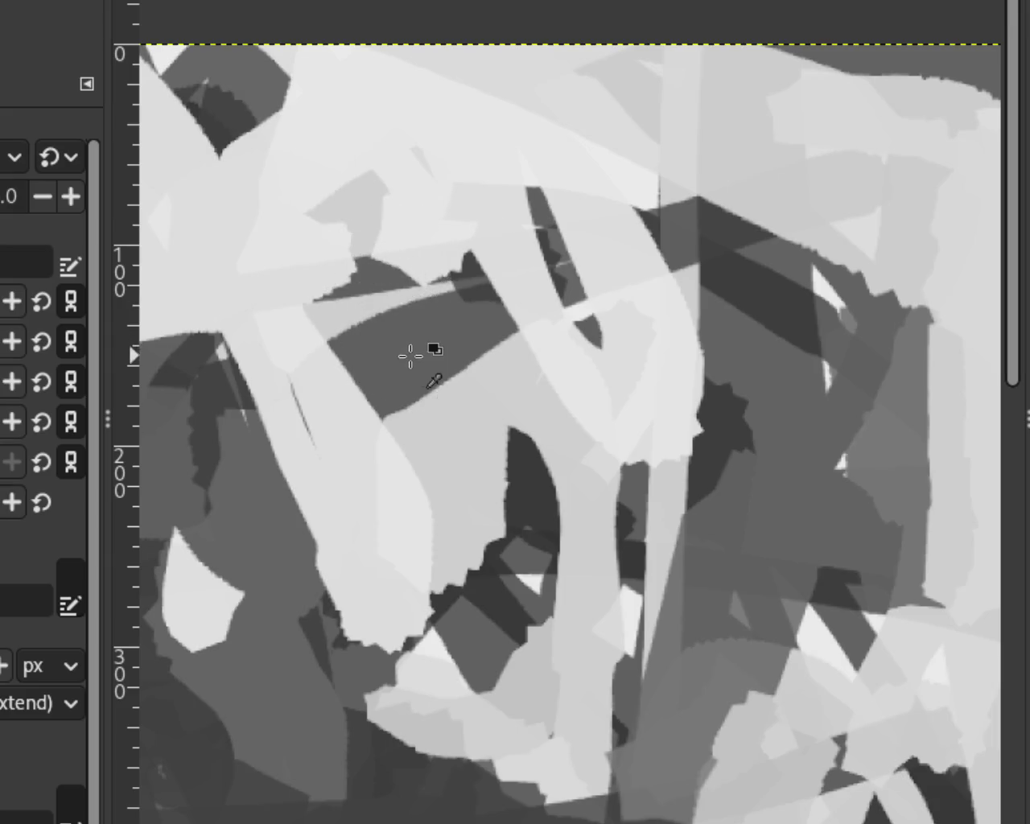
Paint one broad dark diagonal star-brush stroke across the upper area.
left_click_drag(322, 236, 542, 233)
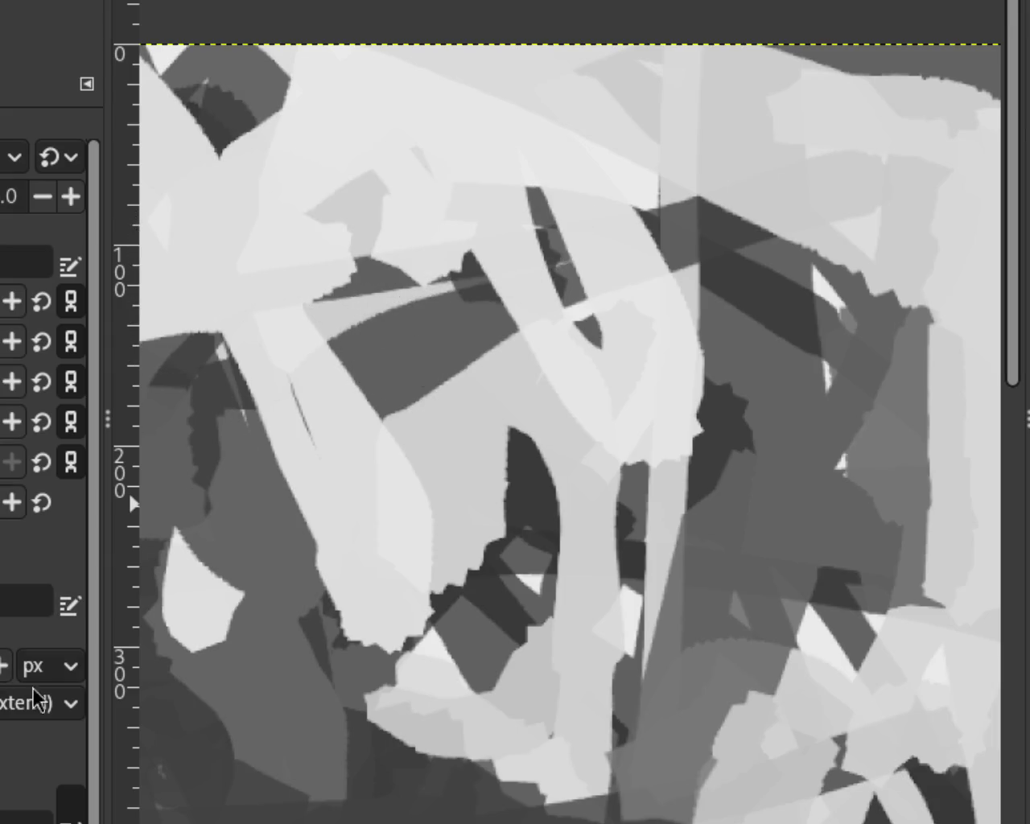
left_click_drag(101, 731, 98, 809)
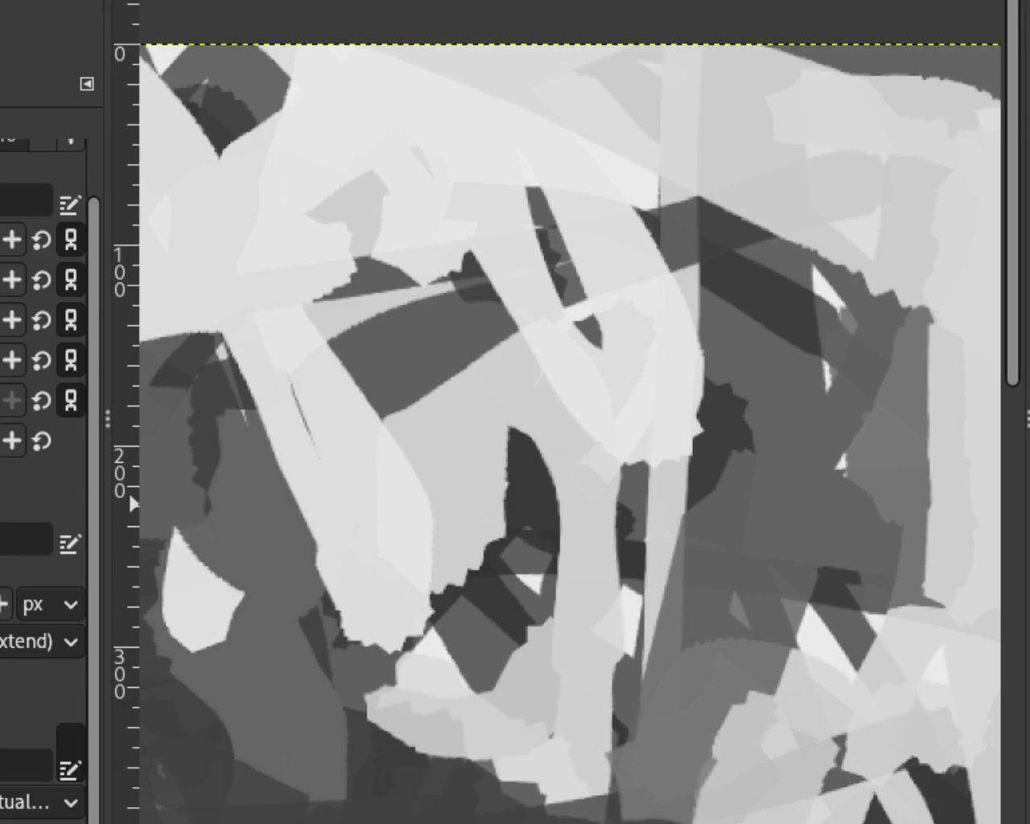
left_click(26, 539)
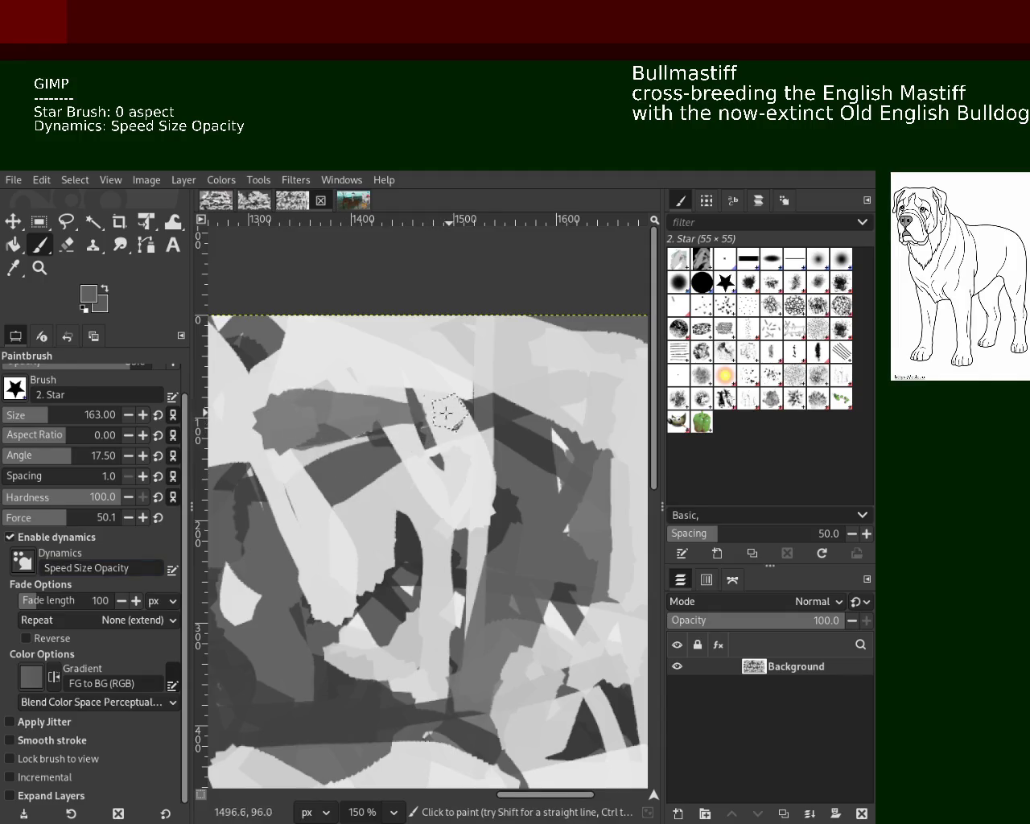
left_click_drag(272, 423, 612, 378)
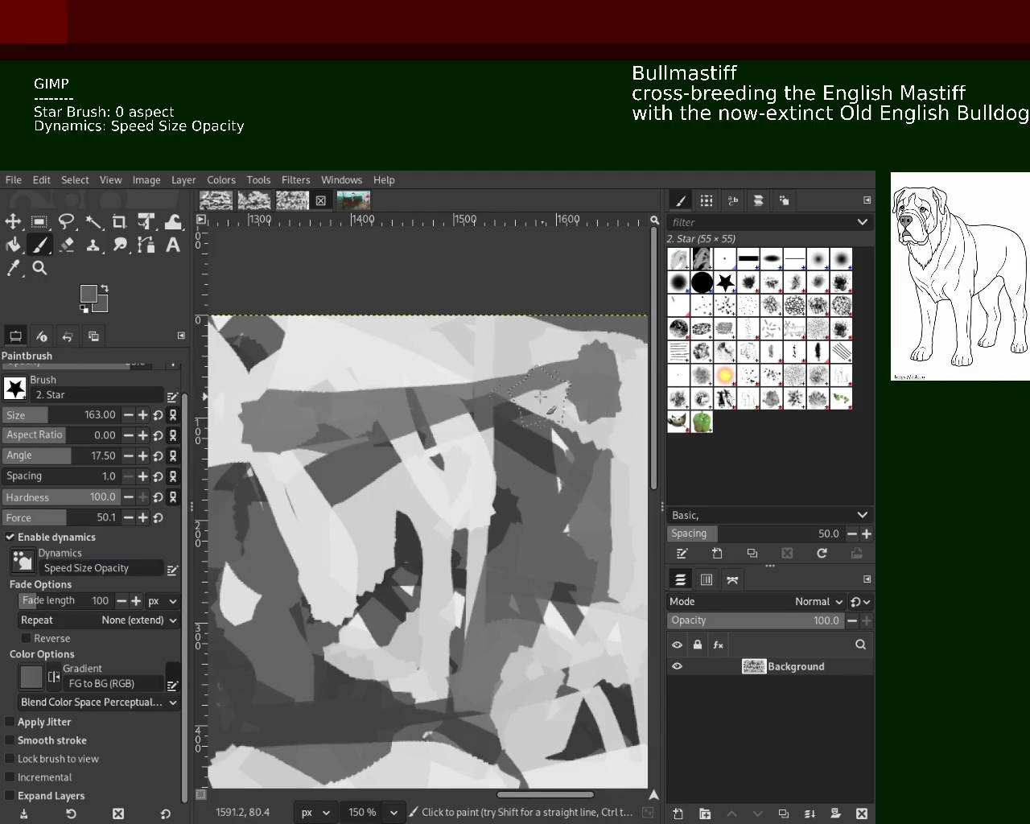
key("ctrl+z")
left_click_drag(272, 423, 548, 386)
key("ctrl+z")
left_click_drag(285, 411, 406, 408)
key("ctrl+z")
left_click_drag(274, 413, 446, 407)
key("ctrl+z")
left_click_drag(276, 413, 490, 404)
key("ctrl+z")
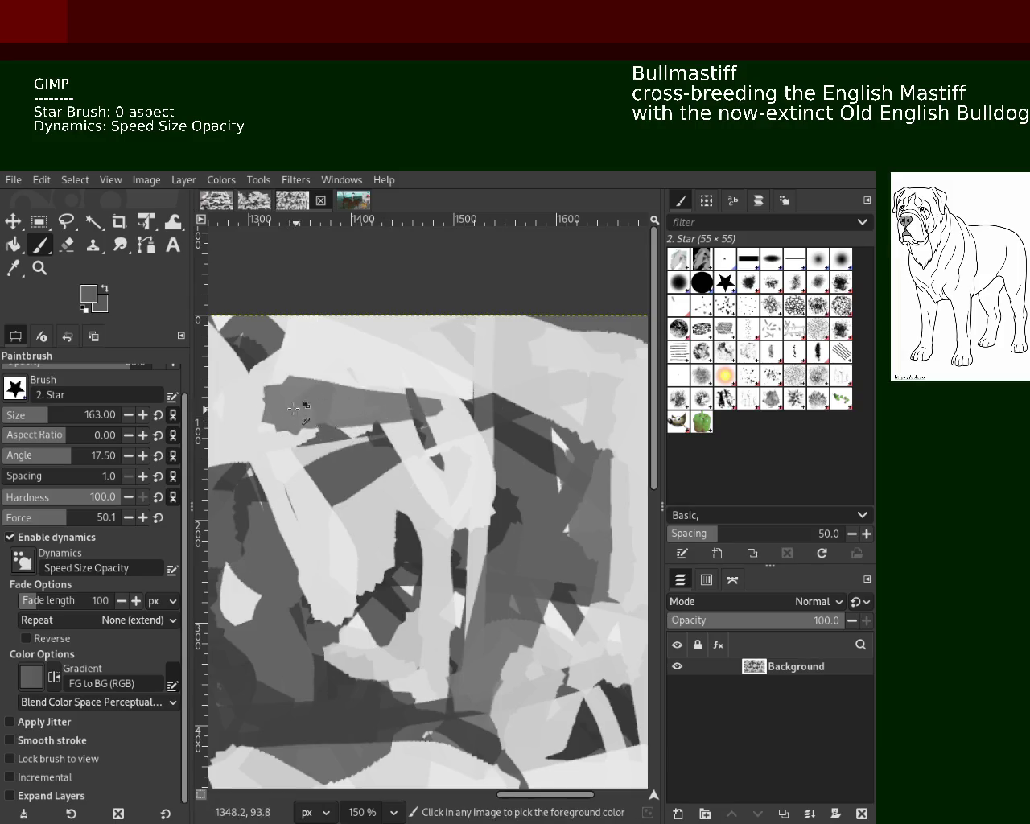
left_click_drag(286, 393, 335, 392)
key("ctrl+z")
left_click_drag(292, 402, 321, 411)
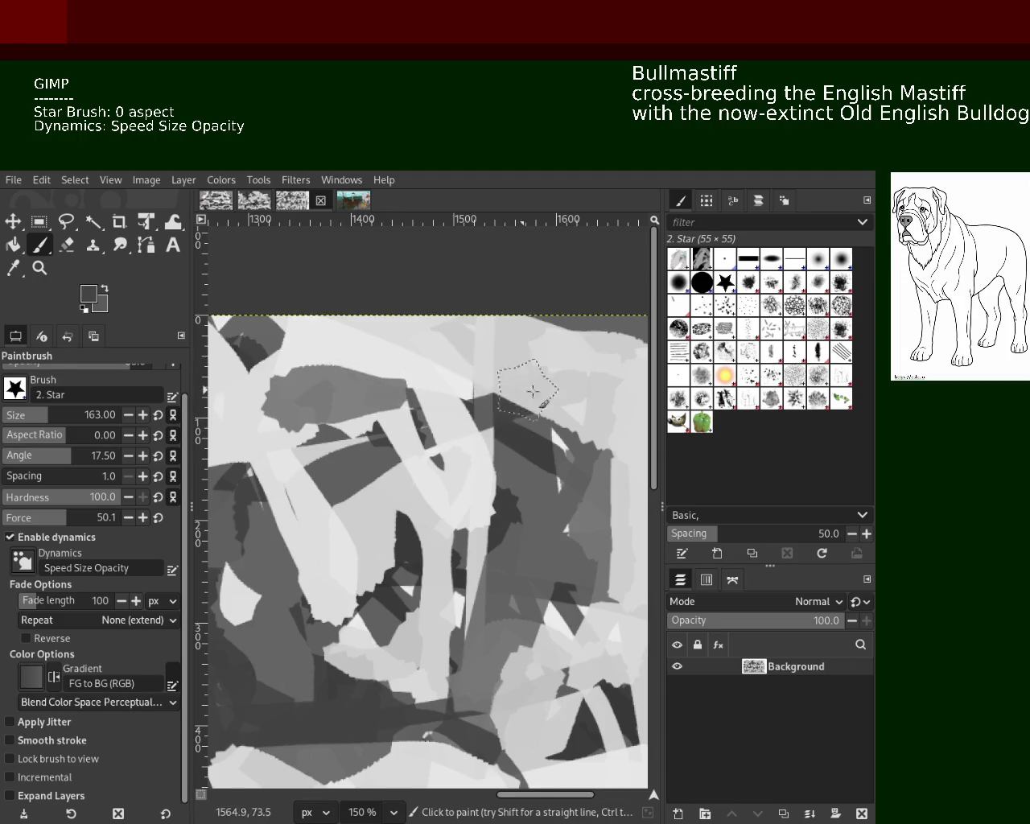
key("ctrl+z")
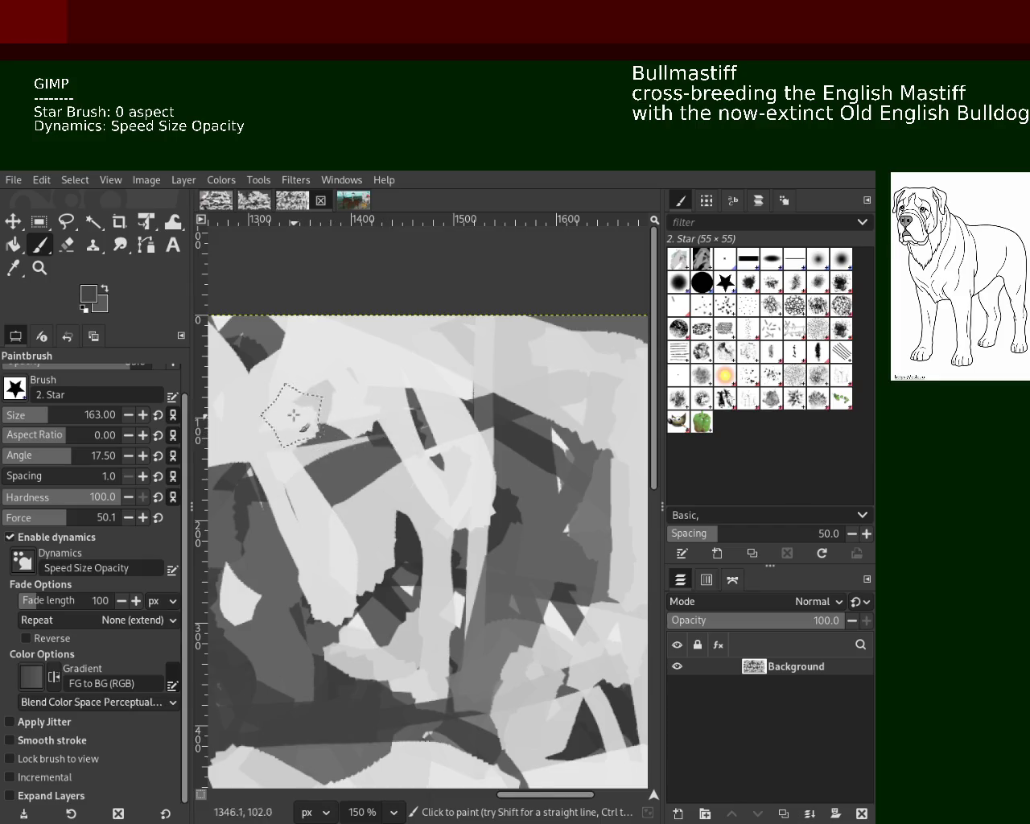
key("ctrl+y")
key("ctrl+z")
key("ctrl+y")
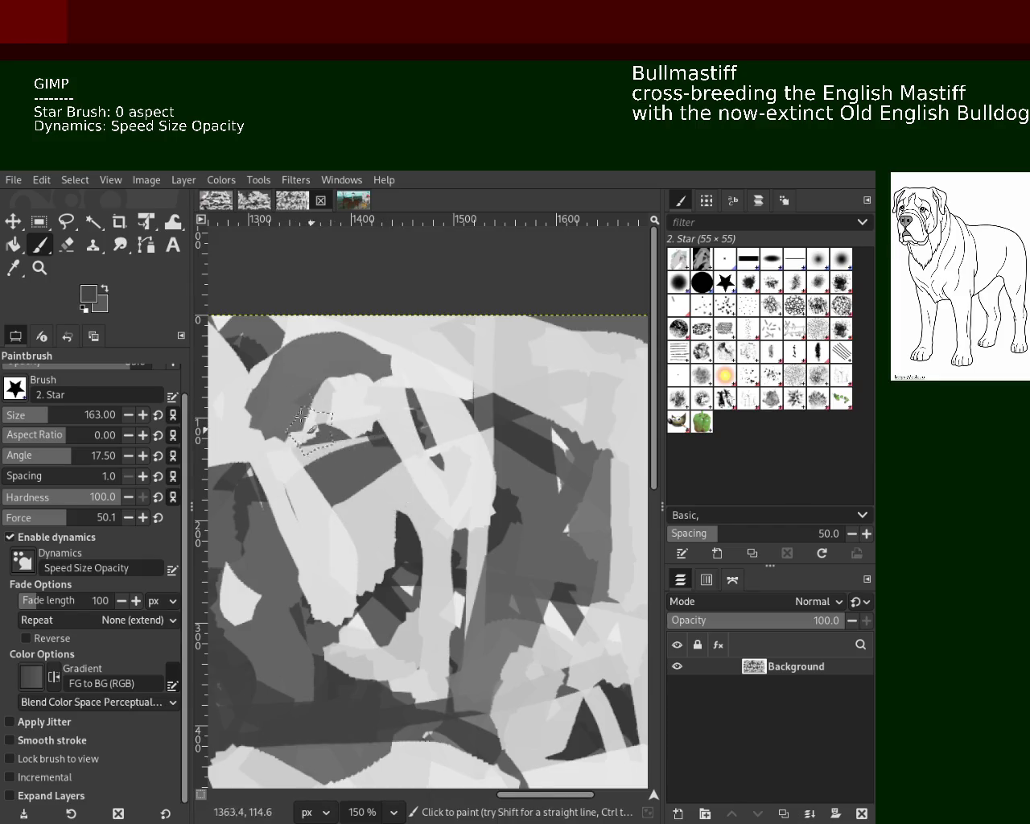
key("ctrl+z")
key("ctrl+y")
key("ctrl+z")
left_click_drag(307, 413, 319, 390)
key("ctrl+z")
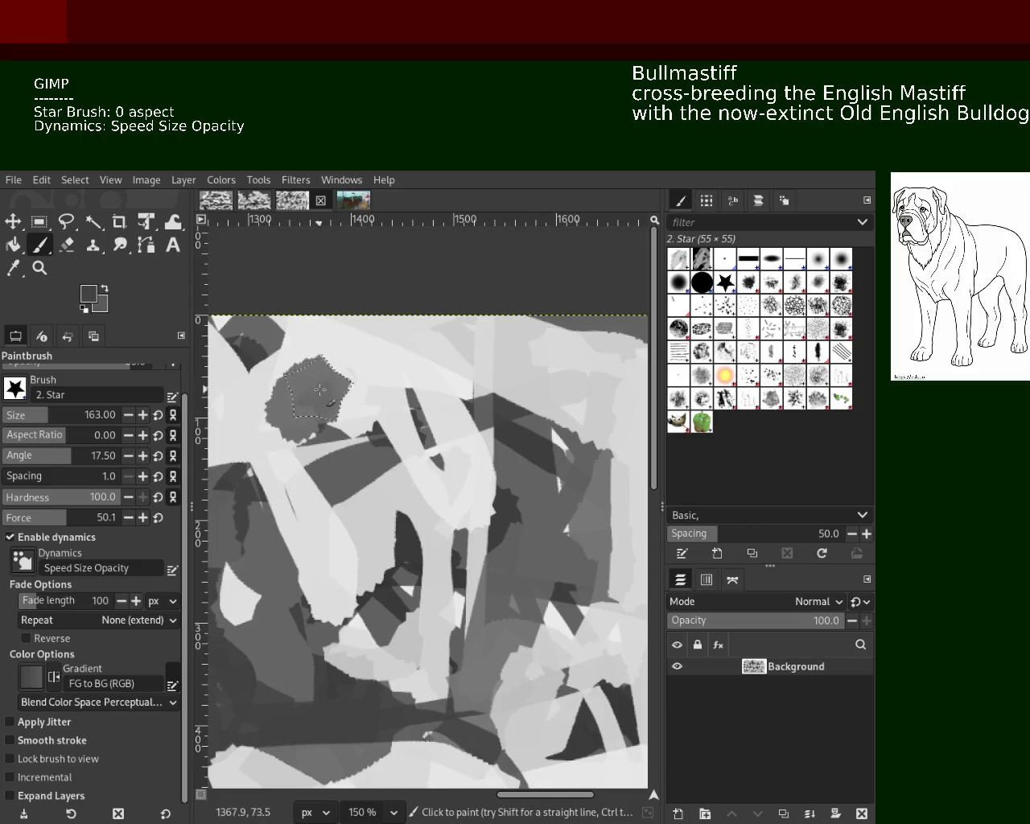
key("ctrl+z")
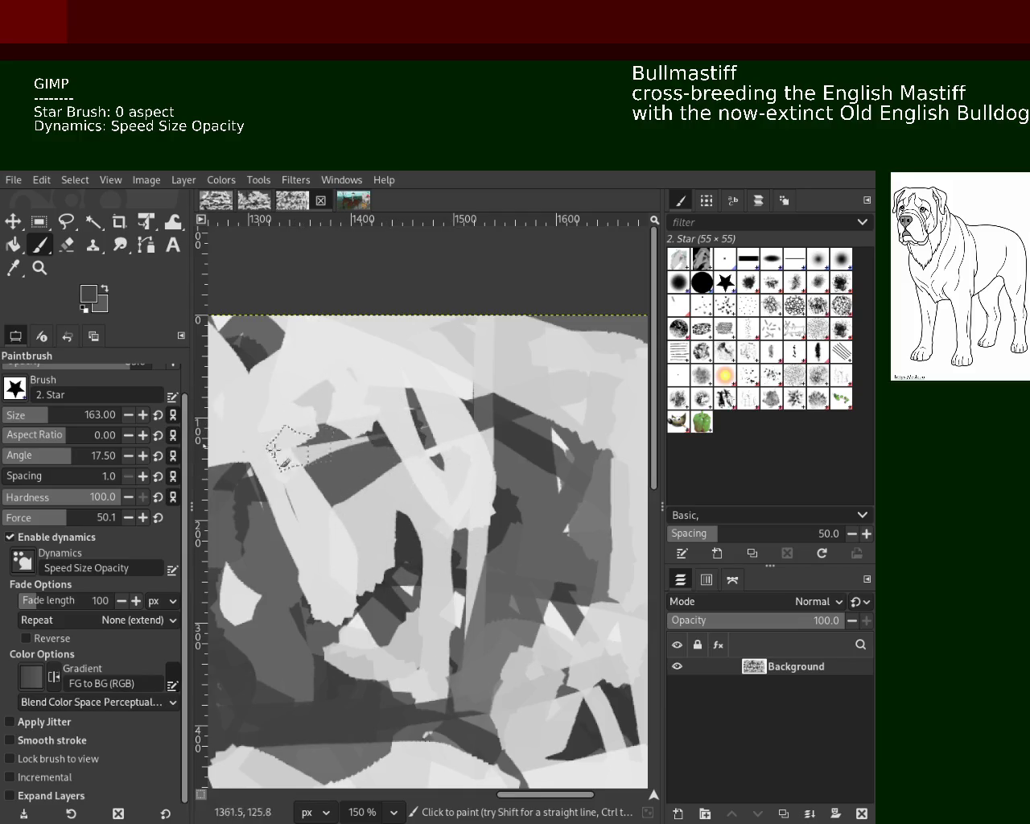
Paint a dark grey star-brush stroke looping into an arc at the upper left.
triple_click(50, 567)
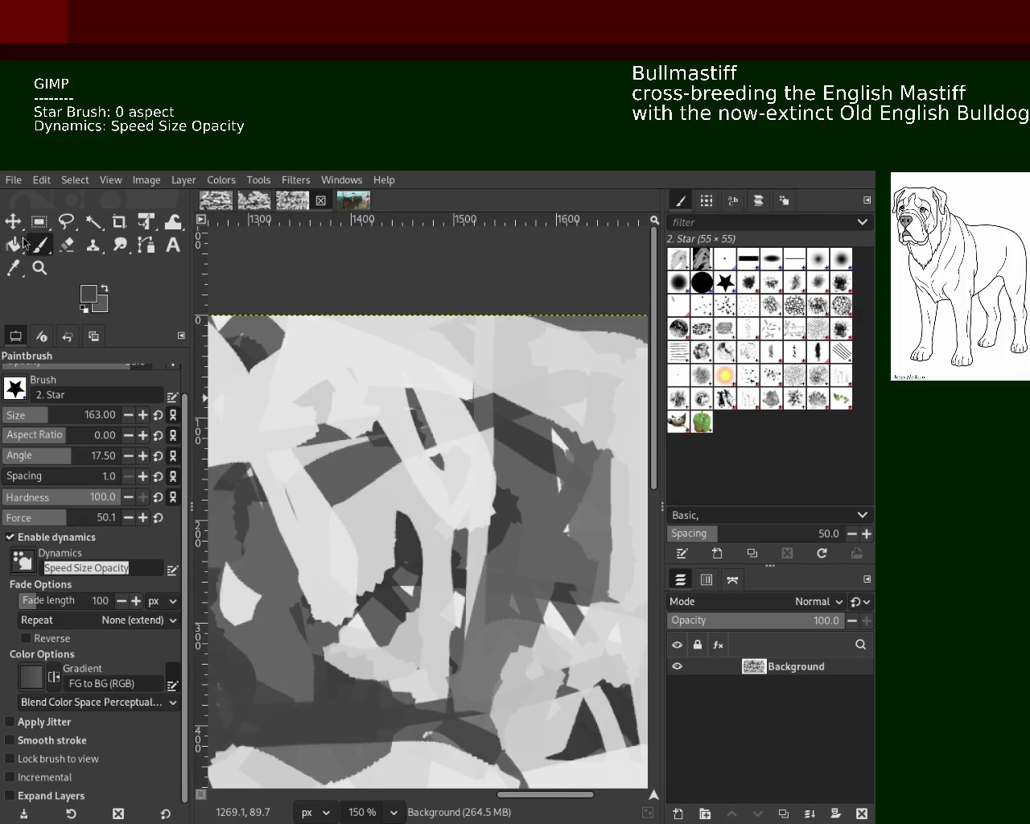
left_click_drag(288, 429, 410, 381)
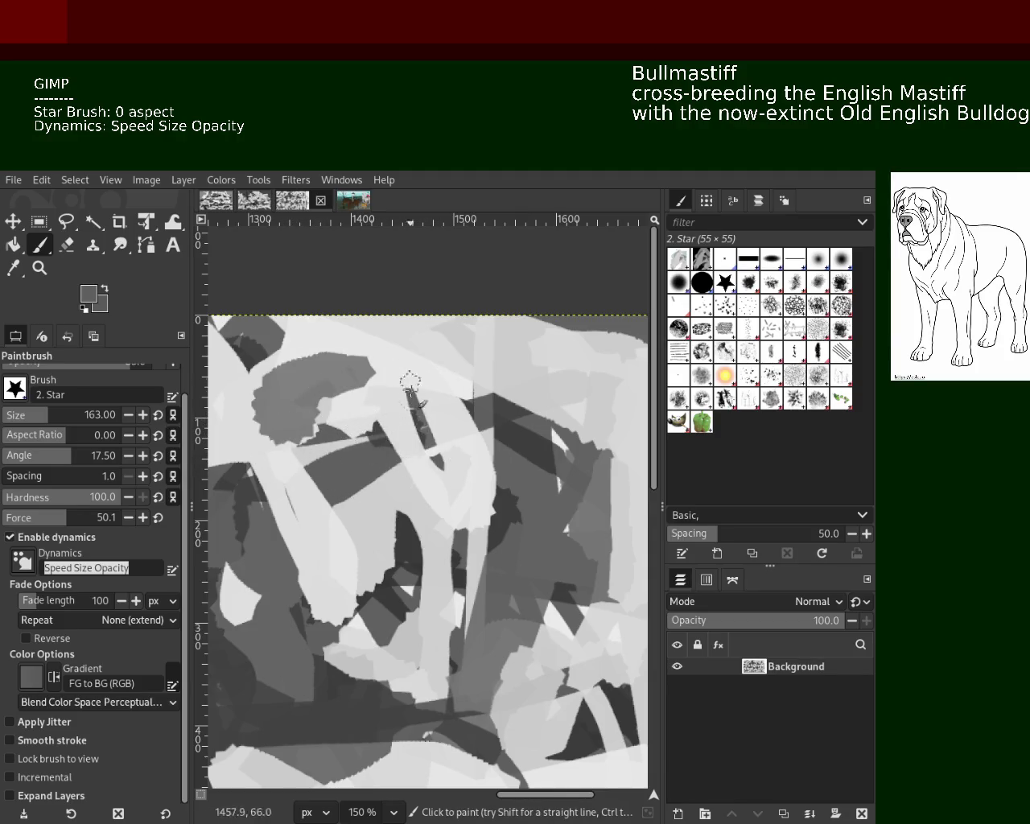
left_click_drag(286, 409, 350, 450)
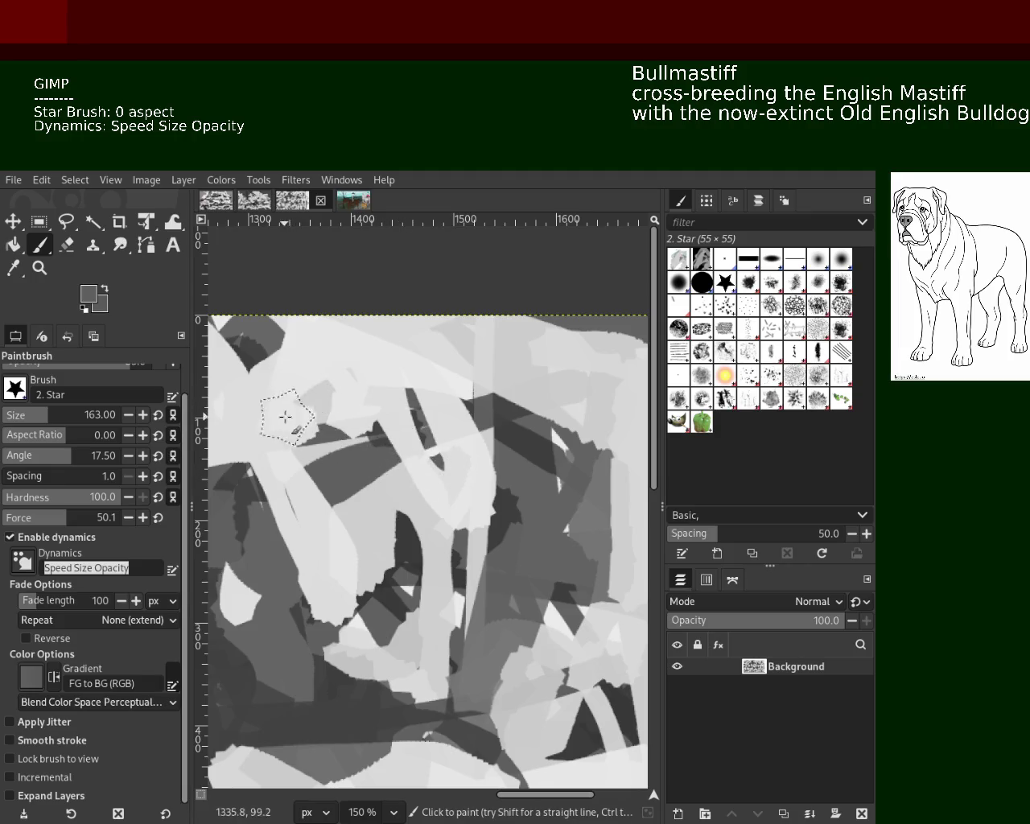
mouse_move(351, 451)
left_mouse_down()
mouse_move(400, 406)
mouse_move(503, 409)
left_mouse_up()
left_click(503, 408, "ctrl")
Zoom out to see more of the painting, then back in to 100%.
key("z")
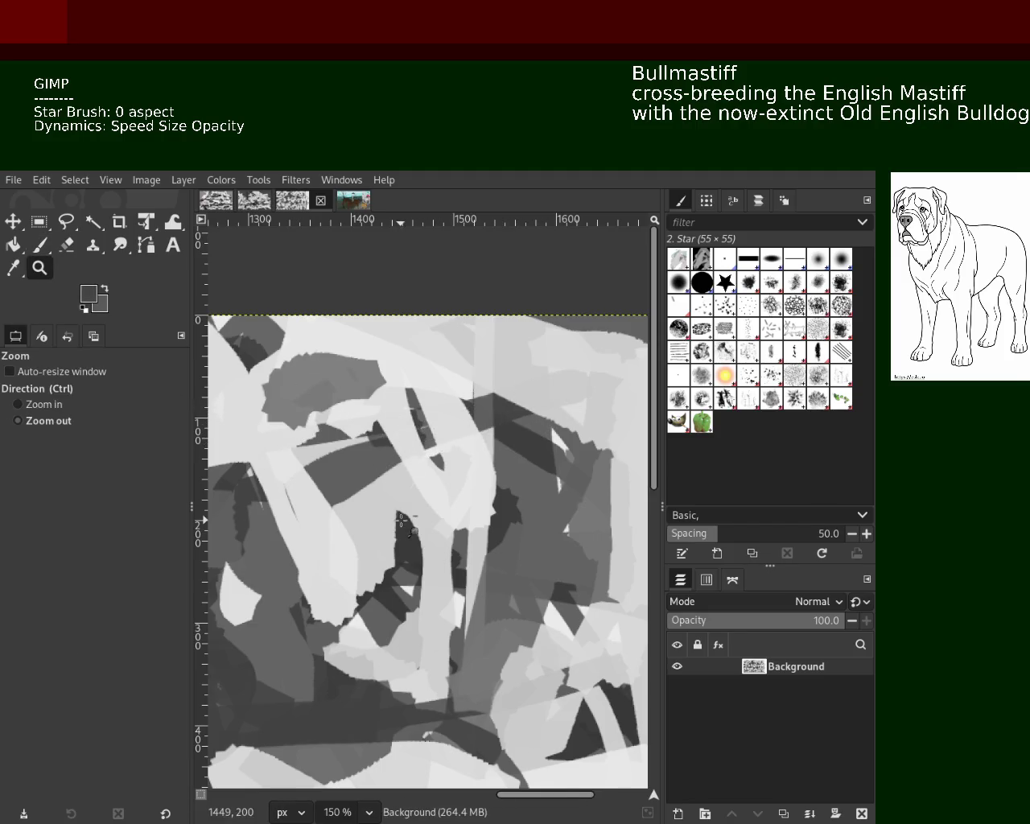
left_click(394, 521, "ctrl")
key("plus")
key("minus")
key("plus")
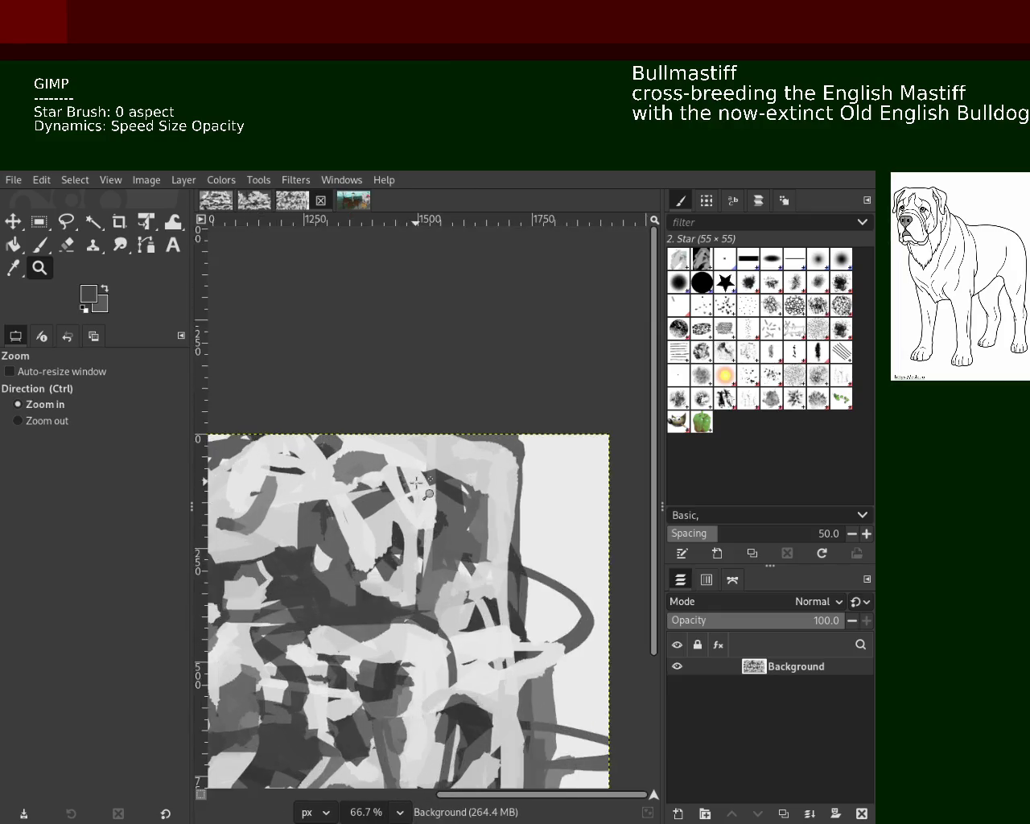
key("plus")
Try several dark star-brush strokes near the top, undoing the unwanted ones.
left_click(39, 245)
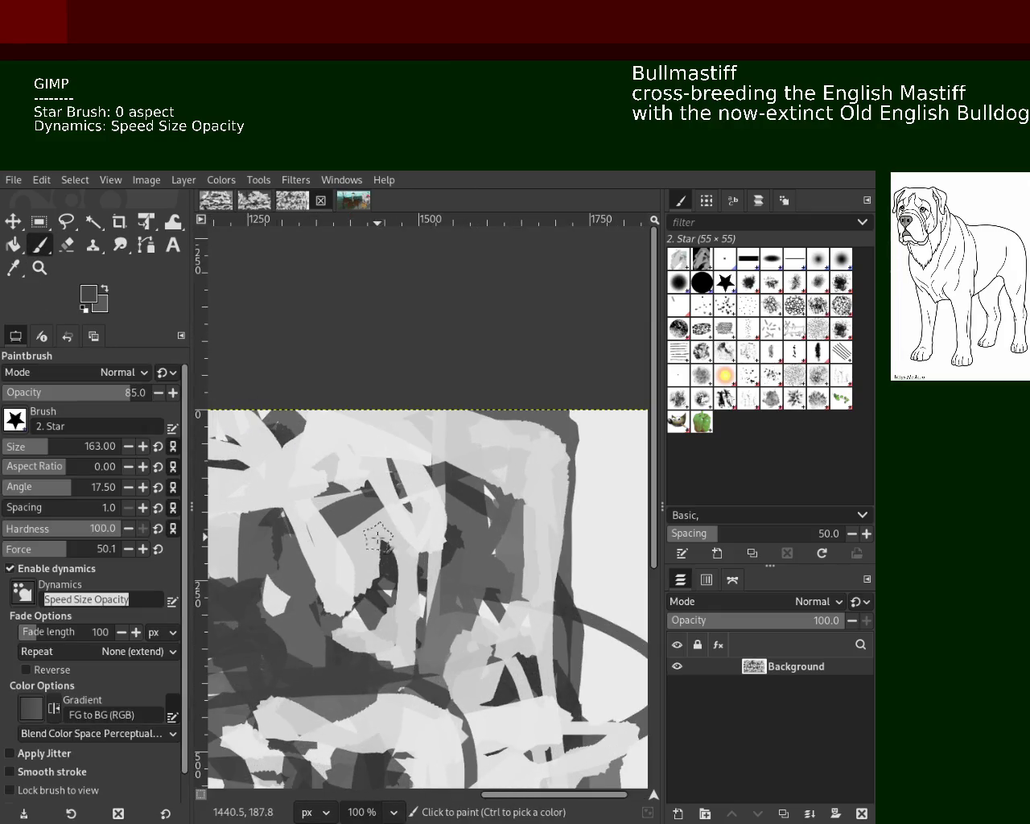
left_click_drag(313, 490, 384, 437)
key("ctrl+z")
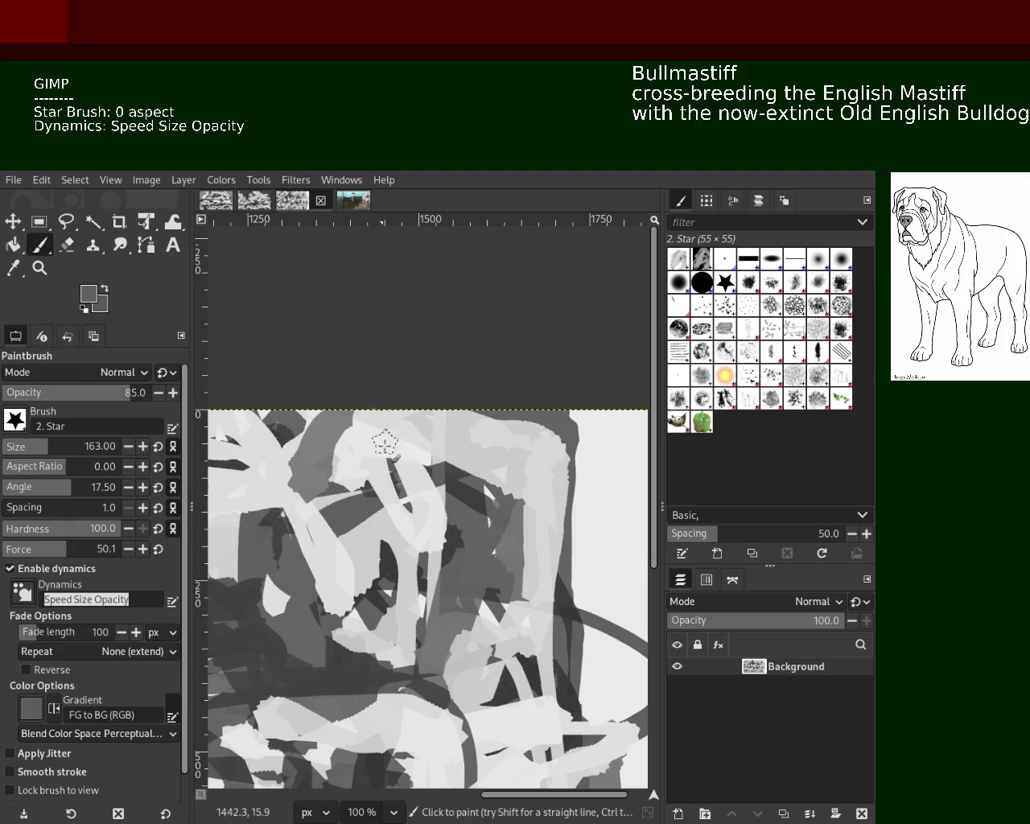
mouse_move(298, 447)
left_mouse_down()
mouse_move(360, 504)
mouse_move(446, 462)
left_mouse_up()
key("ctrl+z")
key("ctrl+z")
left_click_drag(328, 480, 404, 530)
left_click_drag(480, 480, 444, 480)
key("ctrl+z")
mouse_move(544, 492)
left_mouse_down()
mouse_move(490, 481)
mouse_move(515, 515)
left_mouse_up()
key("ctrl+z")
key("ctrl+z")
Paint a dark arching star-brush stroke across the middle of the canvas.
left_click_drag(435, 466, 501, 568)
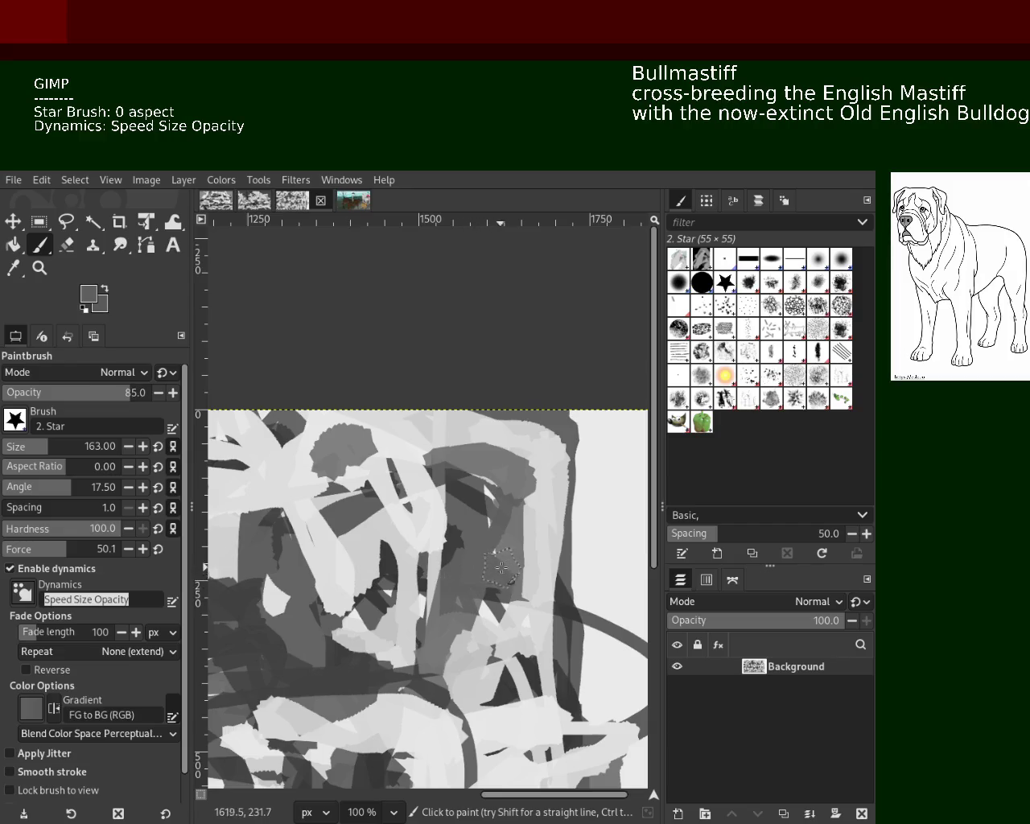
key("ctrl+z")
left_click_drag(532, 523, 475, 459)
key("ctrl+z")
left_click_drag(439, 527, 535, 523)
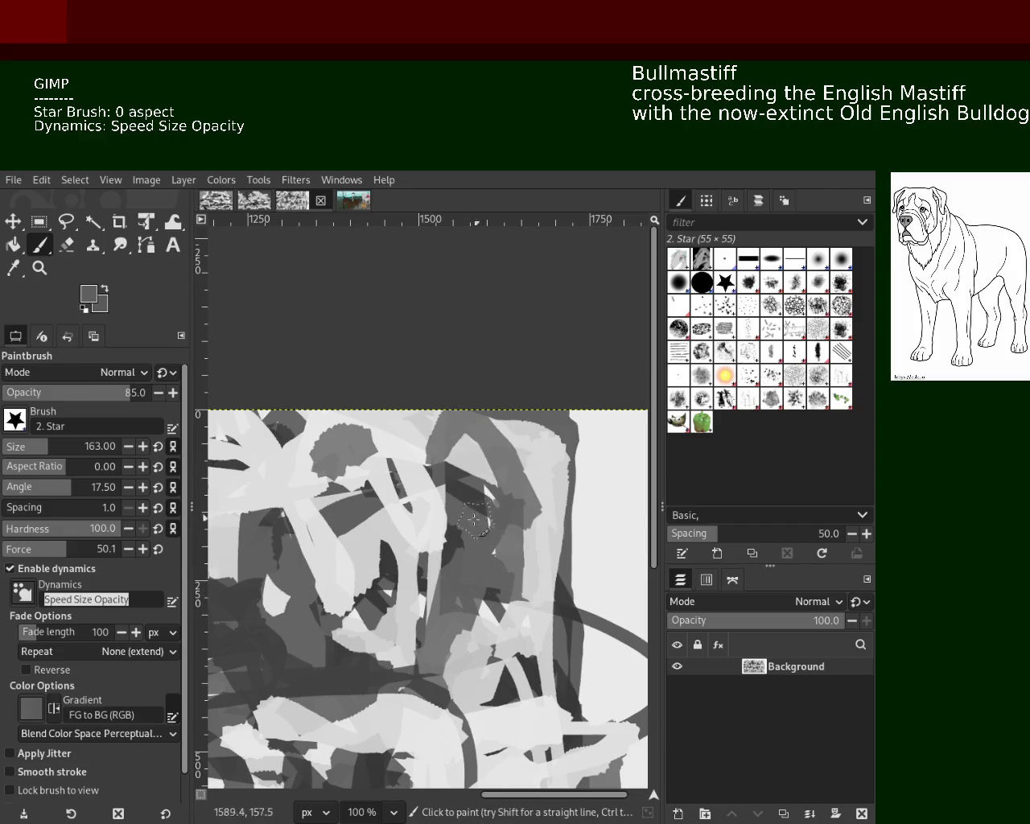
Zoom out to quarter size, then back in on the painted area.
left_click(40, 268)
left_click(434, 473, "ctrl")
left_click(435, 472, "ctrl")
left_click(434, 473, "ctrl")
left_click(434, 472)
left_click(434, 472)
left_click(435, 473)
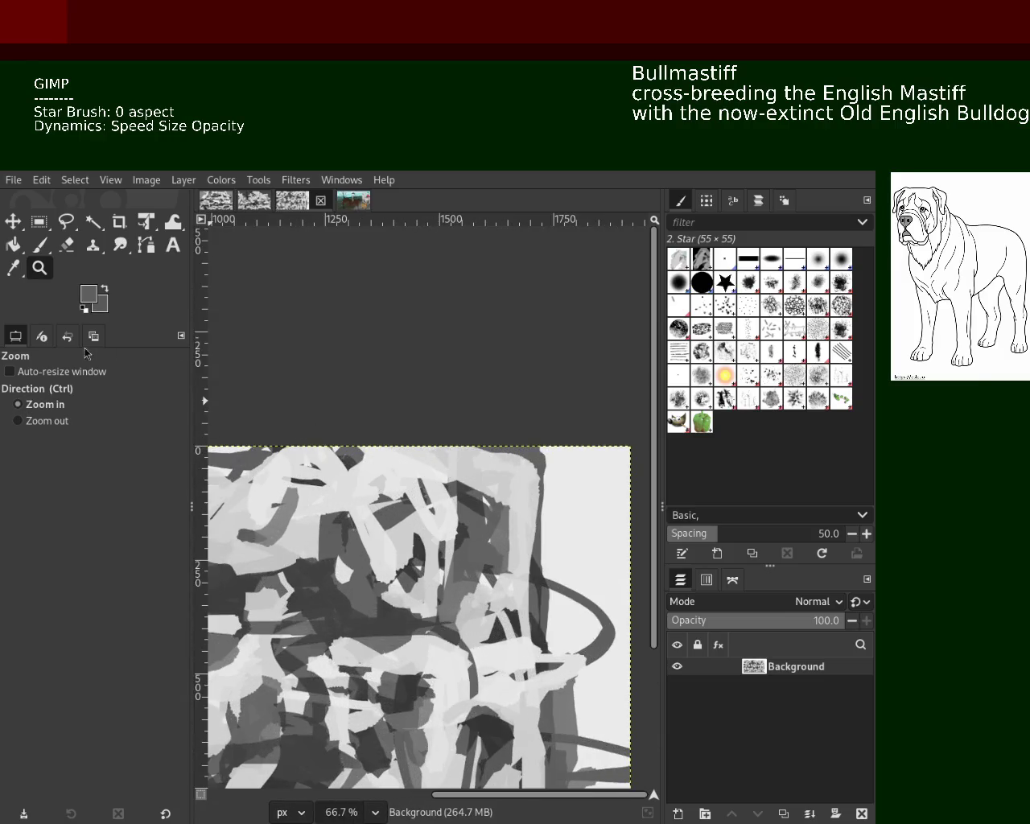
Enlarge the brush to size 132 and paint a dark grey arching stroke on the right.
left_click(39, 246)
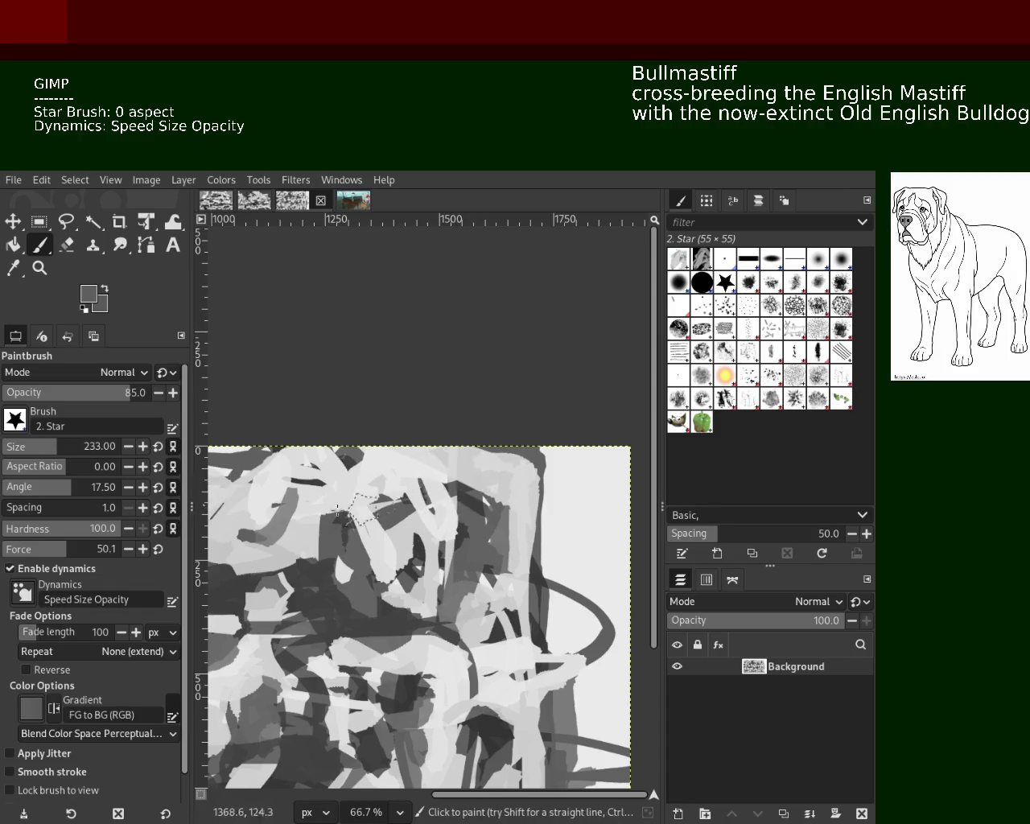
left_click(26, 447)
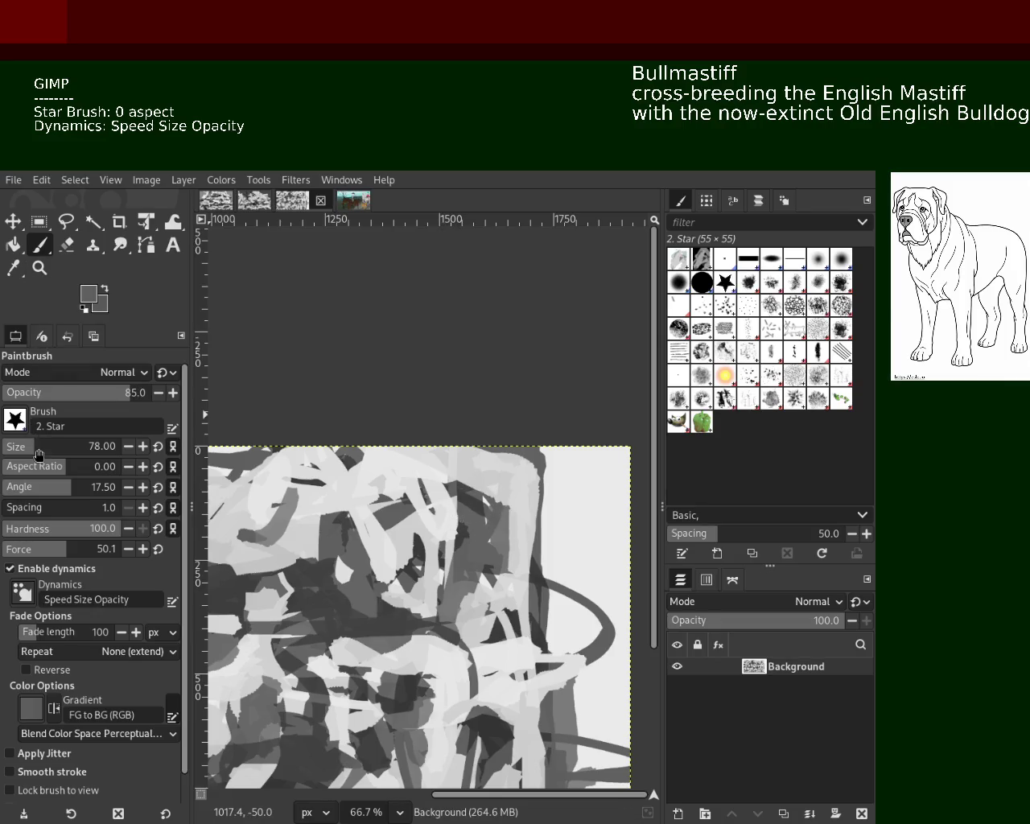
left_click_drag(38, 454, 45, 454)
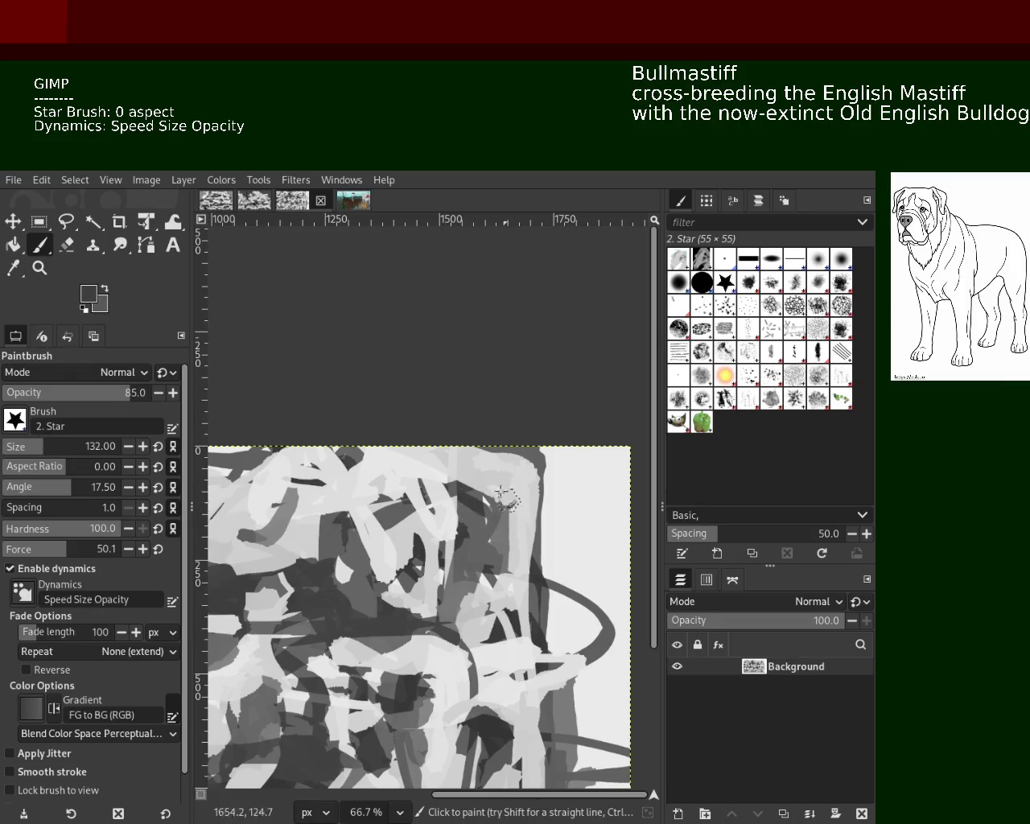
mouse_move(465, 519)
left_mouse_down()
mouse_move(473, 531)
mouse_move(501, 503)
mouse_move(497, 530)
mouse_move(467, 525)
mouse_move(492, 507)
mouse_move(461, 554)
mouse_move(506, 505)
mouse_move(465, 534)
mouse_move(475, 491)
mouse_move(458, 507)
mouse_move(482, 535)
mouse_move(485, 569)
mouse_move(490, 479)
mouse_move(519, 566)
left_mouse_up()
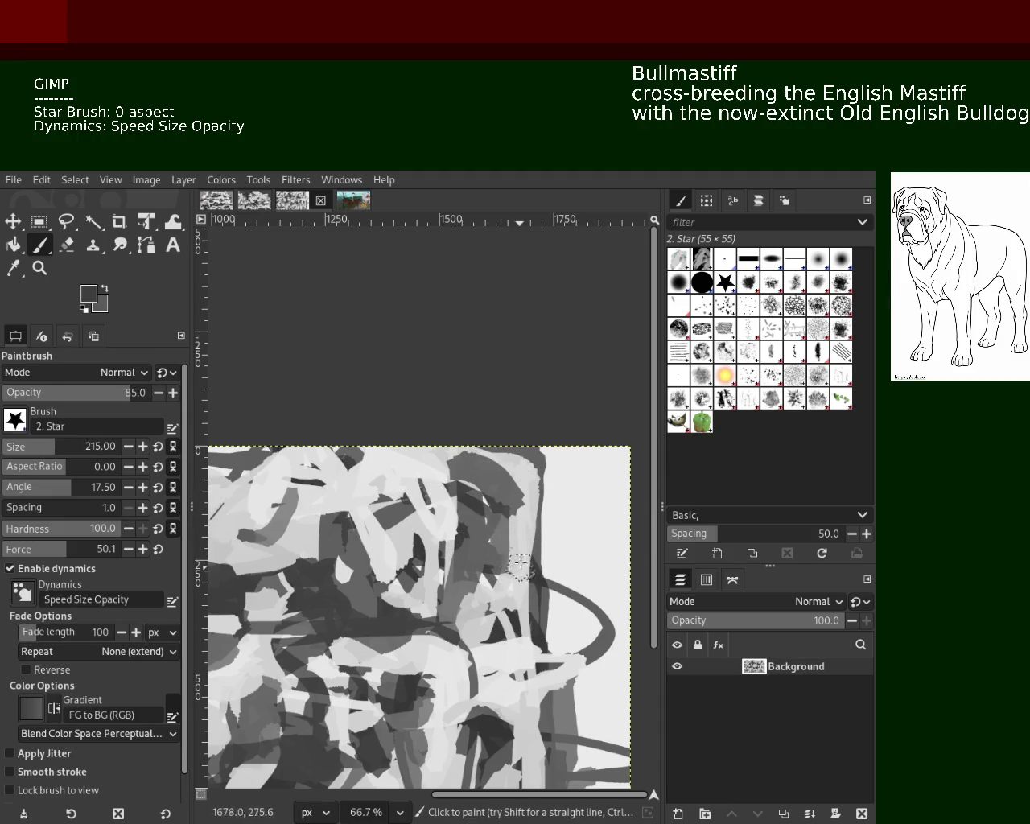
Sample a lighter grey and paint it over the arch area.
left_click(385, 519, "ctrl")
mouse_move(361, 509)
left_mouse_down()
mouse_move(390, 494)
mouse_move(371, 479)
mouse_move(426, 465)
mouse_move(462, 537)
mouse_move(486, 535)
left_mouse_up()
left_click(426, 465, "ctrl")
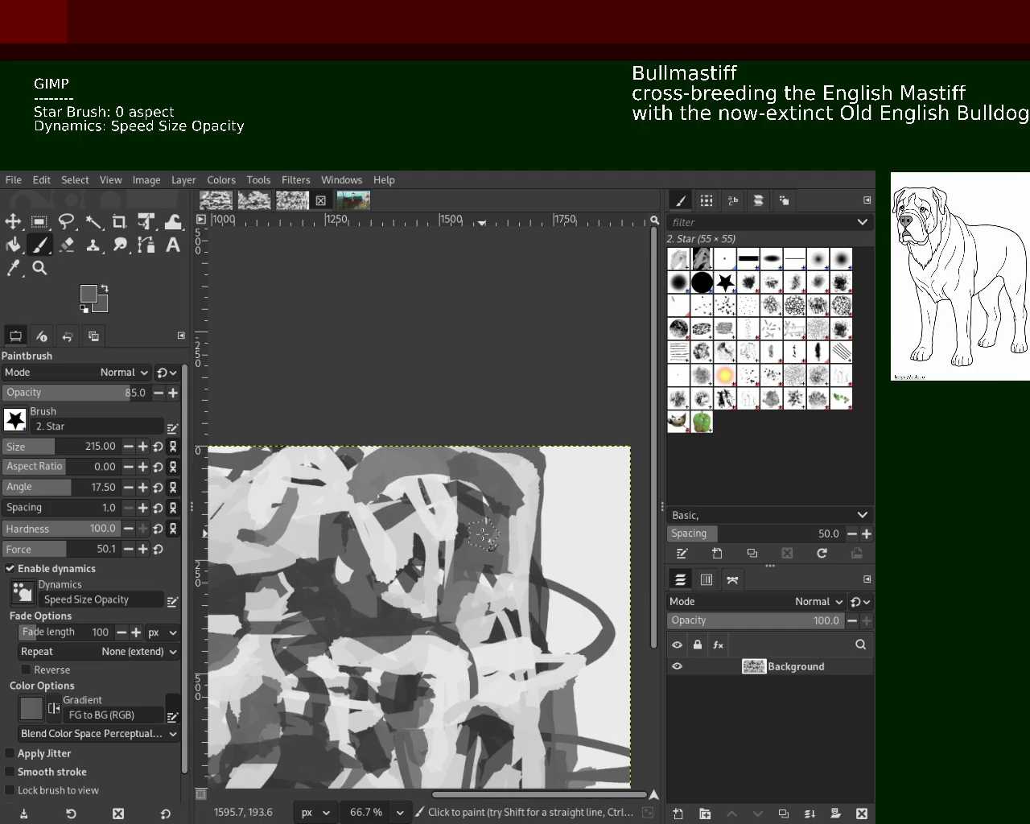
Zoom out to a small overview of the whole canvas.
left_click(39, 268)
left_click(493, 515, "ctrl")
left_click(493, 516, "ctrl")
left_click(493, 516, "ctrl")
left_click(493, 516, "ctrl")
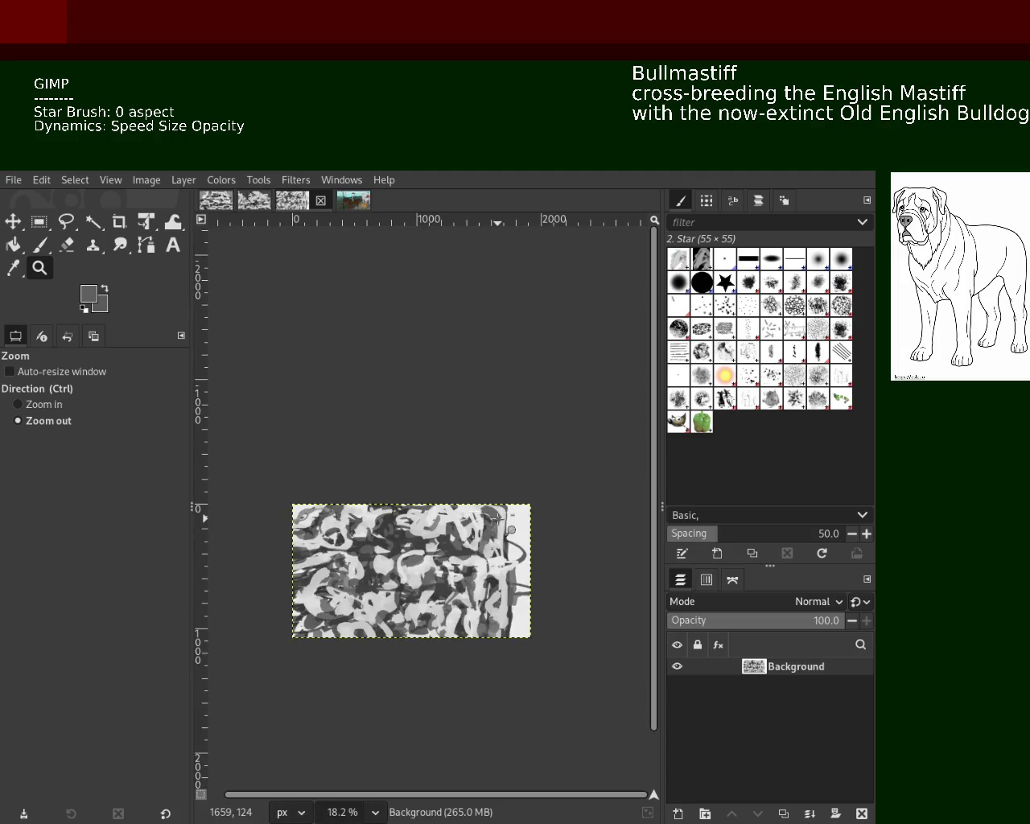
Zoom in and out around the practice canvas to review it.
left_click(494, 516, "ctrl")
left_click(494, 515, "ctrl")
left_click(493, 516)
left_click(493, 515)
left_click(493, 516)
left_click(493, 516)
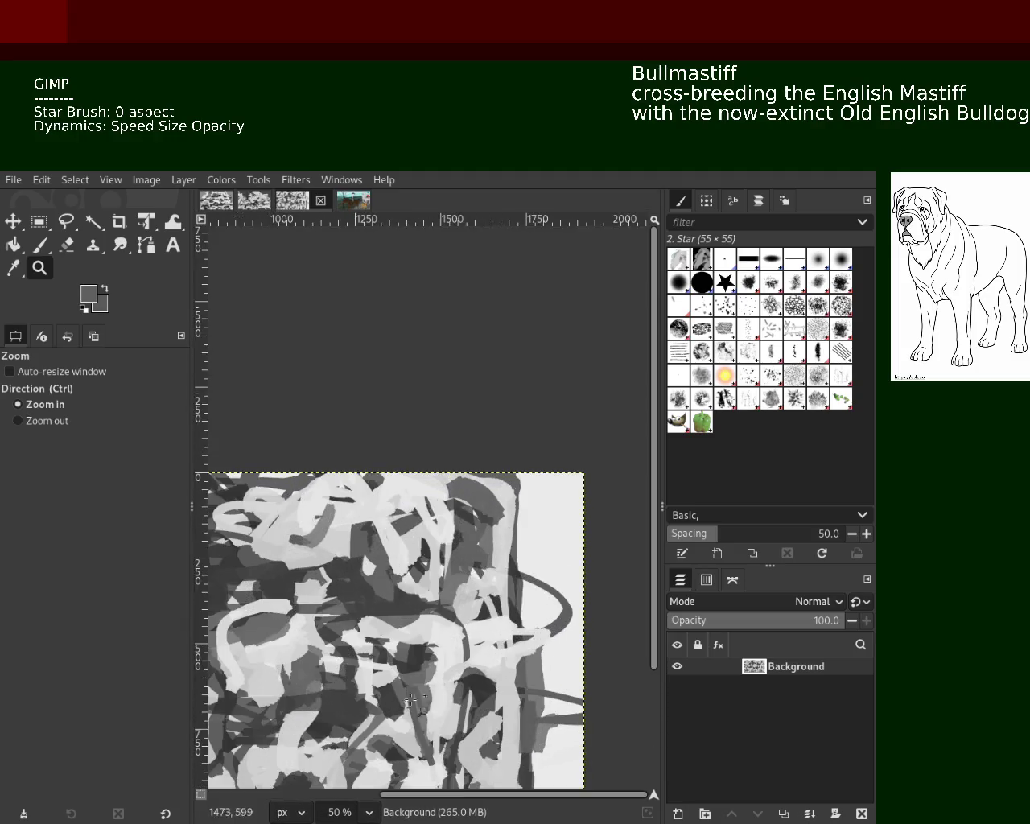
left_click(410, 700, "ctrl")
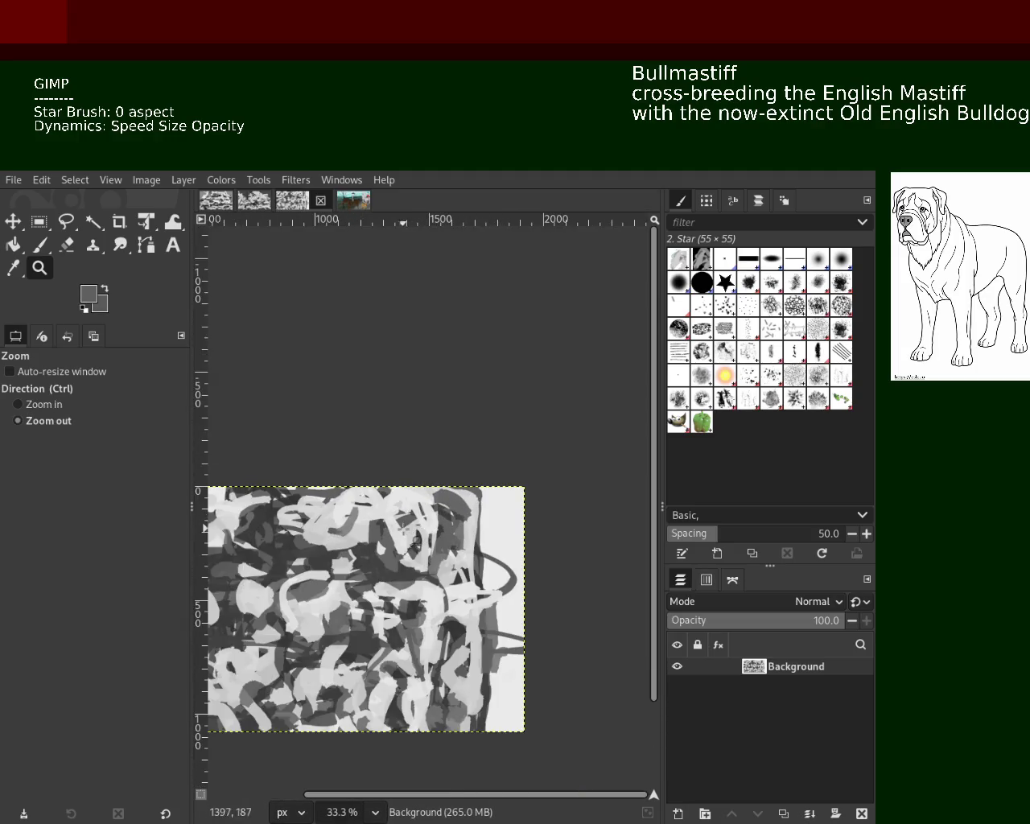
left_click(38, 247)
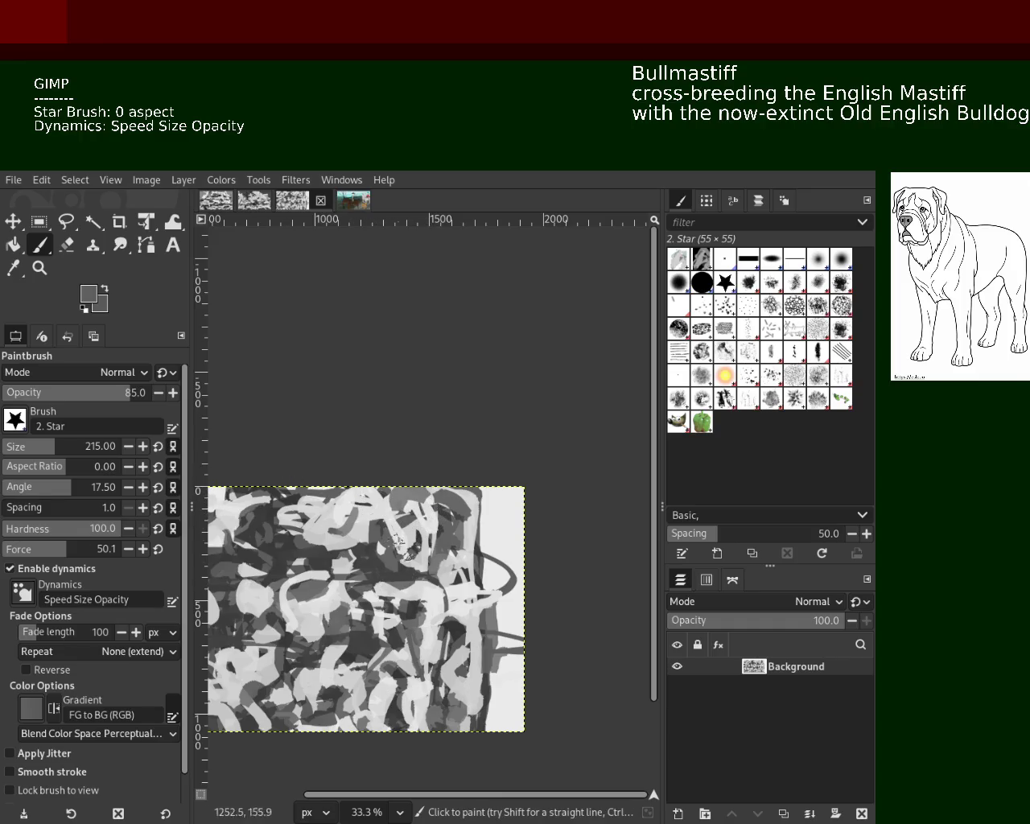
left_click(39, 268)
scroll(470, 527, "down", 1)
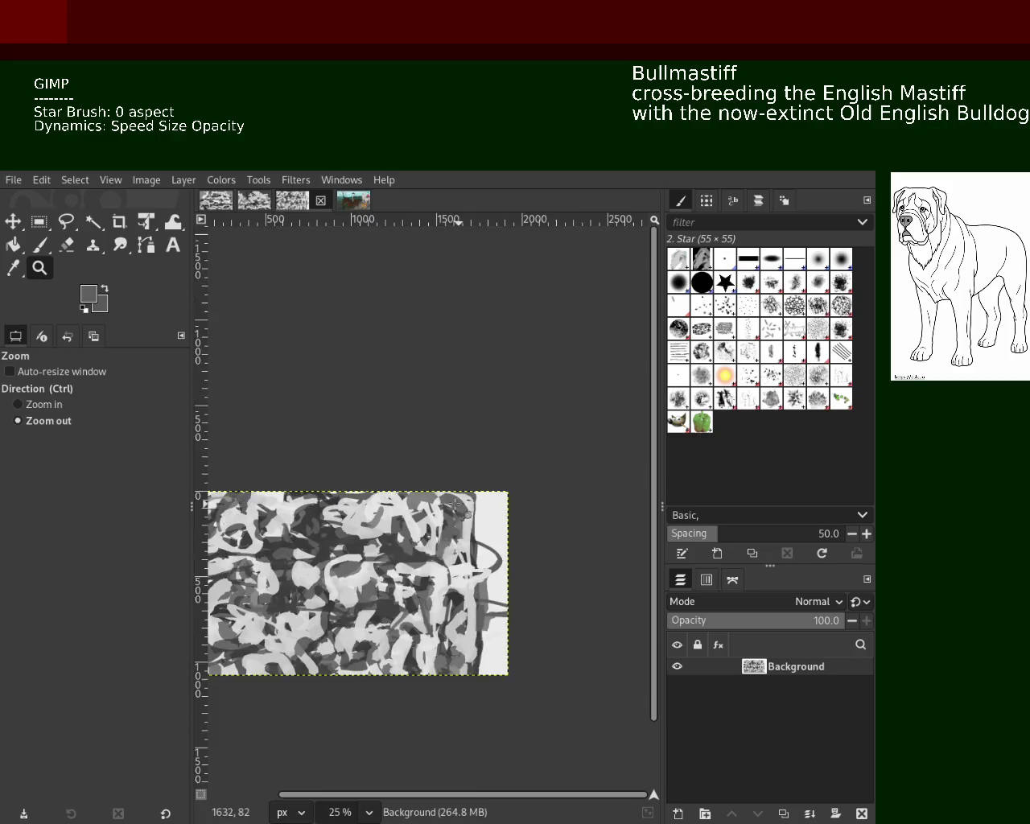
scroll(471, 527, "up", 2)
scroll(470, 527, "up", 2)
Discard a trial dark grey stroke, save the practice image, and switch to the horse painting.
key("p")
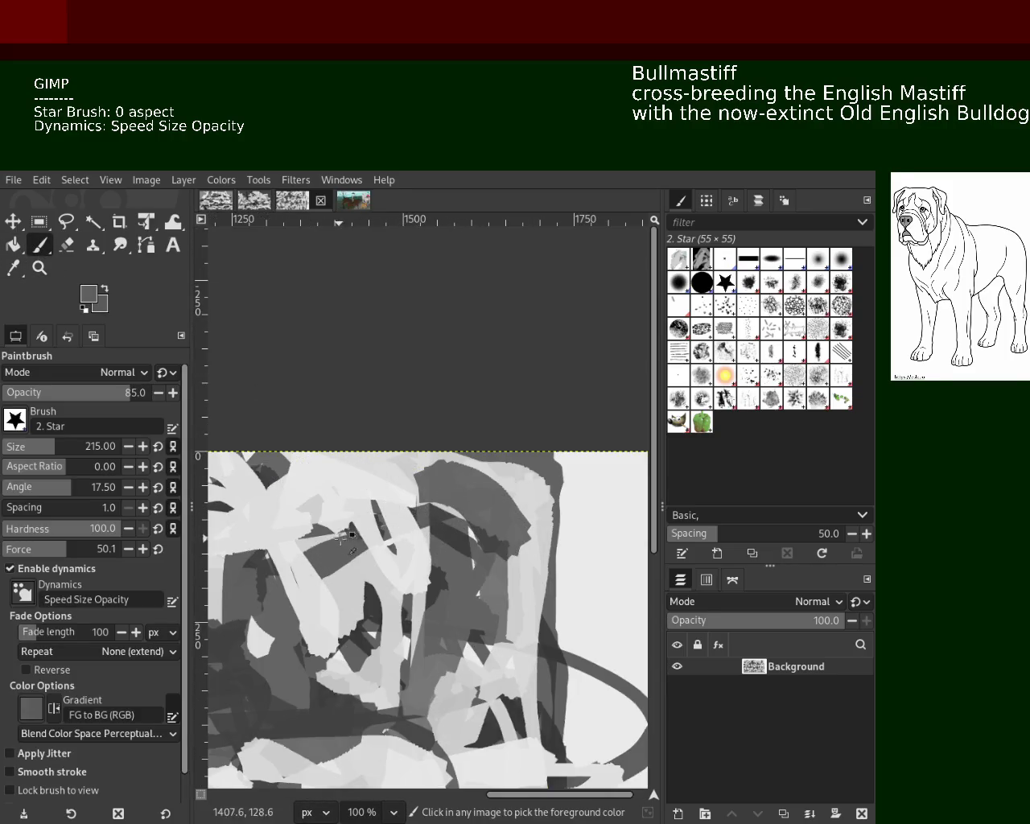
left_click(358, 530, "ctrl")
left_click_drag(403, 482, 377, 511)
key("ctrl+z")
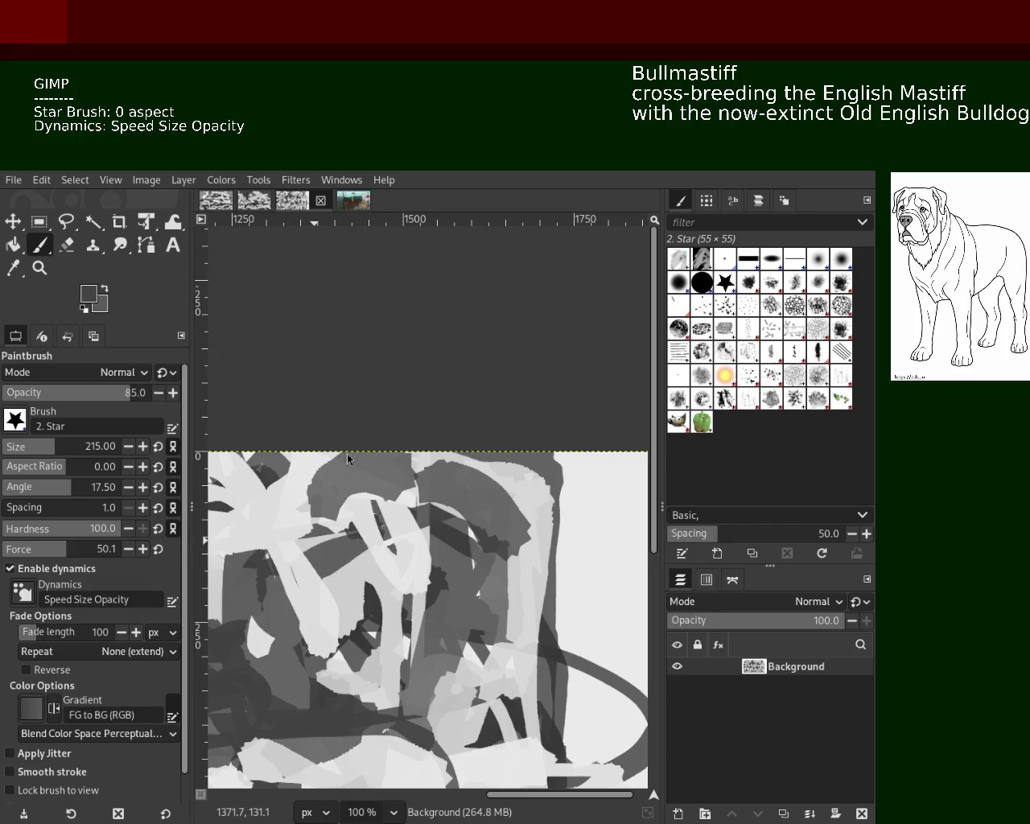
key("ctrl+s")
left_click(331, 200)
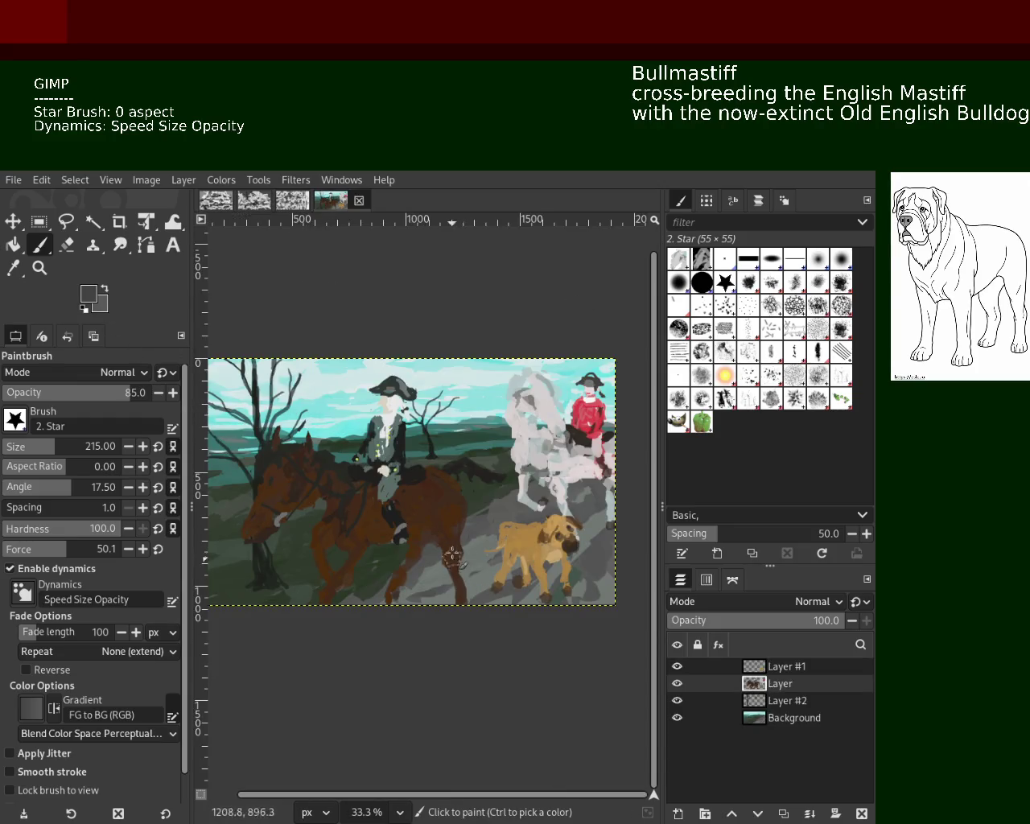
Zoom out and back in to the full view of the horse painting.
left_click(40, 268)
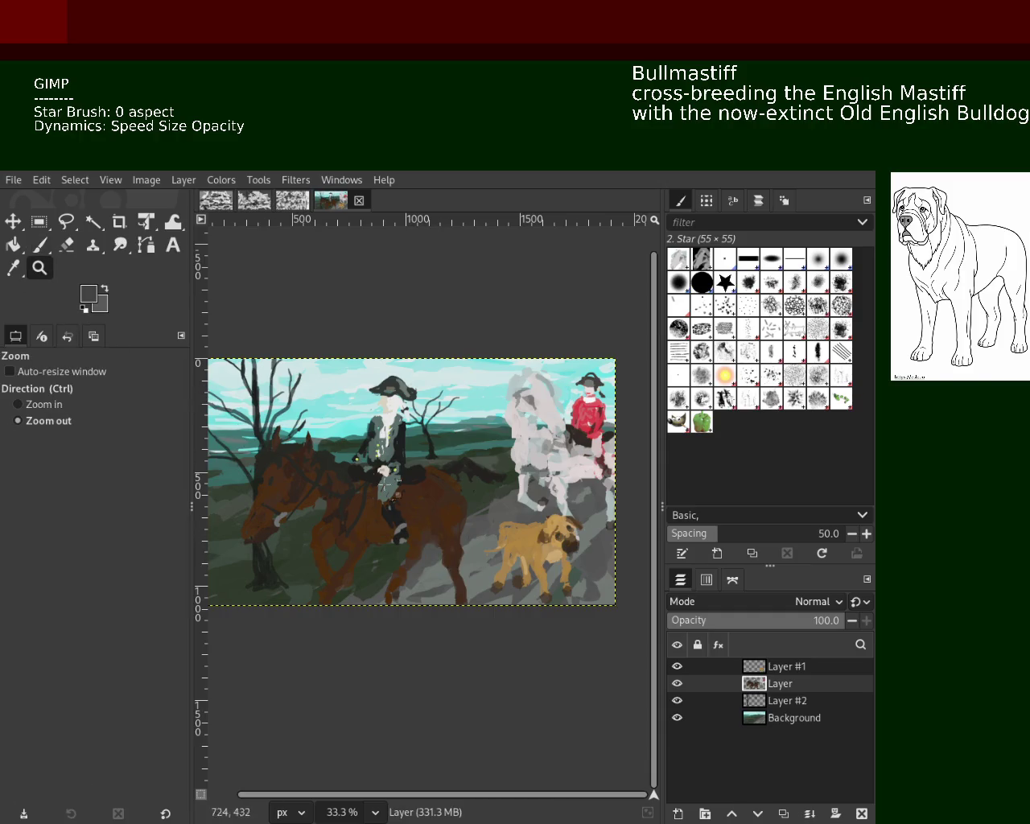
left_click(461, 532)
left_click(461, 532)
left_click(461, 533, "ctrl")
left_click(461, 533, "ctrl")
left_click(462, 533)
left_click(461, 533, "ctrl")
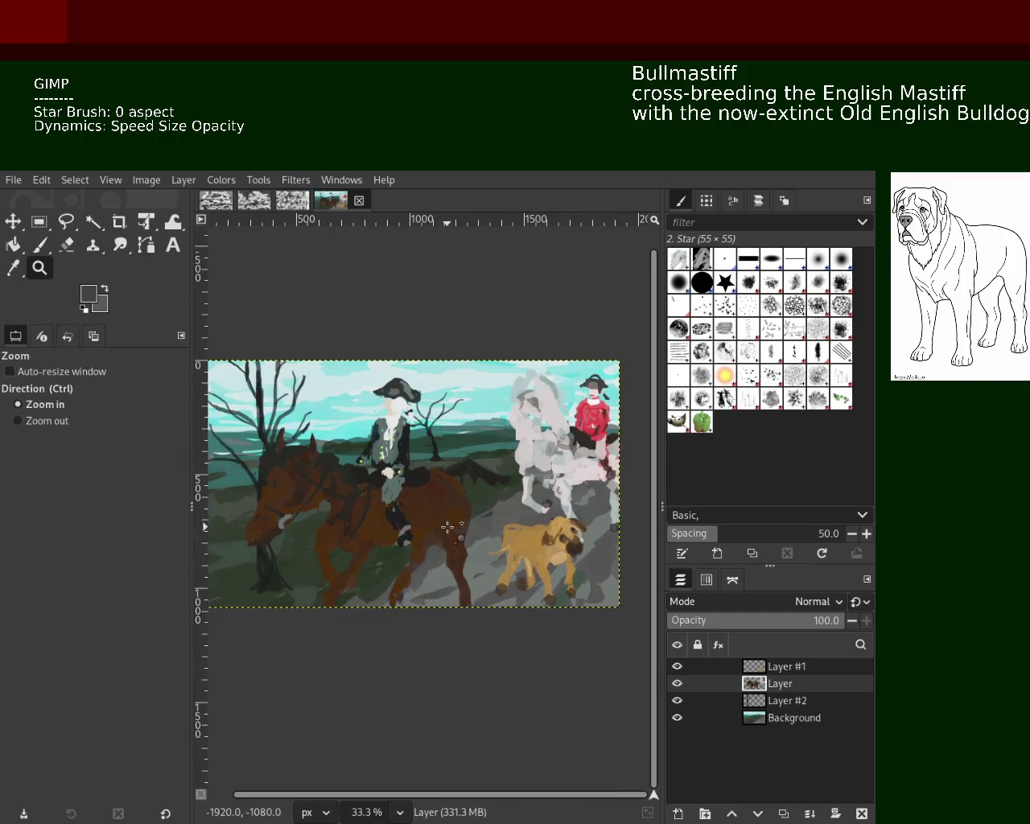
key("p")
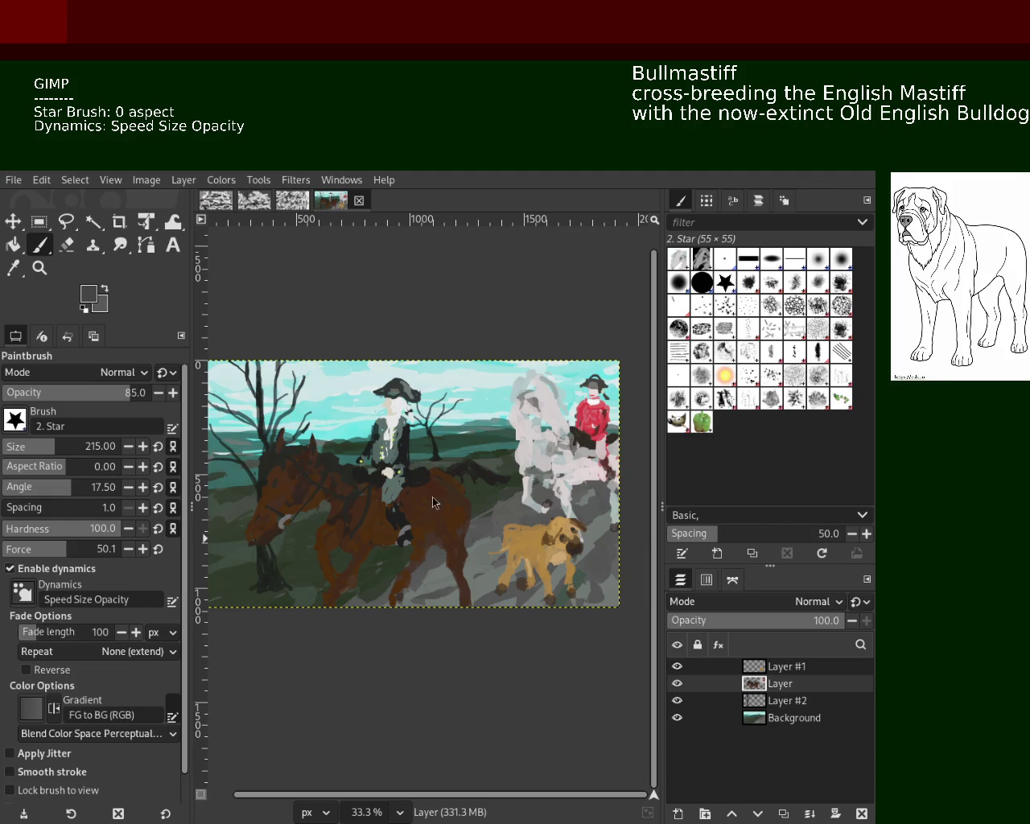
Zoom in on the brown horse's back and the riders, then back out.
left_click(39, 268)
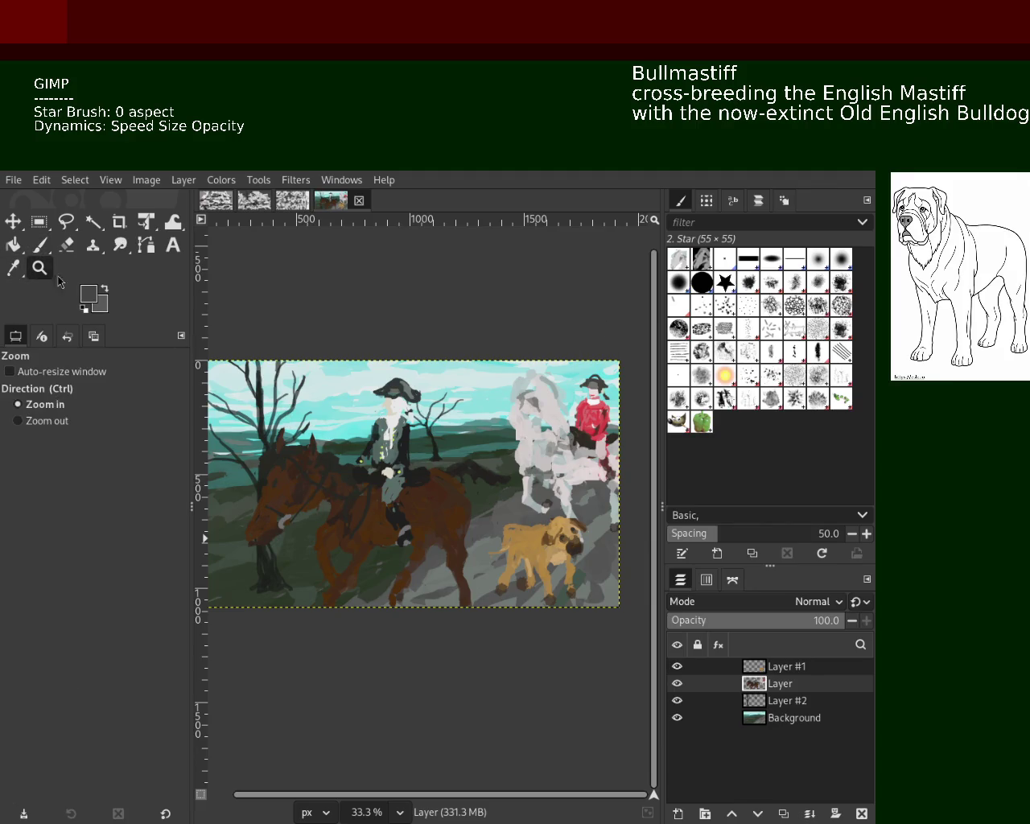
left_click(453, 473, "ctrl")
left_click(453, 474)
key("1")
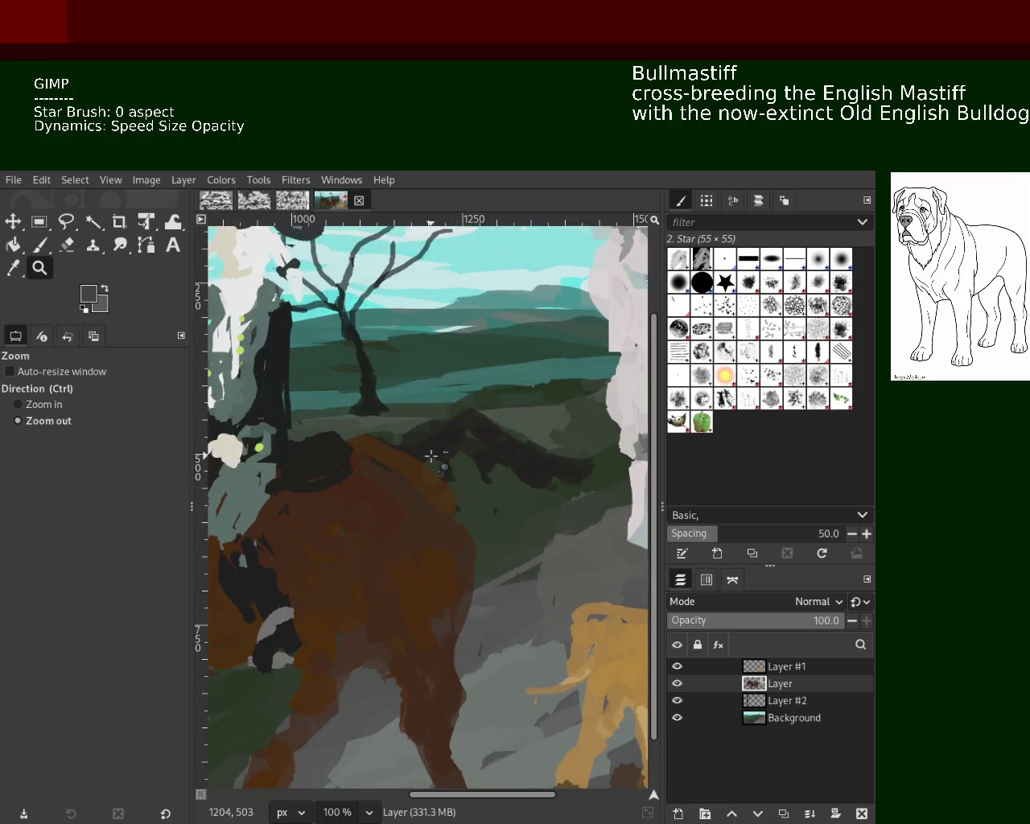
left_click(432, 455, "ctrl")
left_click(432, 456, "ctrl")
key("1")
left_click(557, 416, "ctrl")
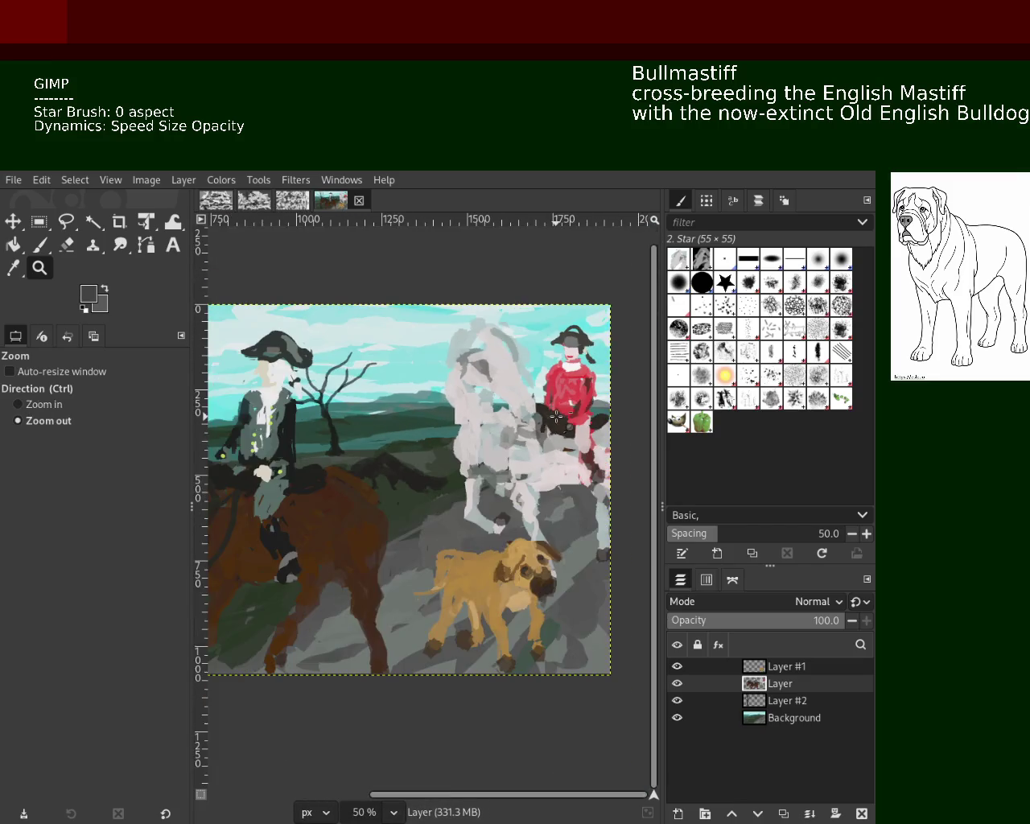
left_click(534, 537, "ctrl")
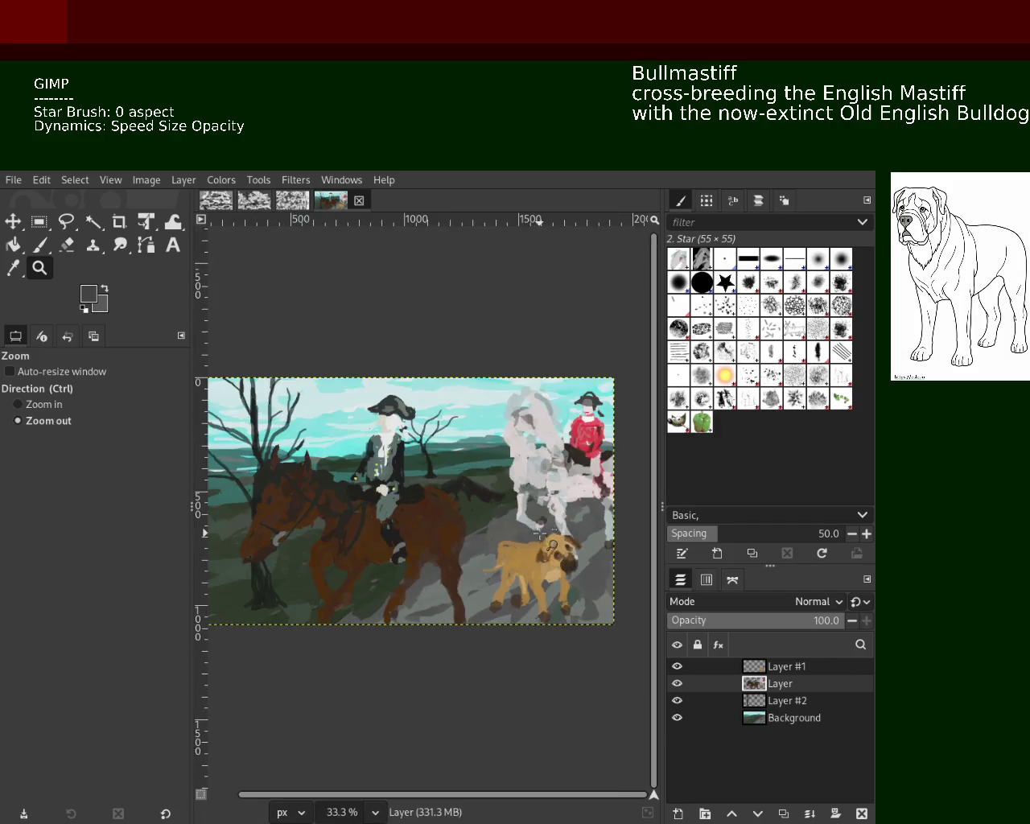
left_click(487, 531, "ctrl")
left_click(468, 564)
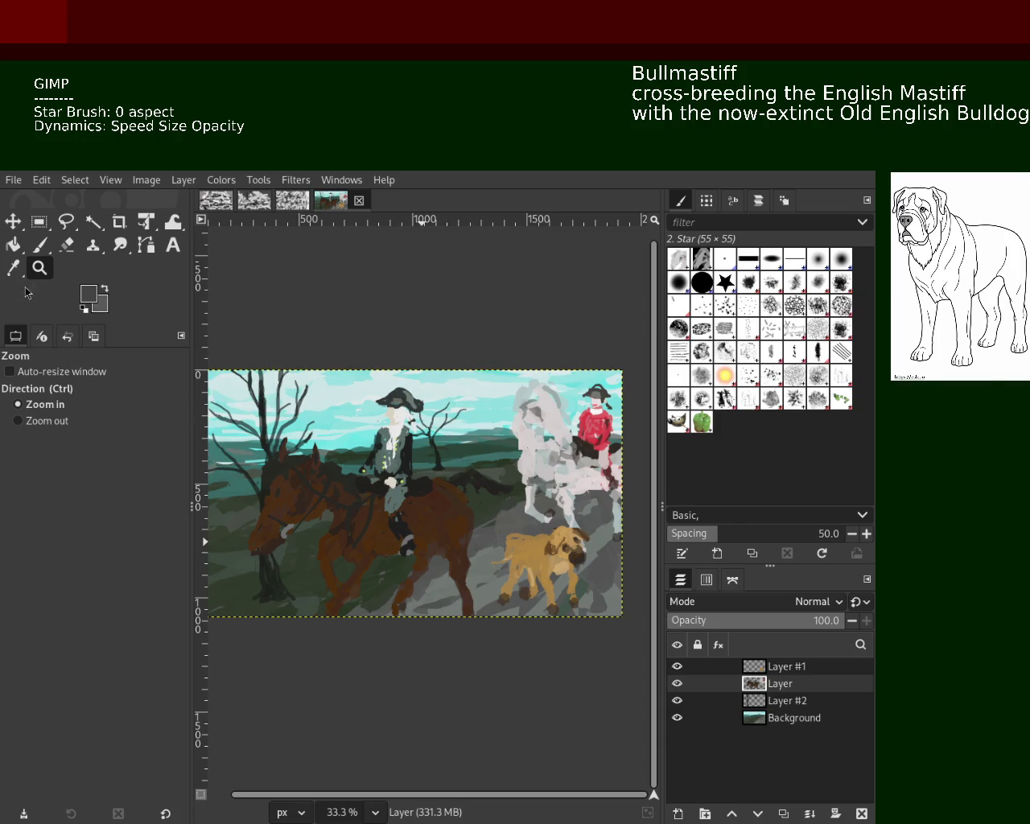
Step the zoom in and out around the full painting.
left_click(461, 452, "ctrl")
left_click(451, 499)
left_click(438, 515, "ctrl")
left_click(434, 518)
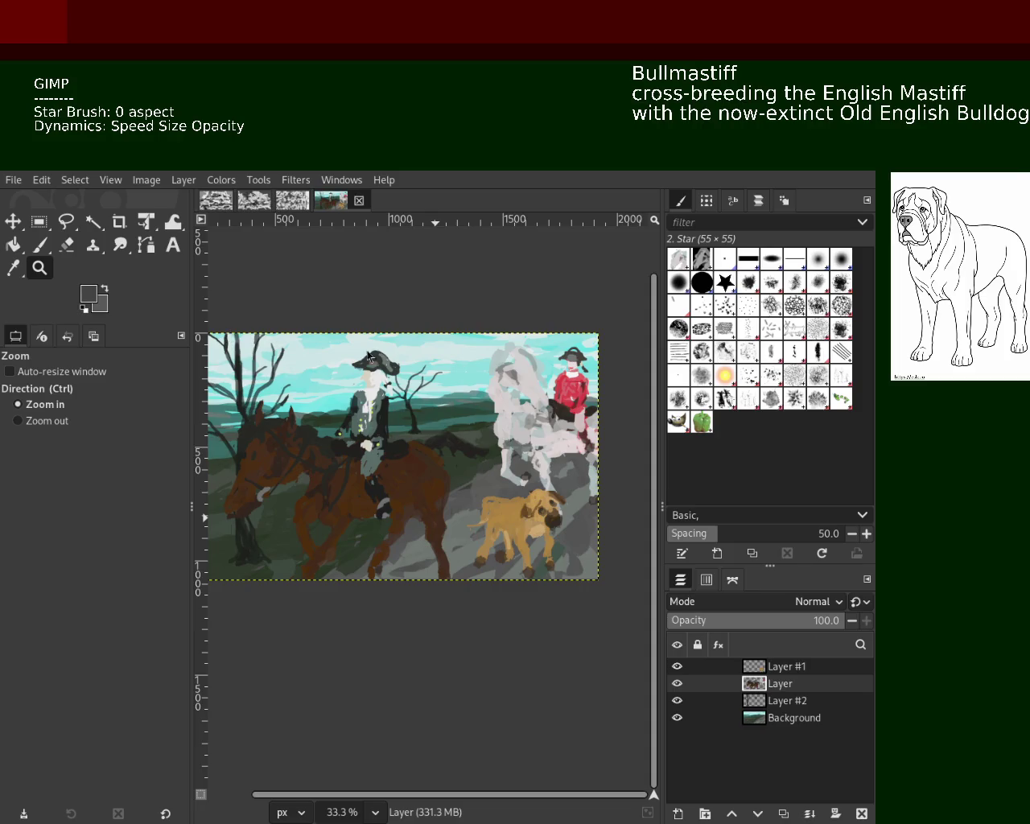
key("p")
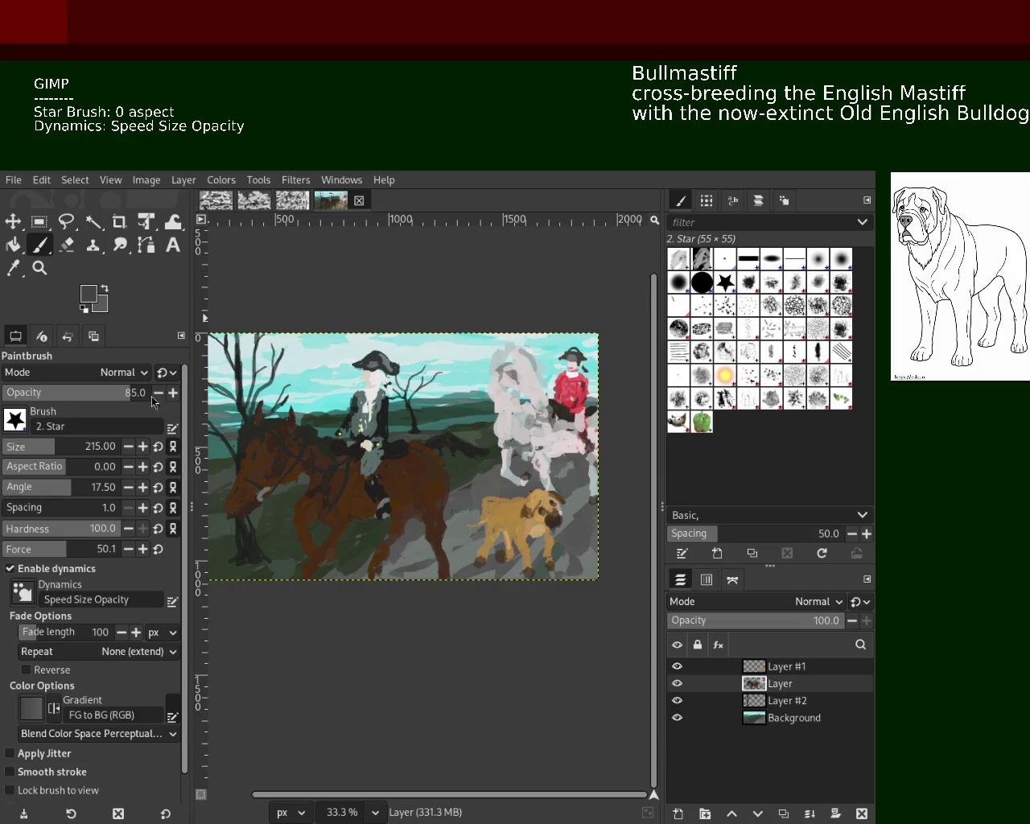
key("z")
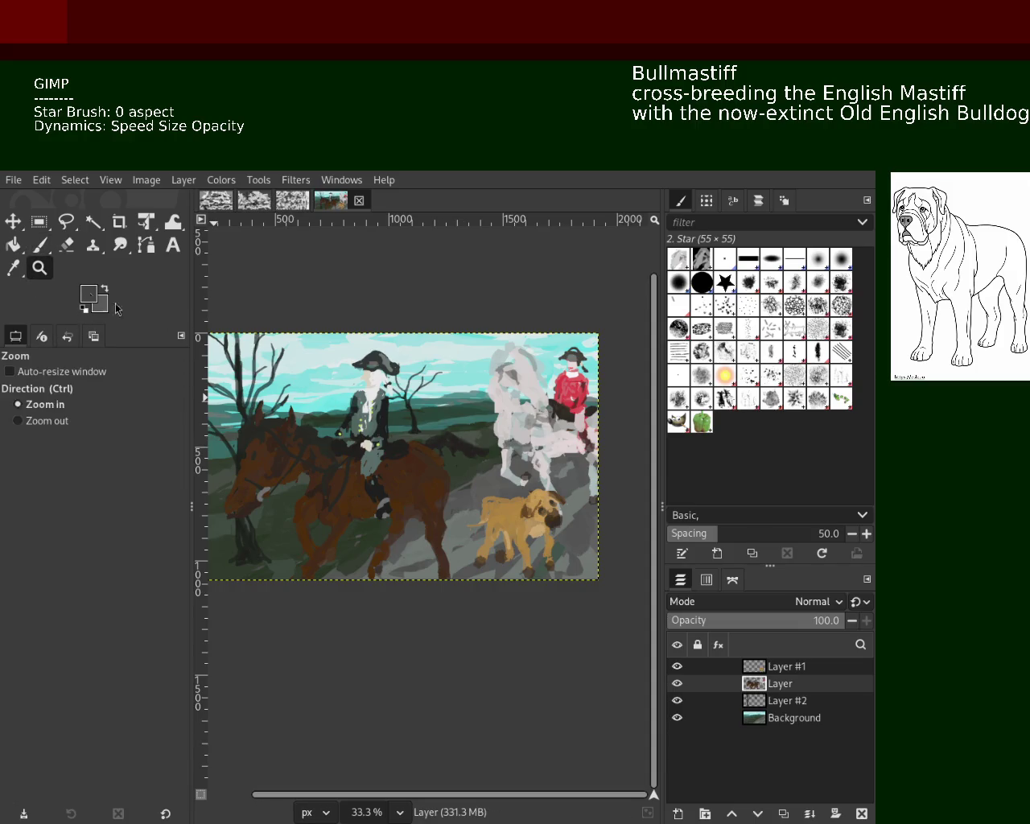
left_click(443, 466, "ctrl")
left_click(443, 467)
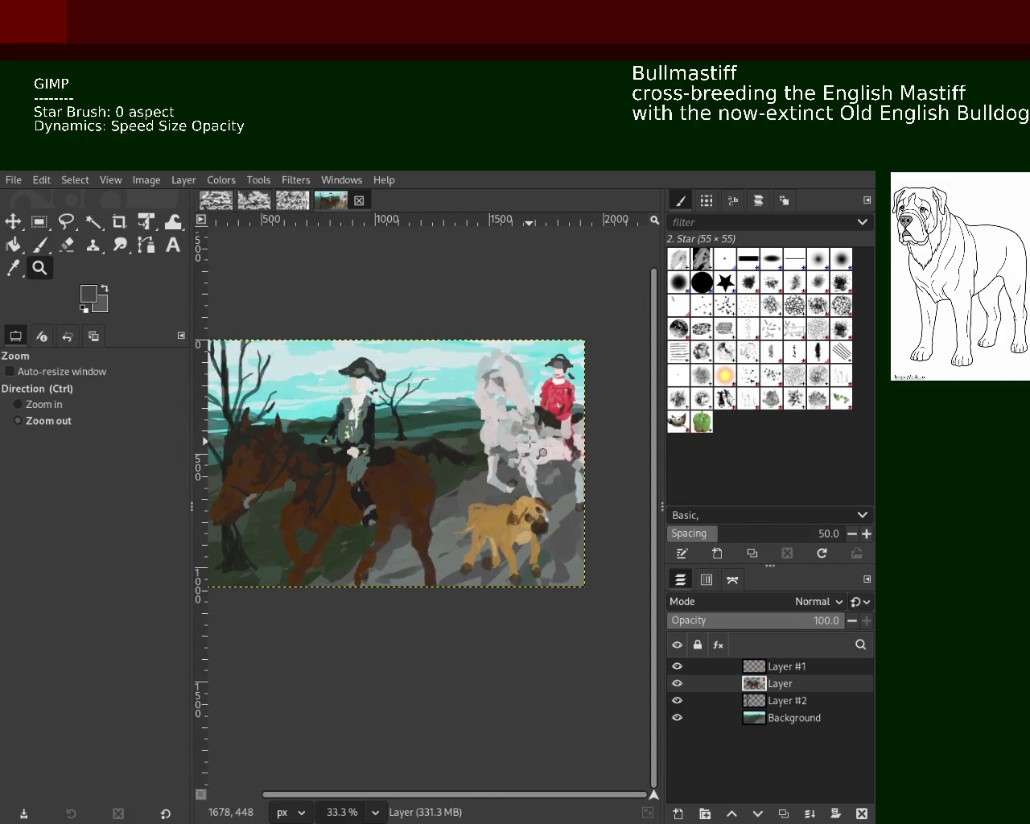
Zoom in on the grey horse's body and lower the brush opacity to 80.
left_click(542, 453)
left_click(542, 453)
left_click(524, 454)
left_click(499, 455)
left_click(458, 456)
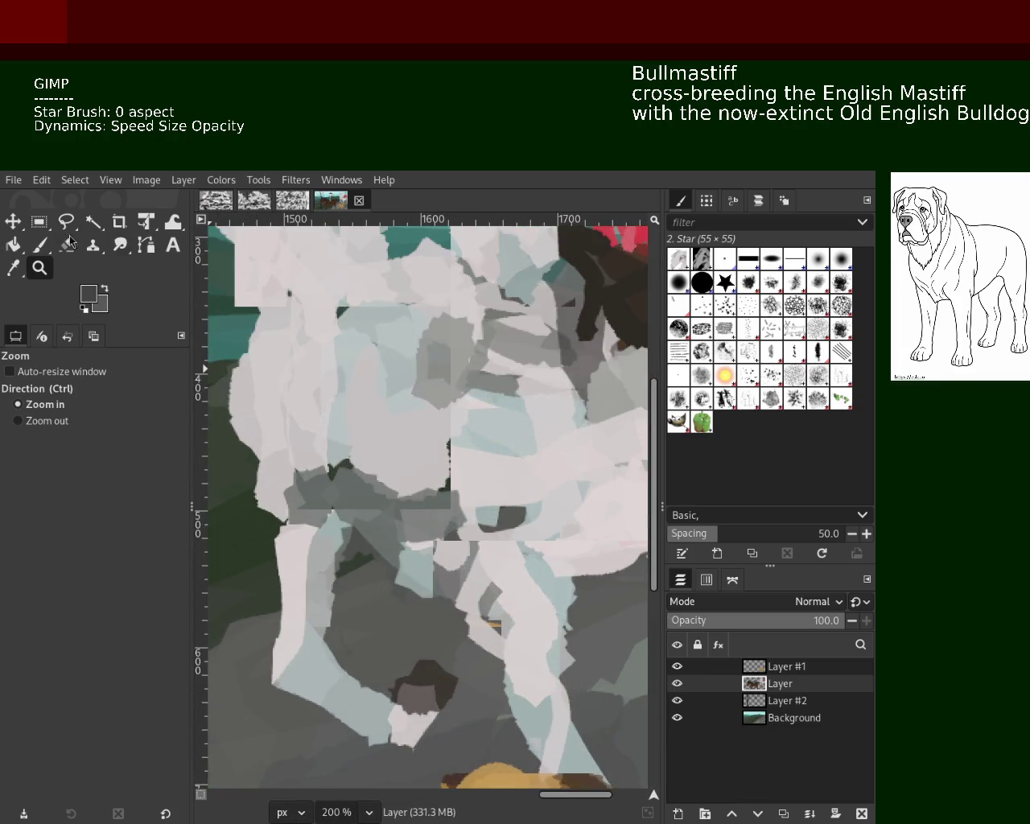
left_click(40, 245)
left_click(126, 394)
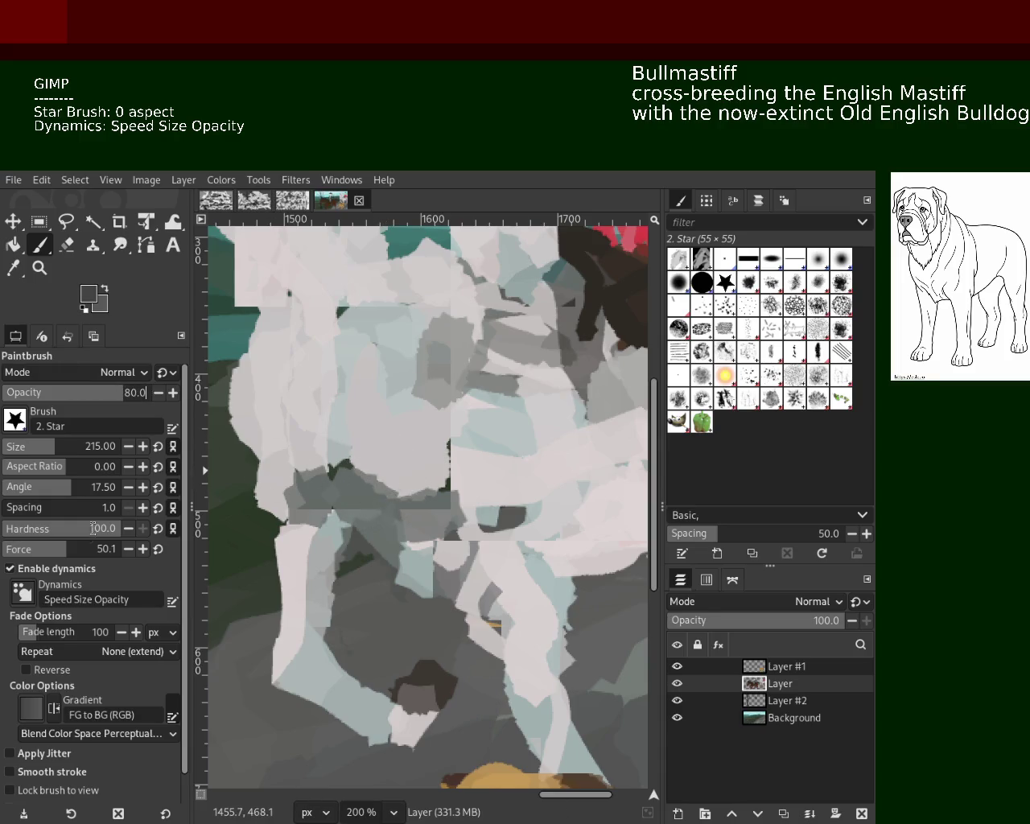
Shrink the brush to size 47 and paint a light blue-grey stroke on the grey horse.
left_click_drag(21, 447, 9, 447)
left_click(370, 471, "ctrl")
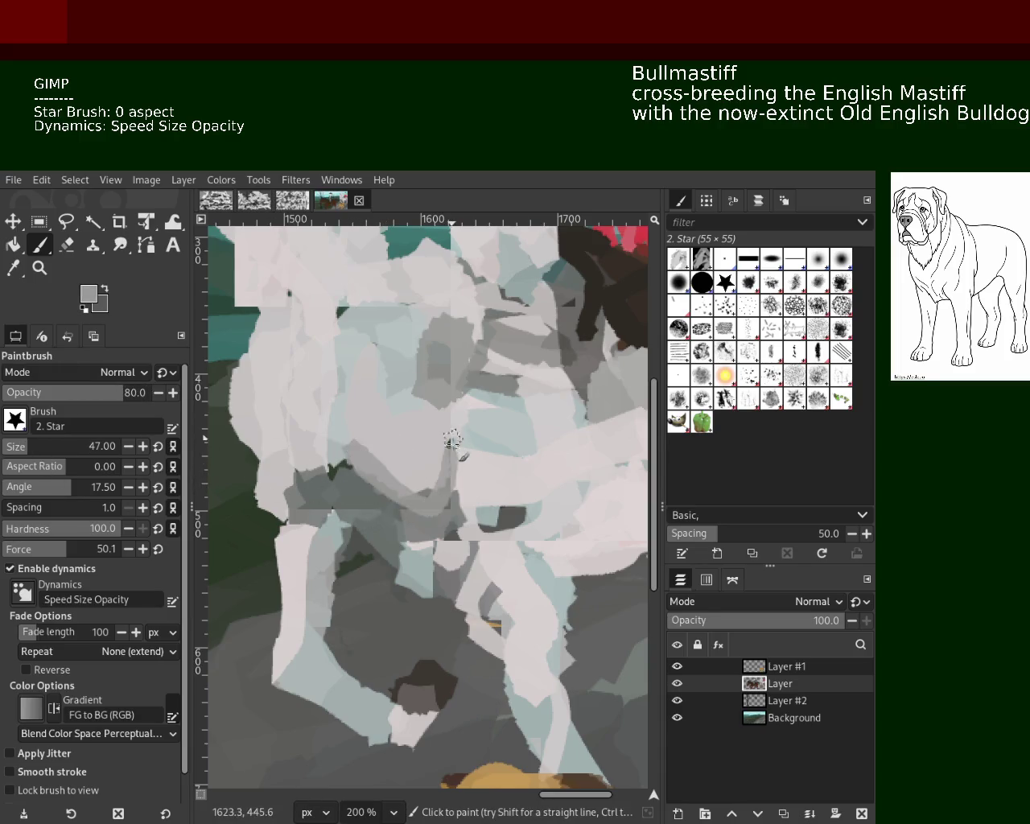
left_click(418, 483, "ctrl")
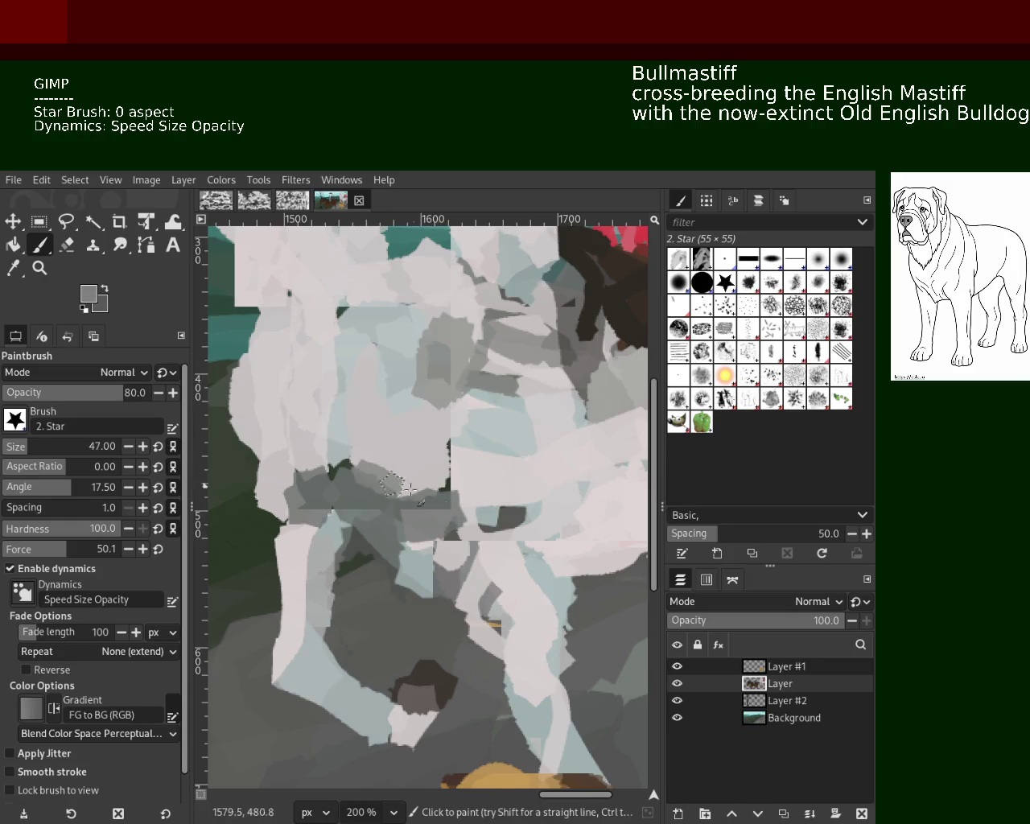
left_click(346, 438, "ctrl")
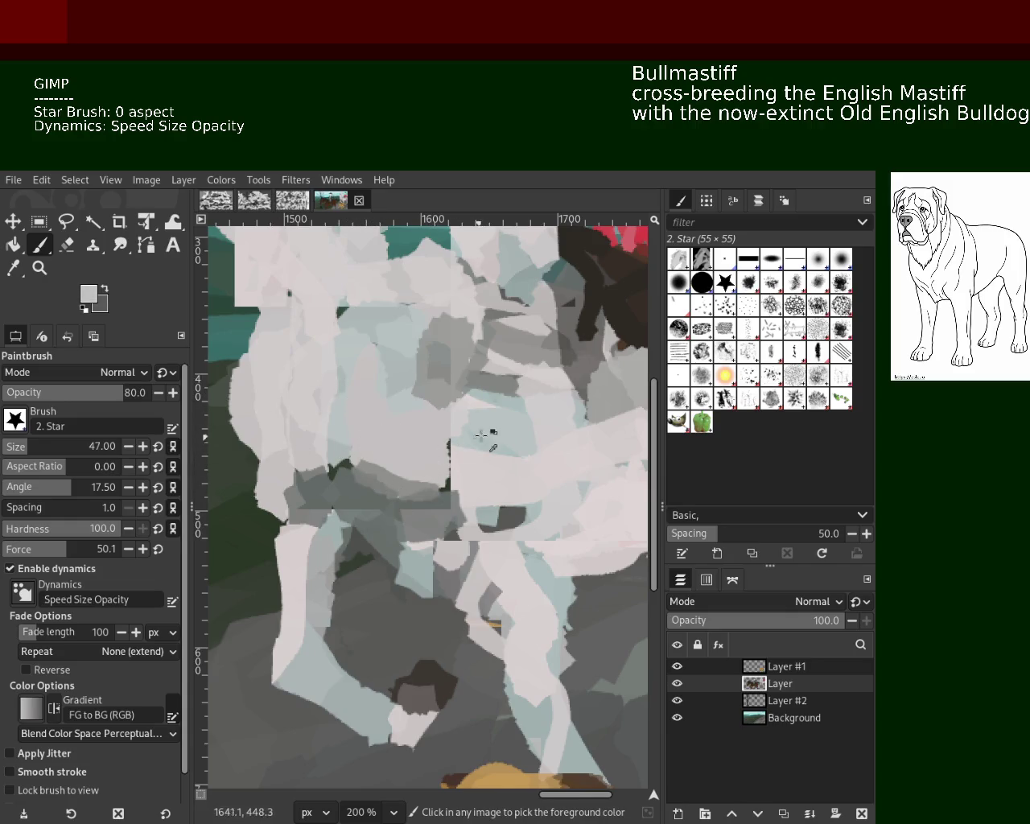
left_click_drag(463, 418, 418, 481)
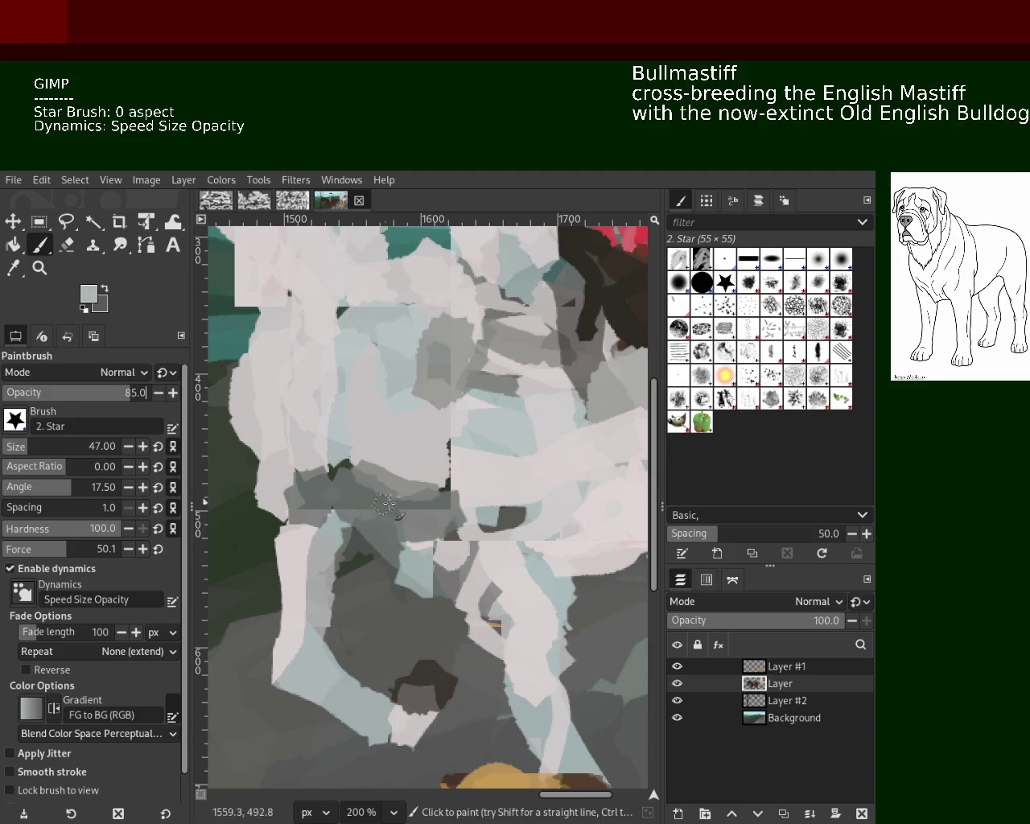
Paint a grey stroke down the horse's chest, then undo it and three earlier strokes.
left_click_drag(450, 495, 449, 342)
key("ctrl+z")
key("ctrl+z")
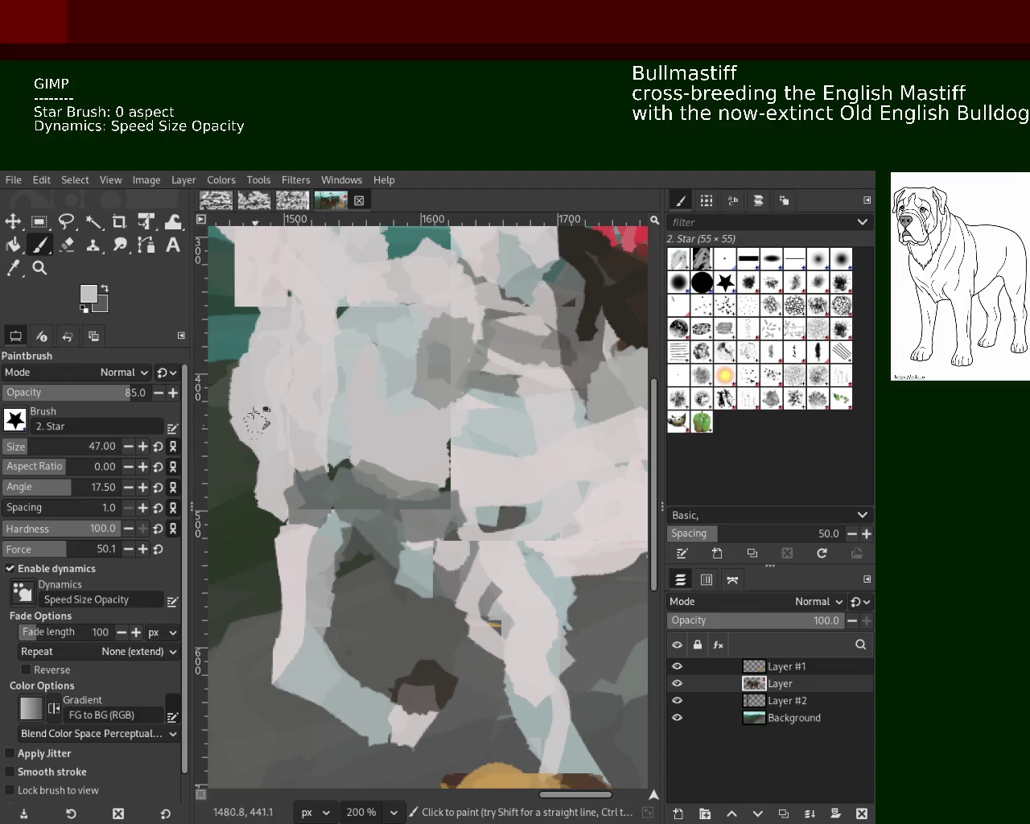
key("ctrl+z")
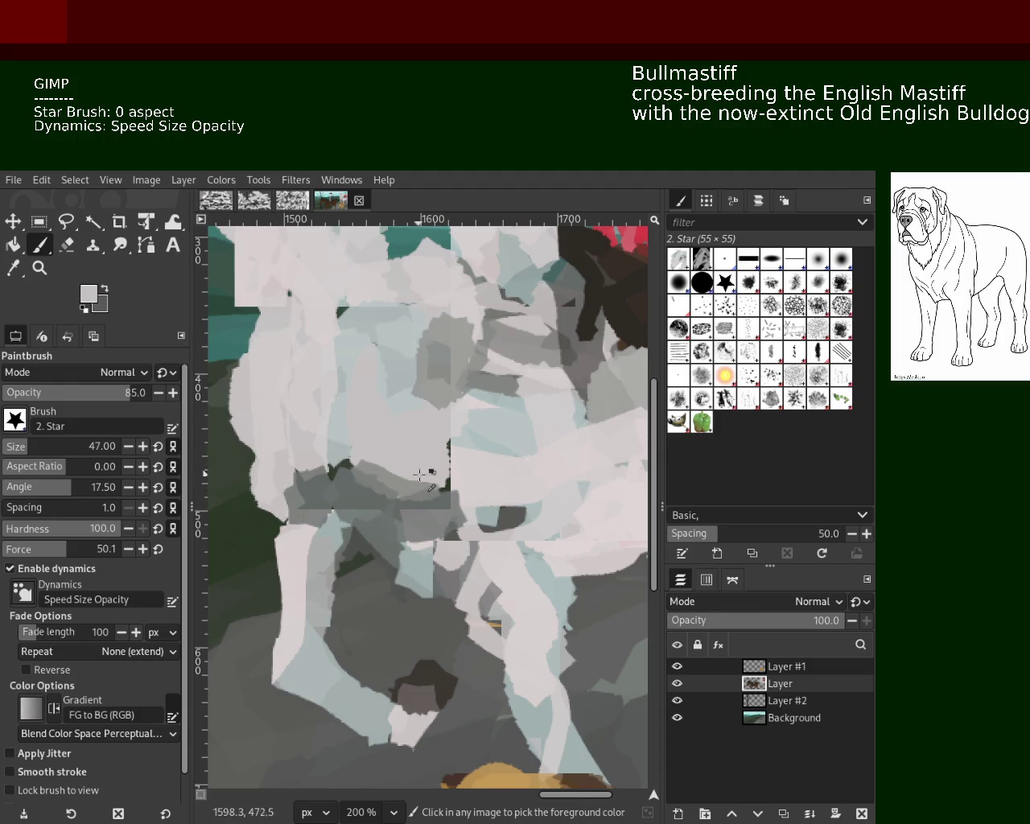
key("ctrl+z")
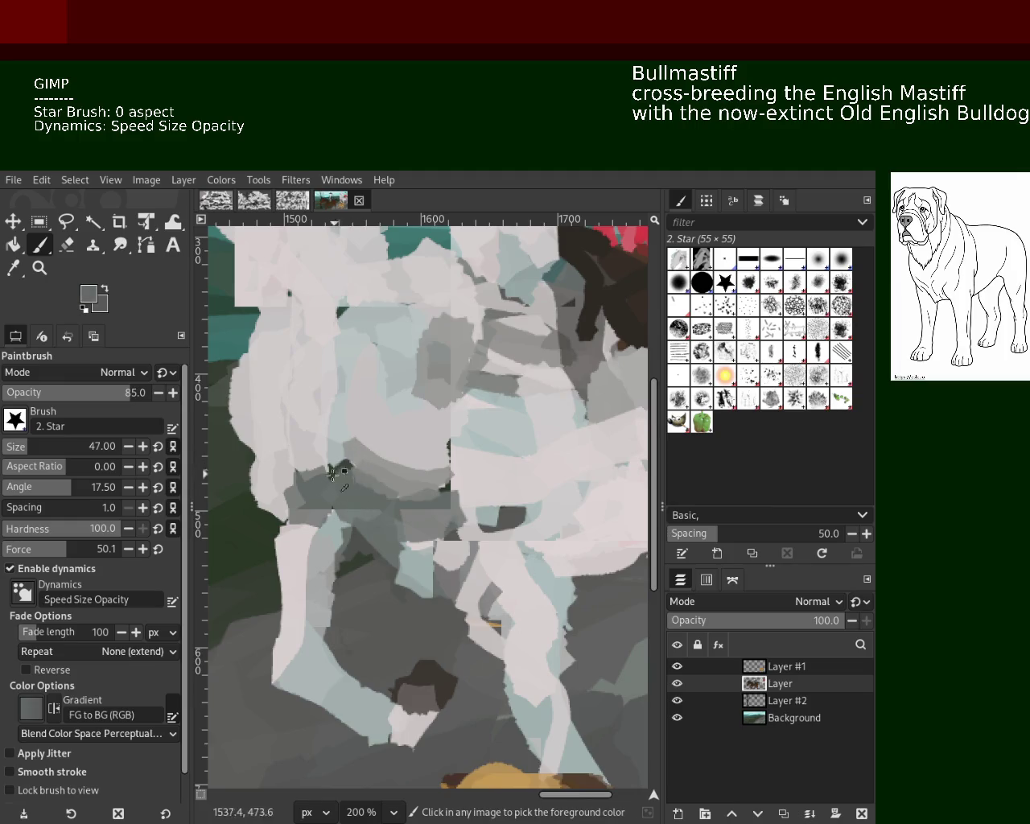
key("ctrl+z")
key("ctrl+z")
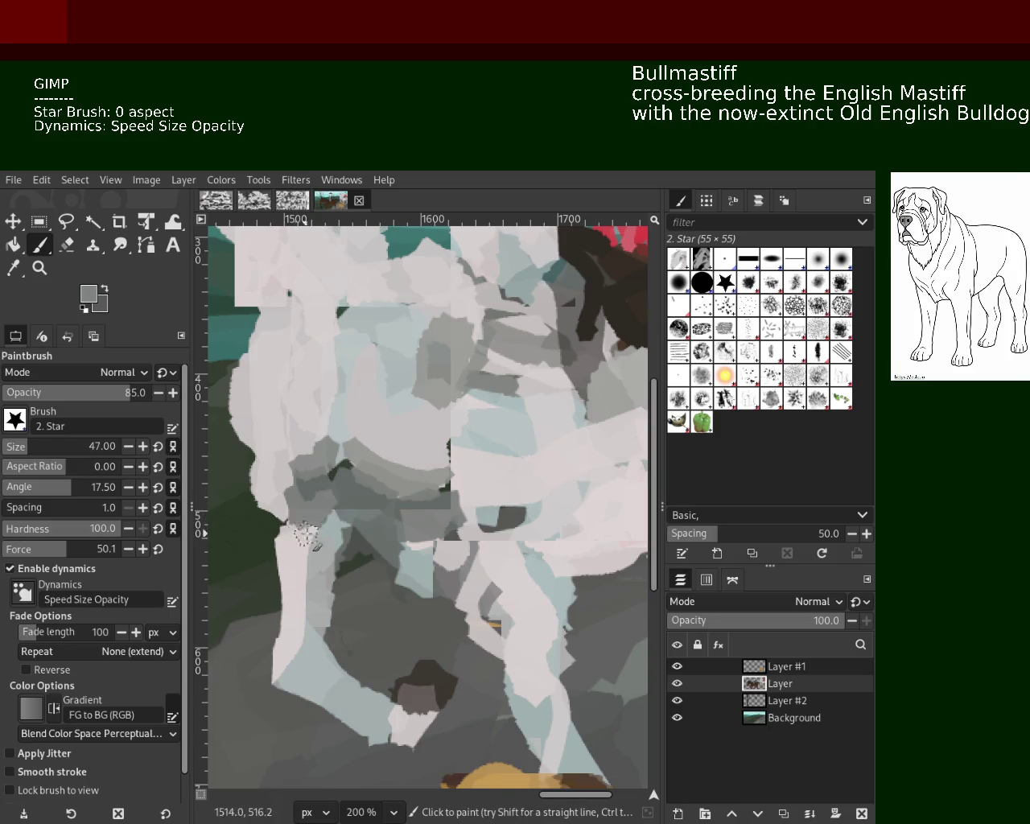
Paint a long light grey stroke down the horse's front leg.
left_click(266, 505, "ctrl")
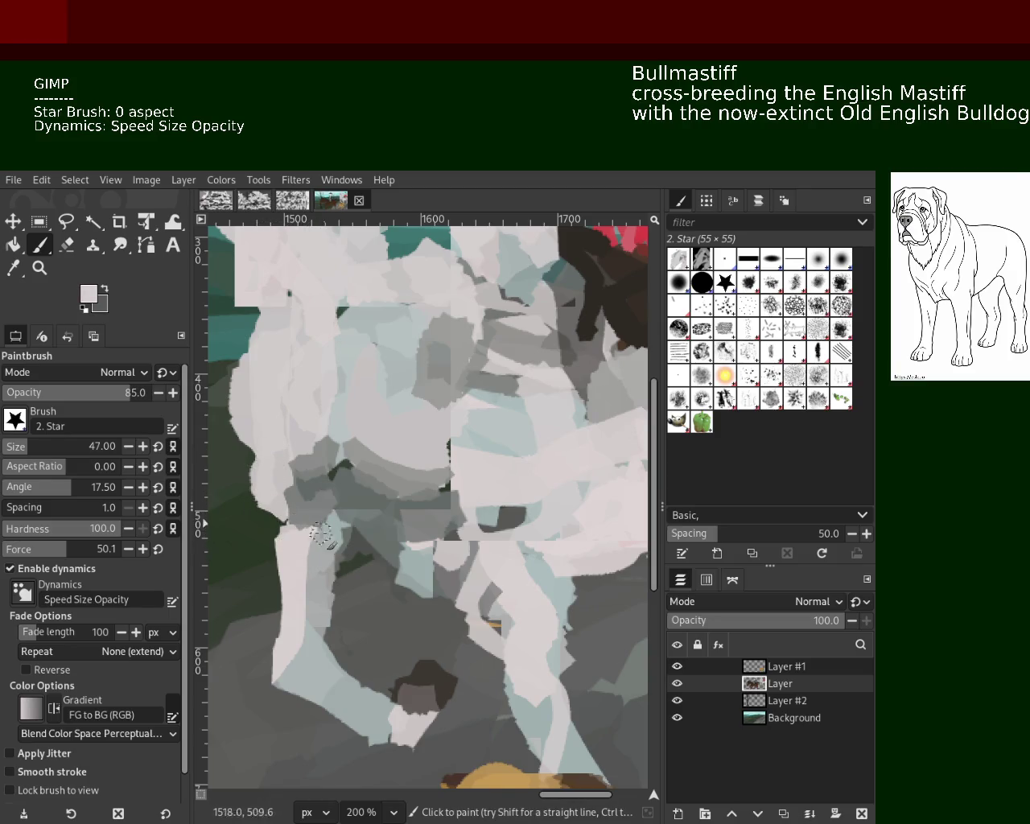
left_click_drag(459, 578, 486, 660)
key("ctrl+z")
left_click_drag(446, 583, 515, 693)
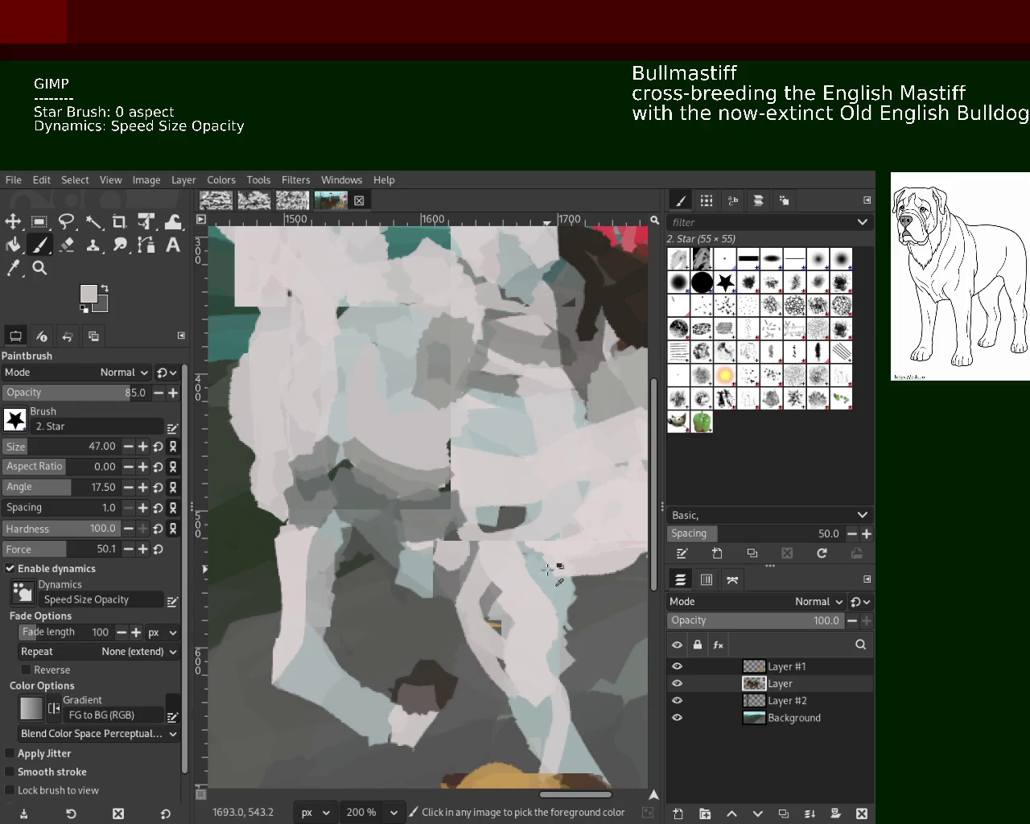
Shade the horse's chest with mid grey, then zoom out to the whole painting.
left_click(435, 553, "ctrl")
left_click(378, 540, "ctrl")
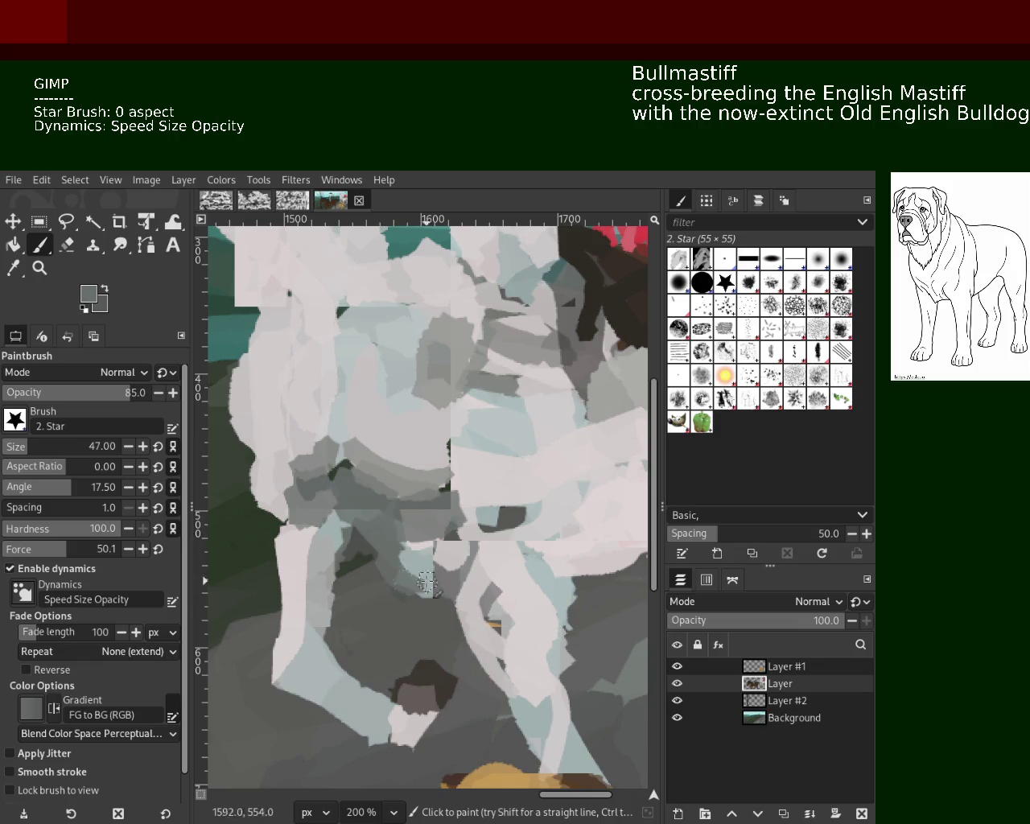
left_click_drag(309, 483, 296, 521)
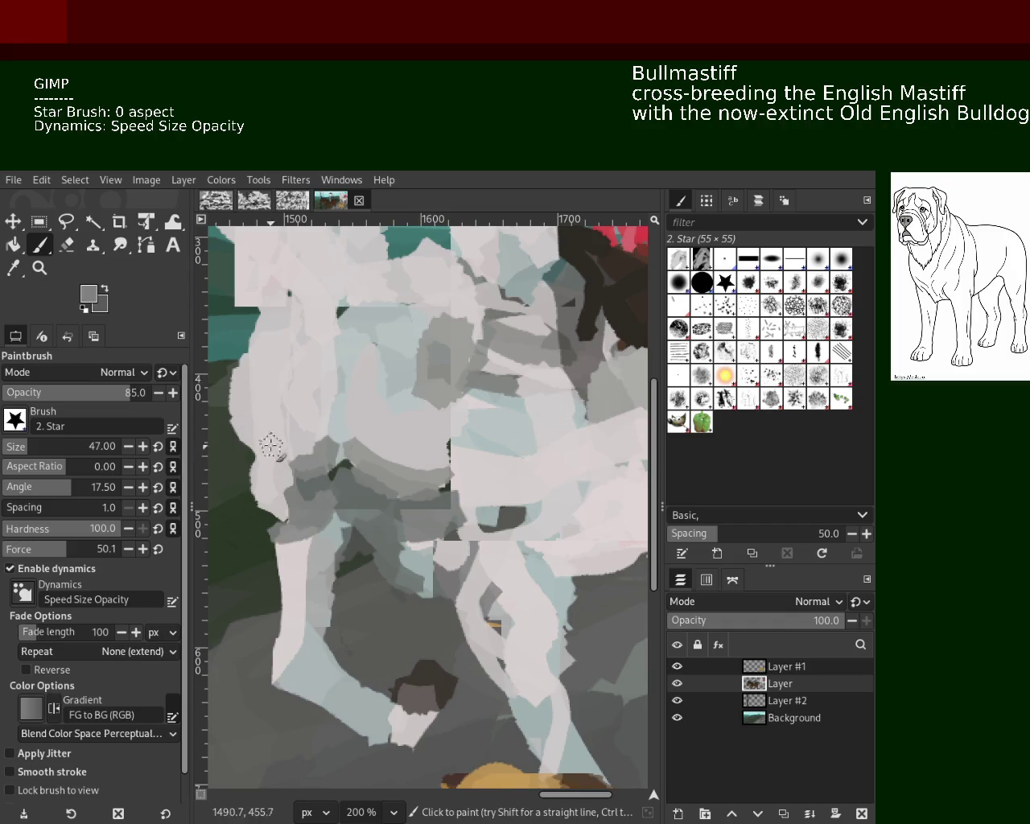
left_click(241, 441, "ctrl")
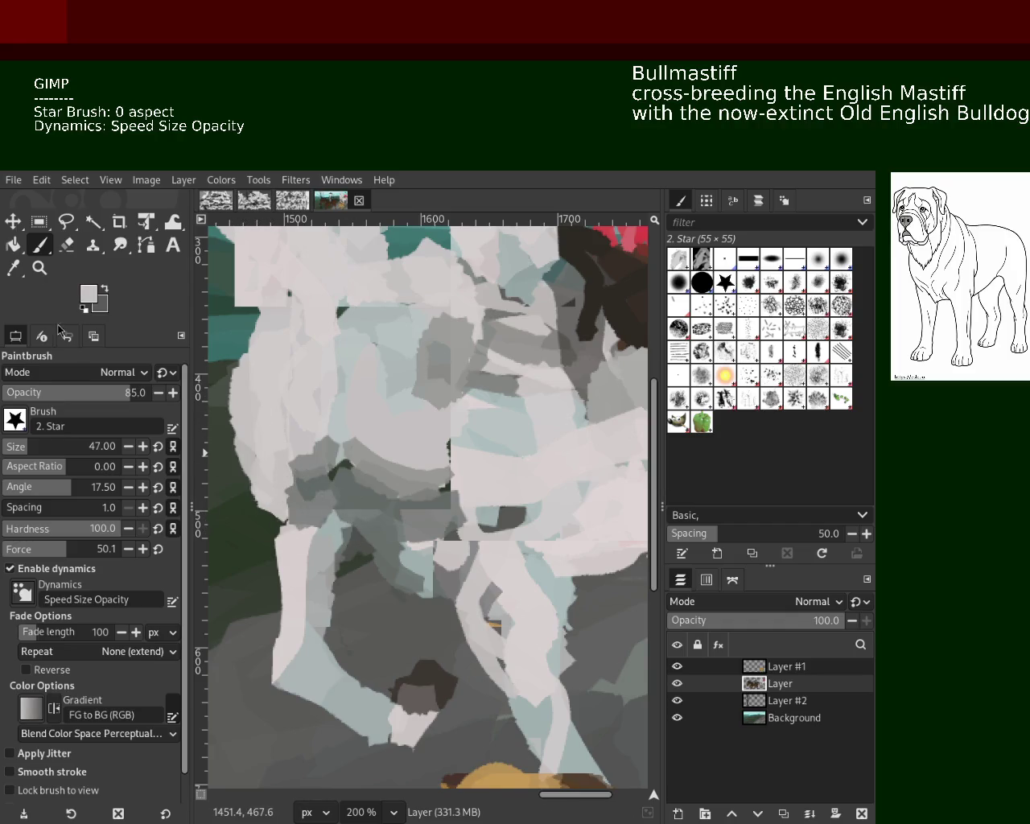
left_click(38, 268)
key("minus")
key("minus")
key("minus")
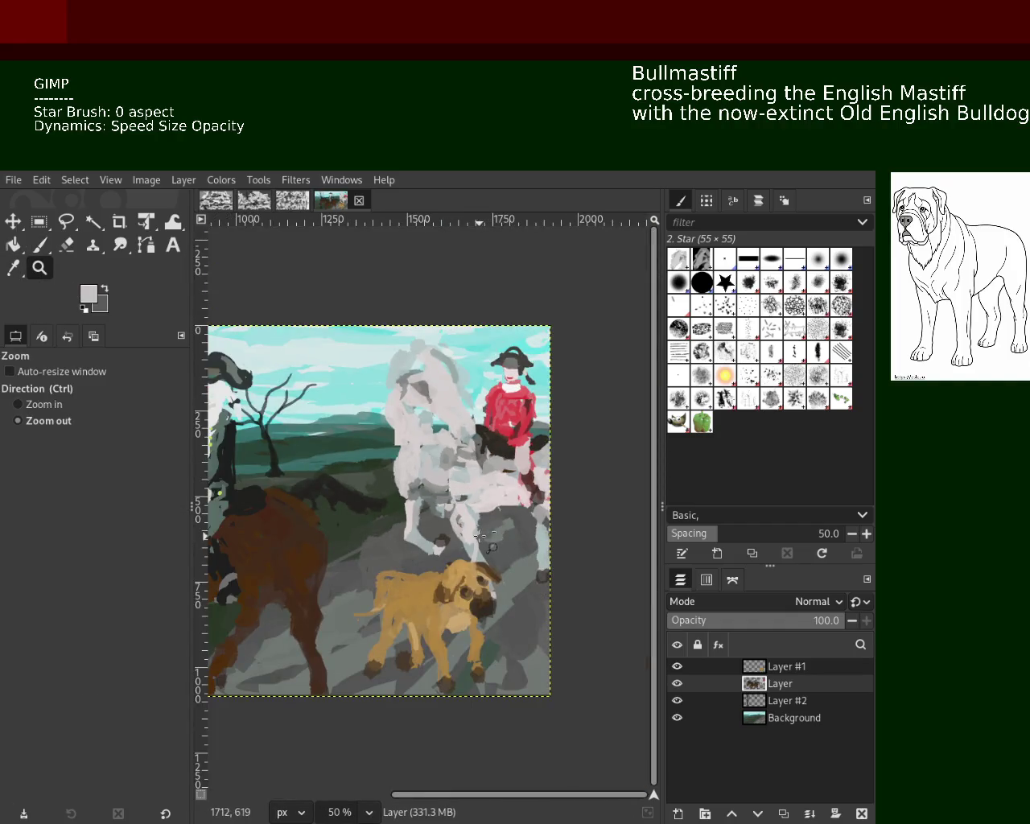
left_click(481, 535)
left_click(483, 515, "ctrl")
left_click_drag(487, 501, 470, 511)
scroll(491, 498, "up", 1)
scroll(492, 499, "up", 2)
scroll(491, 503, "up", 3)
scroll(491, 508, "up", 2)
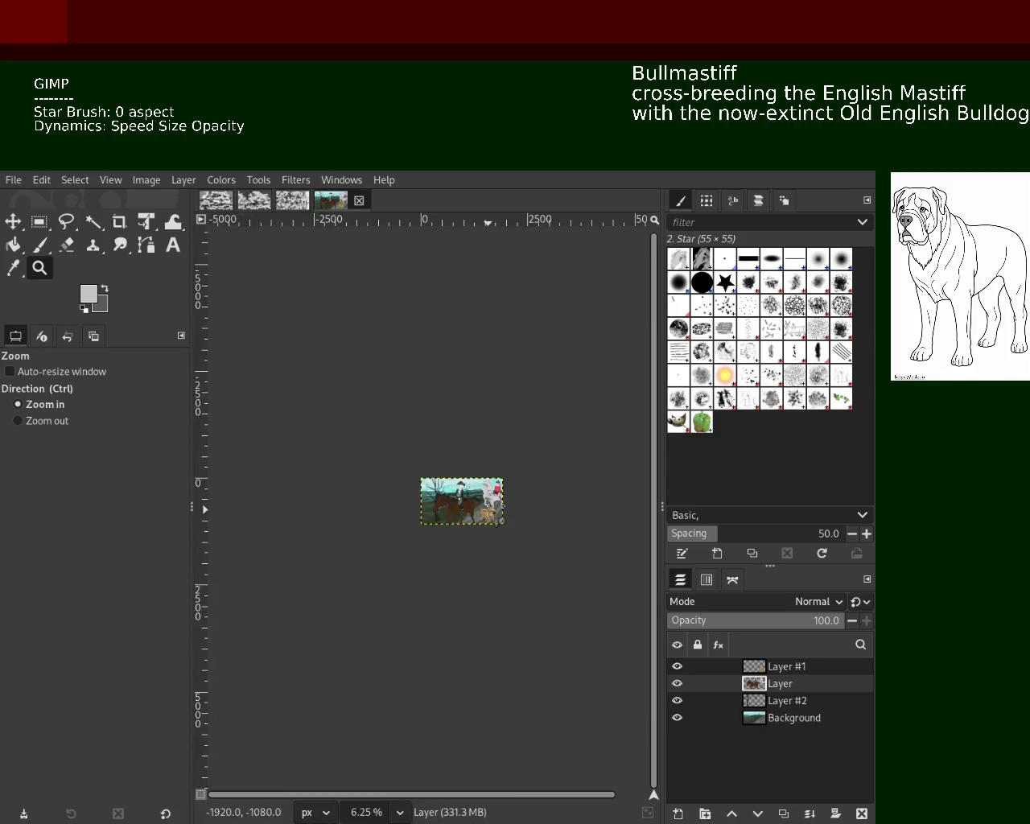
scroll(495, 503, "up", 1)
scroll(475, 500, "up", 1)
scroll(443, 495, "up", 2)
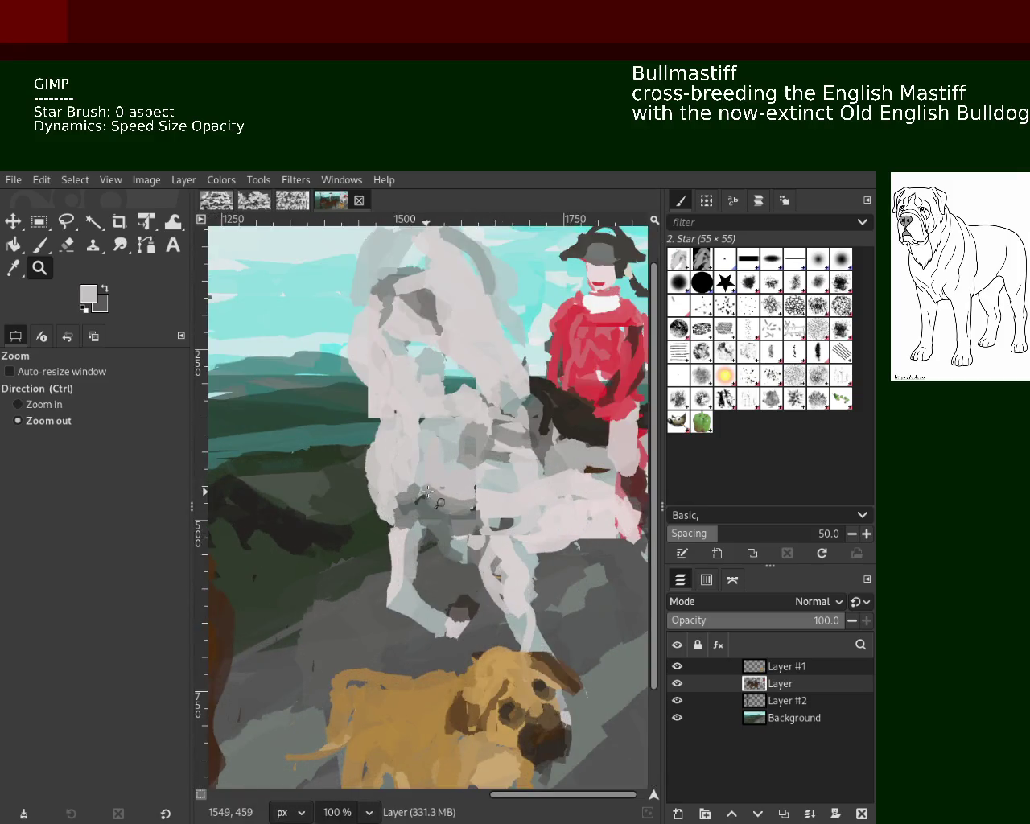
scroll(443, 491, "down", 1)
scroll(442, 491, "up", 2)
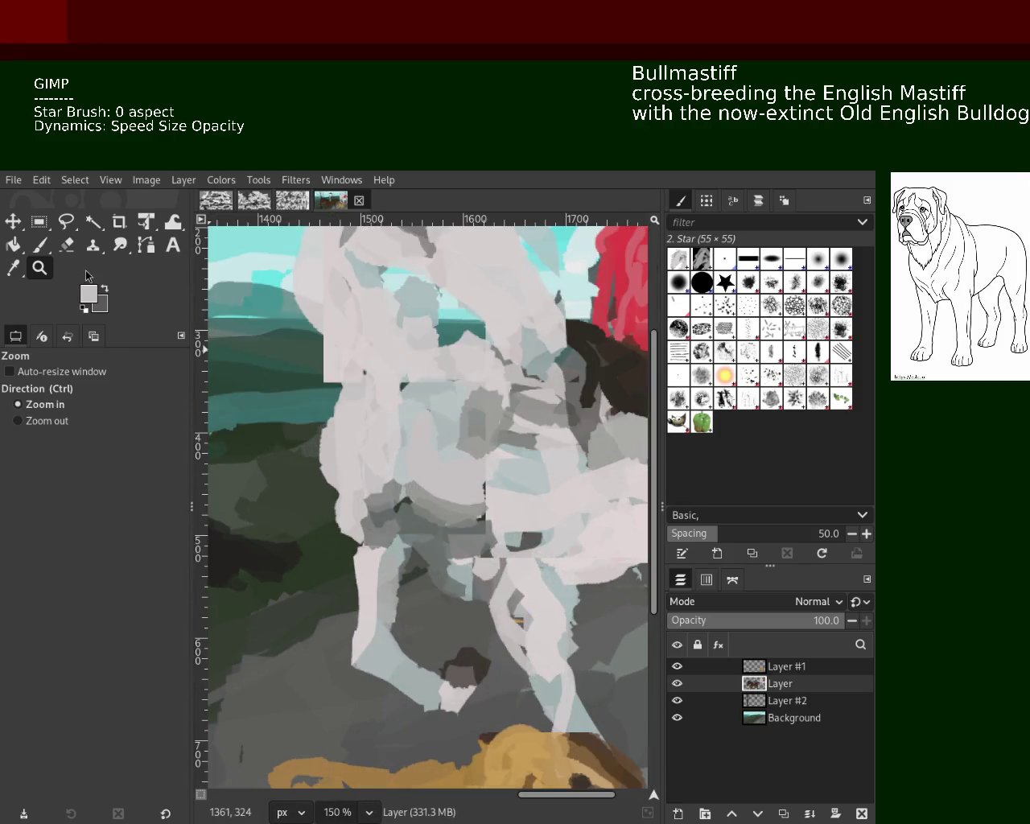
left_click(46, 252)
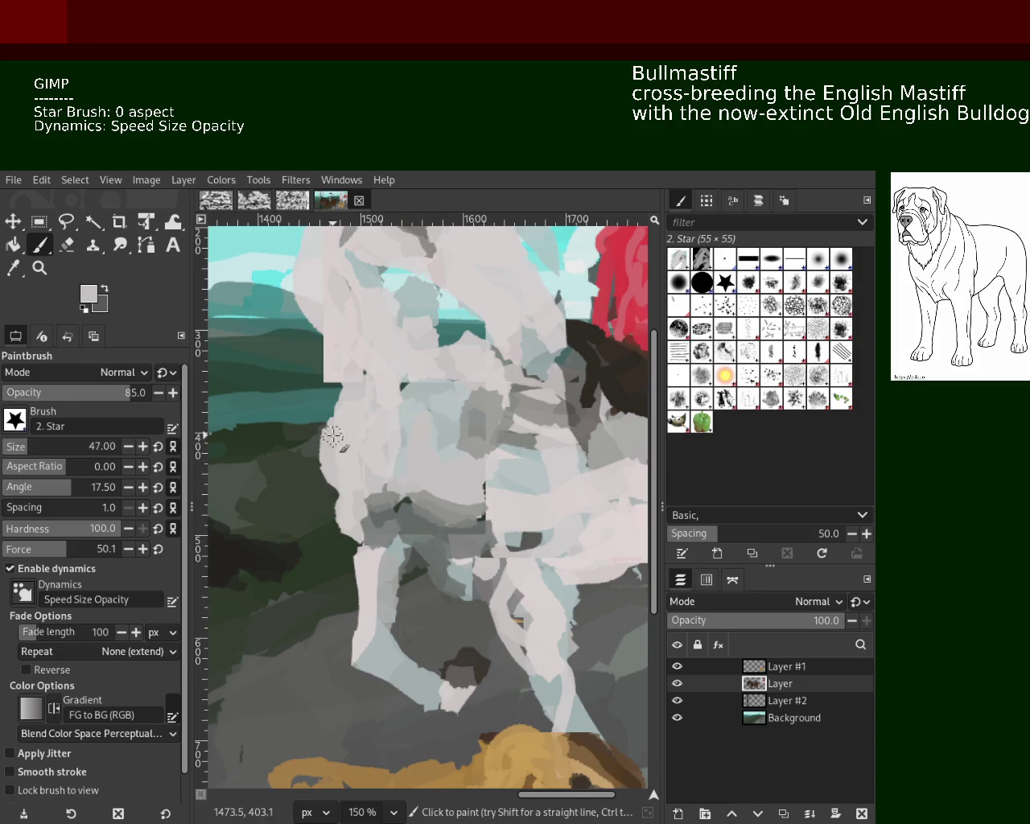
Sample greys from the grey horse and magnify its chest to 300%.
left_click(414, 449, "ctrl")
left_click(355, 505, "ctrl")
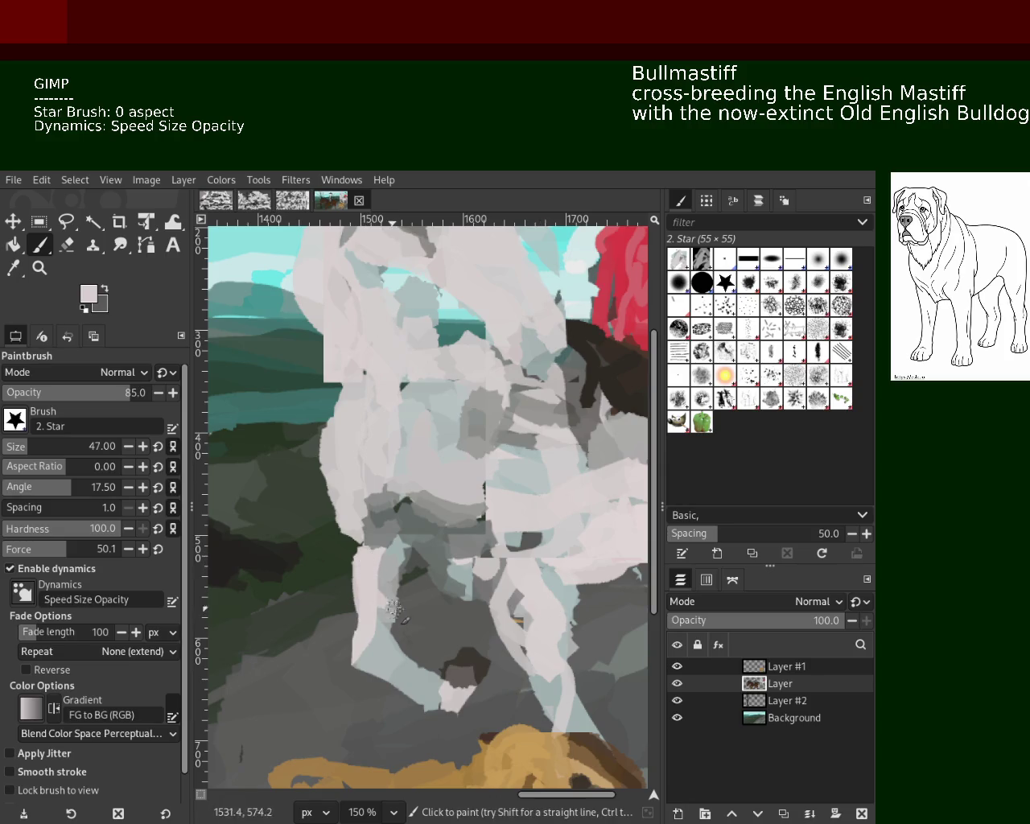
left_click(441, 527, "ctrl")
left_click(464, 487, "ctrl")
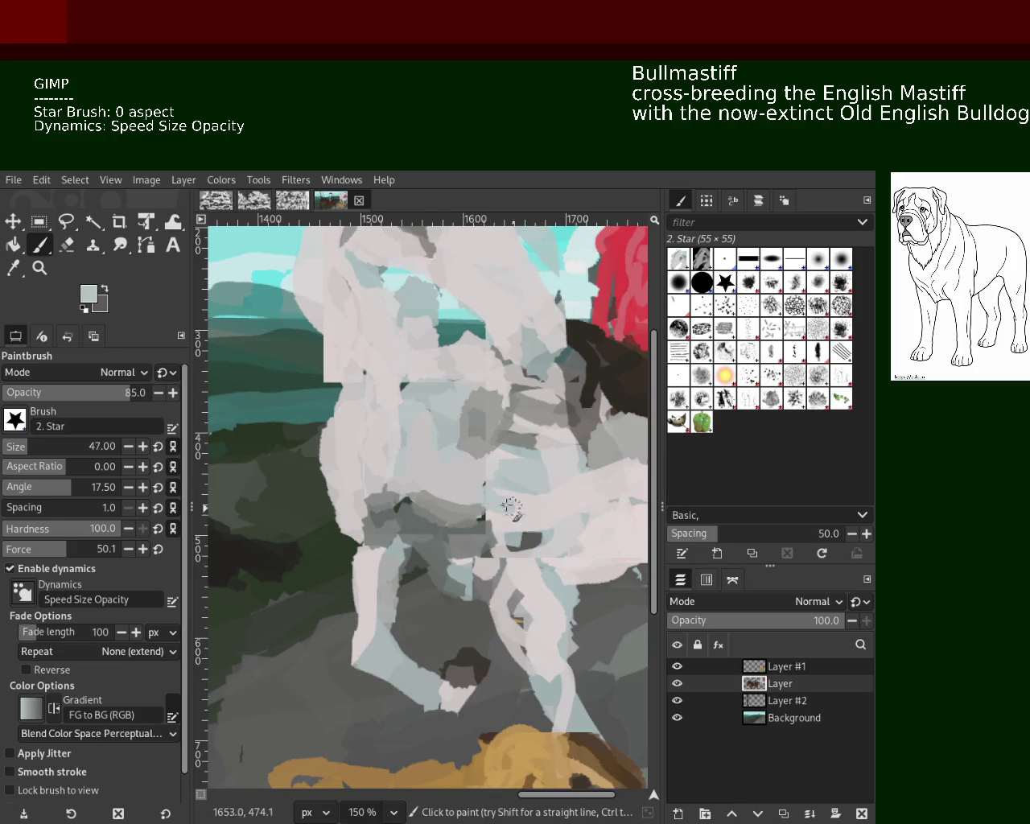
left_click(39, 268)
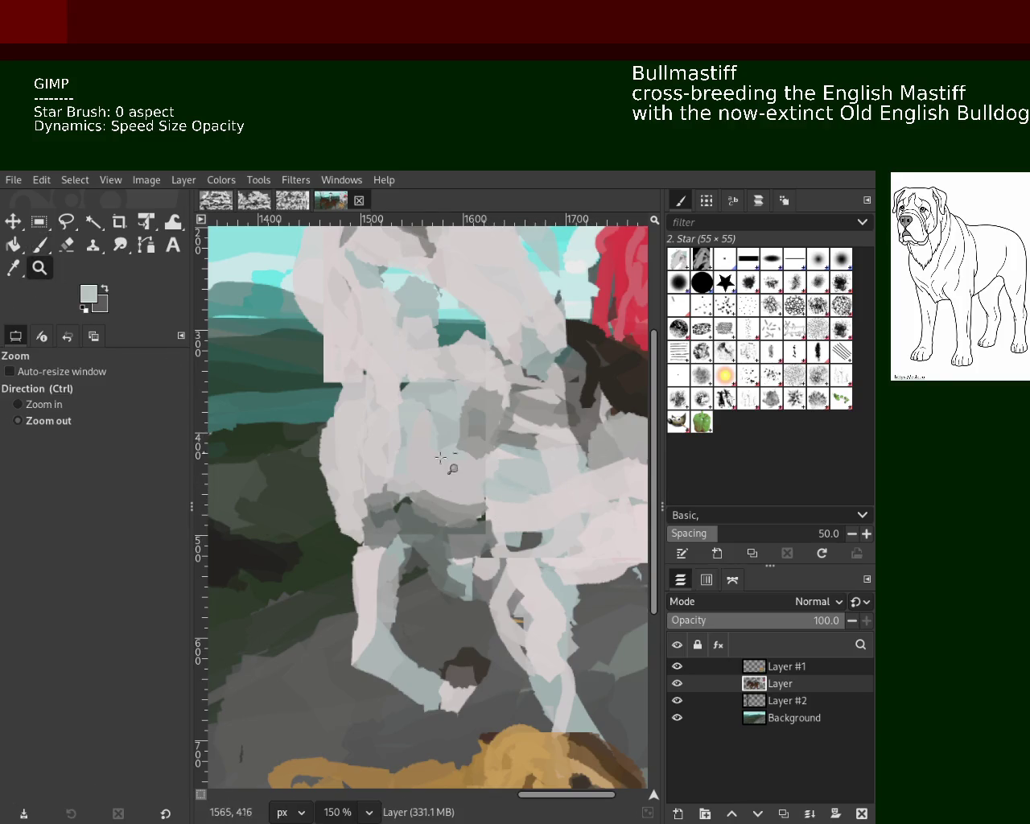
left_click(470, 486, "ctrl")
left_click(470, 486, "ctrl")
left_click(470, 486, "ctrl")
key("1")
left_click(475, 435)
left_click(475, 433, "ctrl")
left_click(475, 435)
left_click(475, 434)
left_click(475, 434)
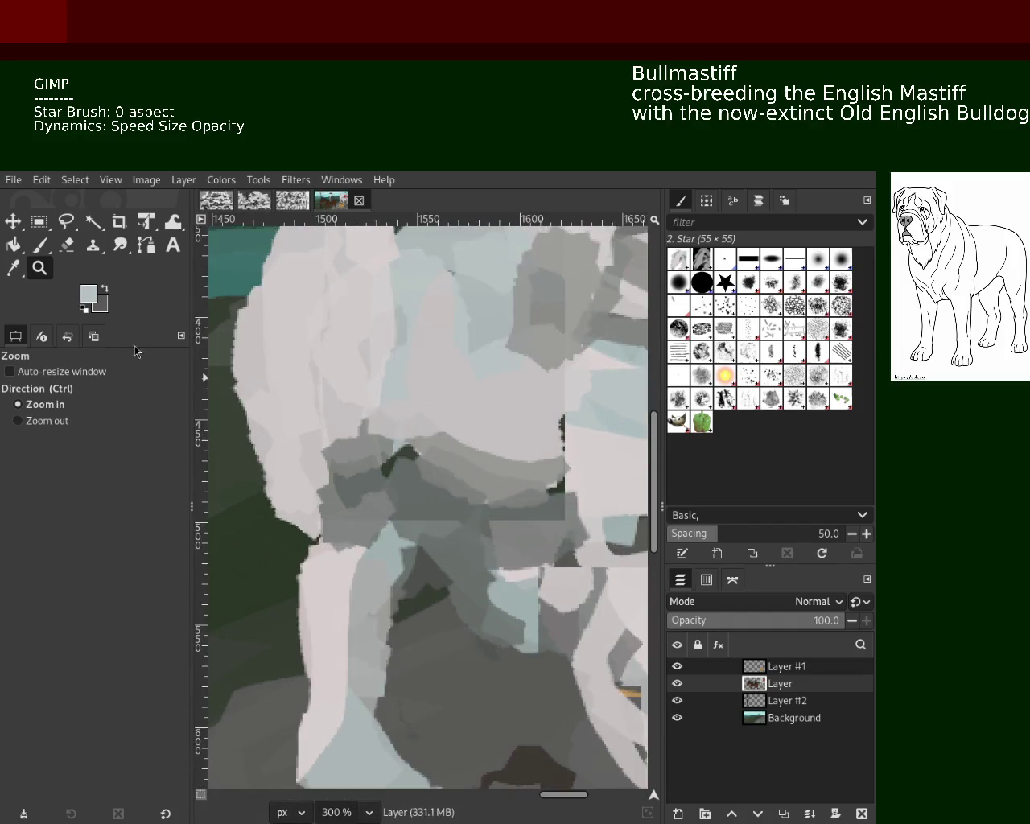
Paint a dark grey Star-brush stroke down the chest, undoing a light grey overpaint.
left_click(42, 245)
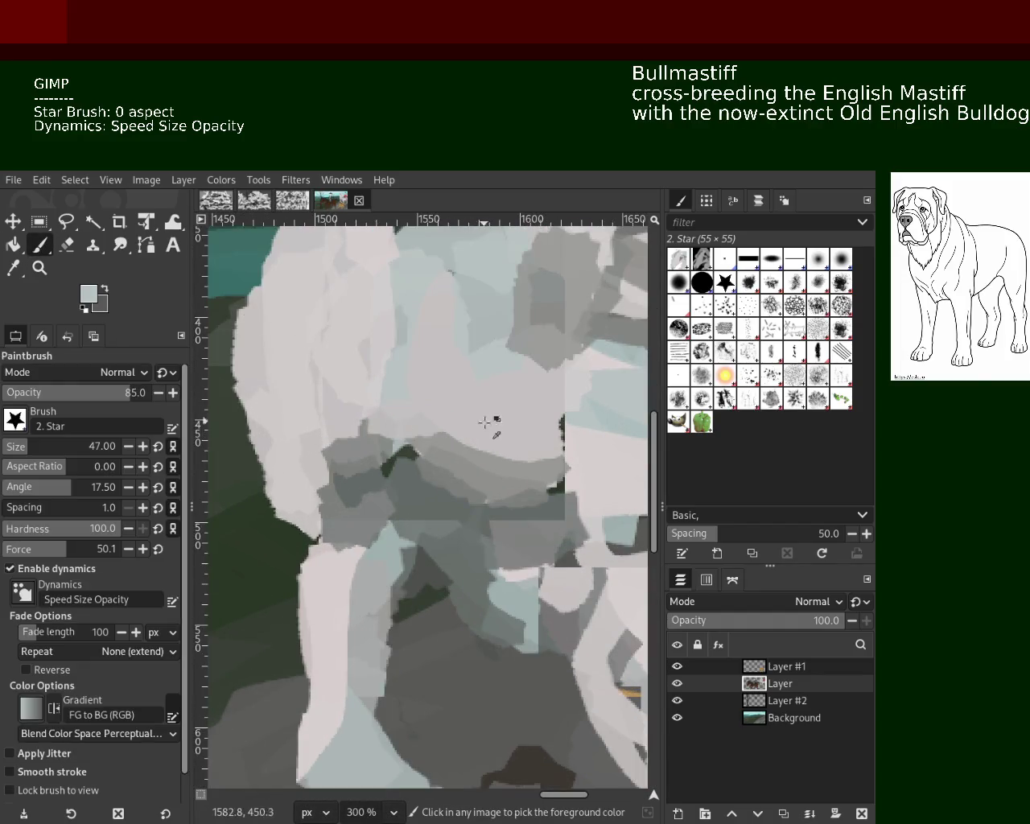
left_click(409, 451, "ctrl")
left_click(392, 326)
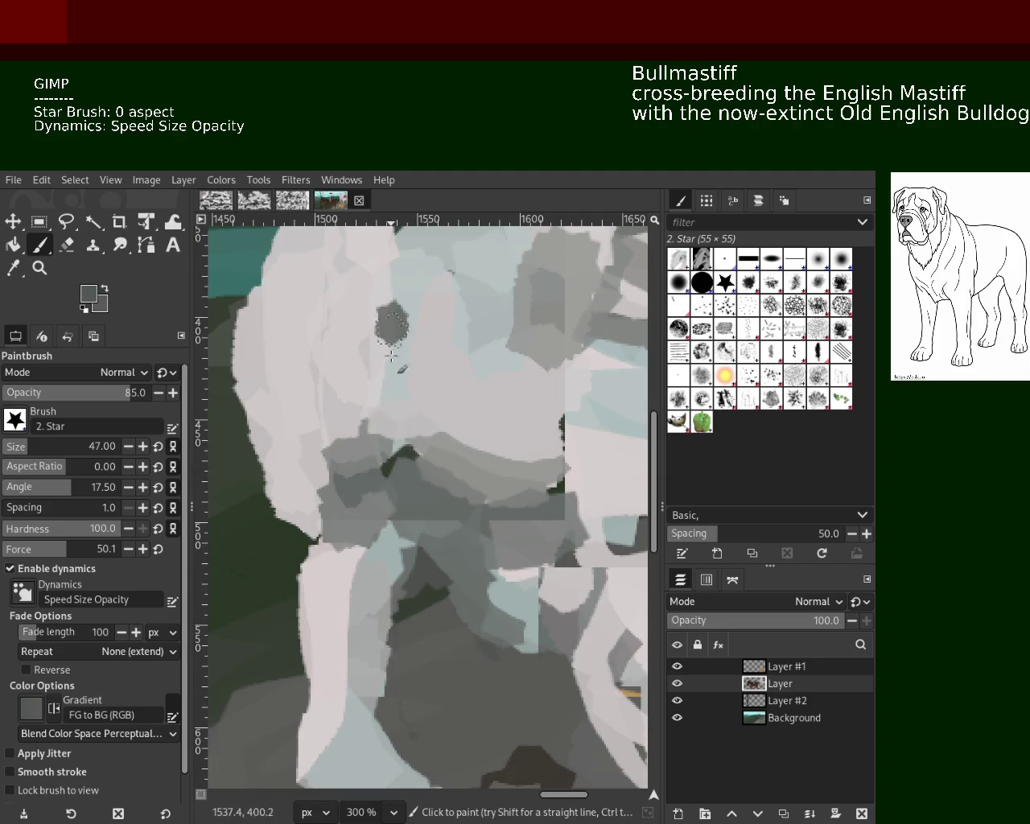
left_click_drag(391, 354, 392, 499)
left_click(426, 341, "ctrl")
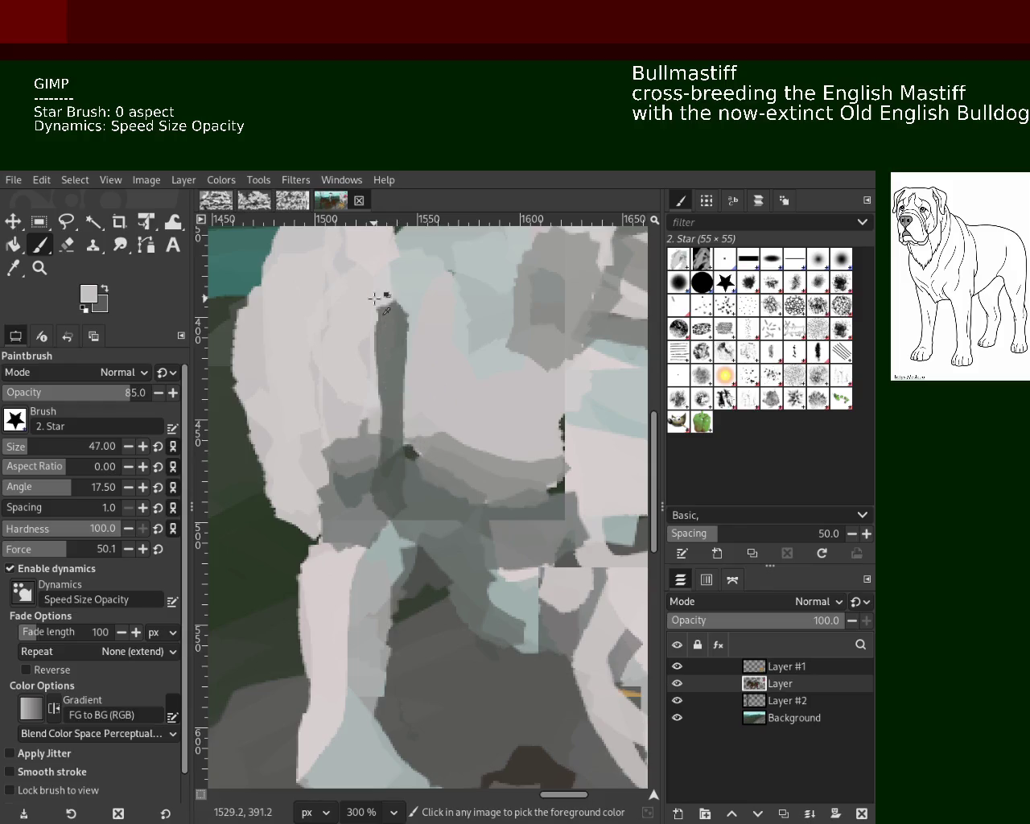
left_click_drag(406, 284, 431, 434)
key("ctrl+z")
Paint a longer dark grey stroke down the chest and undo a light chest stroke.
left_click(399, 270, "ctrl")
left_click_drag(382, 241, 377, 479)
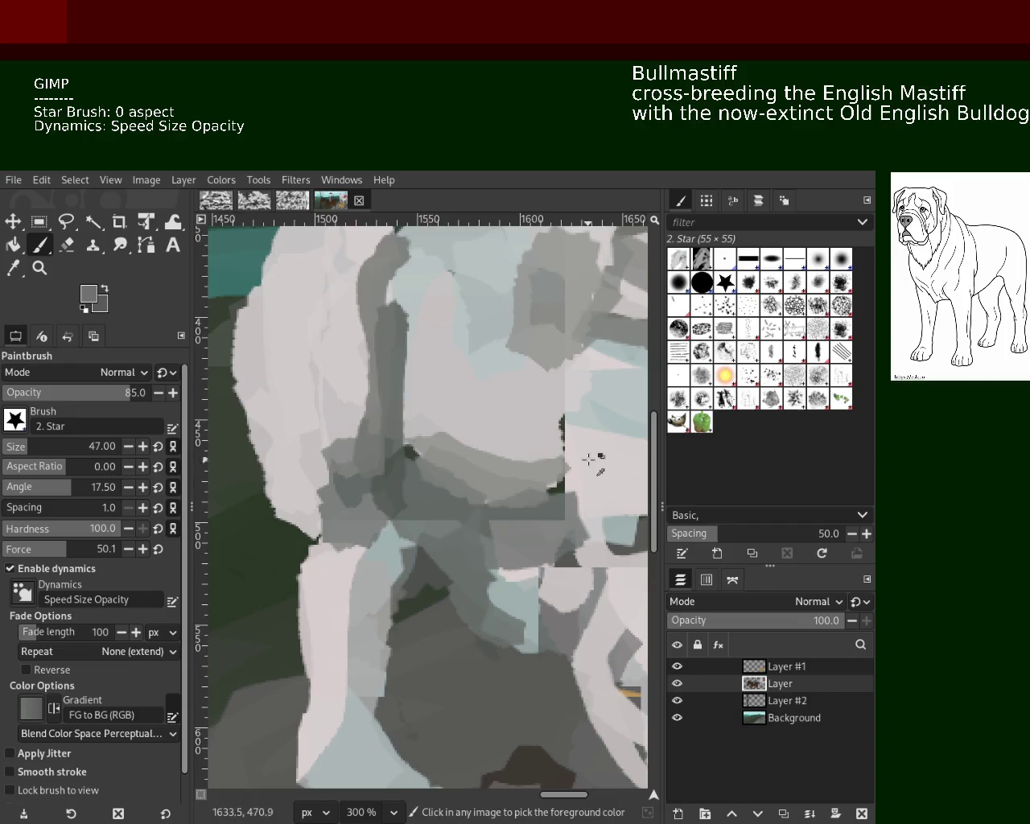
left_click(531, 430, "ctrl")
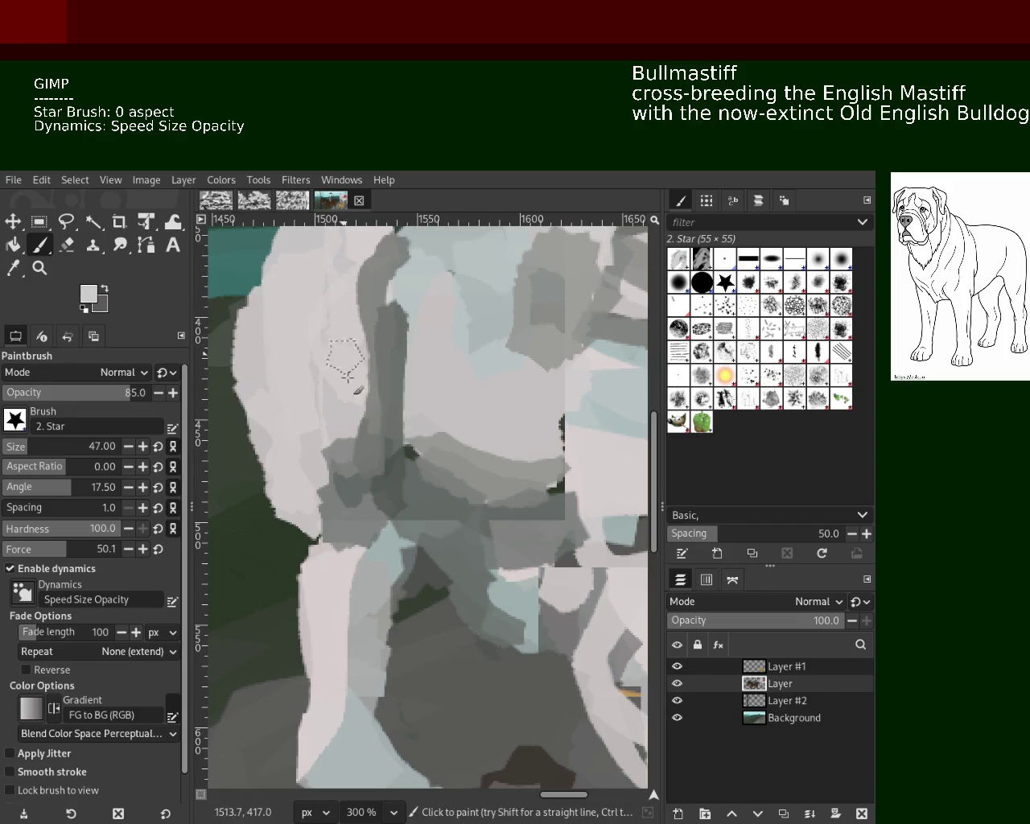
left_click_drag(341, 388, 342, 483)
key("ctrl+z")
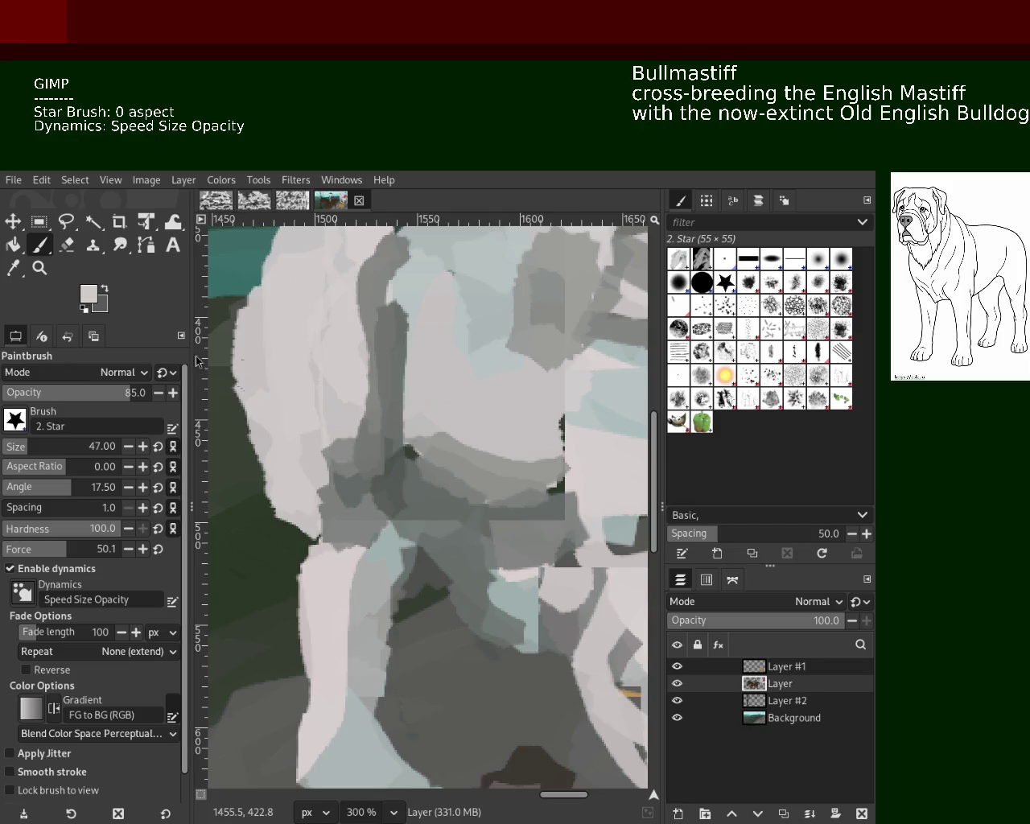
left_click(40, 268)
scroll(460, 494, "down", 4)
scroll(460, 494, "down", 1)
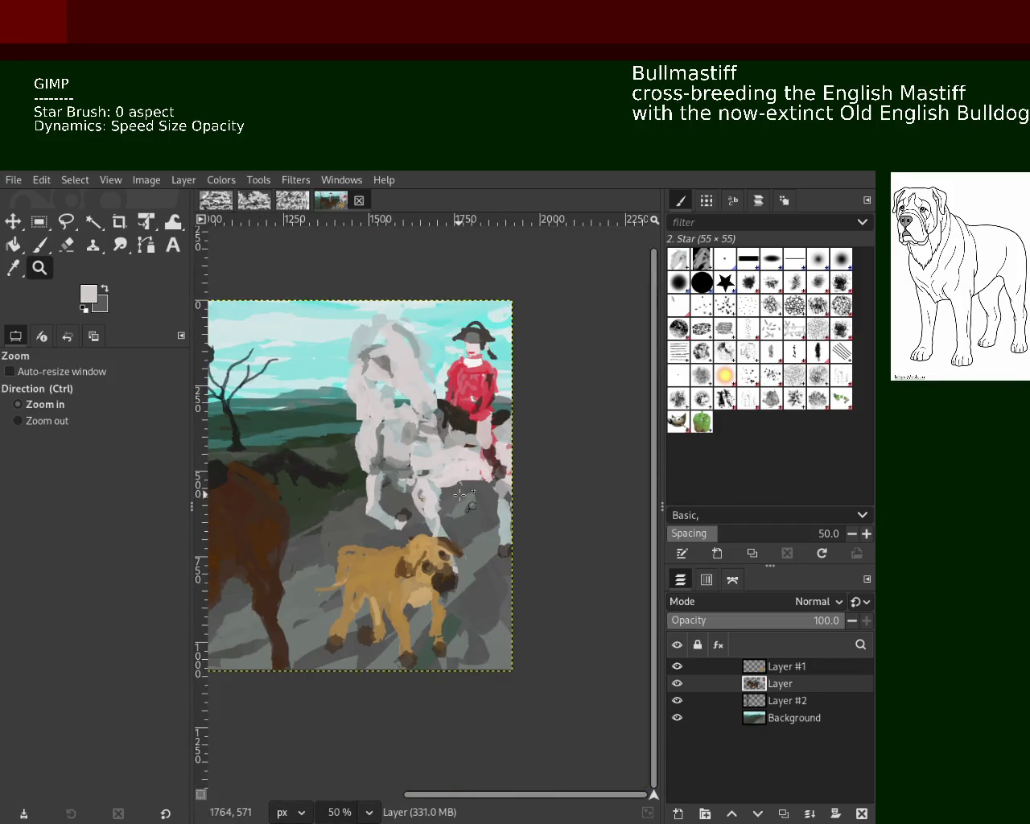
scroll(400, 440, "down", 1)
scroll(400, 440, "up", 1)
scroll(403, 436, "up", 3)
scroll(406, 432, "down", 1)
scroll(418, 458, "up", 8)
scroll(482, 507, "down", 11)
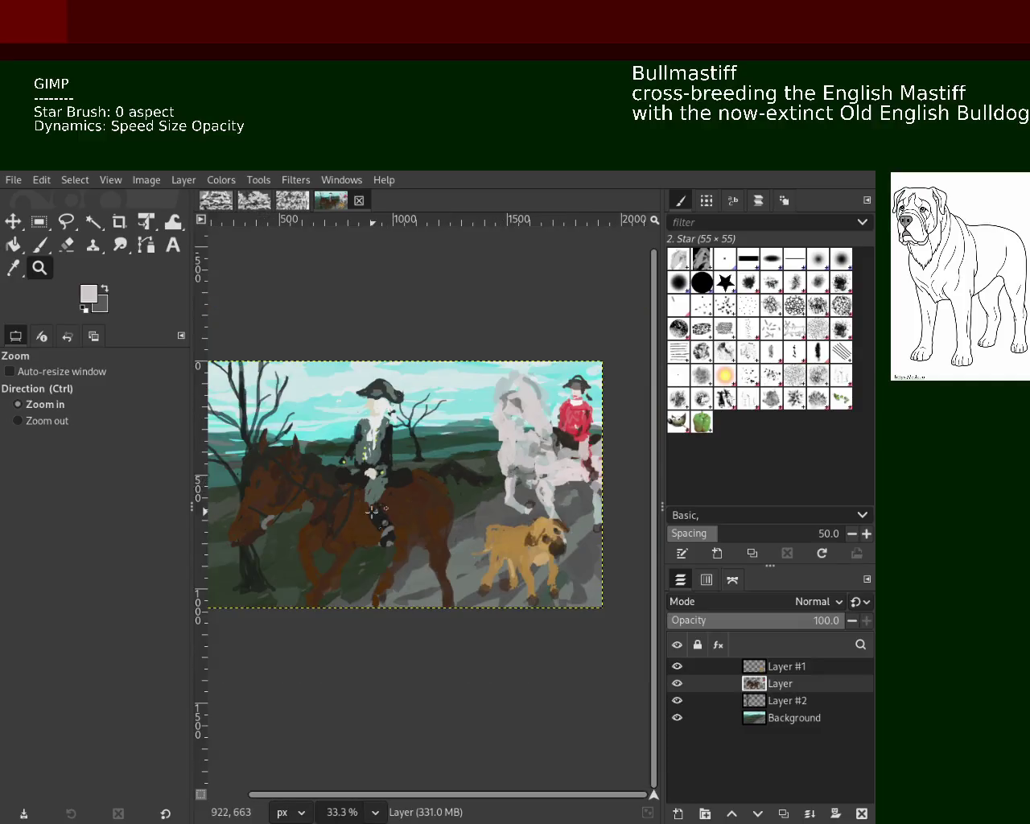
scroll(367, 471, "up", 1)
scroll(475, 513, "up", 1)
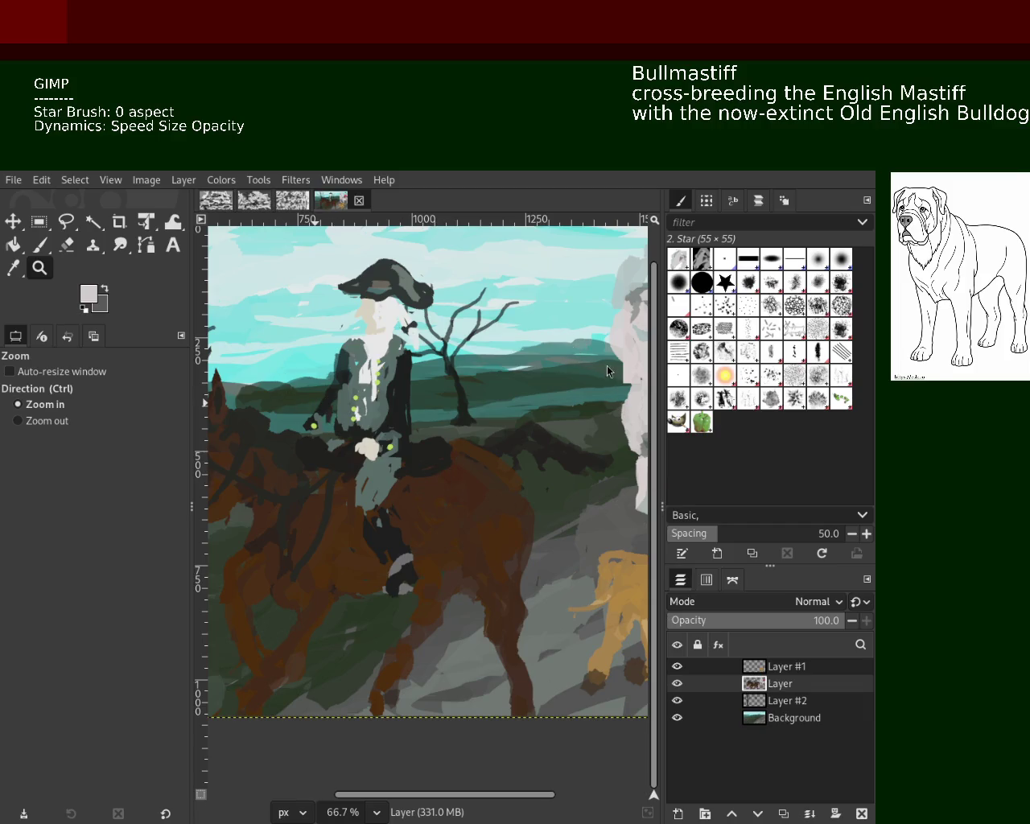
scroll(439, 456, "down", 3)
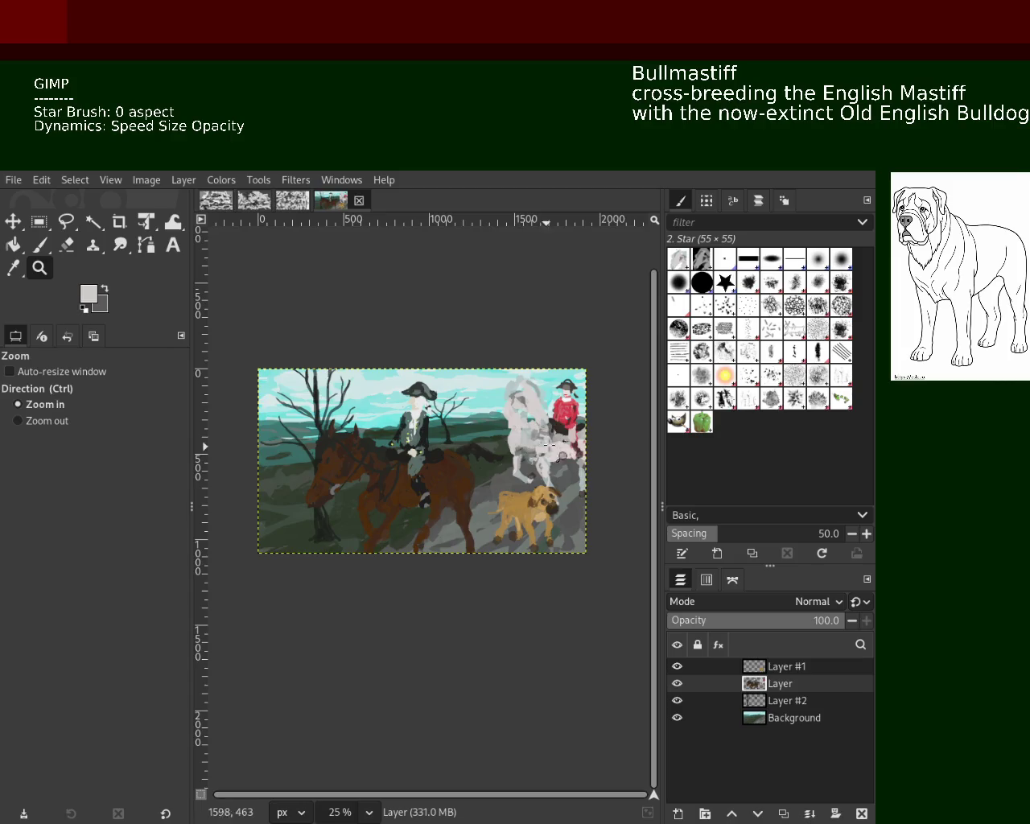
scroll(450, 454, "down", 1)
scroll(459, 451, "up", 3)
scroll(467, 452, "down", 1)
scroll(499, 458, "down", 1)
scroll(523, 463, "up", 1)
scroll(537, 465, "down", 1)
scroll(538, 465, "up", 2)
scroll(523, 499, "down", 1)
scroll(515, 523, "up", 1)
scroll(505, 543, "down", 1)
scroll(506, 541, "up", 2)
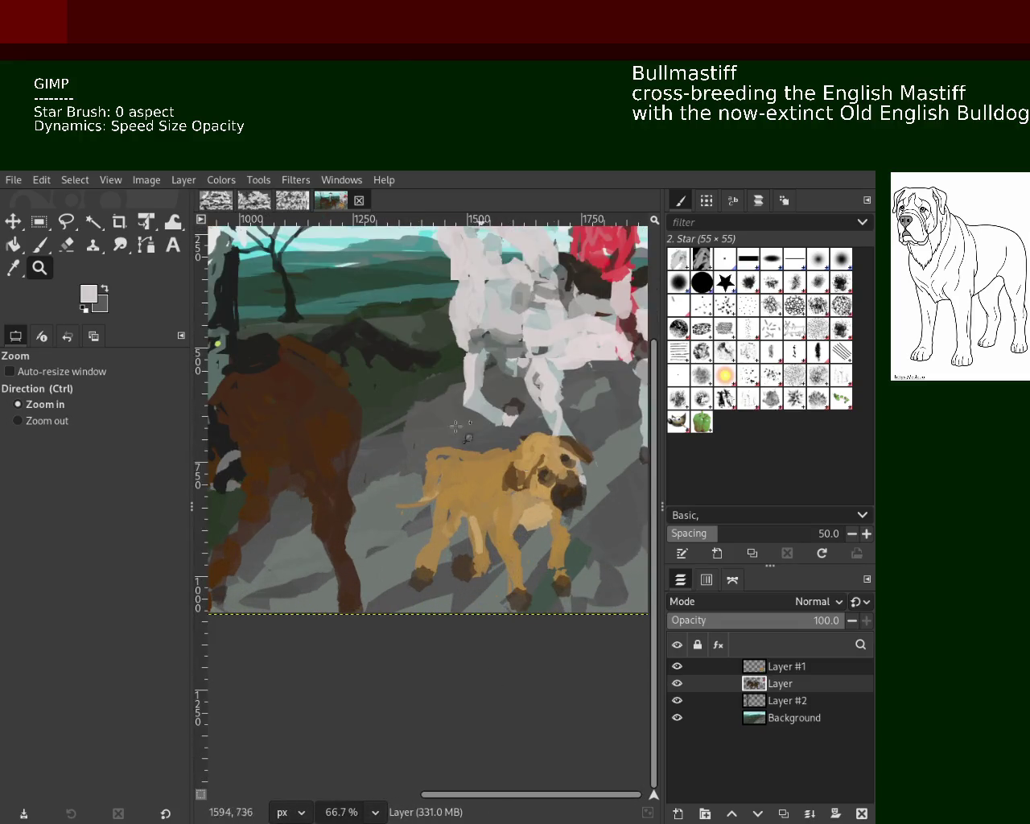
scroll(483, 418, "down", 1)
scroll(515, 411, "down", 1)
scroll(547, 402, "up", 2)
scroll(581, 396, "down", 1)
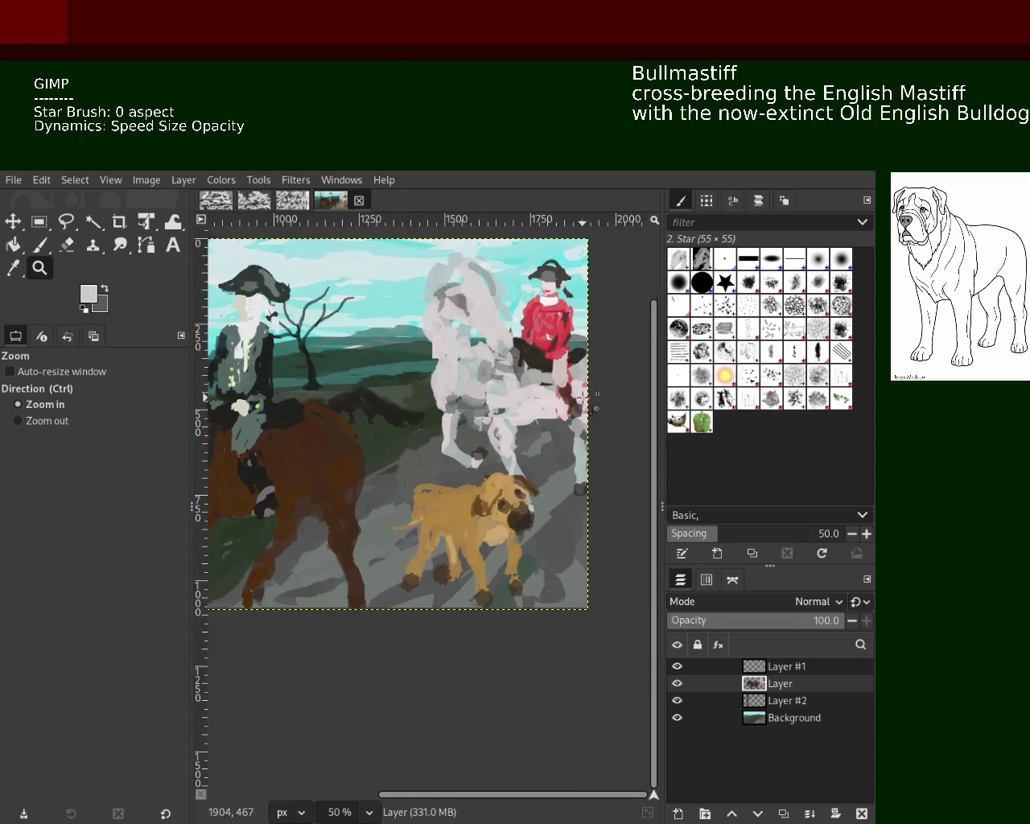
scroll(581, 397, "up", 3)
scroll(581, 397, "down", 1)
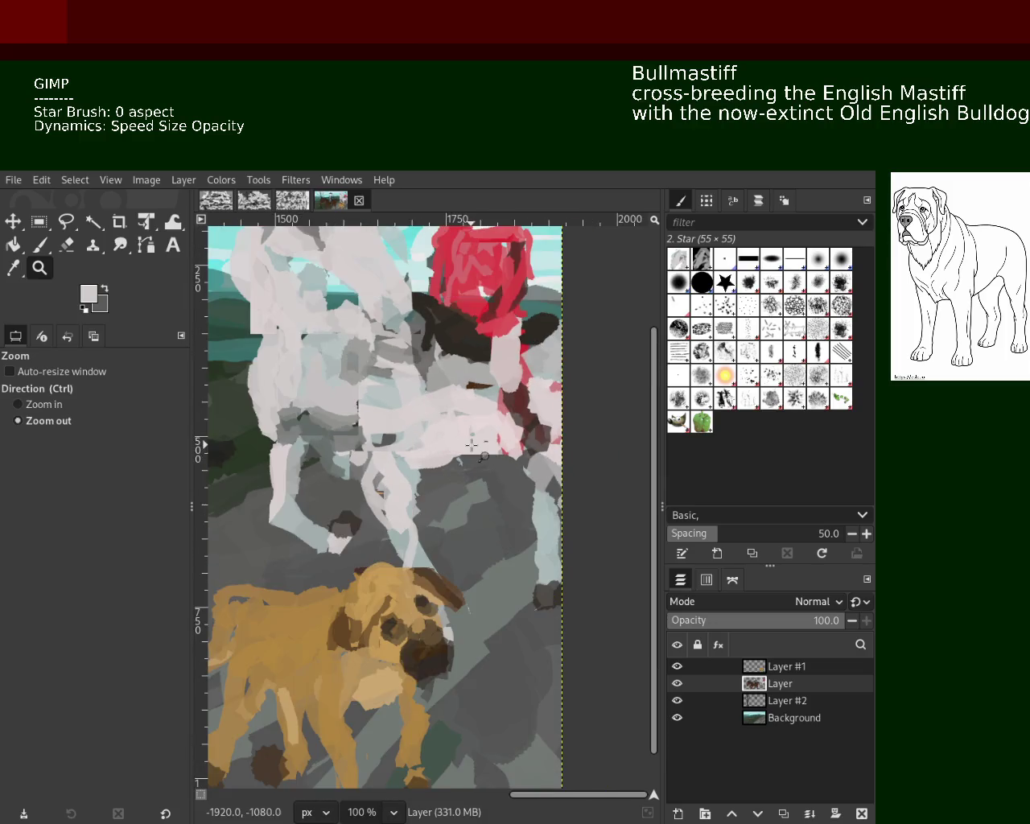
left_click(43, 249)
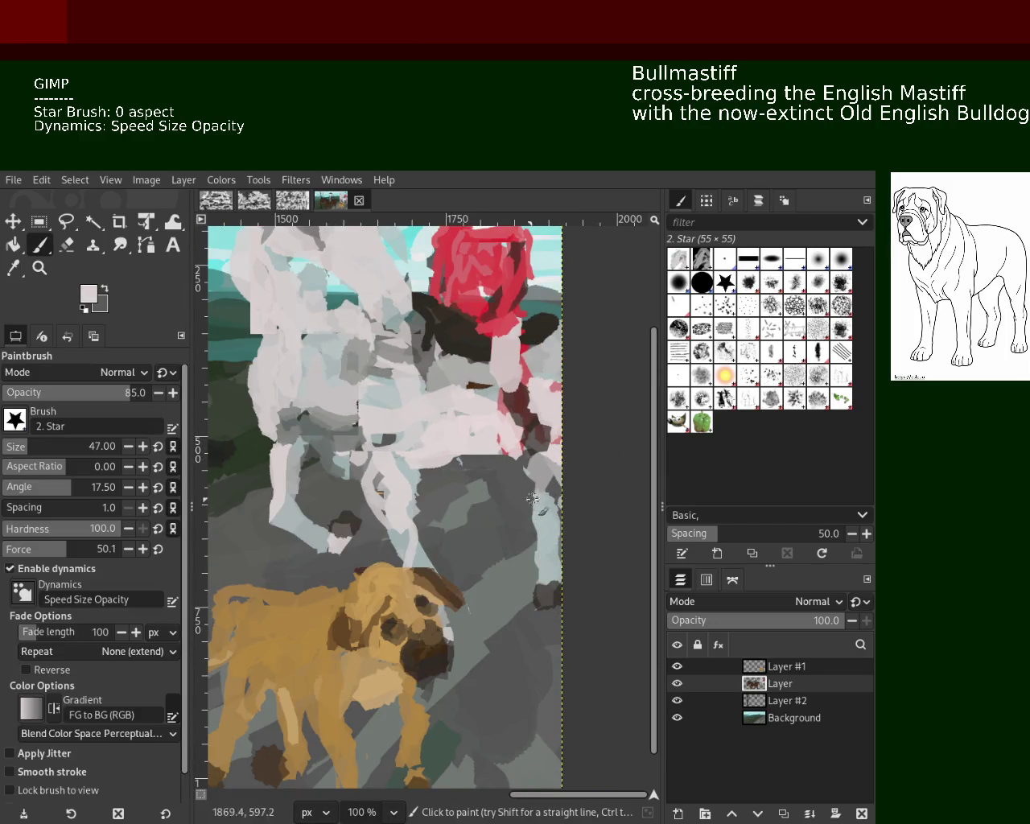
Paint a pale grey stroke down the grey horse's left foreleg using sampled light greys.
left_click(390, 487, "ctrl")
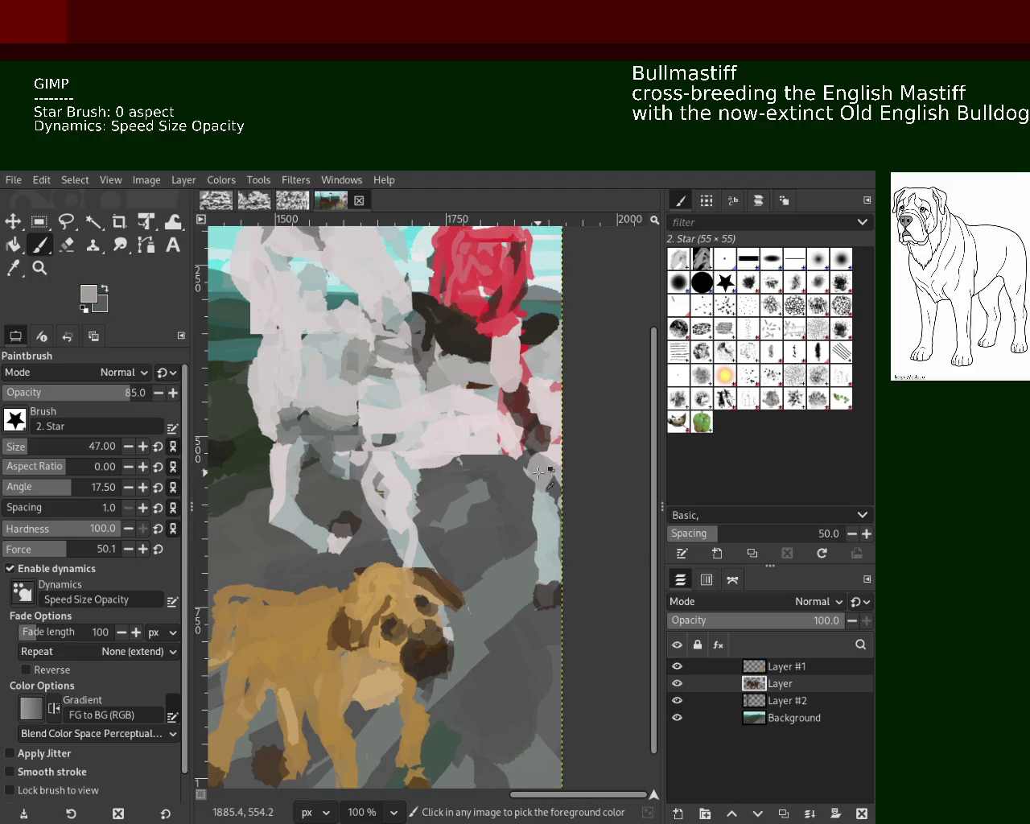
left_click(378, 480, "ctrl")
left_click_drag(284, 478, 284, 539)
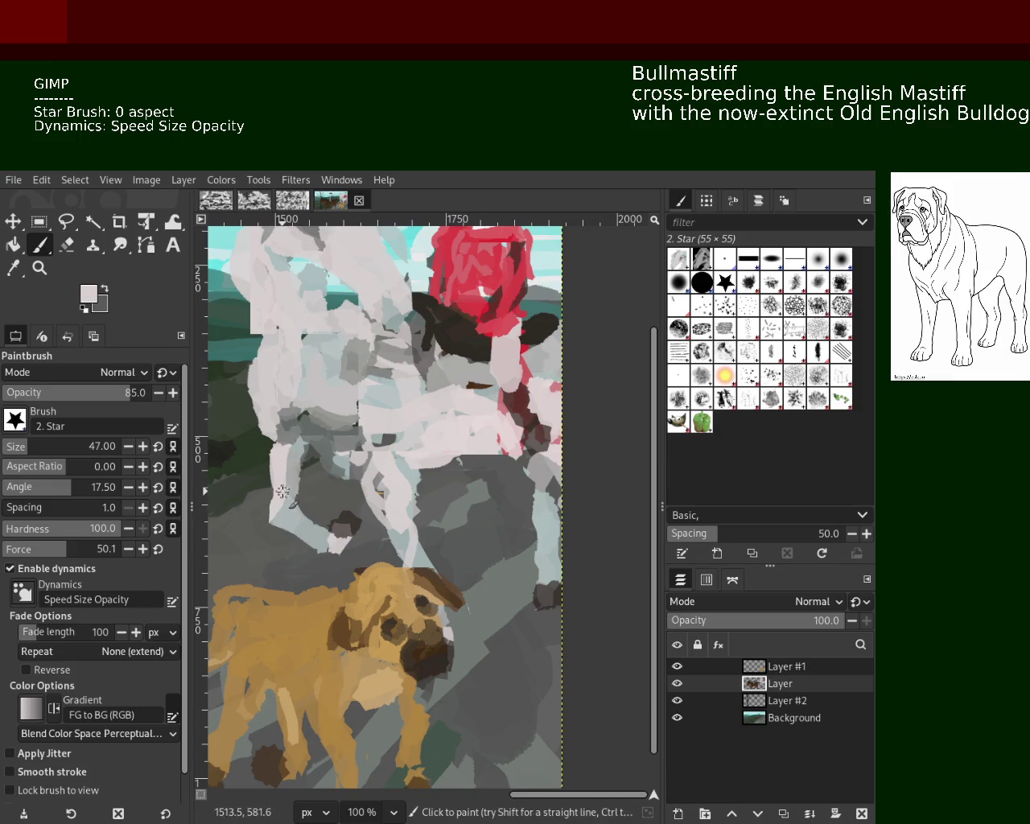
left_click(370, 398, "ctrl")
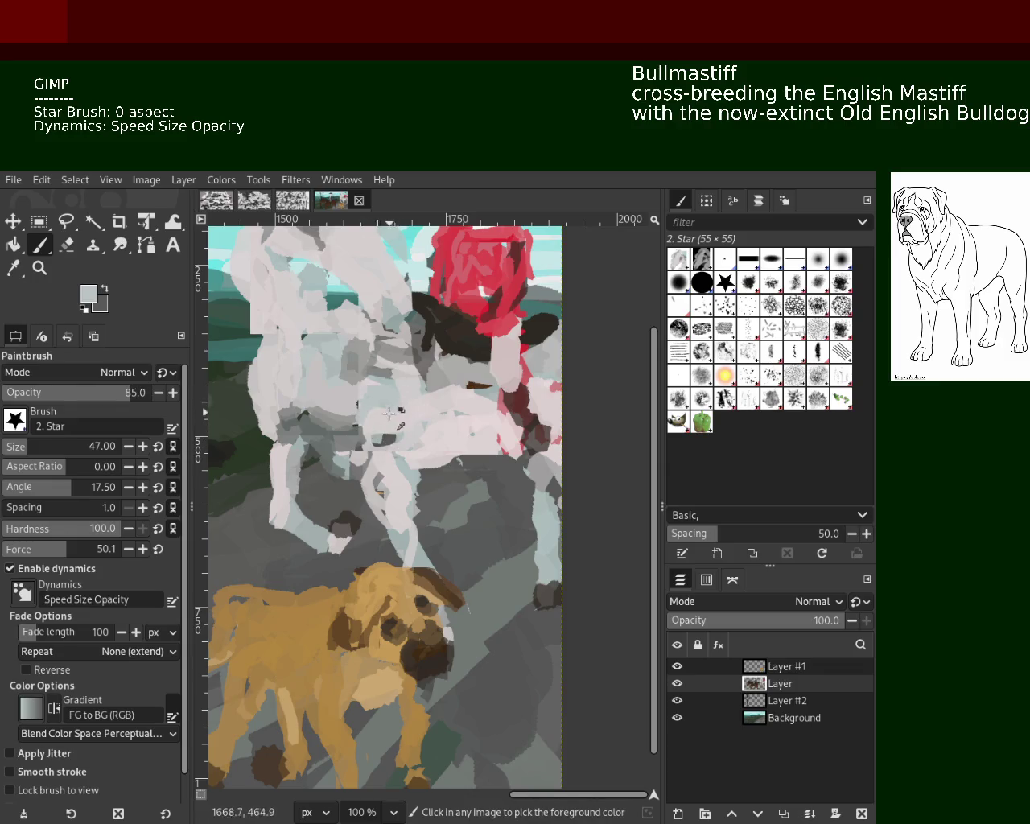
Zoom out and scroll around to inspect the whole painting.
key("z")
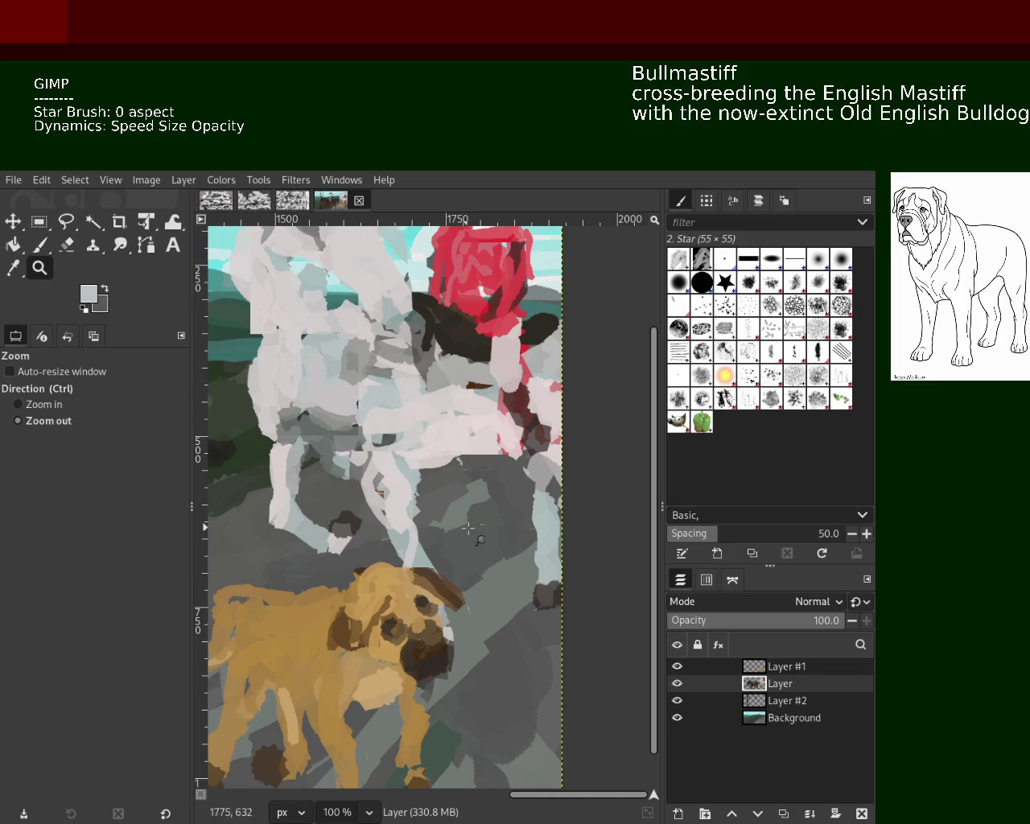
left_click(469, 528)
scroll(483, 515, "up", 1, "ctrl")
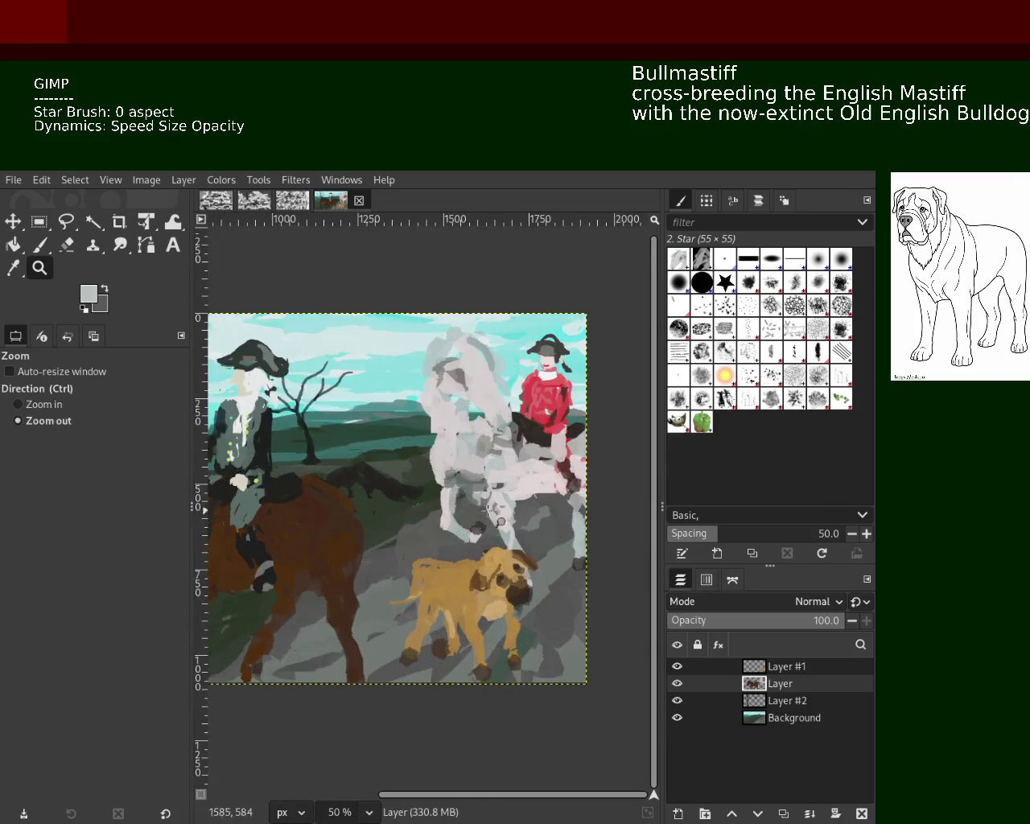
scroll(357, 523, "down", 10, "ctrl")
scroll(476, 504, "up", 1, "ctrl")
scroll(534, 506, "up", 1, "ctrl")
scroll(534, 508, "up", 2, "ctrl")
scroll(532, 508, "up", 3, "ctrl")
scroll(532, 509, "down", 1, "ctrl")
scroll(515, 507, "up", 3, "ctrl")
scroll(483, 506, "up", 3, "ctrl")
scroll(460, 504, "down", 1, "ctrl")
scroll(460, 504, "up", 1, "ctrl")
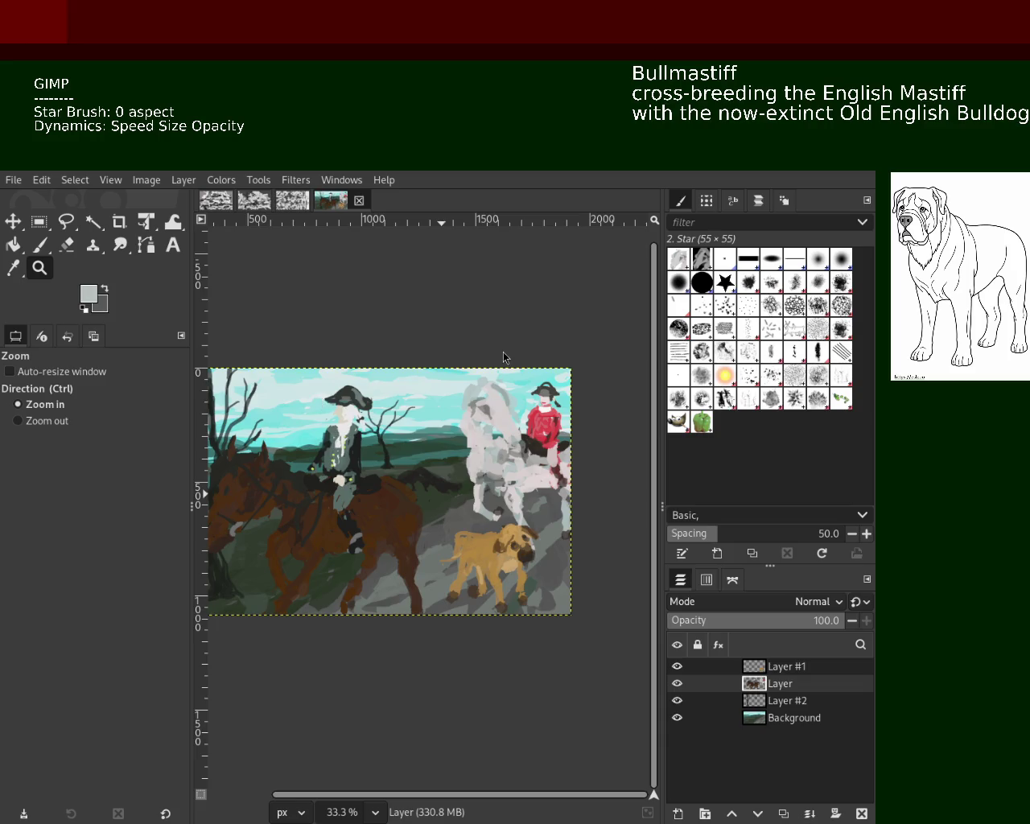
scroll(434, 494, "down", 1, "ctrl")
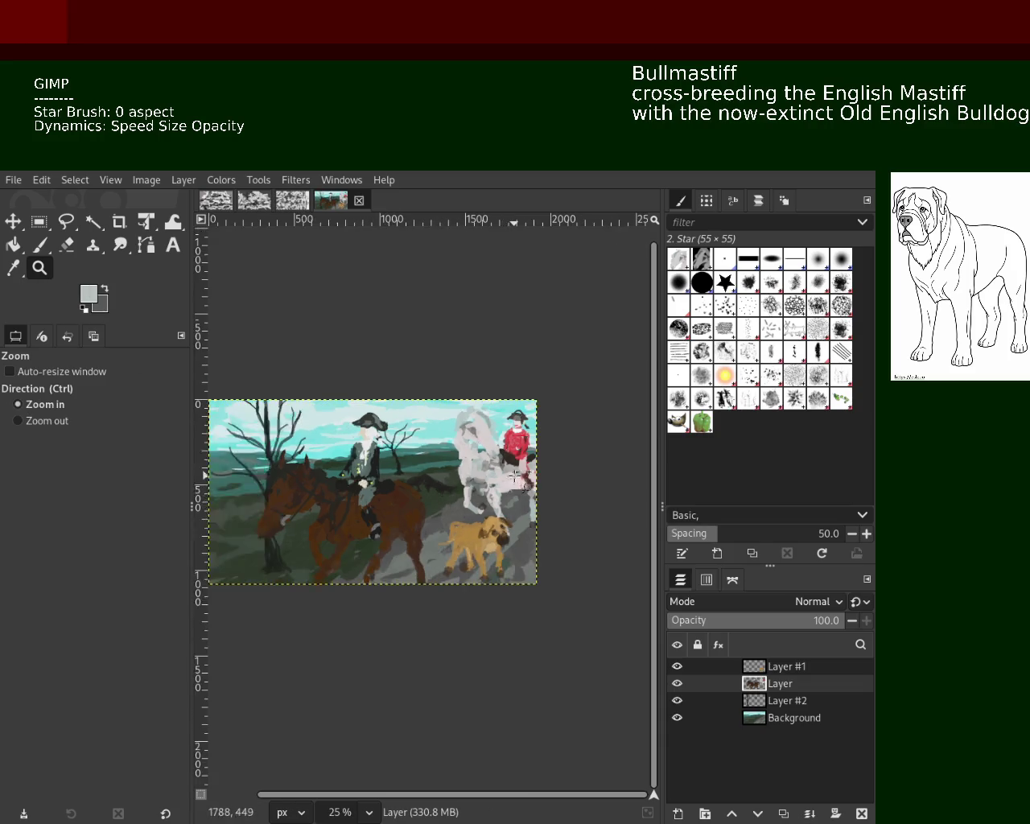
scroll(483, 467, "up", 2, "ctrl")
scroll(530, 432, "up", 2, "ctrl")
scroll(531, 451, "down", 1, "ctrl")
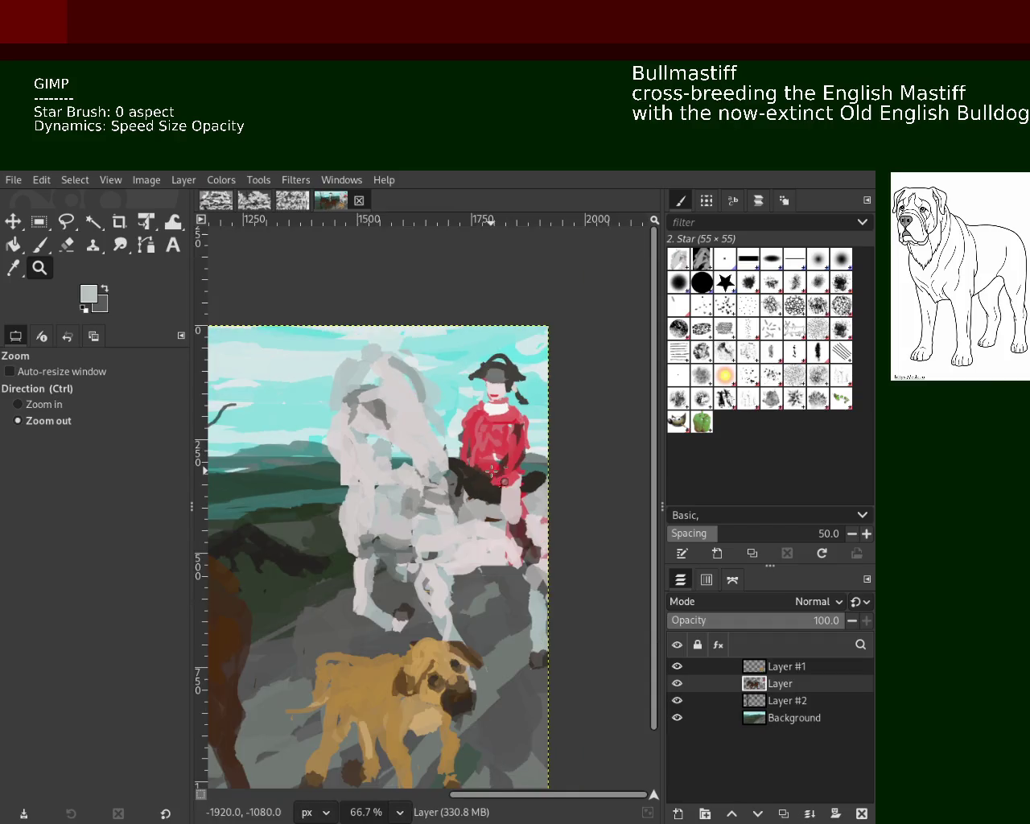
scroll(541, 567, "down", 1, "ctrl")
scroll(512, 532, "up", 1, "ctrl")
scroll(510, 531, "down", 1, "ctrl")
scroll(510, 531, "up", 1, "ctrl")
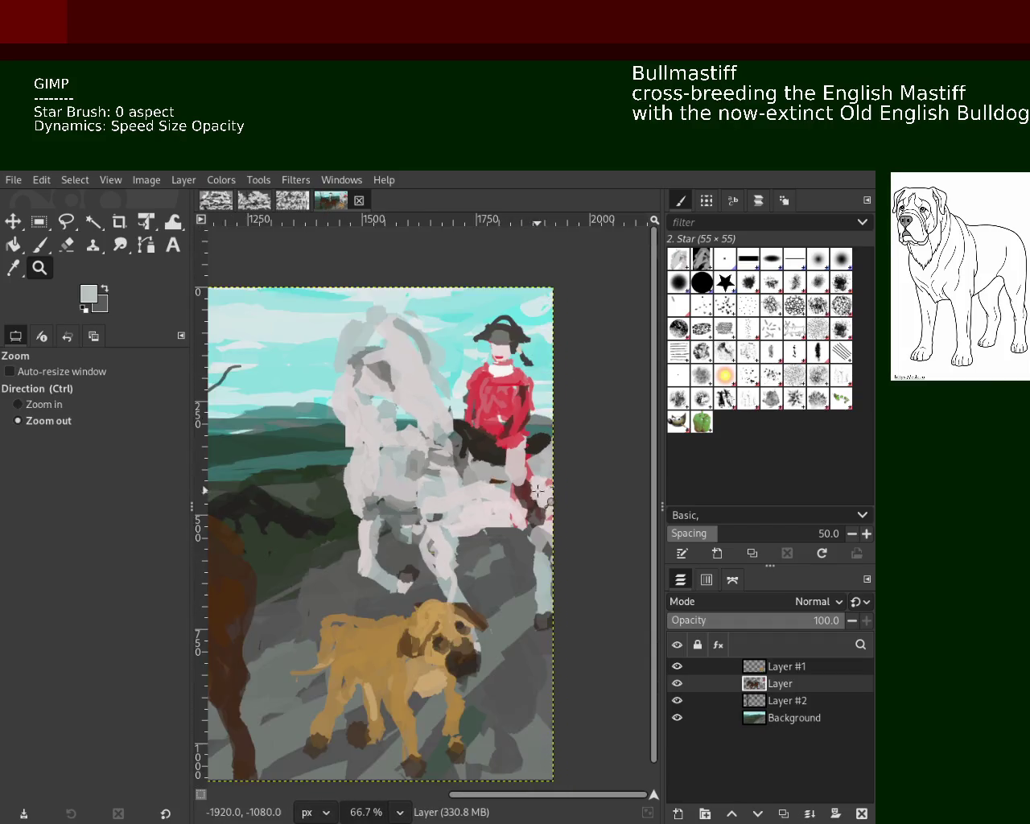
scroll(504, 414, "up", 2, "ctrl")
Paint a near-black stroke extending the dark saddle patch beside the red-coated rider.
key("p")
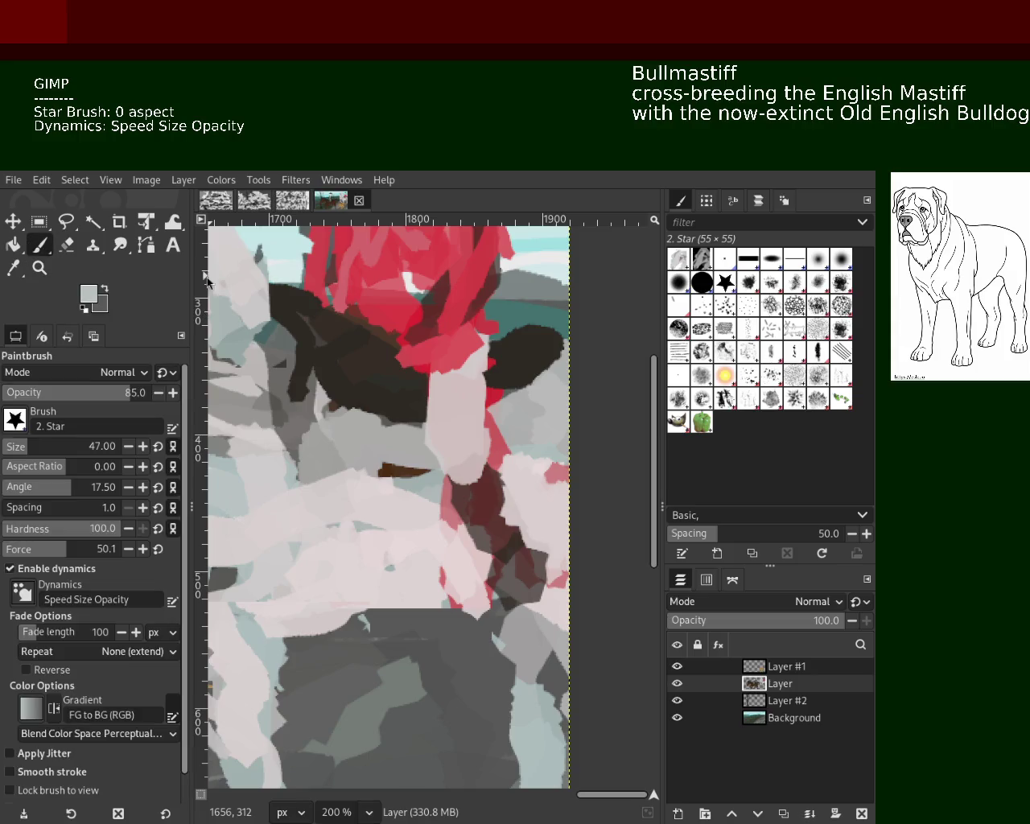
left_click(534, 345, "ctrl")
mouse_move(478, 359)
left_mouse_down()
mouse_move(544, 368)
mouse_move(540, 343)
left_mouse_up()
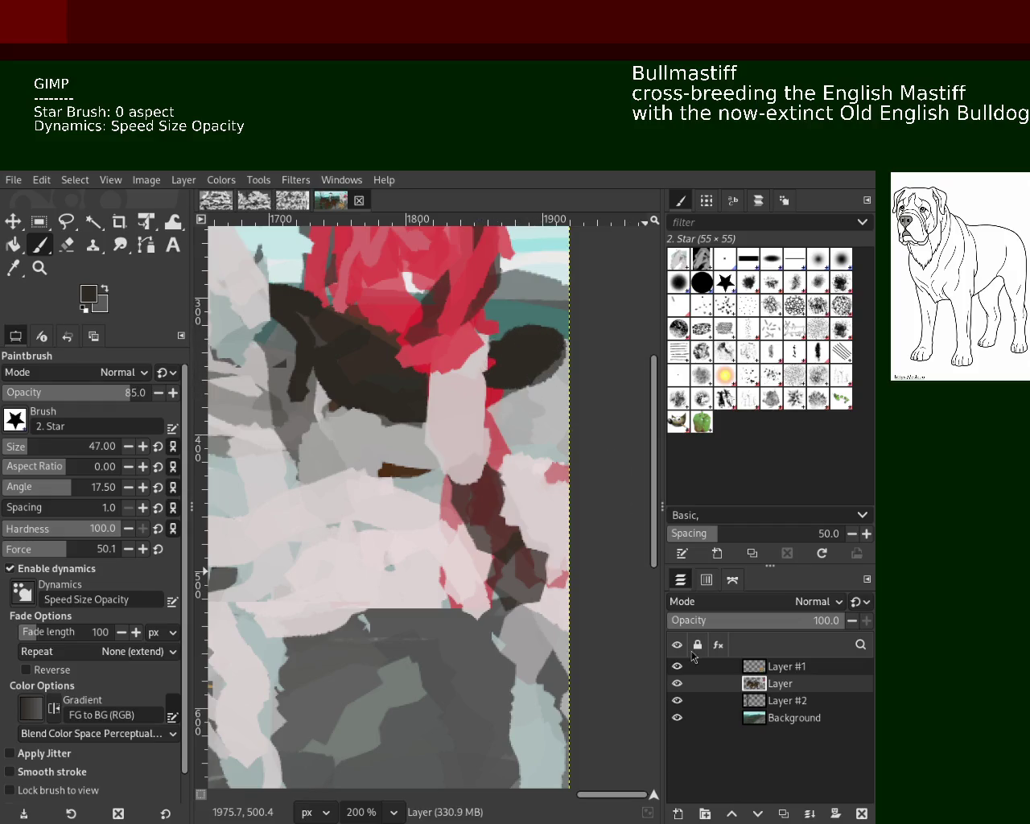
Hide the upper layers so only the Background landscape shows, zoomed to fit.
left_click_drag(677, 683, 676, 718)
left_click(677, 718)
key("z")
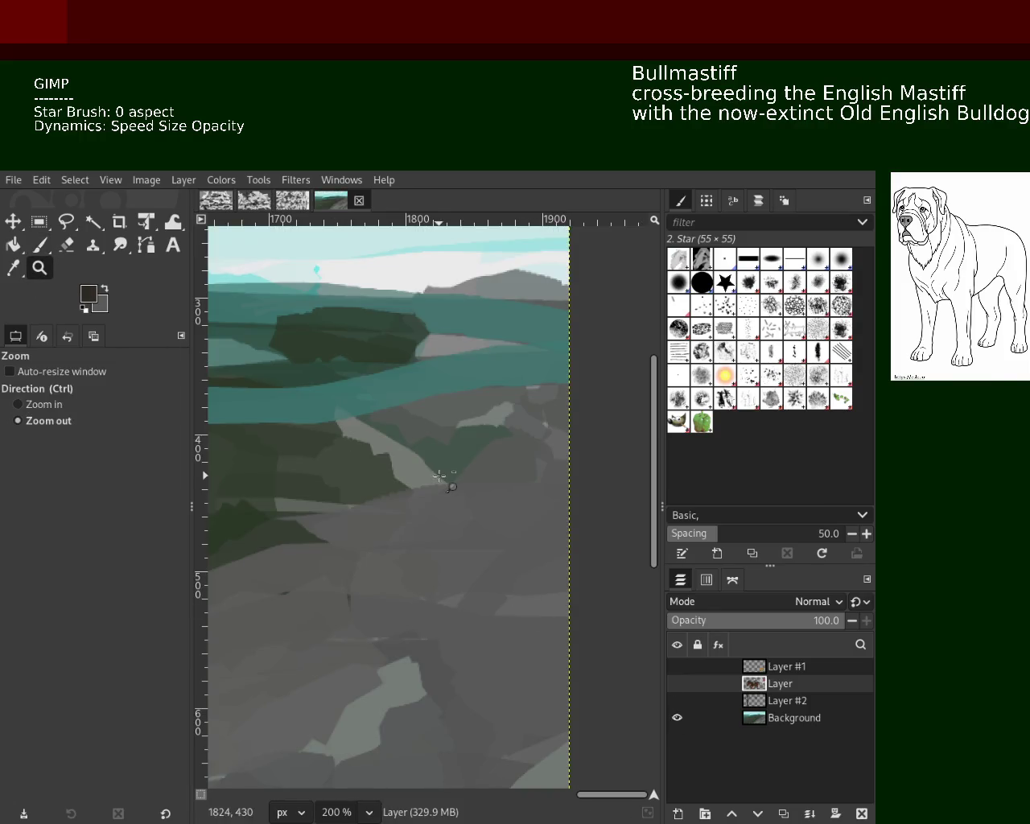
left_click(448, 483, "ctrl")
left_click(355, 485, "ctrl")
left_click(355, 484, "ctrl")
left_click(361, 498)
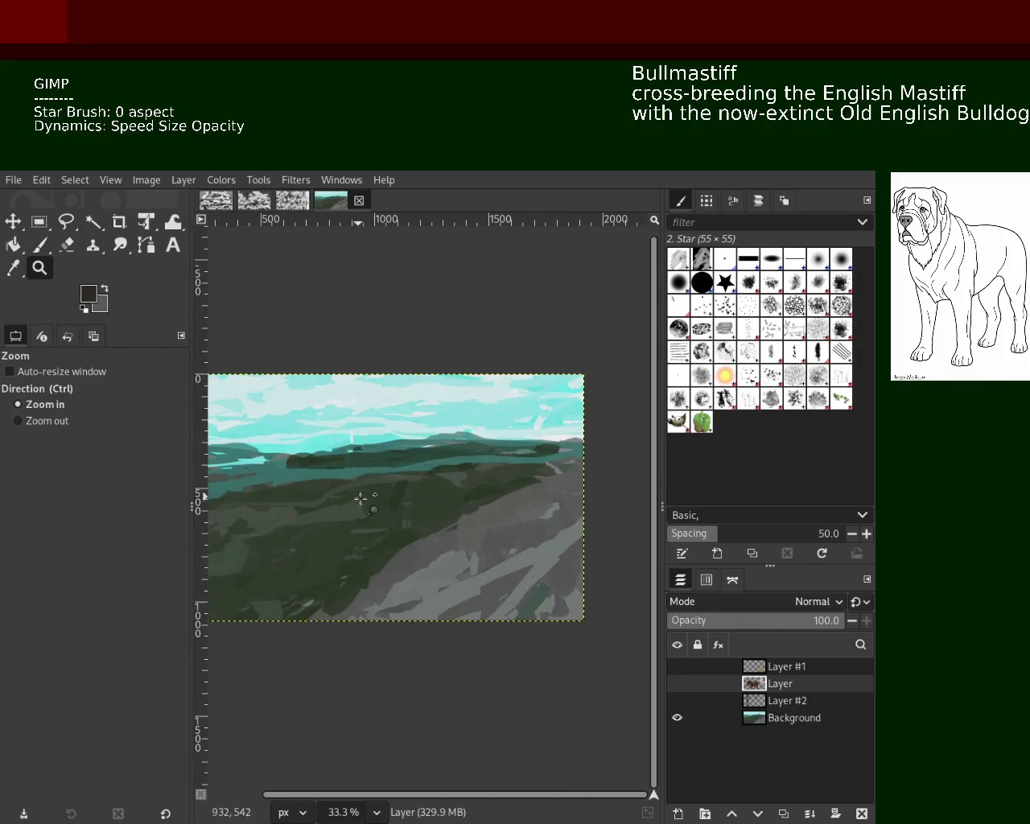
Compare Layer #2, Layer and Layer #1, leaving only Layer and Background visible.
left_click(678, 700)
left_click(678, 700)
left_click(679, 683)
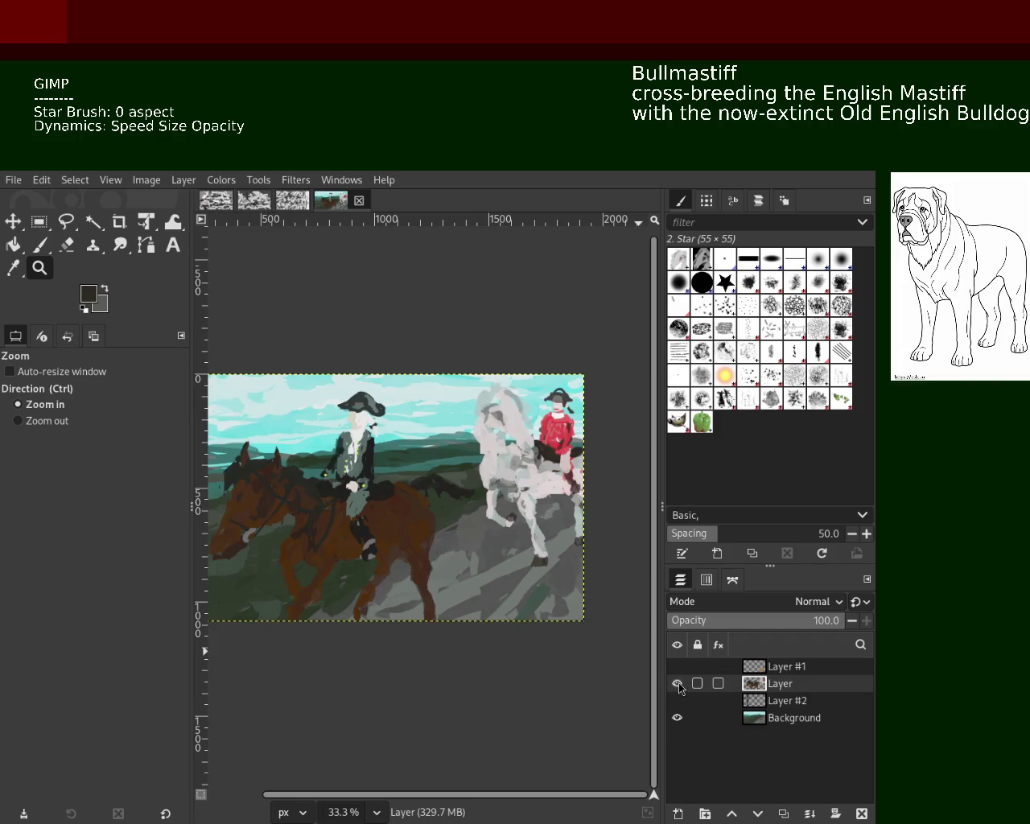
left_click(679, 684)
left_click(679, 666)
left_click(678, 667)
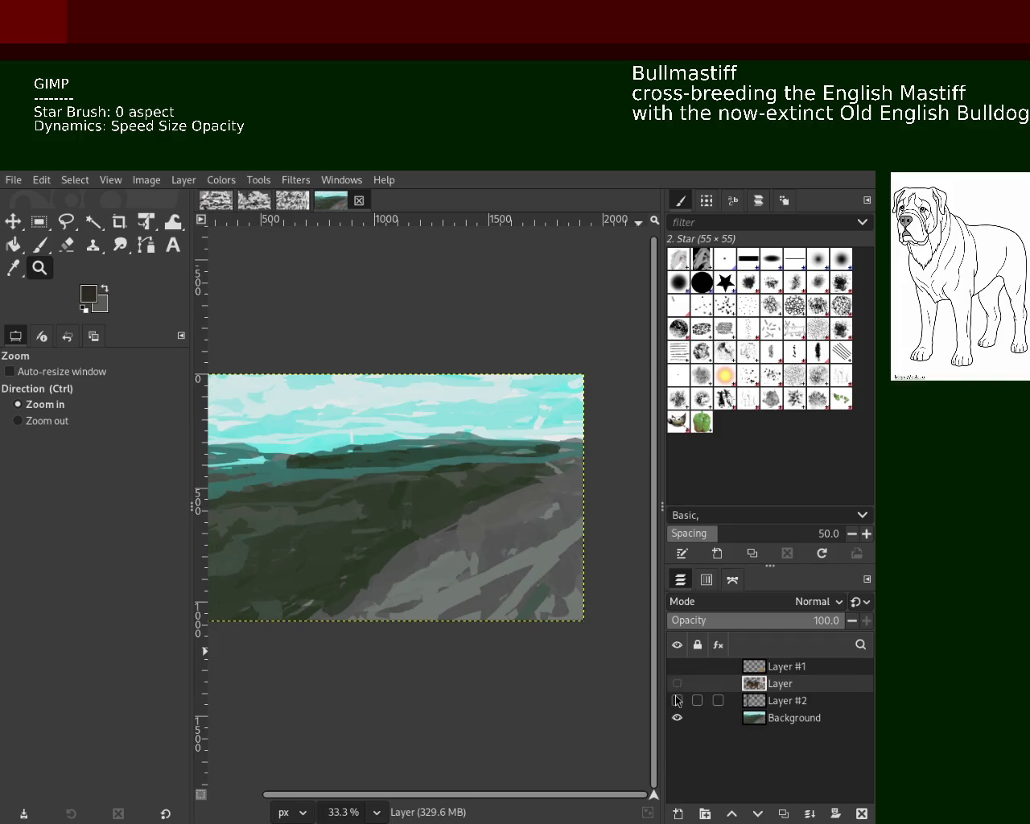
left_click(679, 700)
left_click(679, 683)
left_click(679, 700)
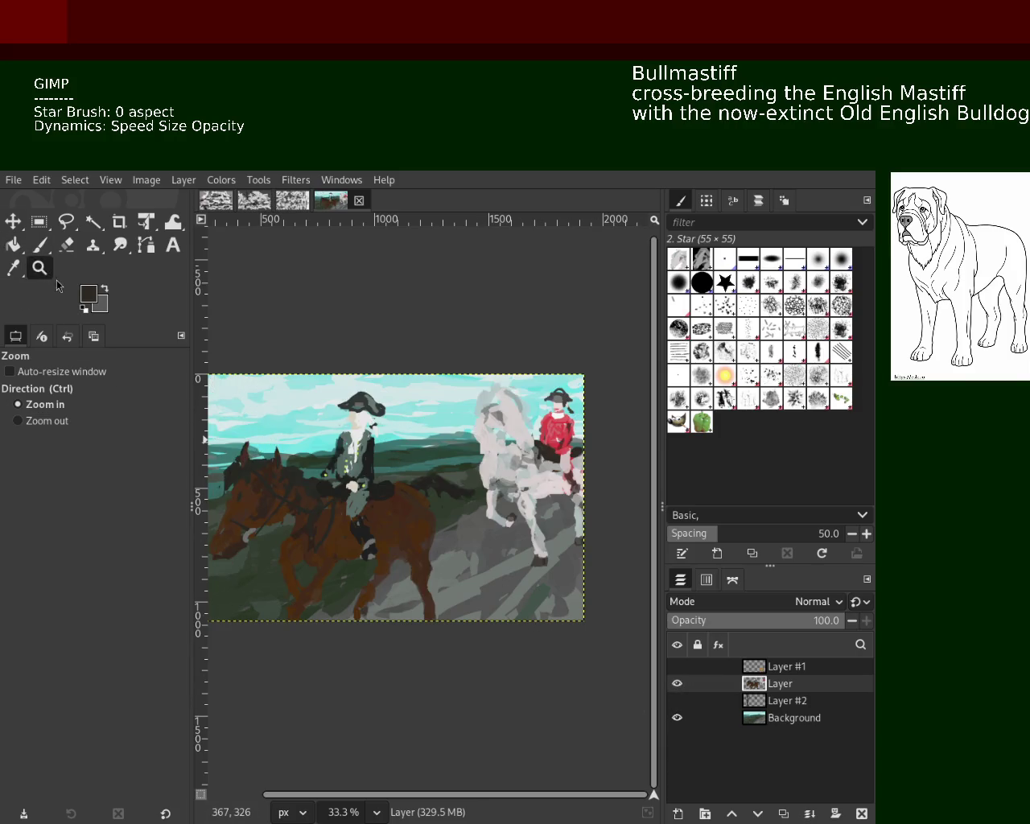
left_click(45, 250)
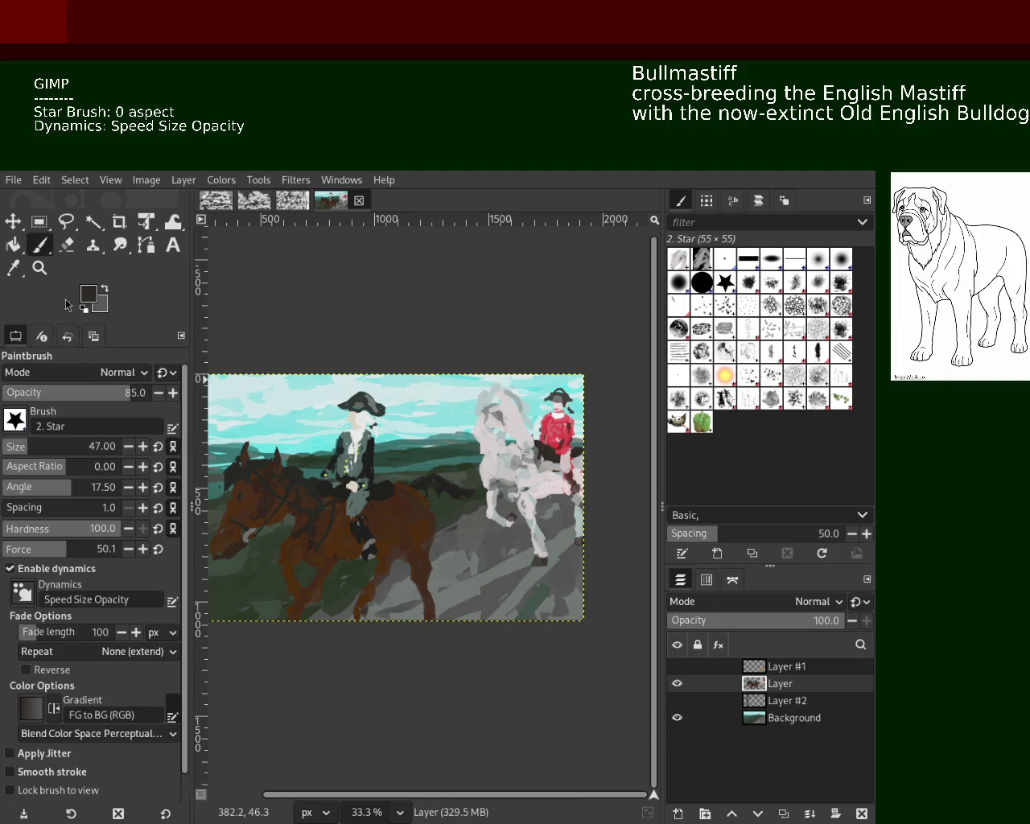
left_click(39, 268)
left_click(297, 466, "ctrl")
Zoom in on the horse's belly and legs, trying then undoing a dark stroke under the belly.
double_click(523, 481)
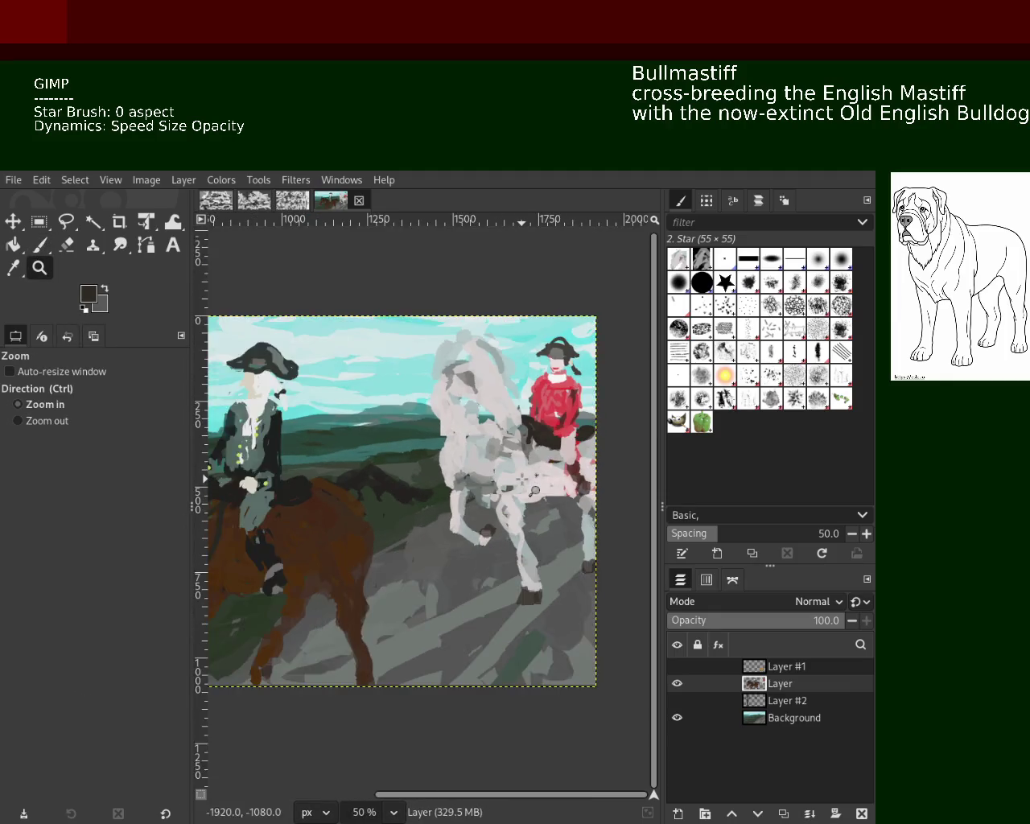
left_click(522, 481)
left_click(524, 479)
left_click(262, 410, "ctrl")
left_click(229, 438)
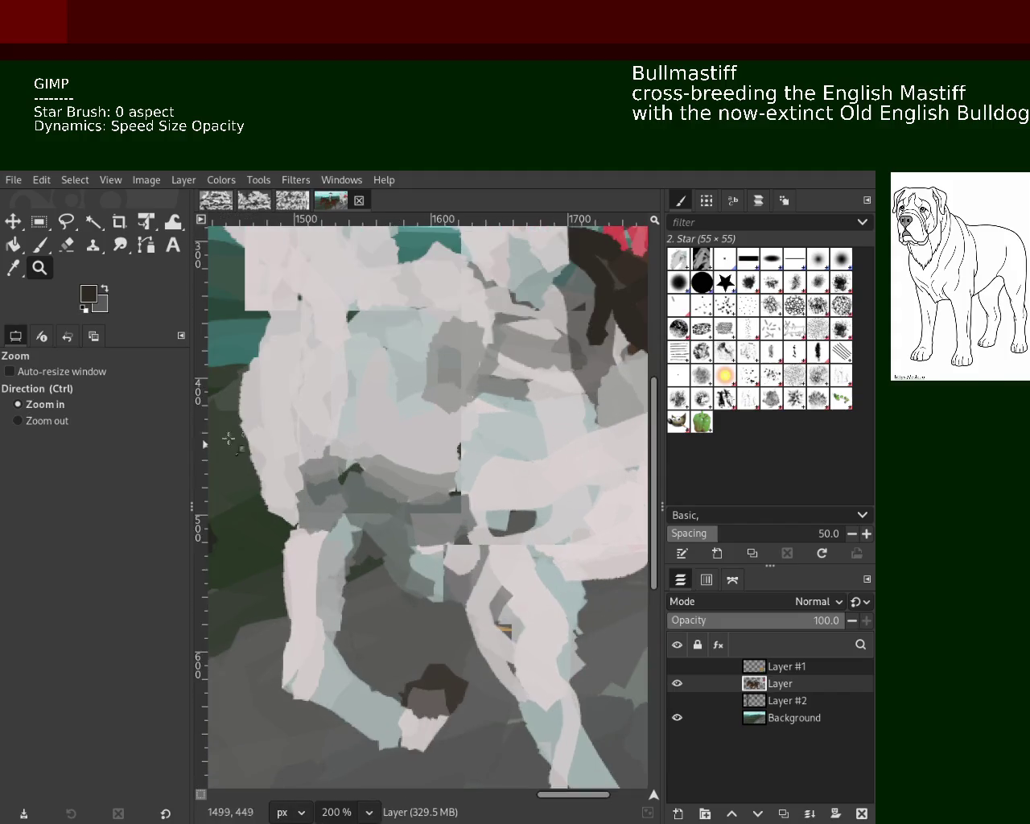
left_click(38, 244)
left_click(354, 468, "ctrl")
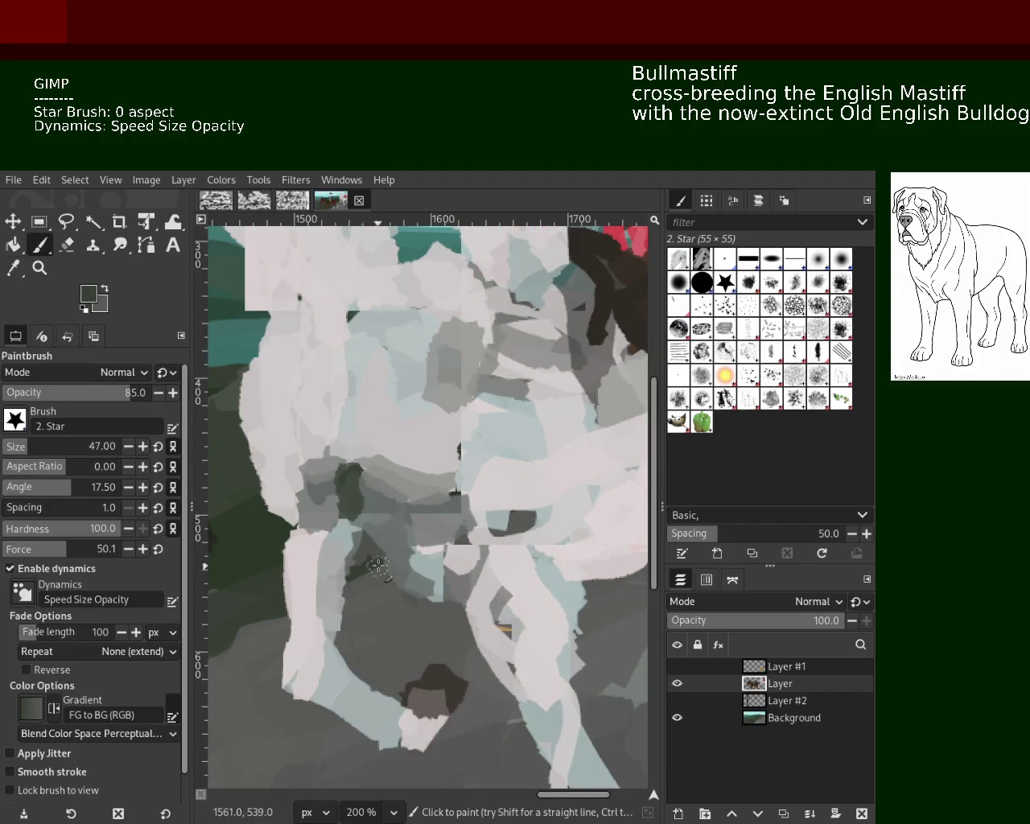
left_click(354, 474, "ctrl")
mouse_move(354, 473)
left_mouse_down()
mouse_move(350, 505)
mouse_move(398, 535)
left_mouse_up()
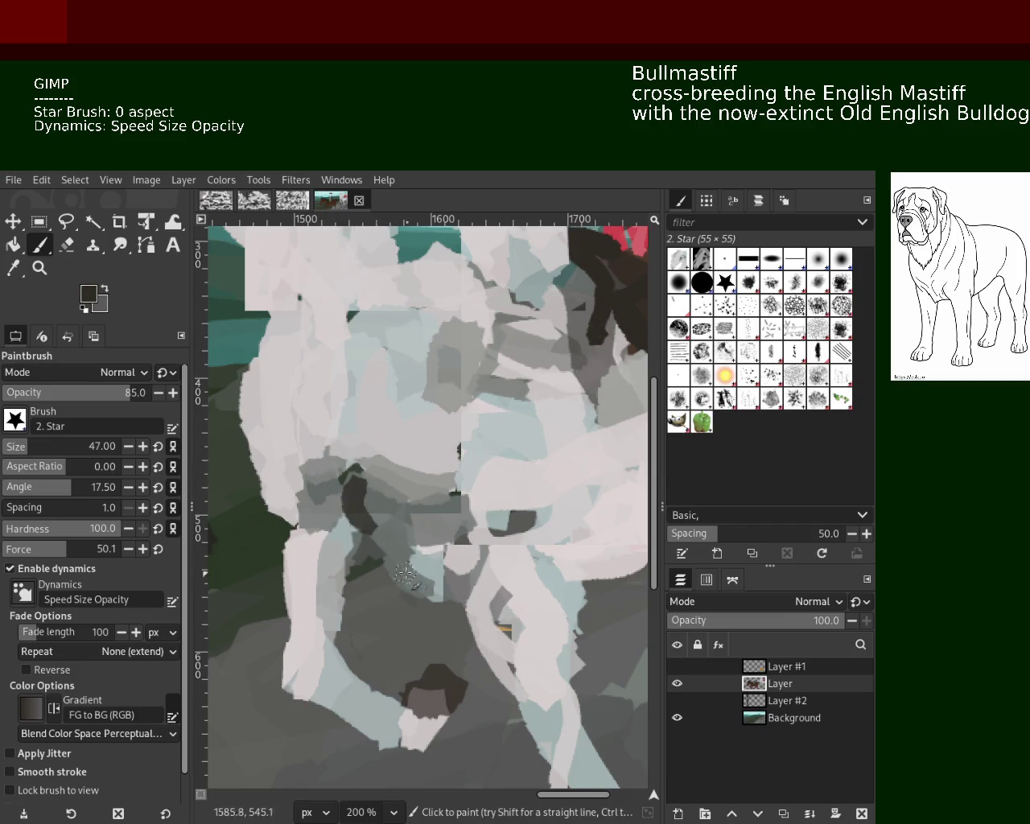
key("ctrl+z")
Paint light blue-grey strokes over the dark patch and lower-left leg, then repaint the patch brownish-grey.
left_click(342, 563, "ctrl")
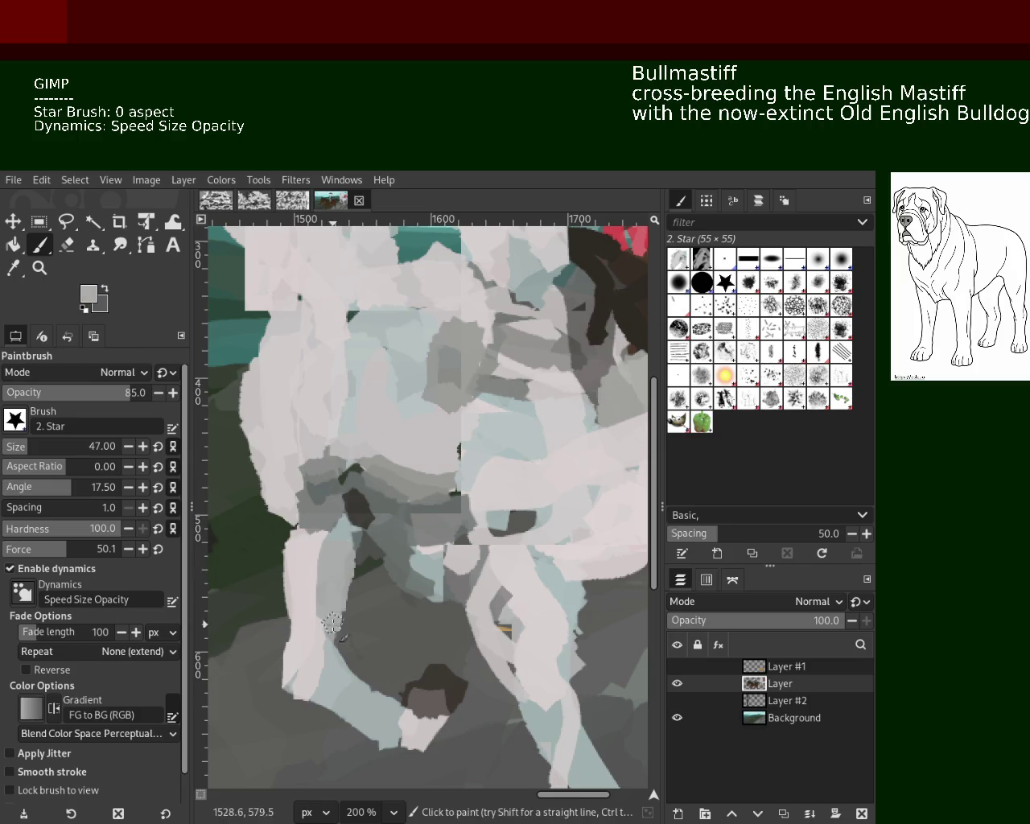
left_click_drag(335, 550, 320, 626)
left_click(319, 635, "ctrl")
left_click_drag(346, 672, 393, 719)
left_click(420, 691, "ctrl")
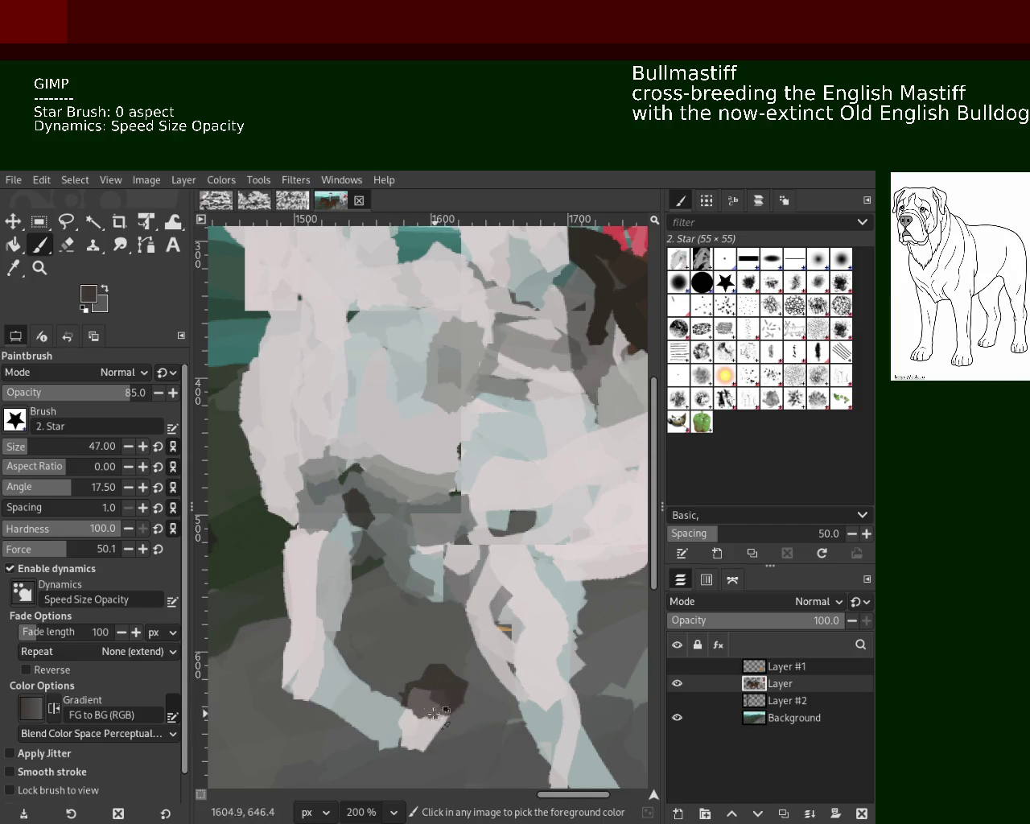
left_click_drag(420, 690, 439, 704)
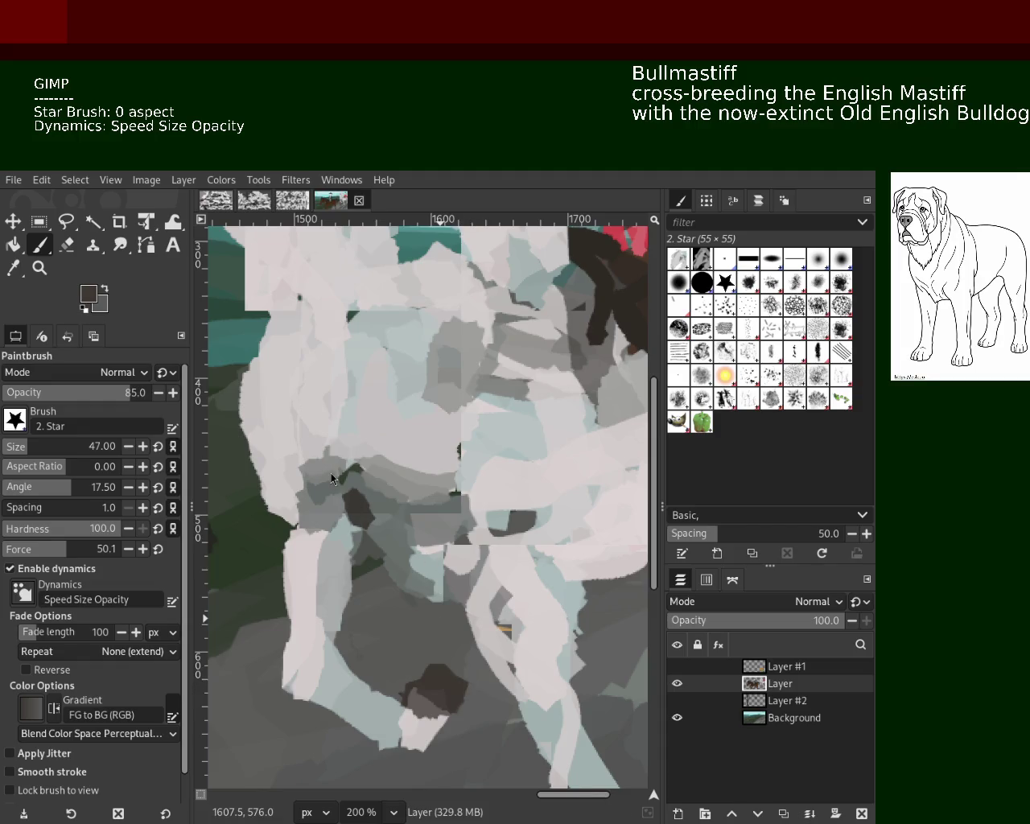
Zoom out to judge the horse, zoom back on its legs and erase with the Star brush.
left_click(39, 268)
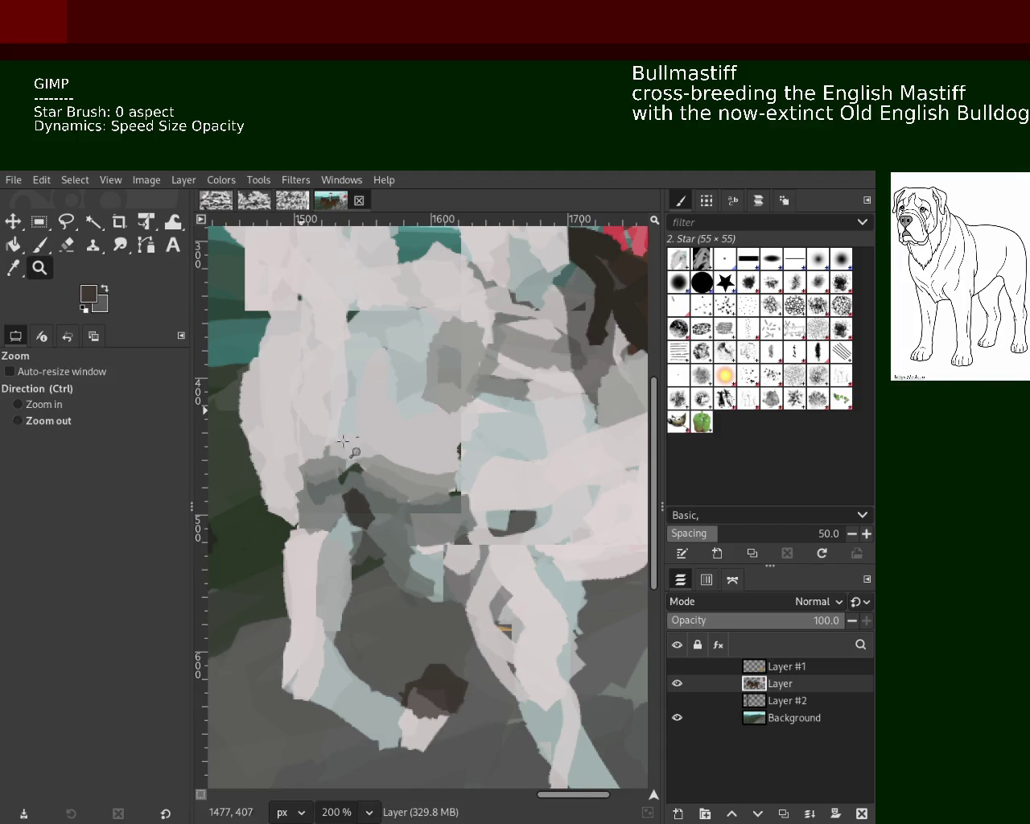
left_click(363, 501, "ctrl")
left_click(363, 502, "ctrl")
left_click(363, 502, "ctrl")
left_click(363, 501)
left_click(363, 502, "ctrl")
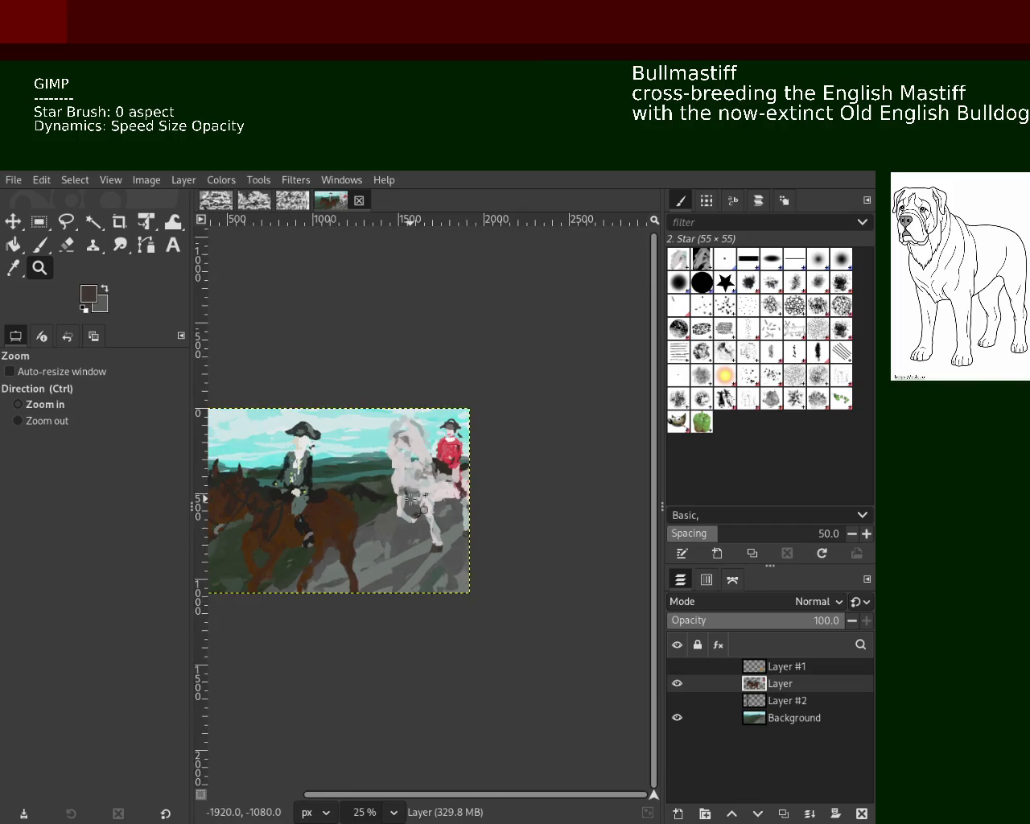
left_click(374, 507)
left_click(374, 507)
left_click(374, 507)
left_click(374, 503)
left_click(375, 503)
left_click(39, 245)
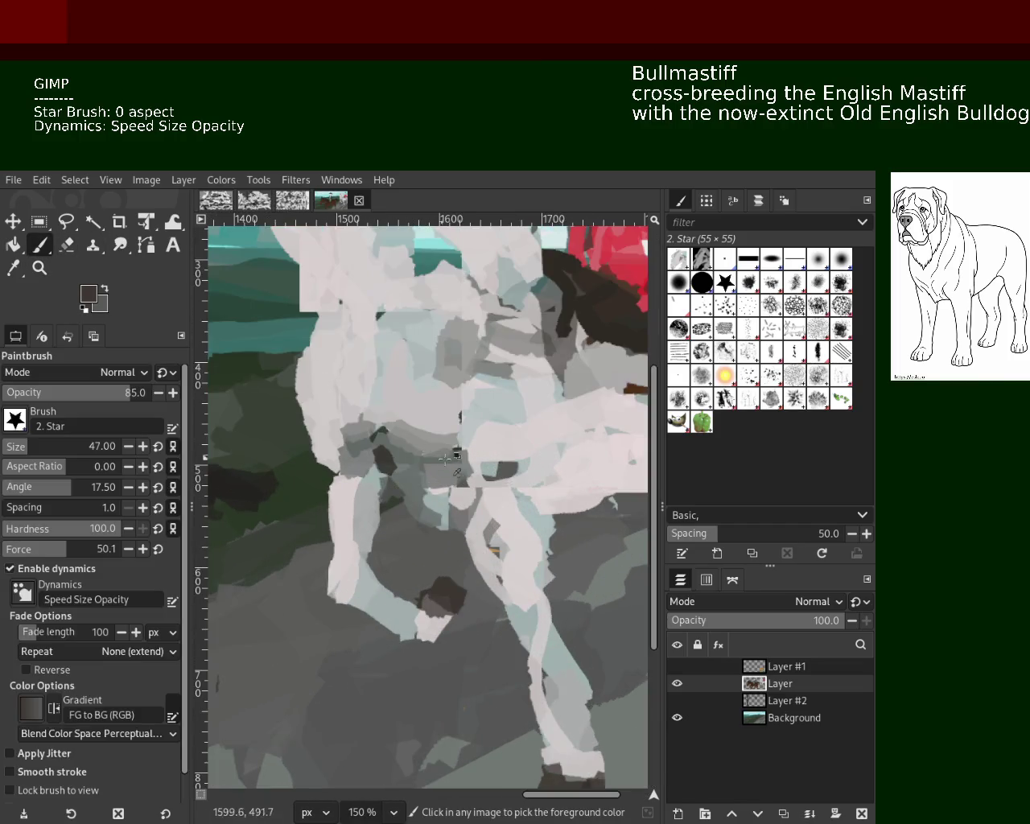
left_click(445, 492, "ctrl")
key("shift+e")
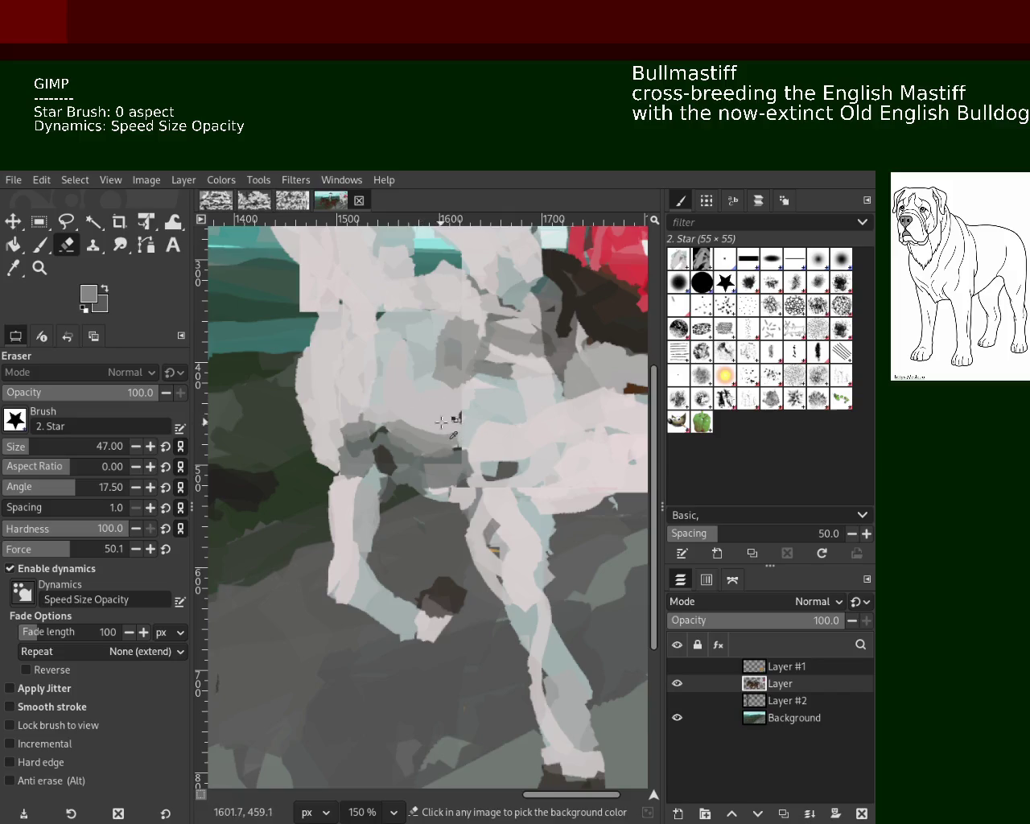
Dab a darker sampled grey onto the horse's belly and zoom out.
left_click(39, 244)
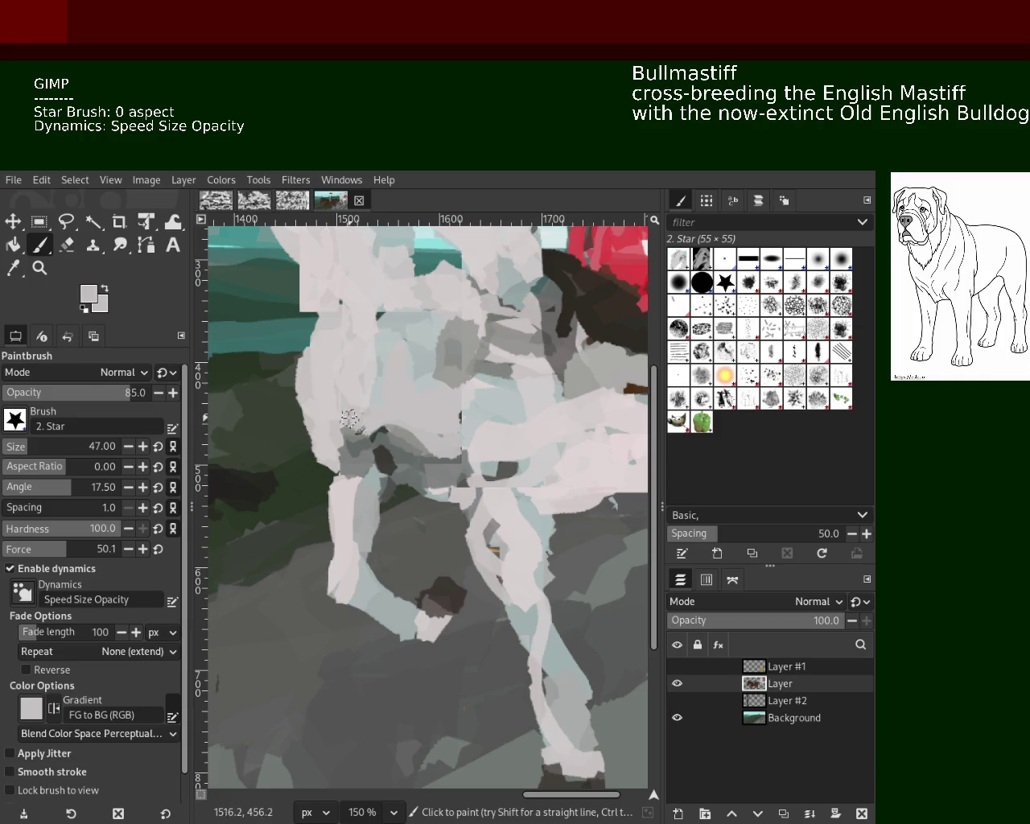
left_click(339, 445, "ctrl")
left_click(348, 435, "ctrl")
left_click_drag(348, 435, 355, 454)
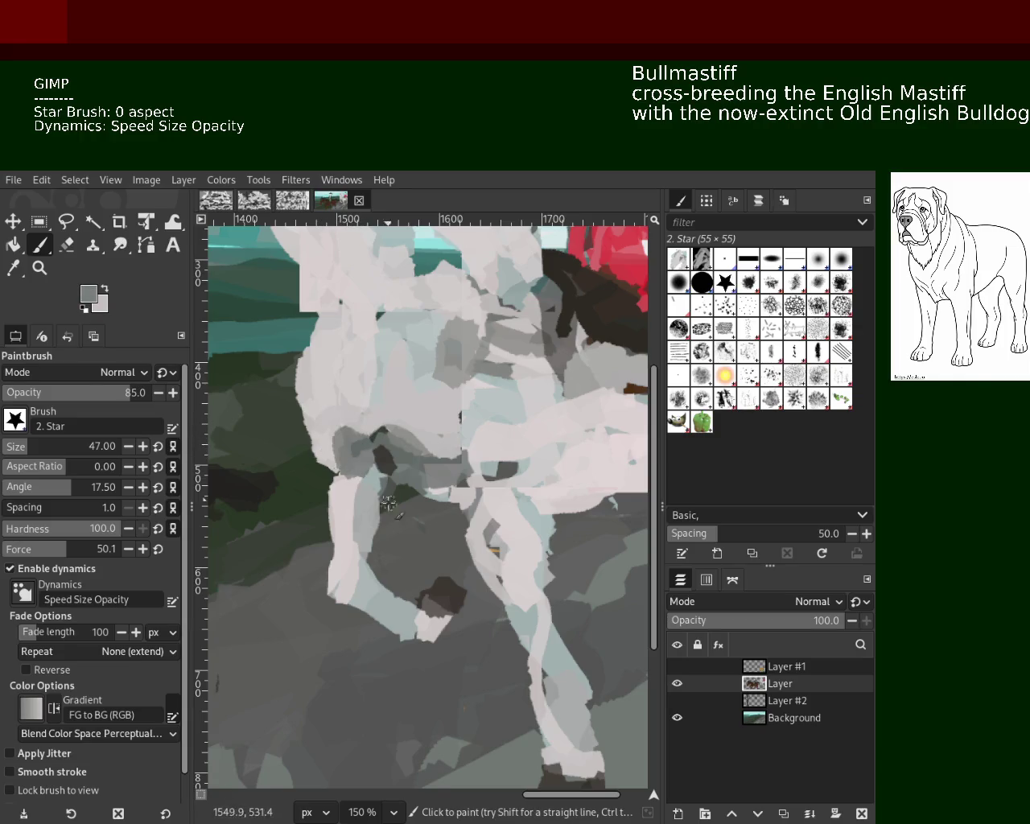
left_click(39, 268)
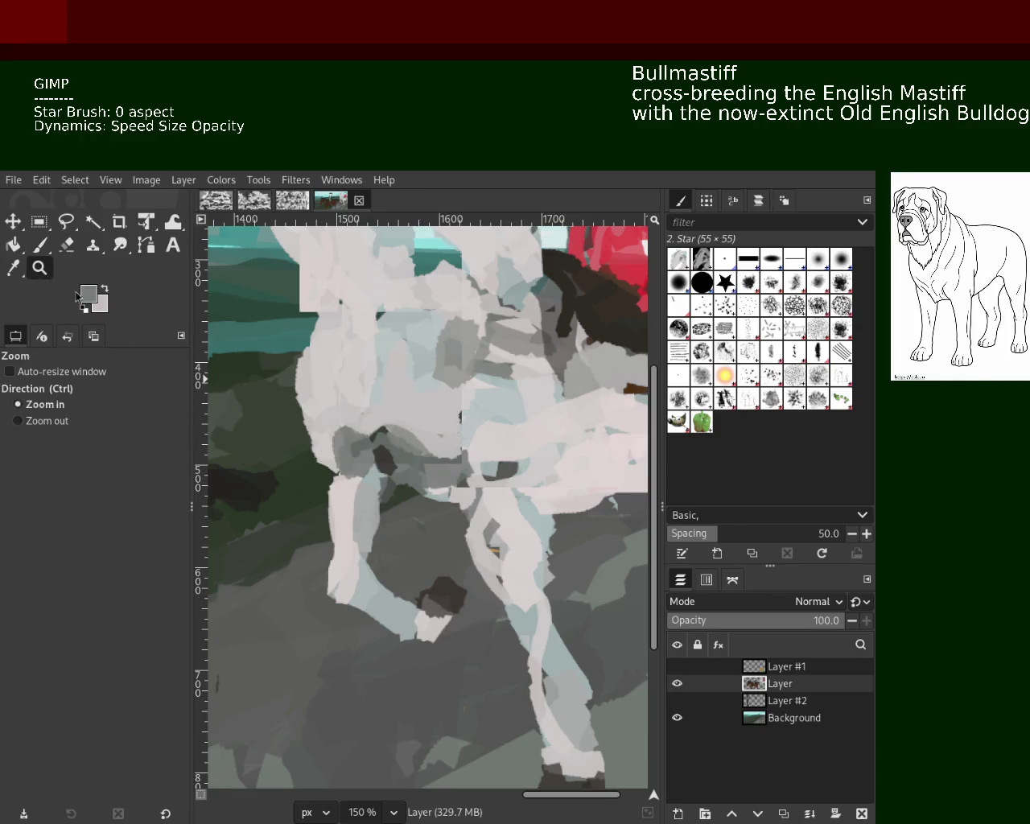
left_click(445, 466, "ctrl")
left_click(445, 467, "ctrl")
scroll(445, 466, "down", 2)
Save the painting while scrolling over the canvas.
scroll(445, 467, "down", 1)
scroll(506, 458, "up", 1)
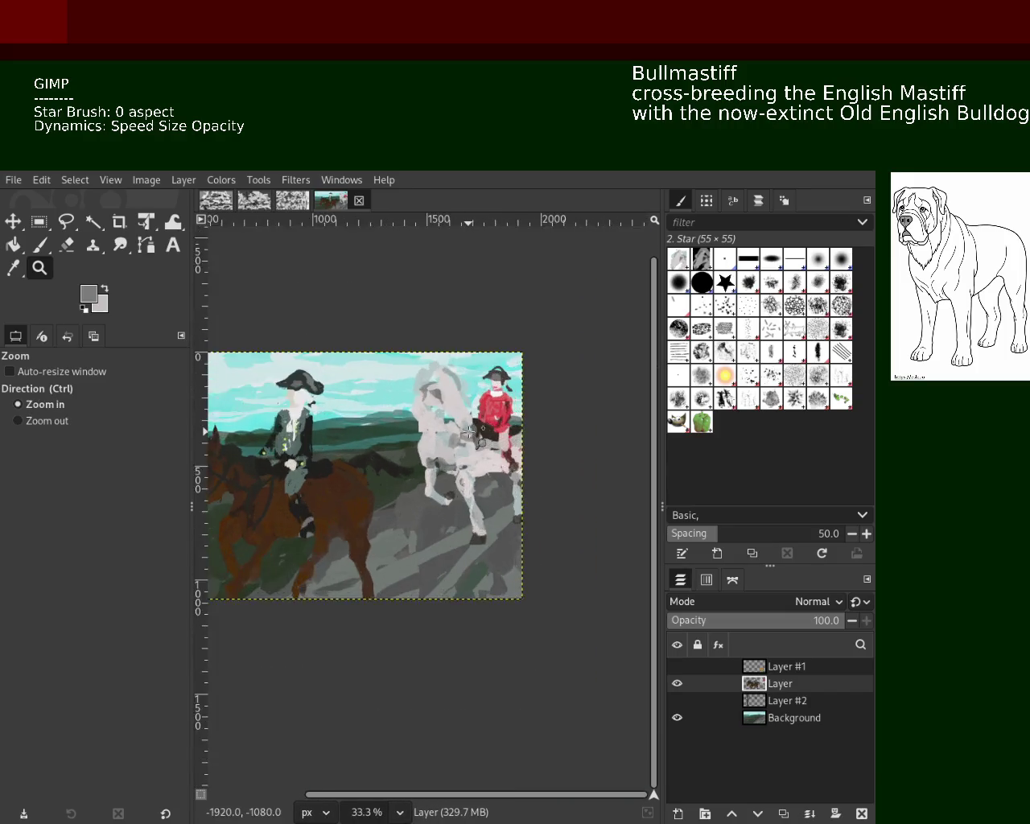
scroll(506, 457, "up", 1)
key("ctrl+s")
scroll(502, 457, "down", 1)
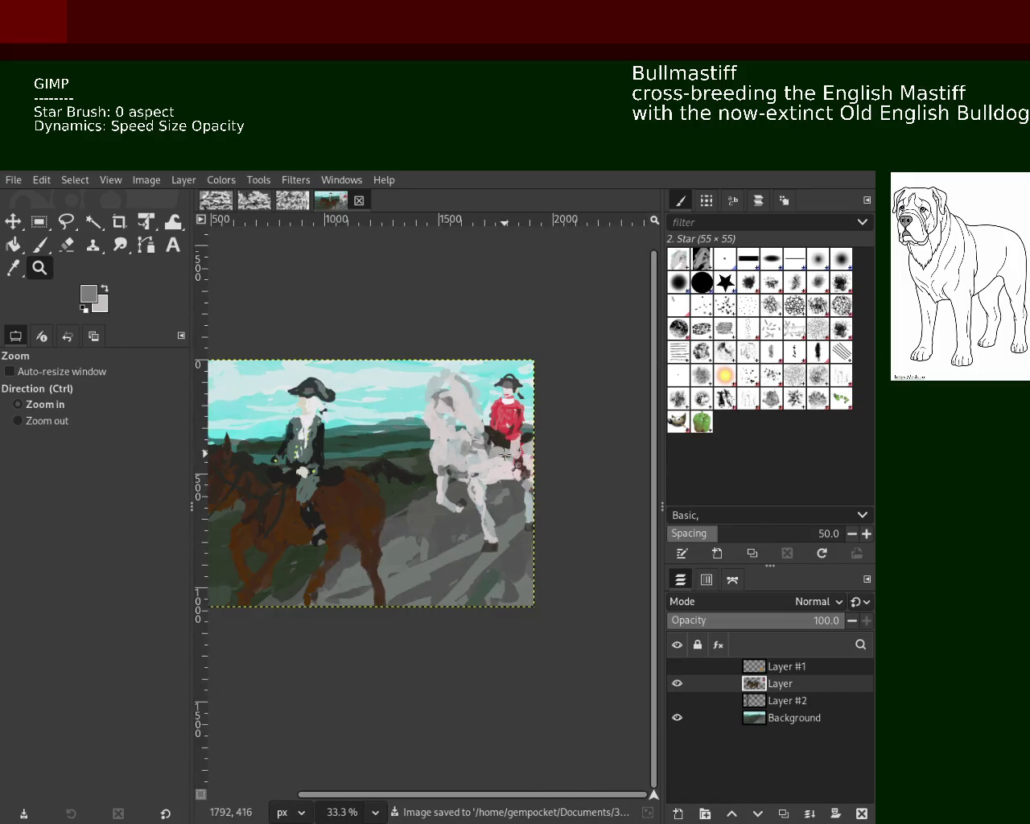
scroll(502, 457, "up", 2)
scroll(482, 467, "down", 1)
scroll(423, 494, "up", 4)
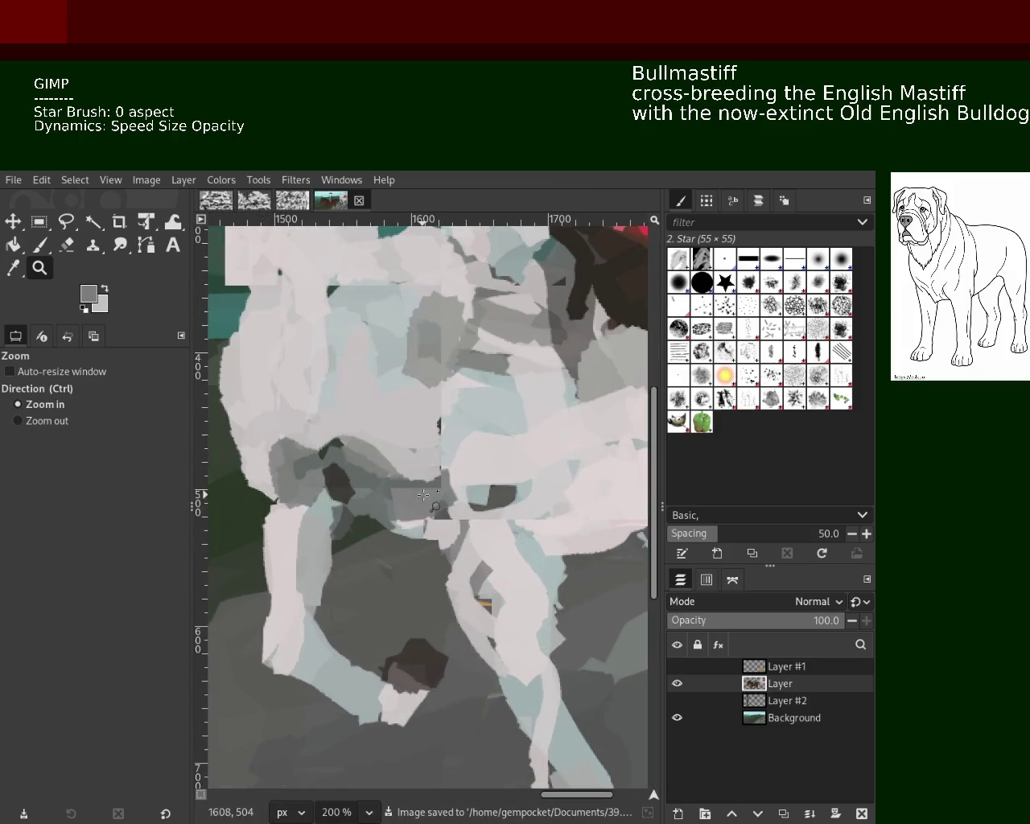
Paint a near-vertical dark grey stroke down the horse's face, discarding curved and light attempts.
left_click(39, 244)
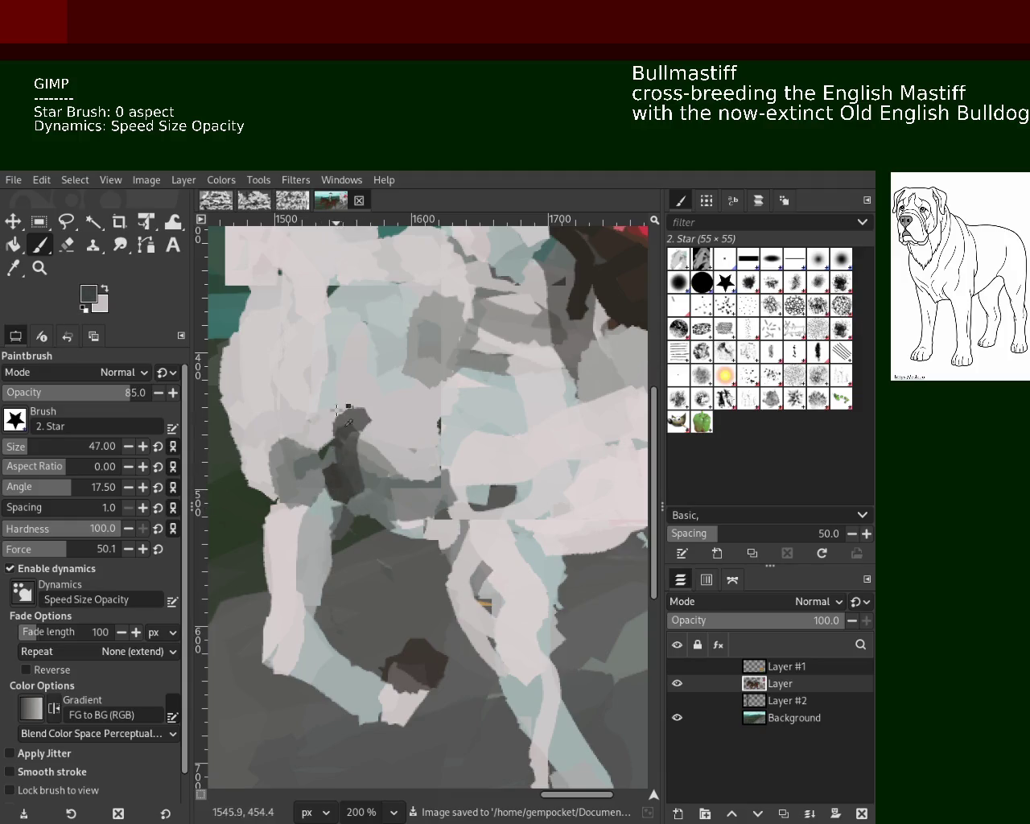
left_click_drag(335, 319, 274, 447)
key("ctrl+z")
left_click_drag(342, 354, 306, 483)
key("ctrl+z")
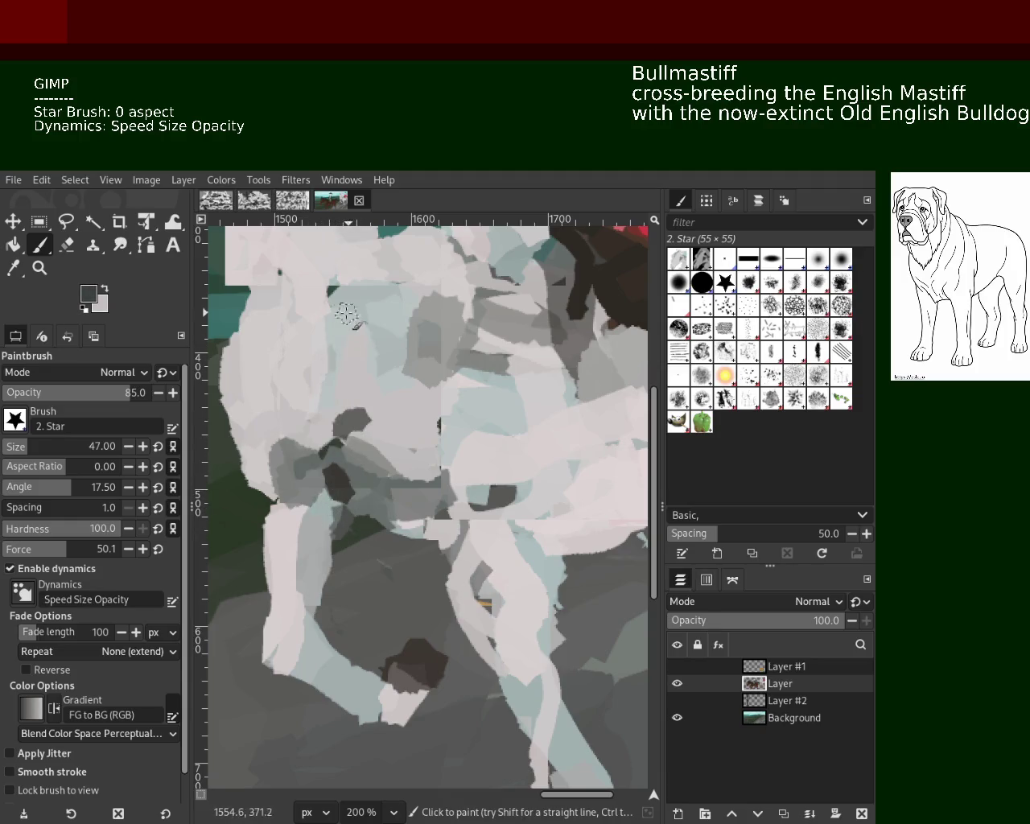
left_click_drag(348, 317, 310, 483)
left_click(348, 429, "ctrl")
mouse_move(338, 322)
left_mouse_down()
mouse_move(322, 438)
mouse_move(342, 455)
left_mouse_up()
key("ctrl+z")
Erase stray light paint at the left of the horse's head.
key("shift+e")
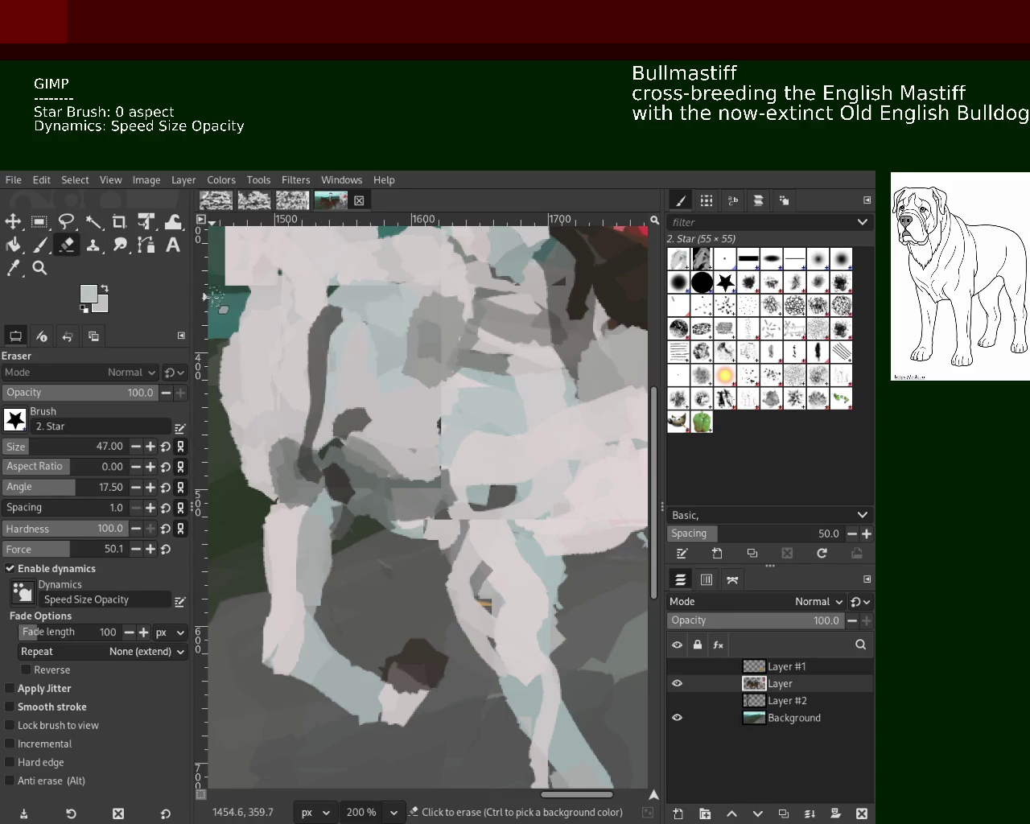
mouse_move(222, 400)
left_mouse_down()
mouse_move(235, 344)
mouse_move(207, 462)
left_mouse_up()
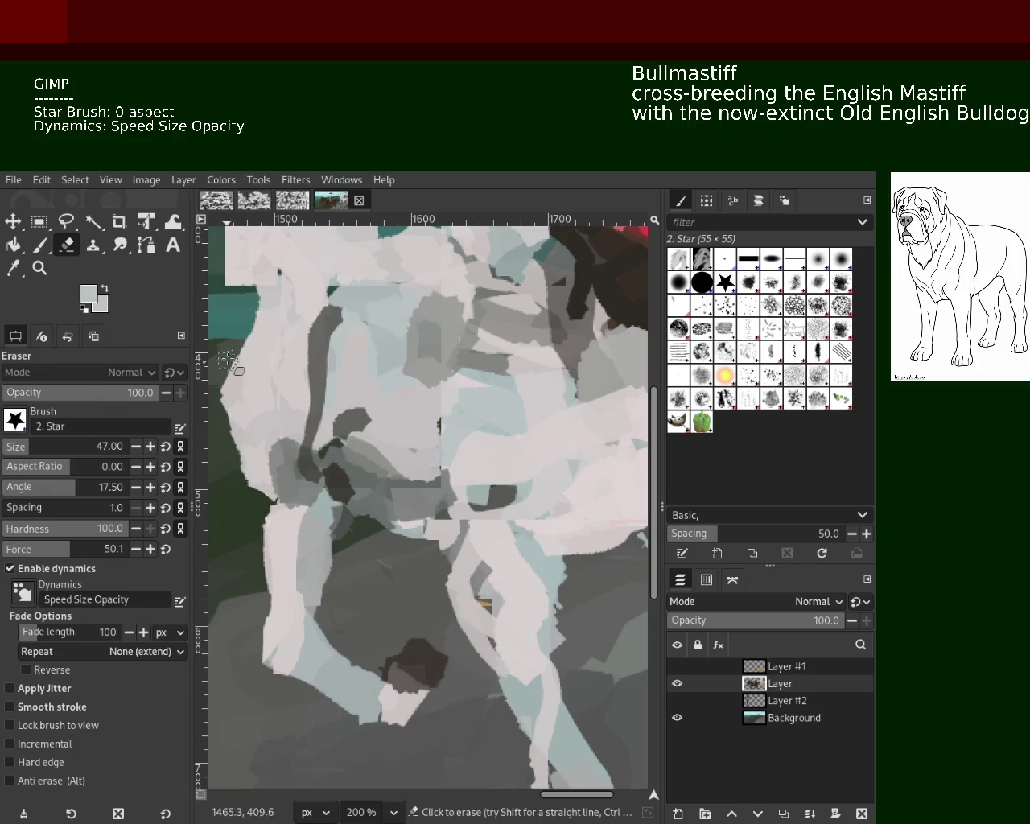
mouse_move(228, 337)
left_mouse_down()
mouse_move(219, 389)
mouse_move(220, 379)
left_mouse_up()
key("ctrl+z")
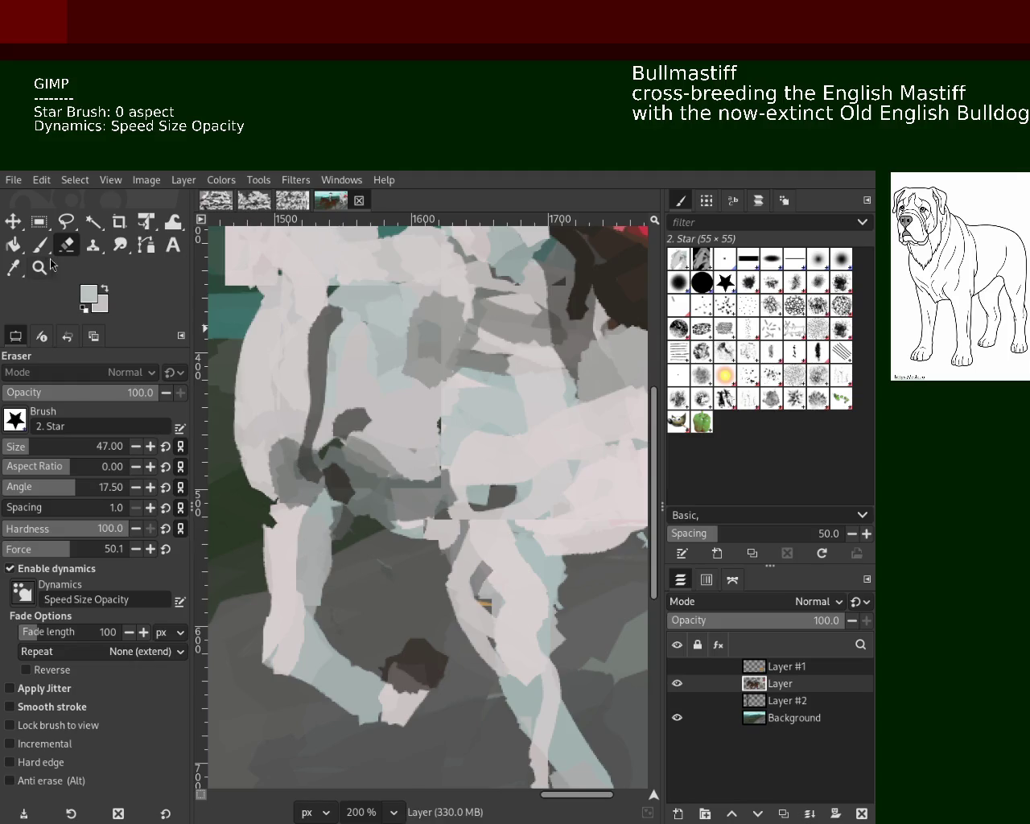
Zoom out to review the whole painting and save it again.
key("z")
left_click(442, 473)
left_click(442, 473)
left_click(483, 479)
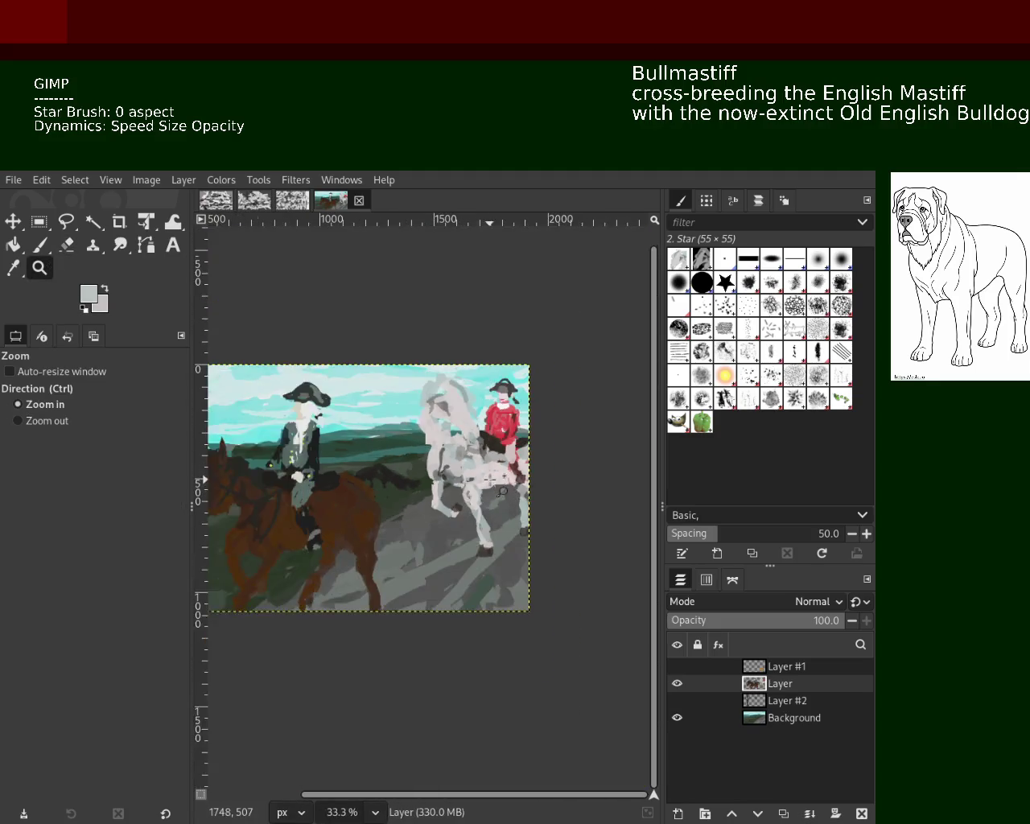
left_click(490, 480, "ctrl")
key("ctrl+s")
left_click(490, 480, "ctrl")
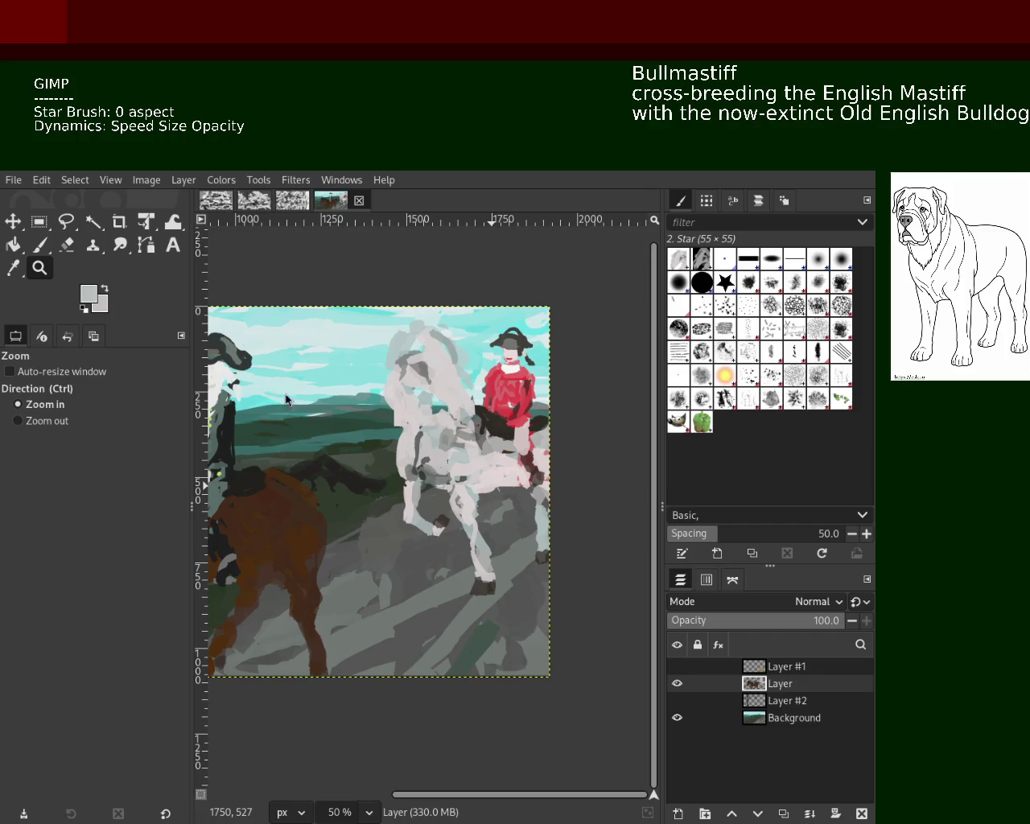
left_click(436, 483, "ctrl")
Zoom in on the grey horse's legs and paint a light stroke down the left leg's edge.
double_click(401, 541)
left_click(401, 542)
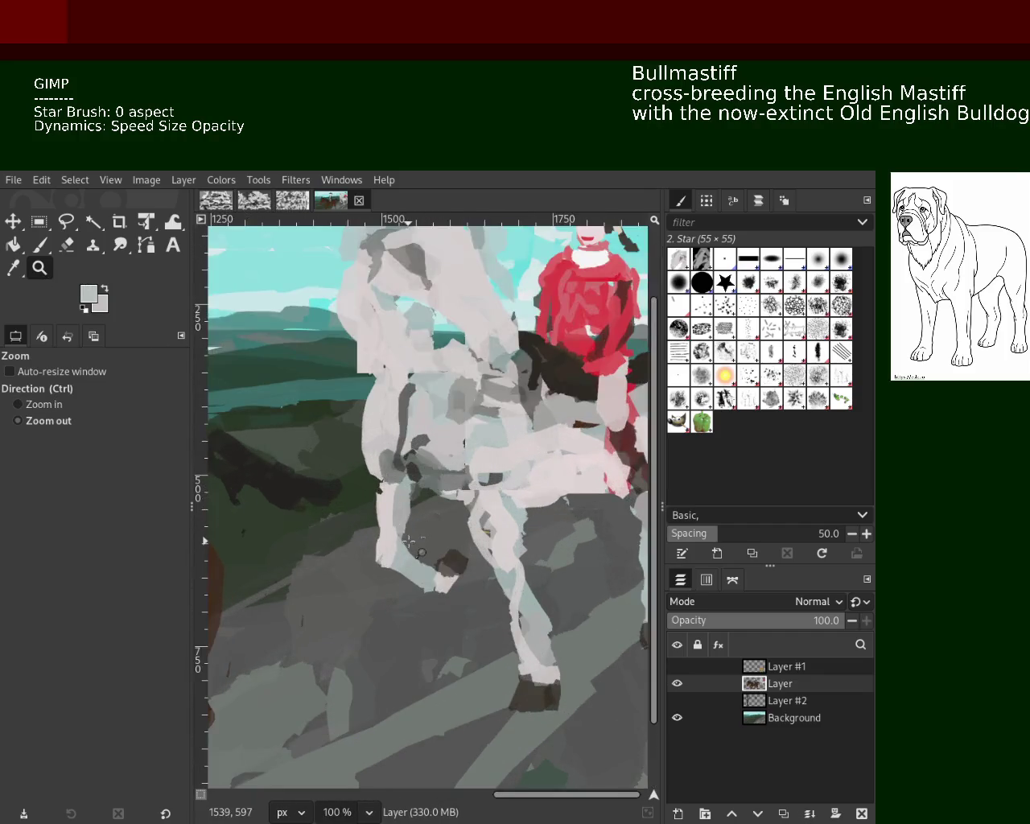
left_click(401, 542)
left_click(39, 244)
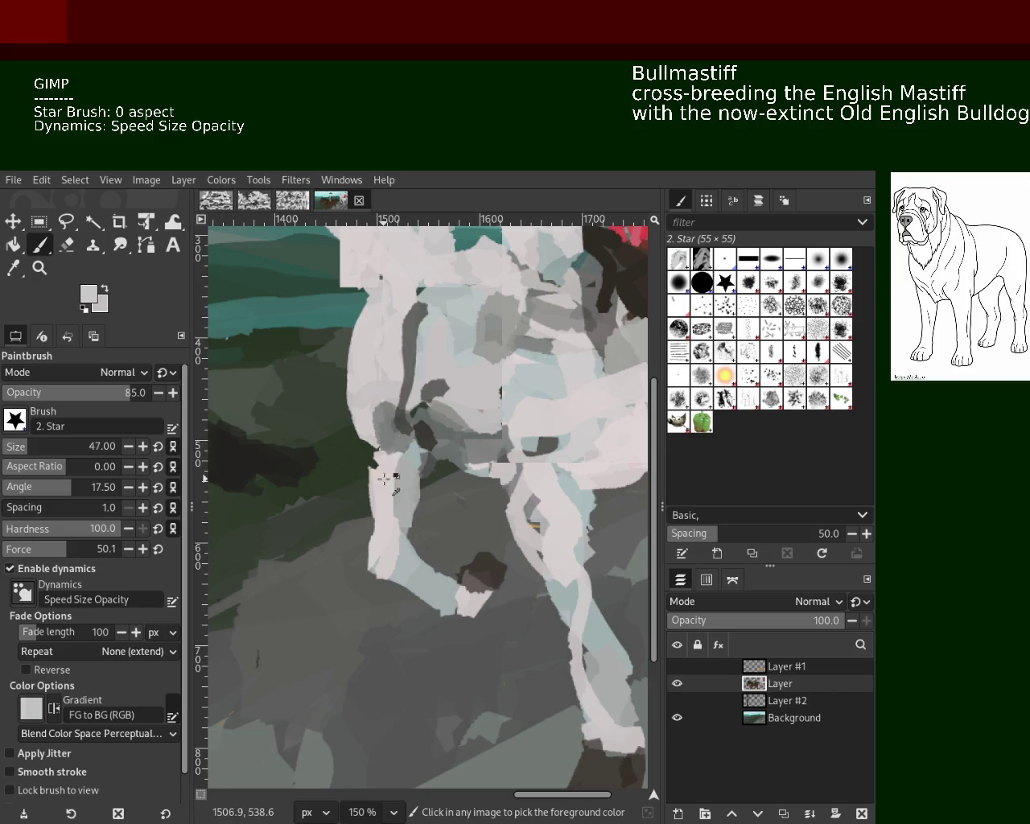
left_click(375, 473, "ctrl")
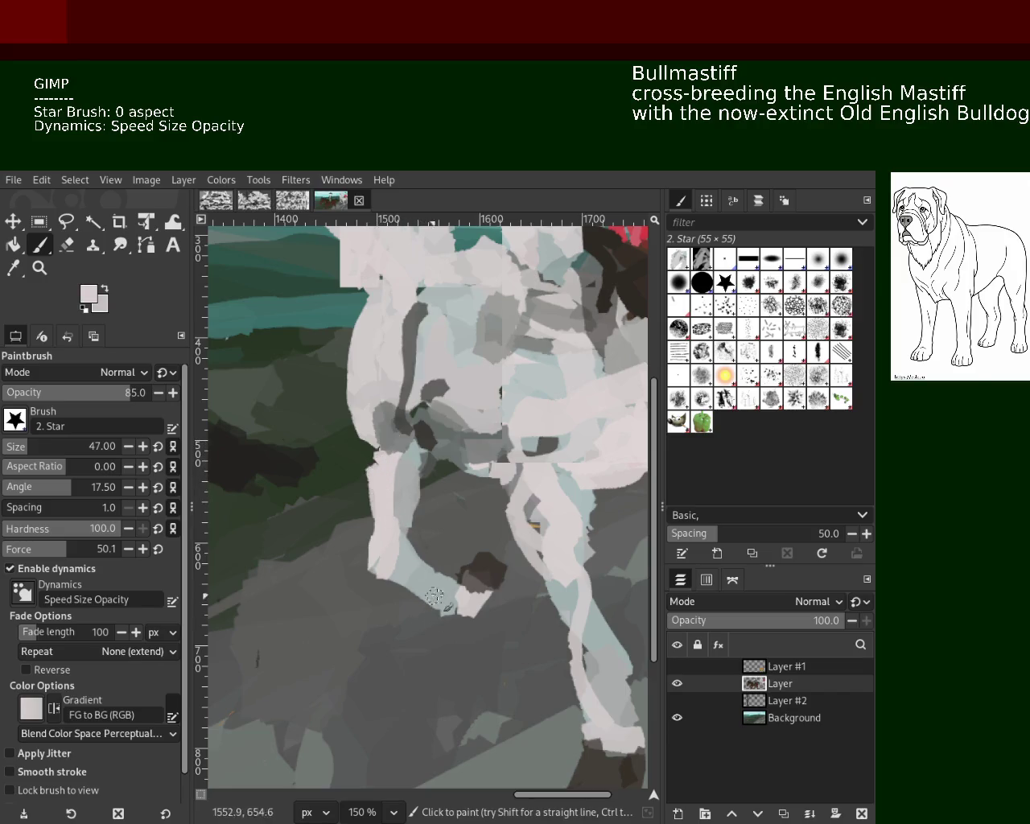
left_click(378, 476, "ctrl")
left_click(372, 470, "ctrl")
left_click_drag(375, 465, 381, 506)
Paint bluish-grey down the right leg, then erase along its edge.
left_click(591, 568, "ctrl")
left_click_drag(567, 500, 578, 616)
left_click(593, 508, "ctrl")
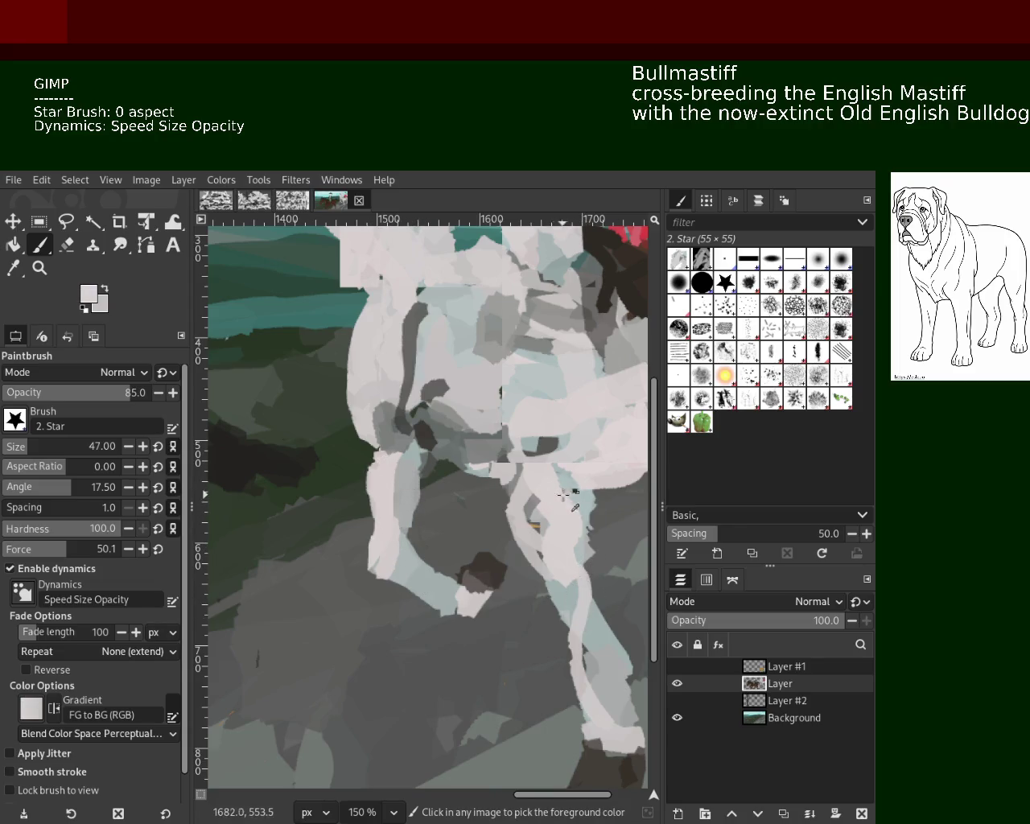
key("shift+e")
left_click_drag(593, 504, 581, 563)
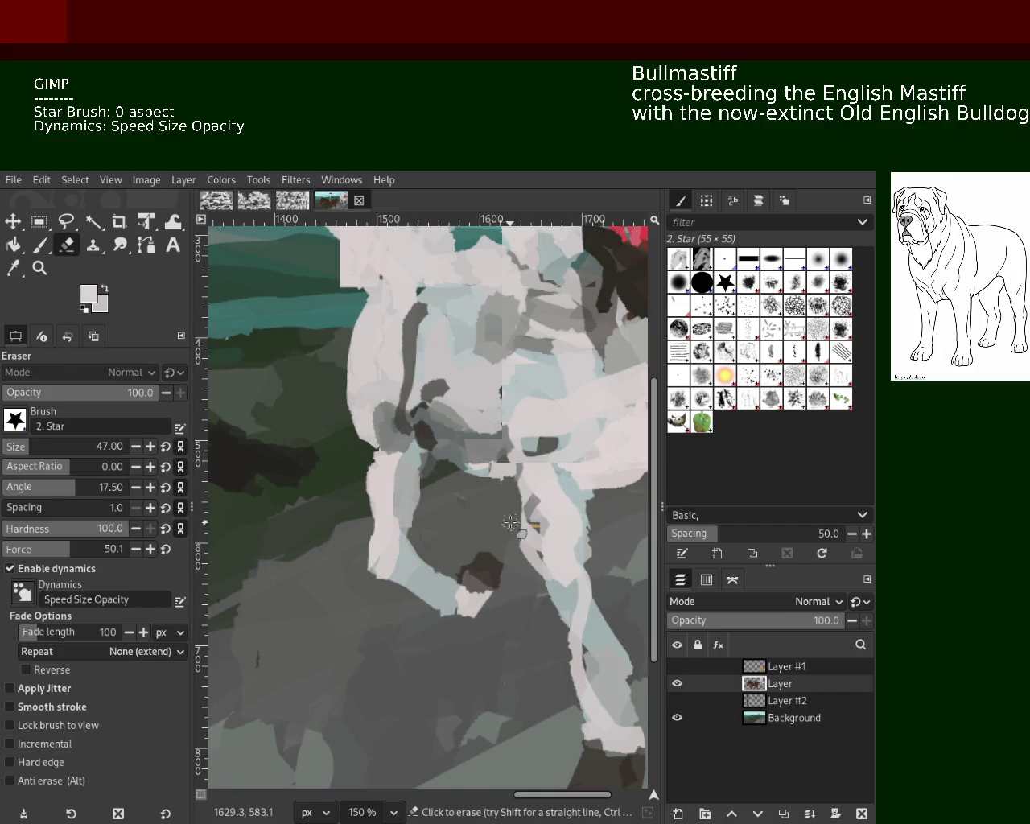
Zoom to the lower legs and hooves and erase to widen the leg's white area.
key("z")
left_click(469, 527)
left_click(483, 535, "ctrl")
left_click(499, 543)
left_click(534, 559, "ctrl")
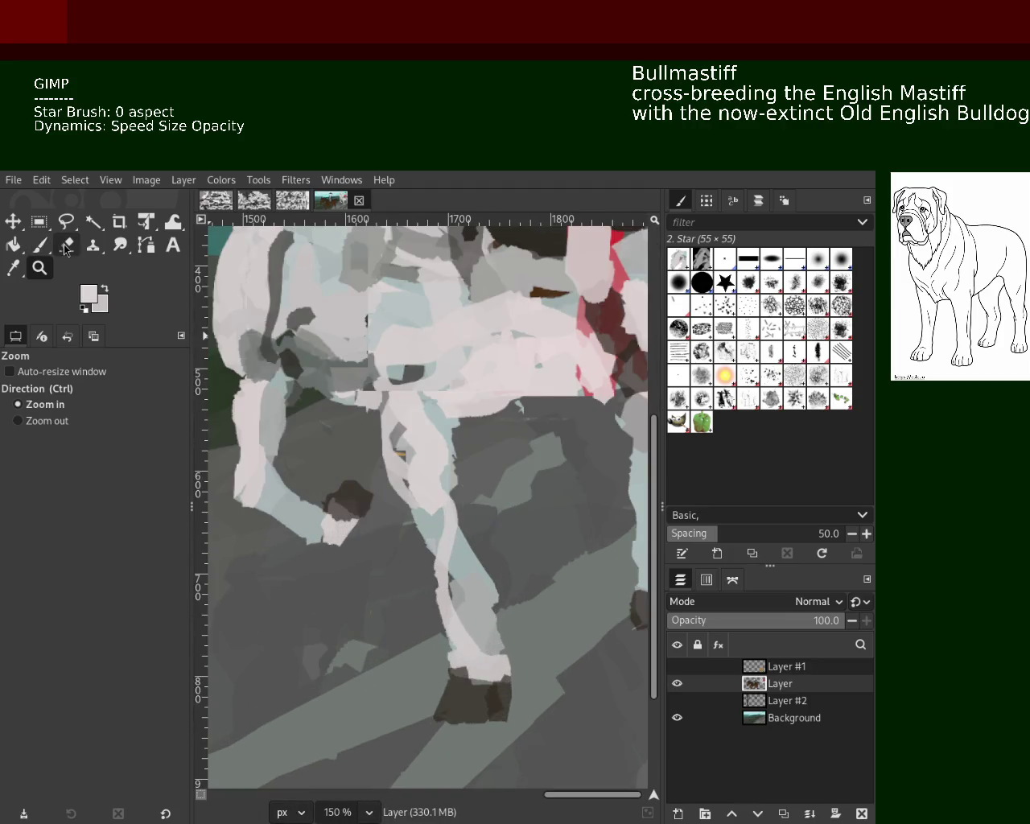
key("shift+e")
left_click_drag(439, 490, 468, 503)
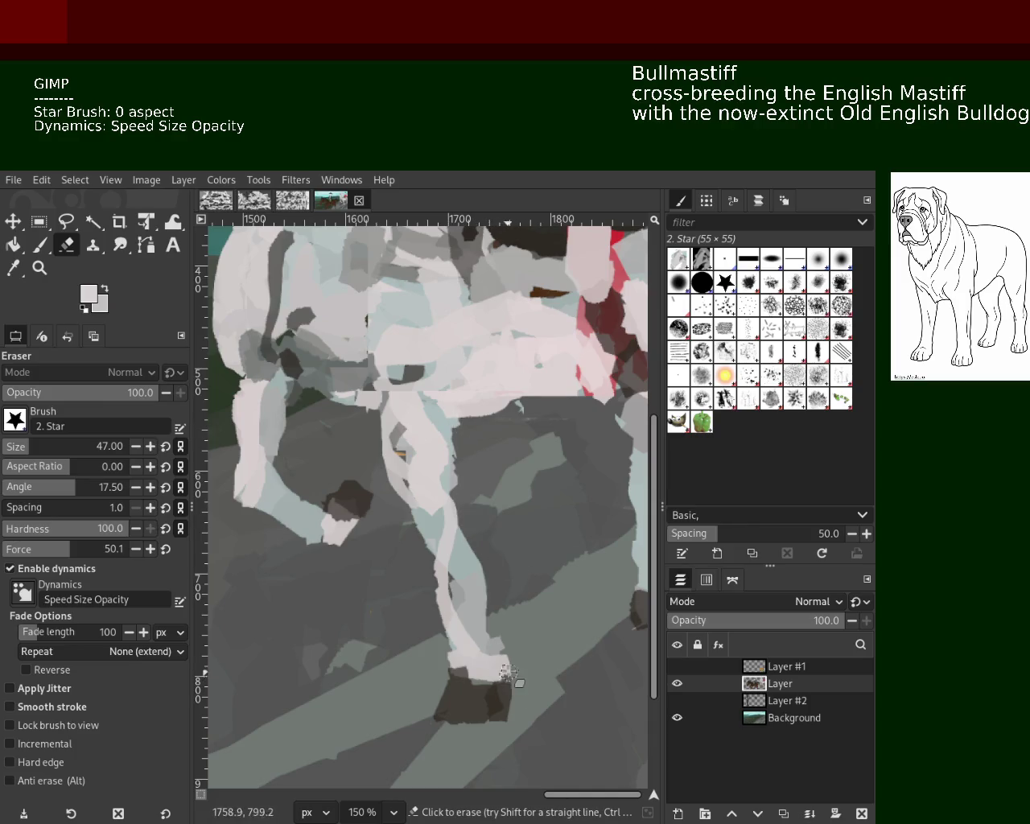
Paint light grey down the foreleg to the dark hoof, sampling hoof and leg colours.
key("p")
left_click(447, 545, "ctrl")
left_click_drag(439, 564, 465, 692)
left_click_drag(451, 566, 464, 668)
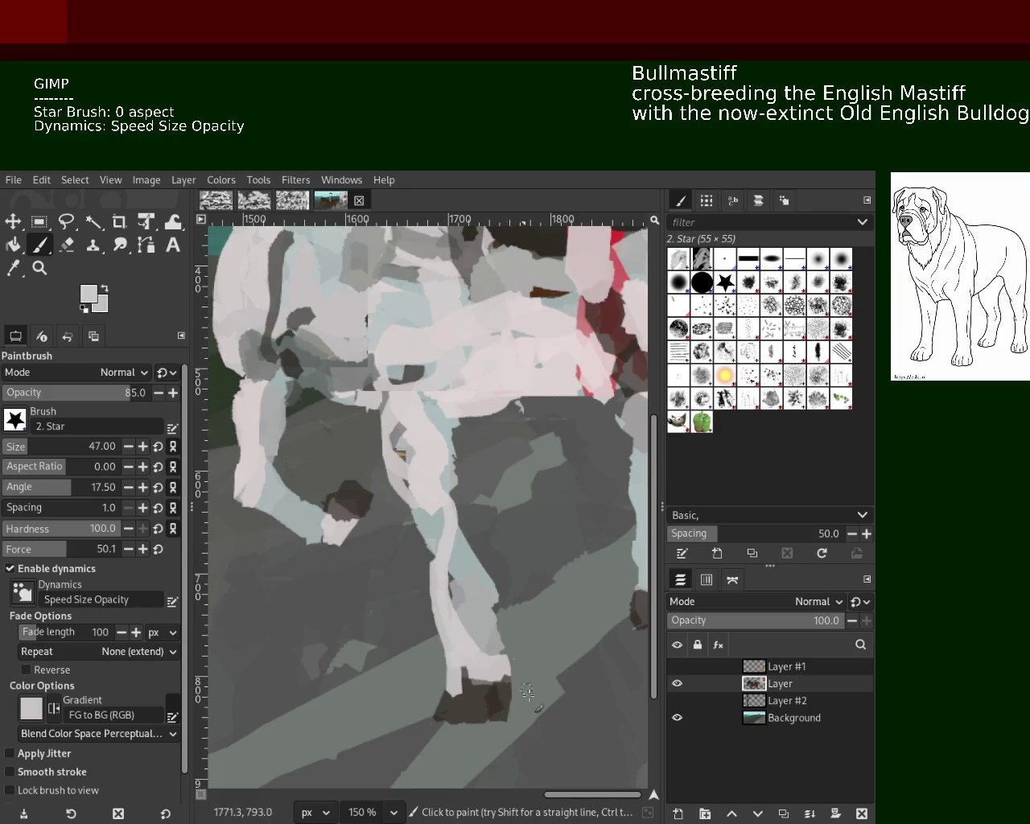
left_click(467, 689, "ctrl")
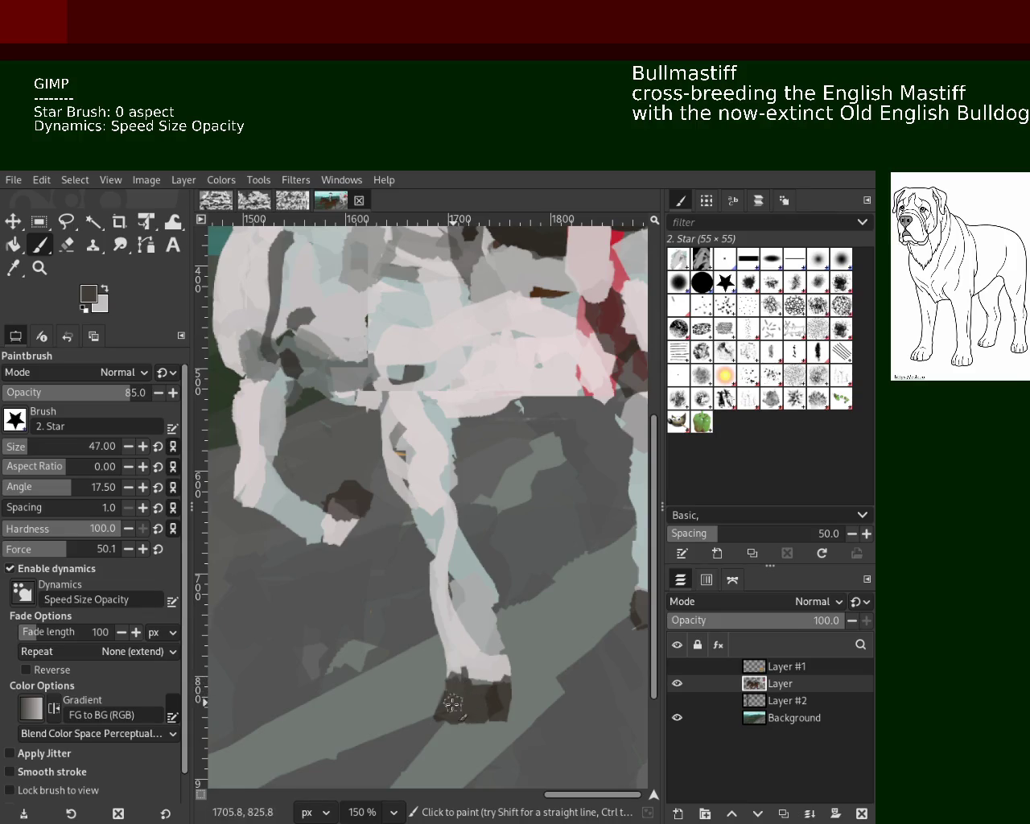
left_click(493, 665, "ctrl")
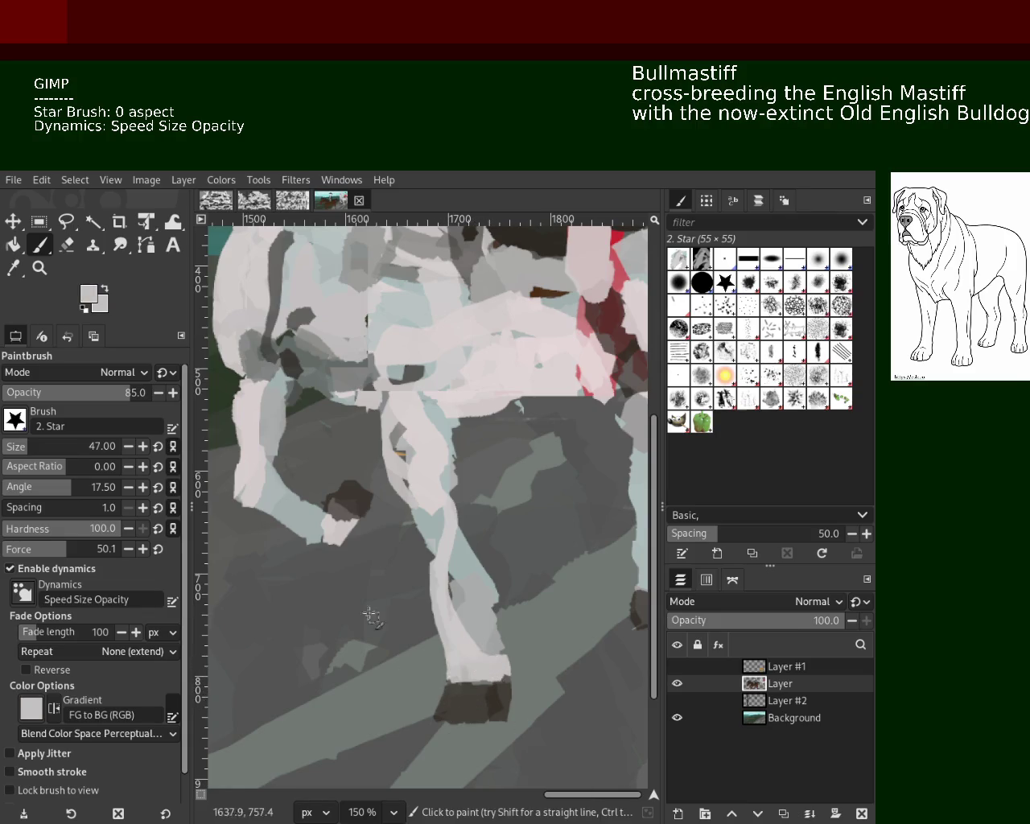
Zoom out and back in until the whole two-riders painting fits at 33.3%.
key("z")
left_click(438, 550, "ctrl")
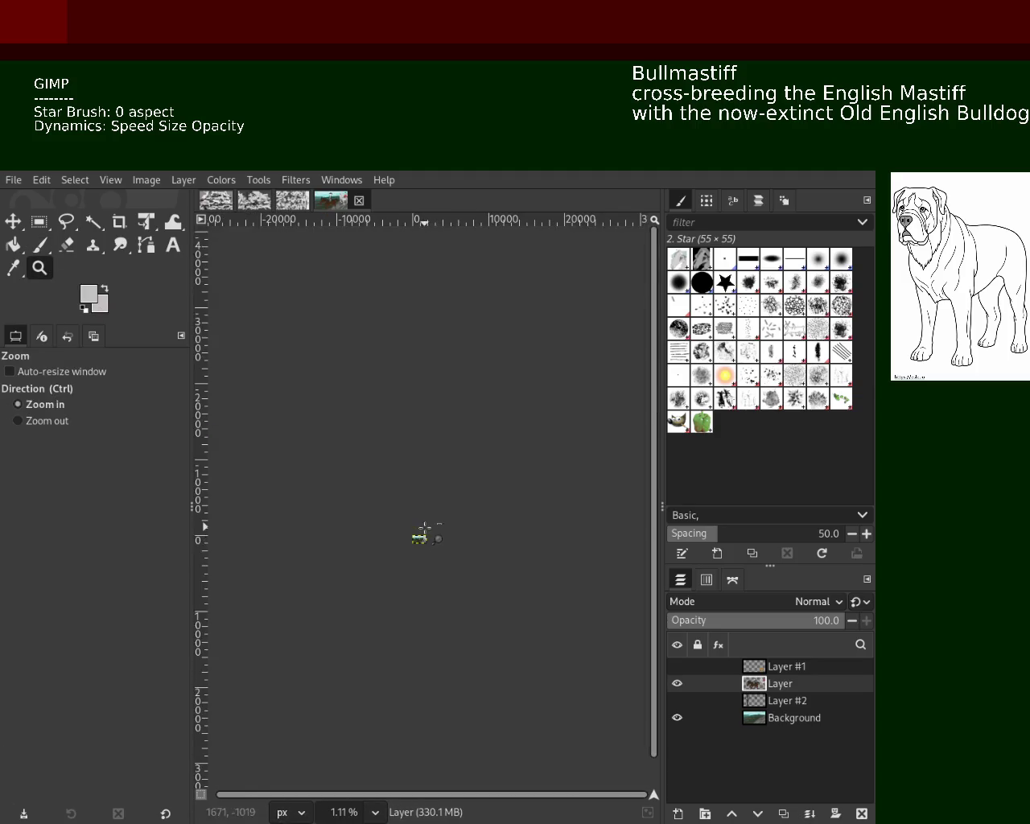
left_click(425, 541)
left_click(425, 544)
left_click(425, 547)
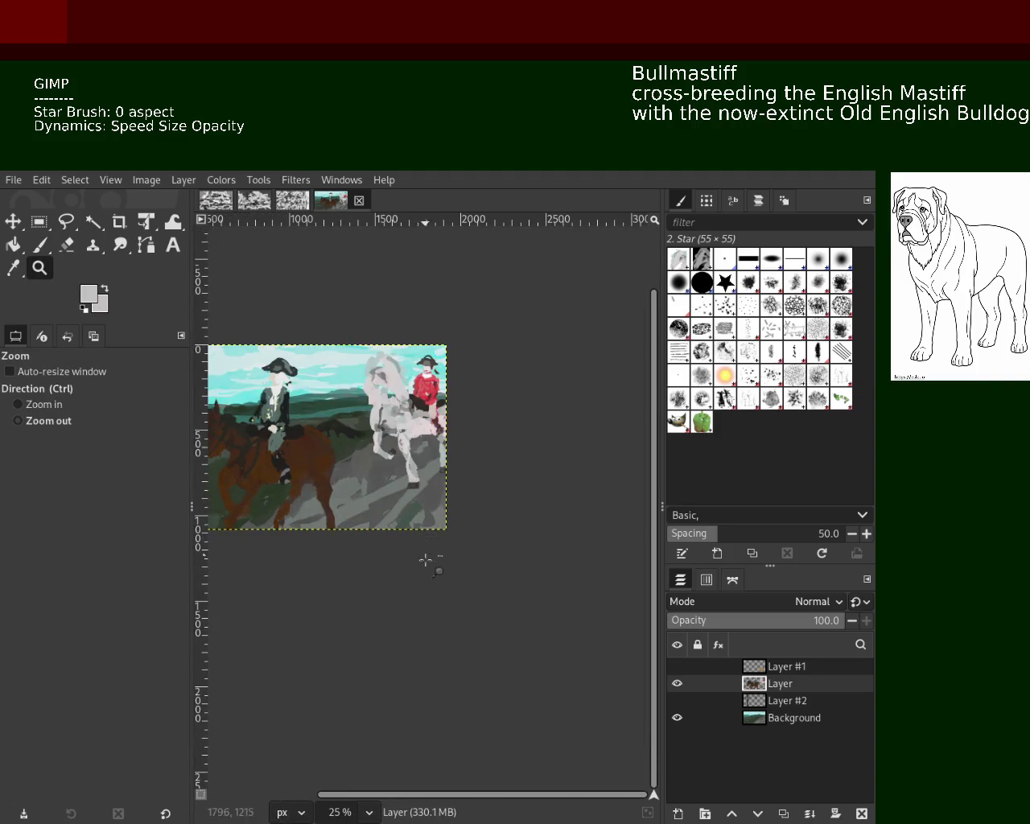
left_click(426, 564, "ctrl")
left_click(379, 451)
scroll(455, 632, "up", 2, "ctrl")
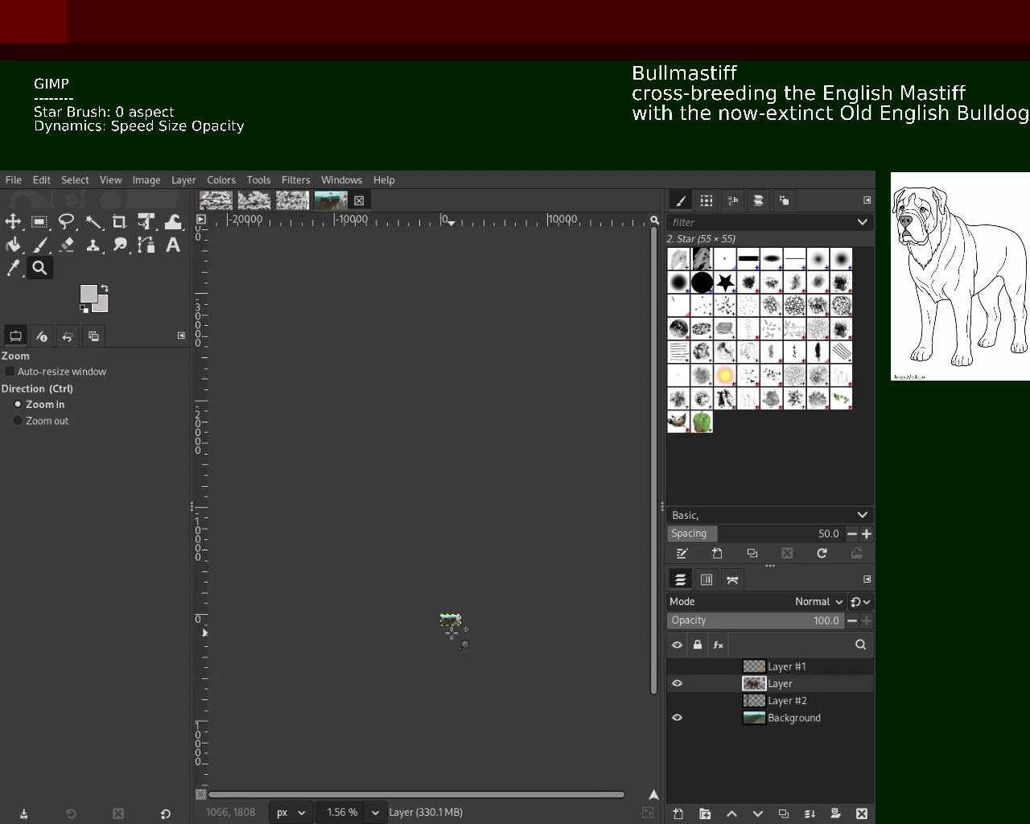
scroll(455, 632, "up", 3, "ctrl")
scroll(456, 633, "up", 4, "ctrl")
left_click(523, 460)
left_click(507, 463, "ctrl")
left_click(491, 465)
left_click(476, 468, "ctrl")
left_click(477, 468)
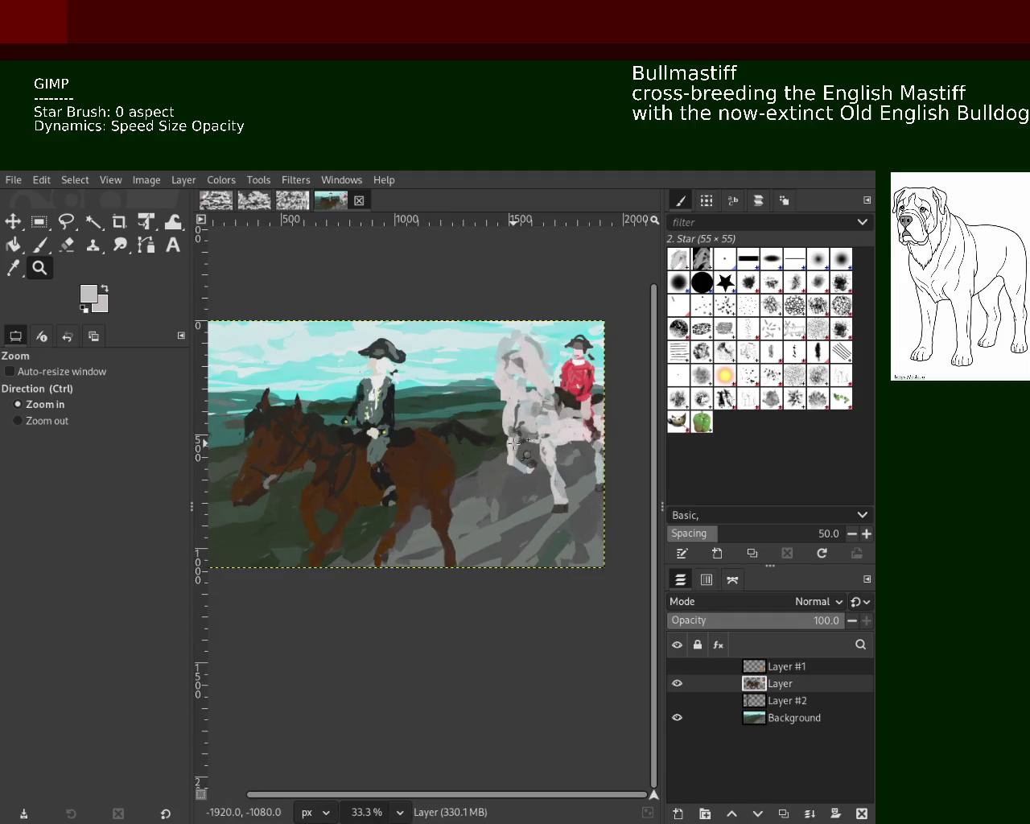
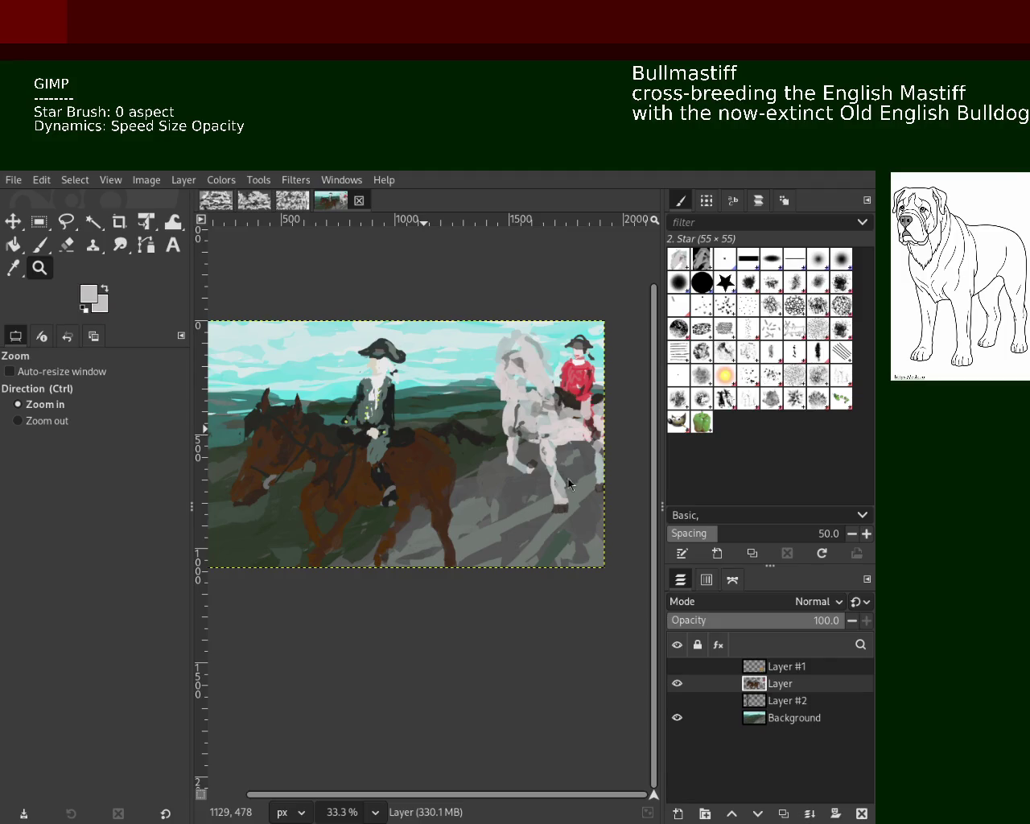
Erase a small patch on the white horse, then return to the paintbrush.
key("ctrl")
scroll(577, 501, "down", 1)
scroll(576, 501, "up", 2)
scroll(576, 501, "down", 1)
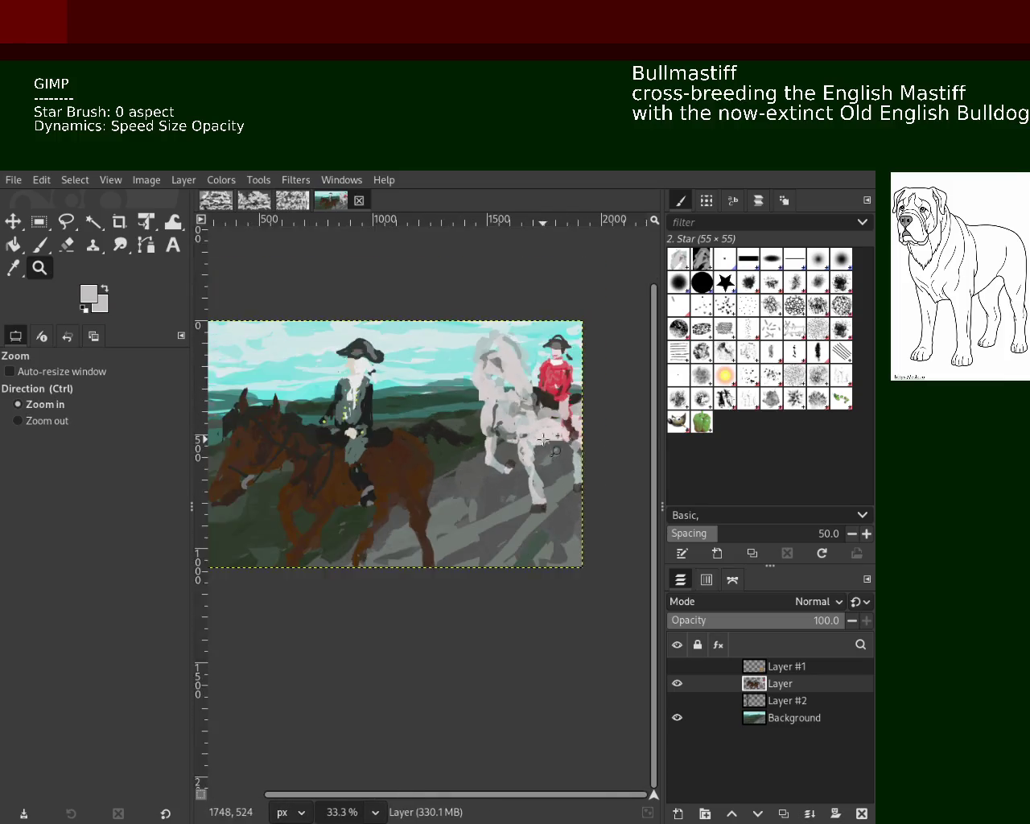
scroll(544, 439, "up", 4)
scroll(201, 386, "up", 1)
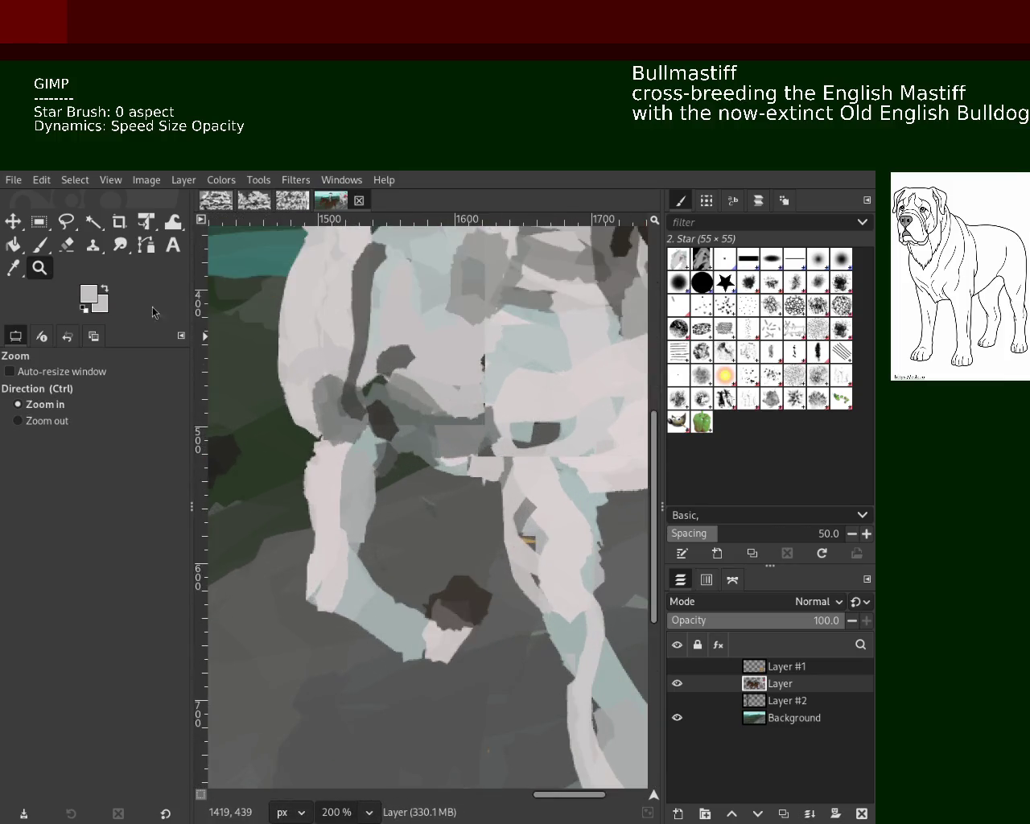
left_click(64, 244)
left_click(397, 443)
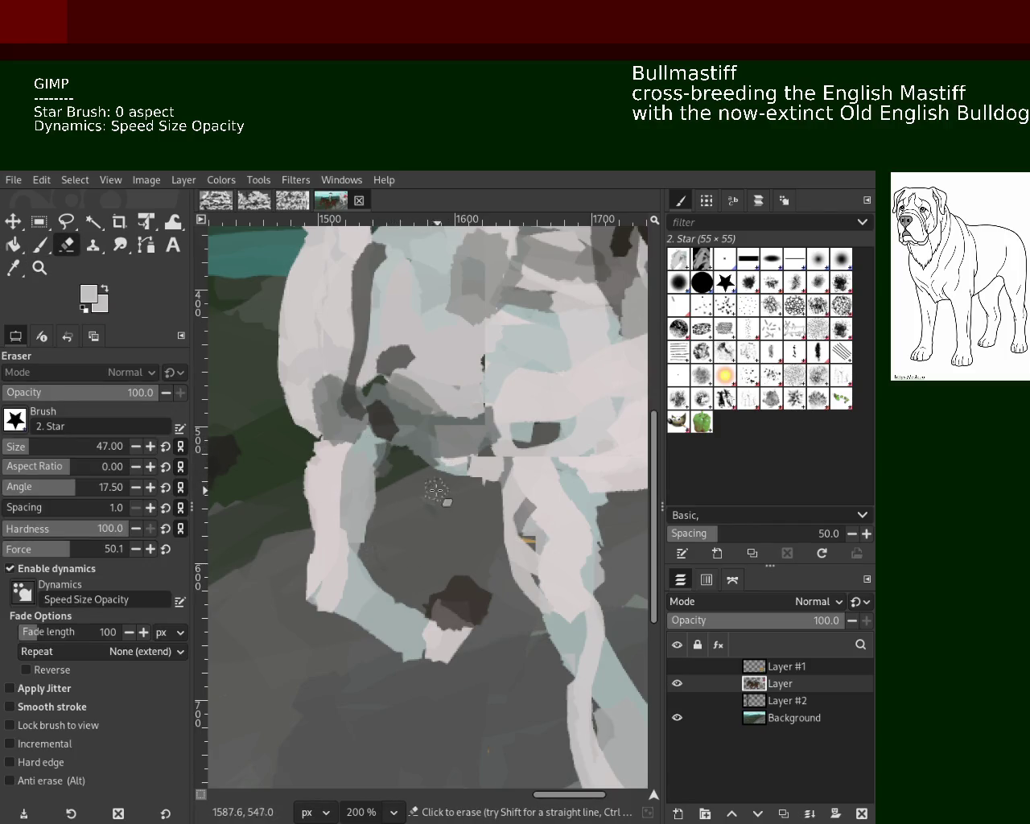
left_click(40, 246)
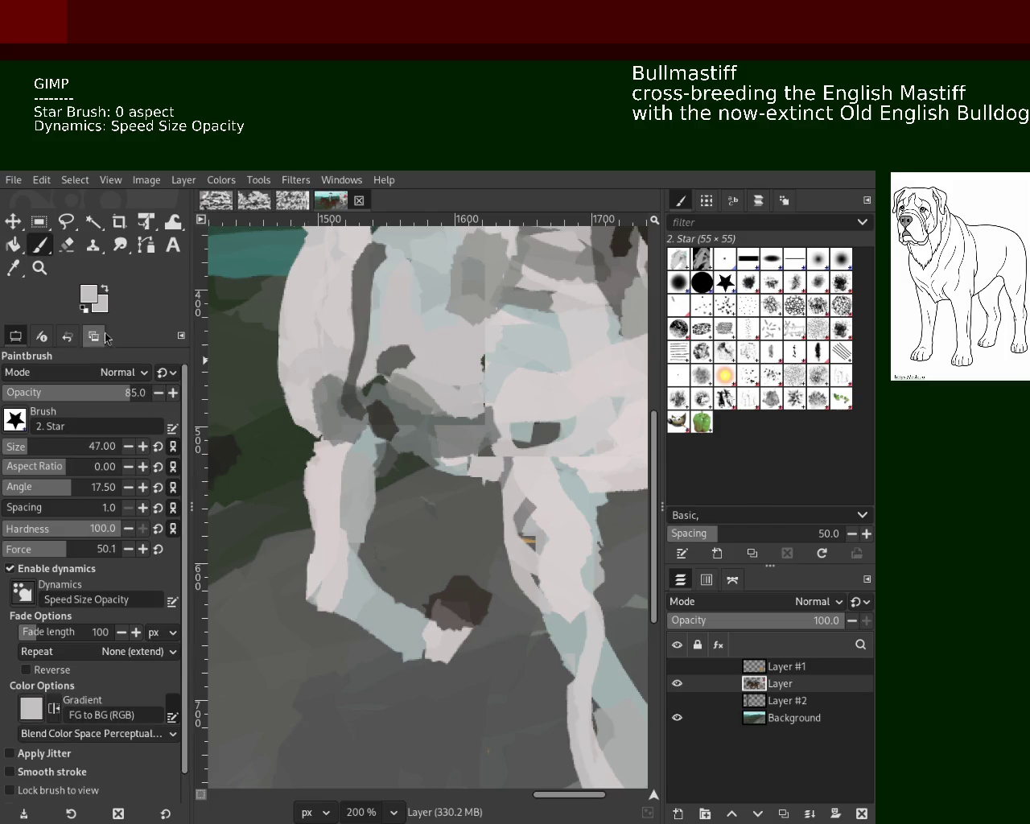
Zoom out to view the whole riders painting.
left_click(39, 268)
left_click(435, 482)
left_click(435, 481)
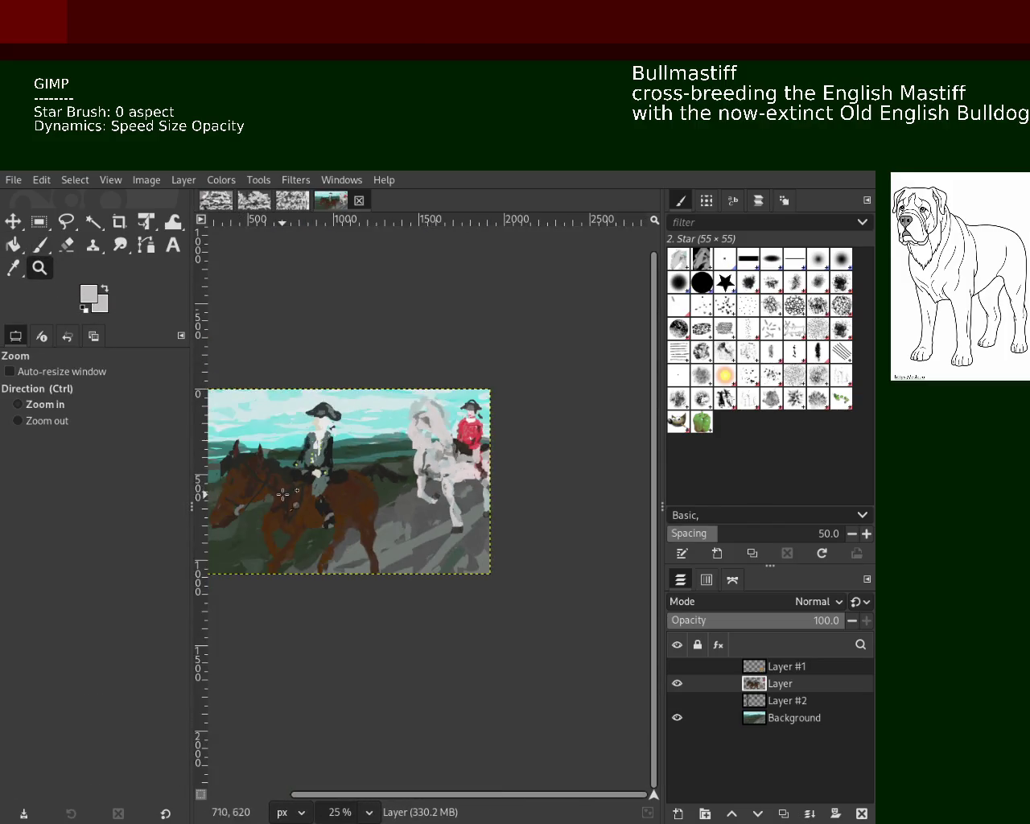
left_click(289, 486, "ctrl")
left_click(543, 545)
left_click(439, 527, "ctrl")
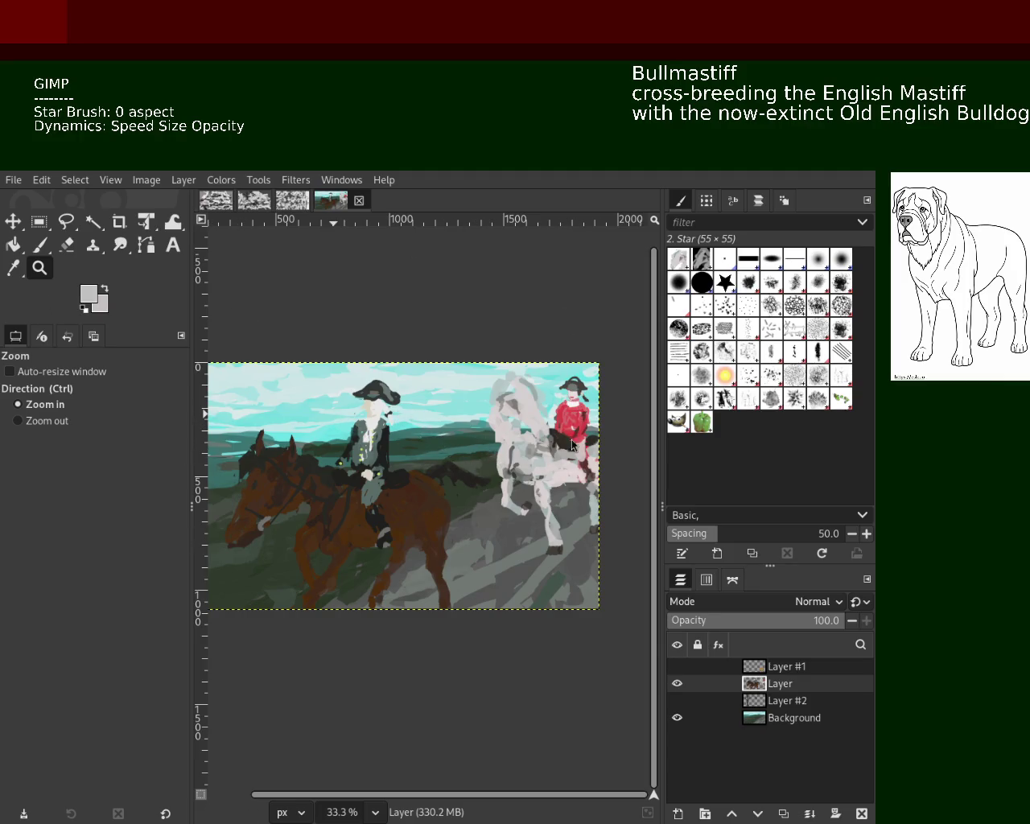
scroll(515, 501, "down", 1)
scroll(515, 501, "up", 2)
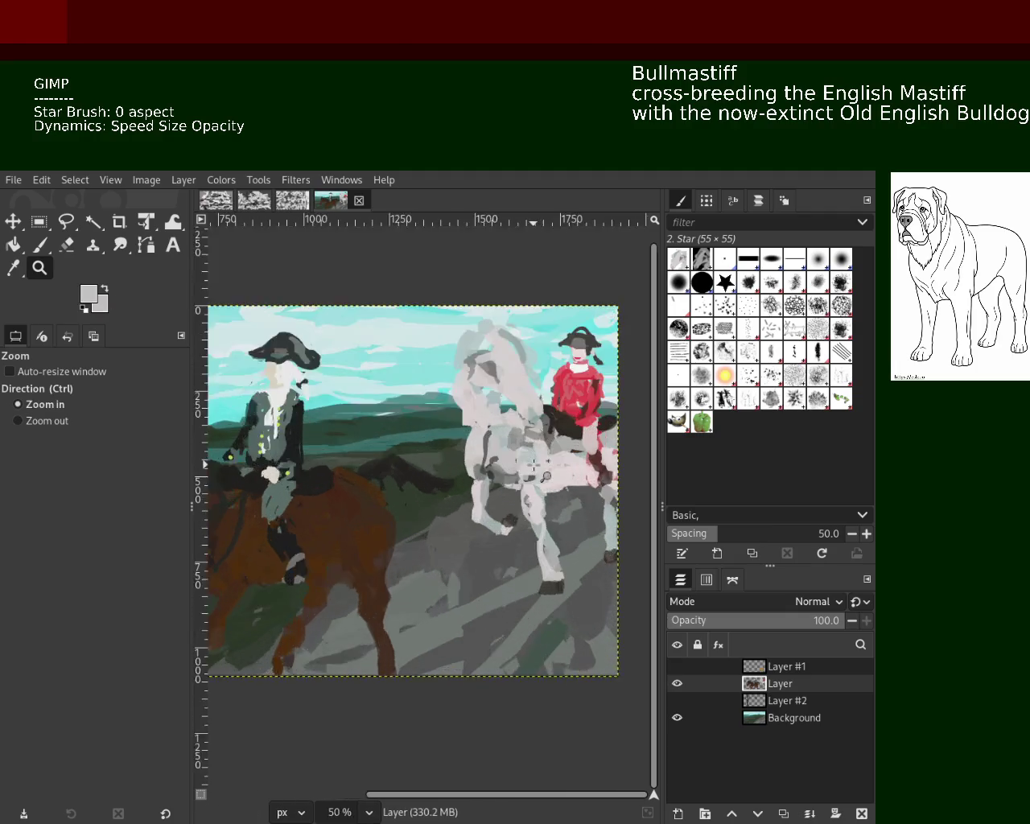
scroll(515, 501, "up", 2)
scroll(515, 500, "up", 1)
scroll(515, 500, "down", 1)
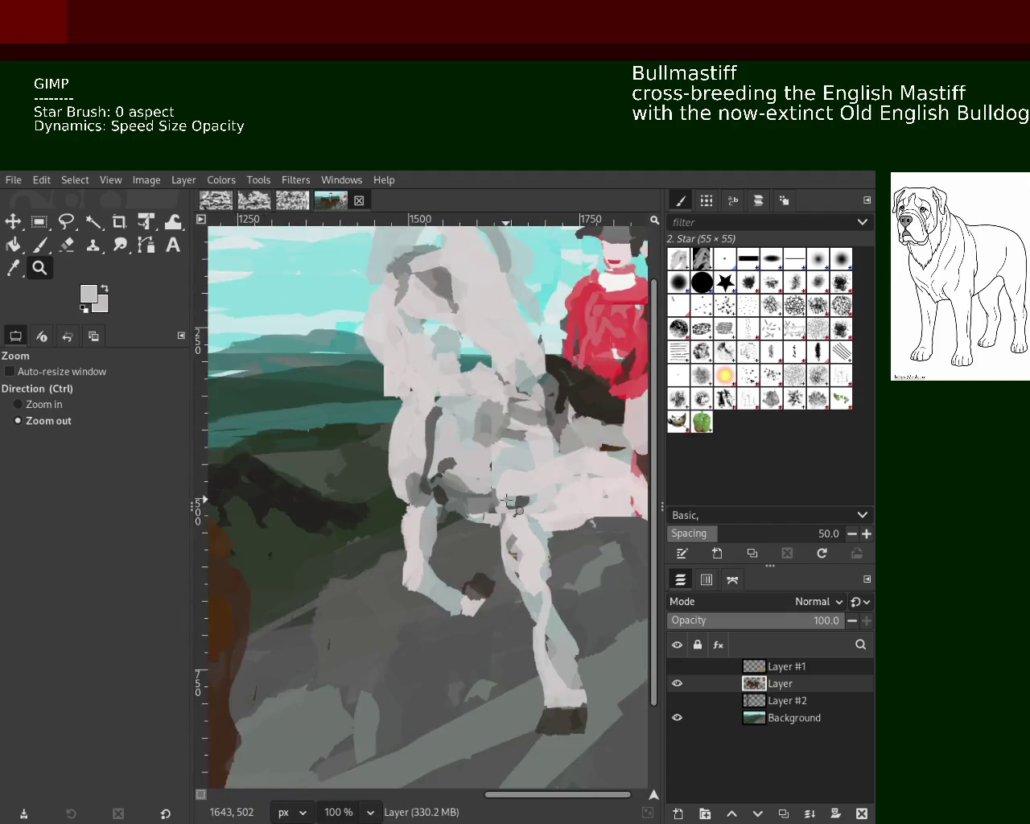
scroll(539, 491, "down", 2)
scroll(565, 483, "up", 1)
scroll(554, 481, "up", 3)
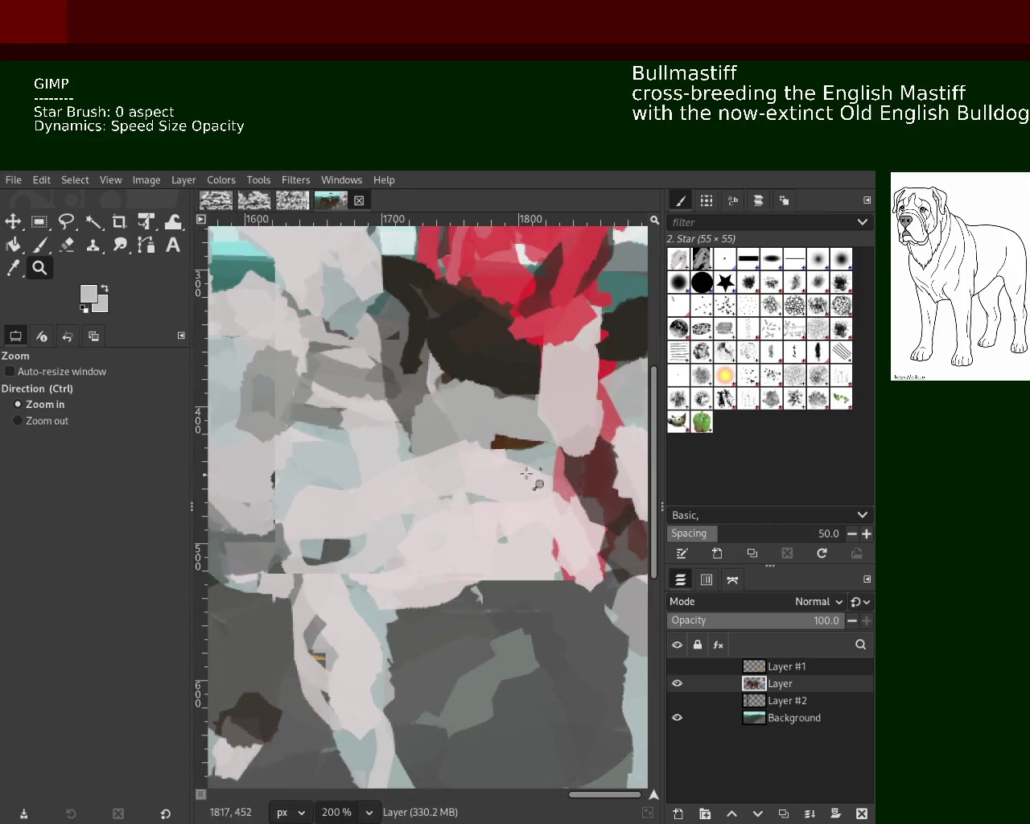
Try a grey stroke on the white horse, undo it, and sample a light grey.
left_click(40, 245)
left_click(491, 464, "ctrl")
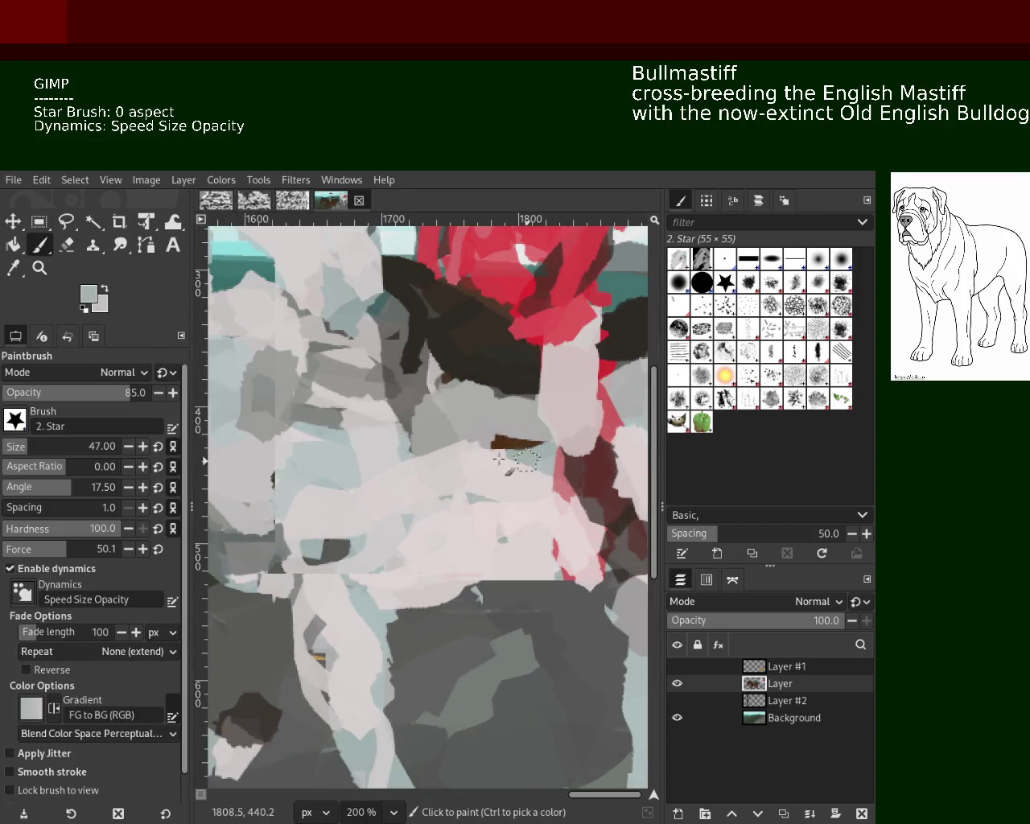
left_click(412, 439, "ctrl")
left_click_drag(410, 439, 483, 469)
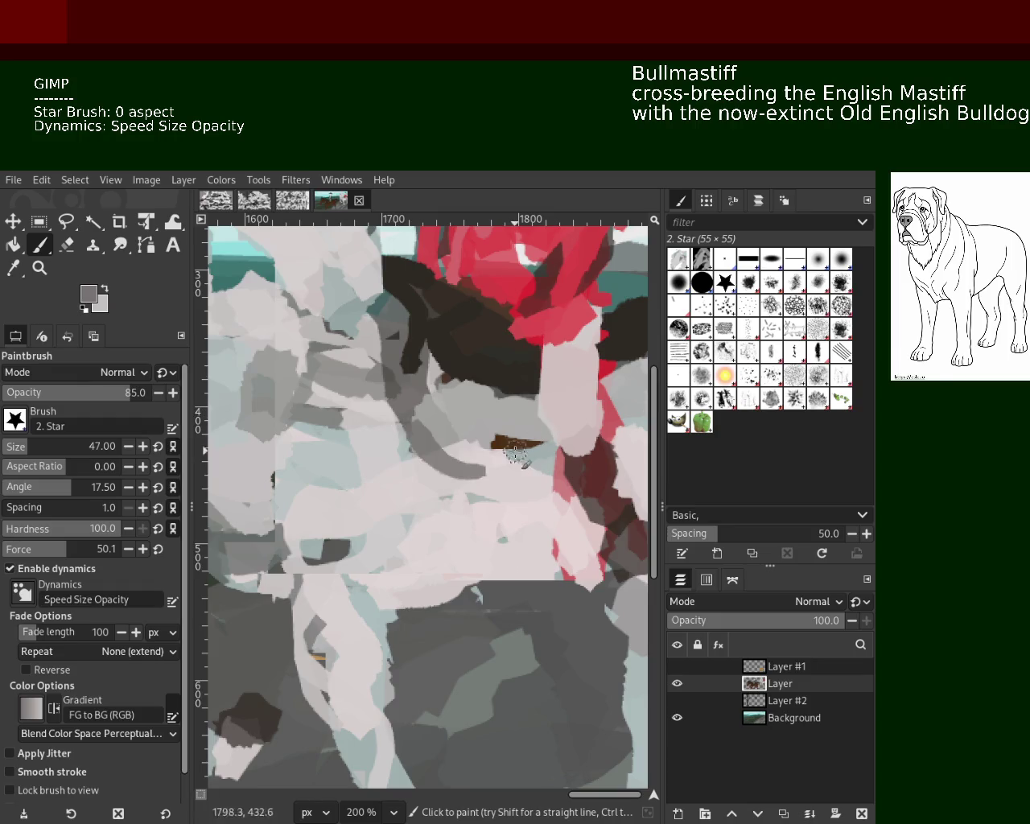
key("ctrl+z")
left_click(503, 418, "ctrl")
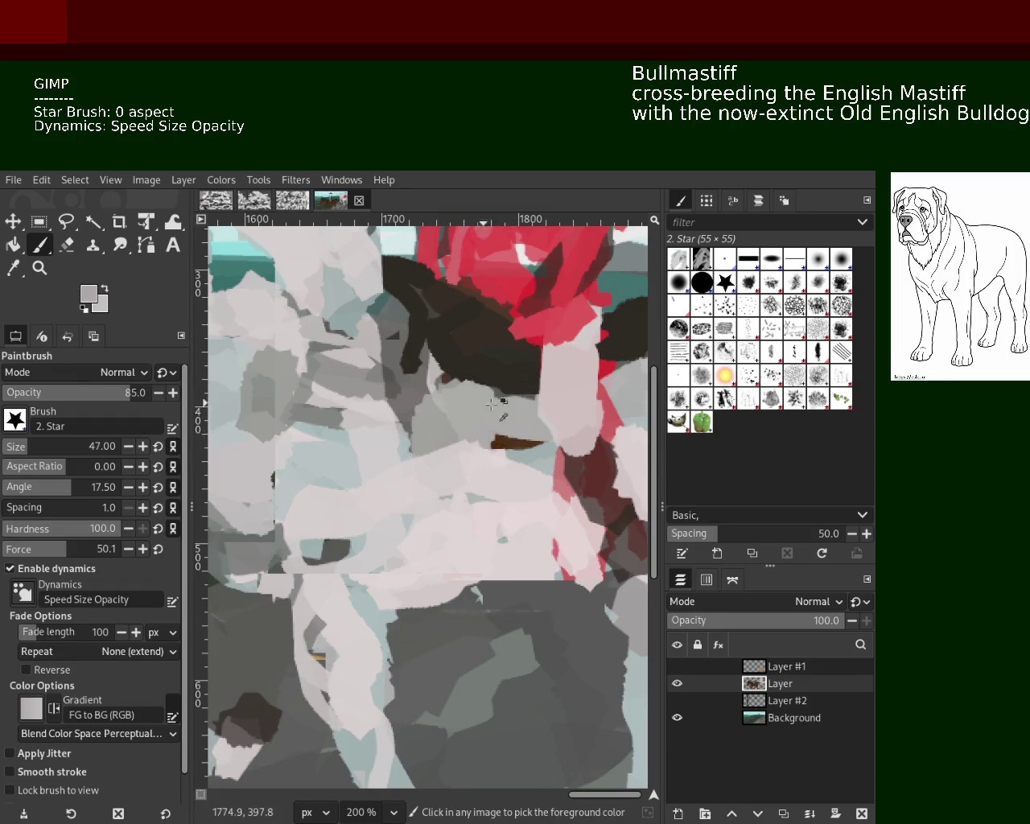
left_click(419, 394, "ctrl")
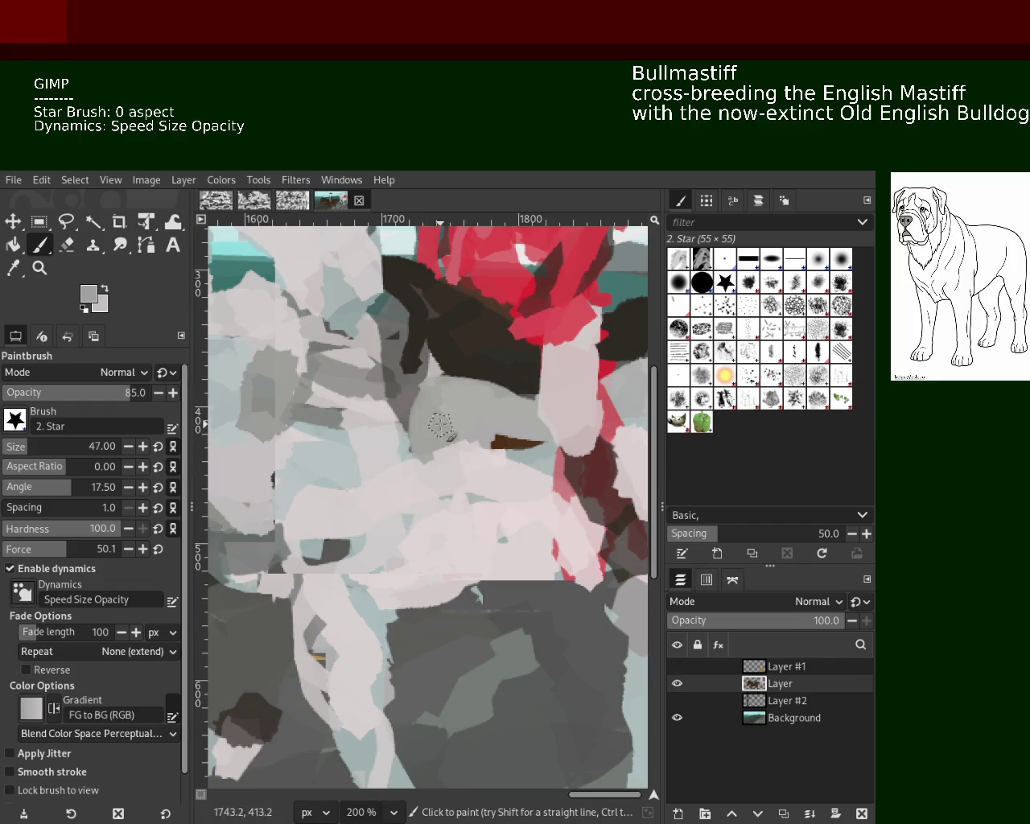
left_click(388, 398, "ctrl")
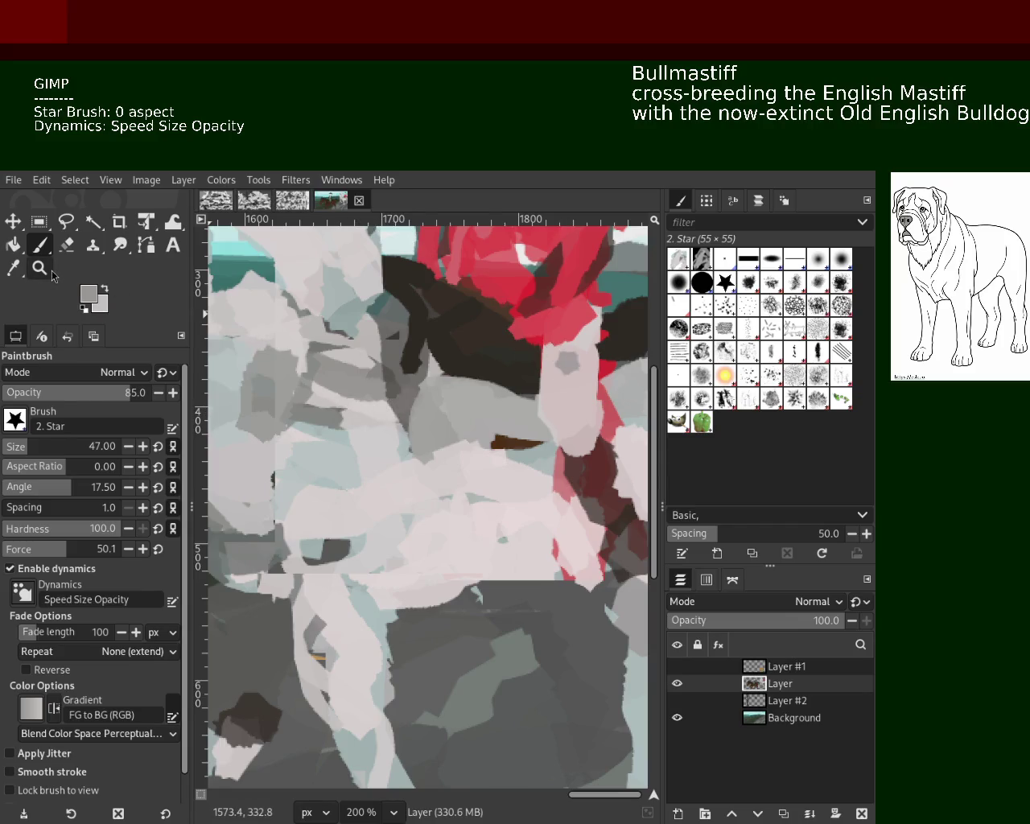
Show Layer #1 so the painted tan bullmastiff appears in front of the horses.
key("z")
left_click(360, 380, "ctrl")
left_click(362, 472, "ctrl")
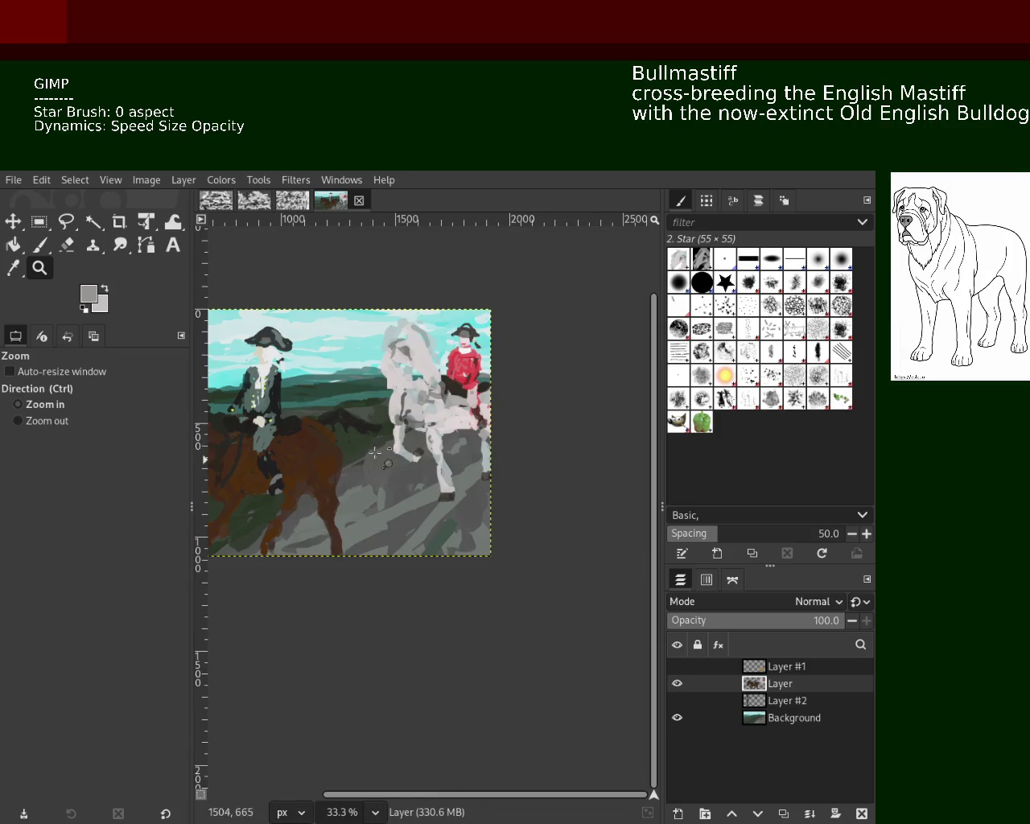
left_click(451, 434)
left_click(578, 536, "ctrl")
left_click(475, 490)
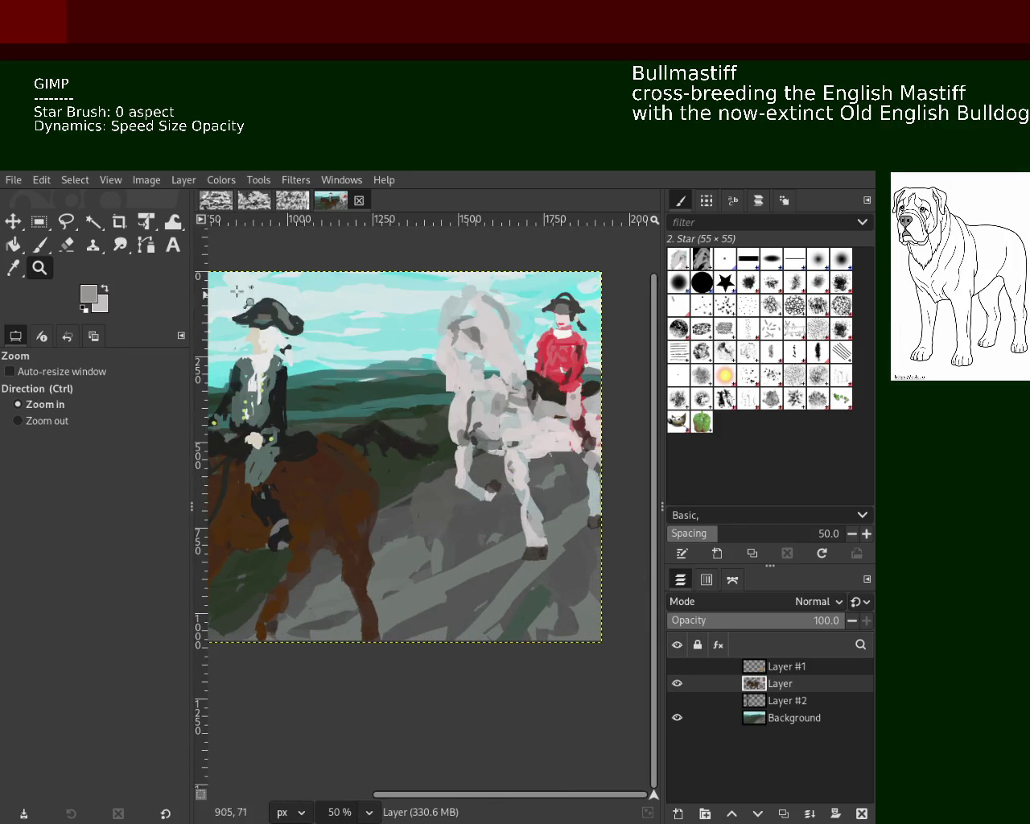
left_click(676, 667)
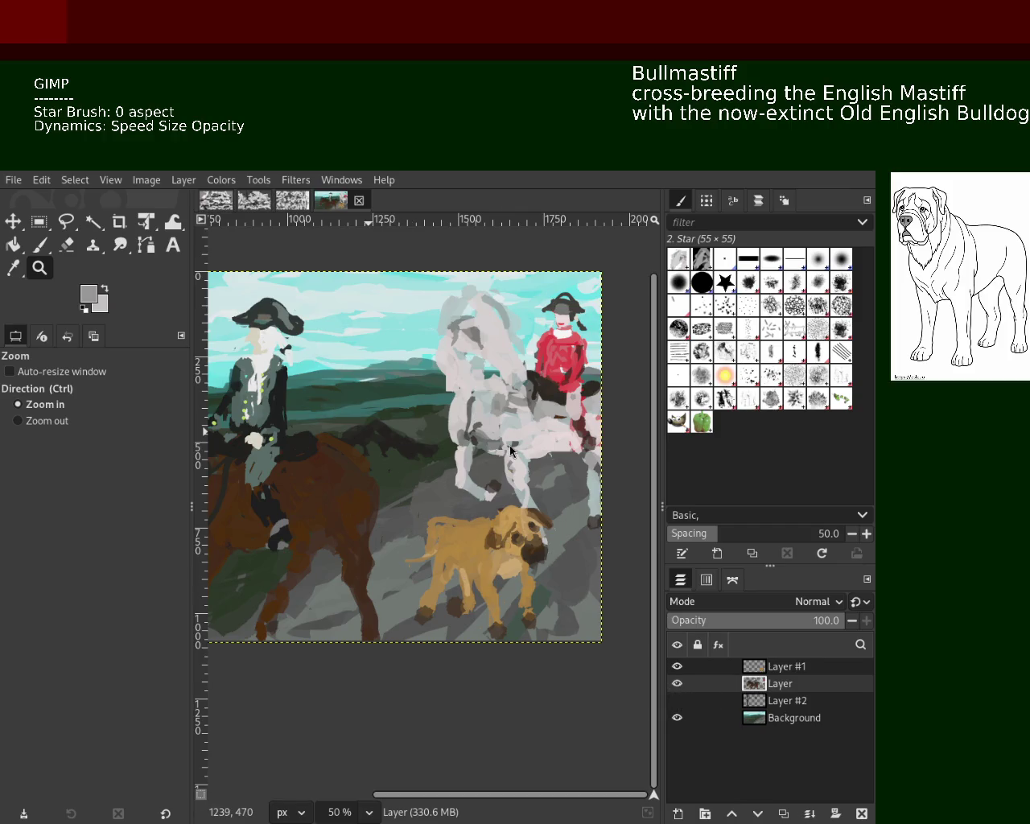
Zoom in close on the bullmastiff to inspect it.
left_click(561, 616, "ctrl")
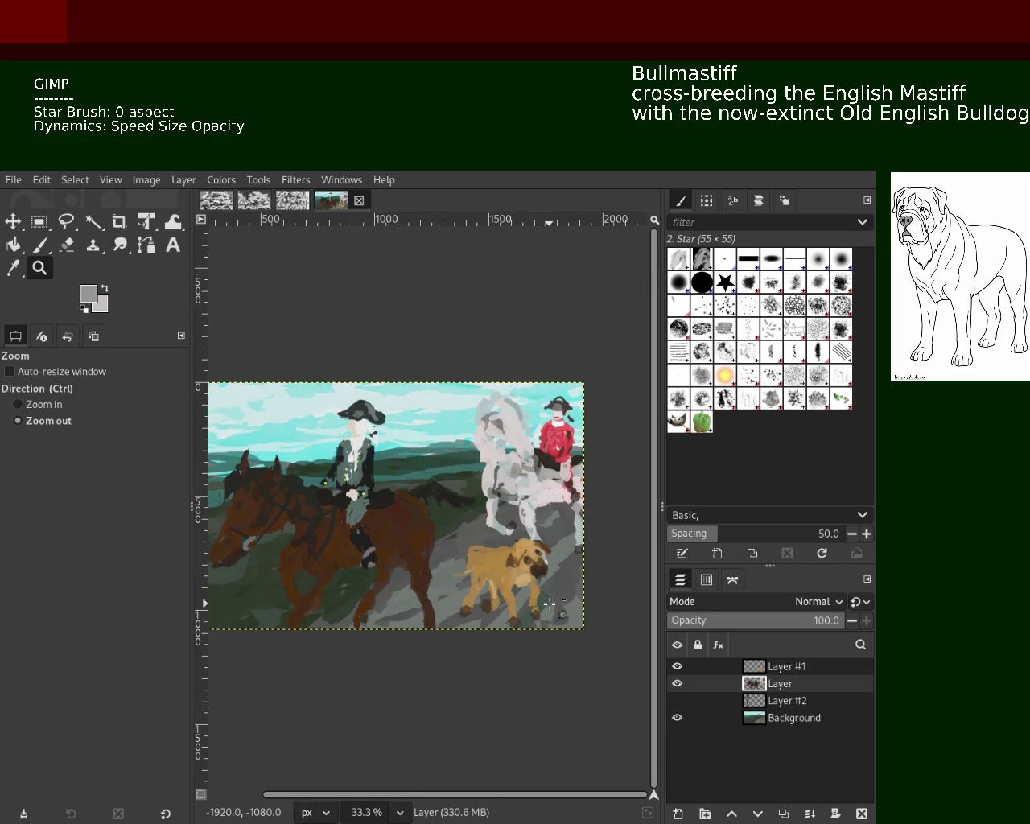
key("1")
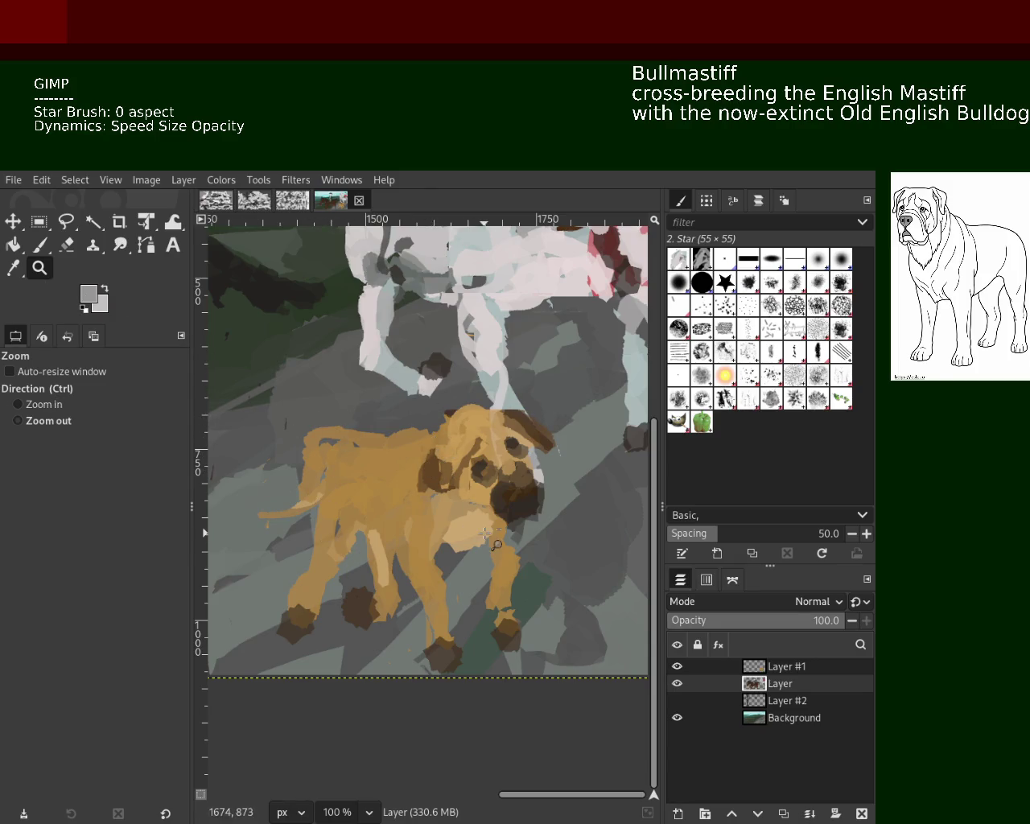
scroll(492, 505, "down", 3)
scroll(492, 506, "down", 1)
scroll(493, 506, "up", 2)
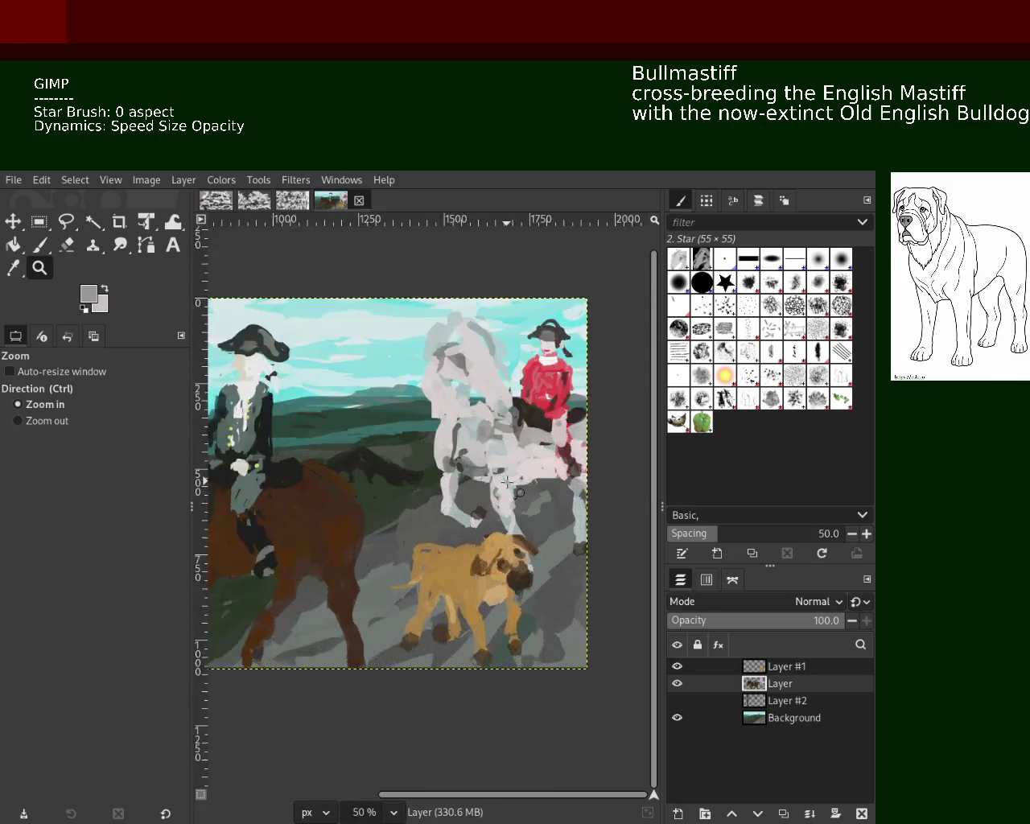
scroll(492, 505, "up", 2)
scroll(483, 499, "down", 1)
scroll(418, 475, "up", 2)
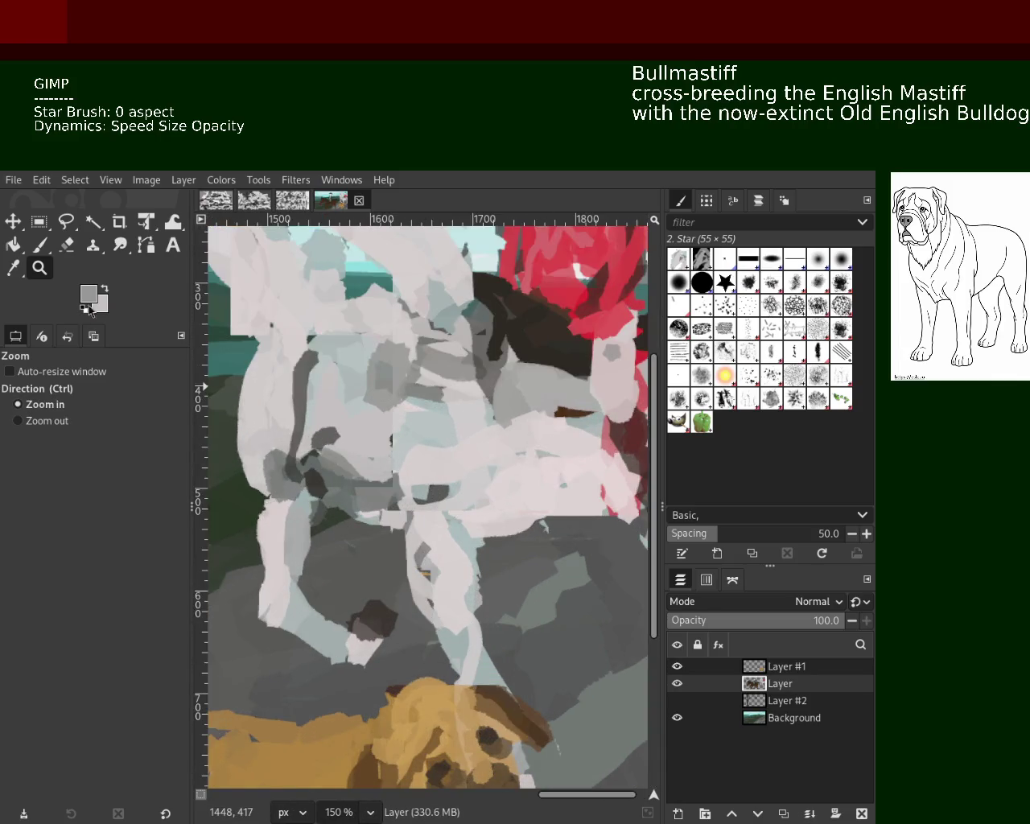
Zoom back out to see the whole painting.
left_click(30, 248)
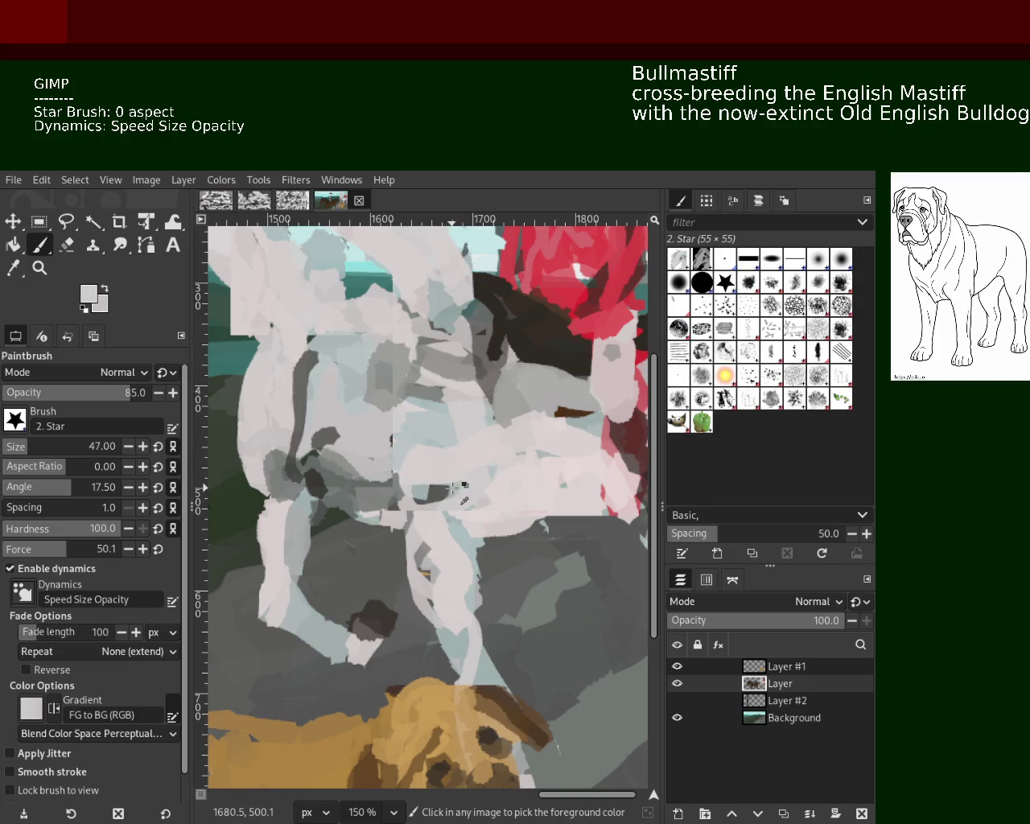
key("z")
left_click(525, 513)
left_click(524, 513)
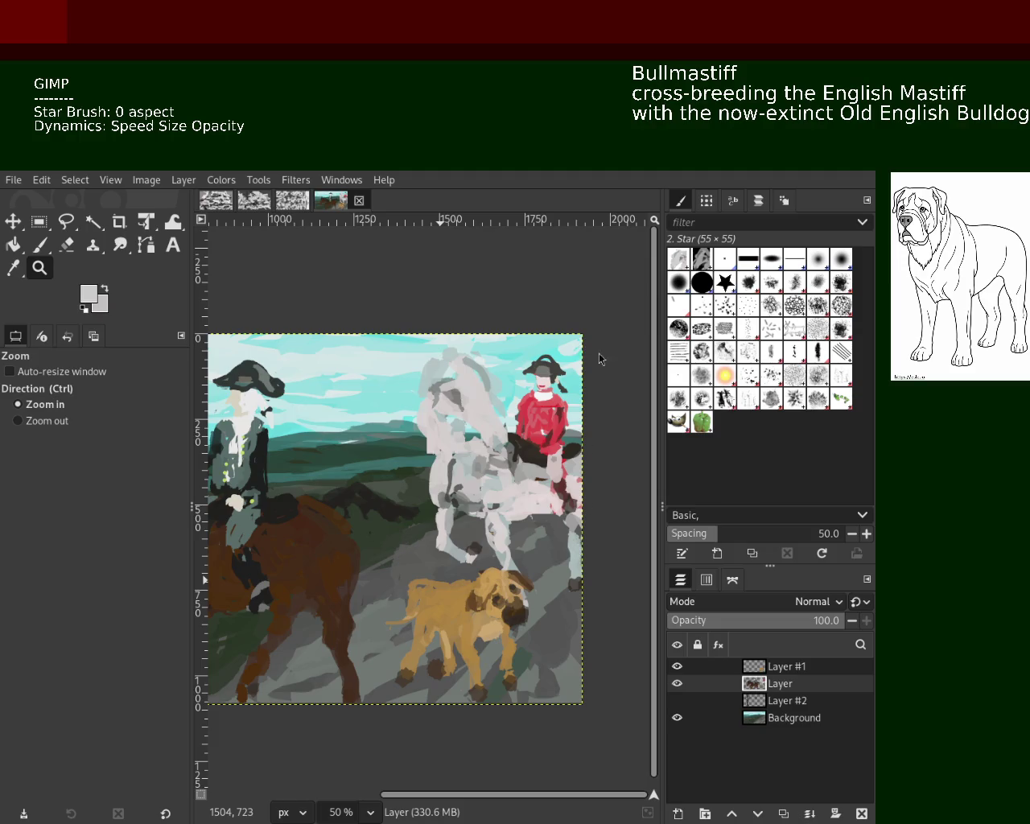
scroll(442, 558, "down", 1)
scroll(442, 558, "down", 2)
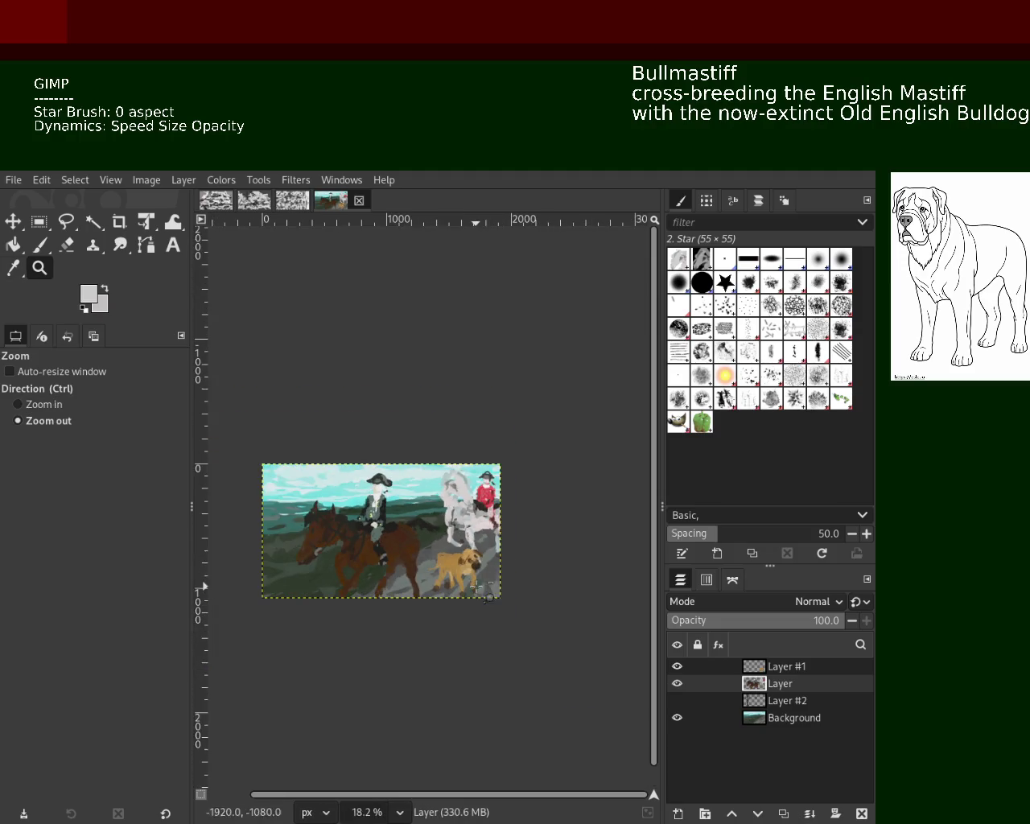
scroll(442, 558, "up", 2)
scroll(442, 558, "up", 2)
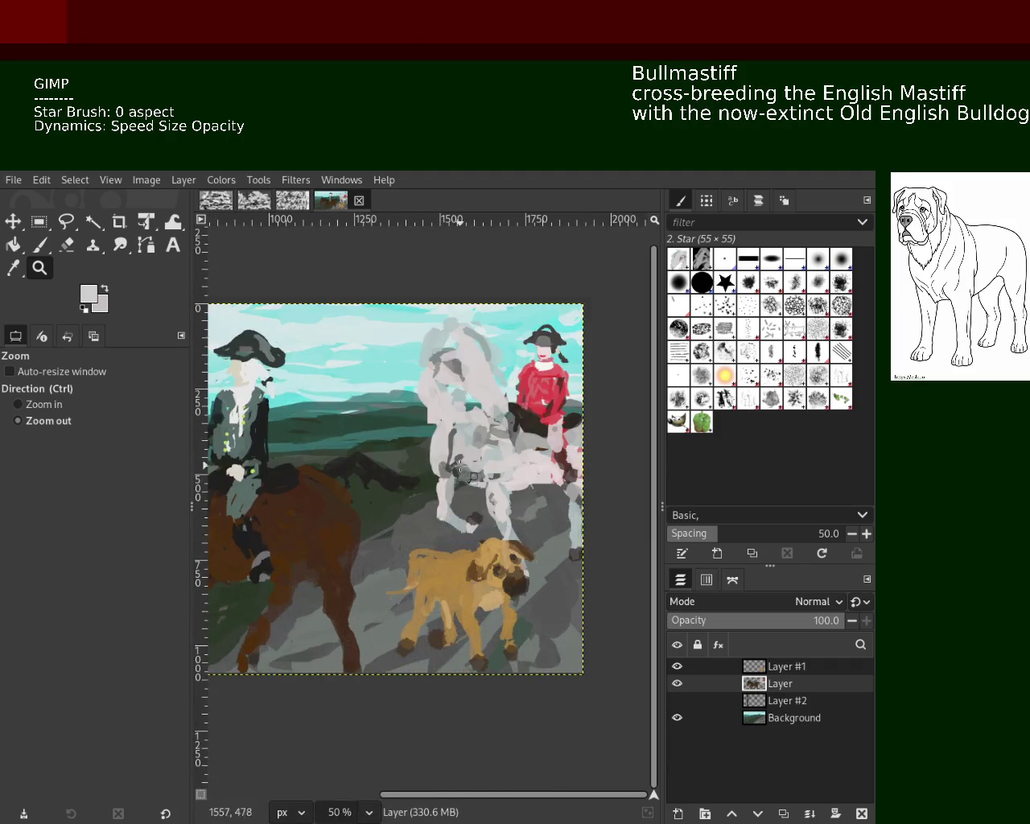
scroll(451, 531, "down", 1)
scroll(489, 463, "up", 3)
scroll(489, 463, "right", 2)
scroll(419, 465, "up", 1)
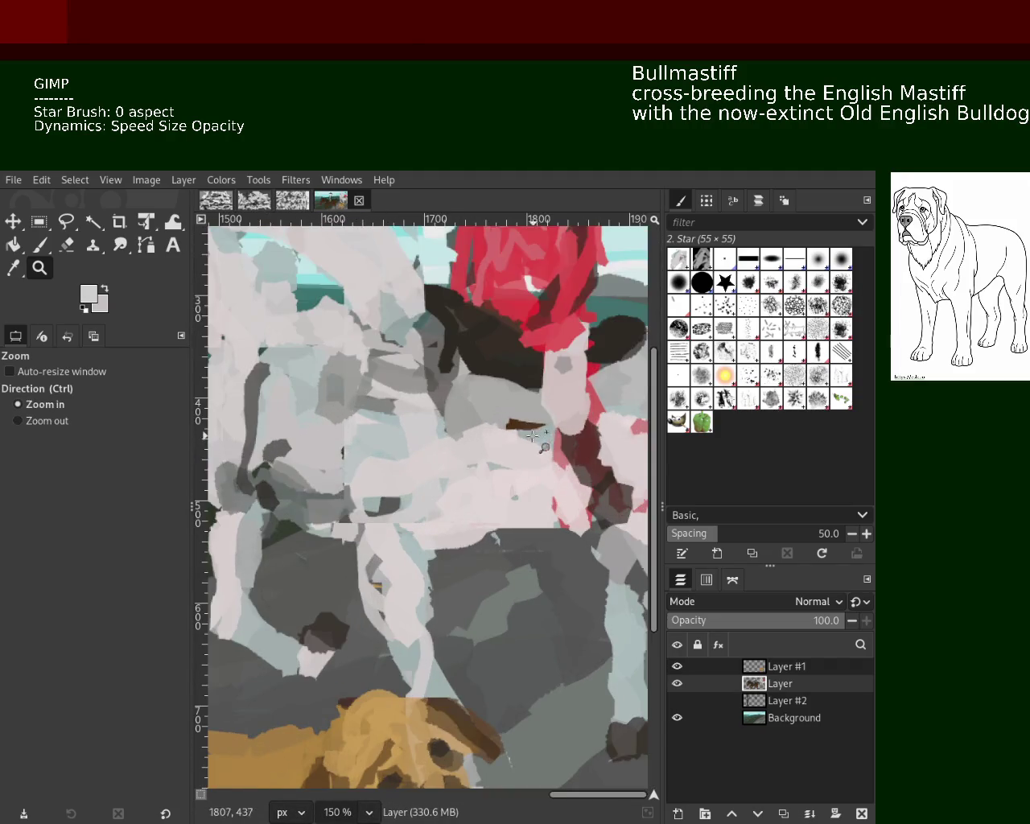
scroll(360, 465, "down", 1)
scroll(360, 465, "down", 1)
scroll(411, 475, "down", 1)
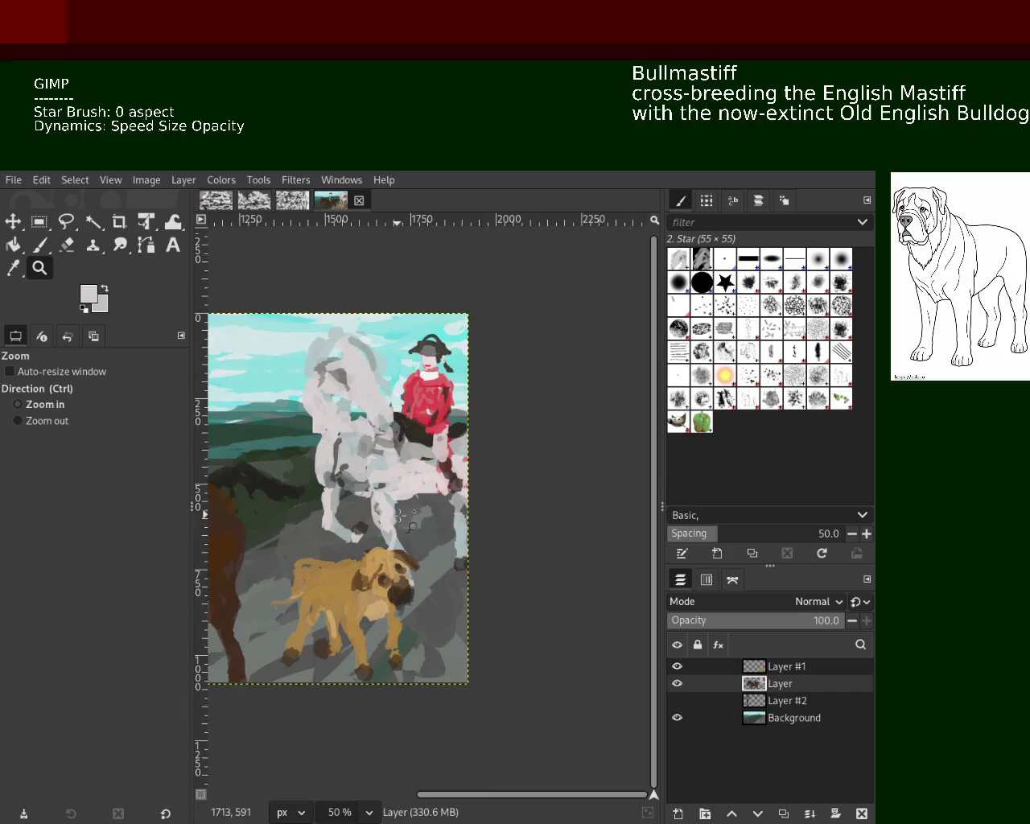
scroll(427, 459, "down", 1)
scroll(427, 459, "up", 1)
scroll(427, 459, "up", 1)
scroll(427, 459, "down", 1)
scroll(427, 459, "up", 1)
scroll(425, 457, "up", 1)
scroll(422, 456, "down", 1)
scroll(423, 456, "up", 1)
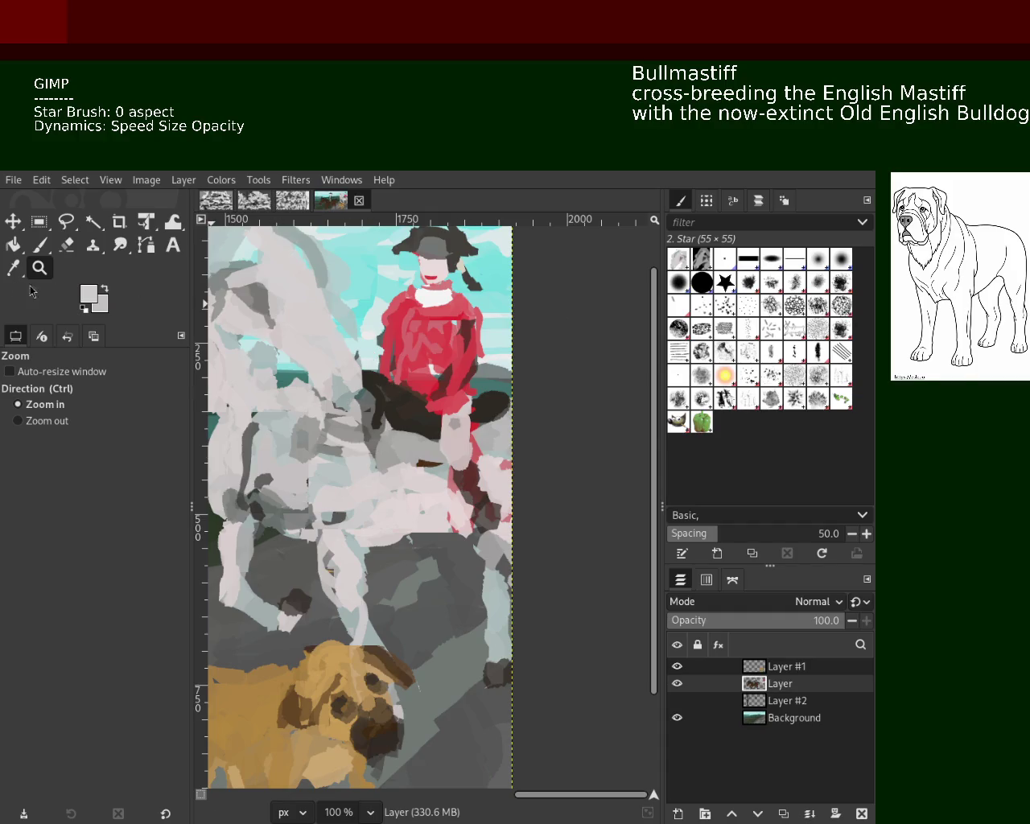
scroll(427, 579, "down", 4)
scroll(375, 585, "up", 1)
scroll(376, 585, "up", 2)
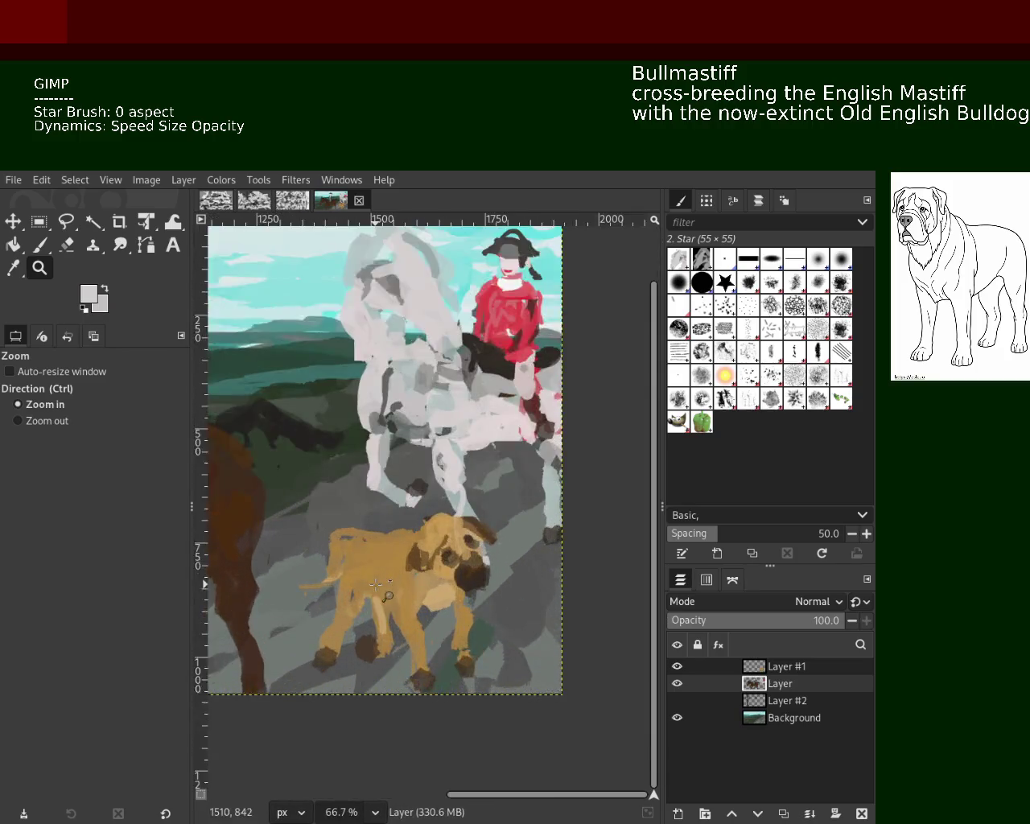
scroll(376, 585, "up", 1)
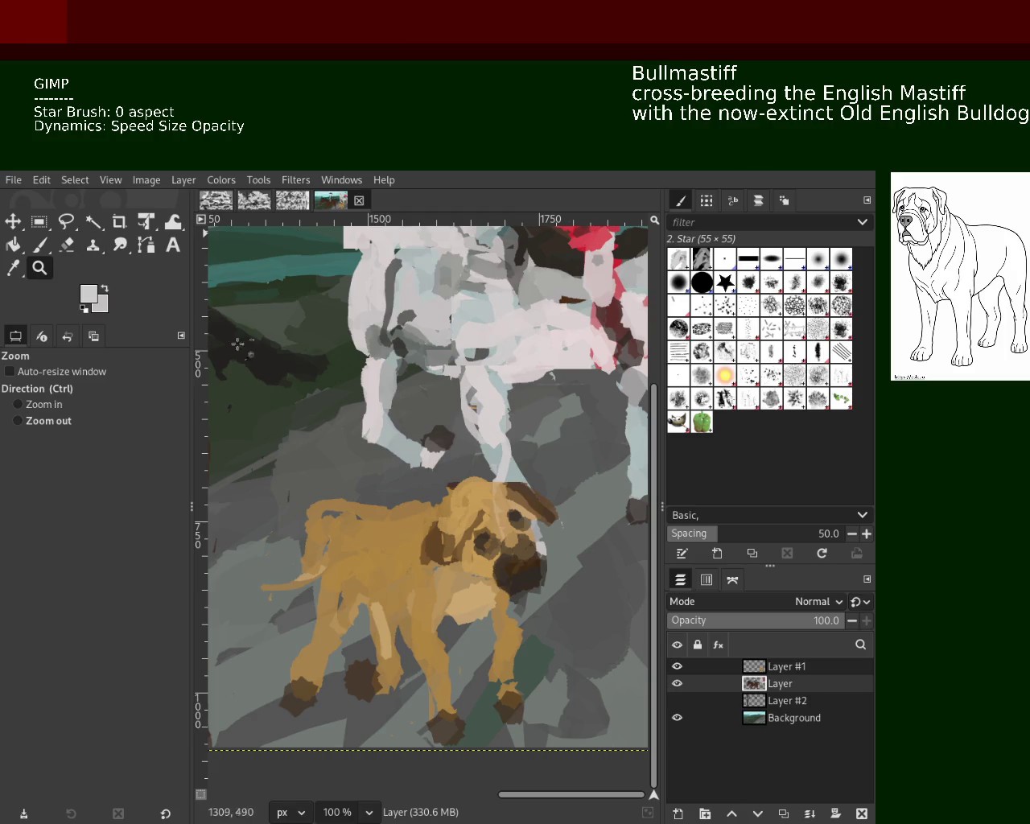
scroll(234, 350, "down", 2)
scroll(230, 370, "down", 3)
scroll(224, 391, "up", 2)
scroll(433, 483, "up", 1)
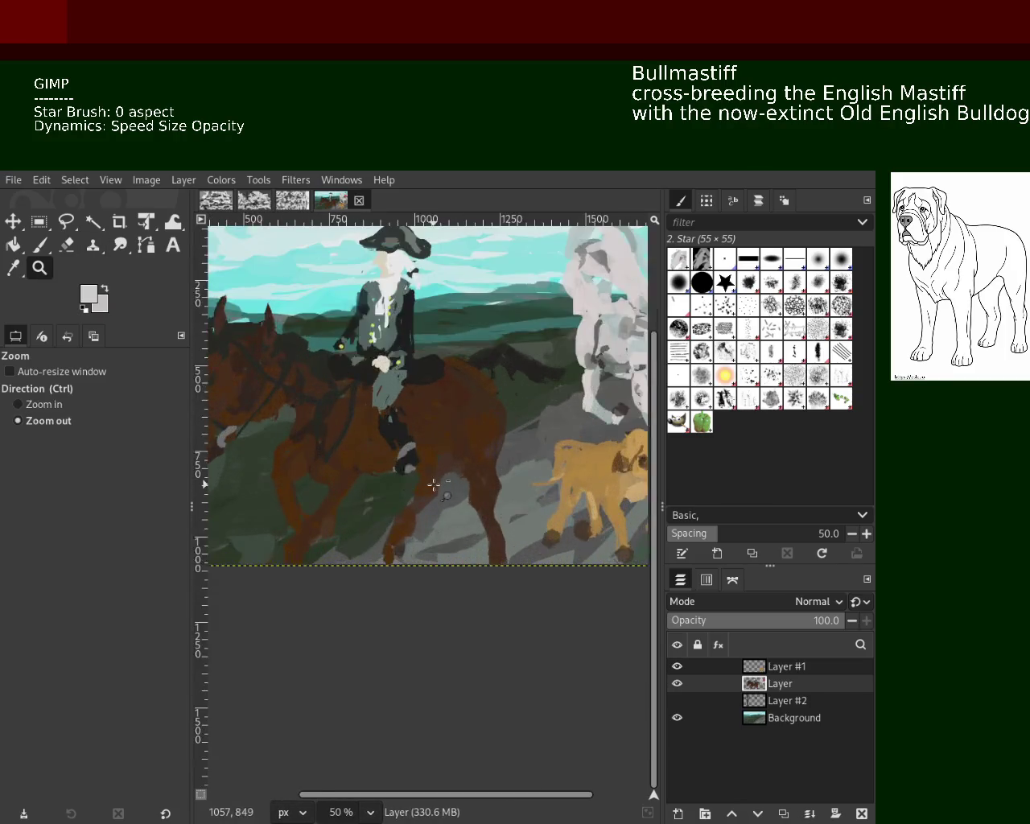
scroll(472, 455, "down", 1)
scroll(494, 414, "up", 1)
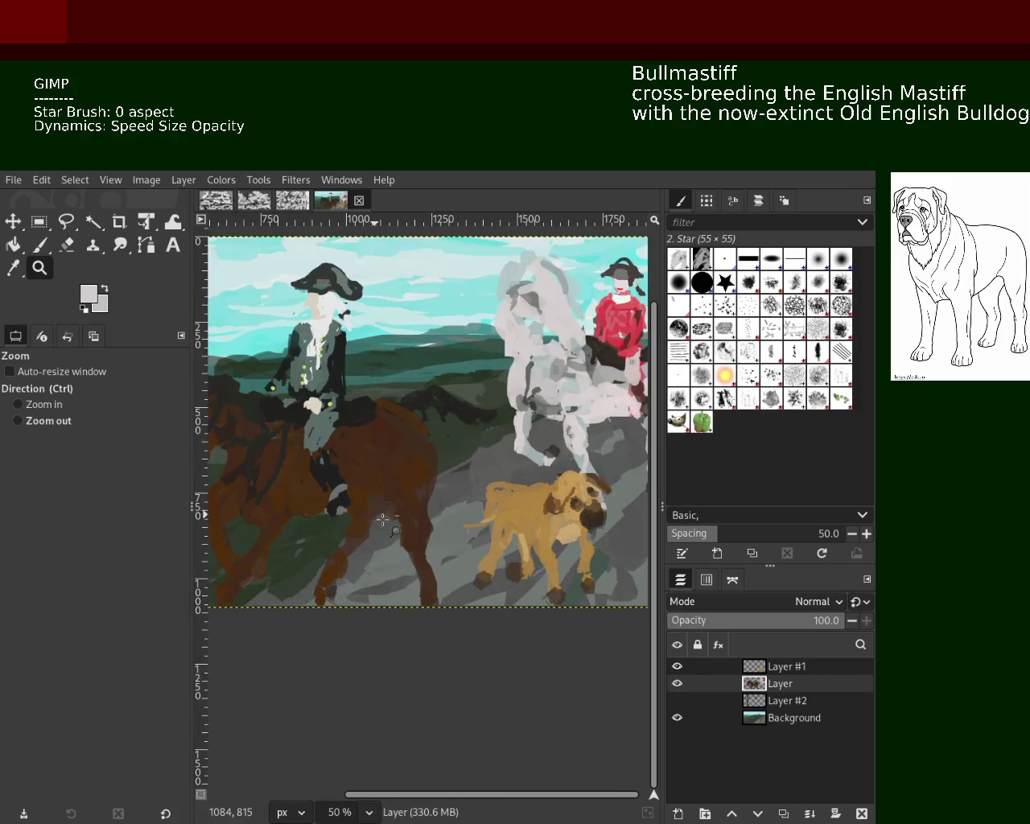
scroll(492, 419, "down", 1)
scroll(487, 451, "up", 1)
scroll(481, 476, "down", 1)
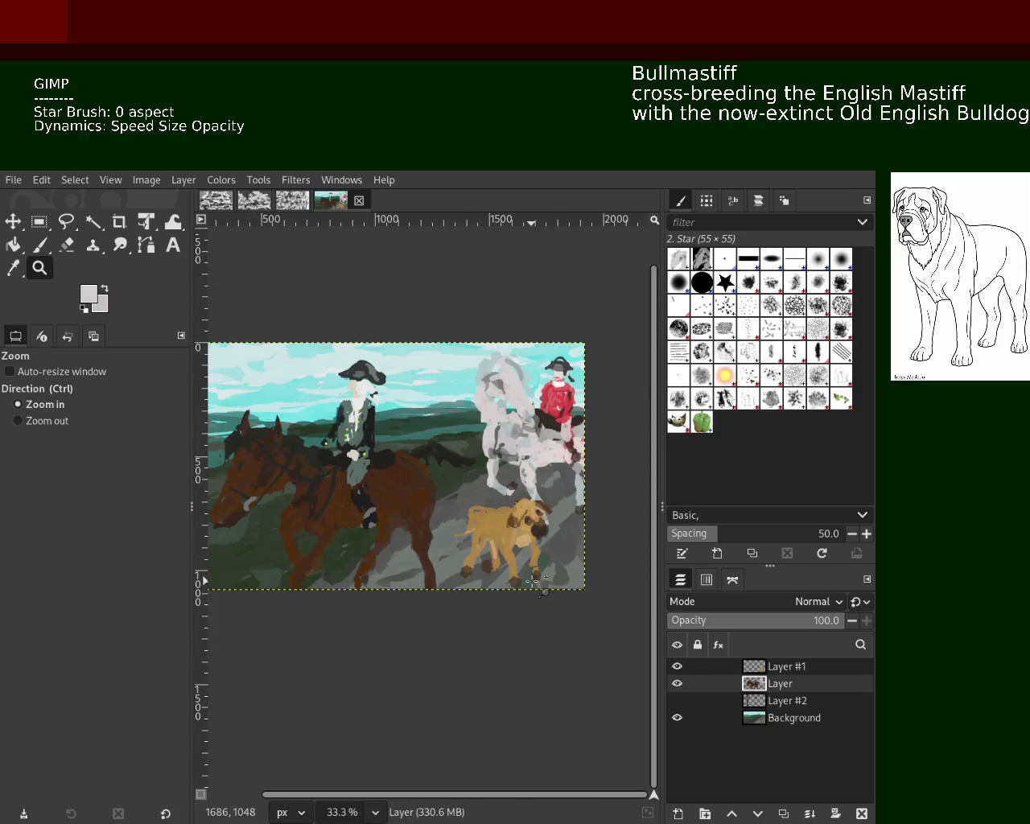
scroll(523, 535, "down", 1)
scroll(541, 482, "down", 1)
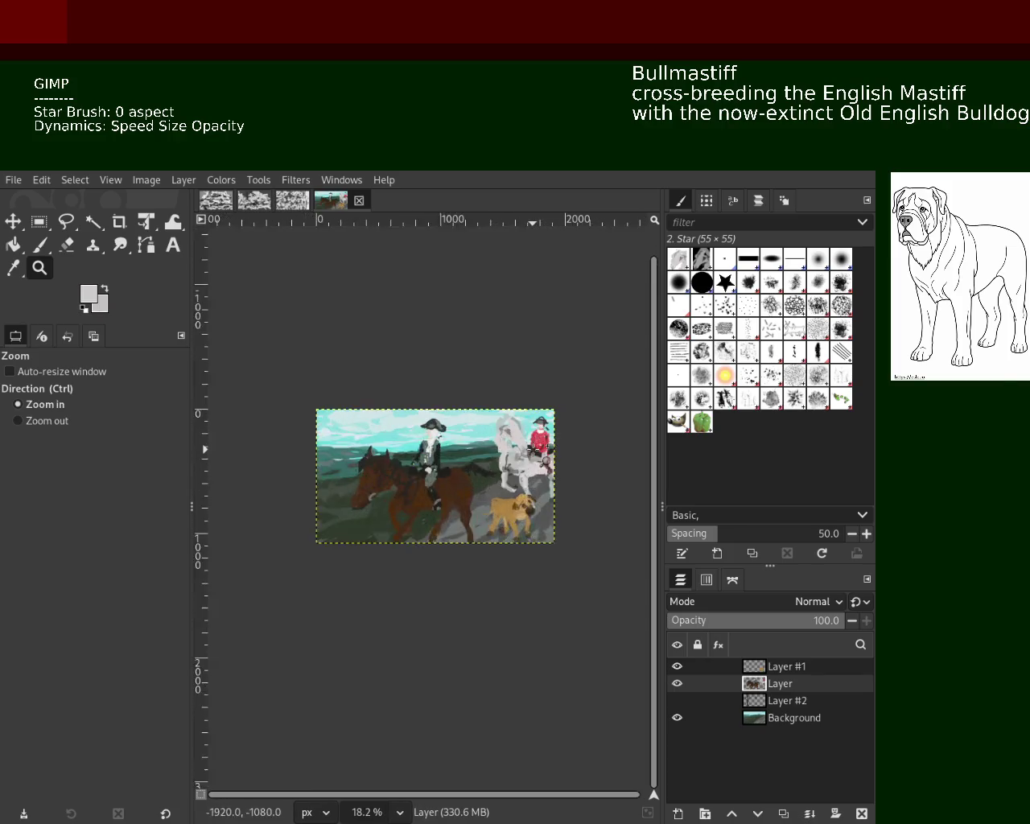
scroll(532, 448, "up", 3)
scroll(515, 447, "up", 2)
scroll(483, 445, "up", 1)
scroll(460, 443, "down", 2)
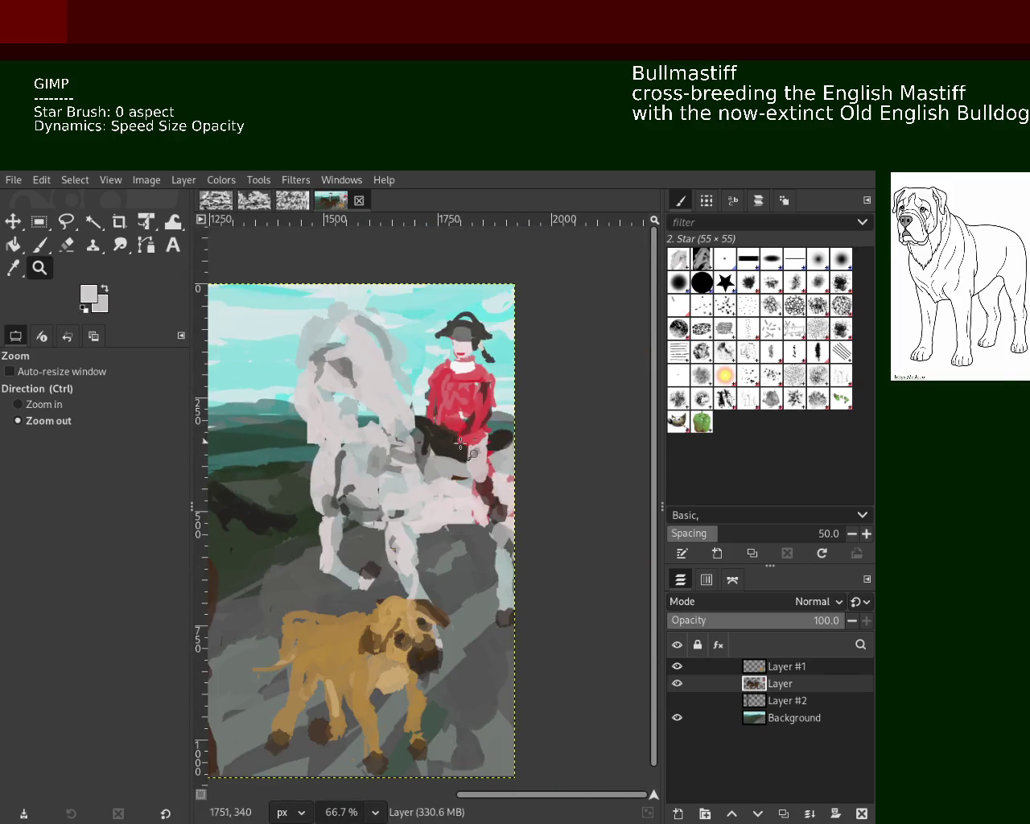
scroll(455, 447, "down", 1)
scroll(362, 475, "down", 2)
scroll(278, 499, "up", 1)
scroll(411, 513, "down", 1)
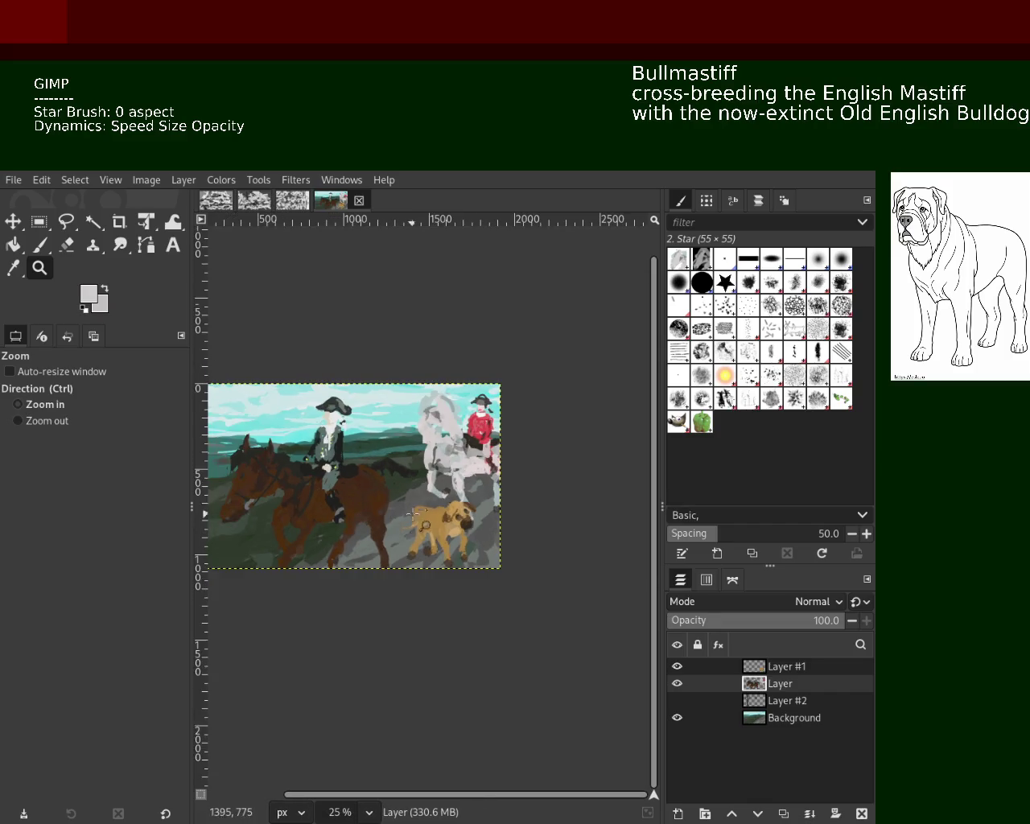
scroll(412, 515, "up", 2)
scroll(427, 517, "up", 2)
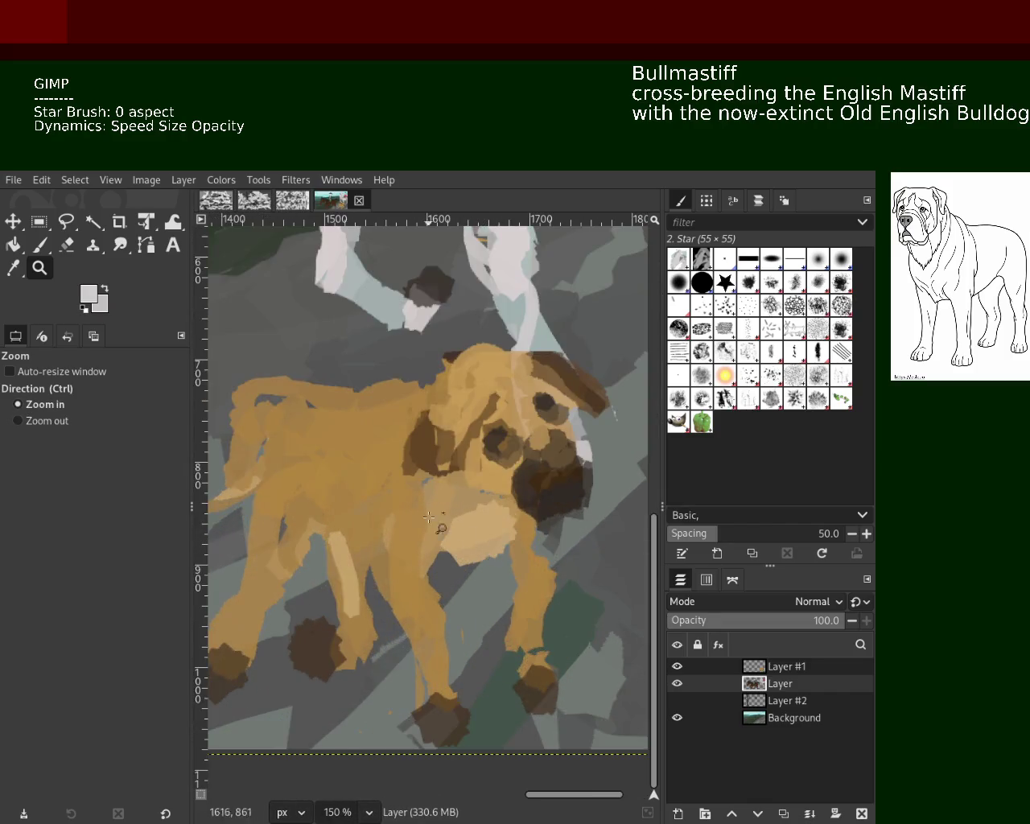
scroll(450, 563, "down", 3)
scroll(458, 568, "down", 1)
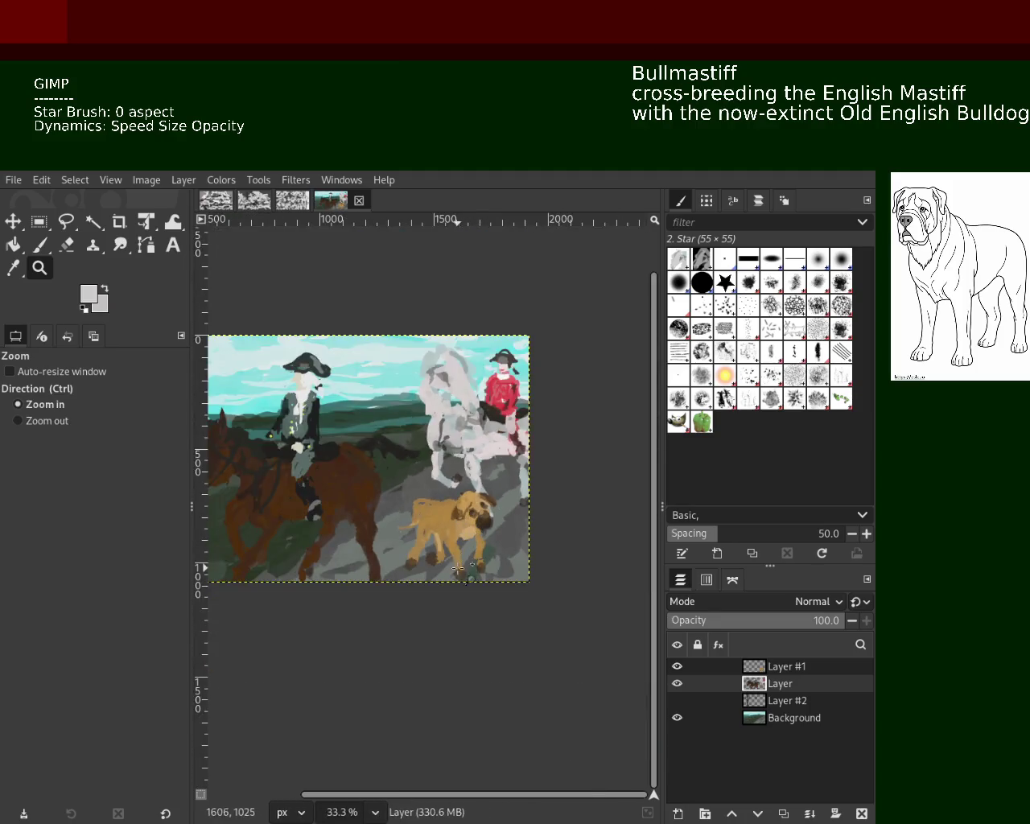
scroll(460, 565, "down", 1)
scroll(467, 560, "down", 1)
scroll(475, 552, "up", 1)
scroll(484, 542, "down", 1)
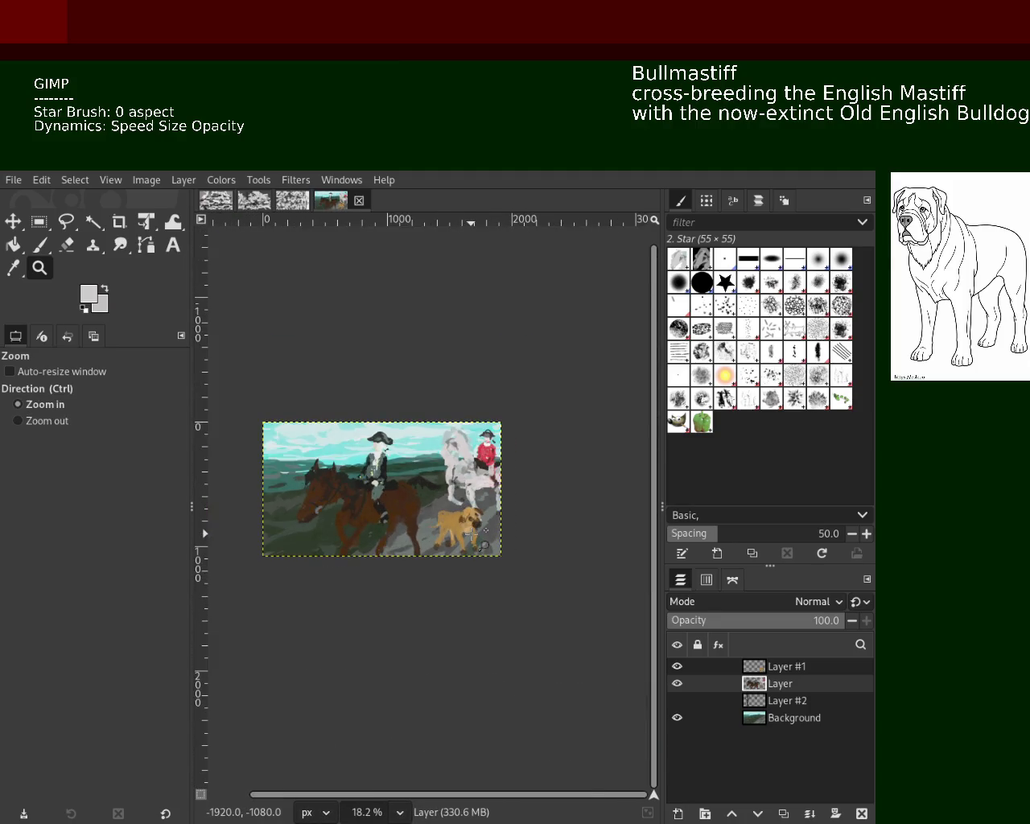
scroll(483, 540, "up", 3)
scroll(486, 491, "down", 2)
scroll(488, 456, "up", 1)
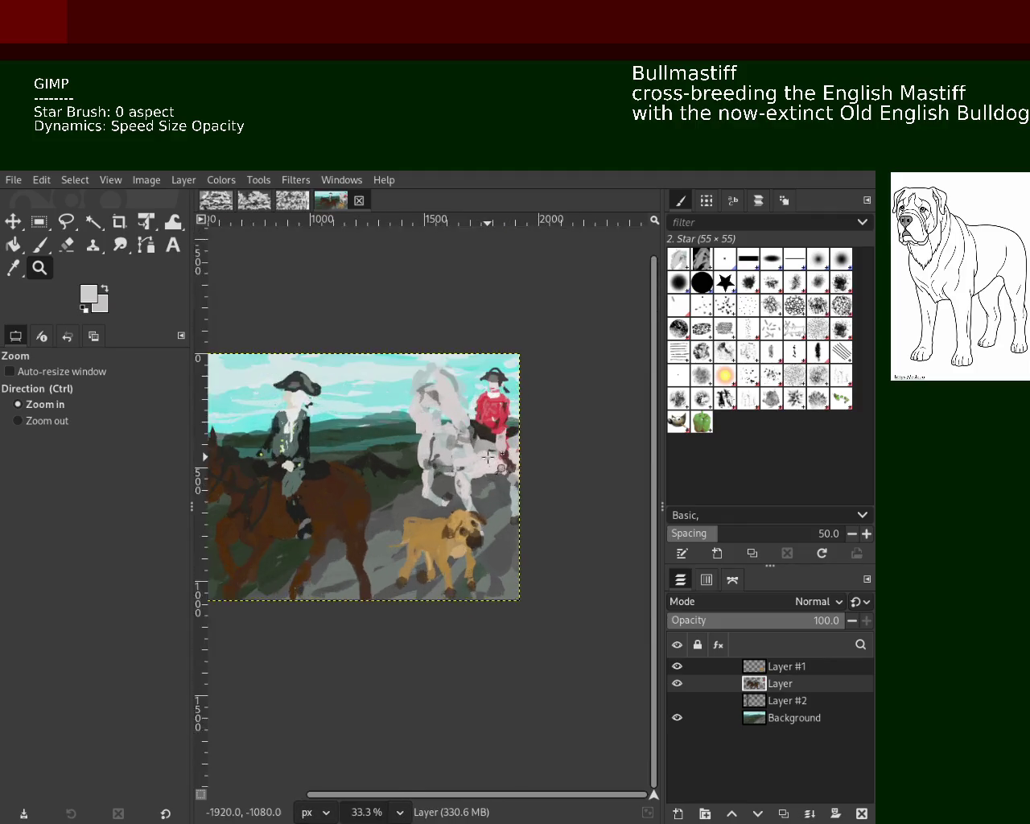
scroll(488, 456, "up", 2)
scroll(503, 483, "down", 1)
scroll(514, 498, "down", 2)
scroll(507, 503, "up", 1)
scroll(495, 509, "down", 1)
scroll(483, 515, "up", 1)
scroll(462, 521, "down", 1)
scroll(452, 527, "up", 1)
scroll(450, 531, "down", 1)
scroll(448, 539, "up", 1)
scroll(445, 548, "down", 1)
scroll(434, 555, "up", 1)
scroll(427, 558, "down", 1)
scroll(438, 555, "up", 1)
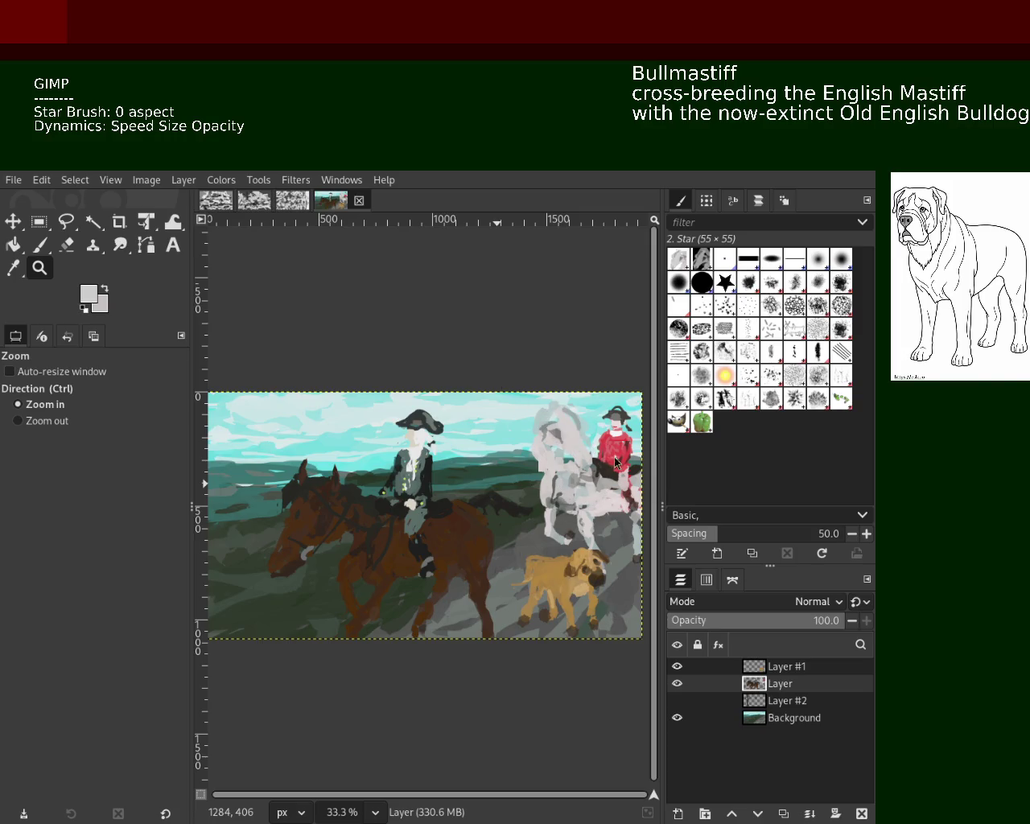
Zoom in and out around the riders and the white horse.
key("ctrl")
left_click(558, 526, "ctrl")
left_click(563, 515)
left_click(579, 491)
left_click(593, 471)
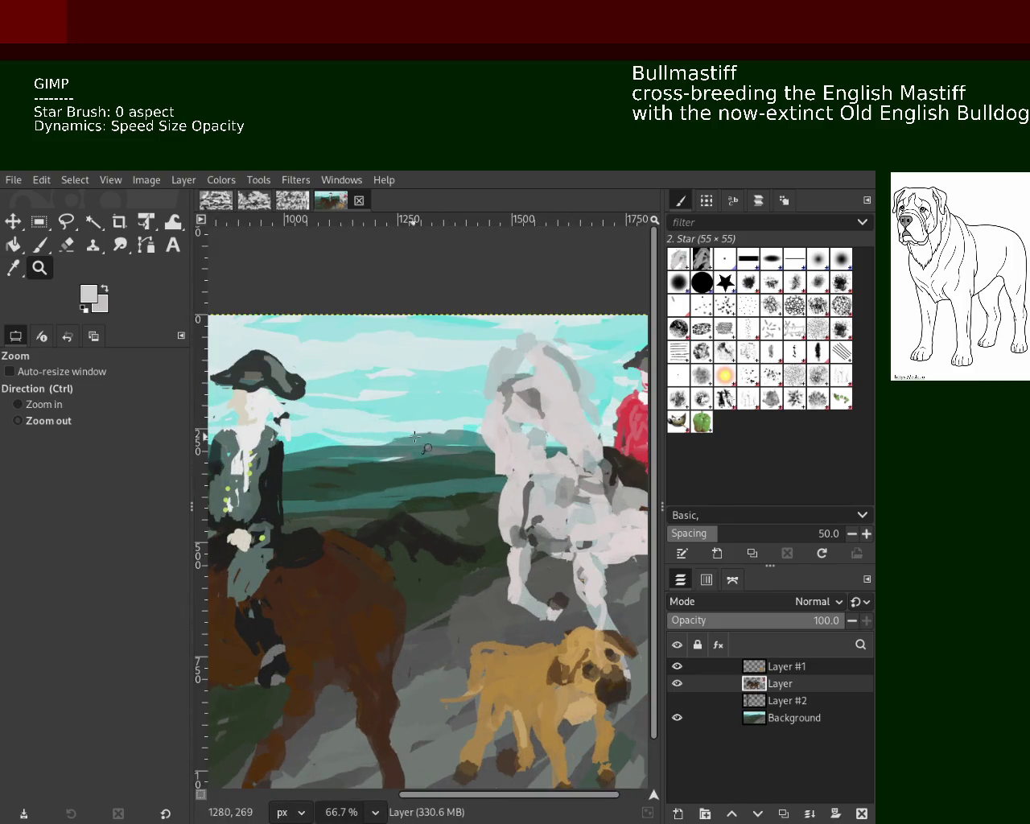
left_click(592, 471, "ctrl")
left_click(594, 471)
left_click(508, 410, "ctrl")
left_click(509, 410, "ctrl")
left_click(506, 489, "ctrl")
left_click(507, 488)
left_click(512, 486, "ctrl")
double_click(522, 484)
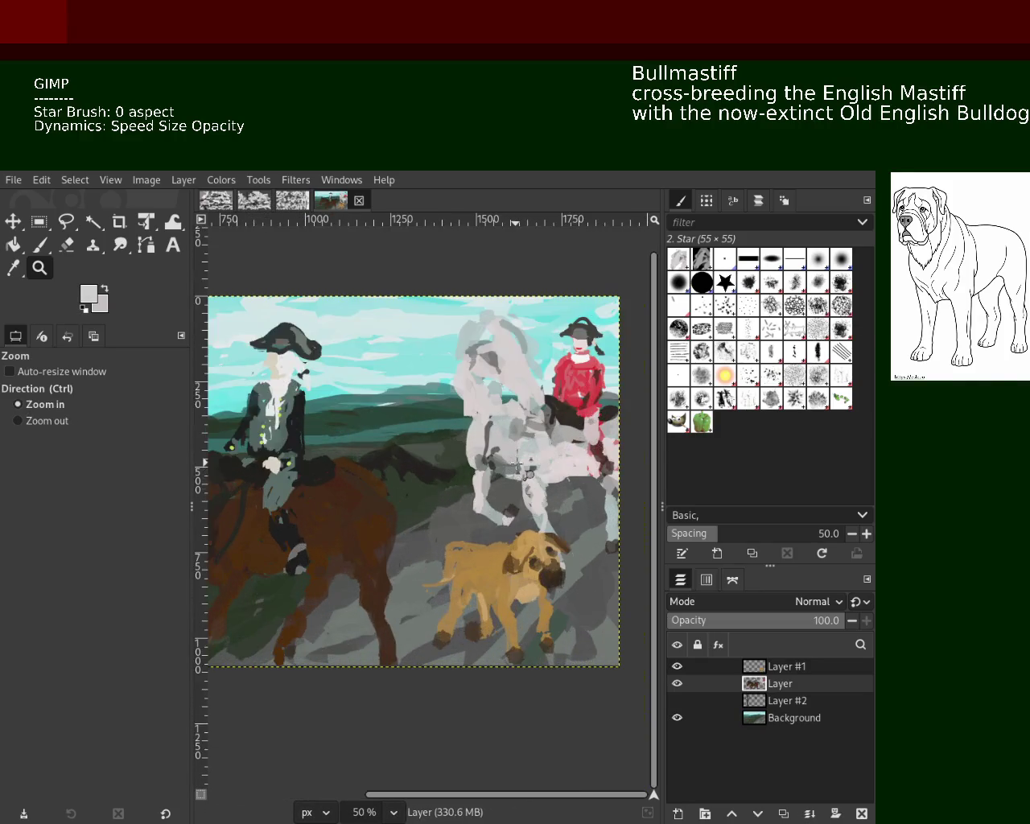
left_click(533, 481, "ctrl")
left_click(483, 481, "ctrl")
double_click(450, 479)
left_click(416, 480, "ctrl")
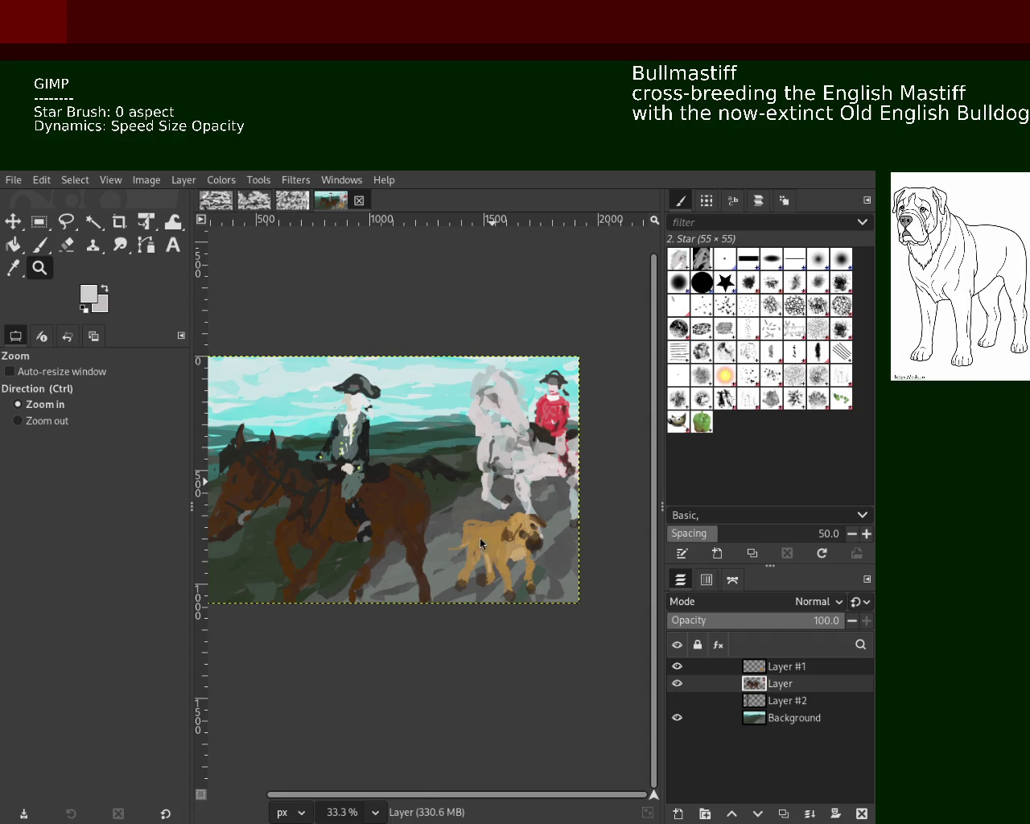
Zoom in centred on the bullmastiff.
left_click(459, 511, "ctrl")
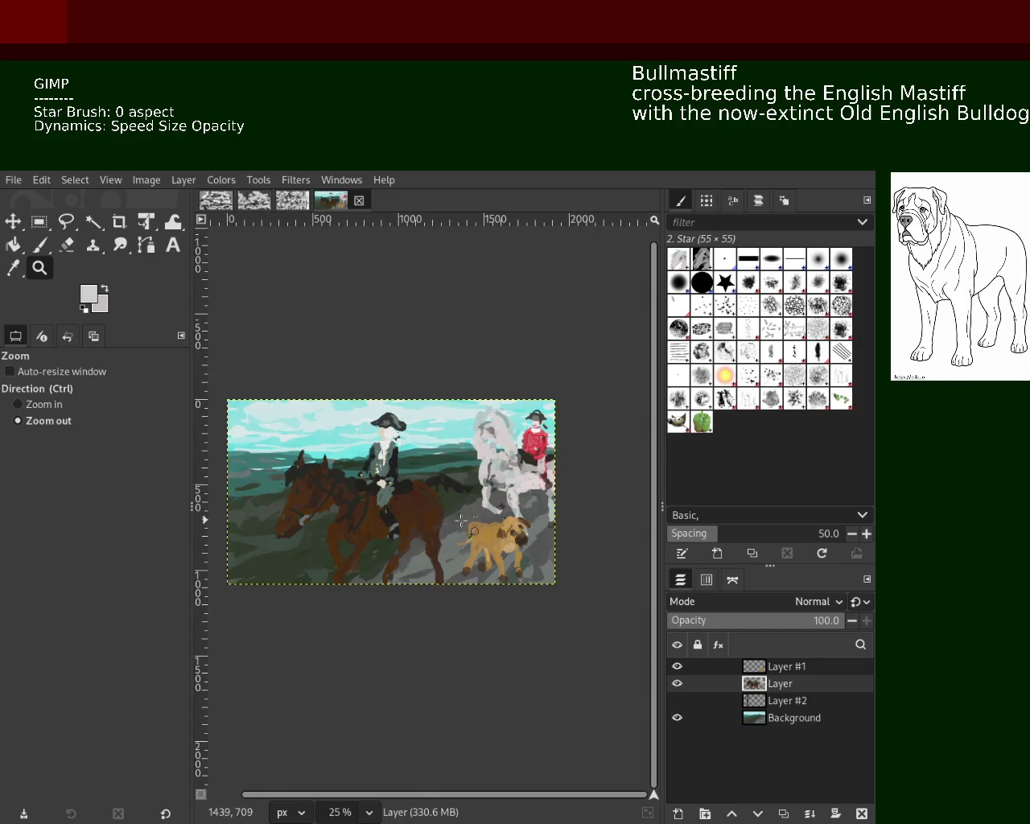
left_click(427, 519, "ctrl")
left_click(390, 531)
left_click(372, 538, "ctrl")
double_click(369, 539)
left_click(403, 535, "ctrl")
left_click(403, 538)
left_click(402, 531, "ctrl")
left_click(403, 531)
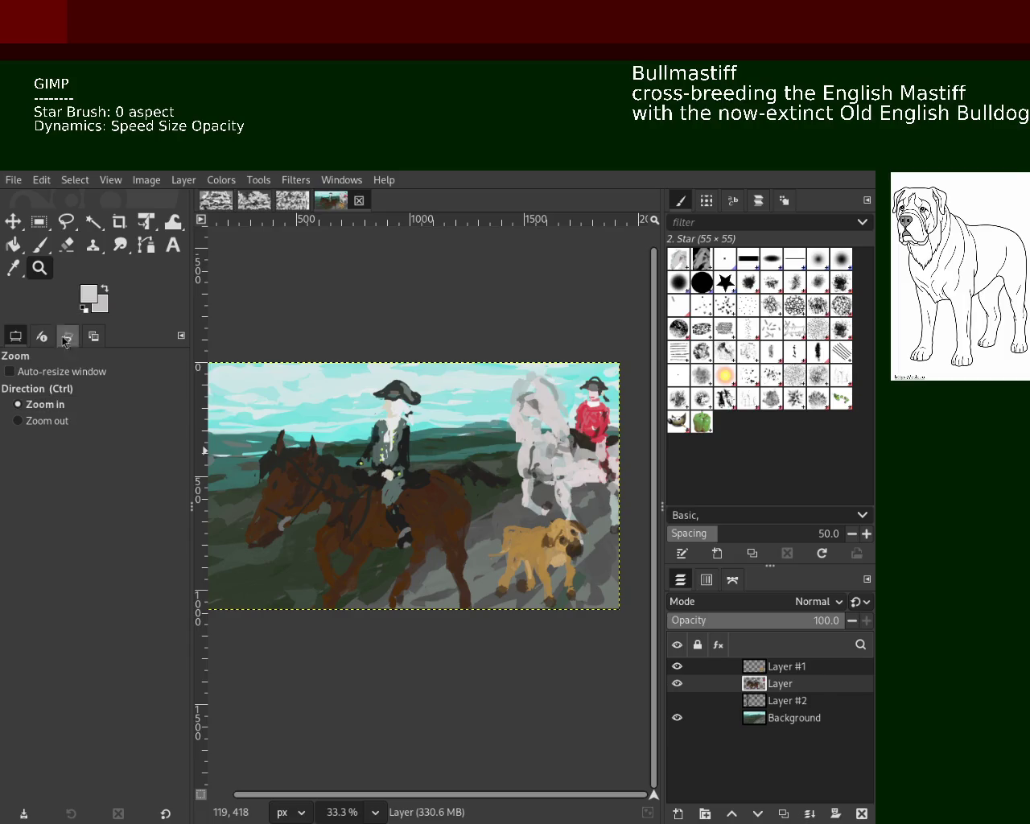
left_click(499, 547, "ctrl")
left_click(501, 545)
left_click(501, 545)
left_click(501, 545)
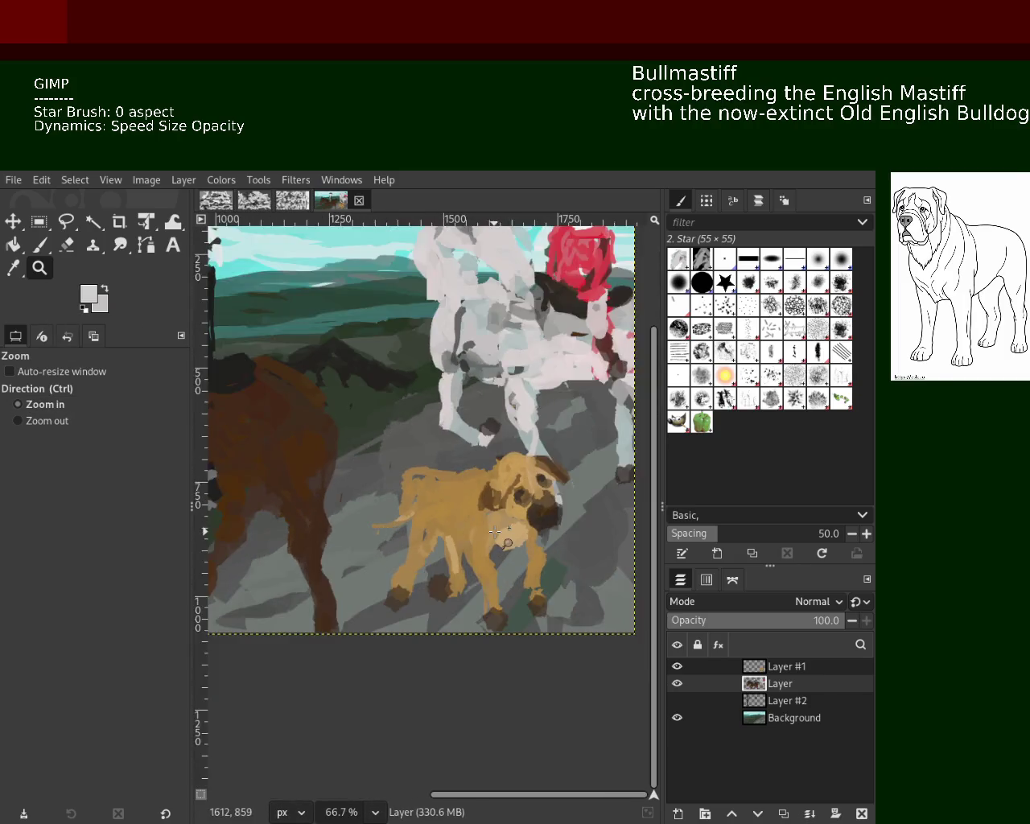
left_click(502, 545)
left_click(501, 546)
On Layer #1, sample dark brown and try dark strokes along the dog's back and hind leg.
key("p")
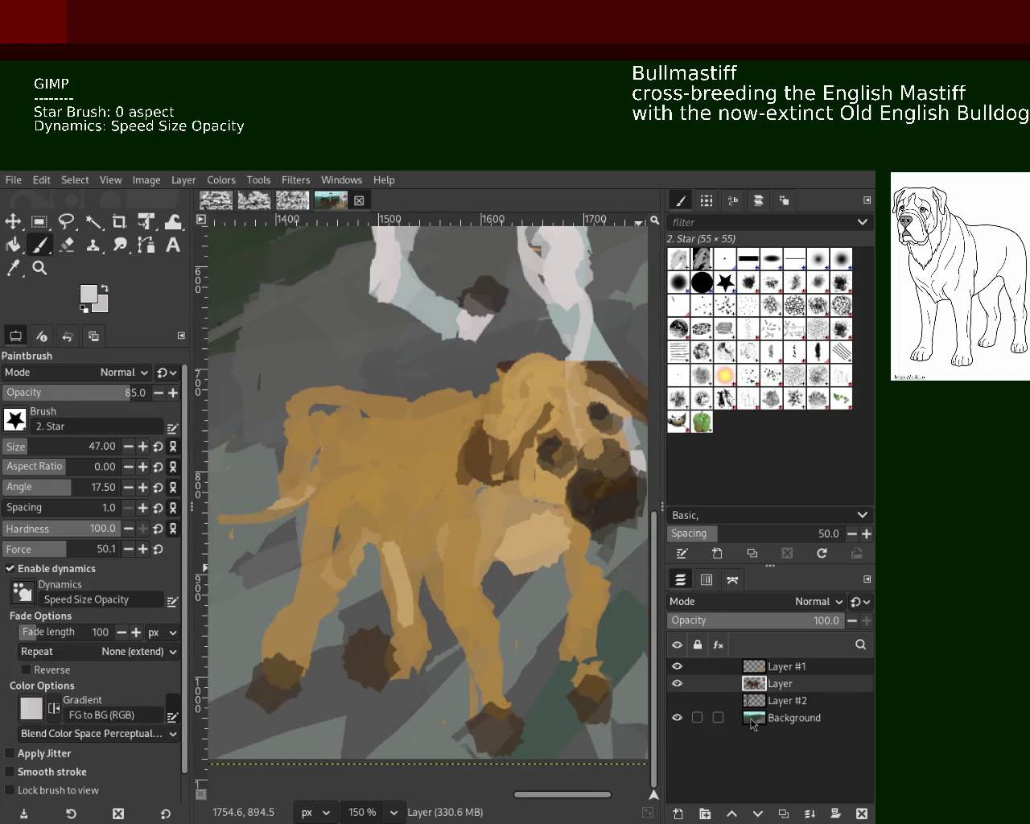
left_click(773, 666)
left_click(506, 449, "ctrl")
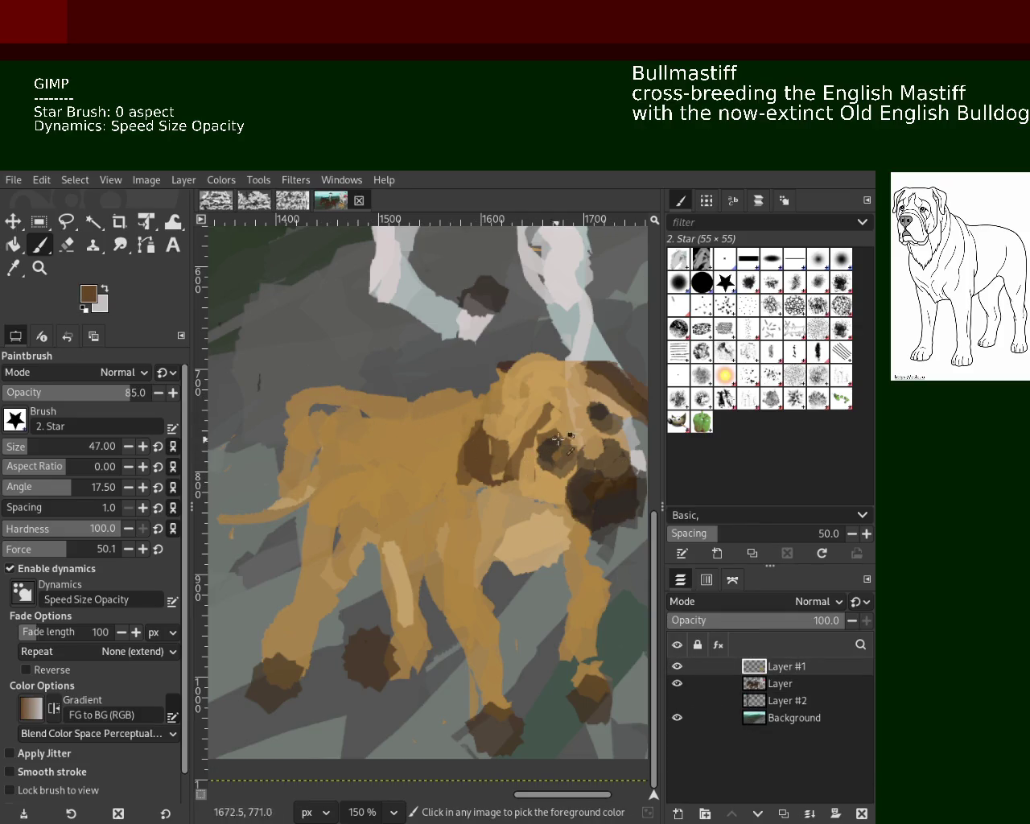
left_click(495, 400, "ctrl")
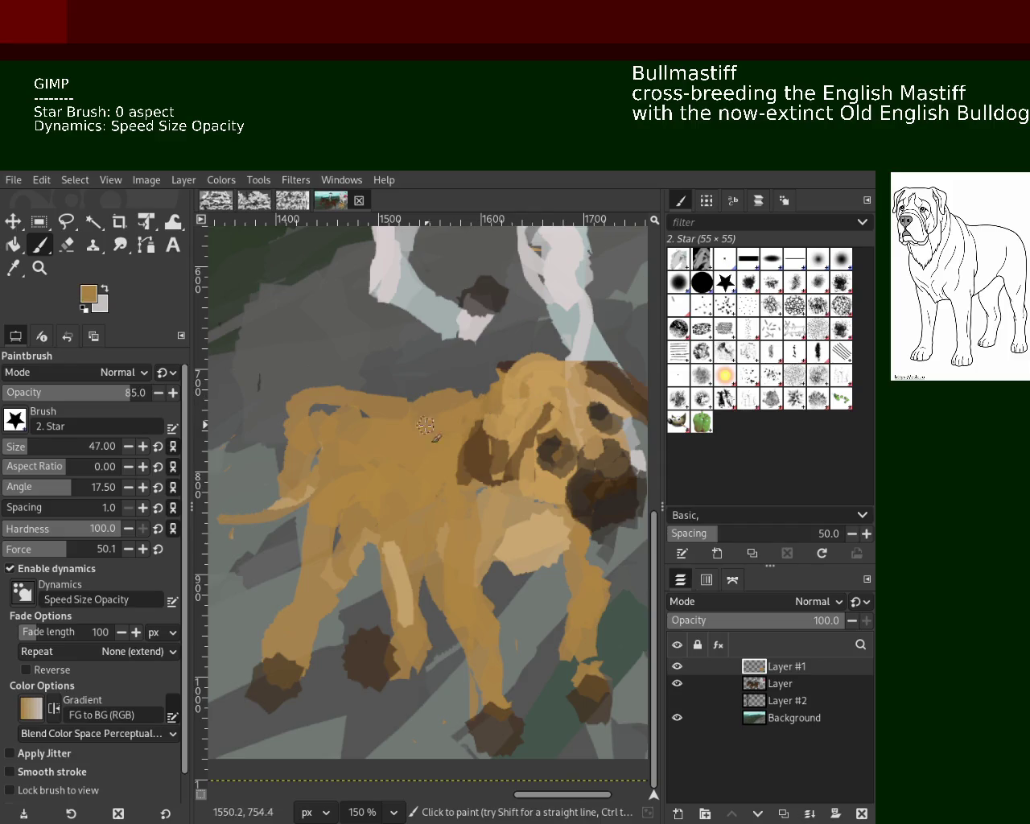
left_click(601, 453, "ctrl")
left_click_drag(434, 426, 318, 483)
key("ctrl+z")
mouse_move(378, 410)
left_mouse_down()
mouse_move(301, 463)
mouse_move(313, 515)
left_mouse_up()
key("ctrl+z")
key("ctrl+z")
left_click_drag(355, 417, 291, 584)
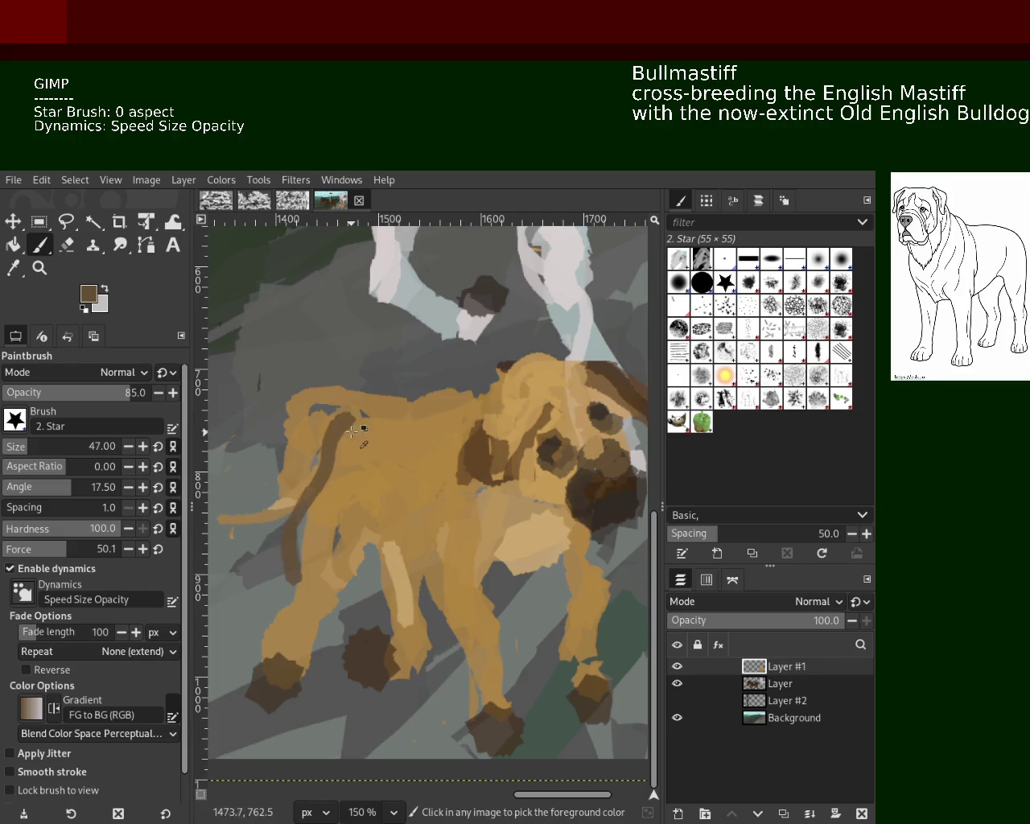
Paint dark brown strokes down the dog's leg, back and hindquarters.
key("ctrl+z")
left_click_drag(352, 432, 304, 615)
left_click_drag(393, 519, 386, 612)
key("ctrl+z")
left_click_drag(406, 495, 490, 684)
key("ctrl+z")
left_click_drag(394, 512, 489, 684)
key("ctrl+z")
left_click_drag(396, 515, 480, 645)
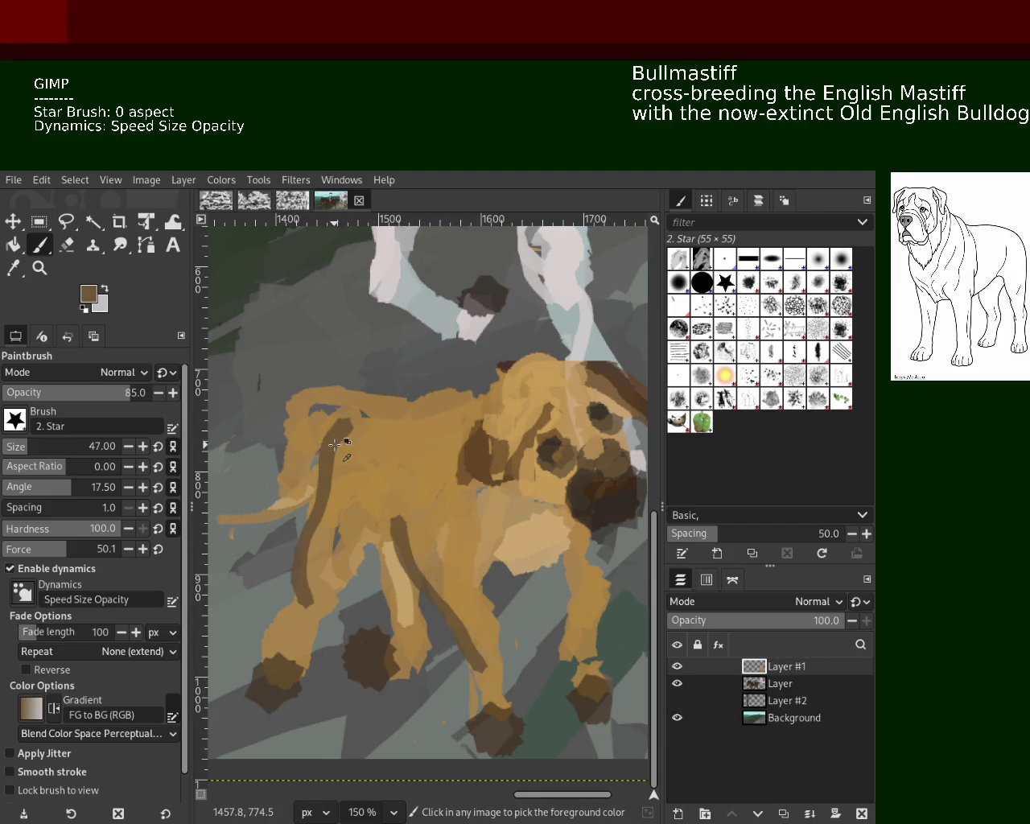
left_click_drag(358, 428, 345, 519)
key("ctrl+z")
left_click_drag(348, 443, 438, 422)
key("ctrl+z")
mouse_move(343, 444)
left_mouse_down()
mouse_move(422, 420)
mouse_move(326, 448)
left_mouse_up()
left_click_drag(441, 425, 309, 531)
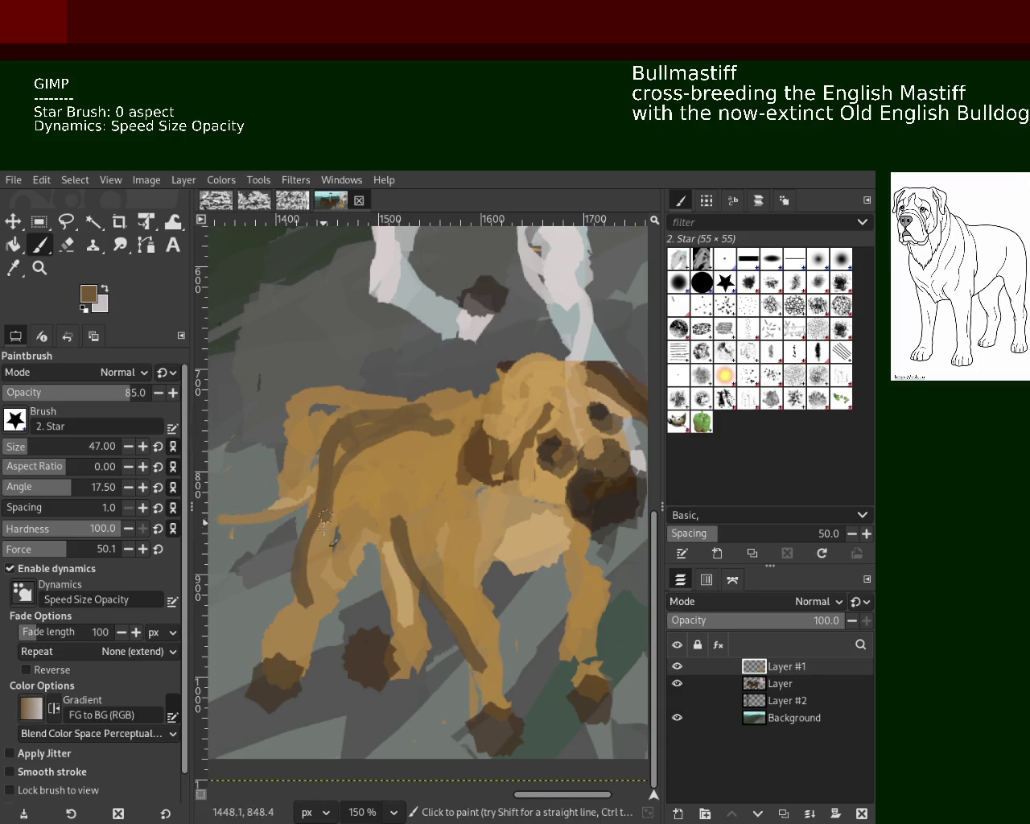
Cover the dog's back with lighter tan and add a darker stroke down the middle leg.
left_click(411, 514, "ctrl")
key("ctrl+z")
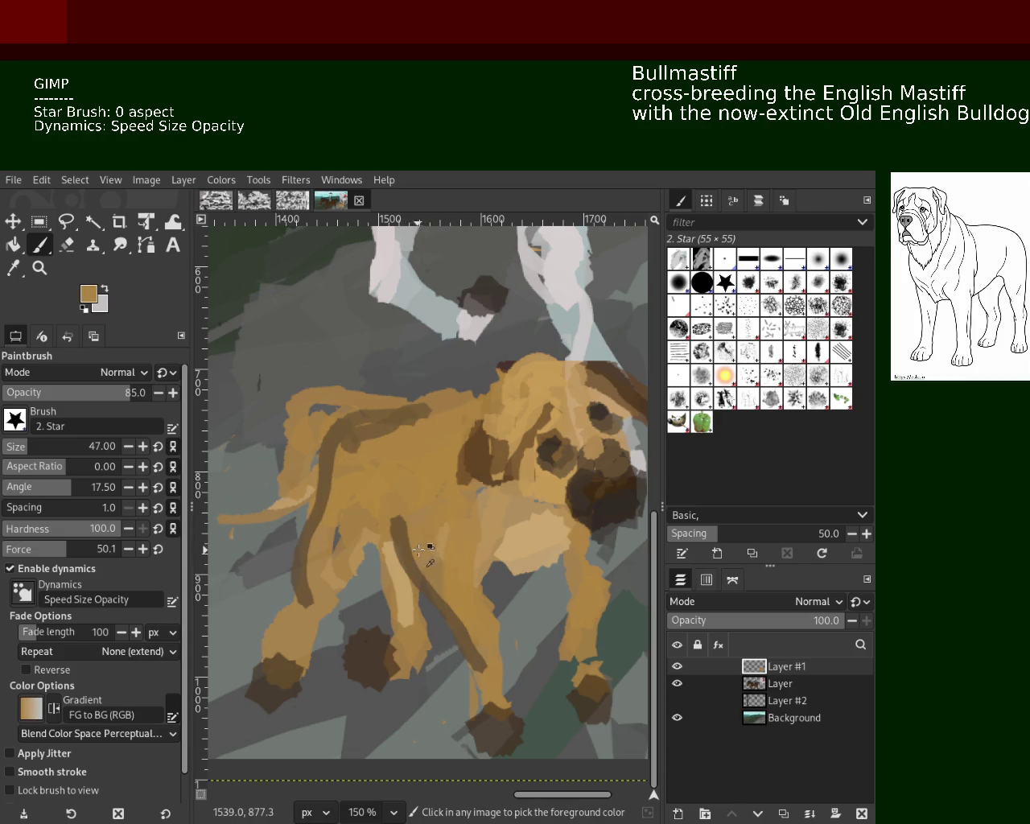
left_click_drag(345, 445, 395, 454)
key("ctrl+z")
left_click(396, 449, "ctrl")
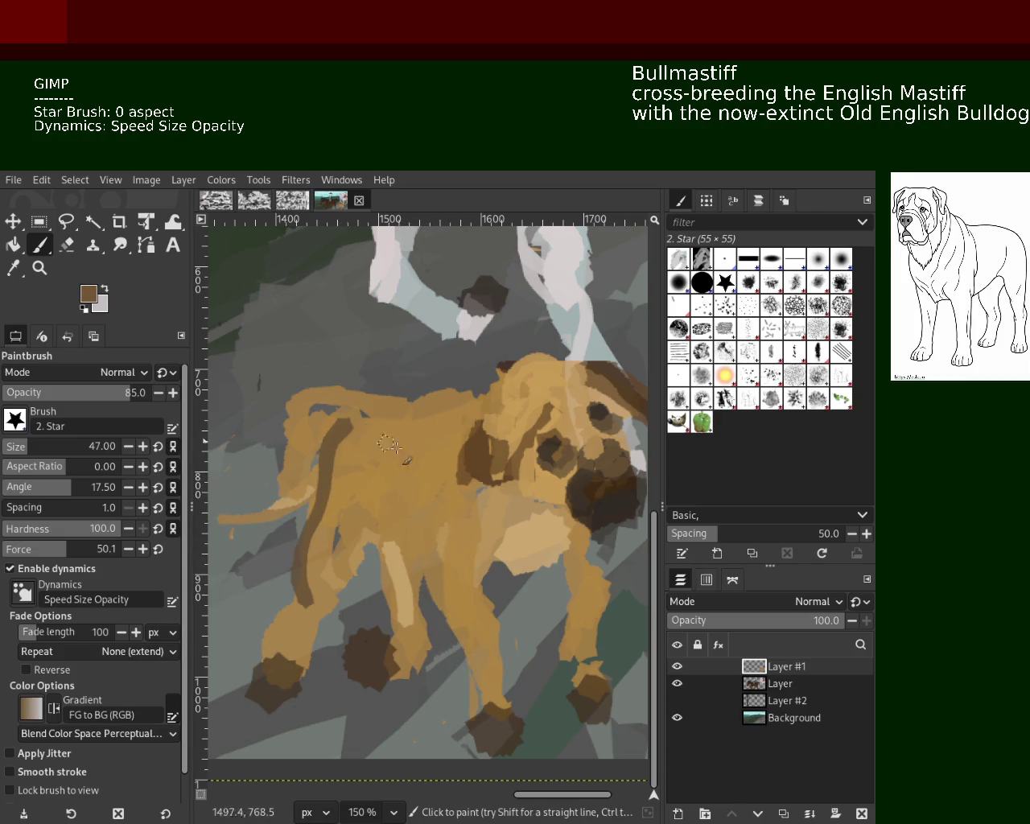
left_click_drag(427, 529, 481, 653)
key("ctrl+z")
left_click_drag(432, 520, 480, 642)
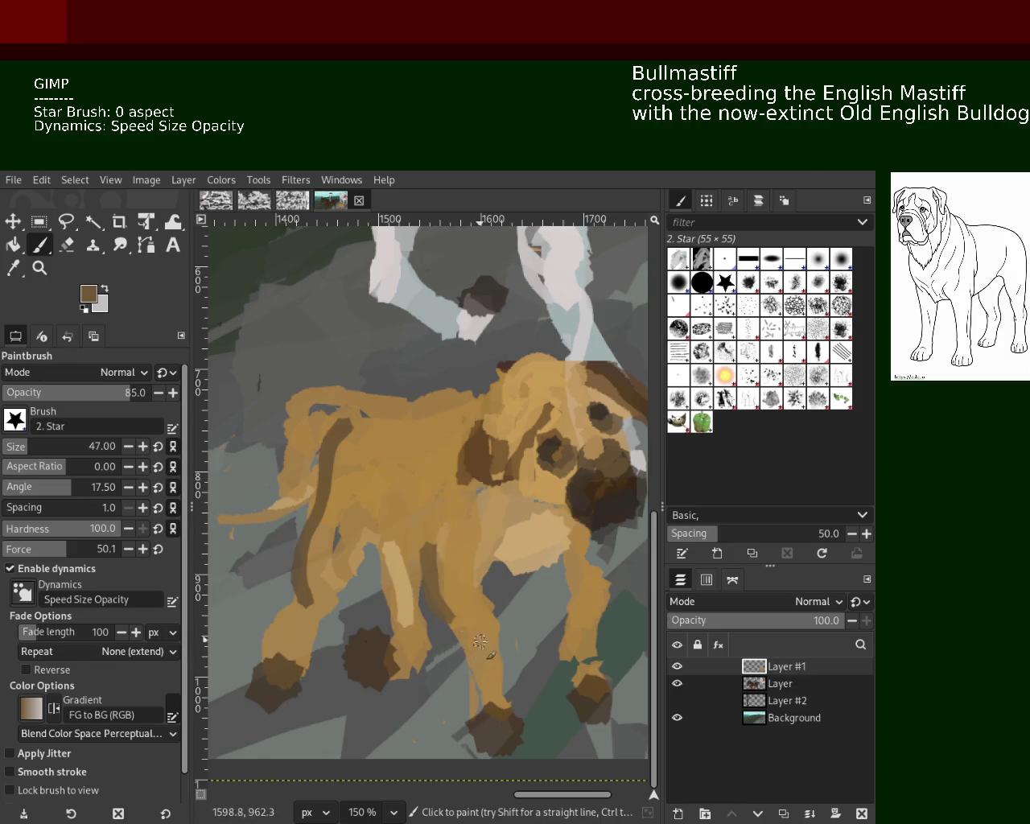
Sample a light tan from the leg and paint tan strokes over the rear leg.
left_click(384, 527, "ctrl")
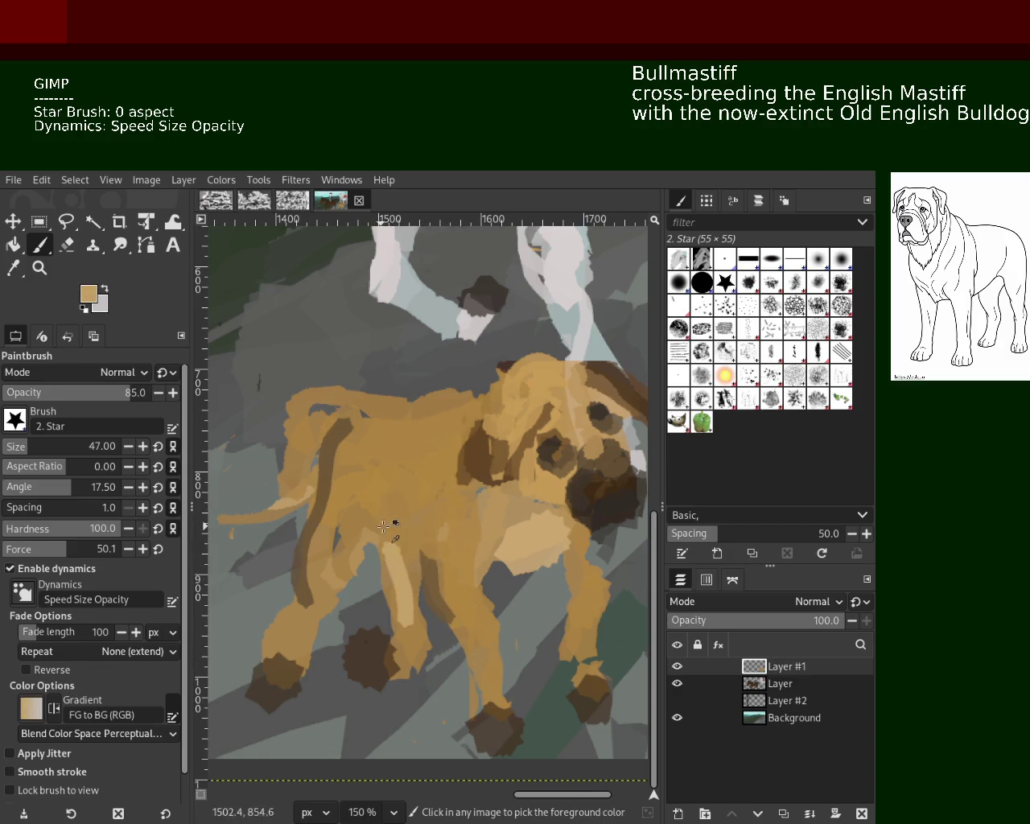
left_click(319, 517, "ctrl")
left_click(361, 555, "ctrl")
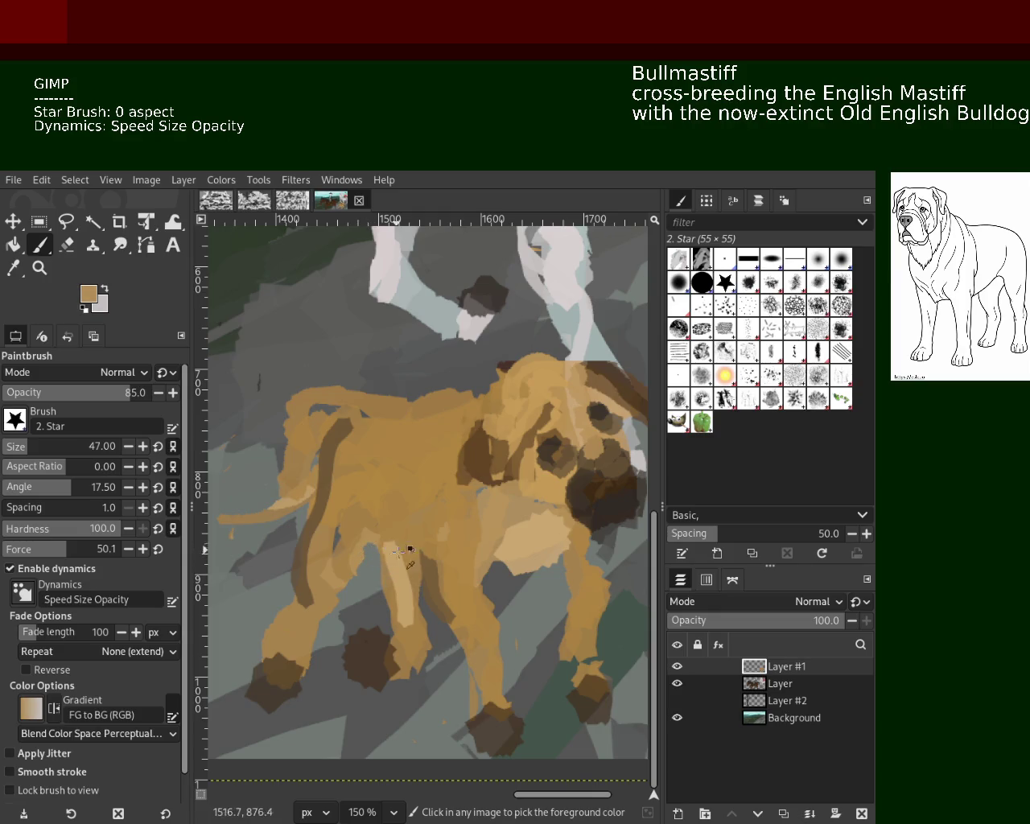
left_click(432, 578, "ctrl")
mouse_move(398, 555)
left_mouse_down()
mouse_move(415, 639)
mouse_move(390, 546)
mouse_move(326, 618)
left_mouse_up()
Add dark brown shading and lighter tan highlights along the rear leg.
left_click(383, 540, "ctrl")
left_click(443, 586, "ctrl")
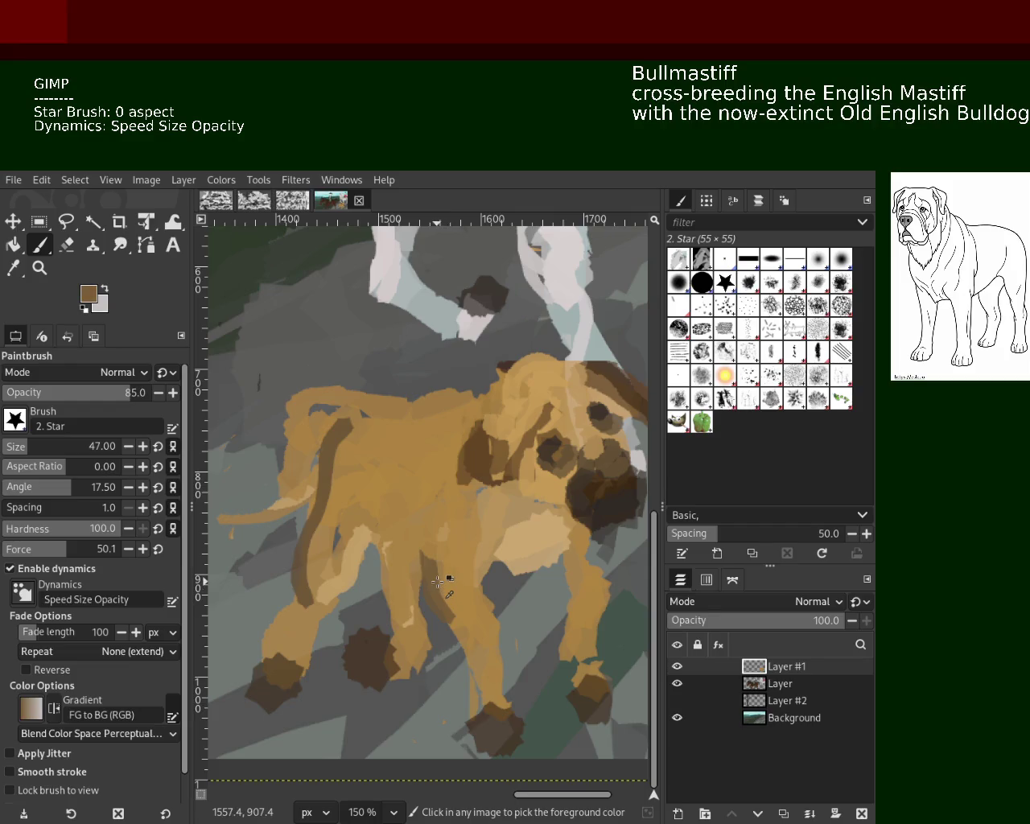
mouse_move(389, 539)
left_mouse_down()
mouse_move(398, 597)
mouse_move(409, 560)
mouse_move(402, 604)
left_mouse_up()
left_click(419, 568, "ctrl")
left_click(371, 654, "ctrl")
left_click(384, 667)
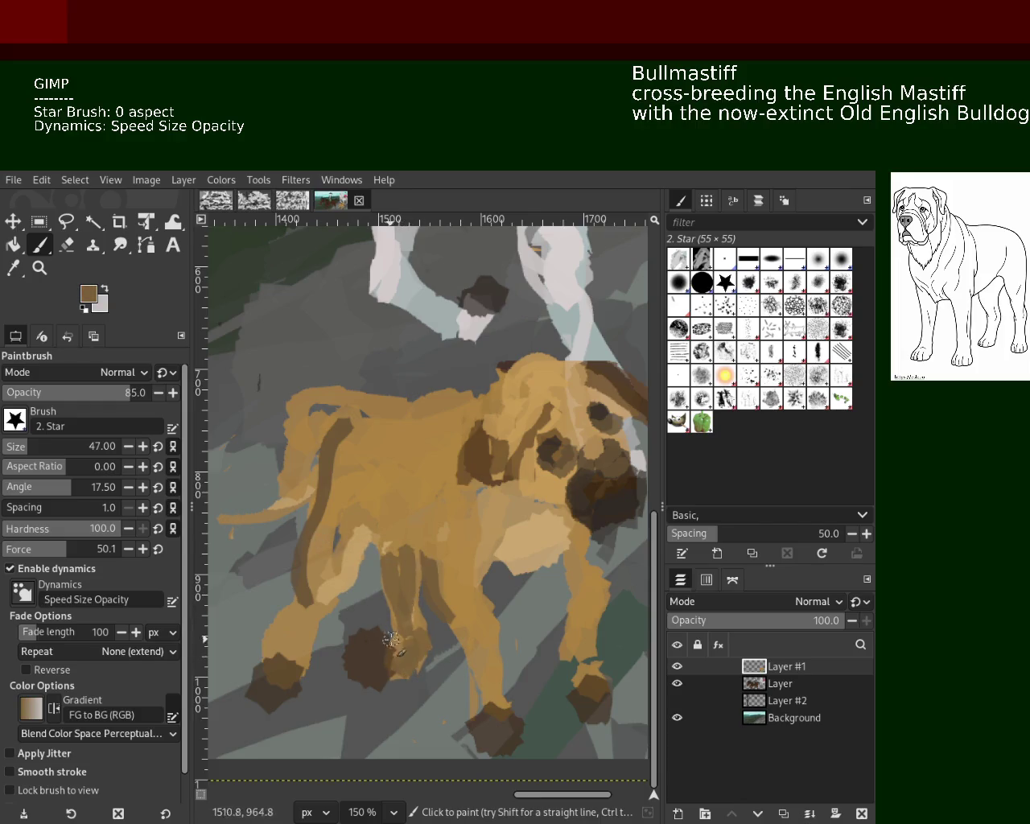
left_click(405, 515, "ctrl")
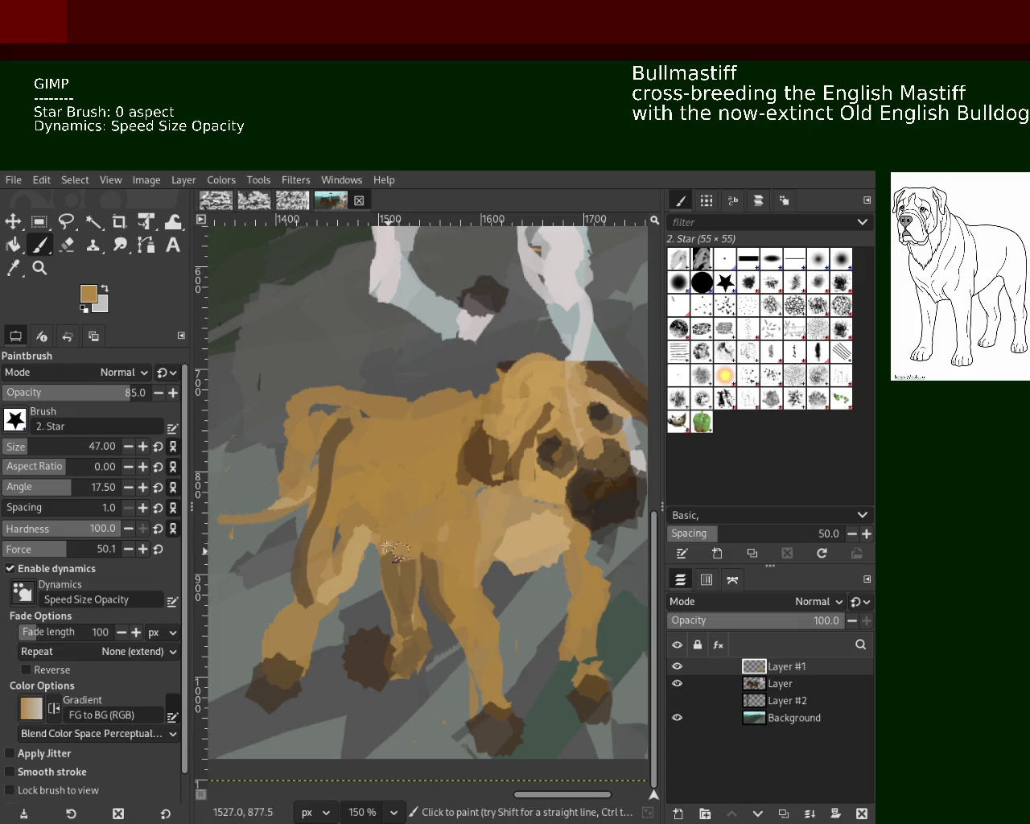
left_click_drag(349, 536, 338, 575)
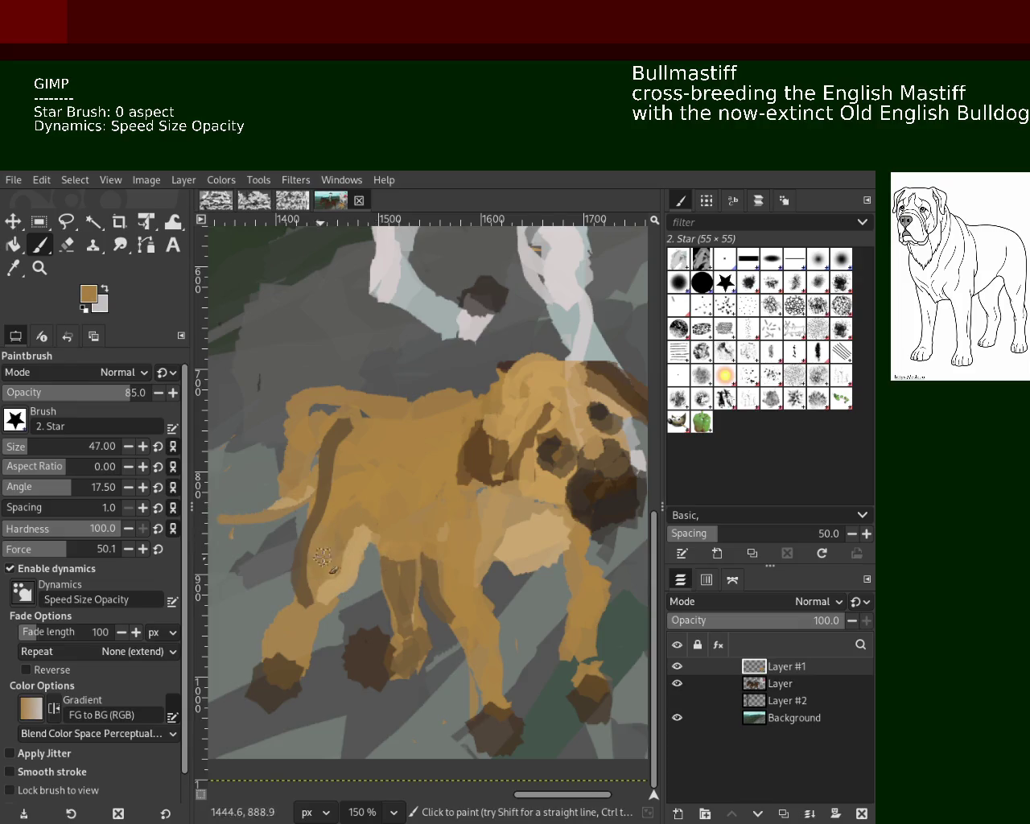
left_click(67, 245)
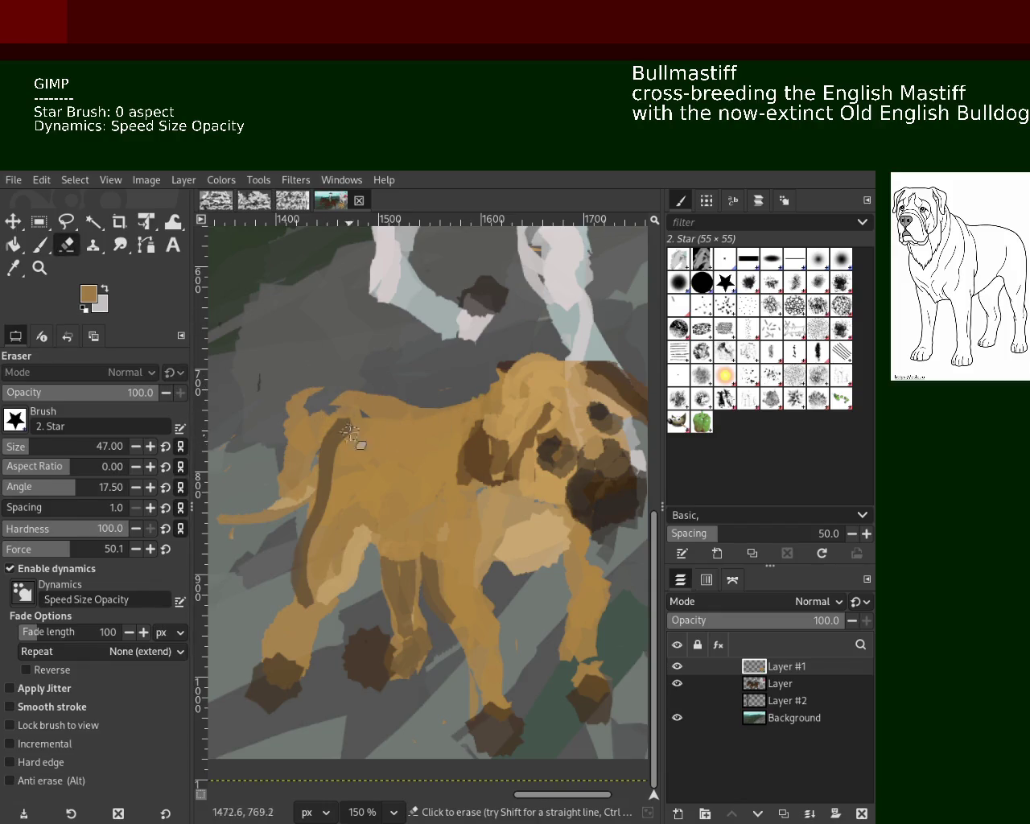
Erase stray tan at the dog's tail base, shoulder and upper back edge.
mouse_move(342, 394)
left_mouse_down()
mouse_move(306, 407)
mouse_move(274, 443)
left_mouse_up()
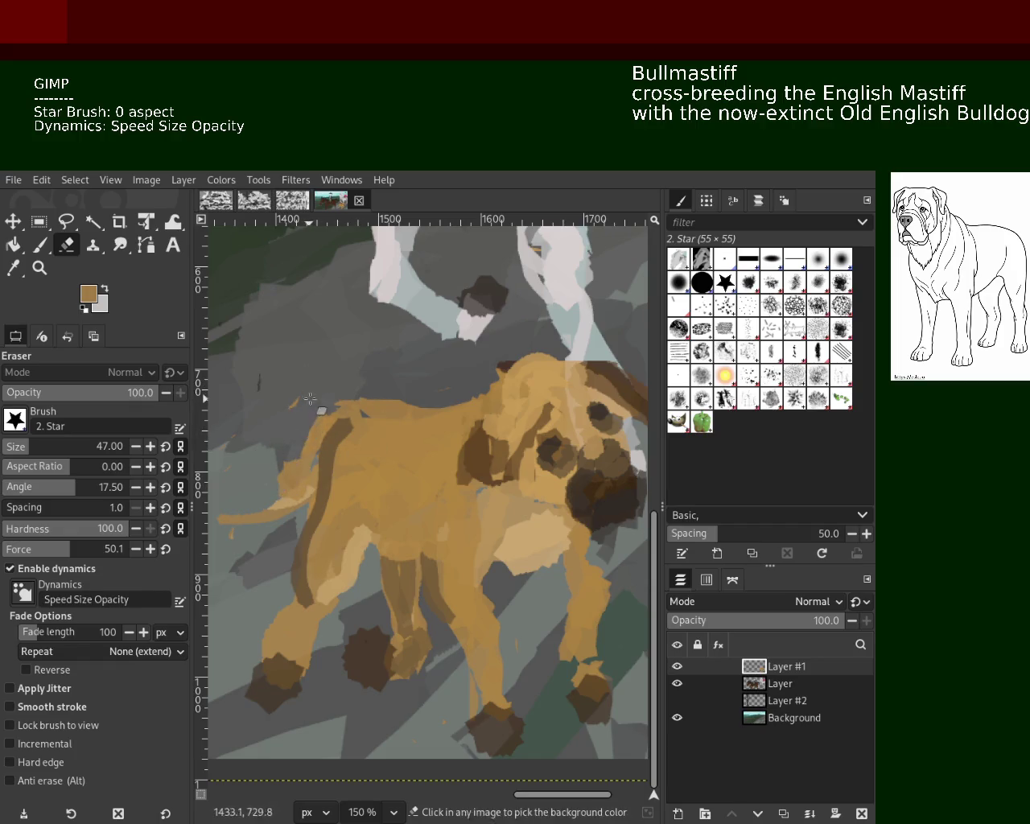
left_click_drag(313, 421, 283, 477)
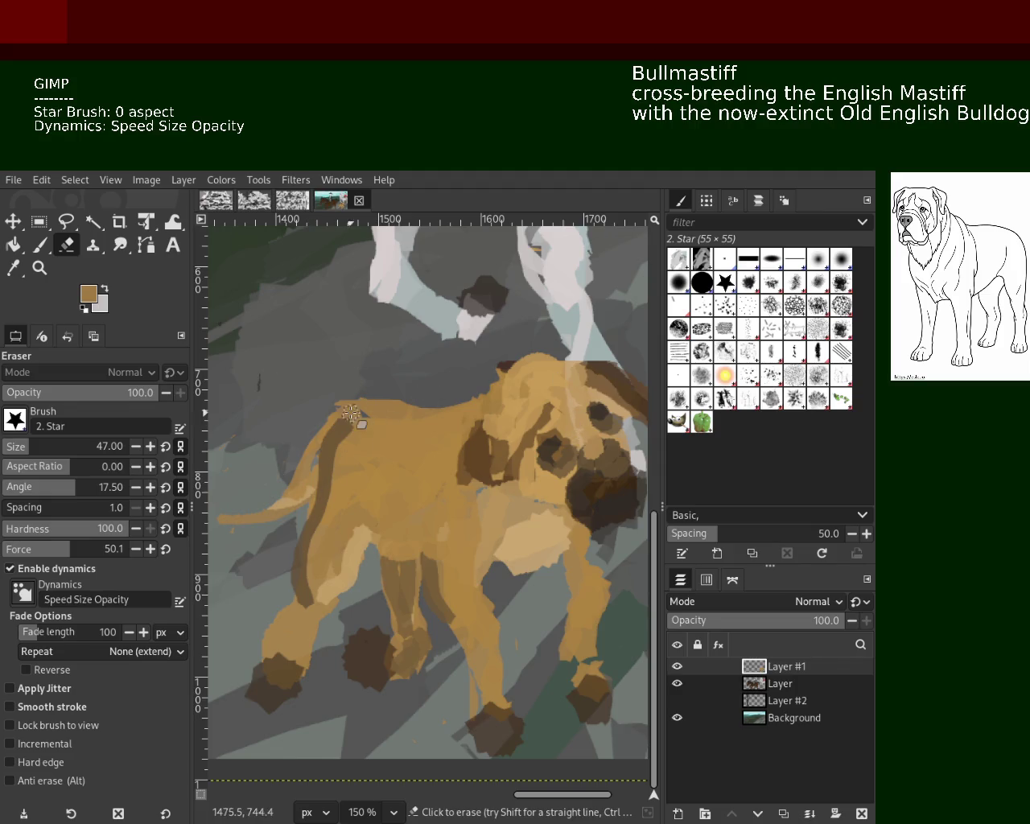
left_click_drag(360, 395, 330, 417)
Zoom in on the dog's front legs and erase the dark brown paw edges, undoing one stray erase.
key("z")
left_click(452, 471, "ctrl")
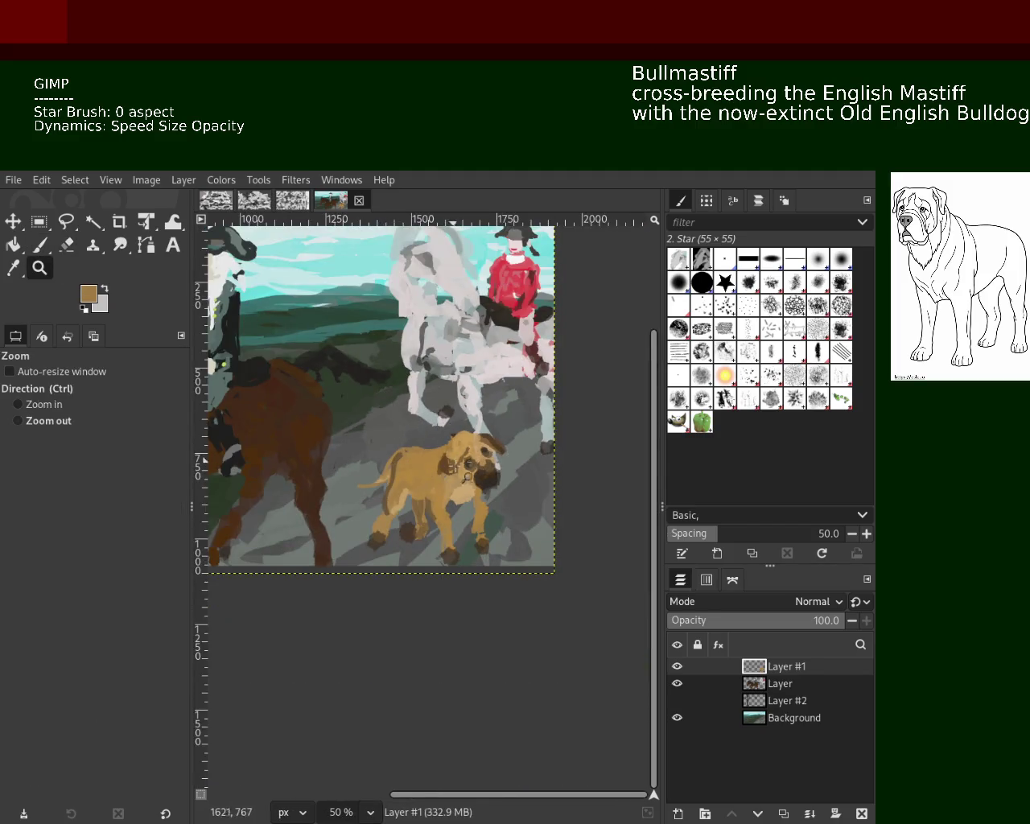
left_click(452, 467, "ctrl")
left_click(447, 463)
left_click(439, 457, "ctrl")
double_click(423, 447)
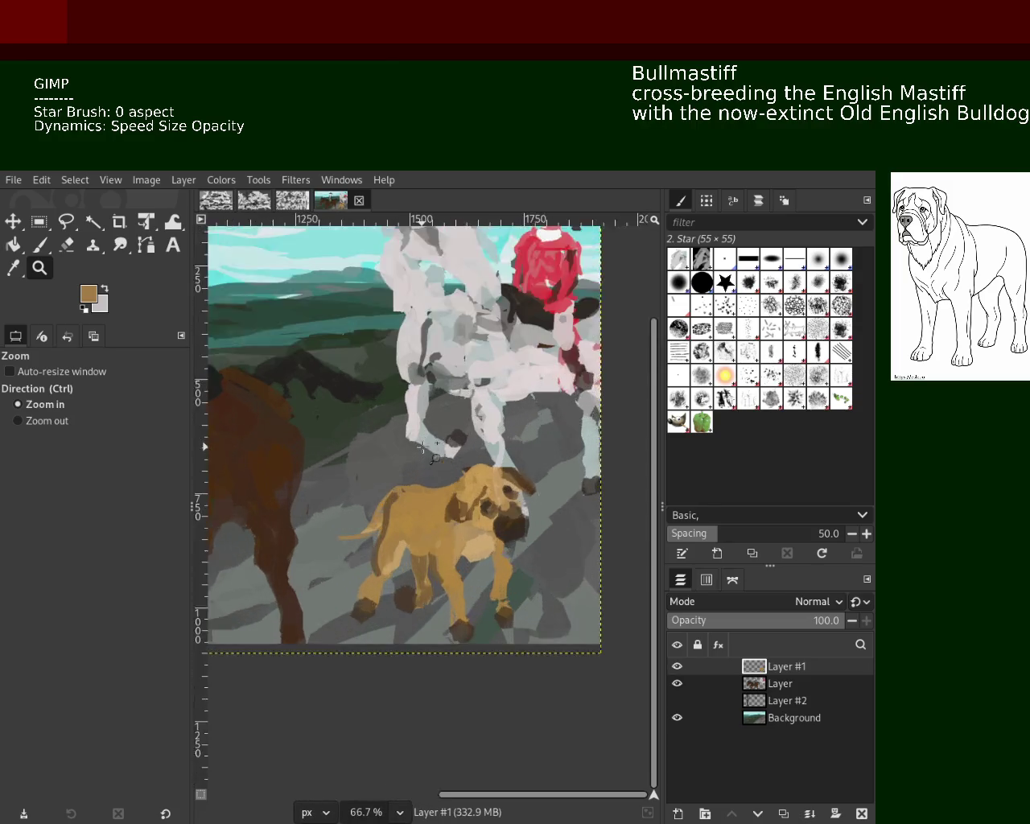
left_click(422, 447)
left_click(454, 449, "ctrl")
left_click(484, 451)
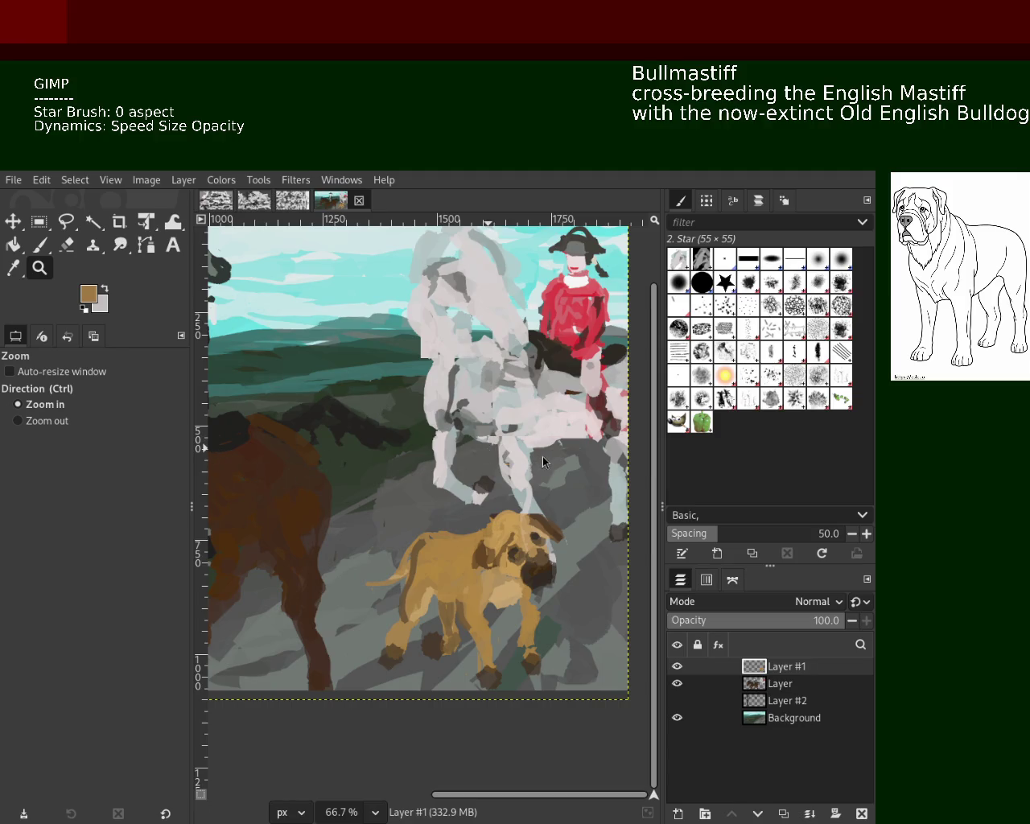
left_click(509, 536, "ctrl")
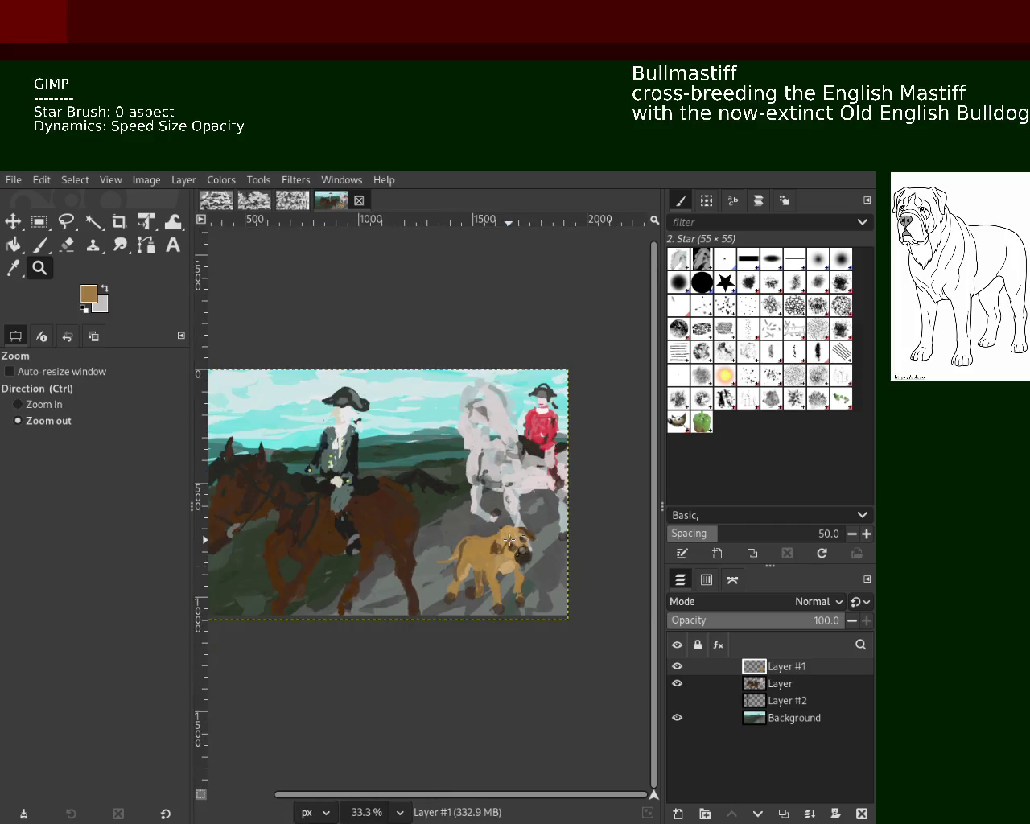
left_click(504, 541)
left_click(500, 545)
left_click(497, 547, "ctrl")
left_click(493, 551, "ctrl")
left_click(489, 556)
double_click(488, 551)
left_click(484, 547)
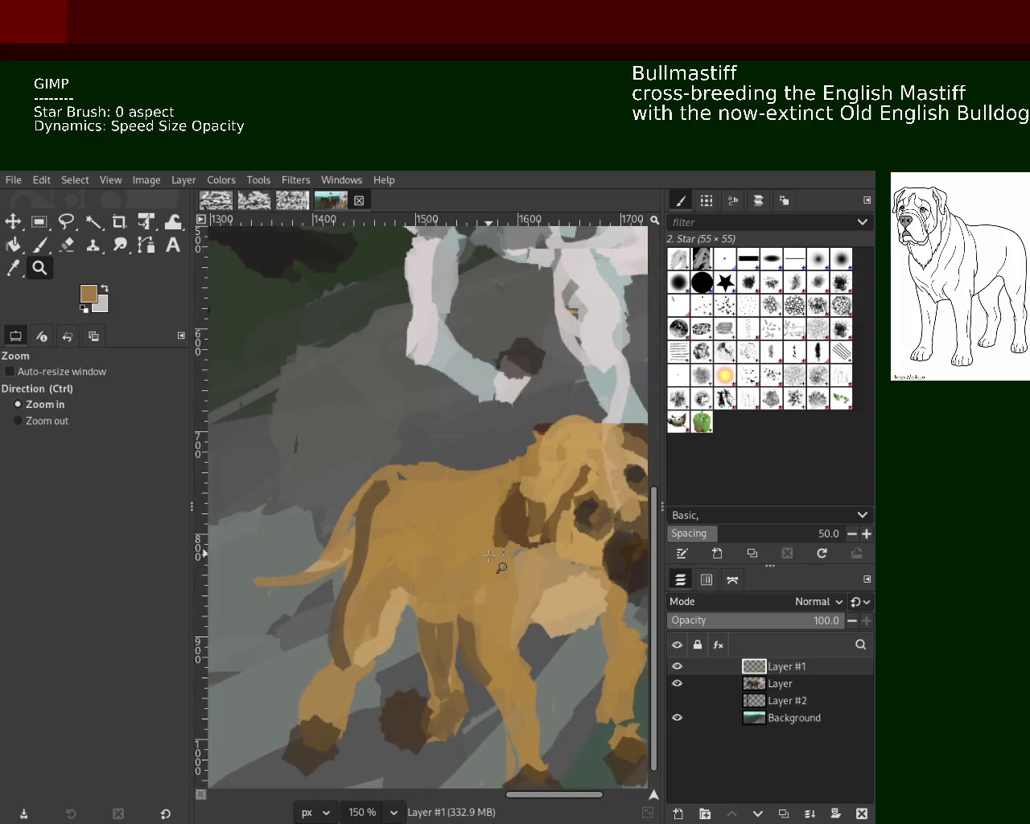
left_click(455, 524, "ctrl")
left_click(451, 519, "ctrl")
left_click(439, 509)
left_click(429, 501)
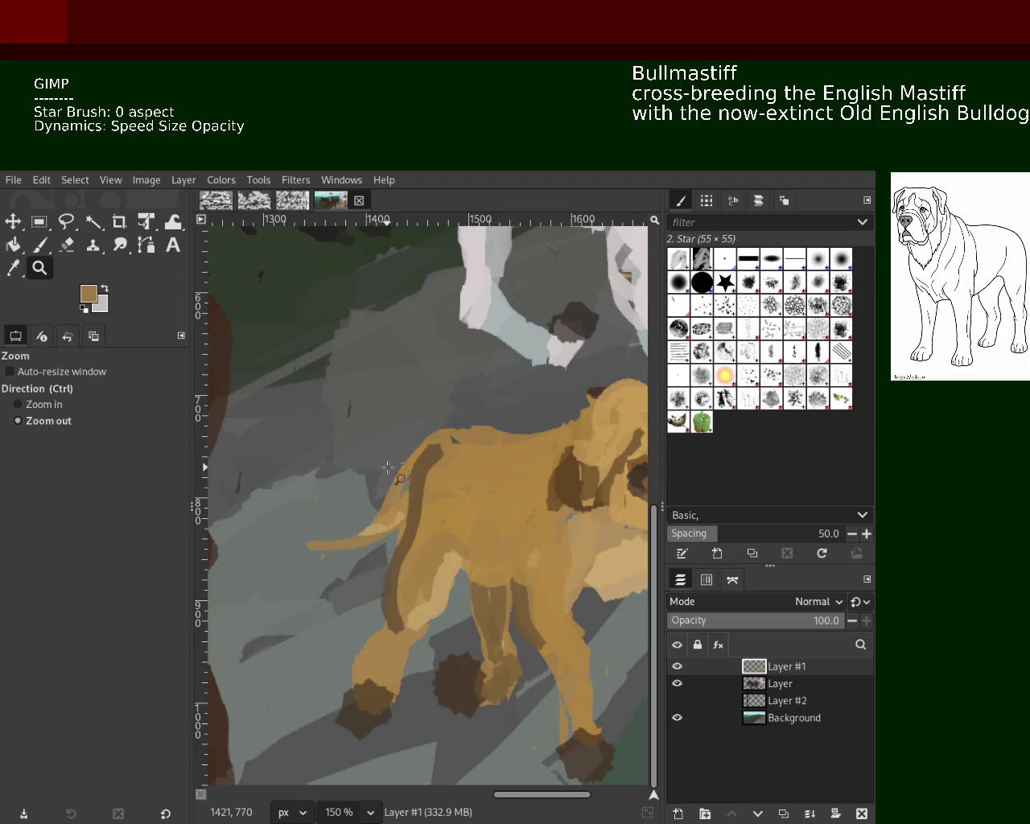
left_click(490, 612, "ctrl")
left_click(478, 604)
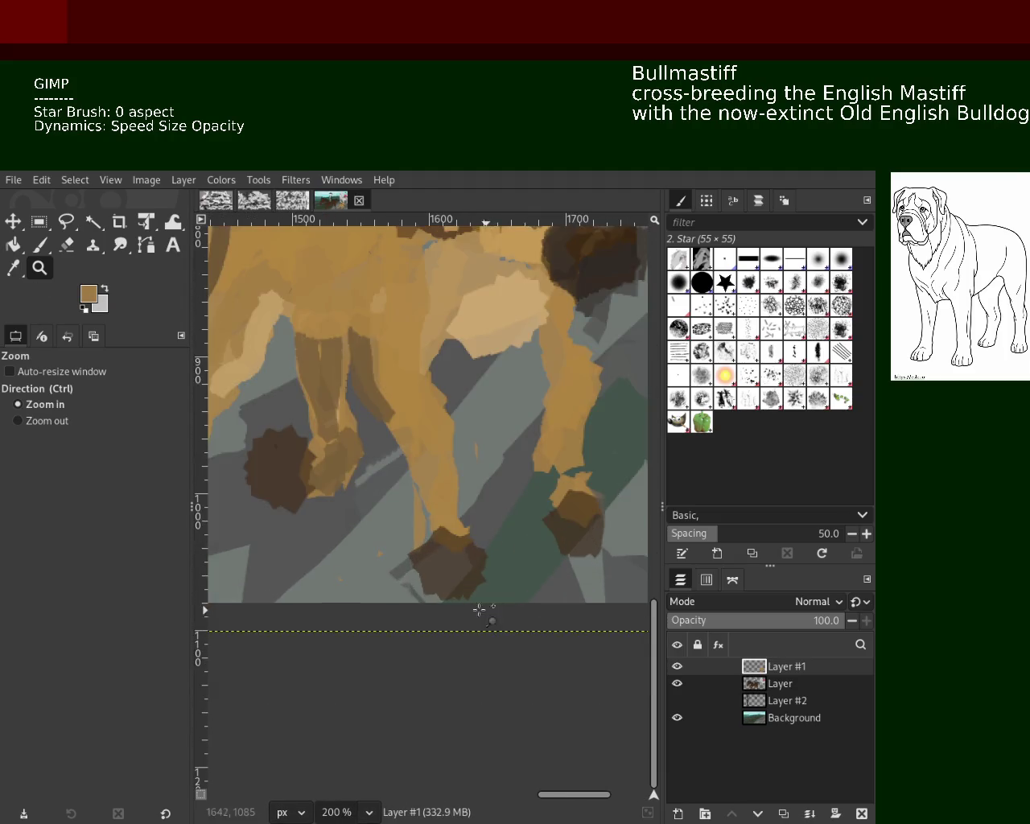
left_click(68, 245)
left_click_drag(485, 653, 488, 518)
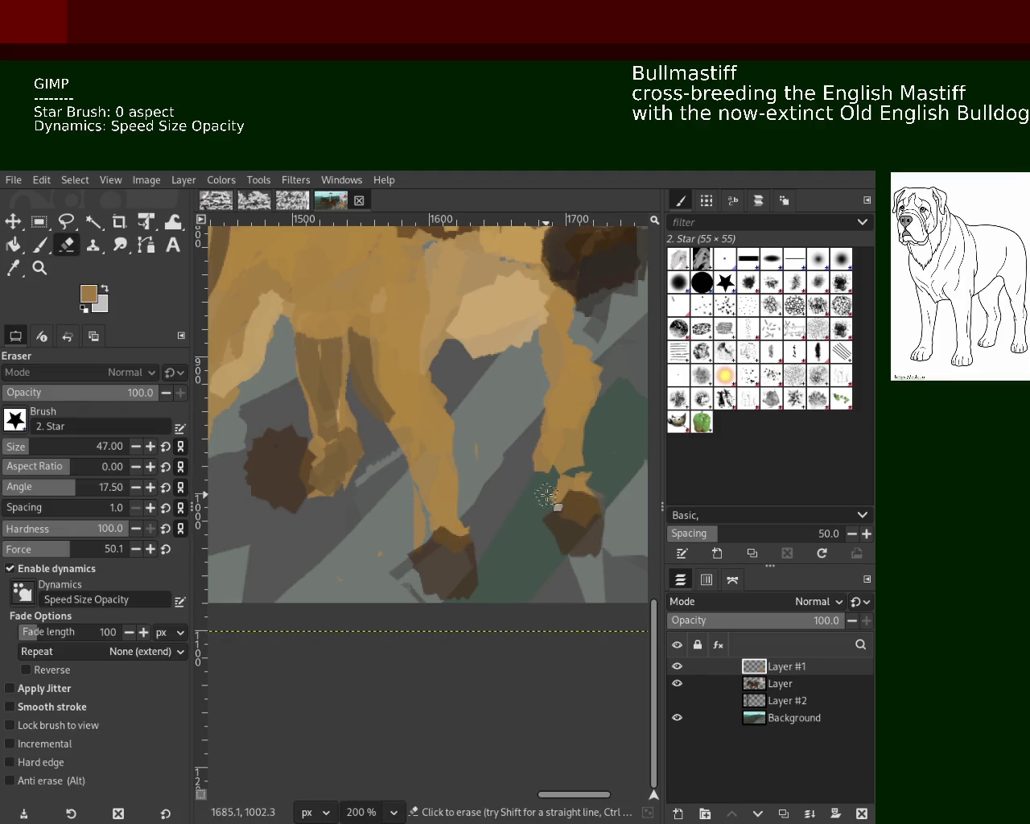
left_click_drag(545, 502, 551, 543)
mouse_move(301, 419)
left_mouse_down()
mouse_move(215, 433)
mouse_move(322, 441)
mouse_move(241, 429)
mouse_move(247, 497)
left_mouse_up()
key("ctrl+z")
left_click_drag(401, 529, 220, 521)
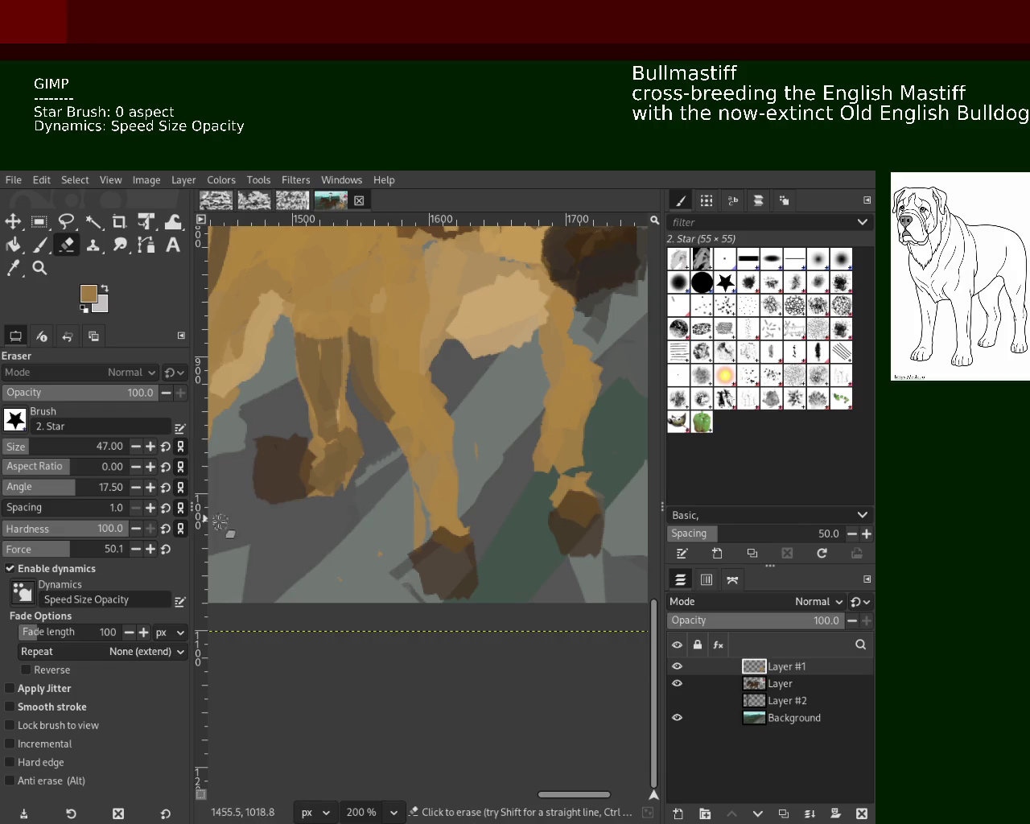
Repaint the paws with lighter tan, covering the right paw's dark brown area.
key("z")
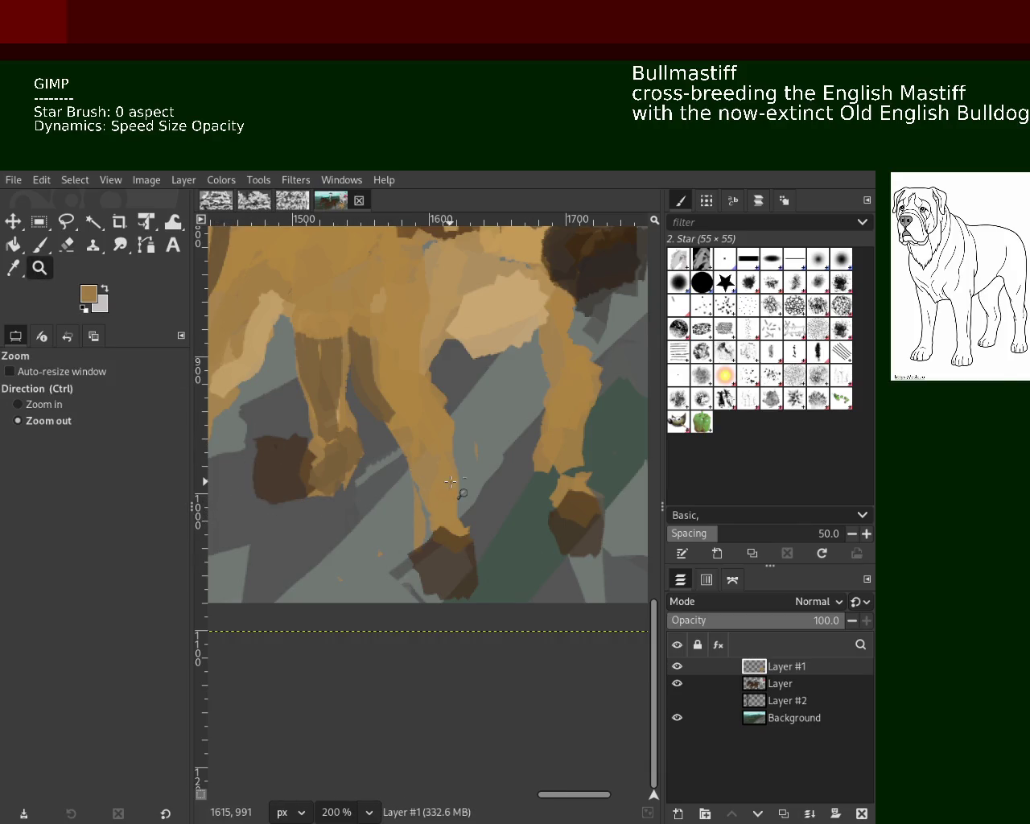
left_click(333, 464, "ctrl")
left_click(333, 464)
left_click(333, 464, "ctrl")
key("2")
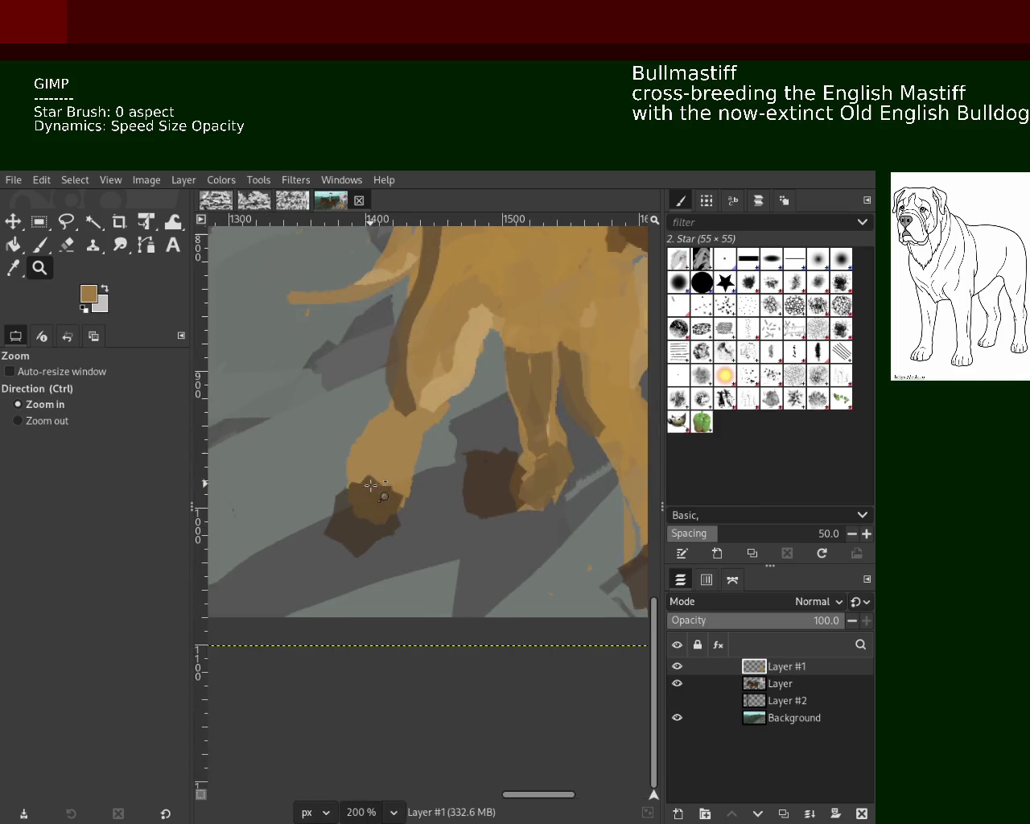
key("p")
mouse_move(387, 458)
left_mouse_down()
mouse_move(383, 491)
mouse_move(368, 431)
left_mouse_up()
key("ctrl+z")
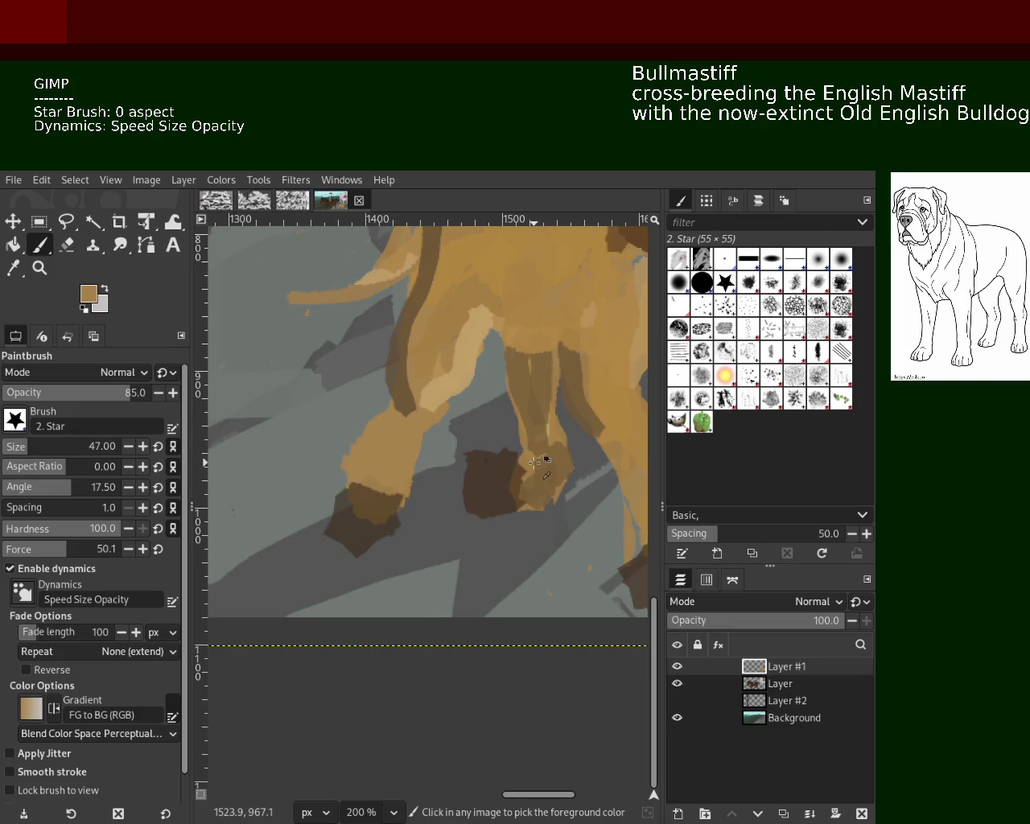
left_click_drag(535, 462, 556, 523)
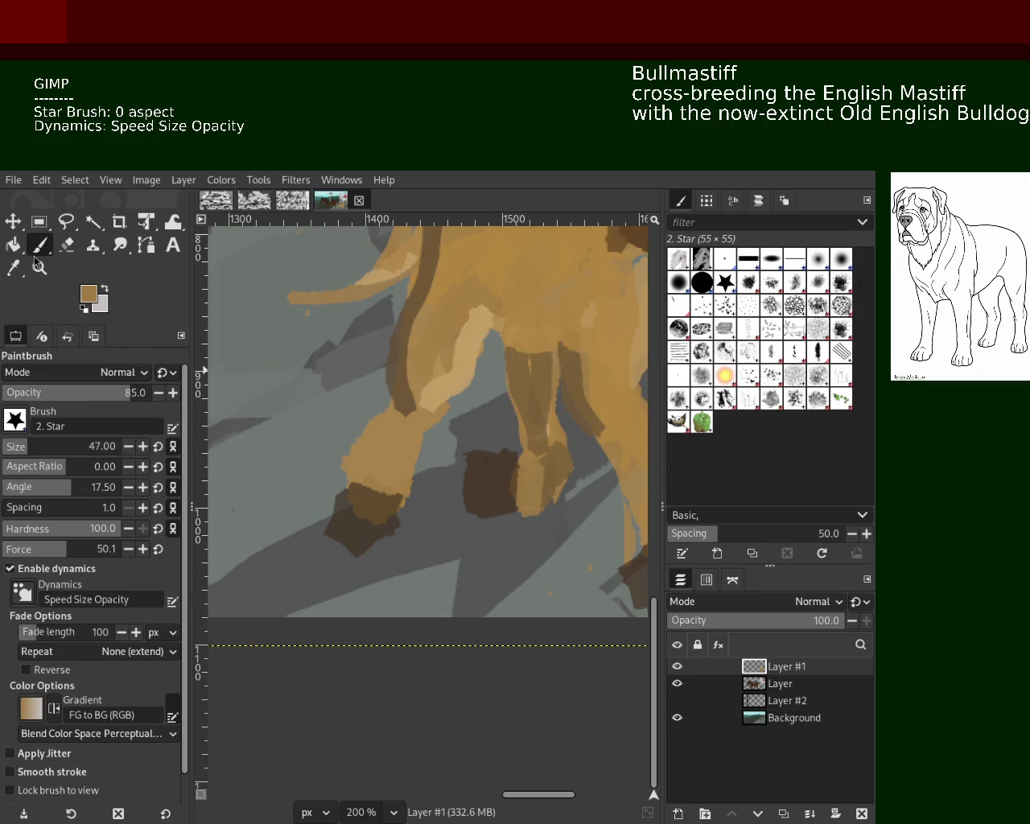
key("shift+e")
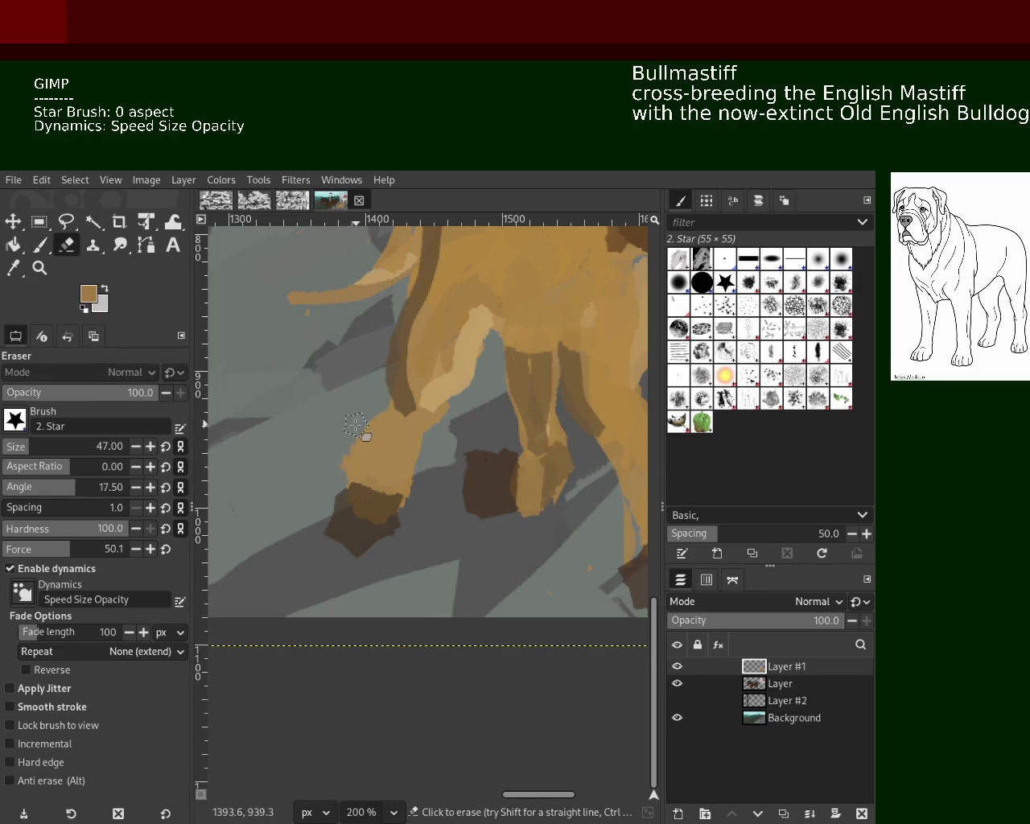
left_click(447, 424, "ctrl")
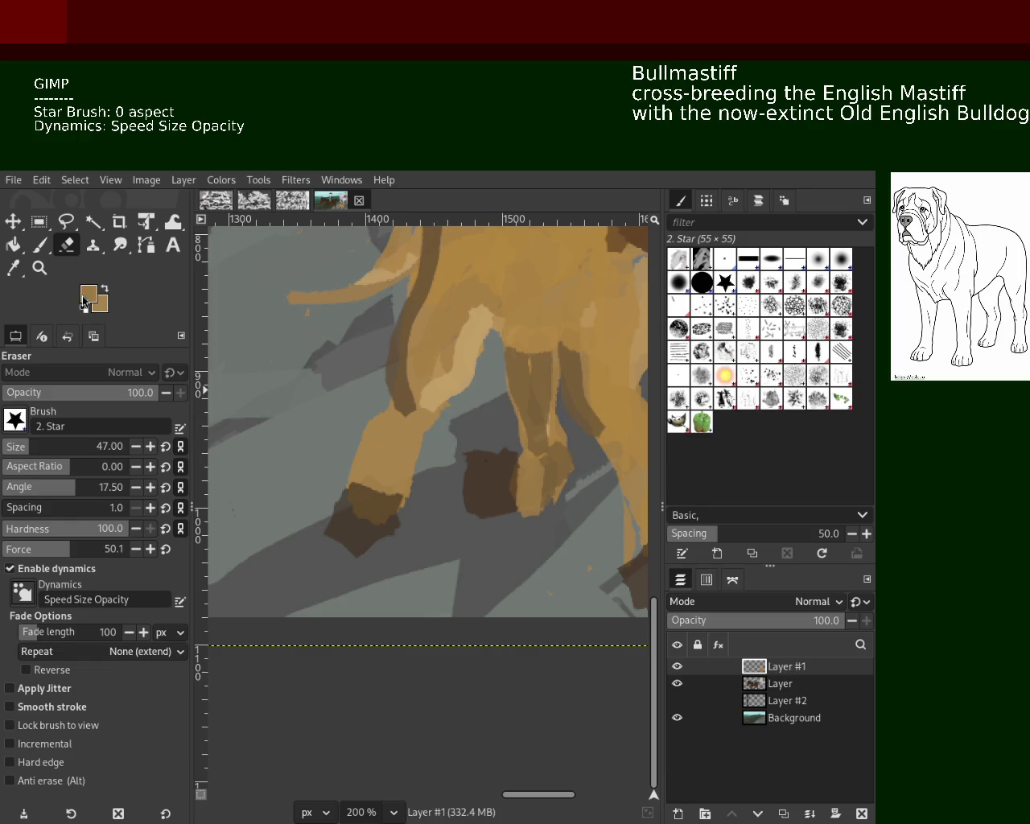
Sample a lighter tan and add a pale highlight patch on the chest between the front legs.
key("z")
left_click(494, 506, "ctrl")
left_click(495, 507, "ctrl")
left_click(494, 506)
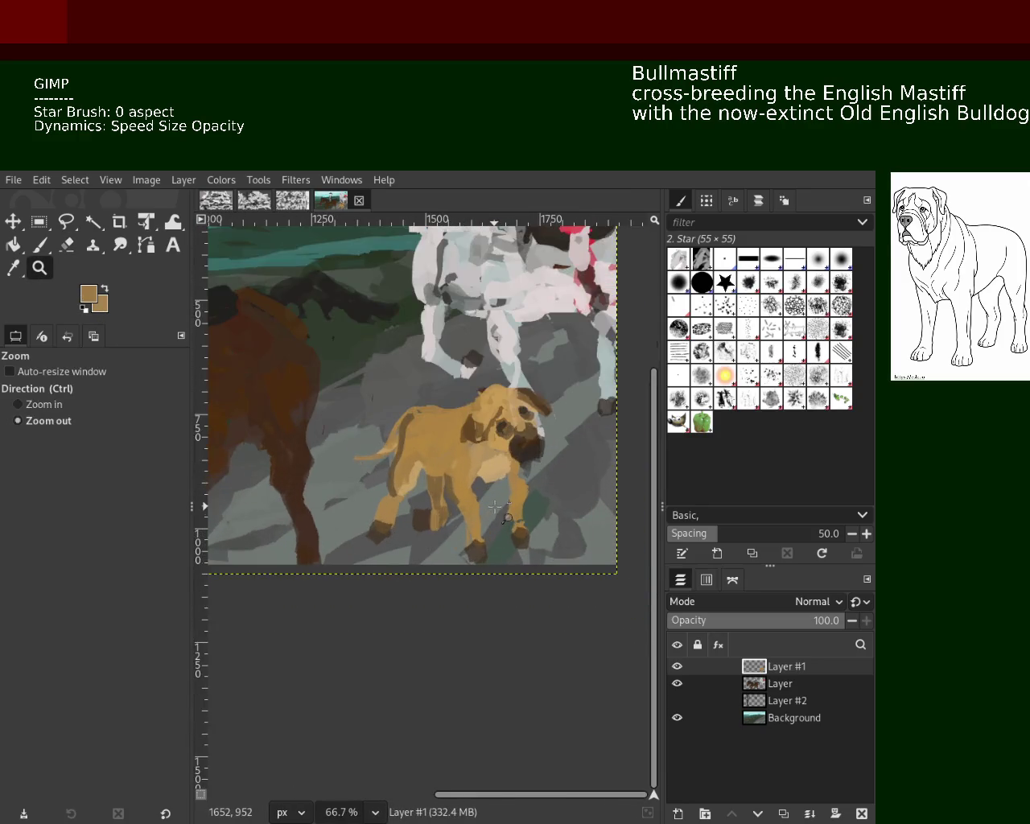
left_click(494, 506, "ctrl")
left_click(501, 520, "ctrl")
left_click(561, 477, "ctrl")
left_click(561, 477, "ctrl")
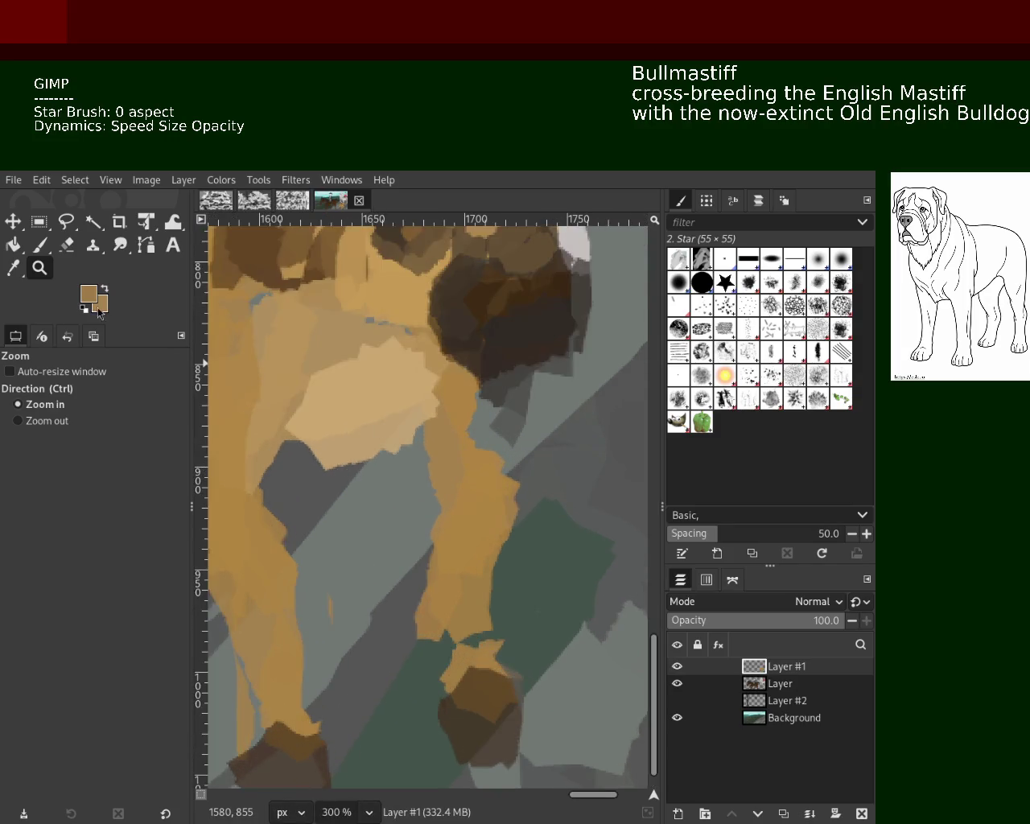
left_click(41, 248)
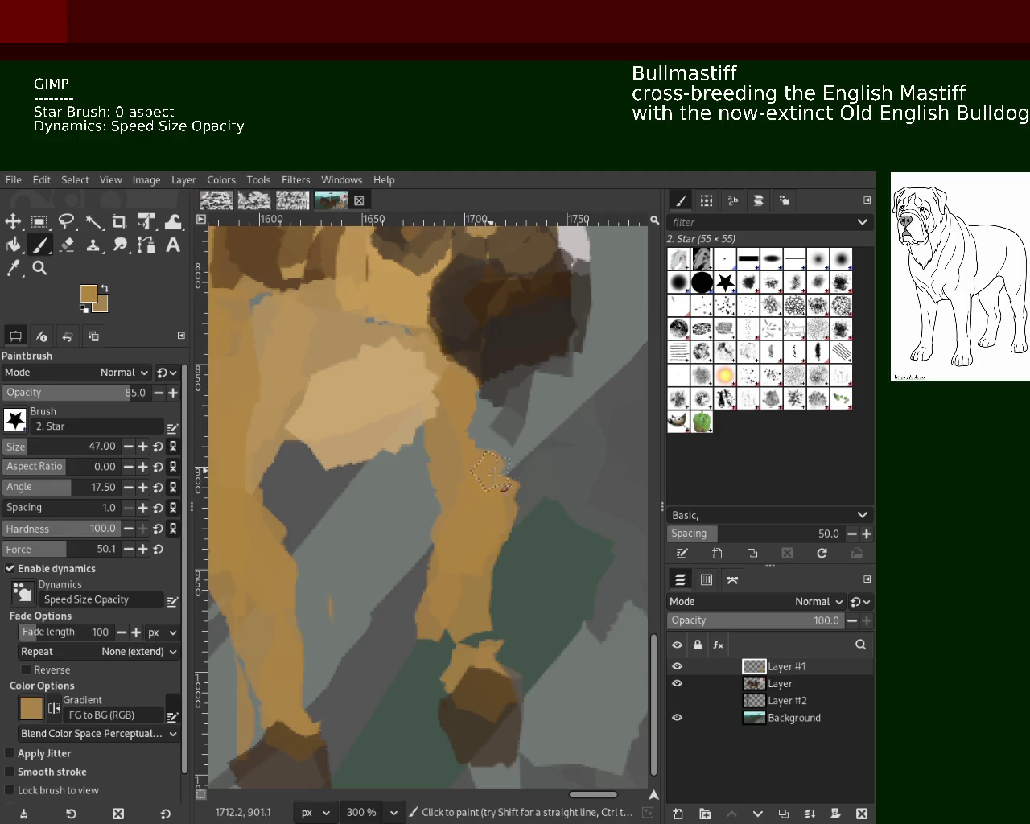
left_click(344, 456, "ctrl")
left_click_drag(290, 426, 351, 437)
key("ctrl+z")
key("ctrl+y")
key("ctrl+z")
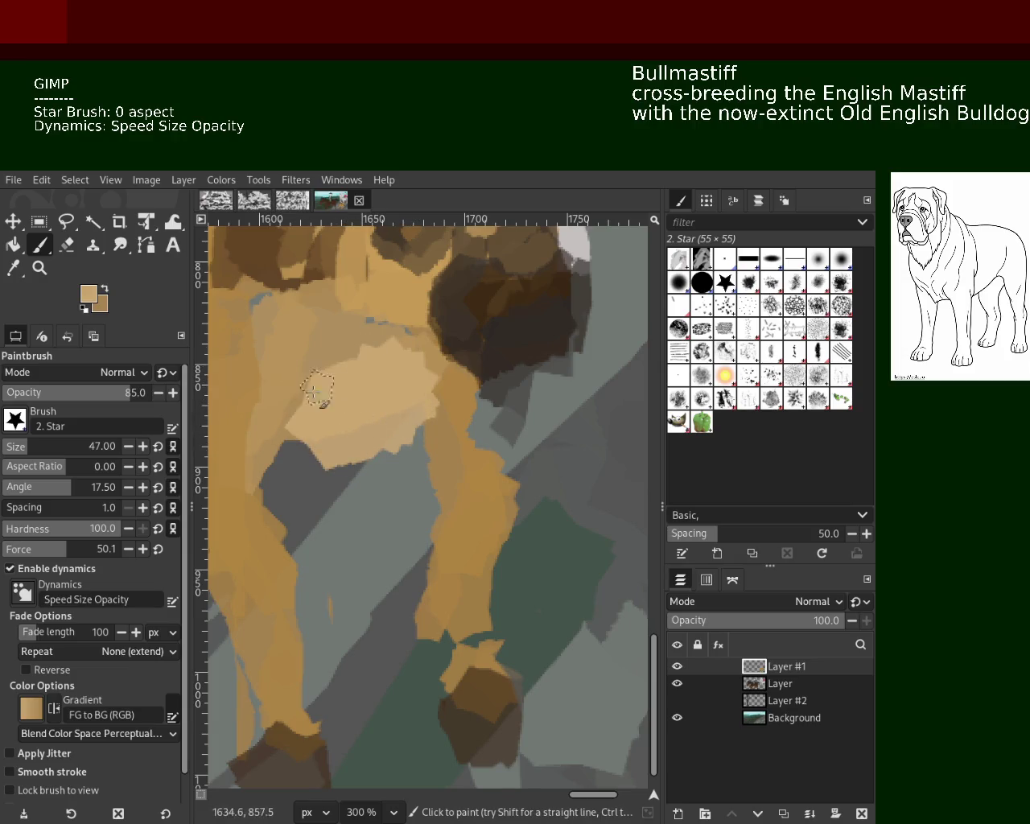
key("ctrl+y")
key("ctrl+z")
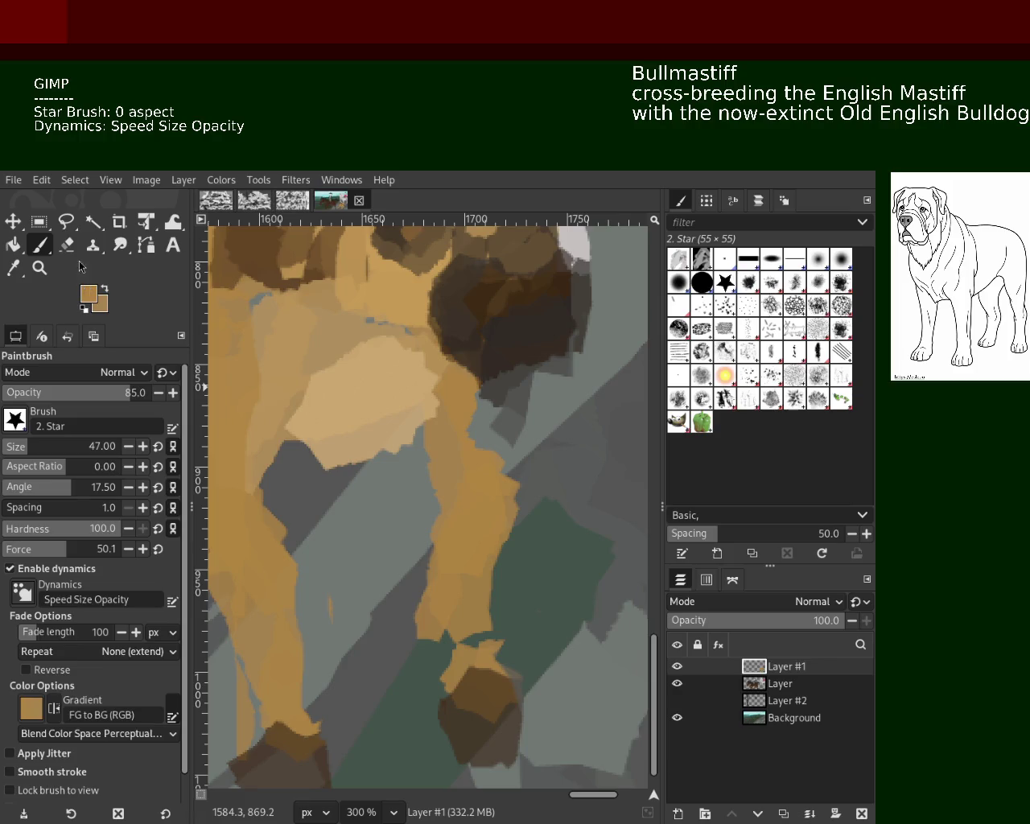
Switch to the eraser and zoom far out on the canvas.
key("shift+e")
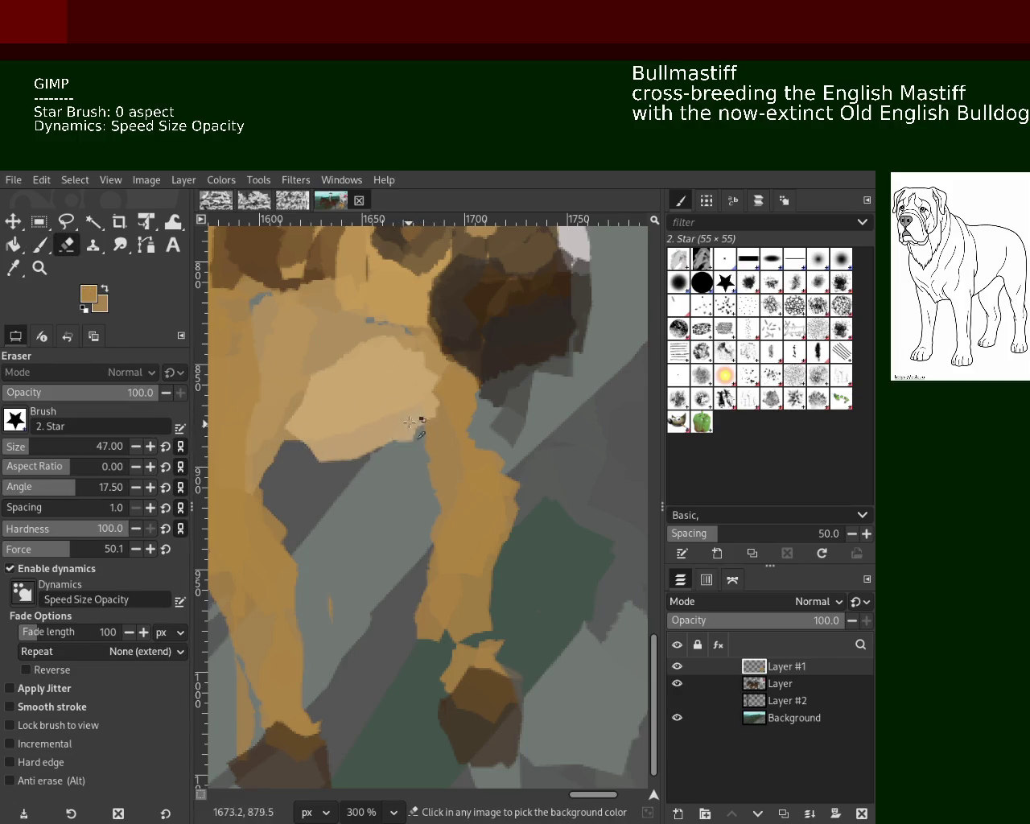
left_click(39, 268)
left_click(463, 453, "ctrl")
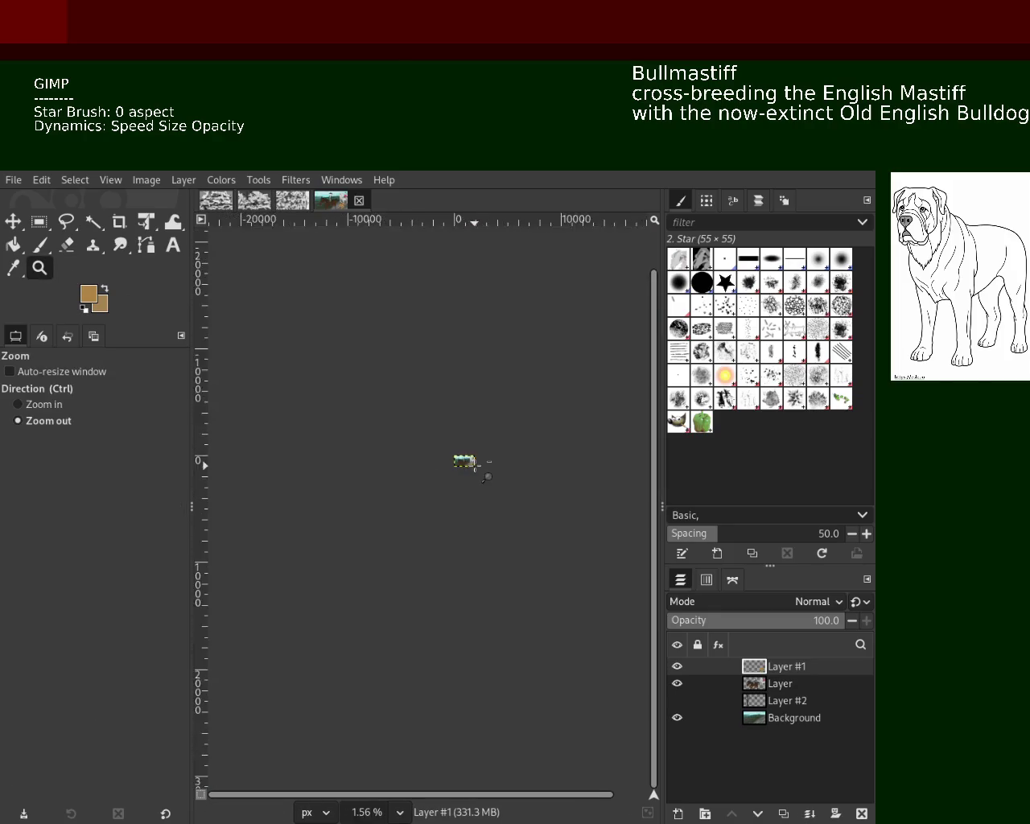
Paint light tan strokes down the dog's forehead toward the eye.
scroll(491, 475, "up", 10)
scroll(494, 483, "down", 1)
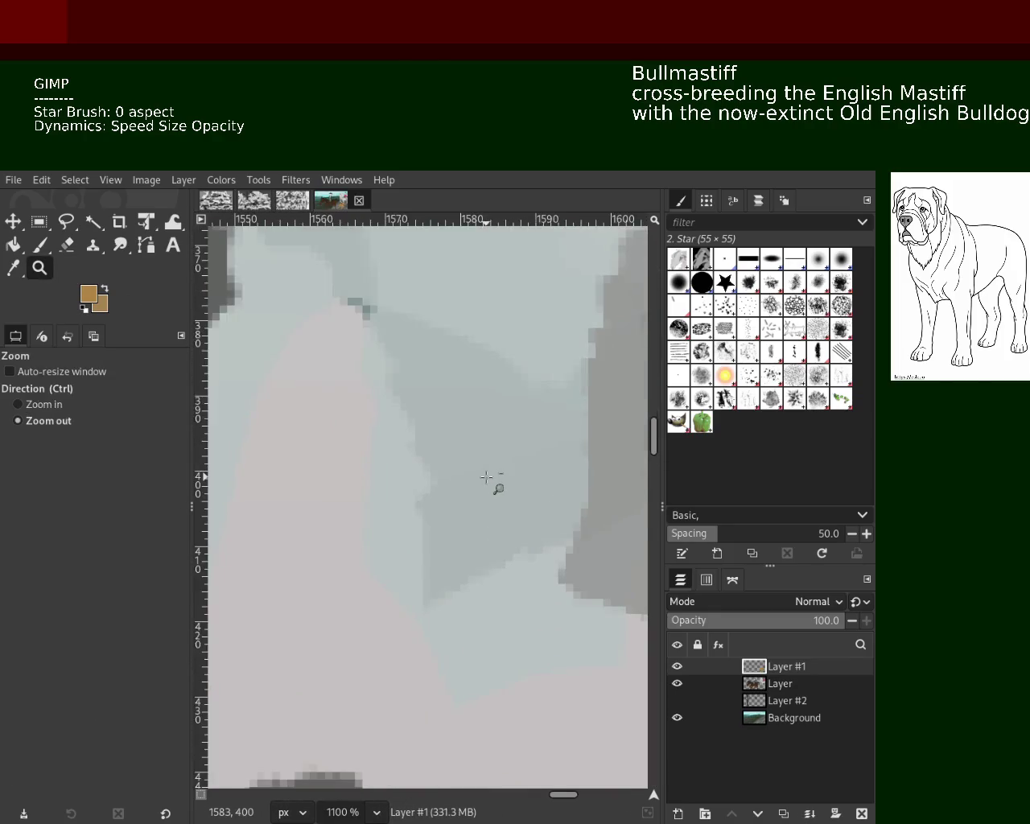
scroll(483, 478, "up", 2)
scroll(410, 433, "down", 1)
scroll(409, 432, "down", 3)
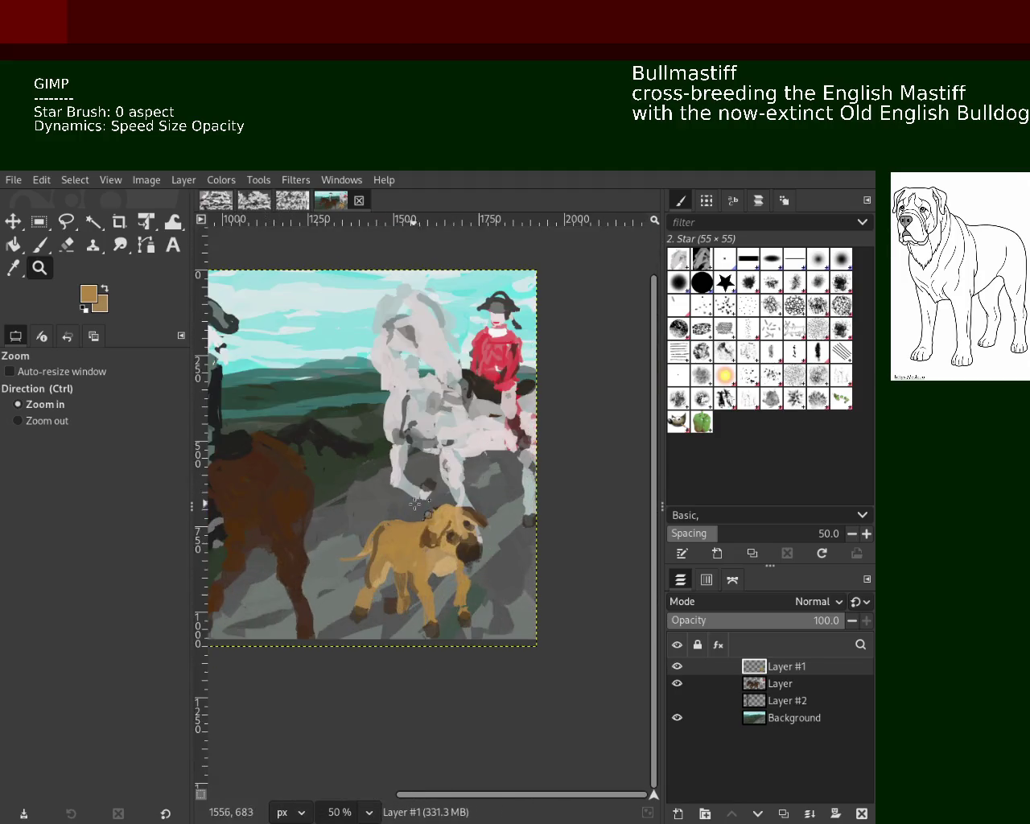
scroll(464, 597, "down", 1)
scroll(463, 596, "up", 2)
scroll(464, 596, "up", 1)
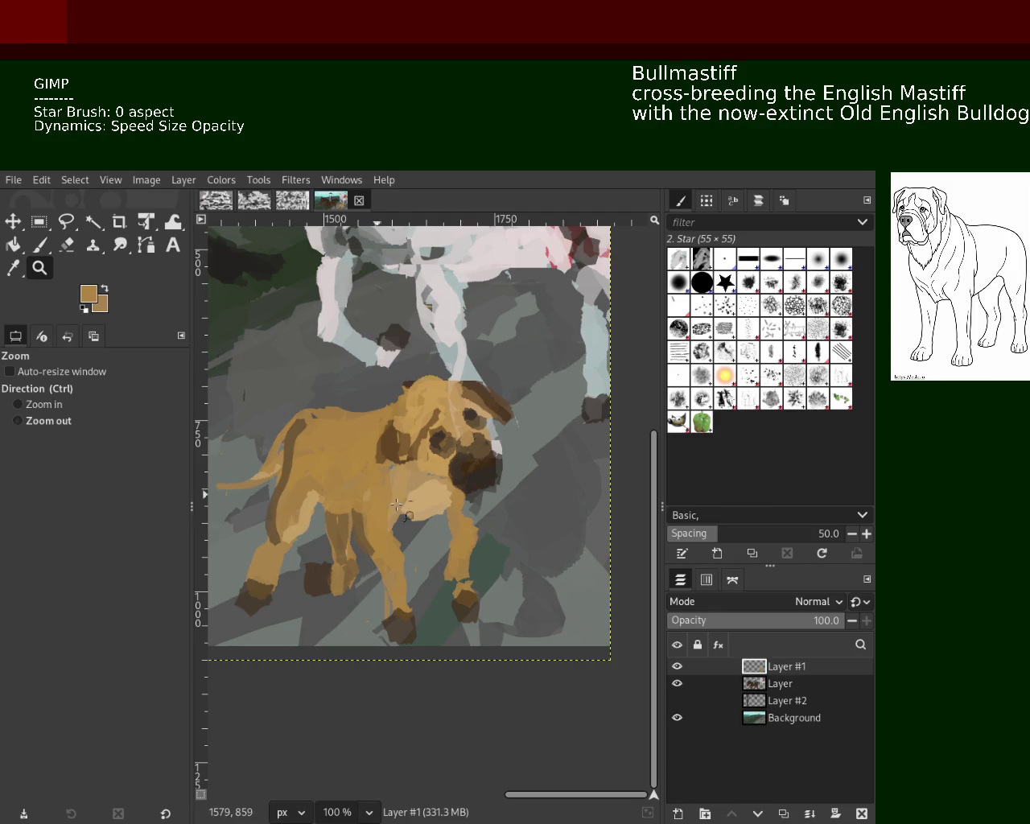
scroll(417, 506, "down", 2)
scroll(417, 505, "up", 1)
scroll(417, 505, "up", 1)
scroll(417, 505, "down", 1)
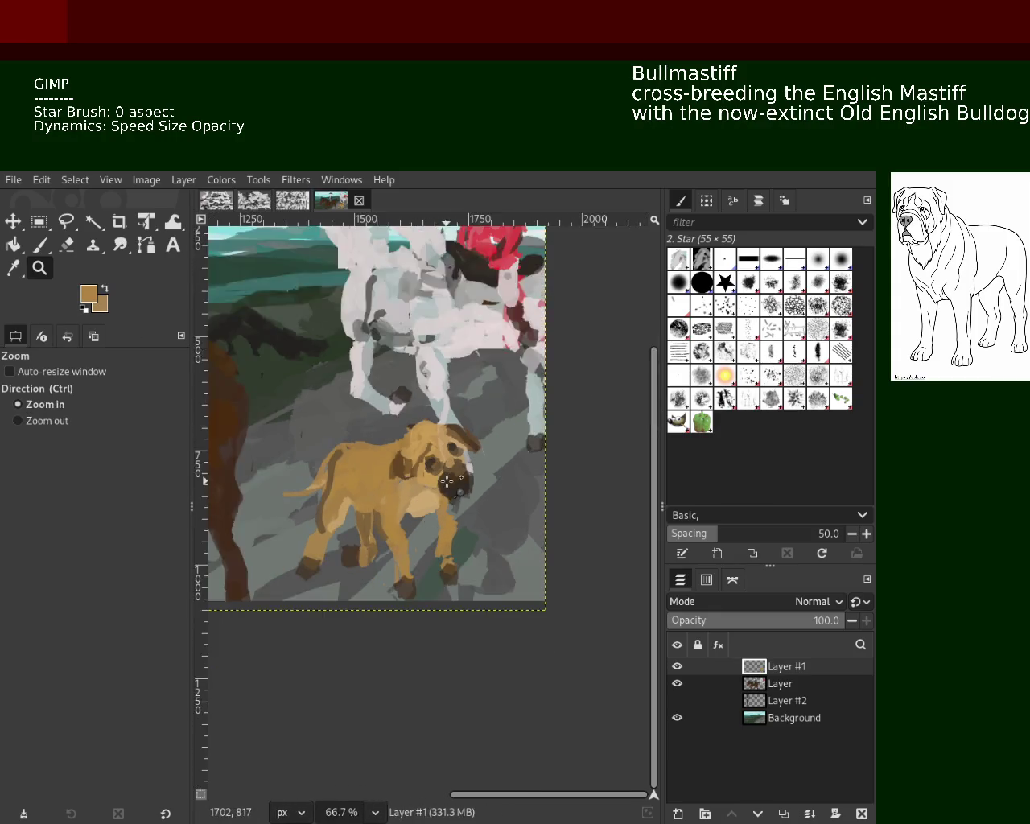
scroll(440, 467, "up", 3)
left_click(40, 244)
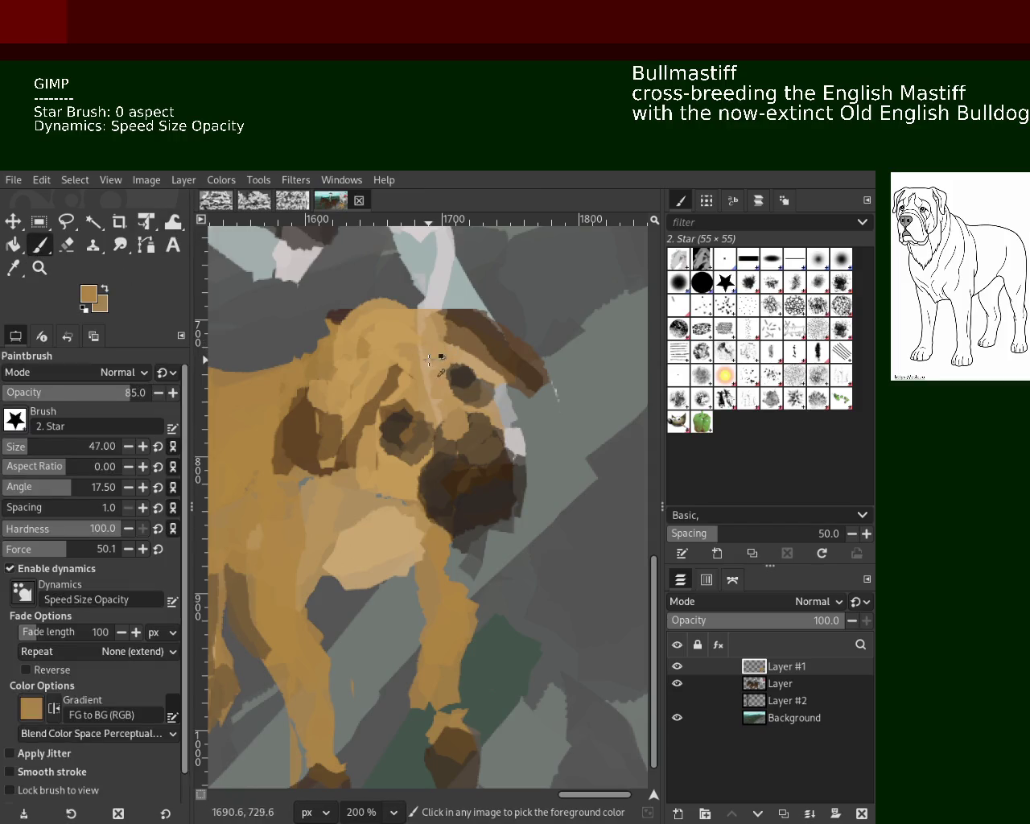
left_click_drag(432, 372, 444, 402)
mouse_move(423, 354)
left_mouse_down()
mouse_move(445, 434)
mouse_move(412, 319)
mouse_move(452, 435)
mouse_move(425, 415)
left_mouse_up()
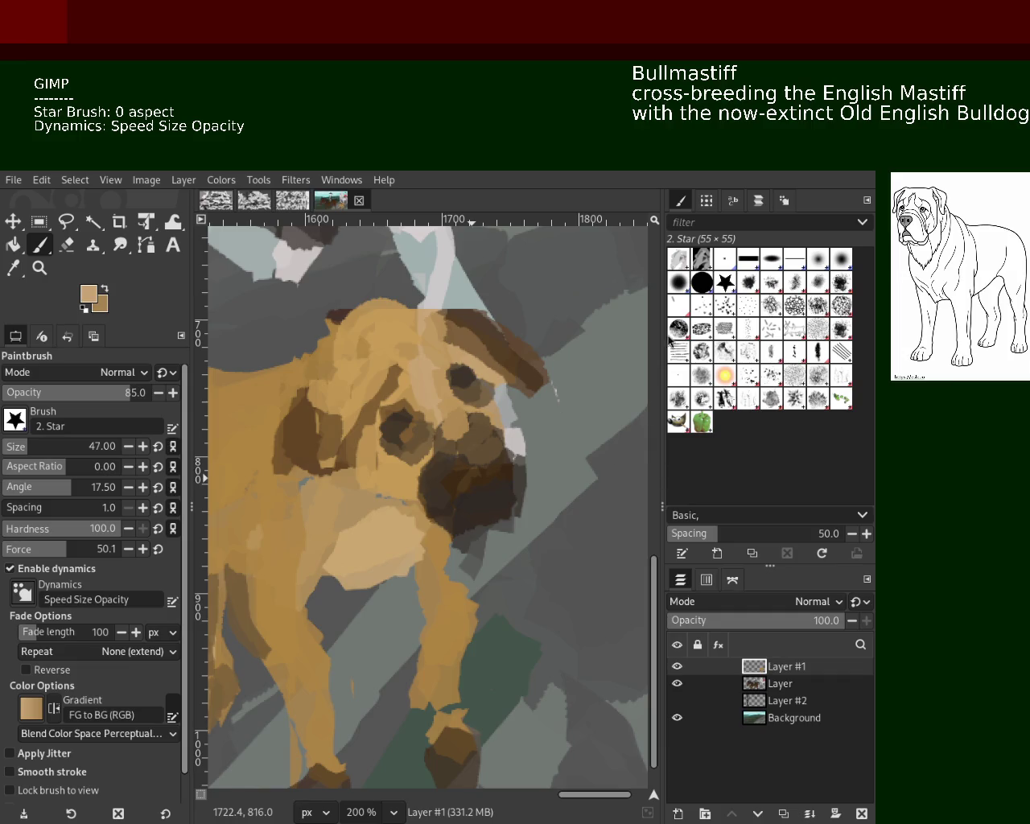
Zoom in on the front leg, try tan strokes along its edges, and erase its left edge.
left_click(39, 268)
left_click(469, 529, "ctrl")
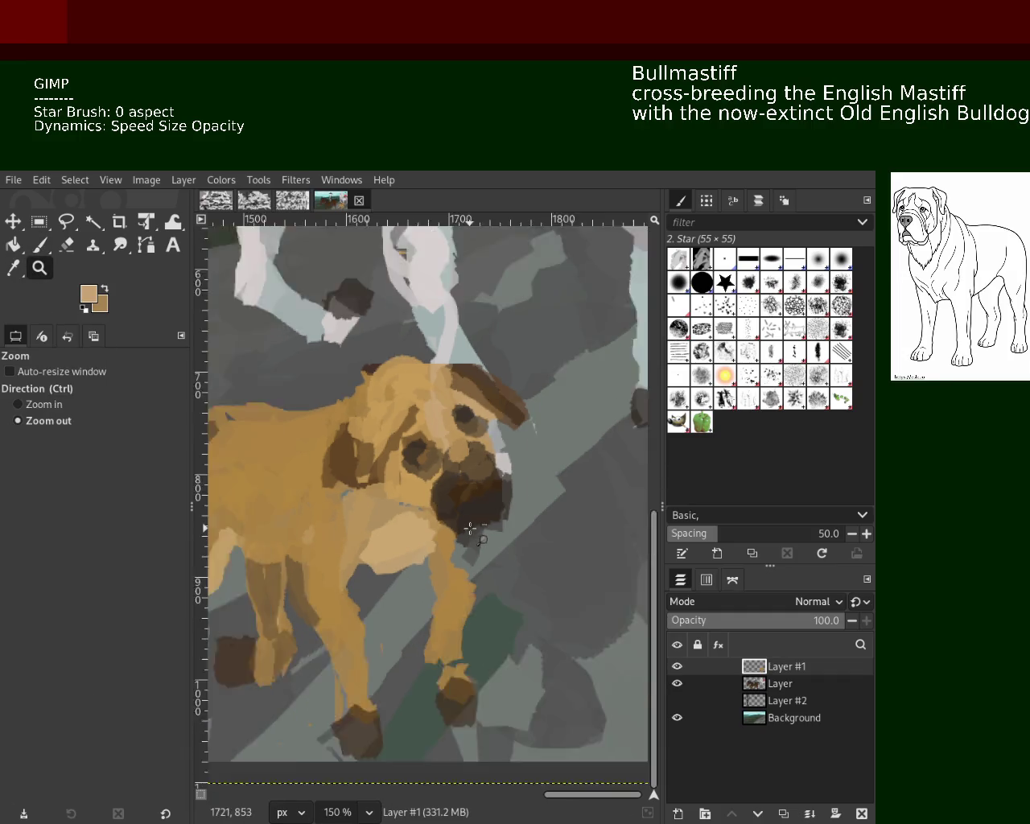
left_click(496, 616, "ctrl")
double_click(495, 616)
double_click(496, 615)
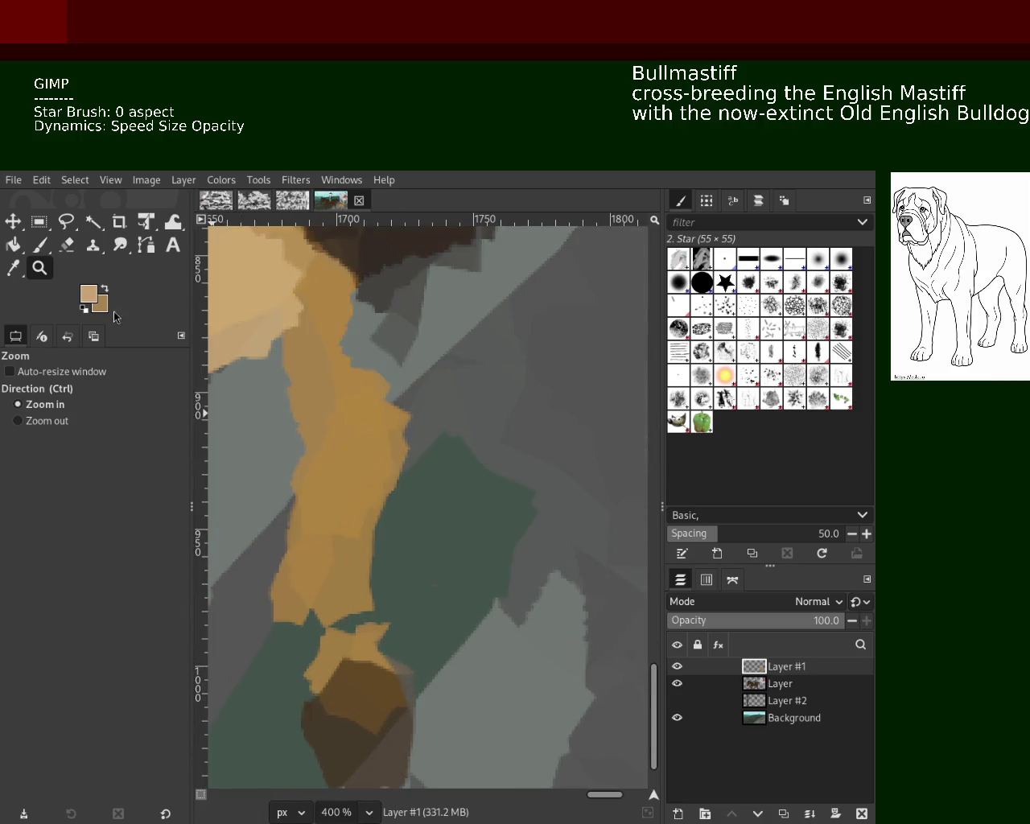
left_click(47, 251)
mouse_move(386, 402)
left_mouse_down()
mouse_move(402, 451)
mouse_move(359, 495)
left_mouse_up()
key("ctrl+z")
left_click_drag(288, 367, 278, 570)
key("ctrl+z")
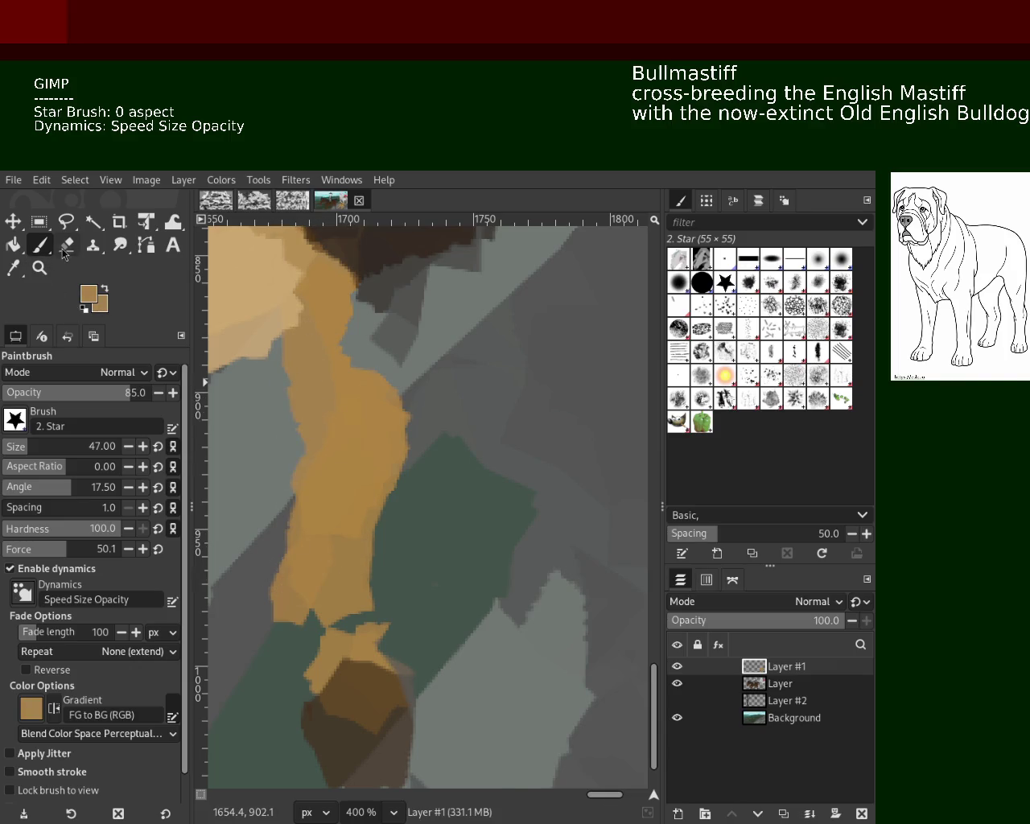
left_click(67, 245)
left_click_drag(268, 415, 264, 567)
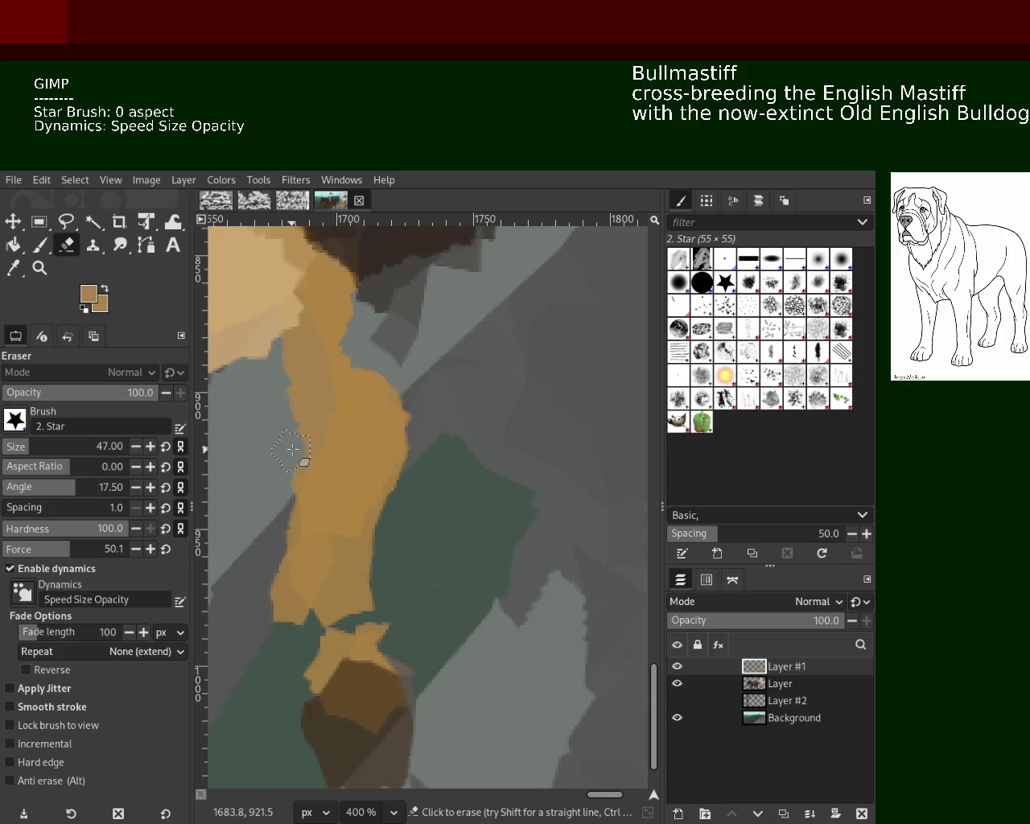
Fill the leg's grey notch and grey-green gaps with tan down toward the paw.
key("p")
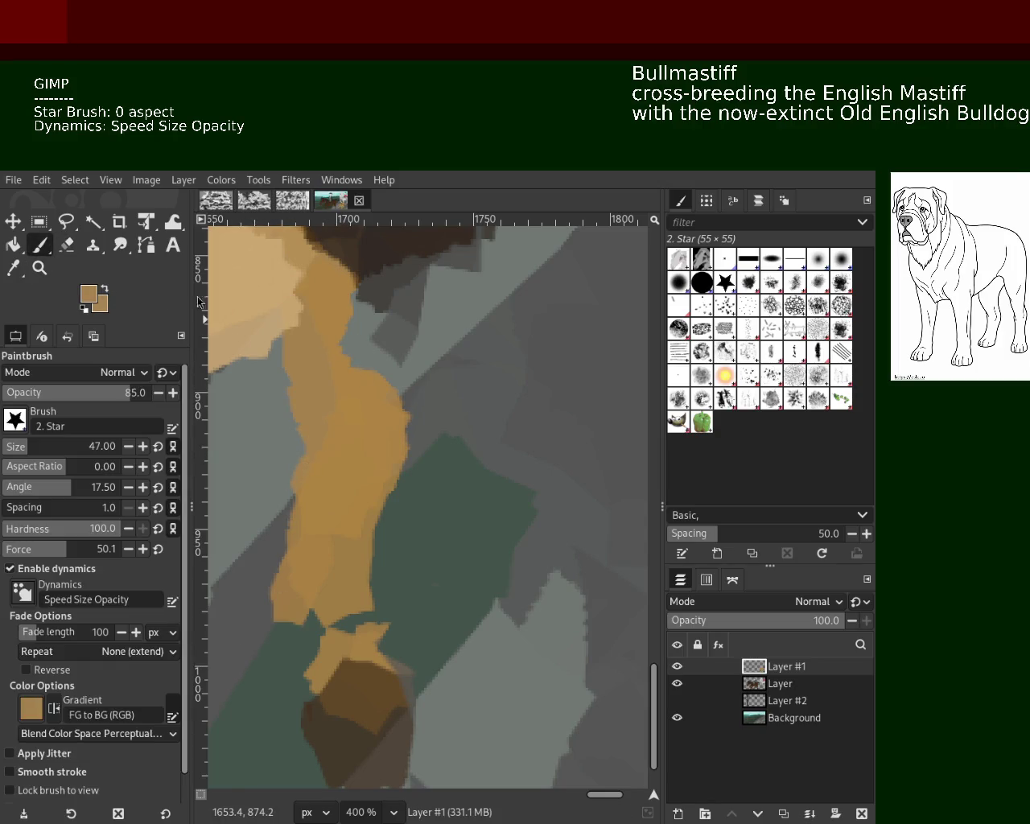
left_click_drag(315, 314, 388, 464)
key("ctrl+z")
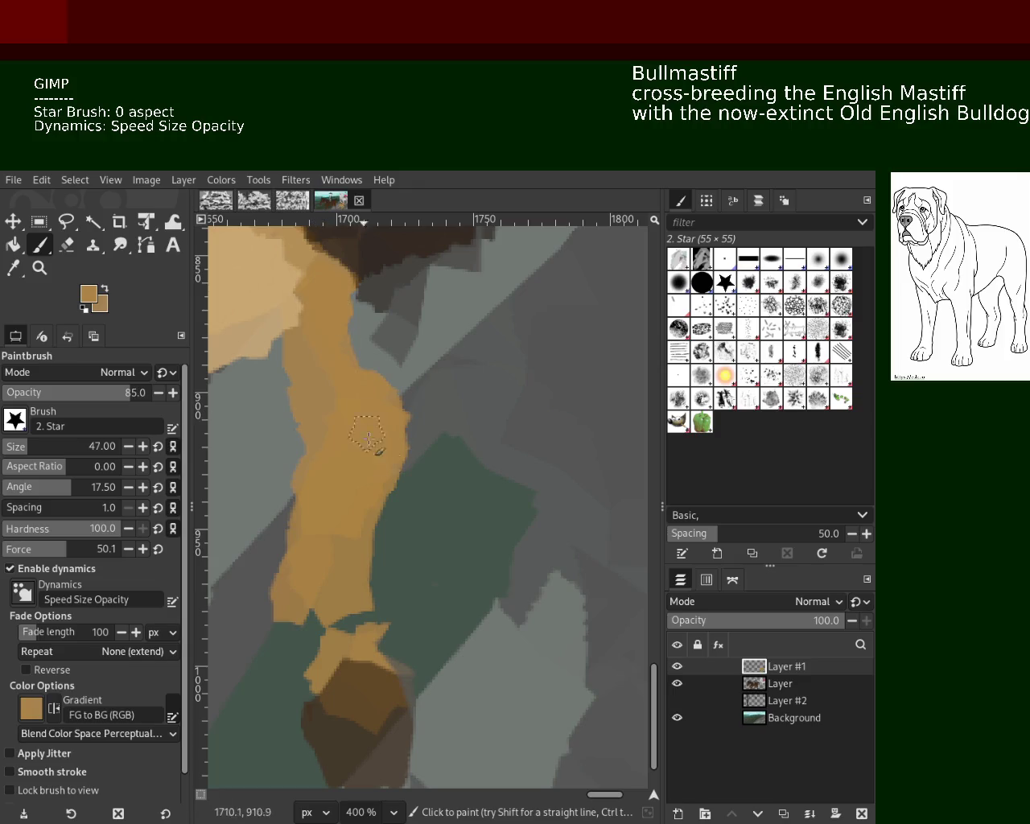
key("ctrl+y")
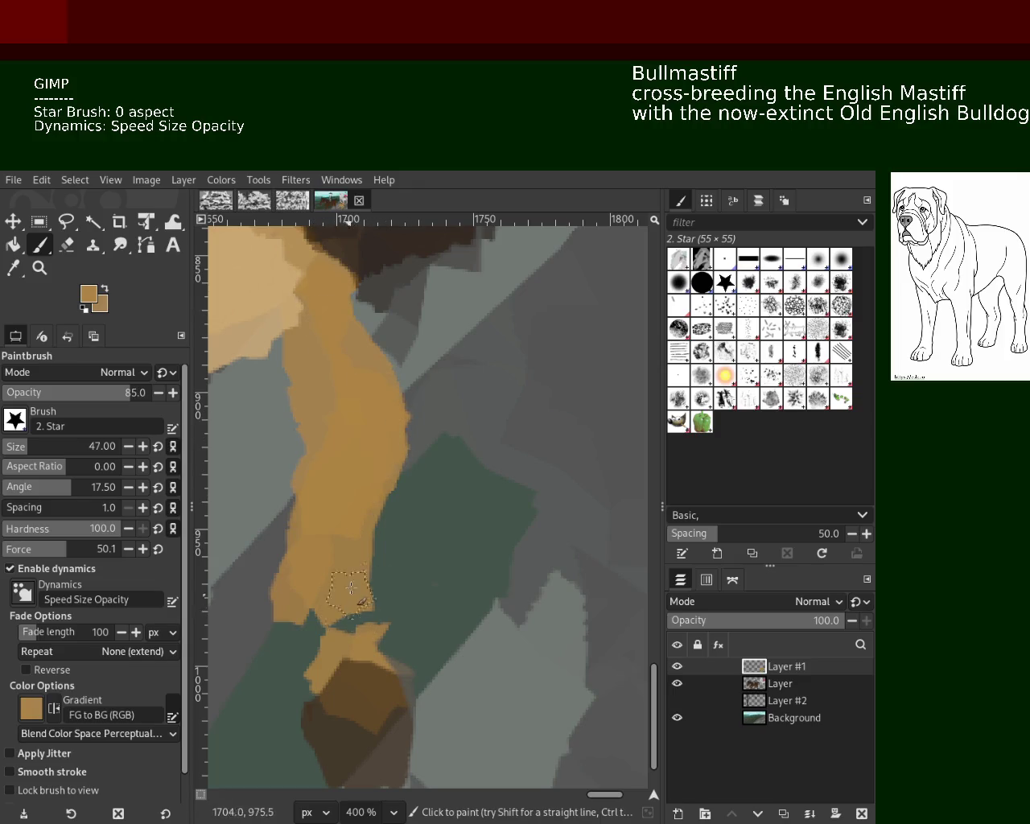
mouse_move(350, 589)
left_mouse_down()
mouse_move(333, 583)
mouse_move(387, 644)
left_mouse_up()
left_click_drag(305, 680, 375, 665)
key("ctrl+z")
Zoom in on the front paw and paint tan above and down-left of it.
key("z")
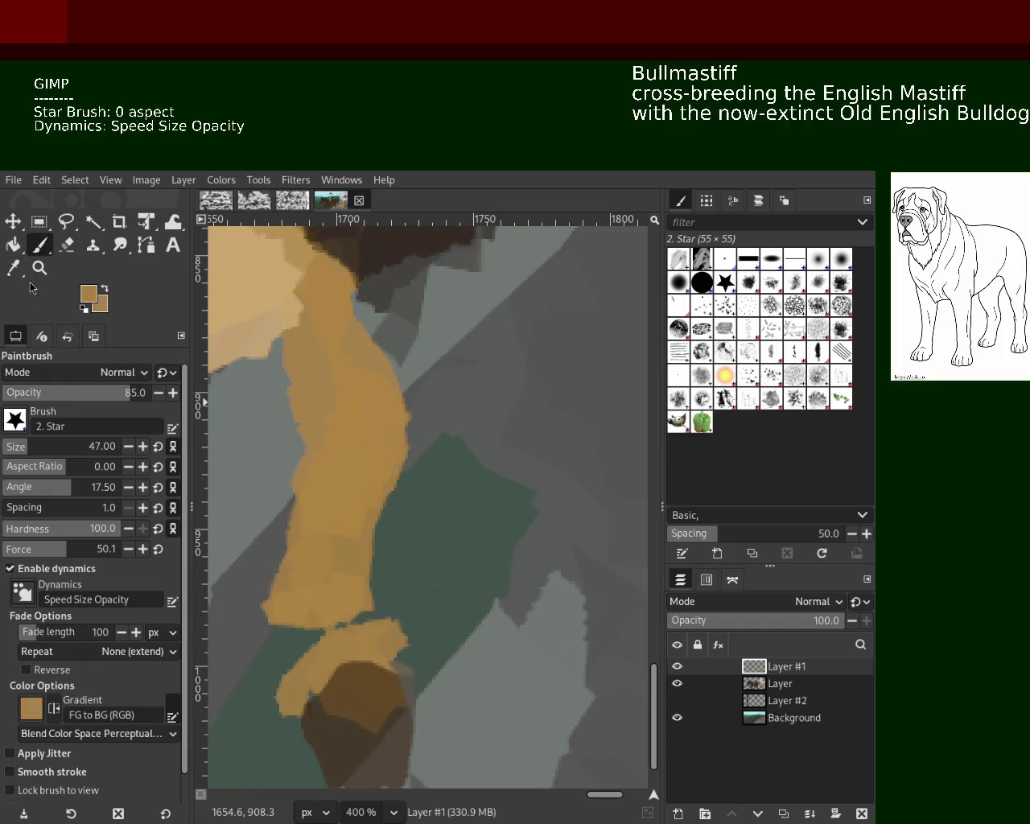
key("1")
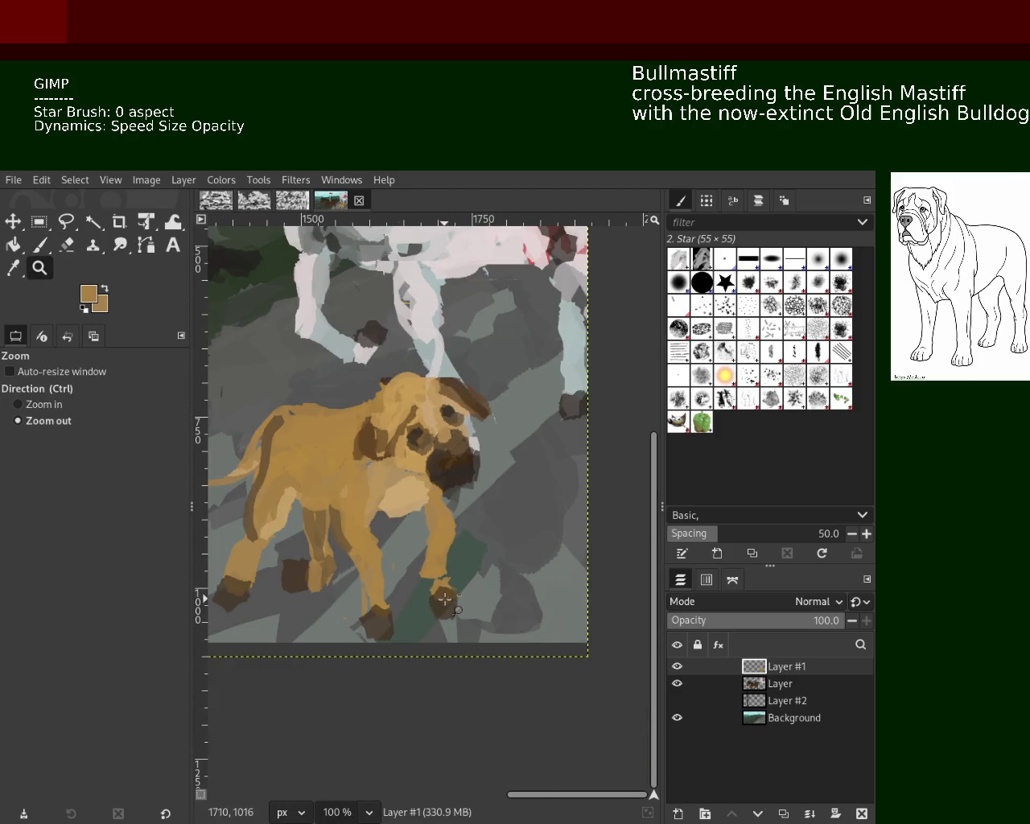
left_click(443, 598)
left_click(443, 598)
left_click(446, 598, "ctrl")
double_click(446, 598)
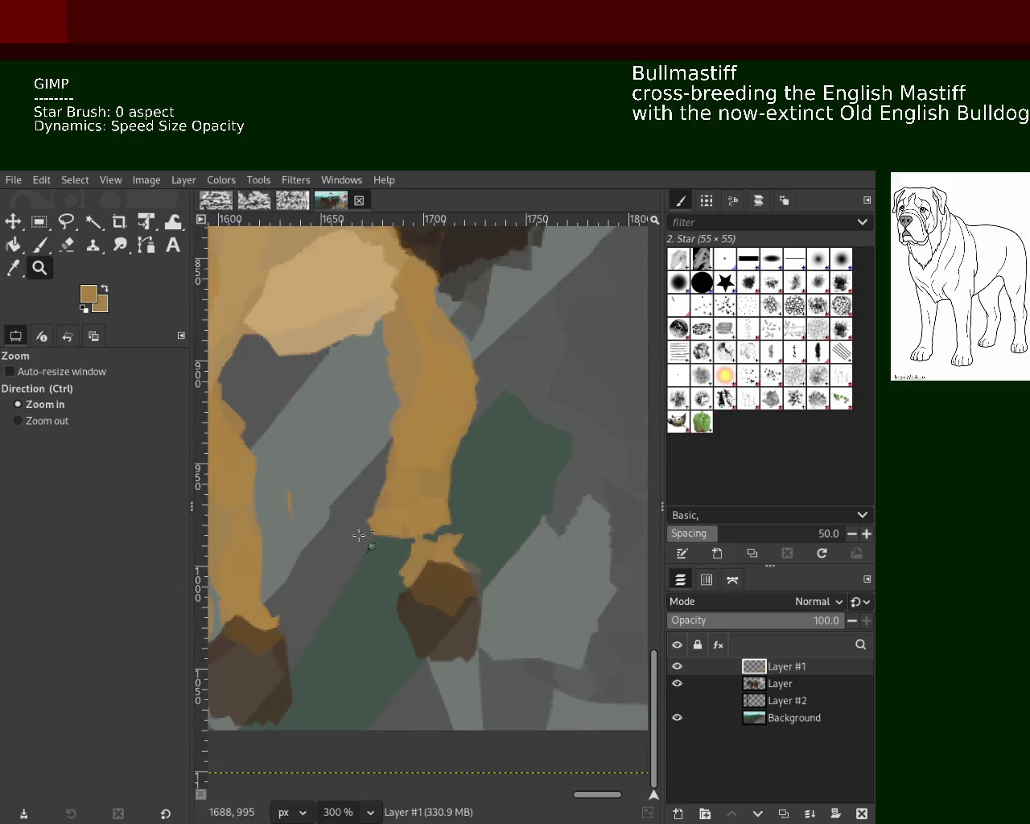
left_click(44, 248)
left_click_drag(441, 552, 402, 593)
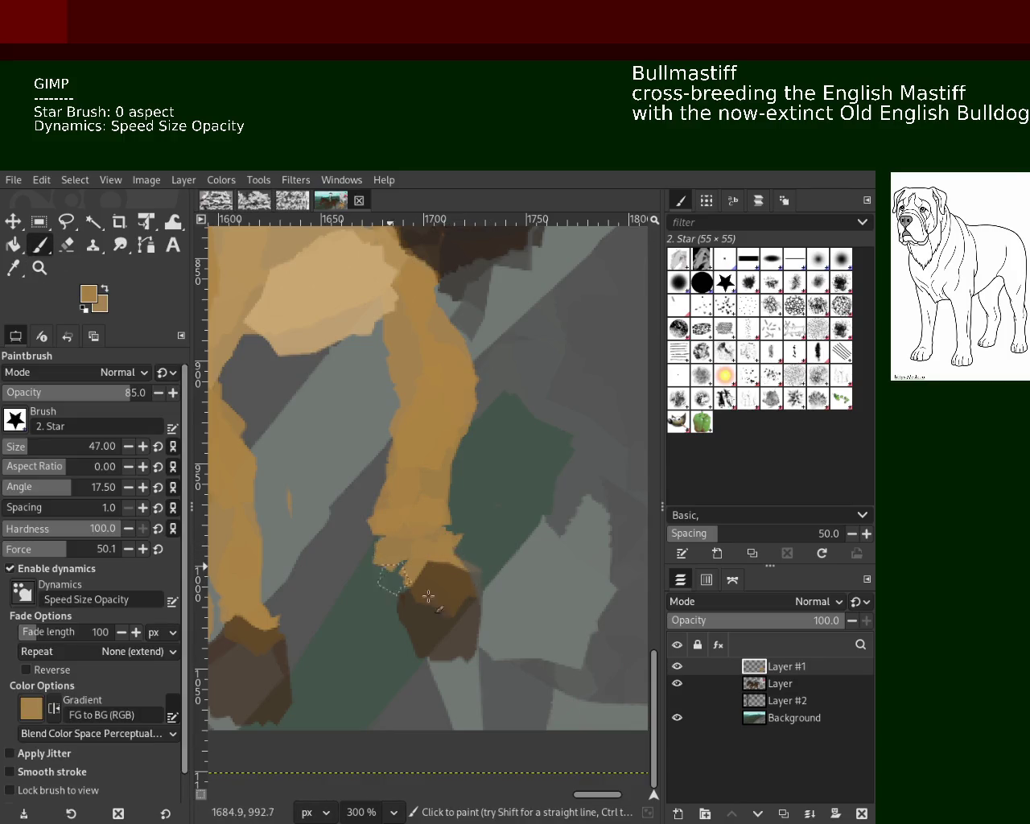
left_click_drag(293, 620, 228, 637)
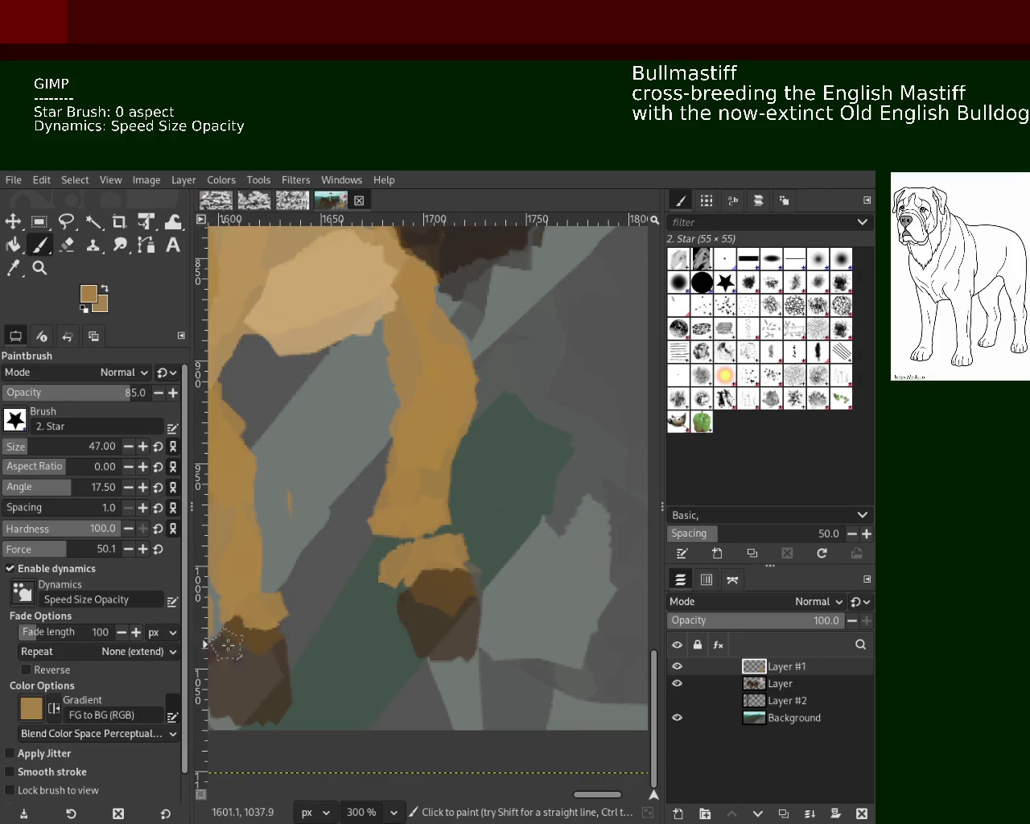
Reposition the view onto the dog's head and return to the Paintbrush.
left_click(40, 268)
left_click(543, 555, "ctrl")
left_click(357, 534, "ctrl")
left_click(361, 526)
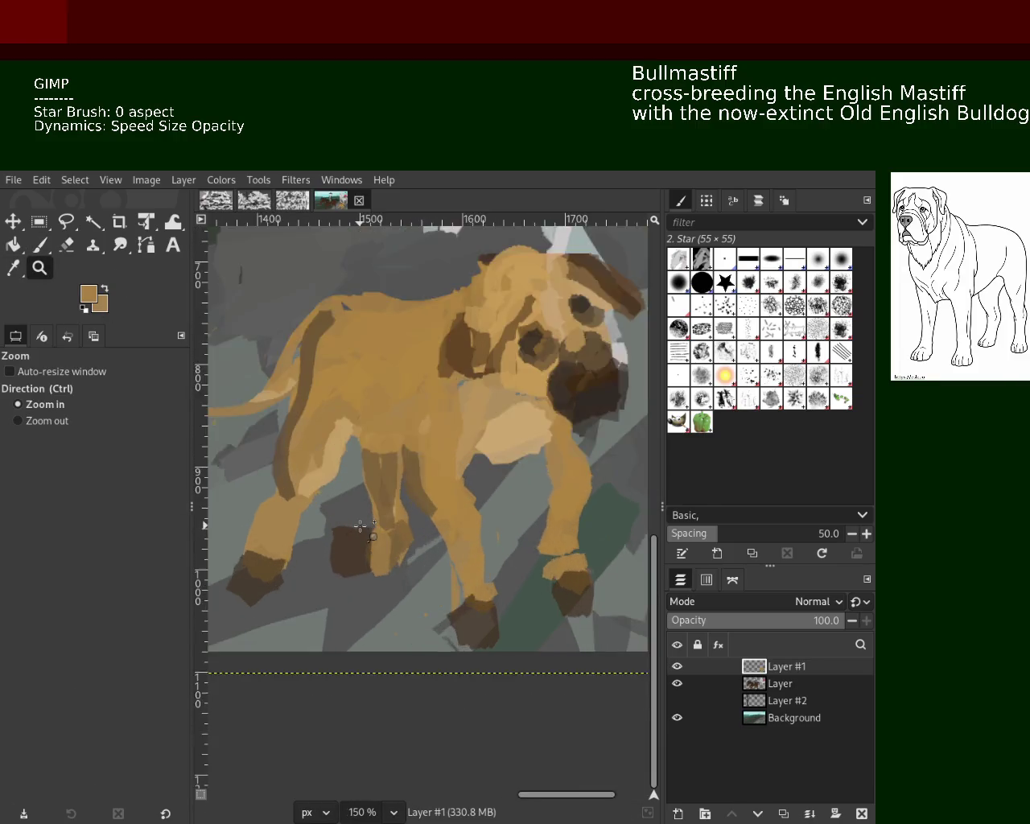
left_click(359, 531)
key("p")
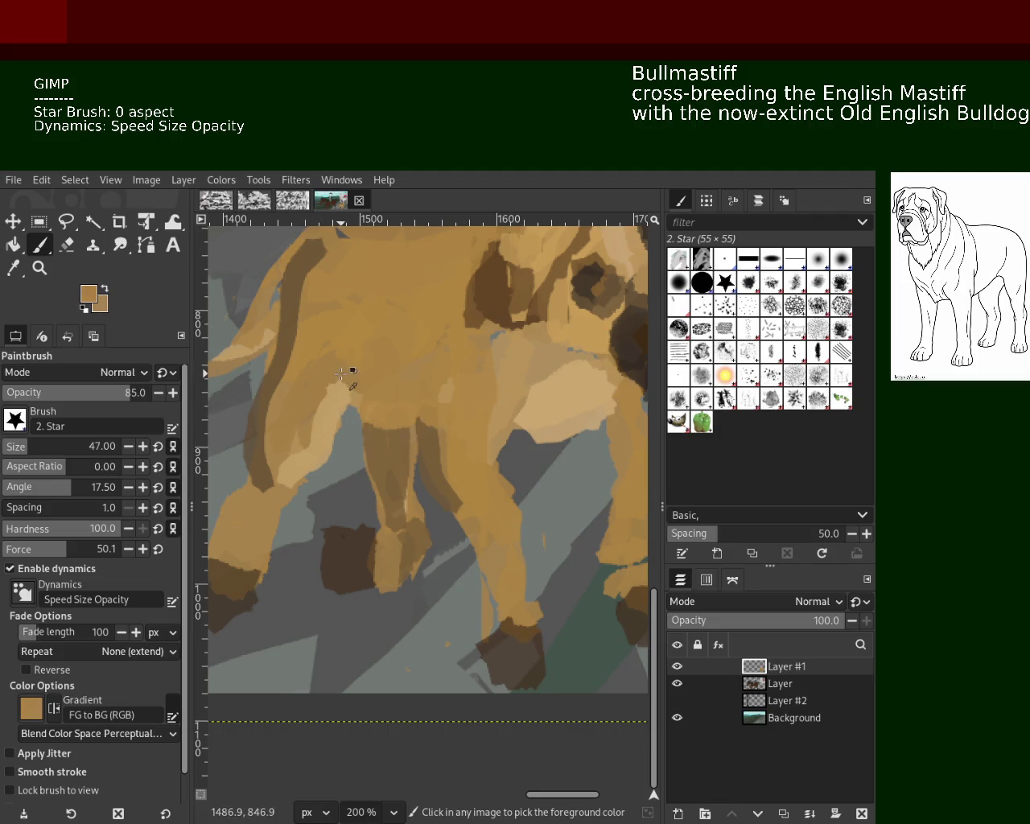
left_click(39, 268)
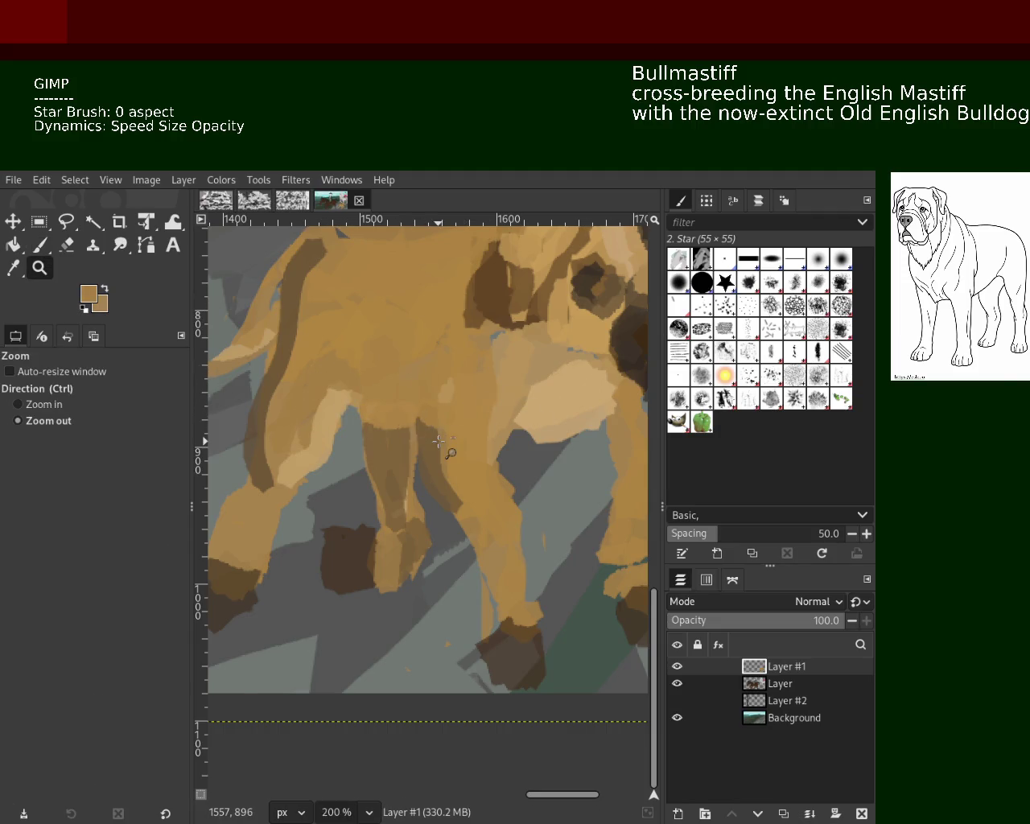
left_click(442, 442, "ctrl")
left_click(555, 375, "ctrl")
left_click(531, 370)
left_click(531, 370)
left_click(532, 370)
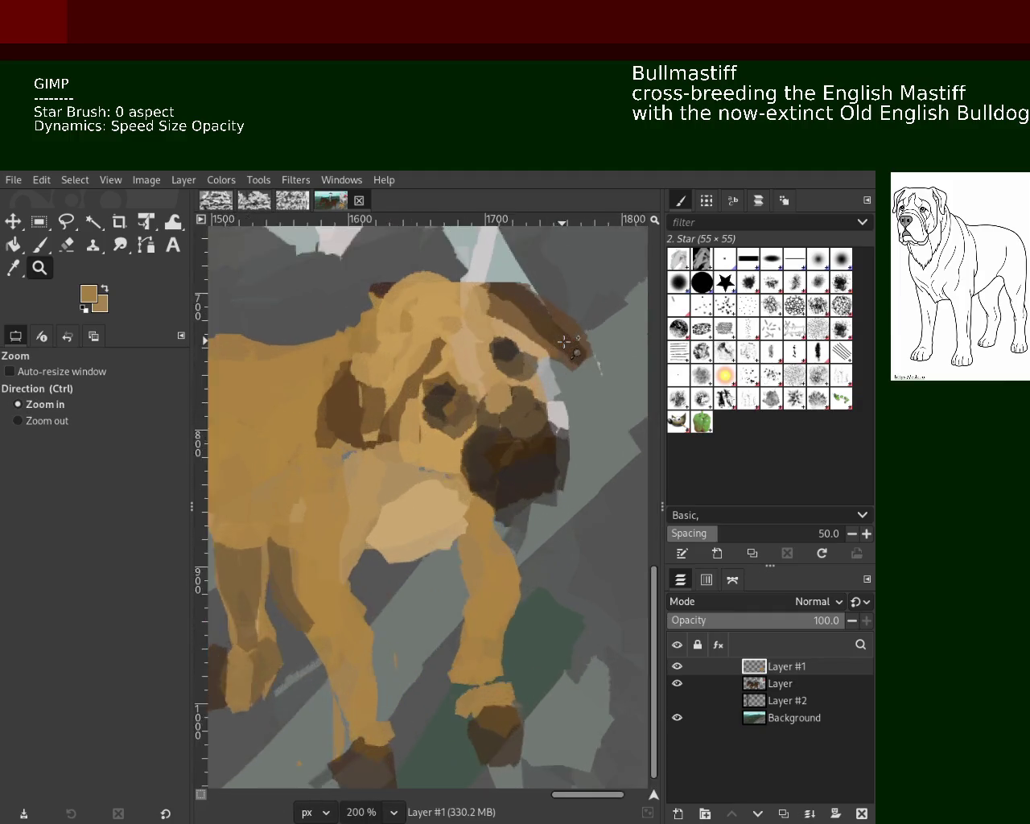
left_click(531, 370)
left_click(49, 253)
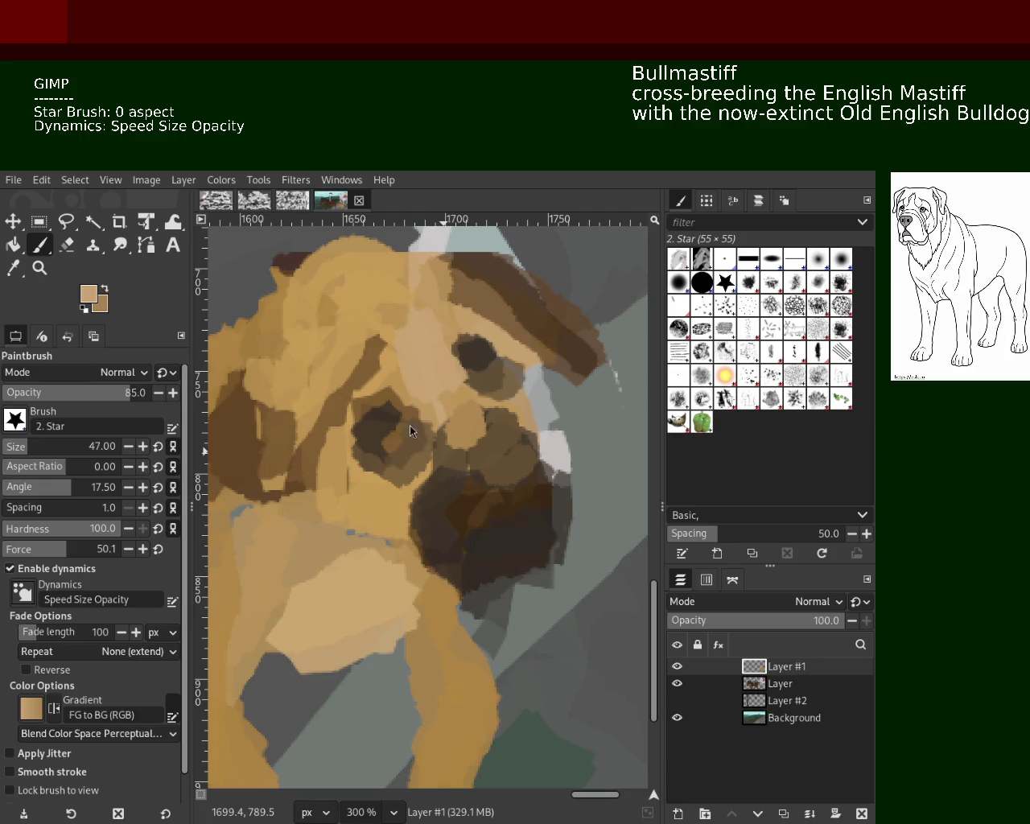
left_click(38, 269)
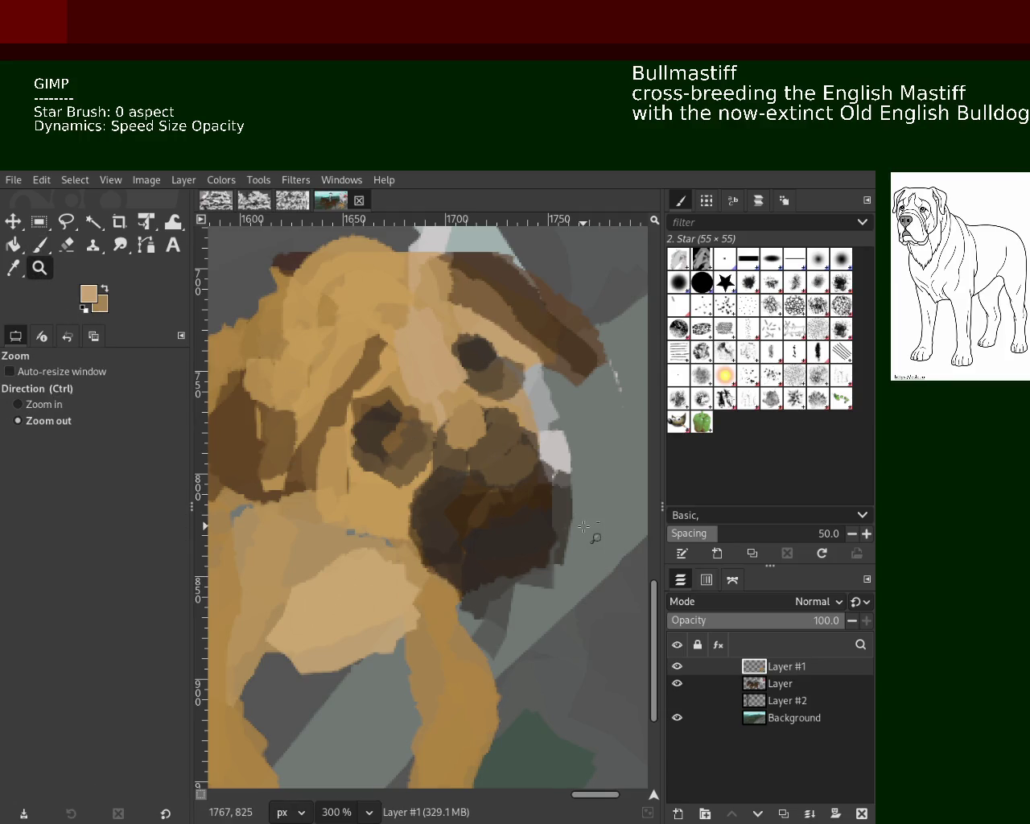
scroll(593, 533, "down", 2)
scroll(417, 405, "up", 3)
scroll(418, 405, "down", 2)
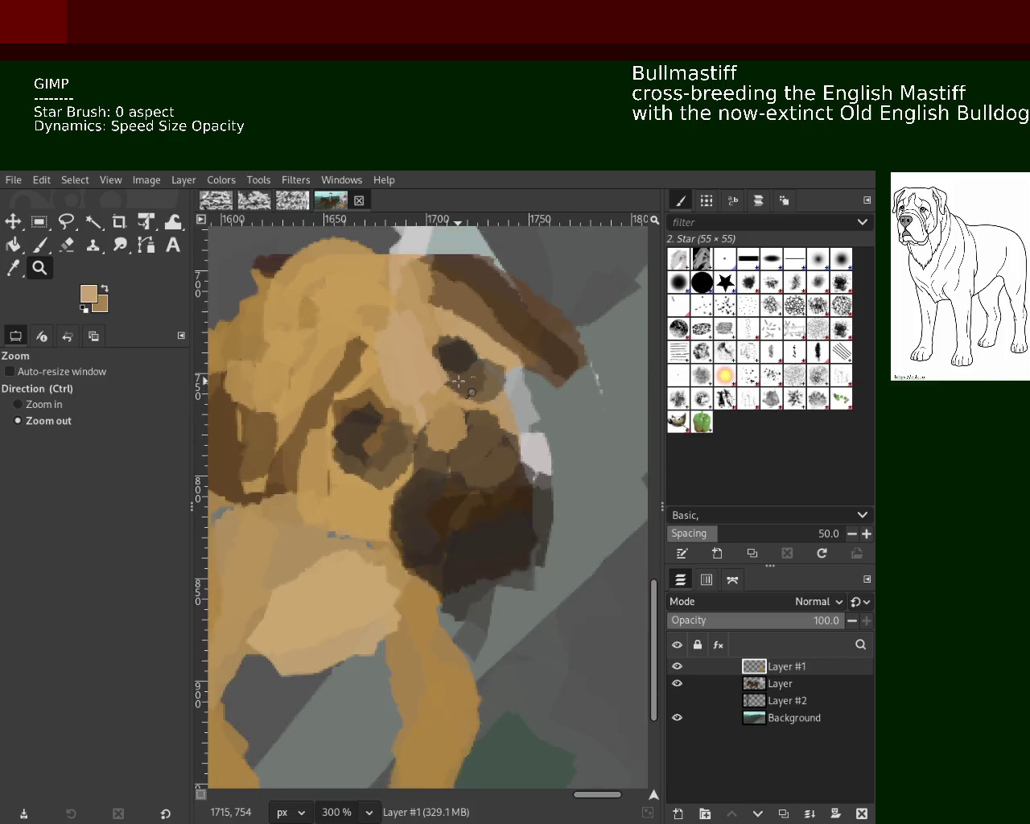
left_click_drag(438, 398, 448, 391)
left_click(487, 443, "ctrl")
left_click(404, 463)
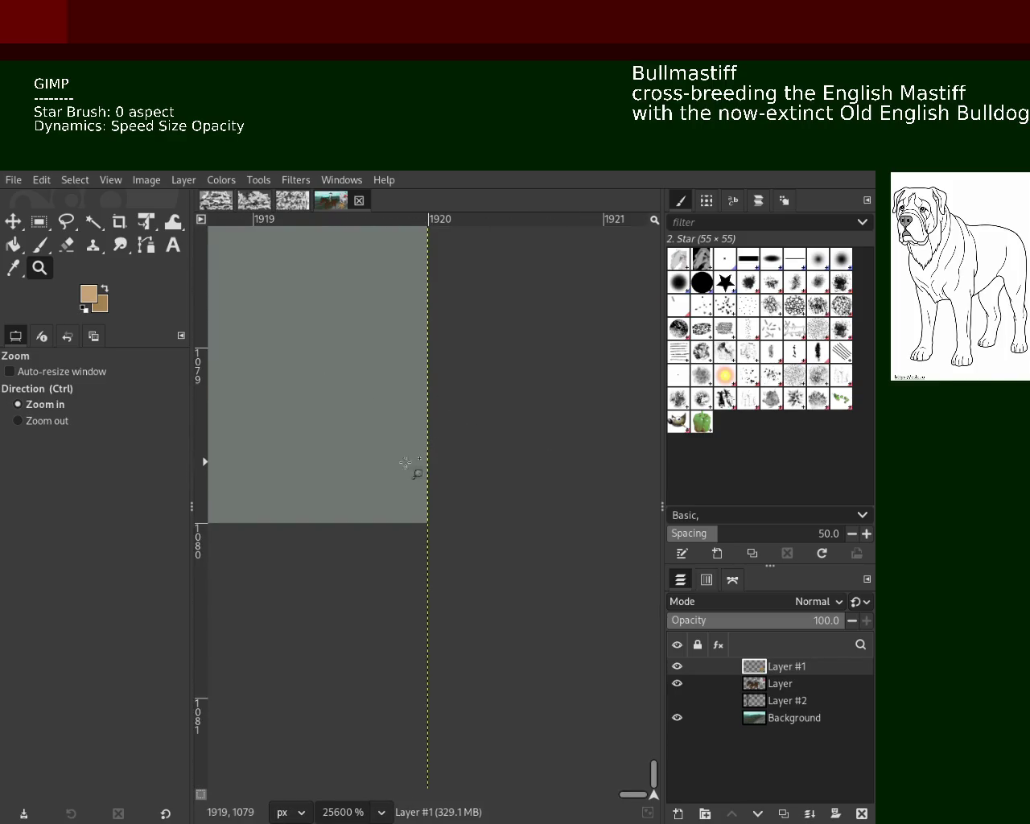
scroll(362, 450, "down", 5)
scroll(360, 448, "down", 3)
scroll(360, 448, "down", 1)
left_click(362, 450)
double_click(369, 453)
double_click(375, 457)
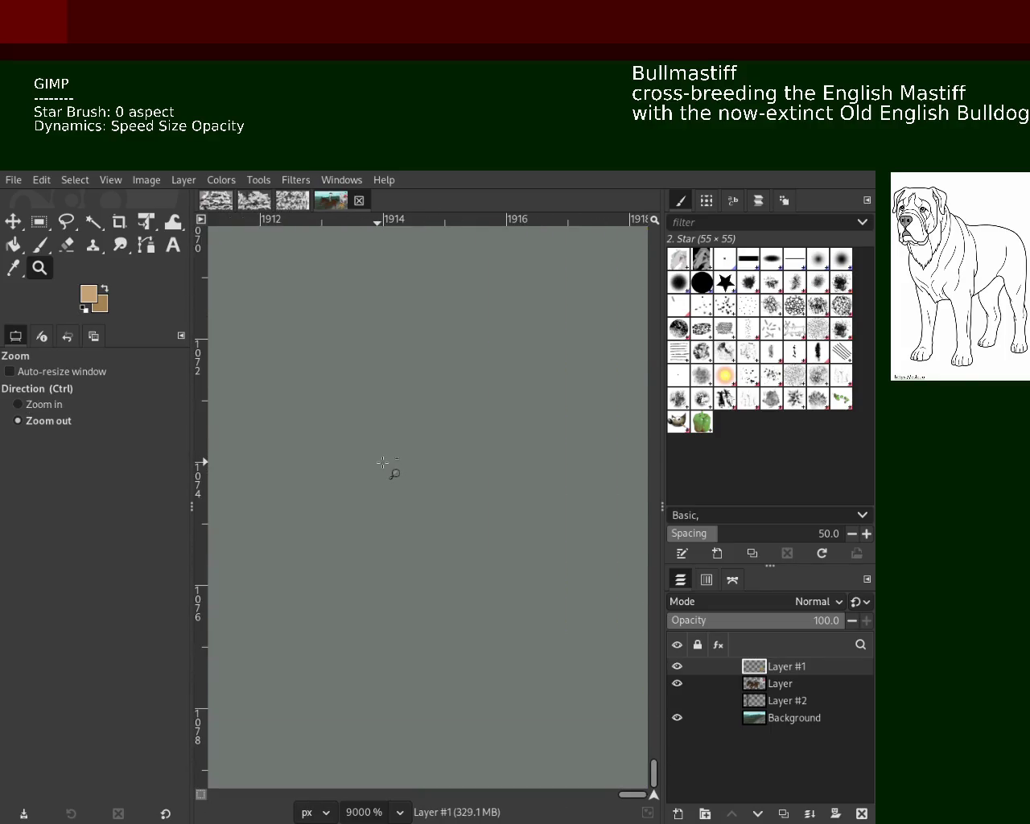
scroll(383, 462, "down", 3)
scroll(382, 462, "down", 3)
scroll(382, 462, "down", 3)
scroll(382, 462, "down", 2)
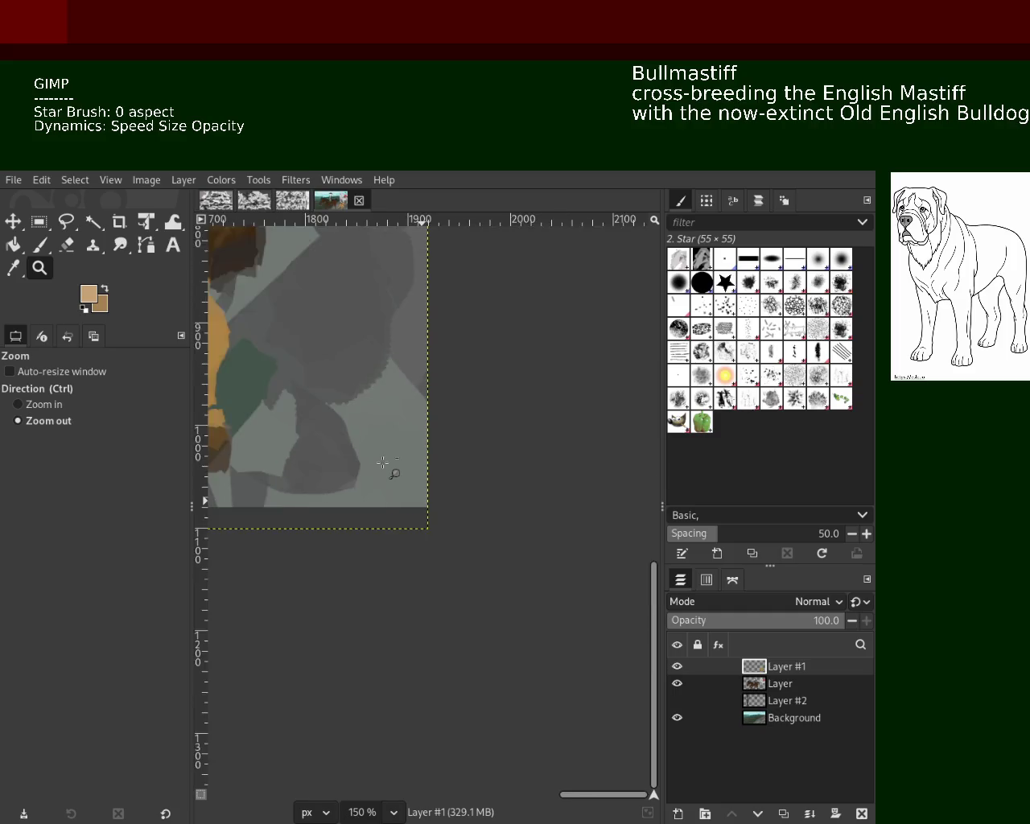
scroll(382, 462, "down", 3)
scroll(382, 462, "down", 1)
scroll(382, 461, "up", 3)
scroll(395, 391, "up", 1)
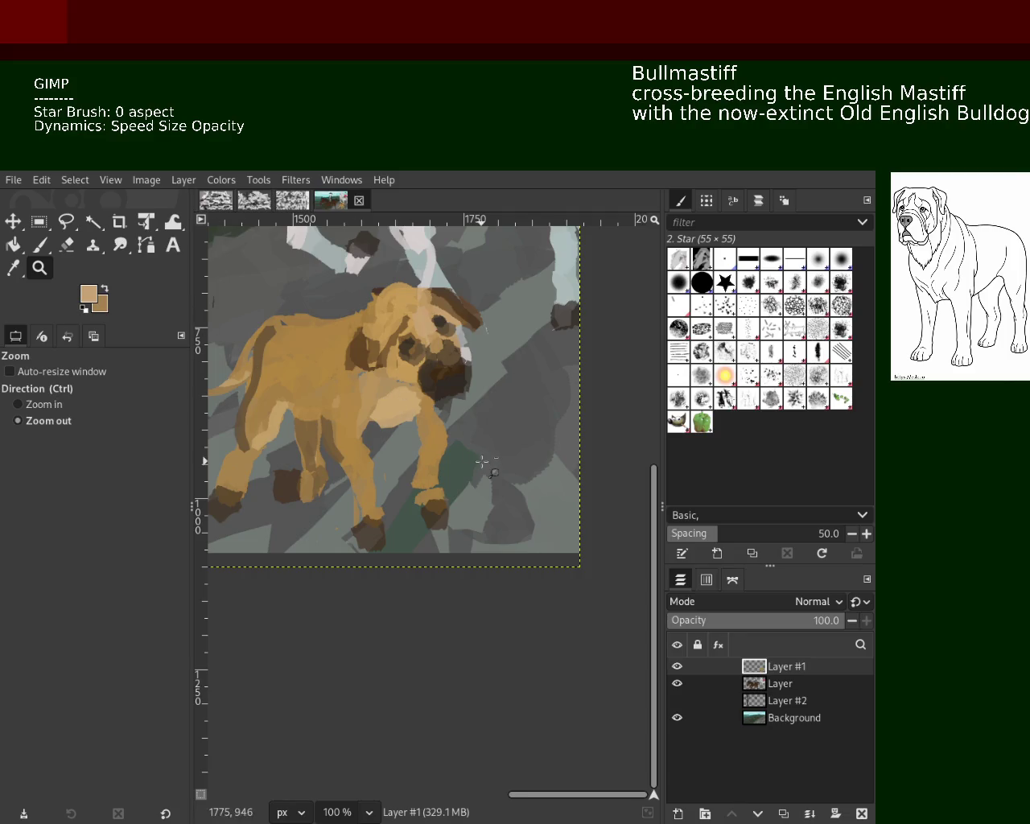
scroll(483, 467, "down", 2)
scroll(451, 431, "up", 2)
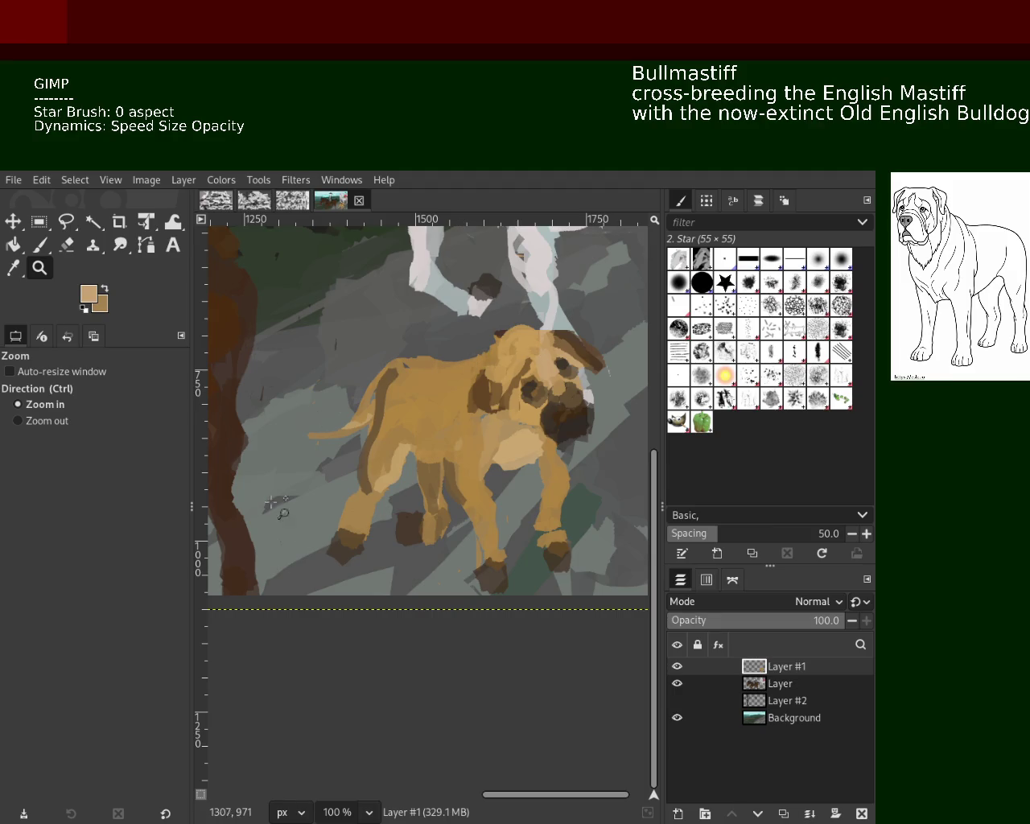
Zoom in on the dog's head, set brush size 32, and dab medium brown over the eye.
left_click(486, 486, "ctrl")
left_click(486, 486, "ctrl")
left_click(487, 486)
left_click(491, 466, "ctrl")
left_click(492, 435)
left_click(495, 407)
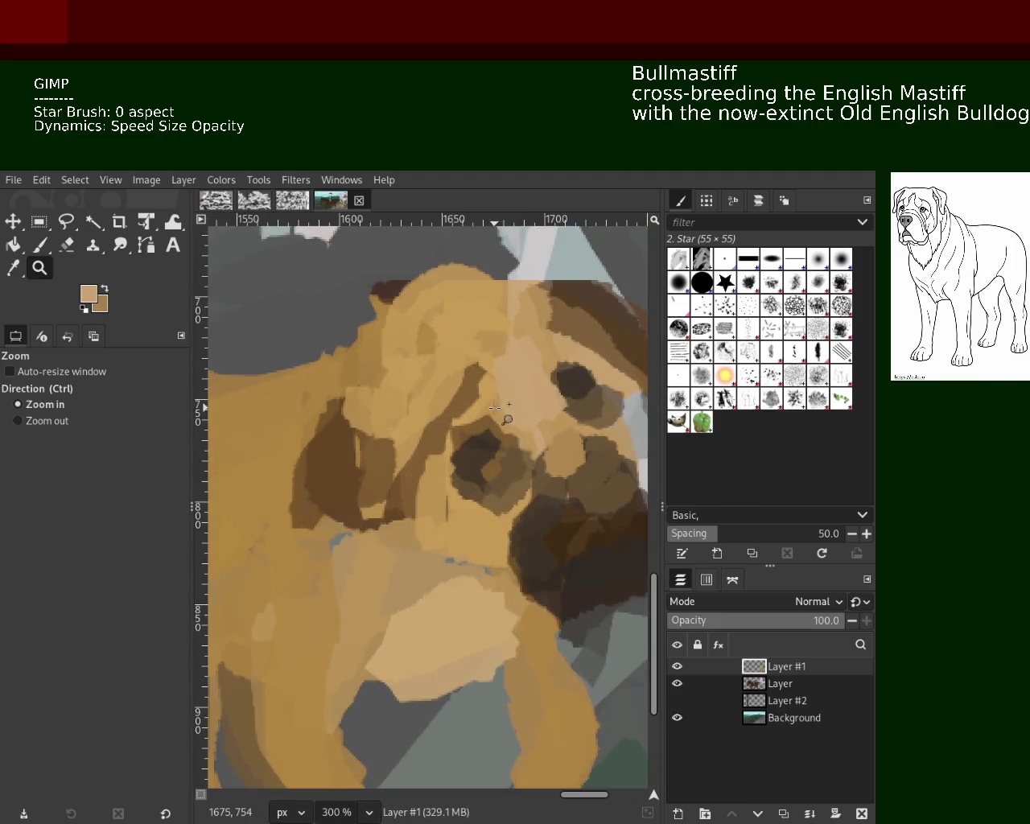
left_click(38, 245)
left_click(26, 453)
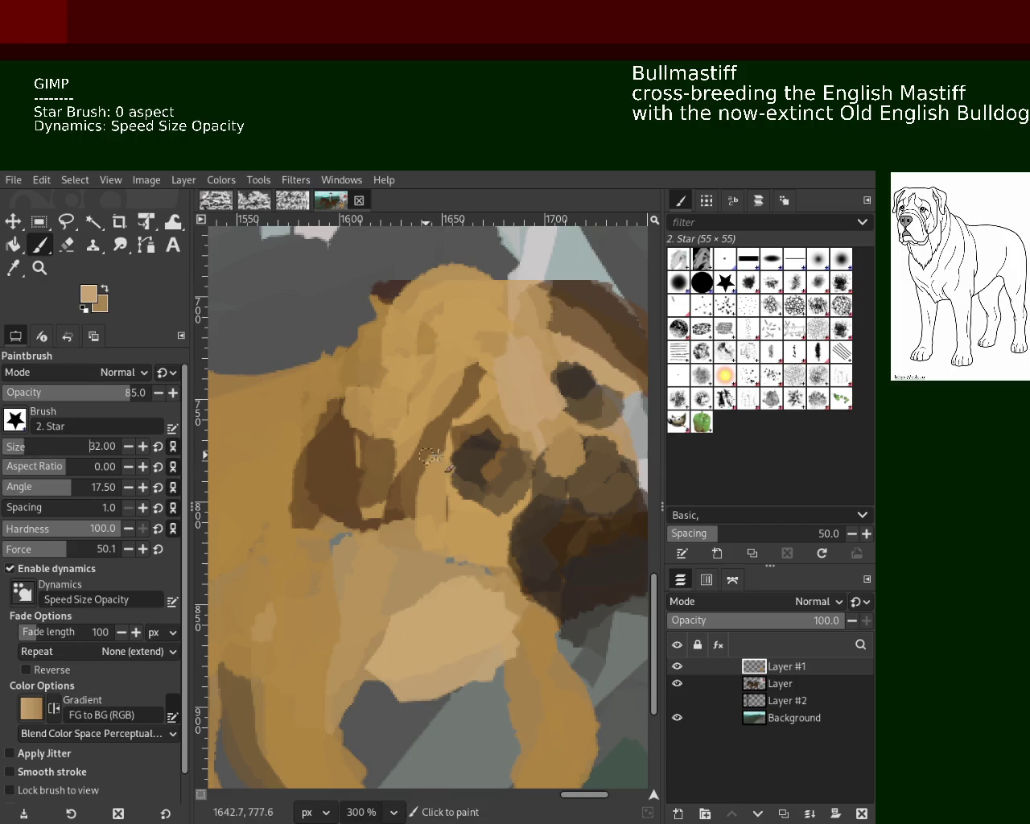
left_click(510, 435, "ctrl")
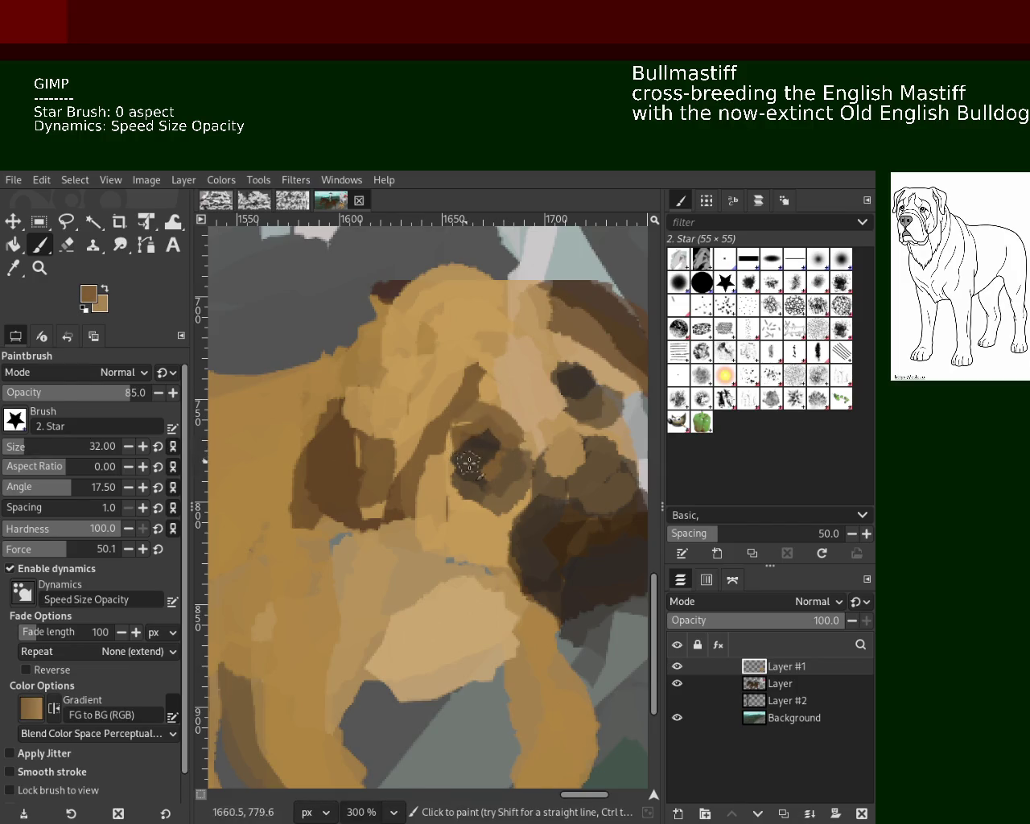
left_click(490, 441, "ctrl")
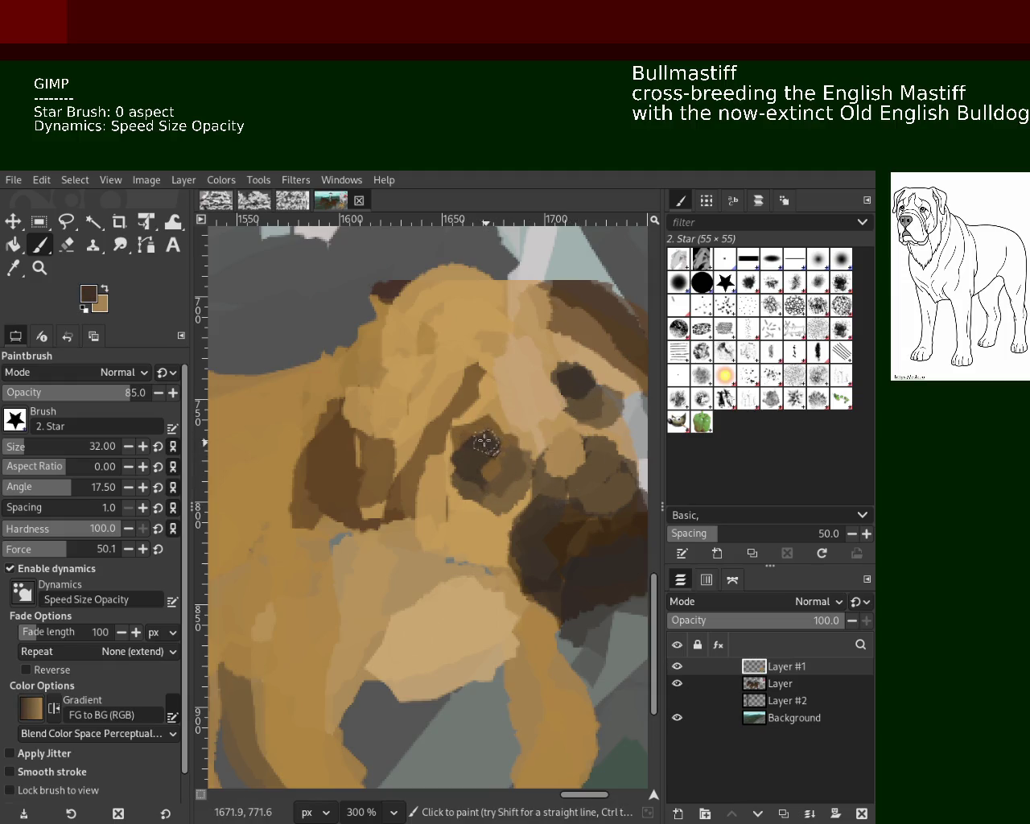
left_click(495, 447, "ctrl")
left_click_drag(493, 441, 486, 456)
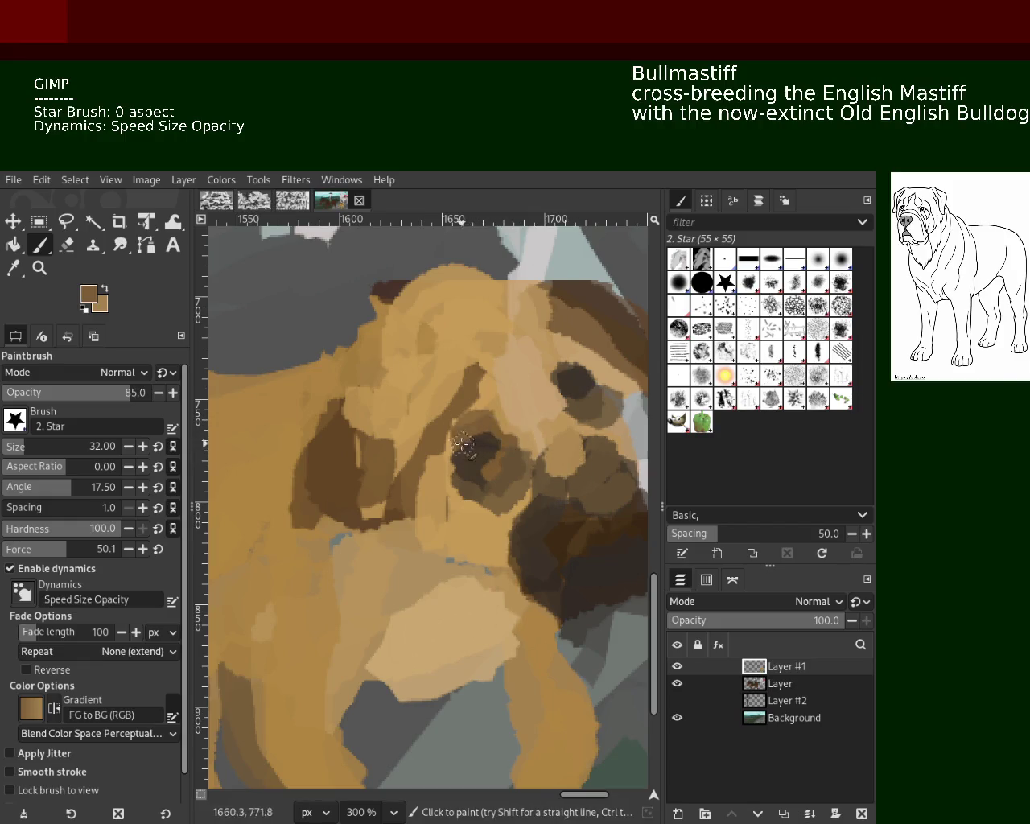
Repaint the eye with darker dabs and cover the dark ear edge with light tan.
left_click(577, 366, "ctrl")
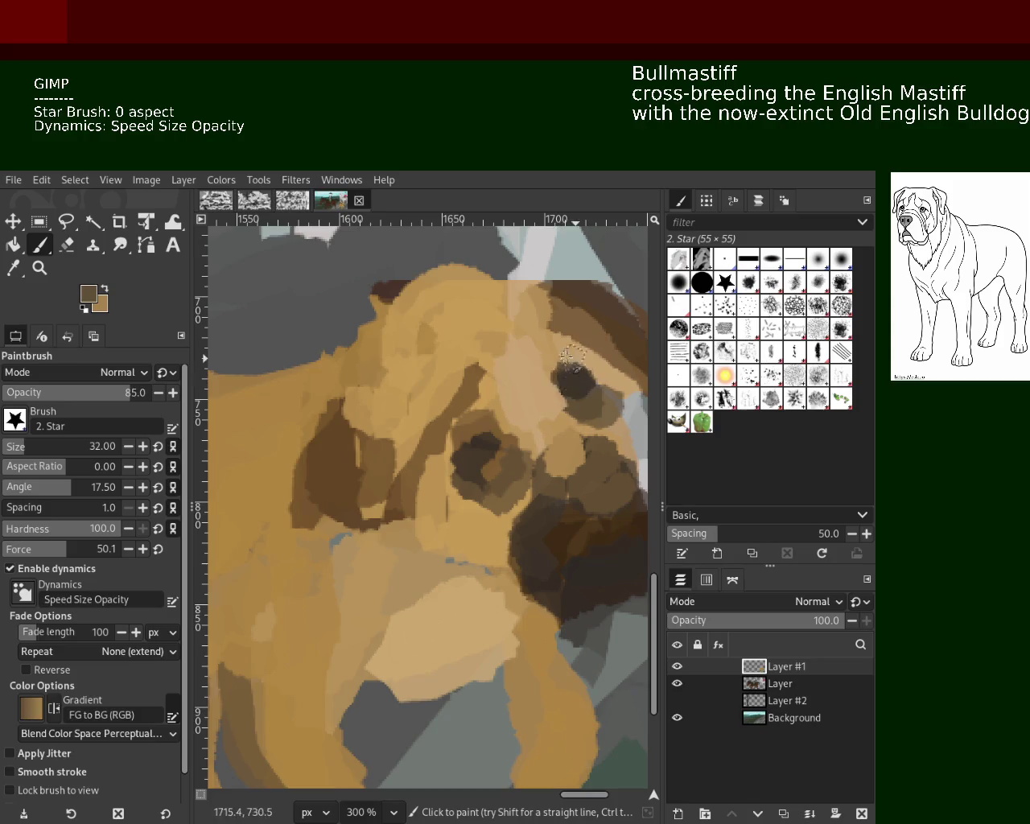
left_click_drag(577, 385, 560, 393)
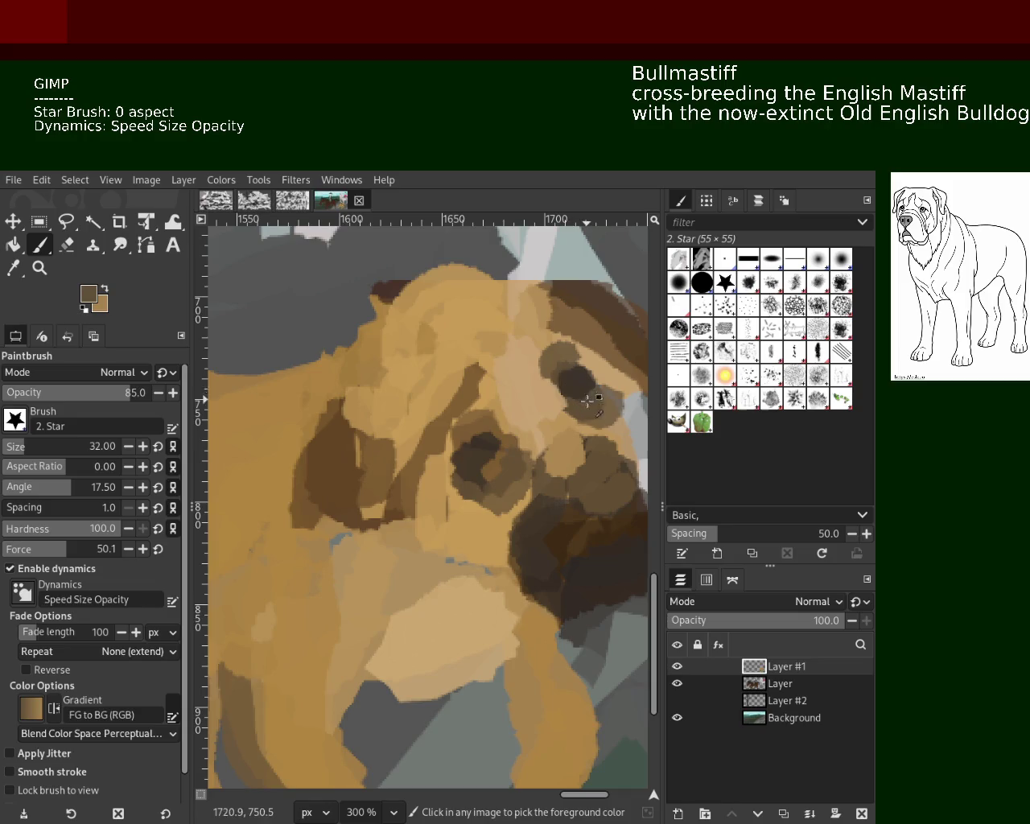
left_click(473, 388, "ctrl")
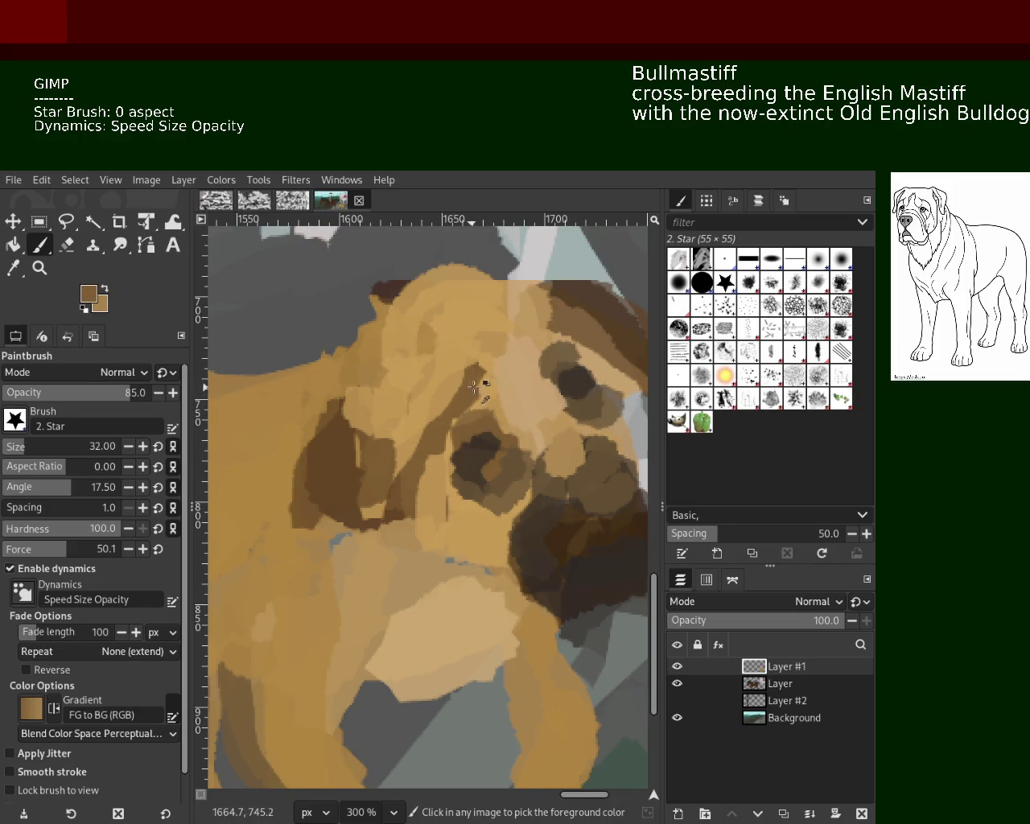
left_click_drag(473, 388, 391, 494)
left_click(438, 477, "ctrl")
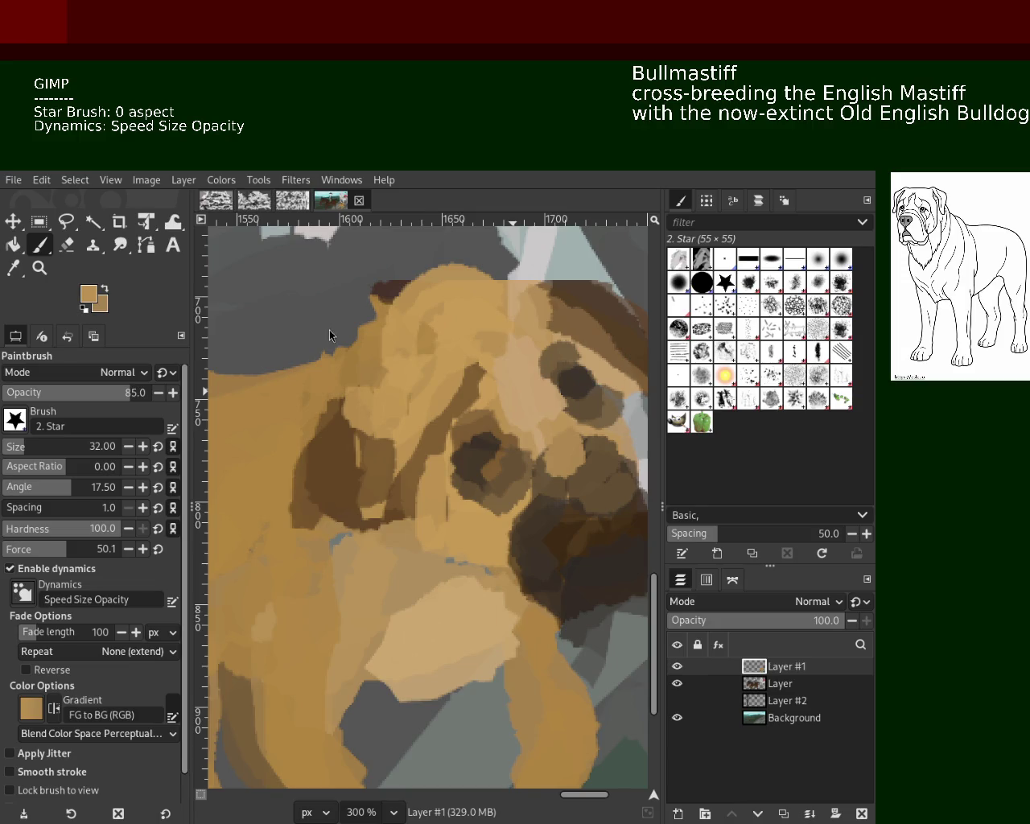
Zoom in on the dog's back and paint tan over the dark stroke's edge.
key("z")
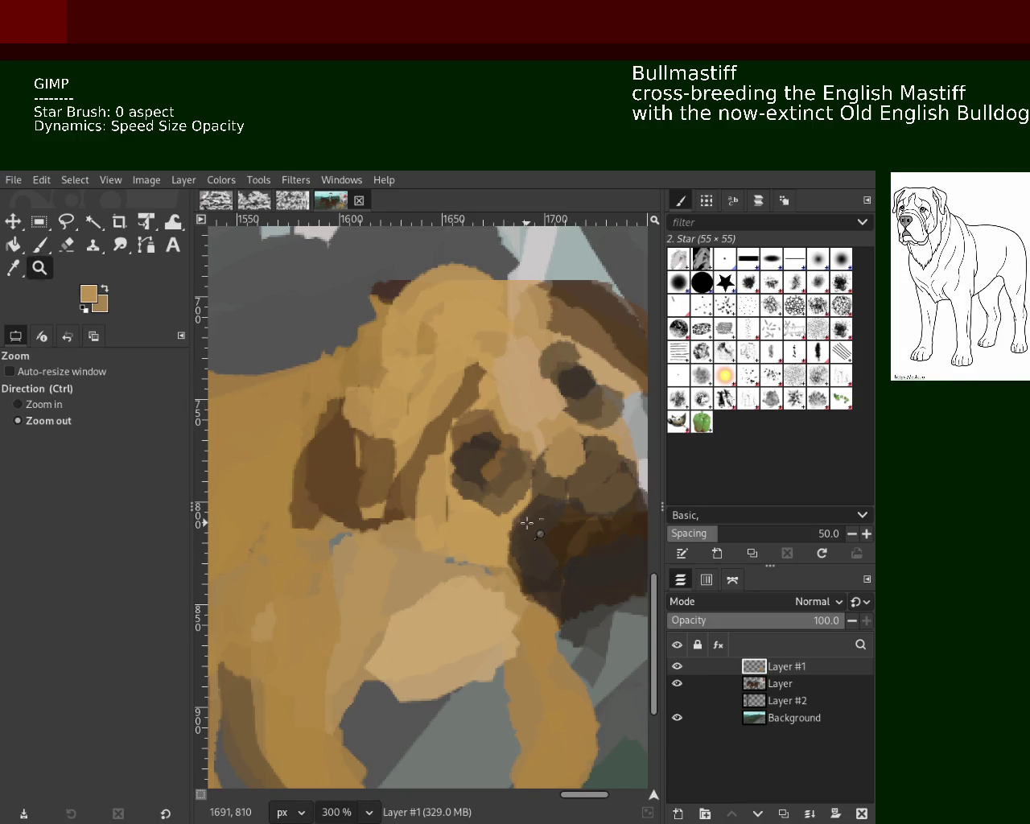
key("1")
left_click(528, 522)
left_click(419, 511, "ctrl")
left_click(338, 503)
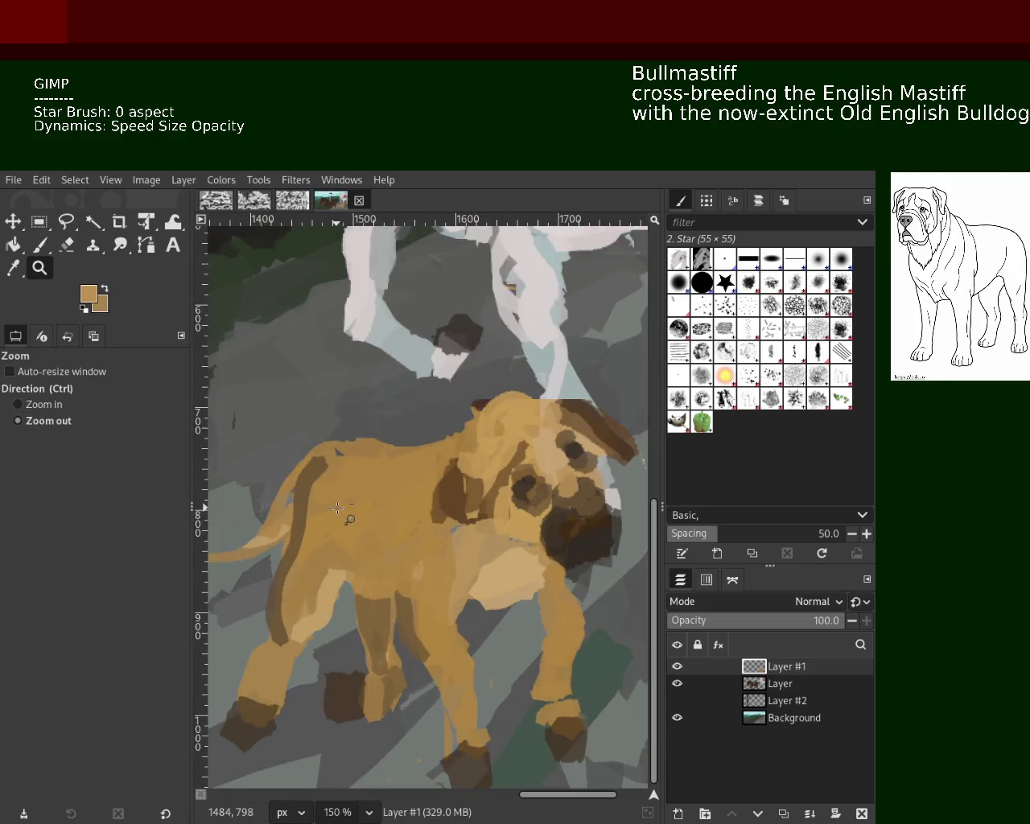
left_click(291, 498)
key("shift+b")
key("p")
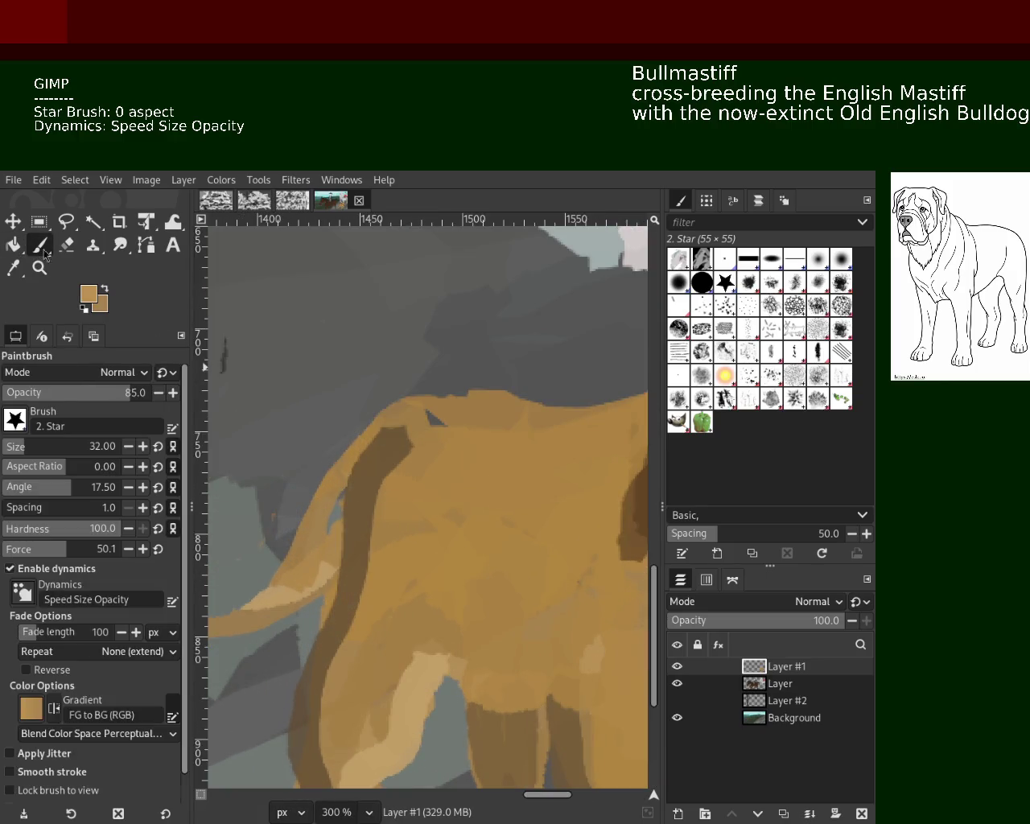
left_click_drag(396, 424, 377, 507)
Zoom in on the dog's ear and paint a sampled dark brown stroke below it.
key("ctrl")
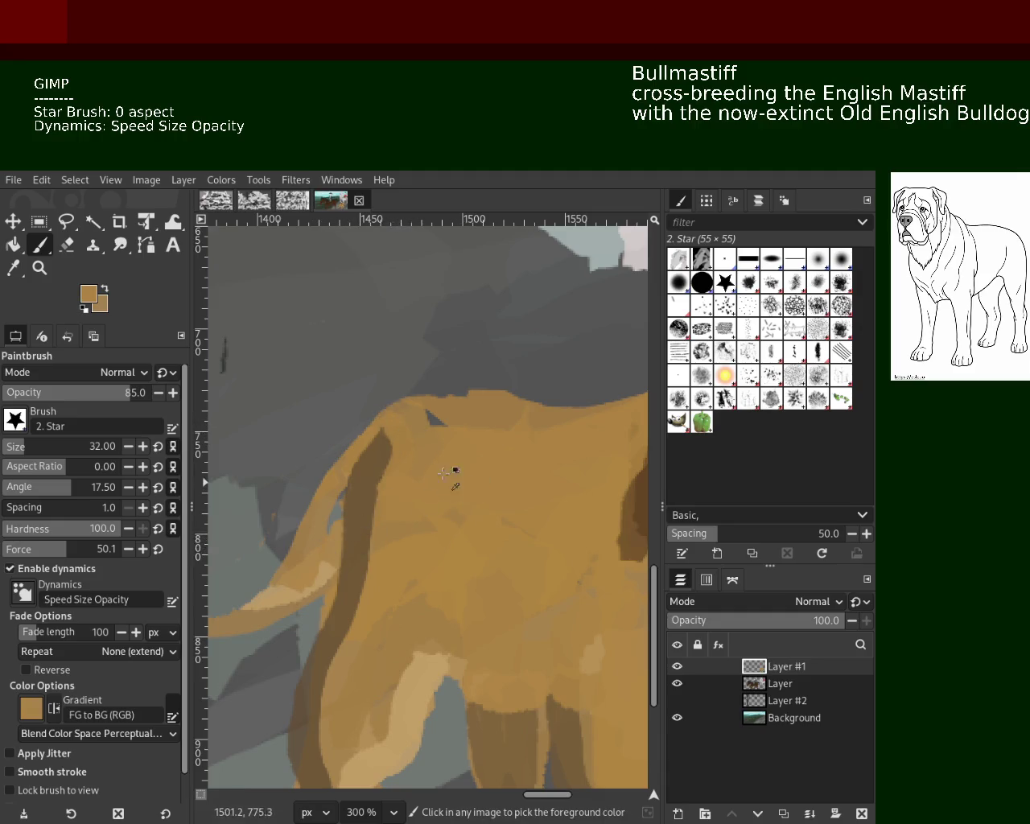
key("z")
left_click(297, 402, "ctrl")
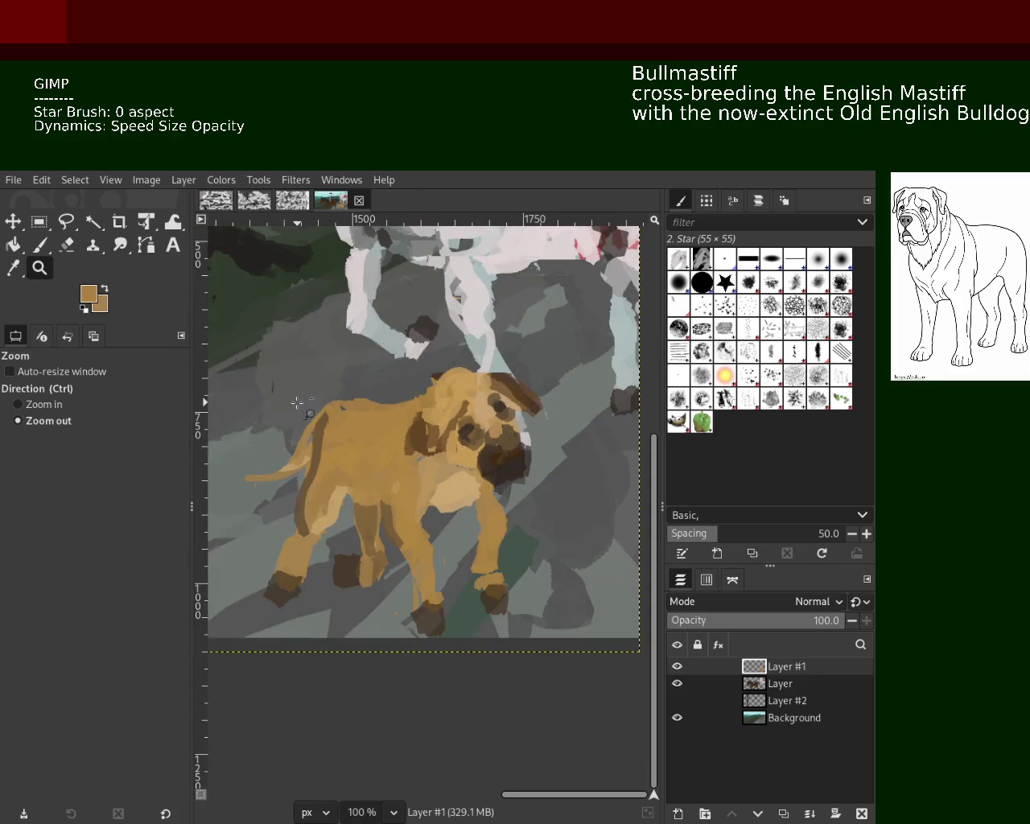
left_click(297, 403)
left_click(321, 404, "ctrl")
left_click(354, 406, "ctrl")
left_click(354, 406)
left_click(378, 407, "ctrl")
left_click(387, 408, "ctrl")
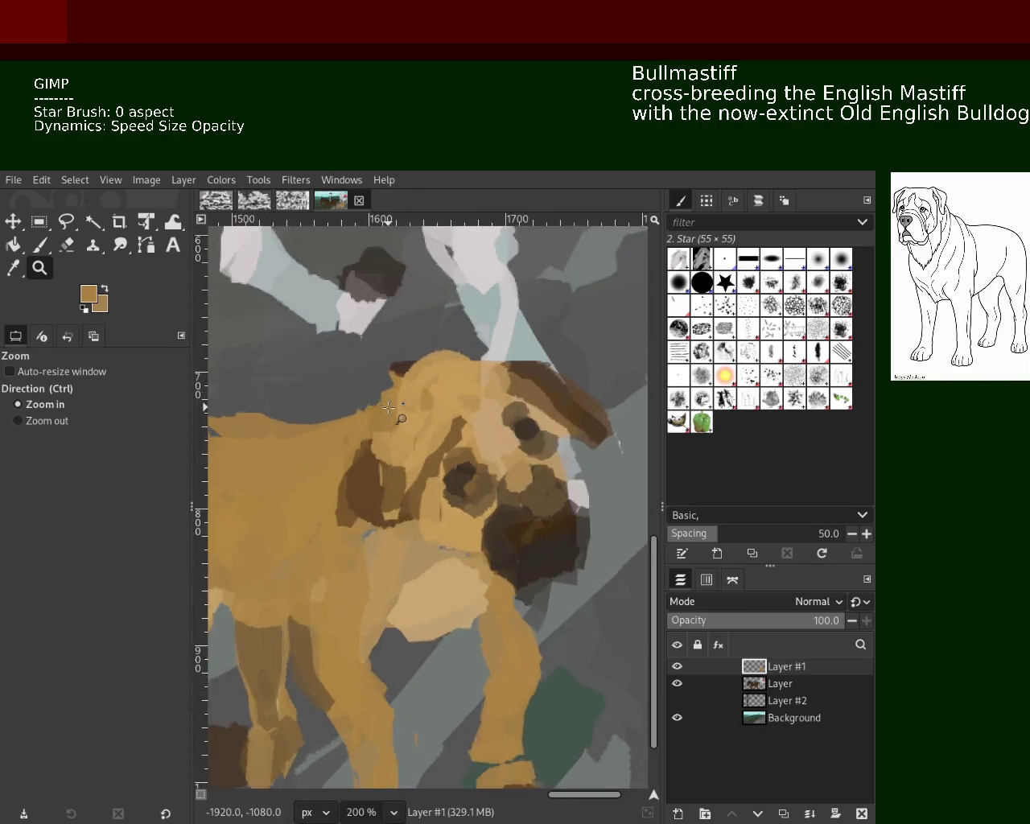
left_click(389, 408)
key("p")
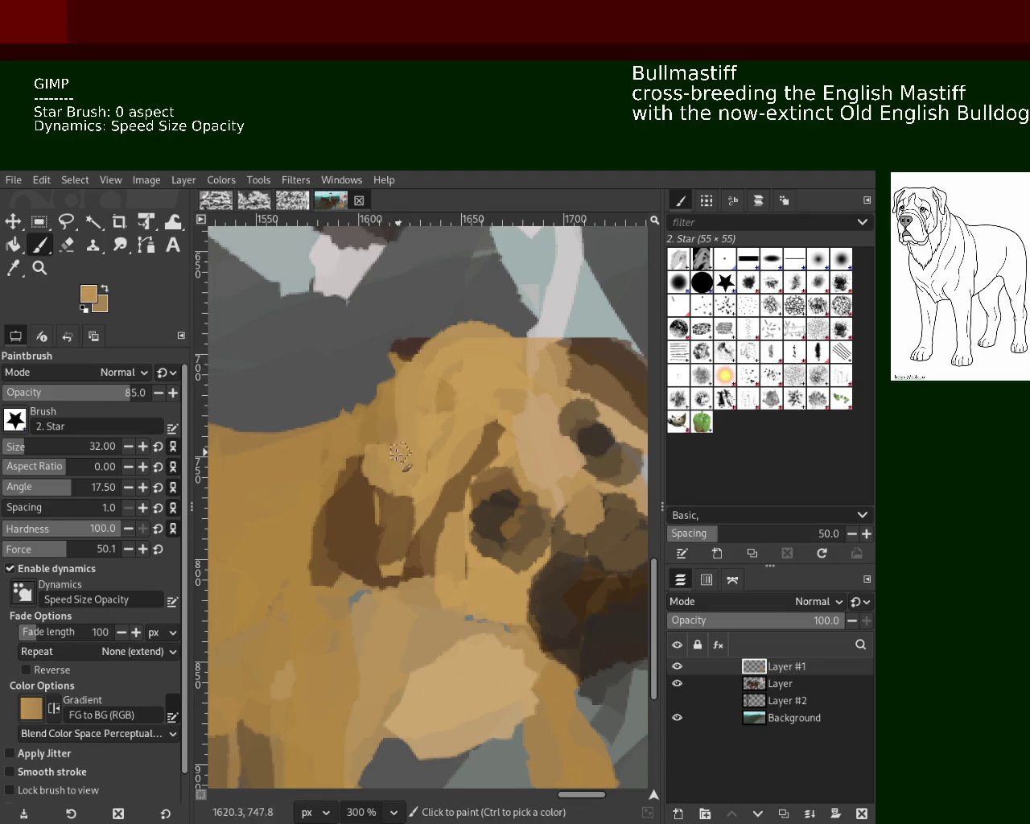
left_click(535, 419, "ctrl")
left_click_drag(493, 439, 410, 503)
Undo the dark brown strokes below the ear and sample a light tan from the face.
key("ctrl+z")
left_click_drag(488, 438, 418, 515)
key("ctrl+z")
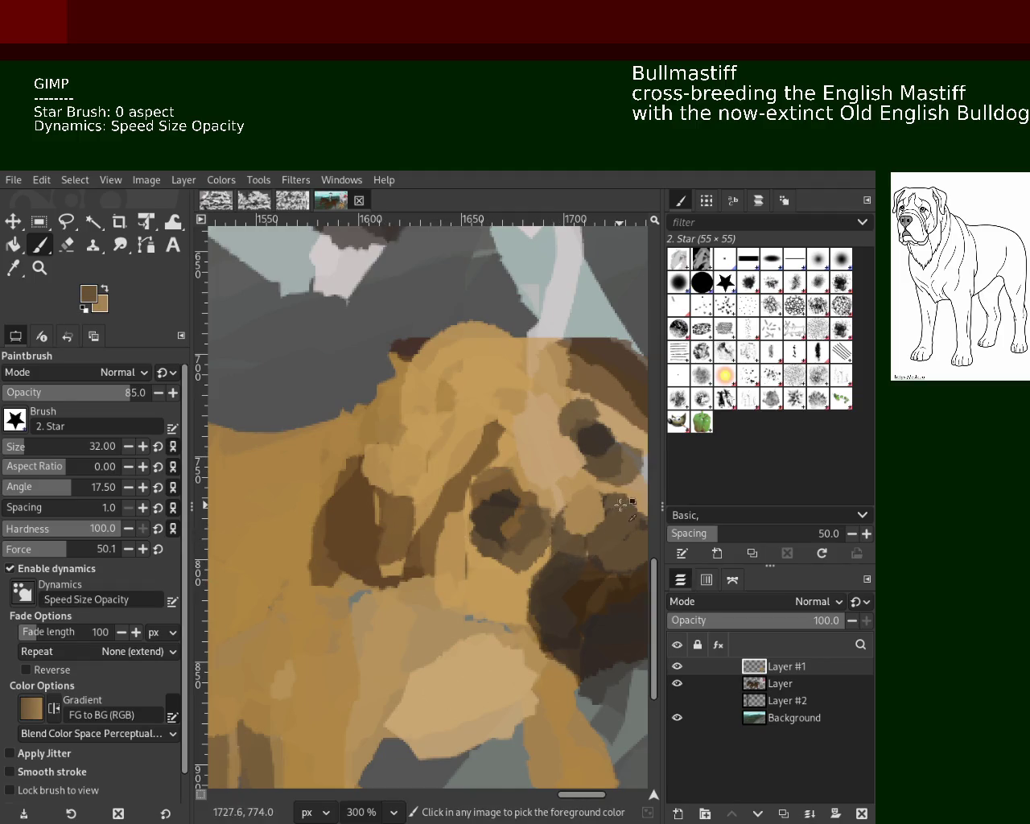
left_click(587, 482, "ctrl")
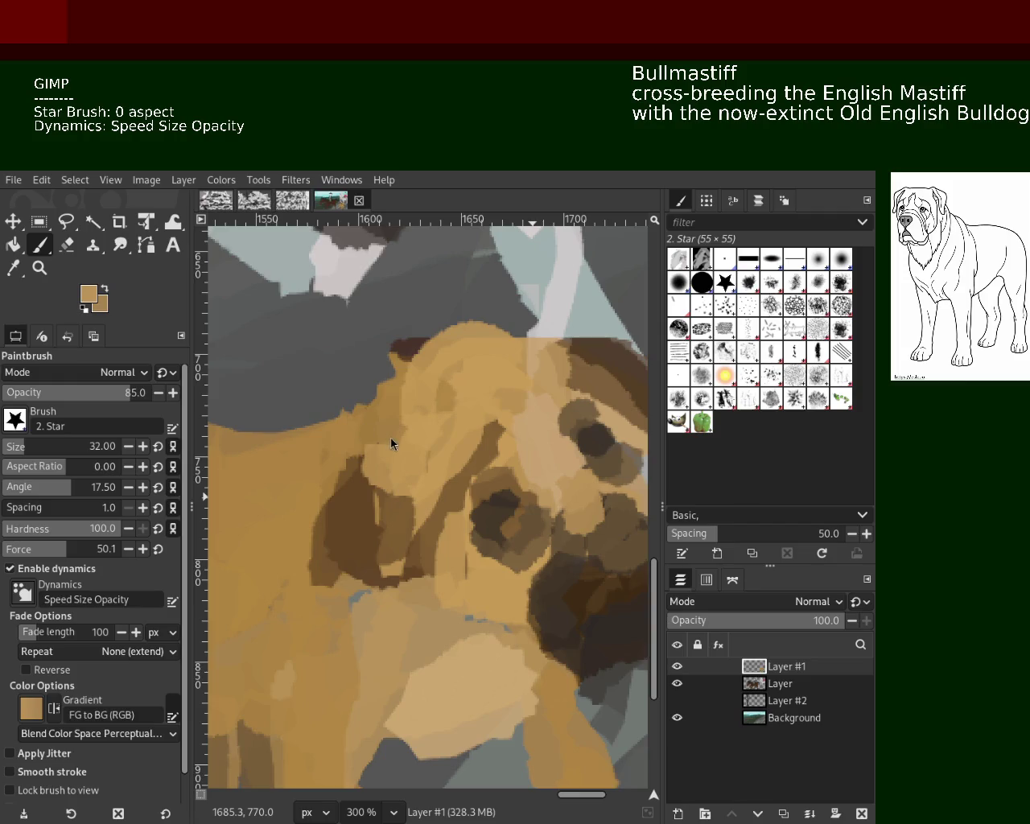
Darken the dog's front leg with sampled brown and paint tan over the front-left leg.
left_click(39, 268)
scroll(541, 482, "down", 14)
scroll(538, 481, "up", 2)
scroll(539, 491, "up", 4)
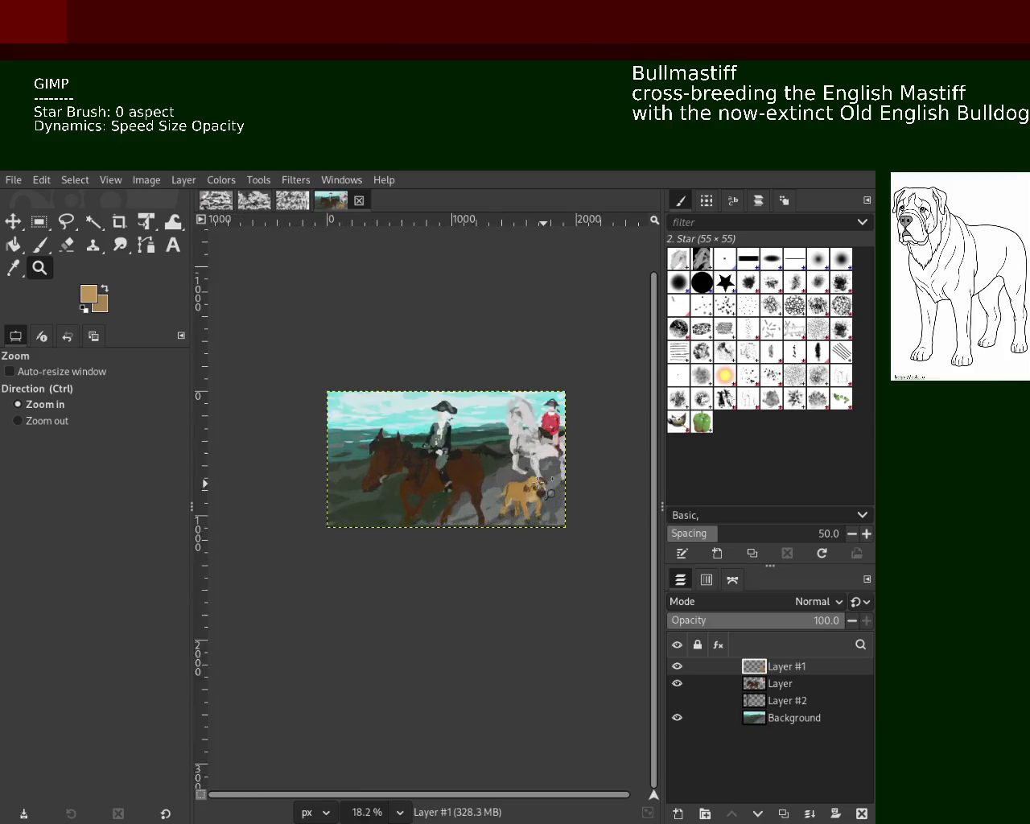
scroll(543, 507, "up", 3)
scroll(547, 527, "down", 1)
scroll(550, 531, "up", 3)
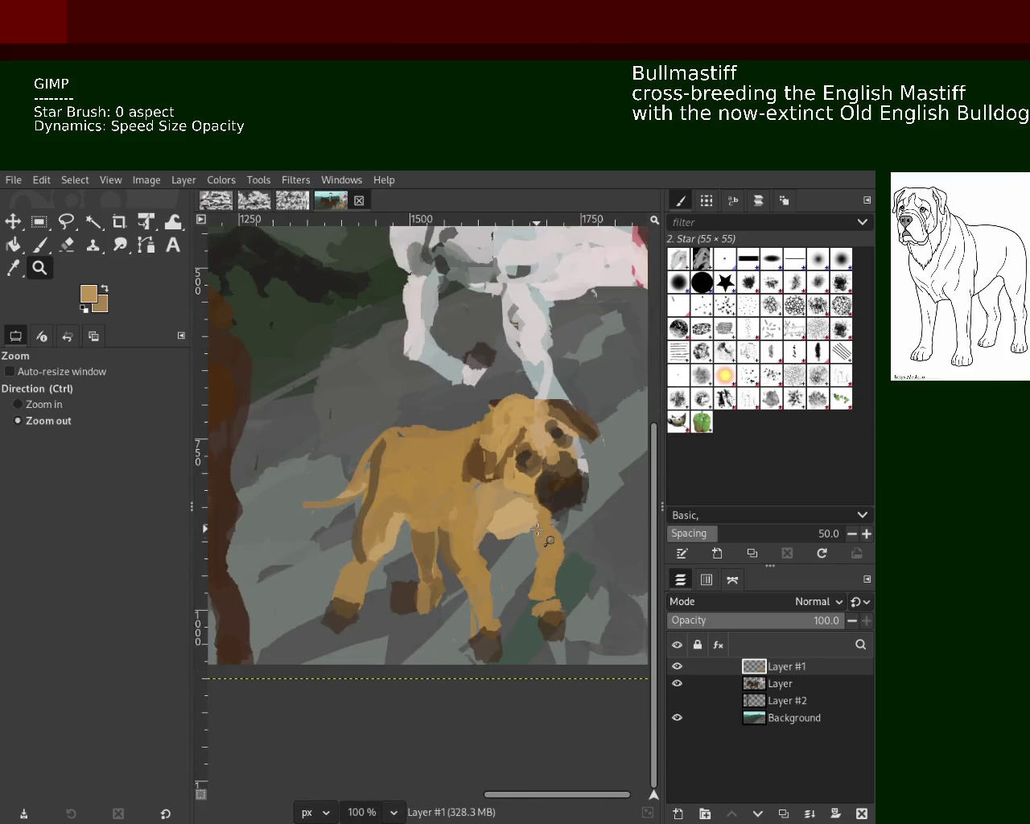
scroll(543, 534, "up", 2)
scroll(533, 538, "down", 1)
scroll(515, 535, "down", 1)
scroll(483, 533, "up", 1)
scroll(451, 529, "down", 1)
scroll(414, 526, "up", 2)
key("p")
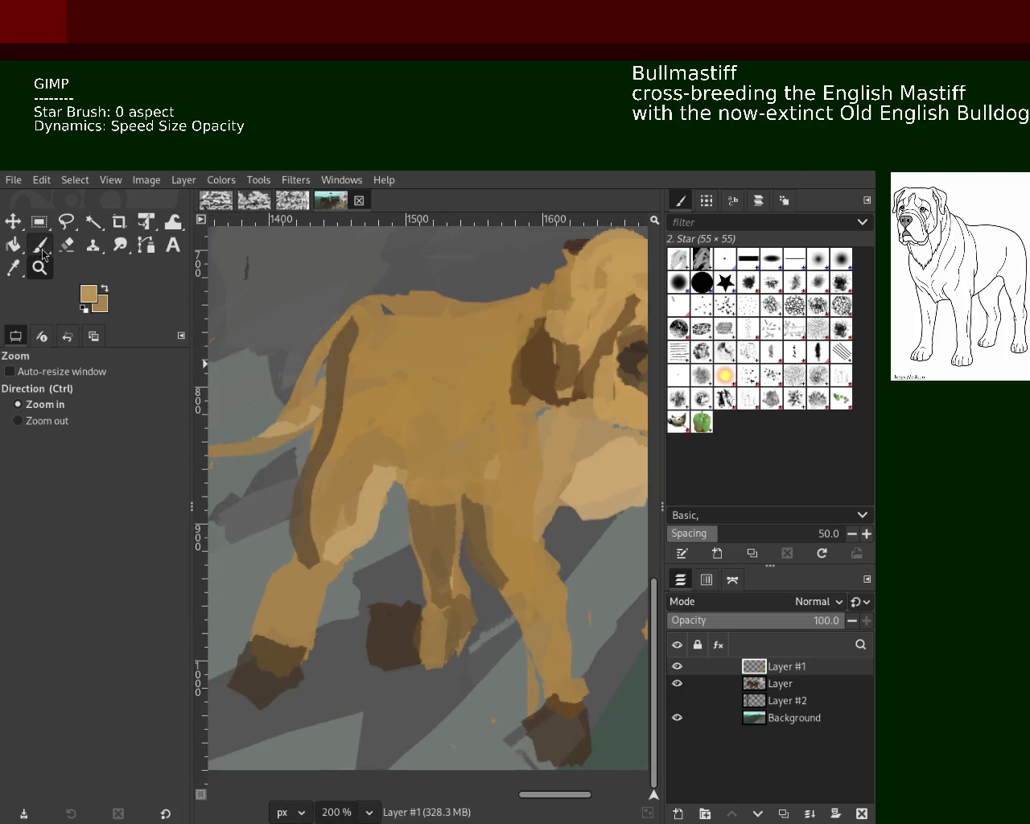
left_click(414, 520, "ctrl")
left_click_drag(418, 503, 431, 555)
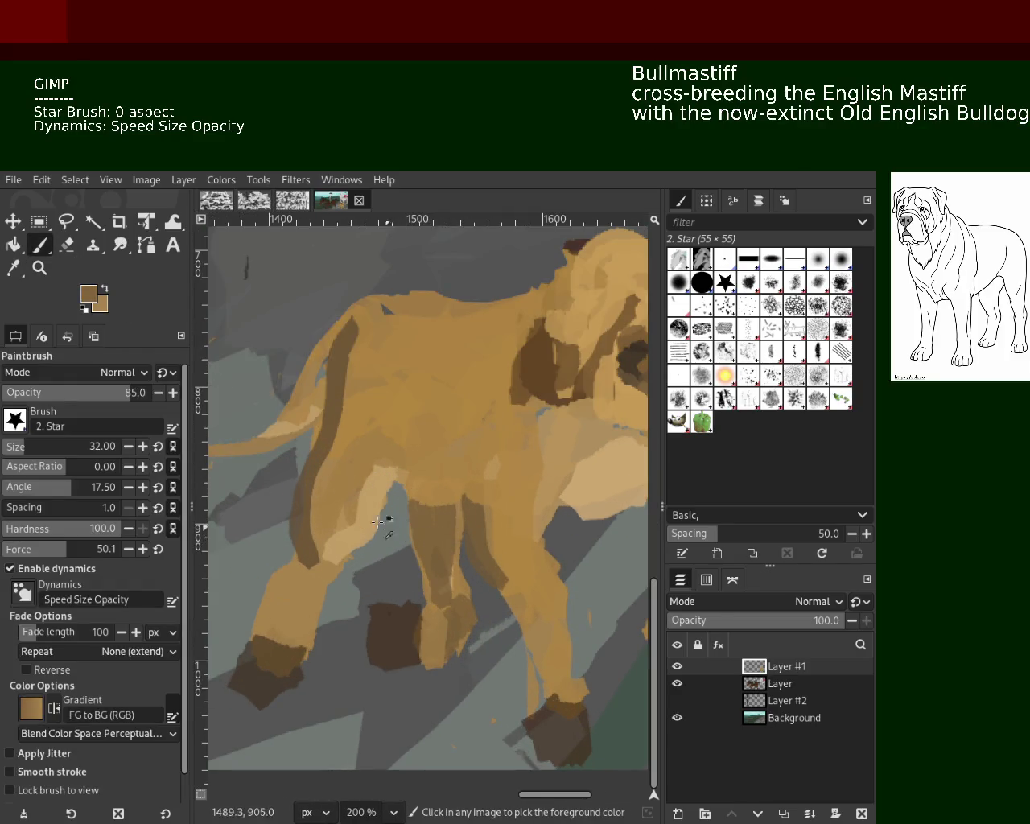
mouse_move(337, 579)
left_mouse_down()
mouse_move(328, 505)
mouse_move(282, 580)
mouse_move(308, 572)
left_mouse_up()
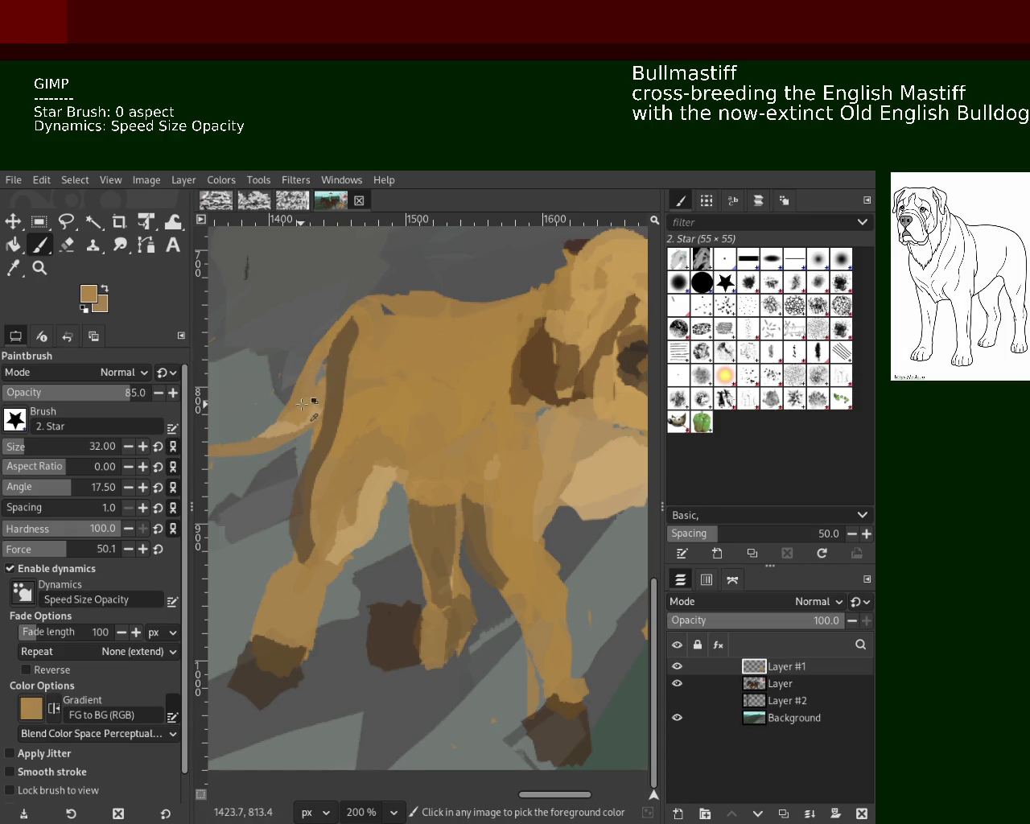
Add a lighter tan stroke along the dog's belly.
key("ctrl")
left_click(577, 454, "ctrl")
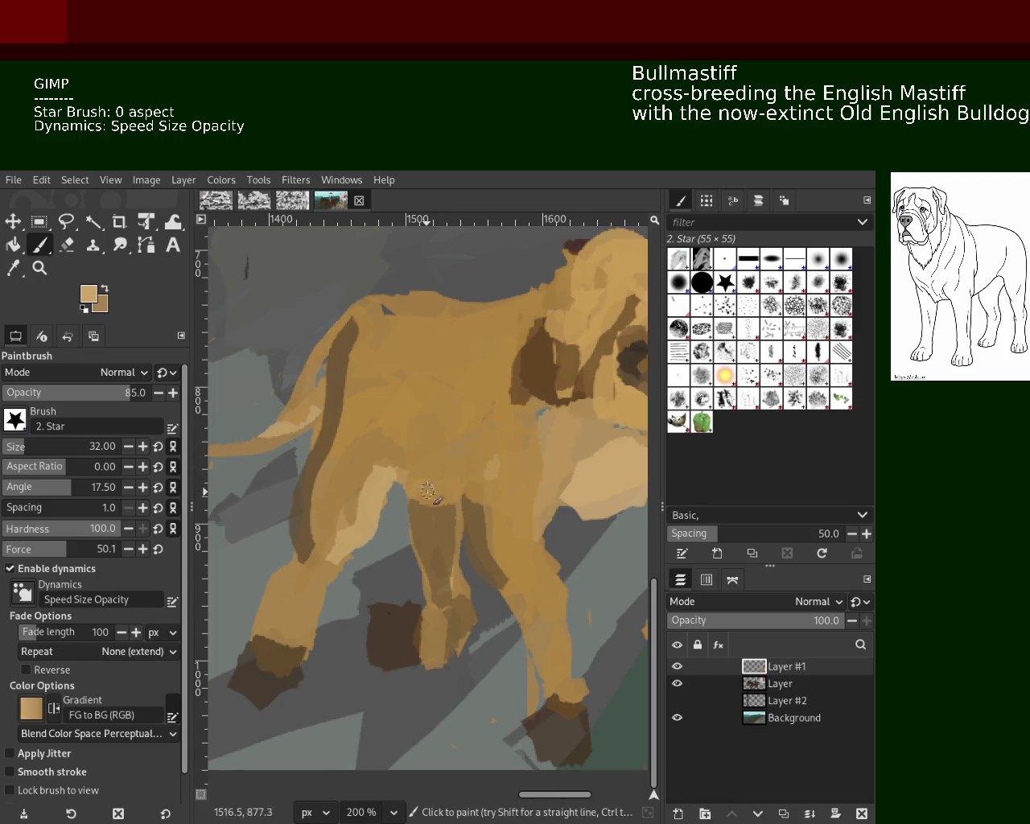
left_click_drag(421, 485, 489, 469)
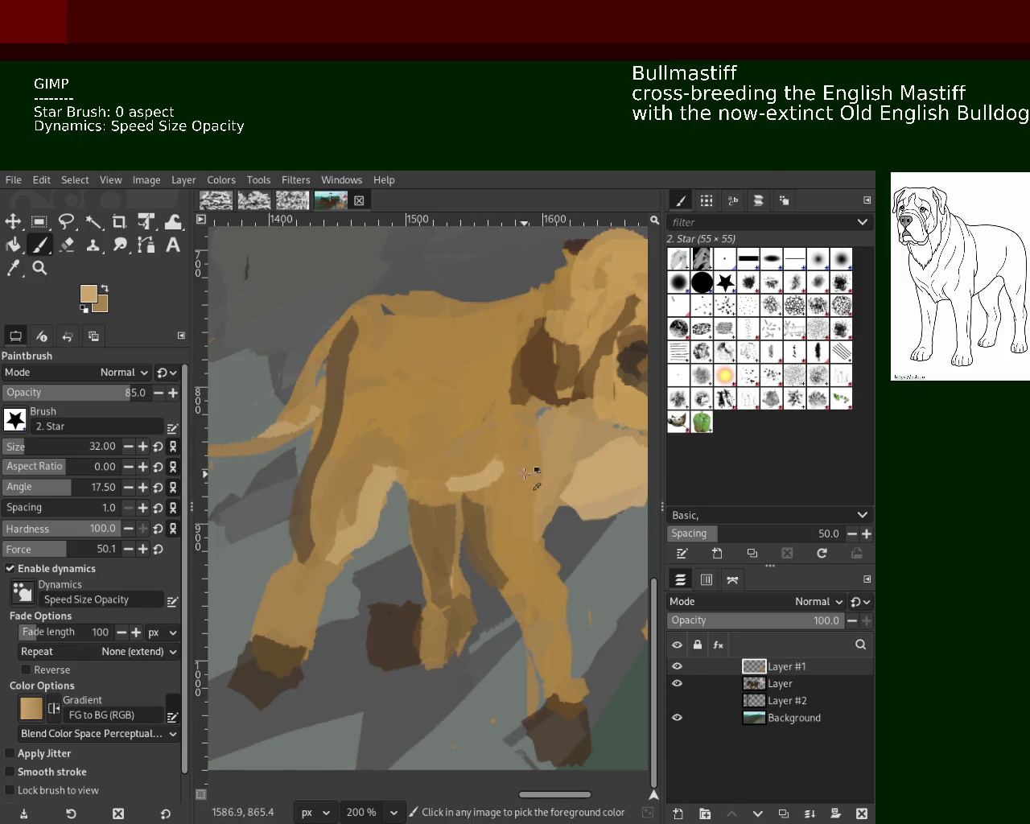
Zoom in on the legs and erase through the lower-left paw and the dark paw patch.
key("z")
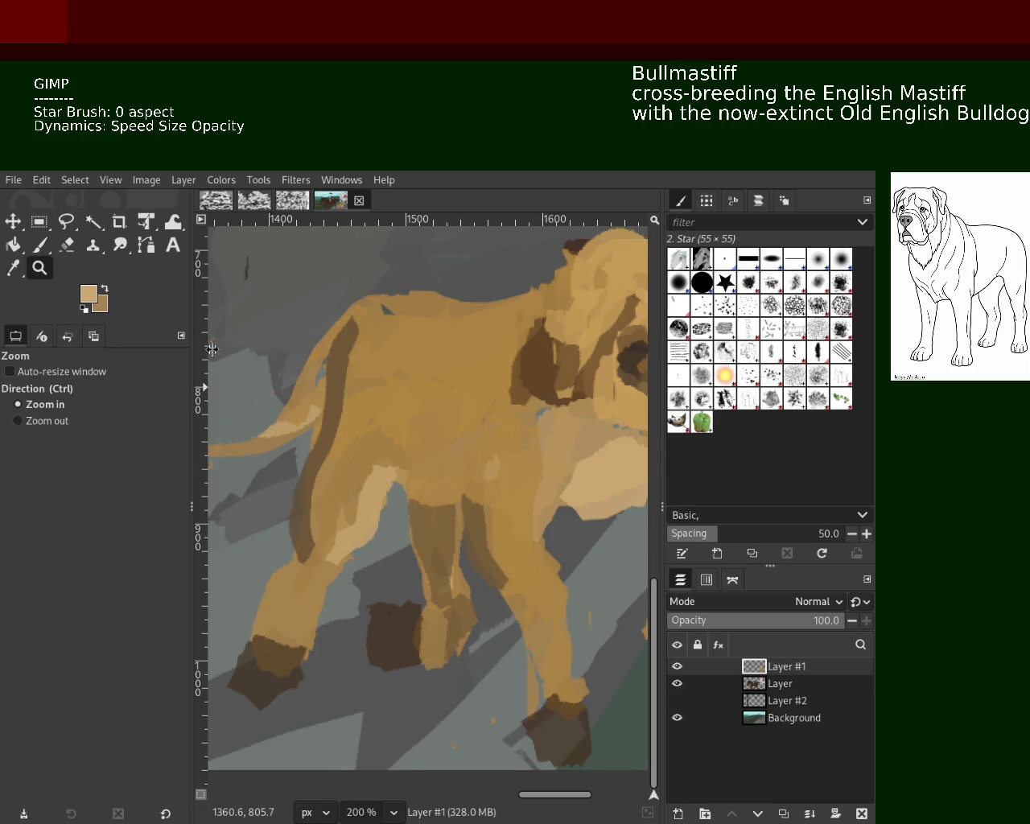
left_click(455, 391, "ctrl")
left_click(455, 391, "ctrl")
left_click(455, 391, "ctrl")
left_click(467, 427, "ctrl")
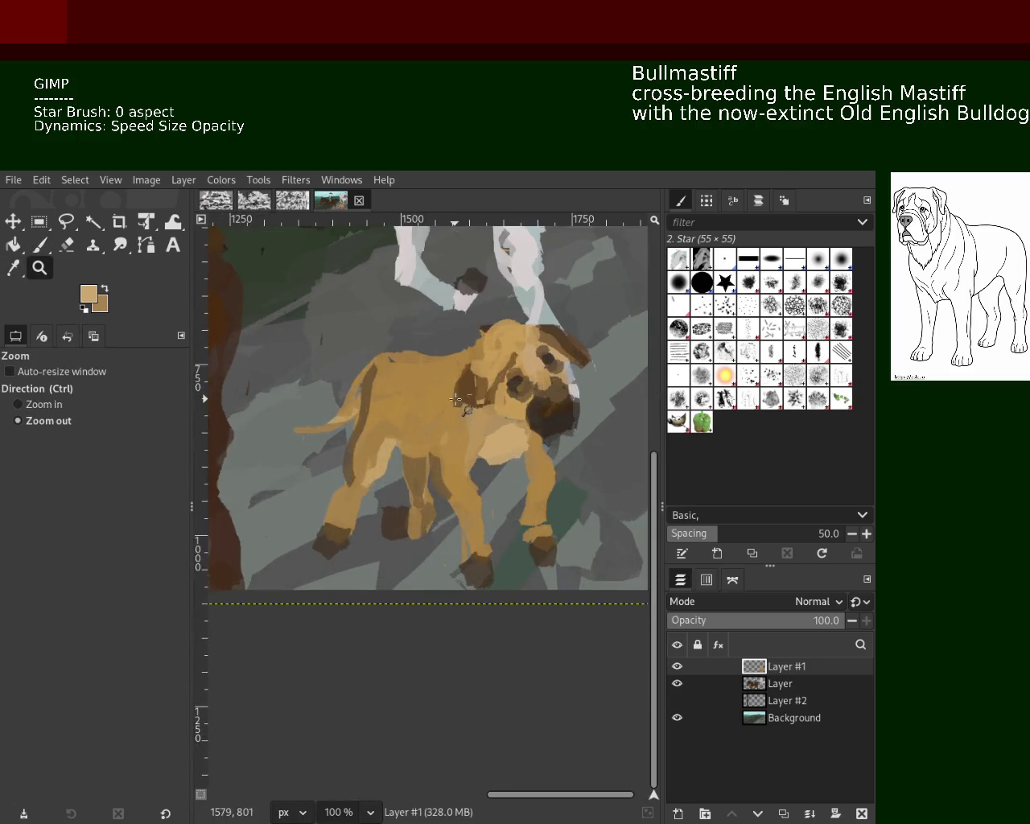
left_click(478, 461, "ctrl")
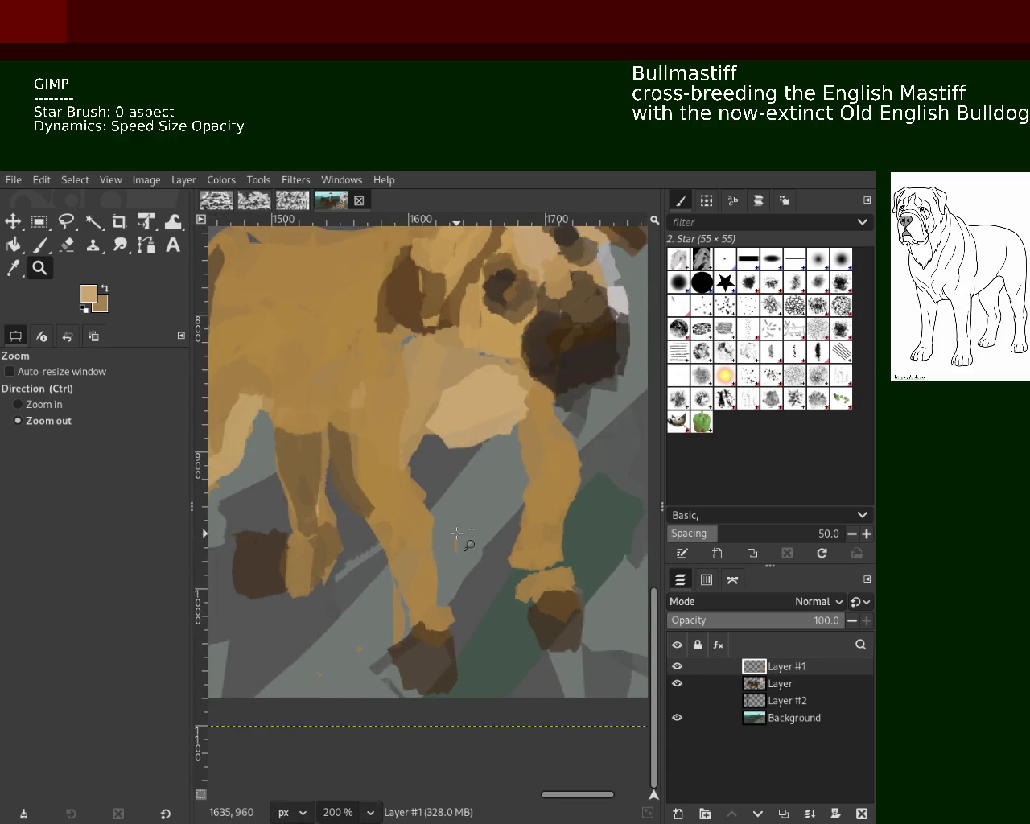
left_click(467, 545)
left_click(527, 551)
left_click(527, 551, "ctrl")
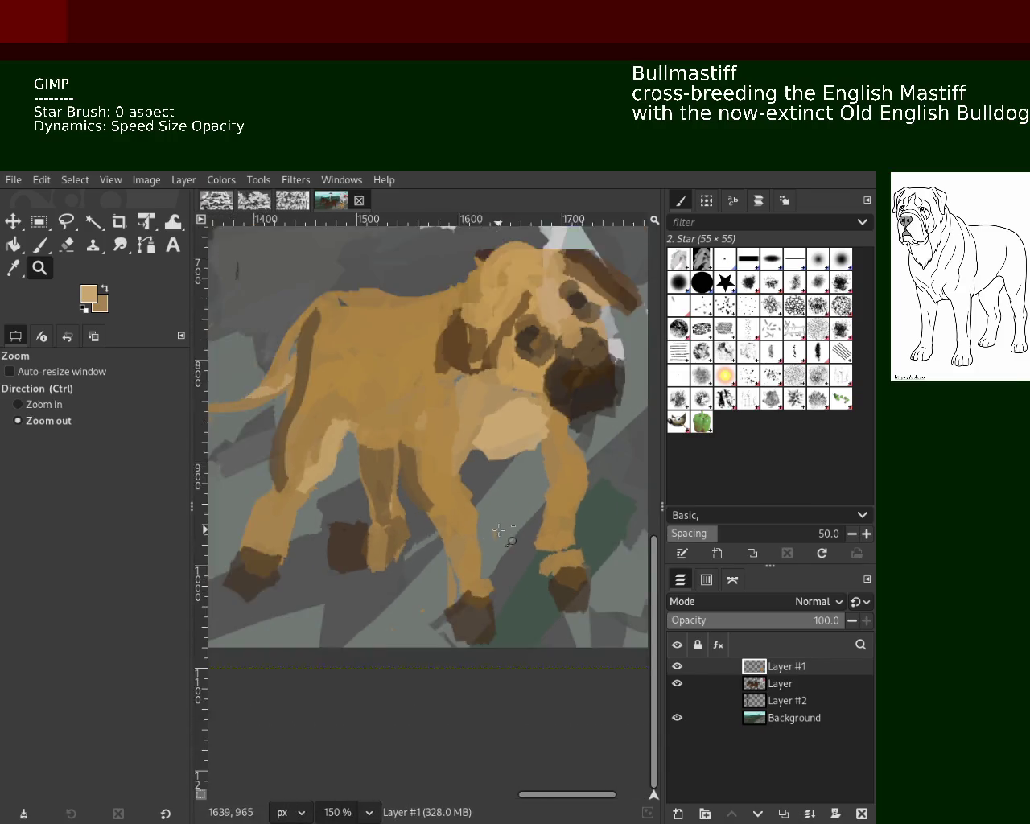
left_click(379, 552)
left_click(67, 244)
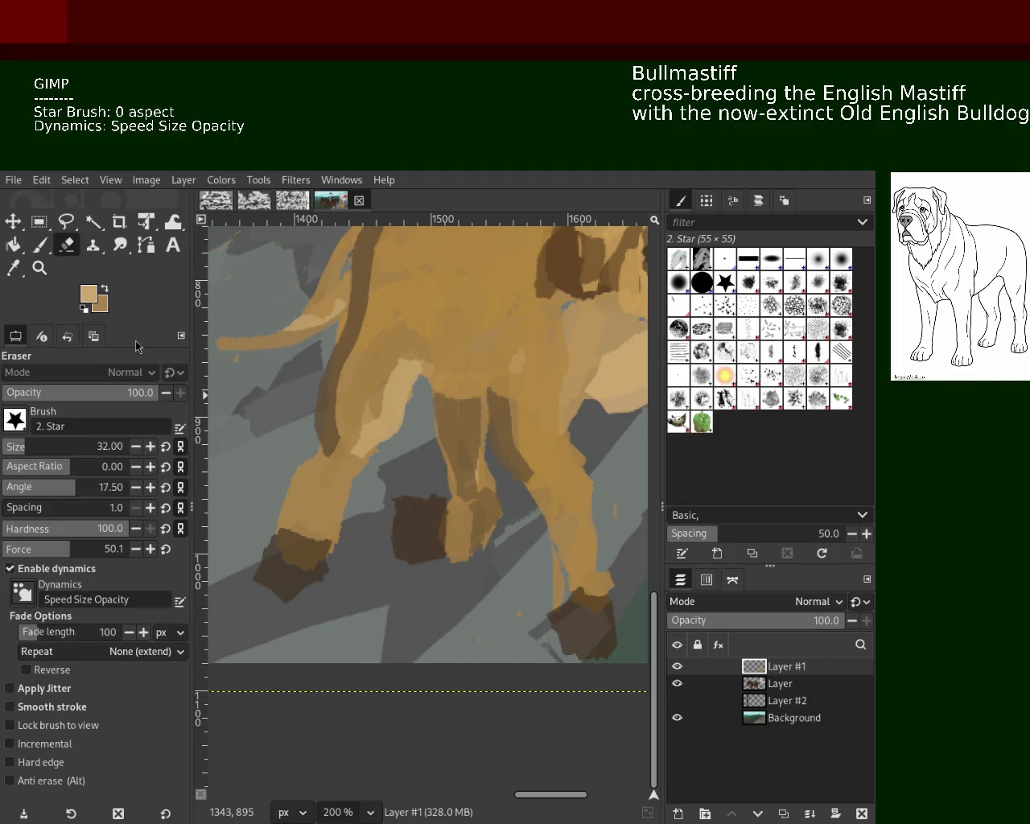
mouse_move(261, 573)
left_mouse_down()
mouse_move(294, 579)
mouse_move(330, 560)
left_mouse_up()
mouse_move(442, 500)
left_mouse_down()
mouse_move(363, 514)
mouse_move(440, 587)
left_mouse_up()
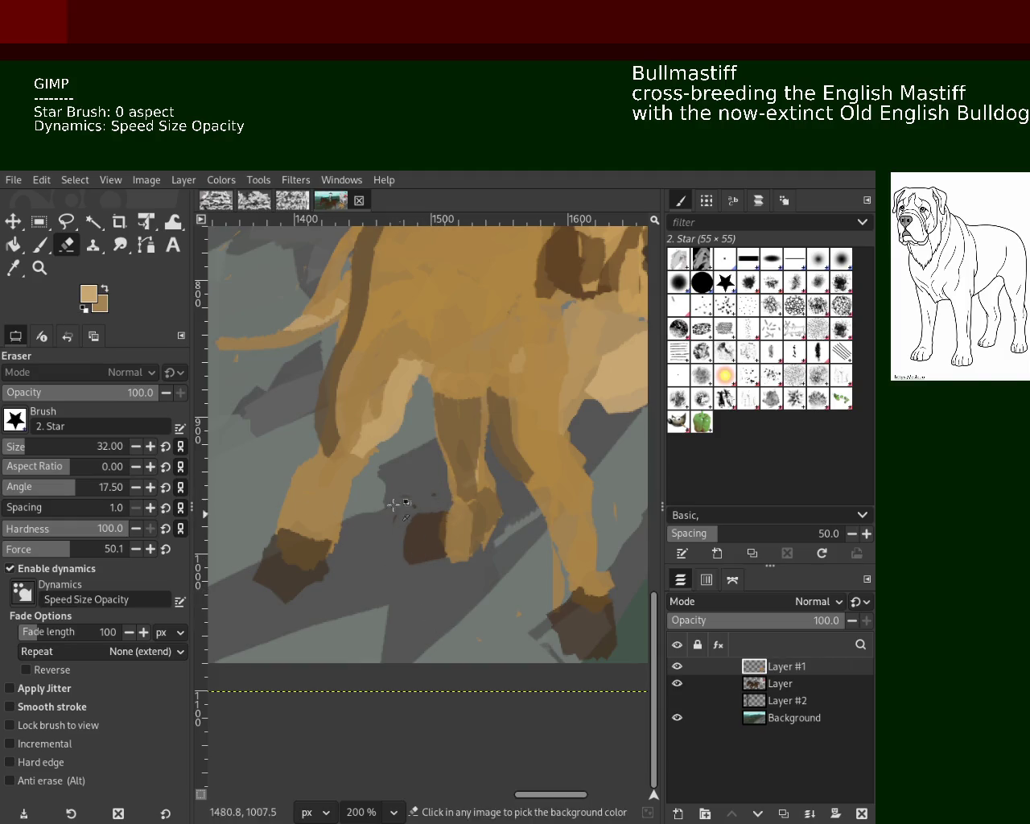
key("ctrl+z")
key("ctrl+z")
key("ctrl+z")
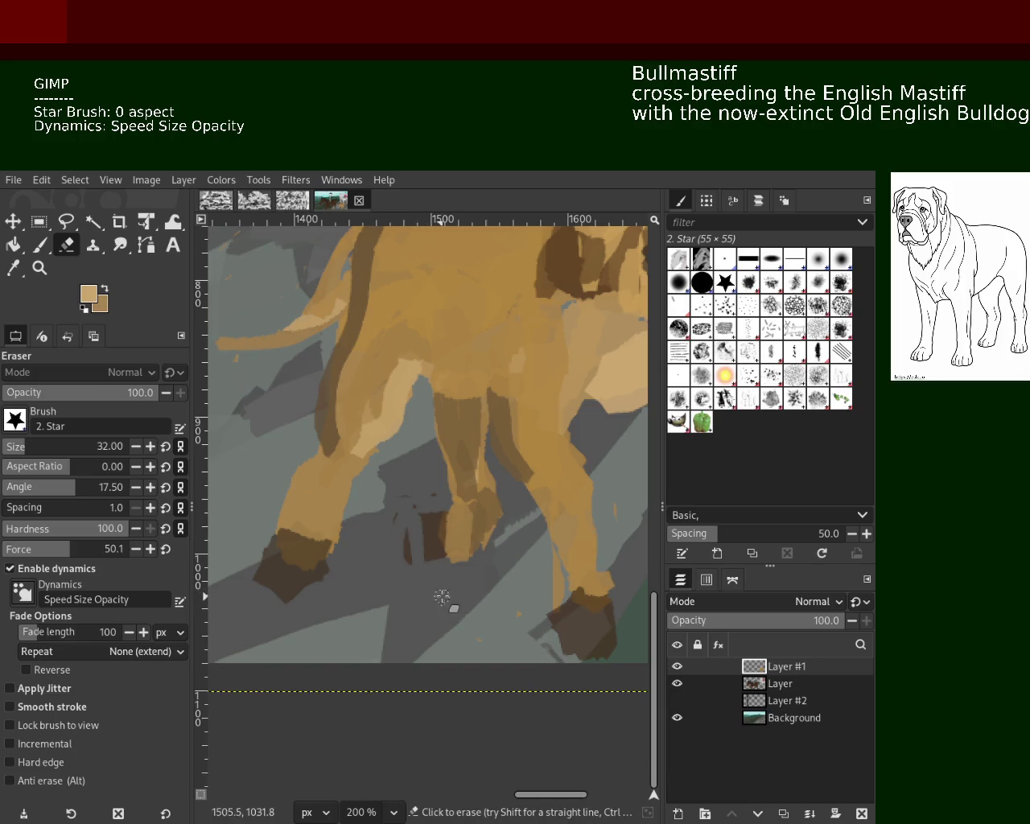
key("ctrl+z")
key("ctrl+z")
key("ctrl+z")
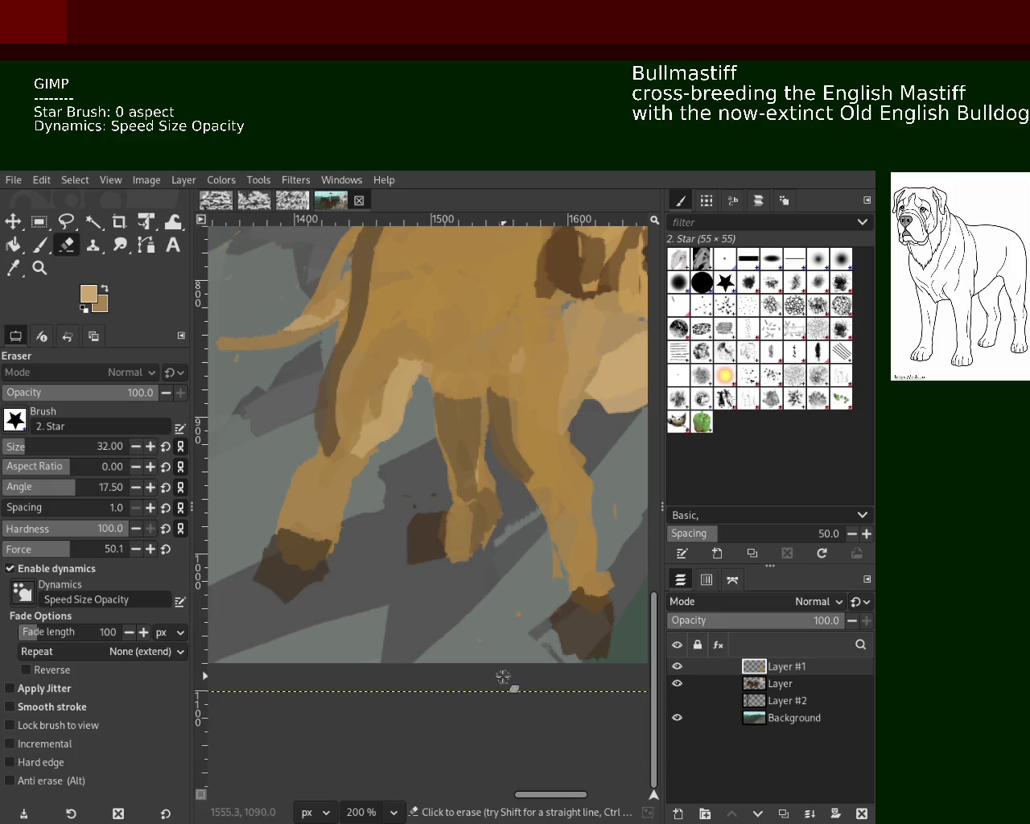
Extend the tan front leg down over the paw and add a light tan stroke down it.
key("p")
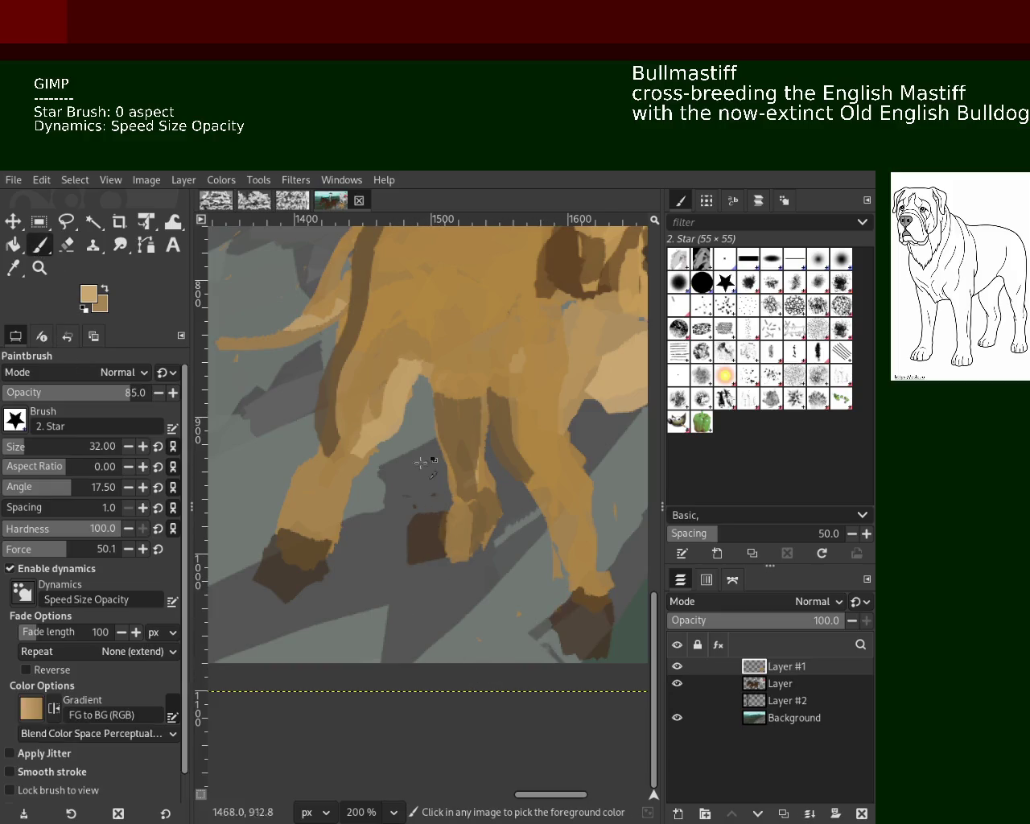
left_click(465, 543, "ctrl")
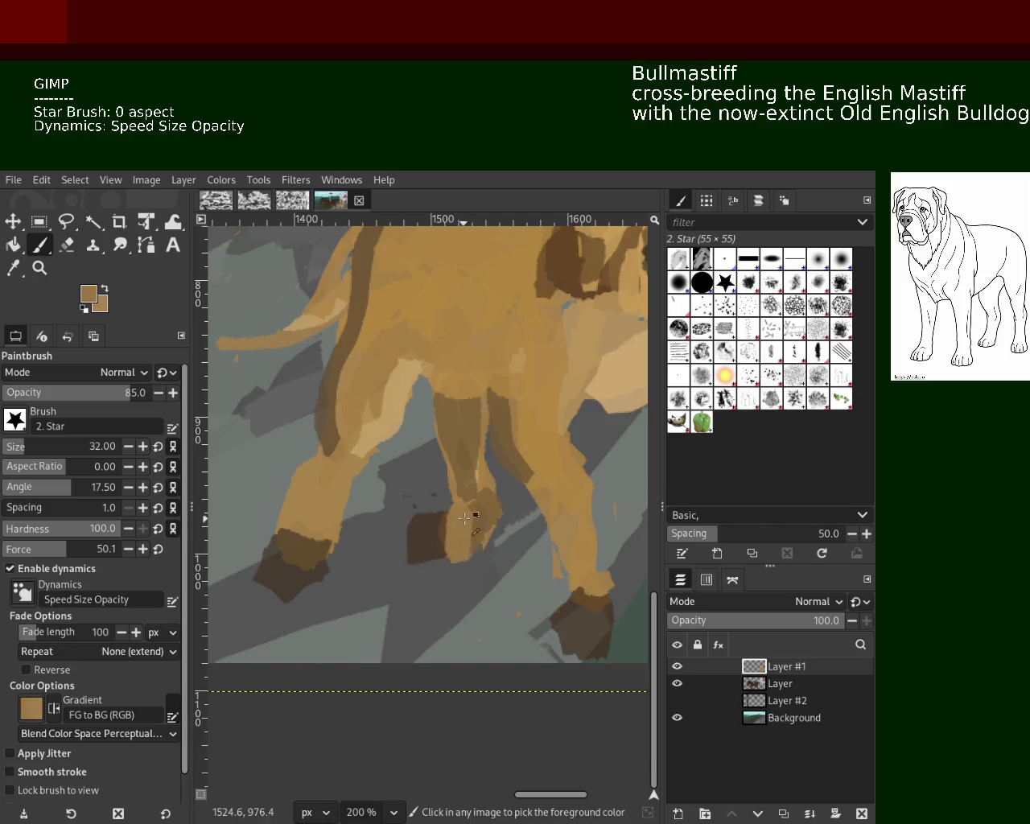
mouse_move(324, 504)
left_mouse_down()
mouse_move(348, 498)
mouse_move(334, 586)
mouse_move(329, 538)
mouse_move(274, 553)
mouse_move(336, 522)
mouse_move(314, 479)
mouse_move(290, 529)
mouse_move(330, 500)
left_mouse_up()
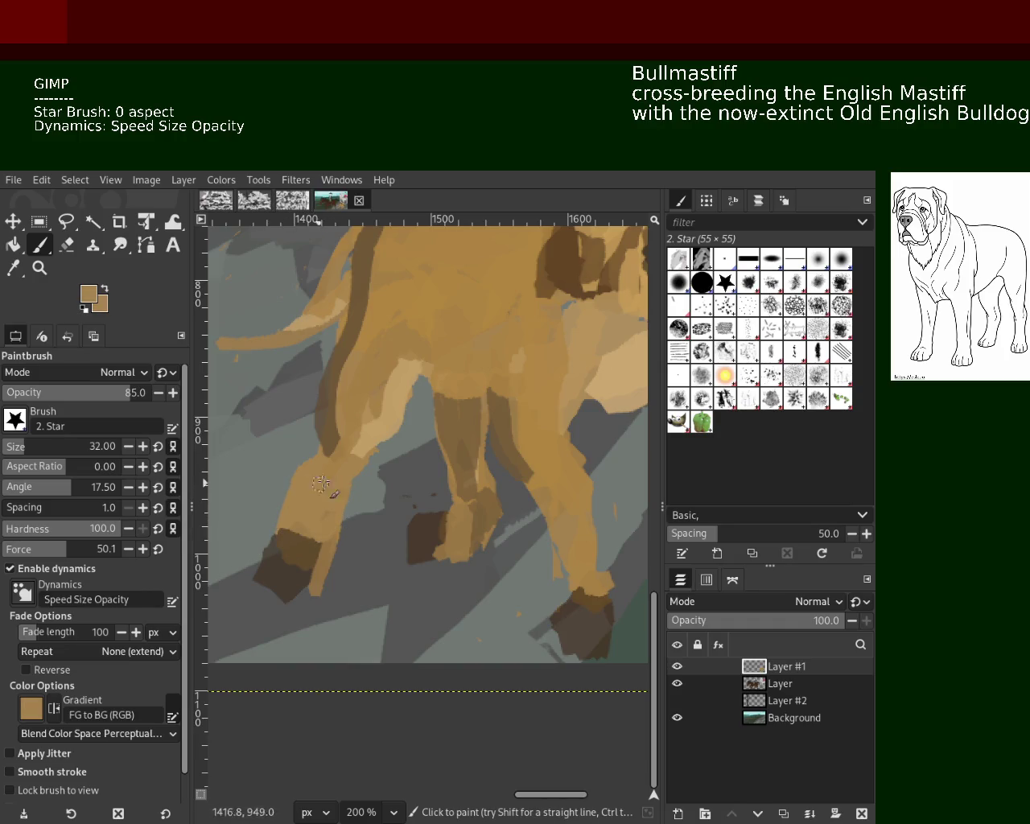
left_click(320, 483, "ctrl")
left_click_drag(370, 450, 329, 537)
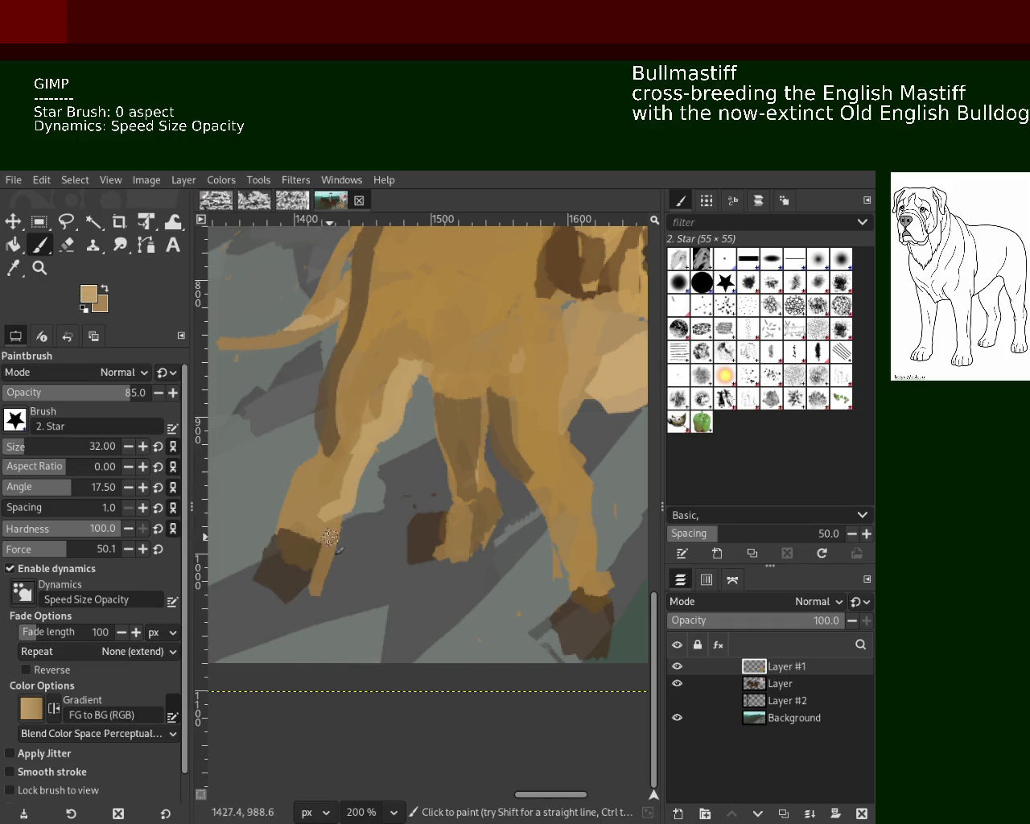
left_click(476, 394, "ctrl")
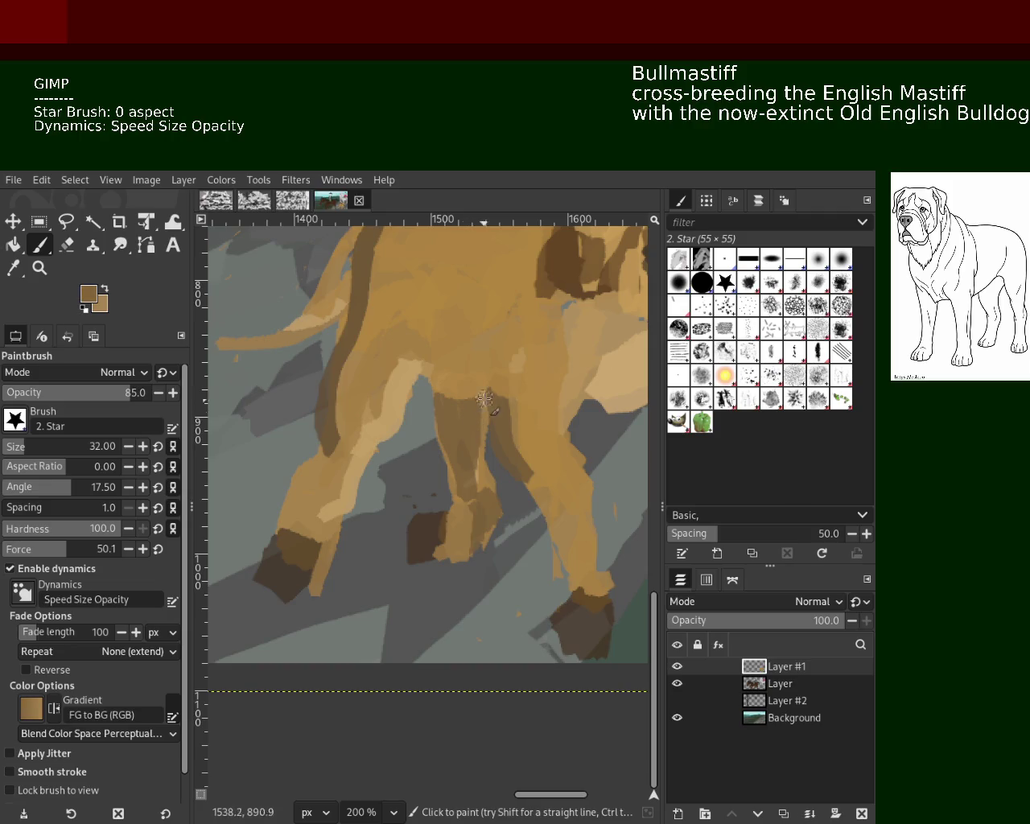
left_click(438, 364, "ctrl")
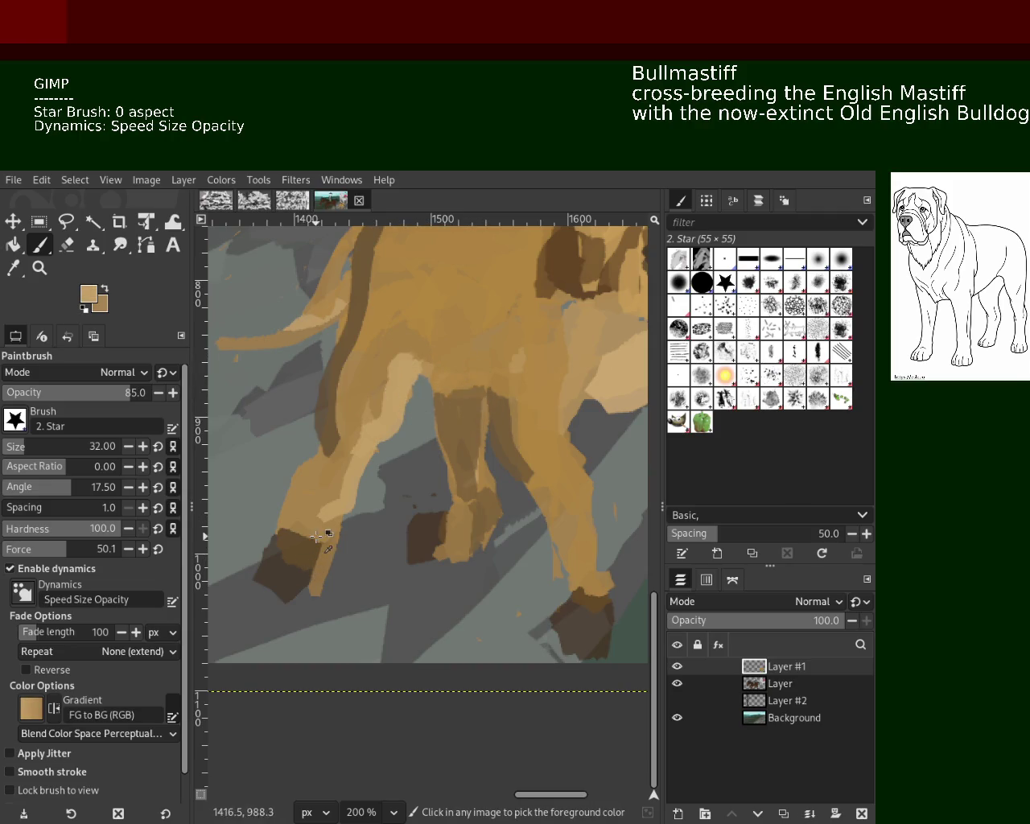
Trim the edges of the dark brown paws with the Eraser.
left_click(67, 245)
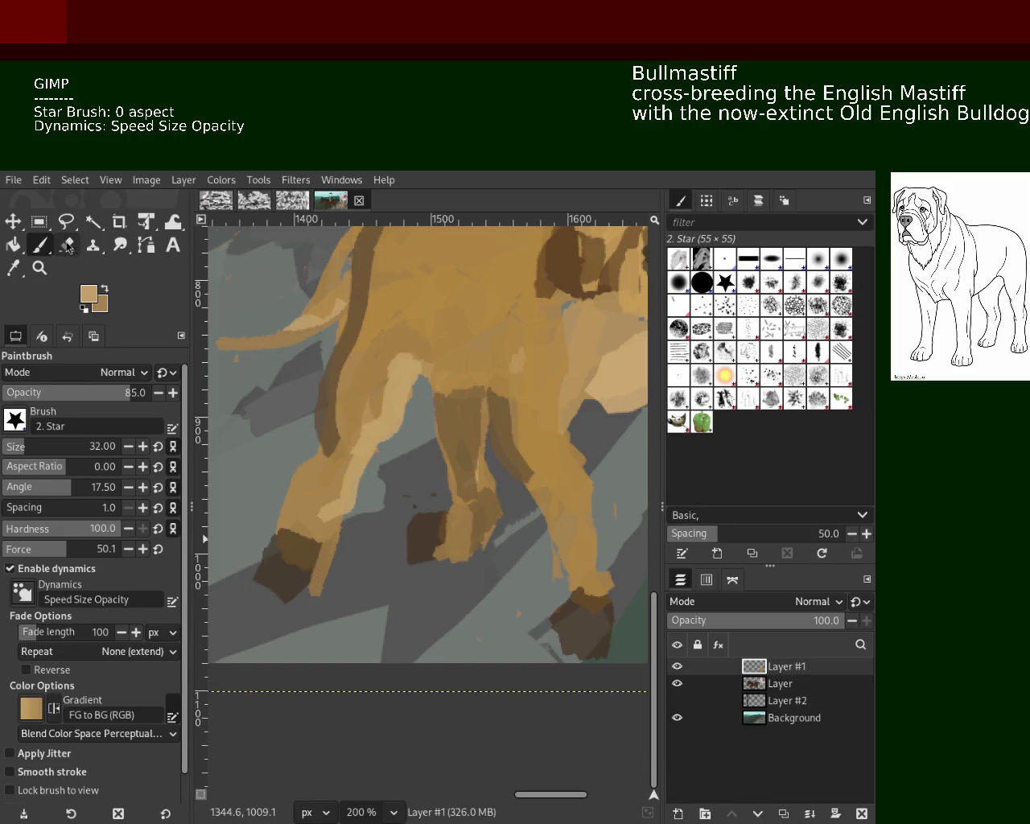
left_click(257, 597)
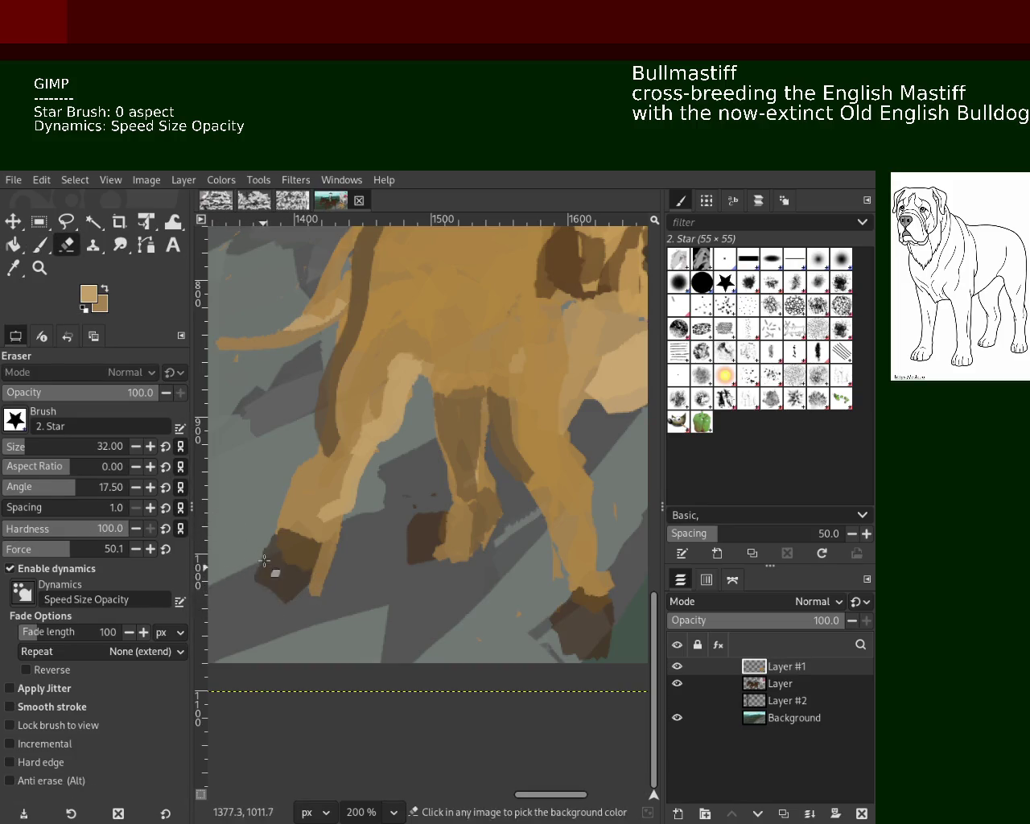
left_click_drag(275, 635, 292, 625)
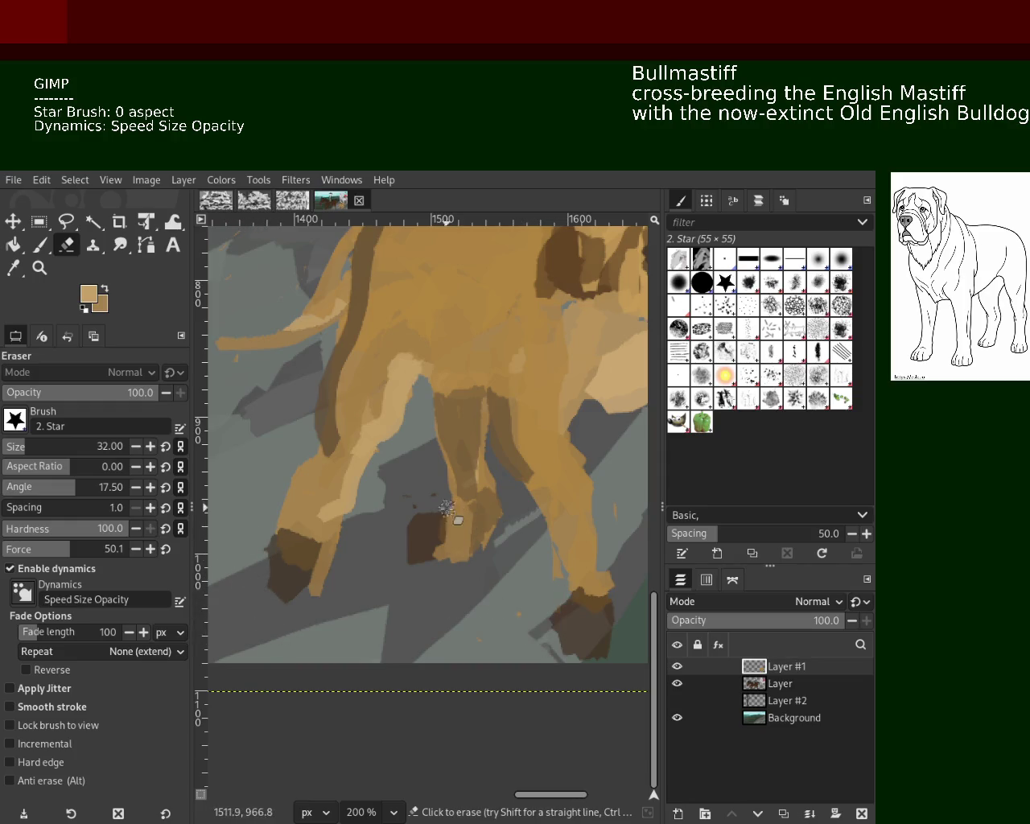
mouse_move(411, 554)
left_mouse_down()
mouse_move(413, 582)
mouse_move(403, 564)
left_mouse_up()
left_click_drag(609, 670, 584, 662)
Zoom into the leg edge above the paw and cover the stray ochre pixels with green-grey.
key("z")
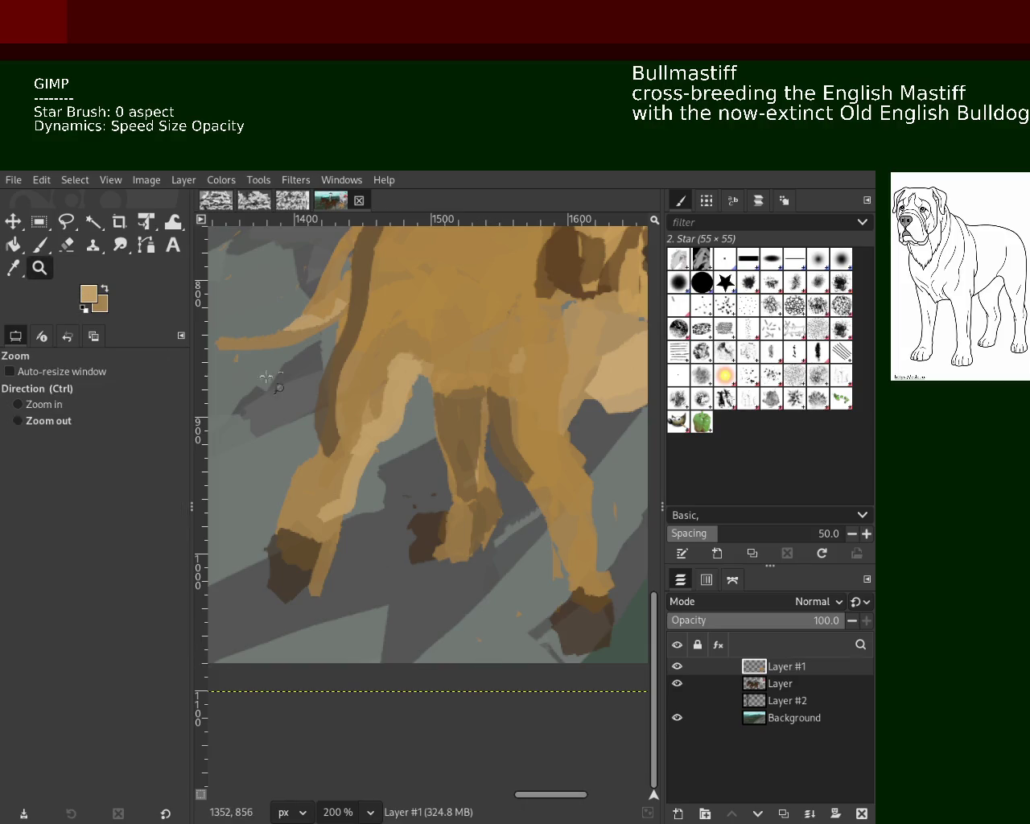
left_click(471, 465, "ctrl")
left_click(471, 465, "ctrl")
left_click(471, 465)
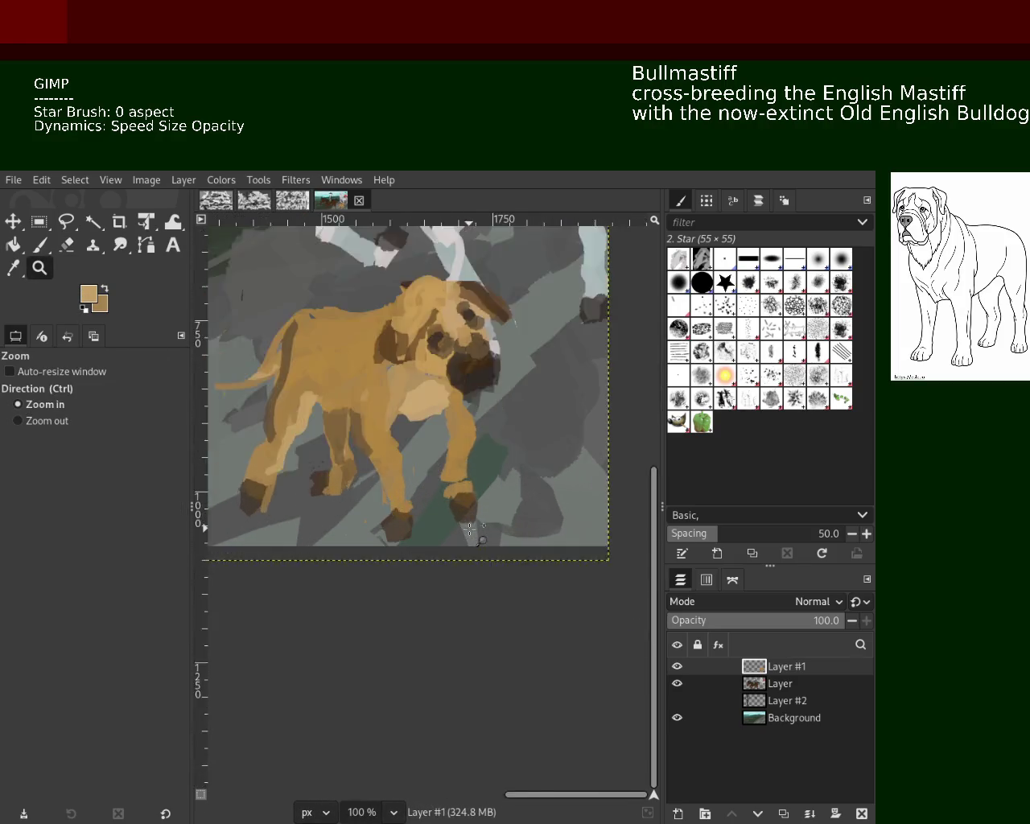
left_click(470, 450)
left_click_drag(466, 434, 472, 440)
left_click(40, 247)
left_click(474, 515, "ctrl")
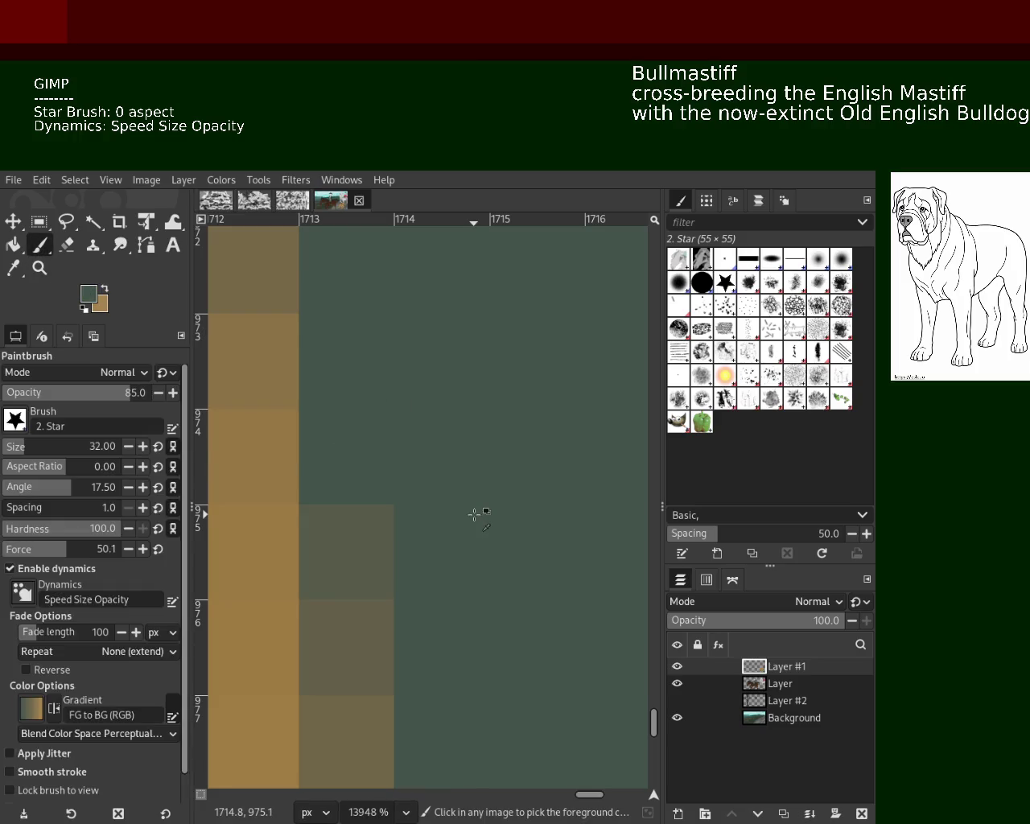
left_click_drag(475, 515, 471, 488)
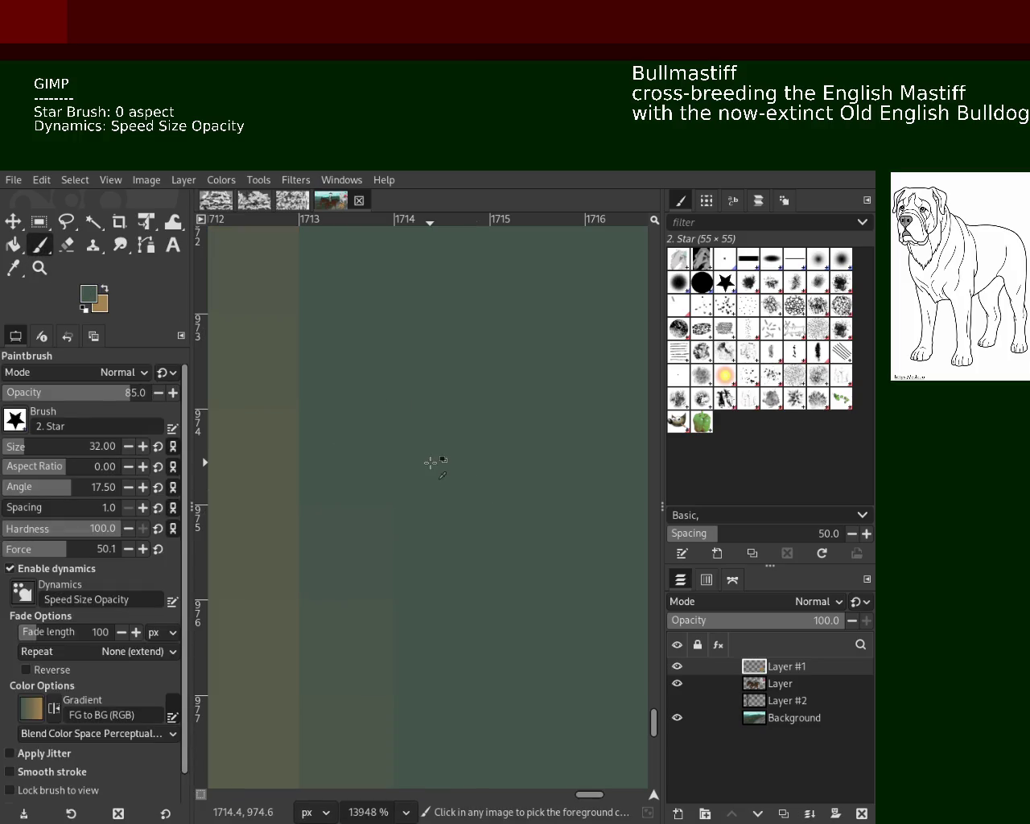
Fill the green notch in the leg with sampled ochre, then zoom back out.
left_click(40, 268)
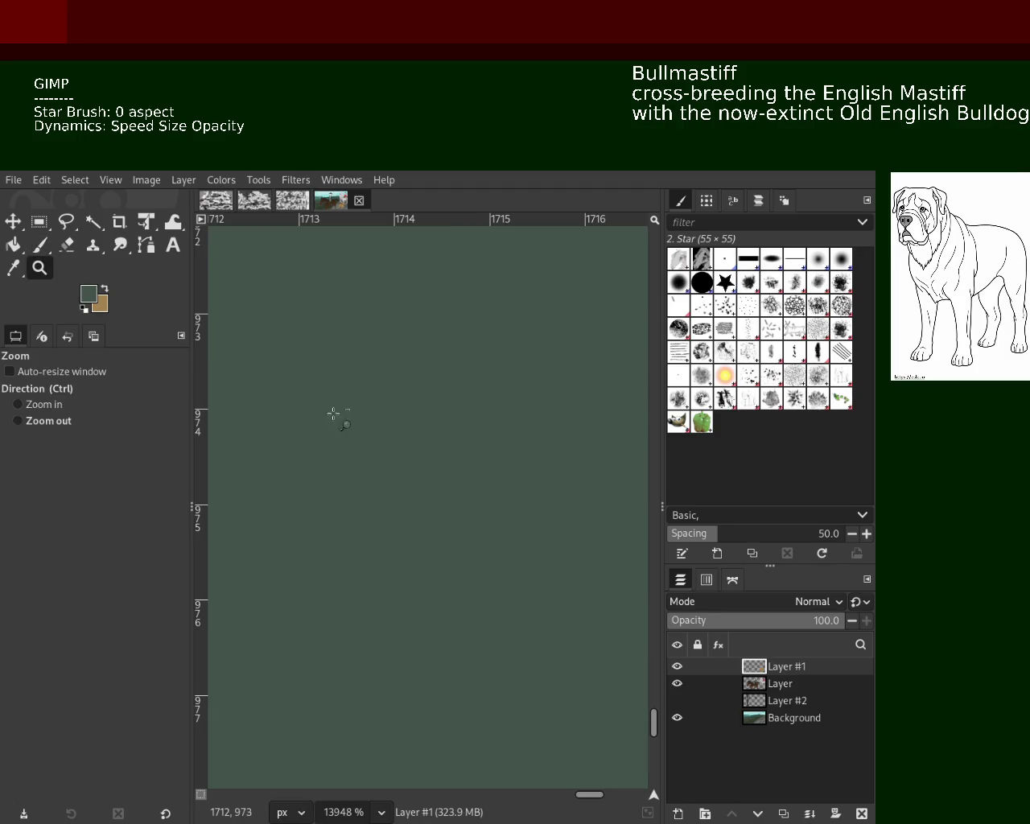
scroll(333, 413, "down", 4)
scroll(382, 438, "down", 3)
scroll(382, 438, "down", 3)
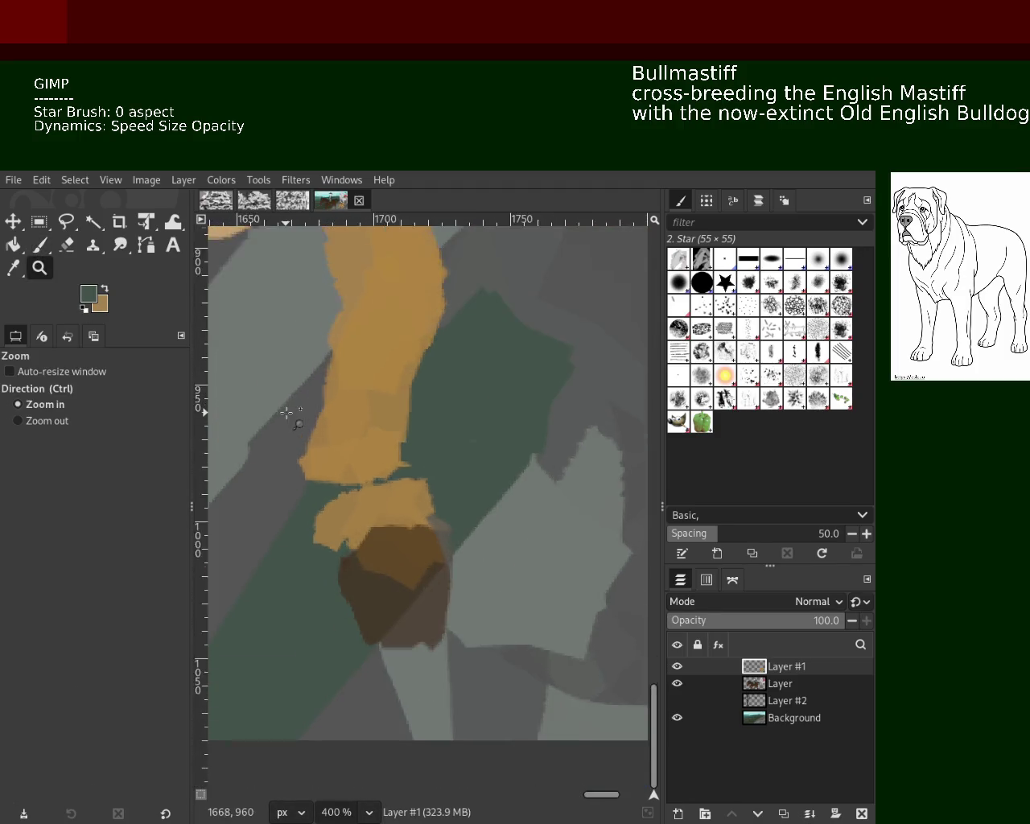
left_click(288, 413)
left_click(40, 245)
left_click(422, 356, "ctrl")
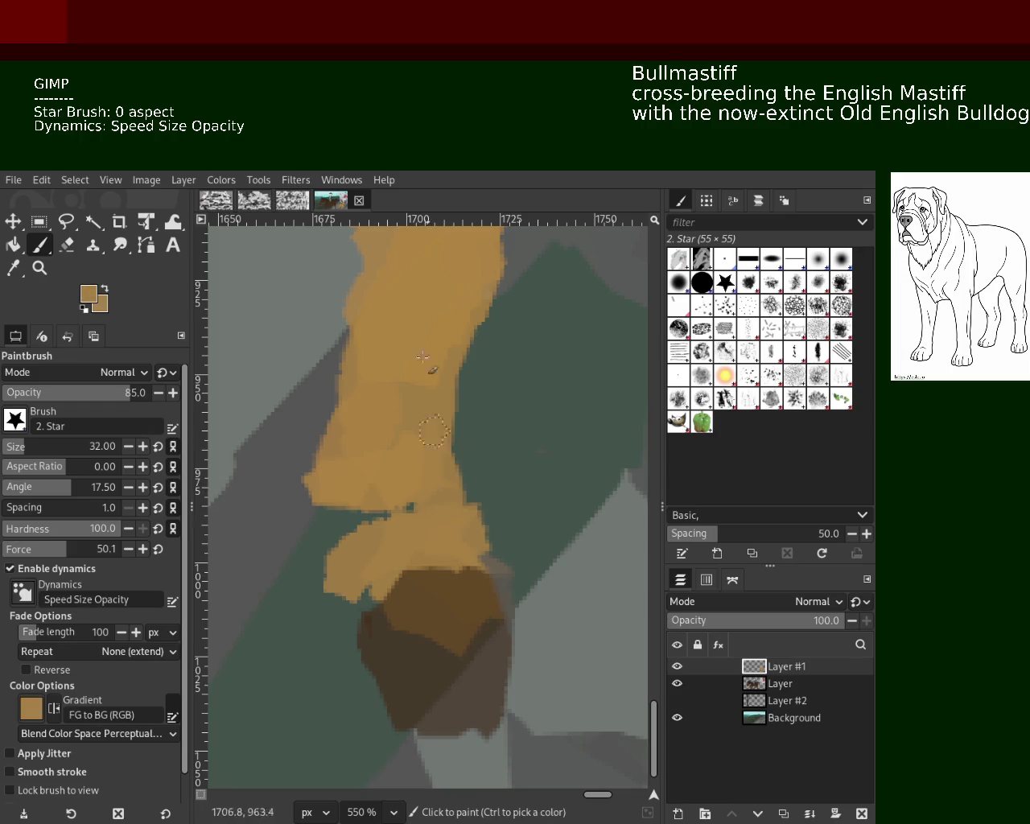
left_click_drag(451, 435, 475, 531)
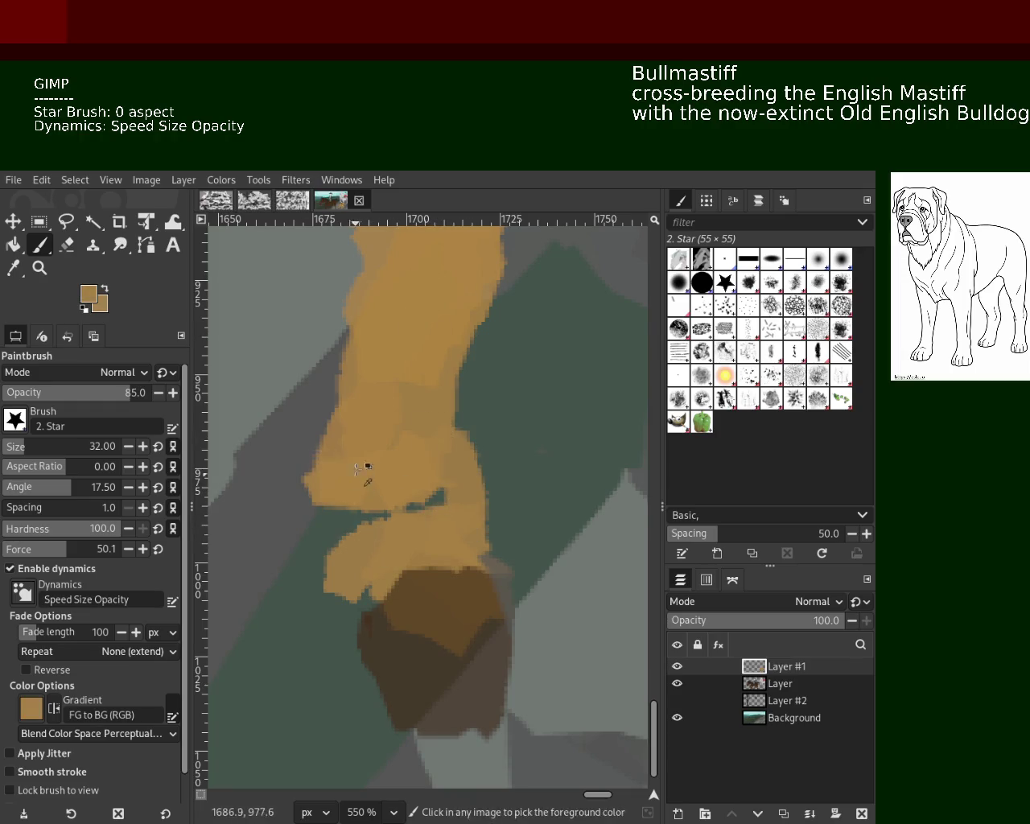
key("ctrl+z")
left_click_drag(354, 515, 419, 480)
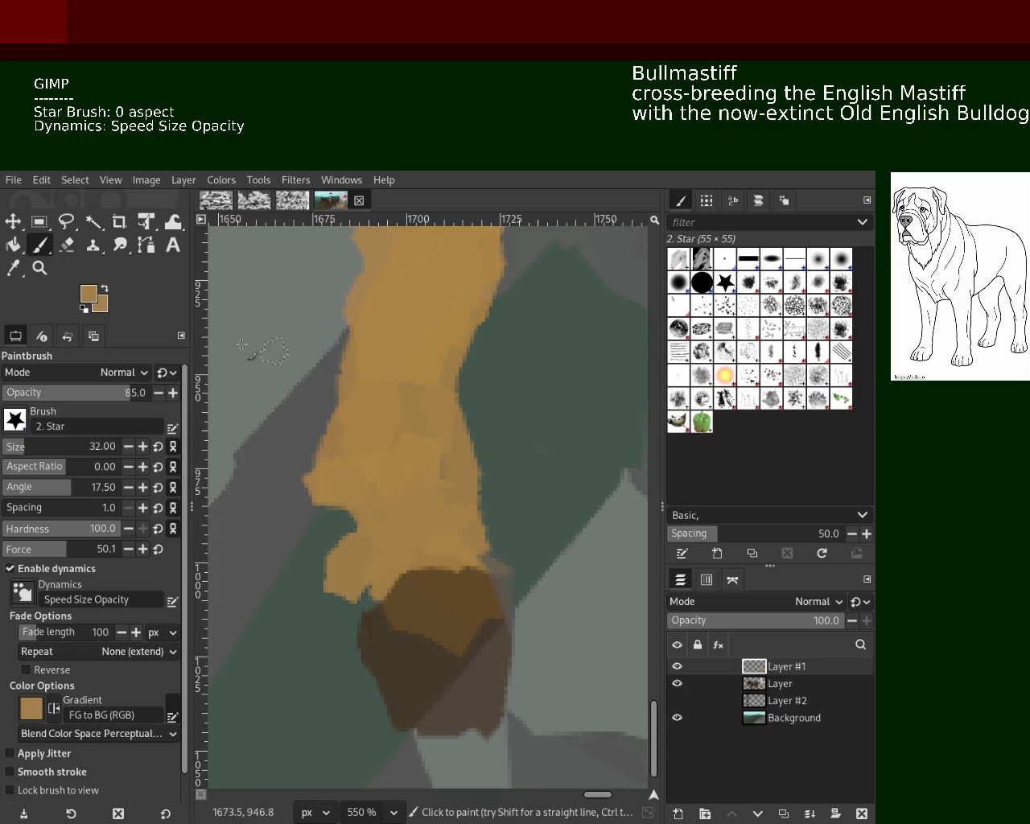
key("z")
key("minus")
key("minus")
key("minus")
key("minus")
key("minus")
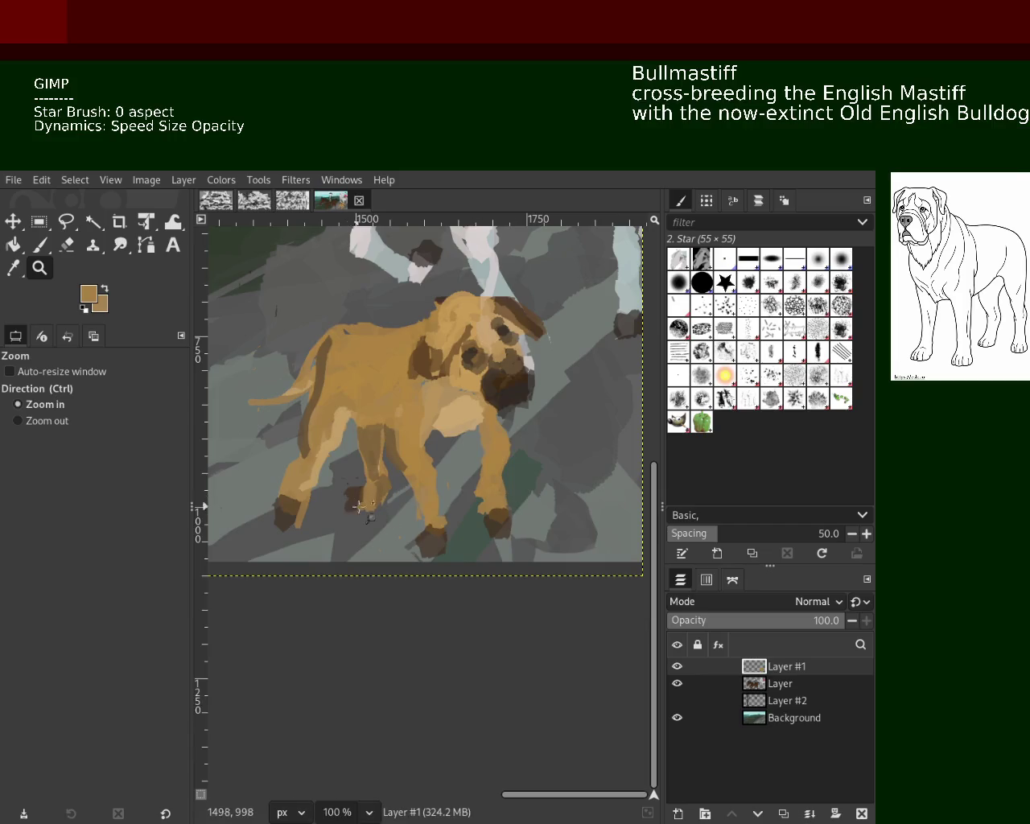
Zoom in on the hind legs and erase the tan sliver after two undone trial strokes.
left_click(360, 505, "ctrl")
key("2")
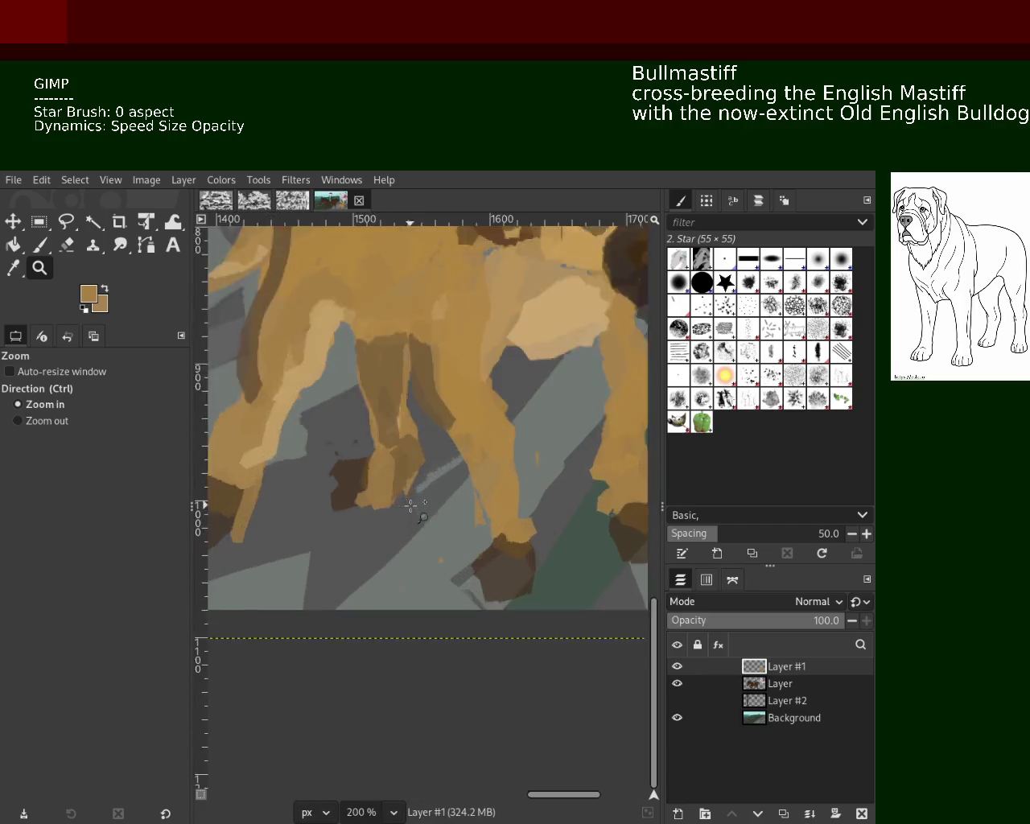
left_click(411, 506)
key("shift+e")
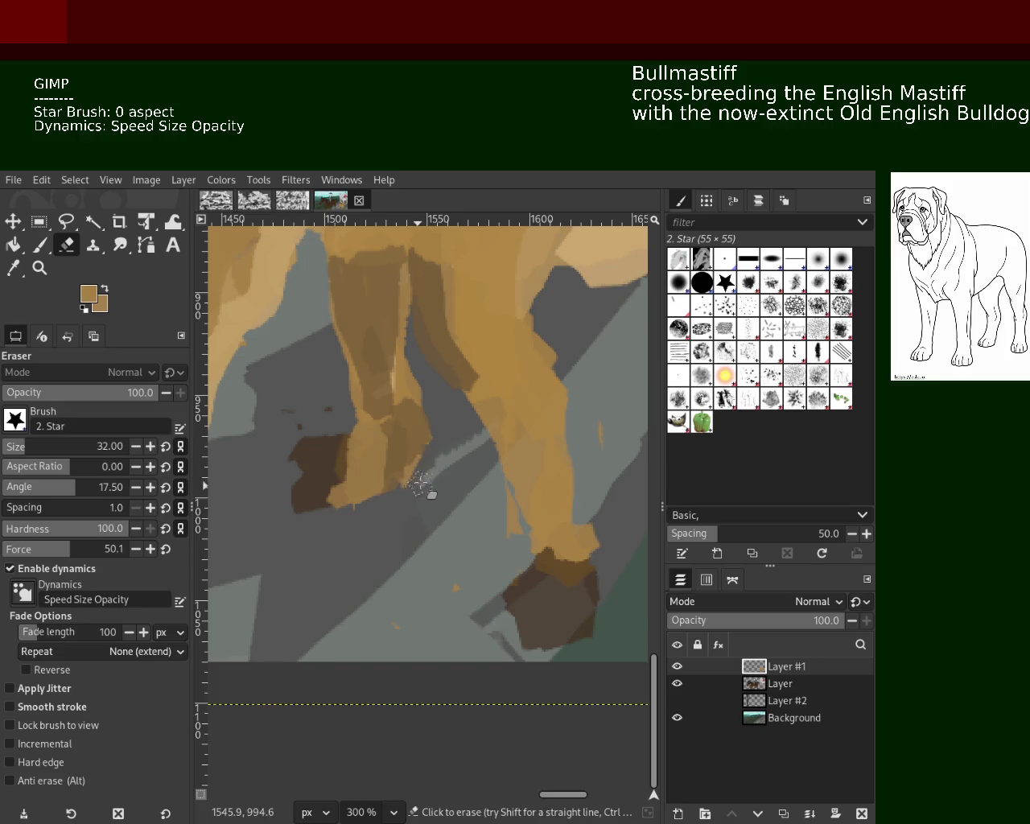
left_click_drag(420, 483, 414, 379)
key("ctrl+z")
left_click_drag(436, 469, 346, 503)
key("ctrl+z")
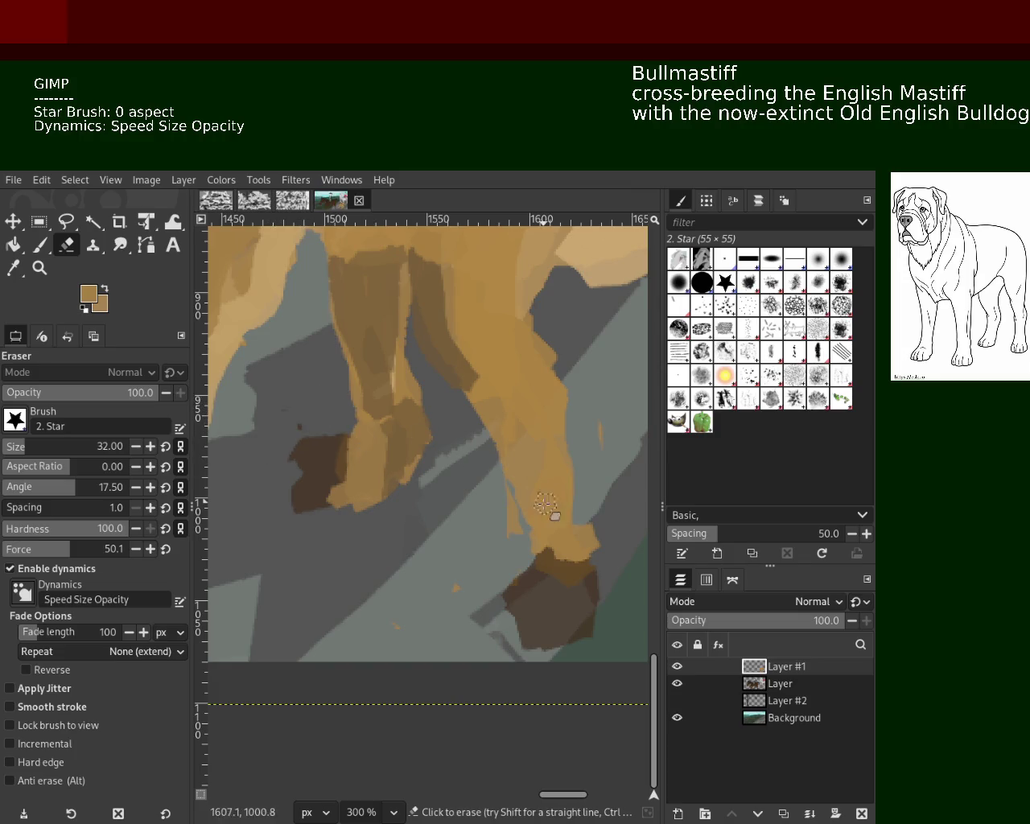
left_click_drag(505, 499, 493, 534)
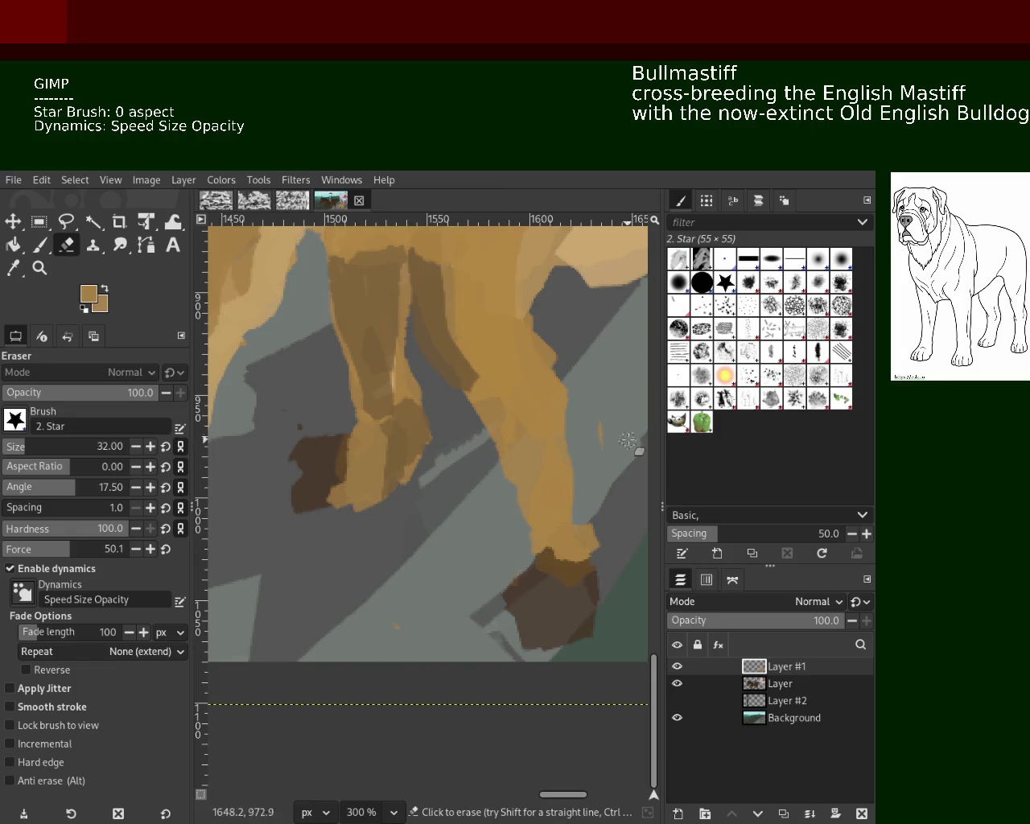
Show only the dog layer Layer #1 and zoom in on the dog's head.
left_click(677, 683)
left_click(677, 667)
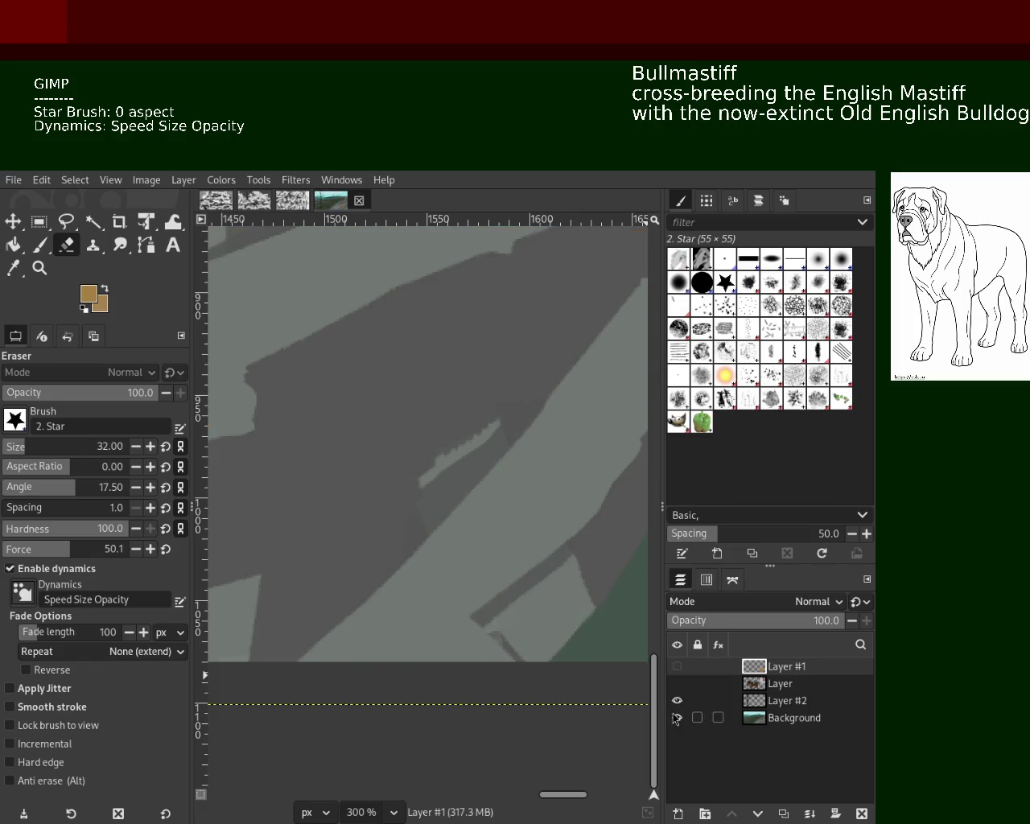
left_click(677, 718)
left_click(677, 667)
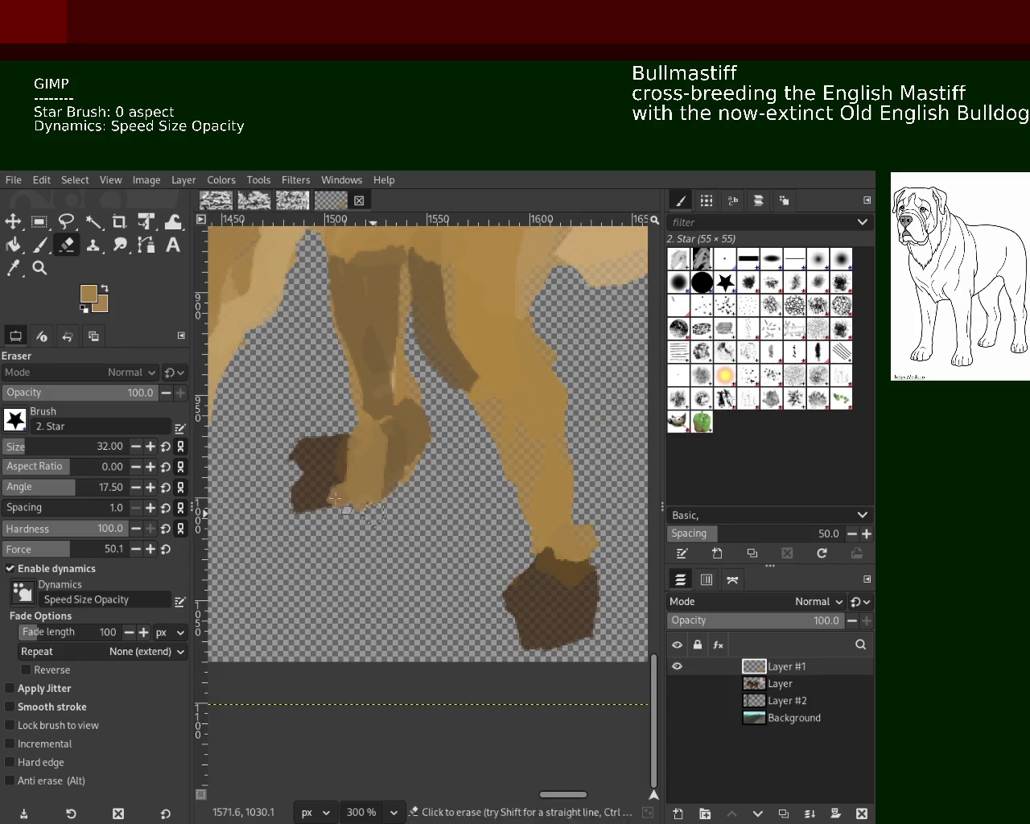
key("z")
left_click(465, 509, "ctrl")
left_click(465, 509, "ctrl")
left_click(465, 508, "ctrl")
left_click(468, 503, "ctrl")
left_click(479, 478)
left_click(481, 473, "ctrl")
left_click(483, 467)
left_click(483, 467)
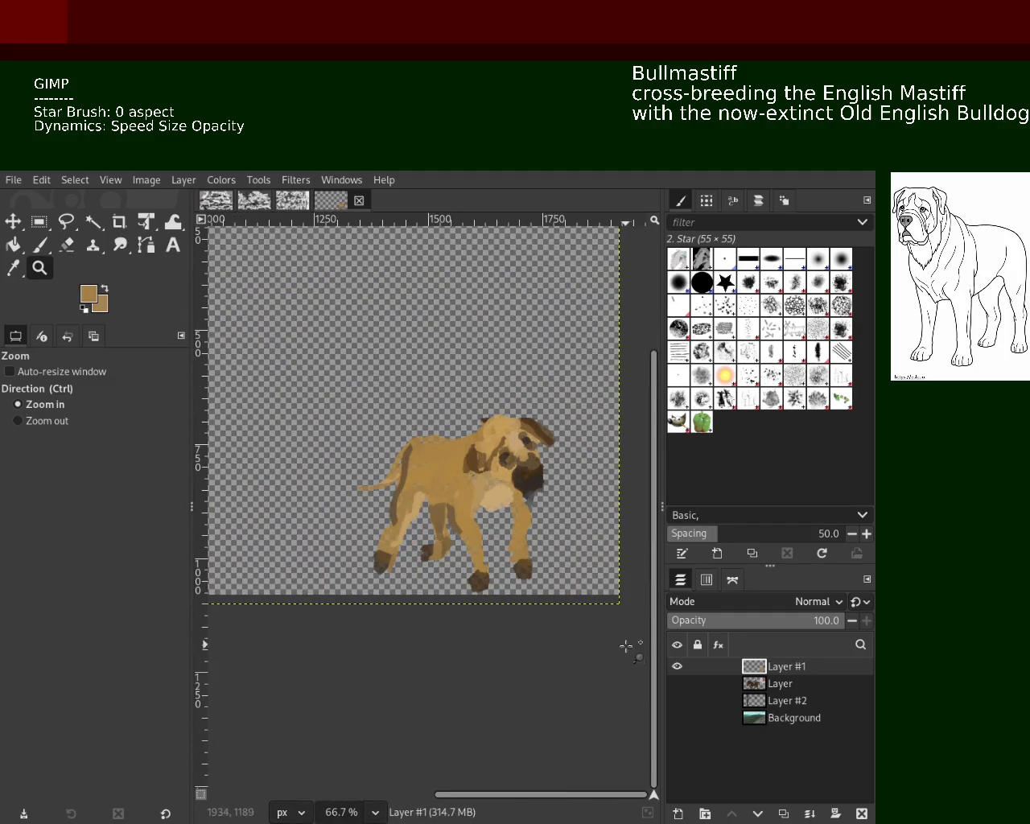
Toggle each layer's visibility to check its content, ending with only Layer #1 shown.
left_click(676, 668)
left_click(676, 668)
left_click(676, 667)
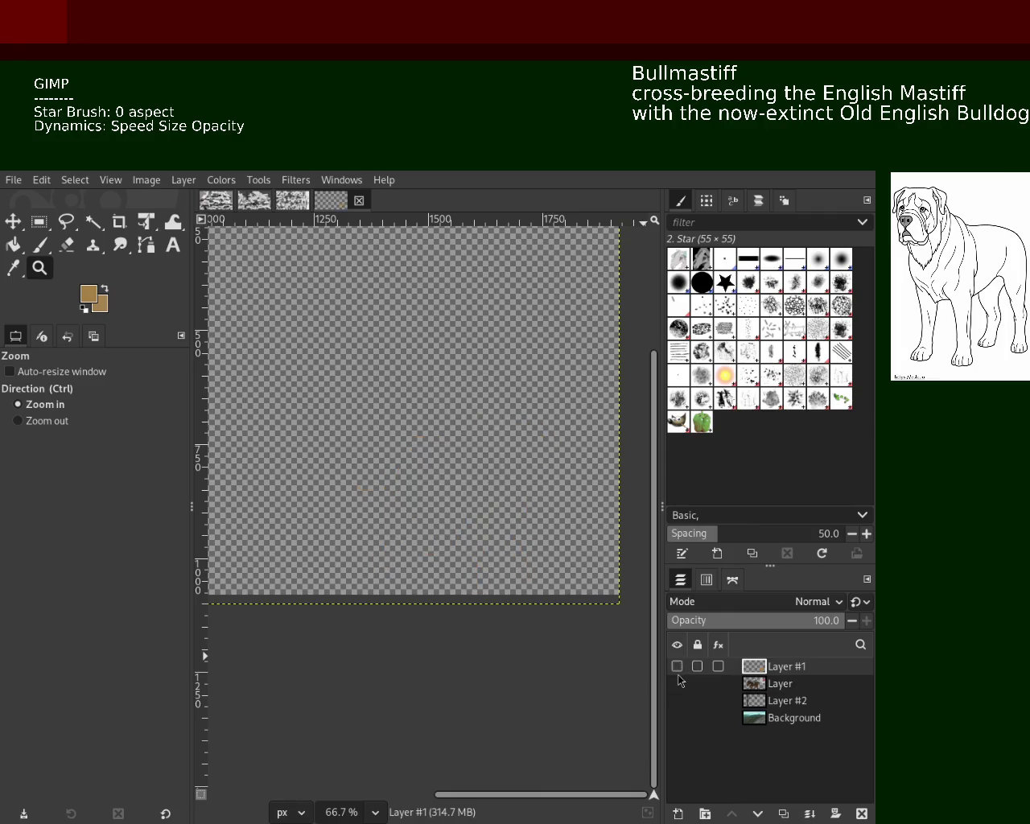
left_click(676, 684)
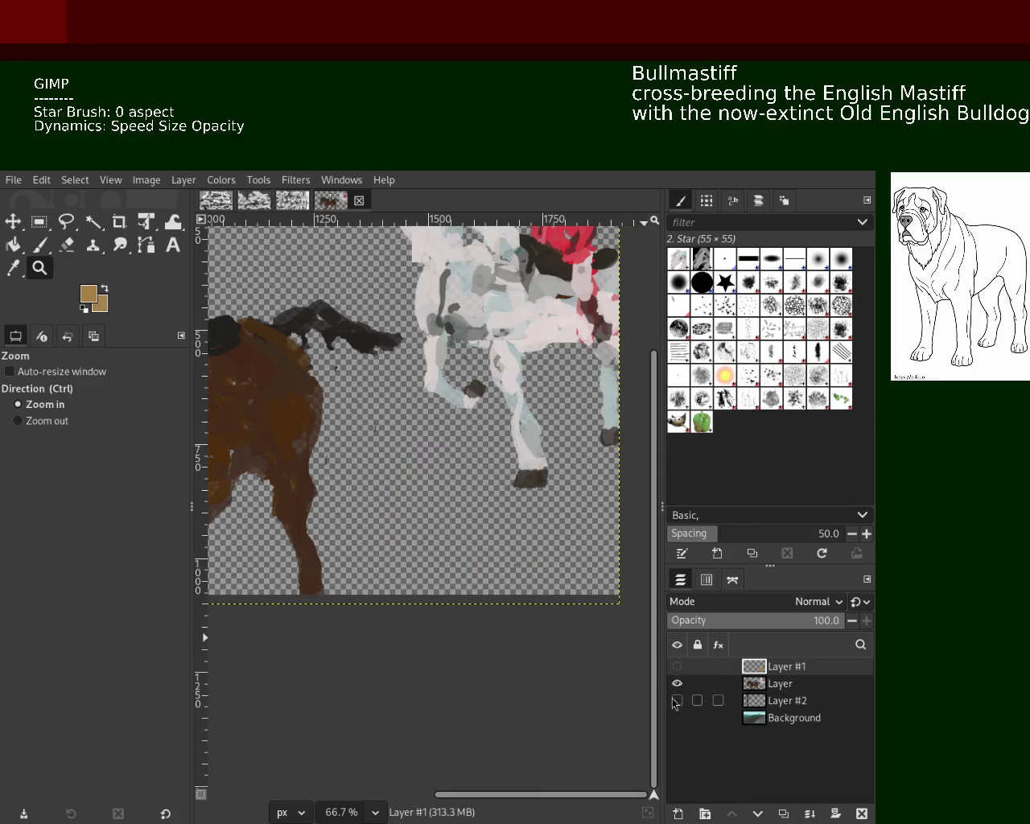
left_click(676, 683)
left_click(677, 700)
left_click(677, 700)
left_click(677, 717)
left_click(677, 717)
left_click(677, 700)
left_click(677, 683)
left_click(677, 700)
left_click(677, 683)
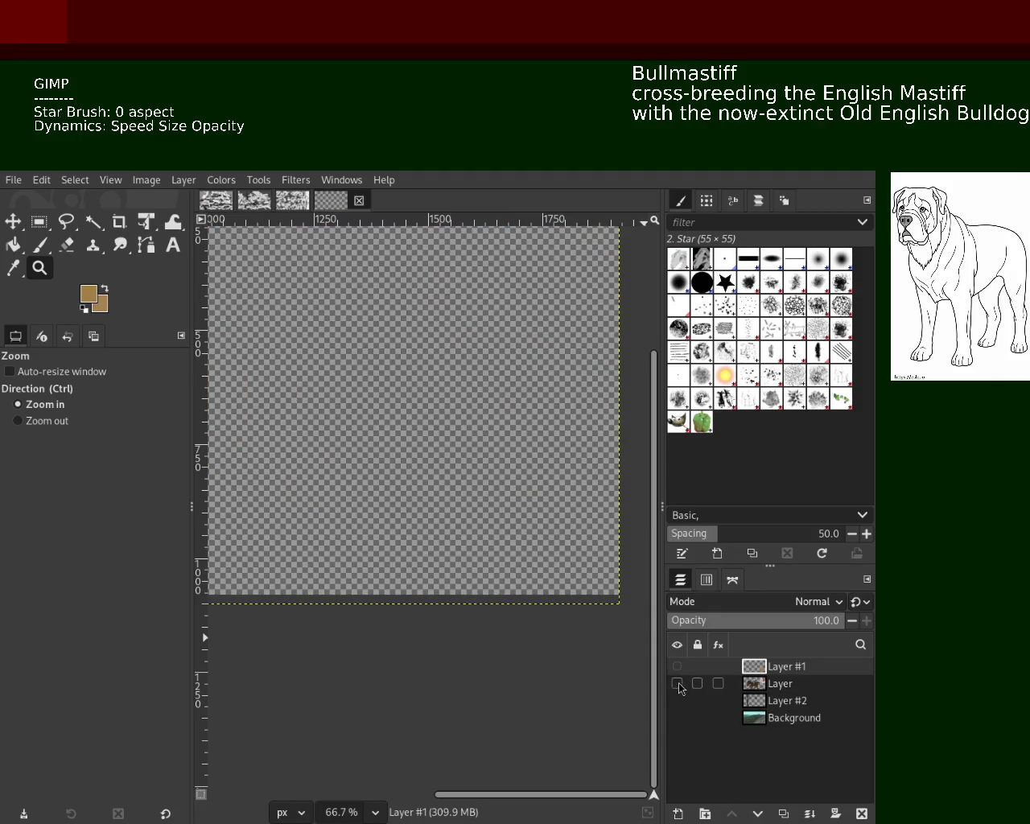
left_click(676, 667)
Zoom out until the whole tan bullmastiff fits in the canvas window.
left_click(13, 269)
left_click(38, 268)
left_click(536, 507, "ctrl")
left_click(535, 507)
left_click(535, 507)
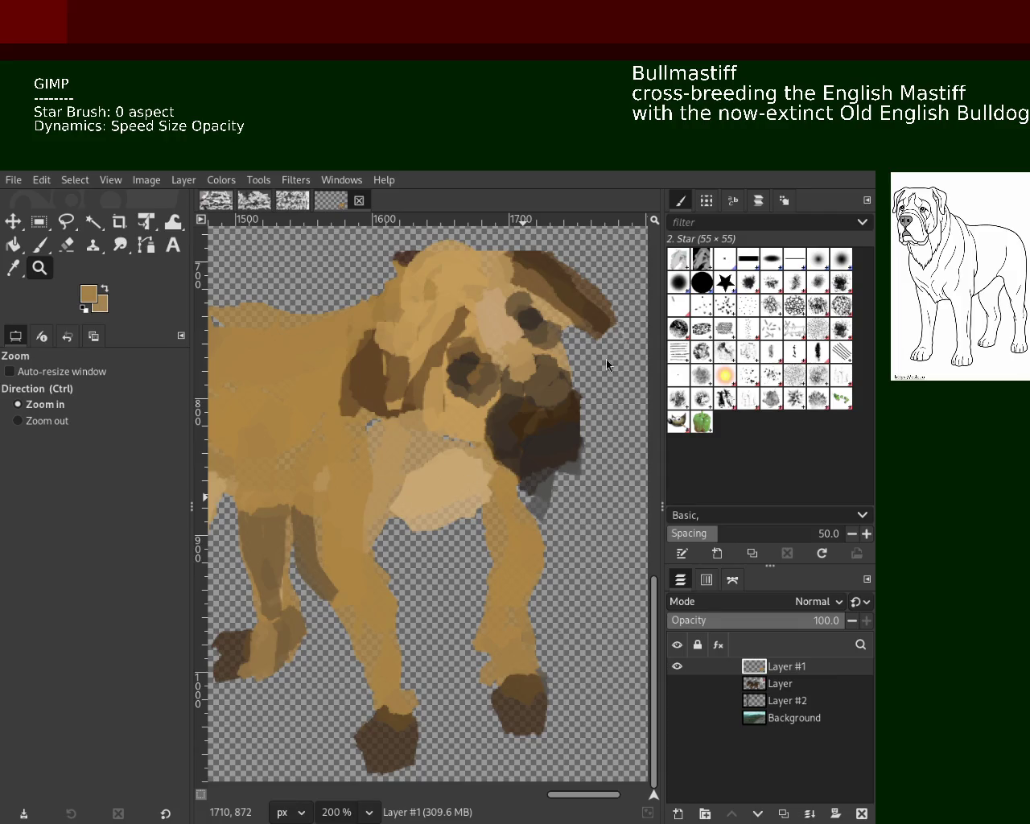
left_click(389, 438, "ctrl")
left_click(389, 439, "ctrl")
left_click(388, 438, "ctrl")
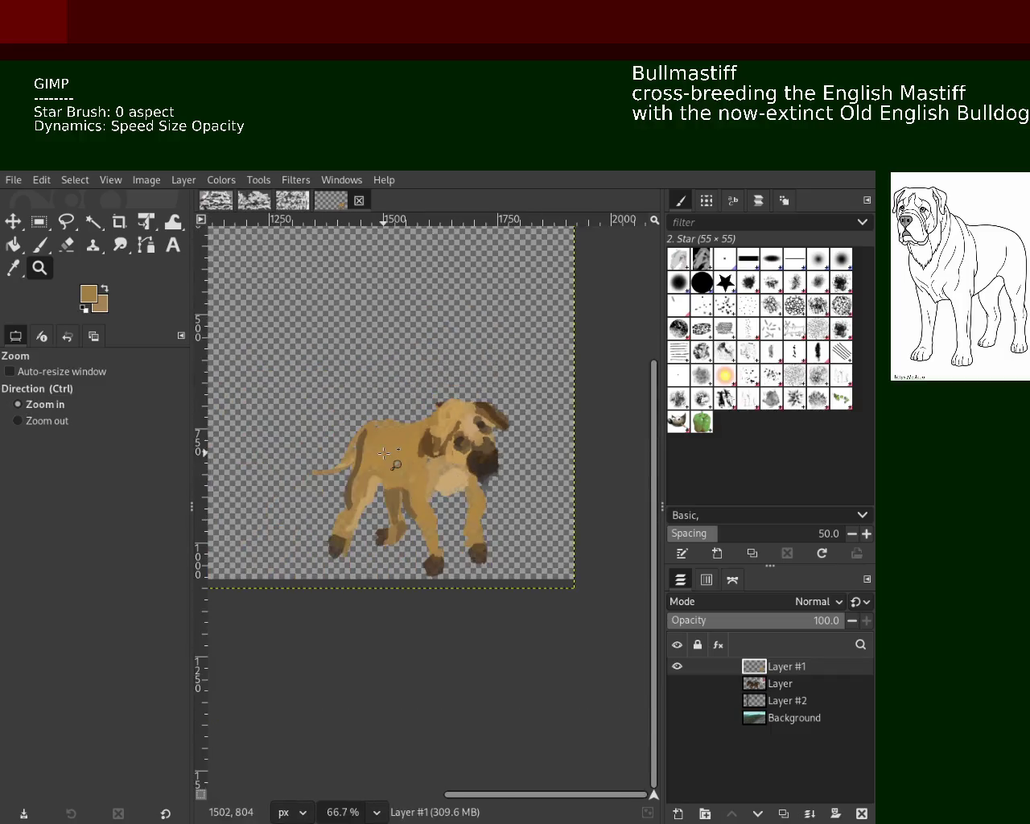
left_click(389, 438)
left_click(389, 439)
Repaint the dark stripe along the bullmastiff's back with the brush.
double_click(389, 439)
key("p")
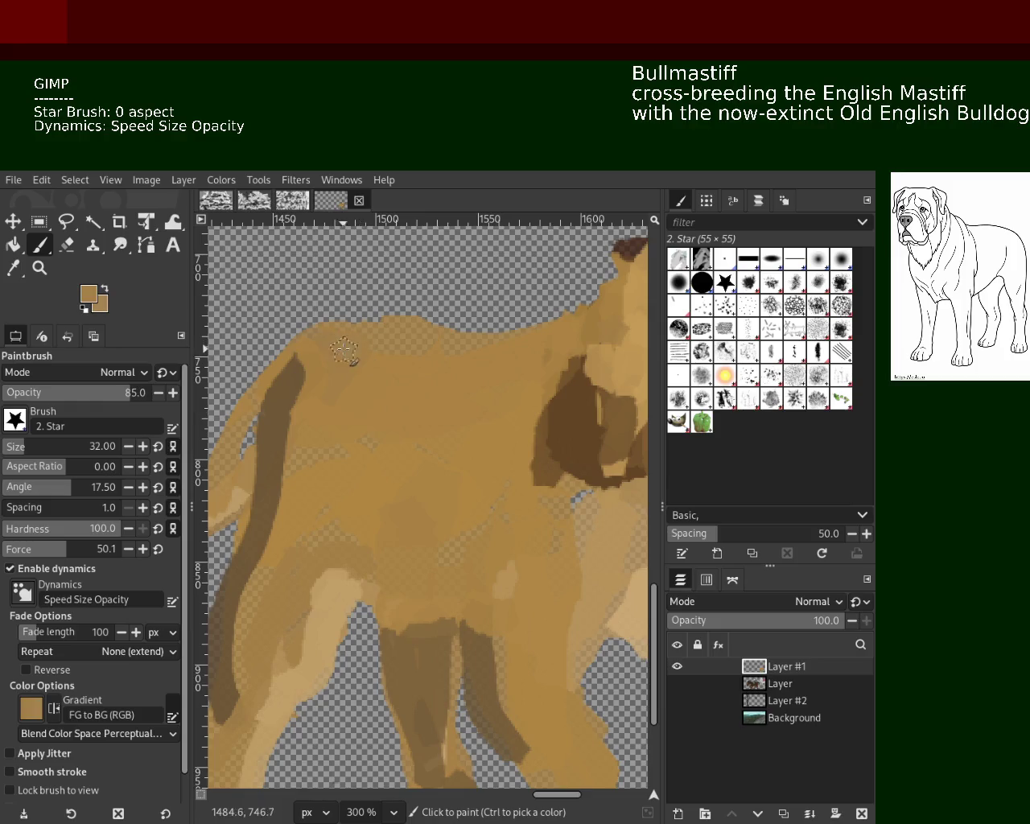
left_click(474, 454)
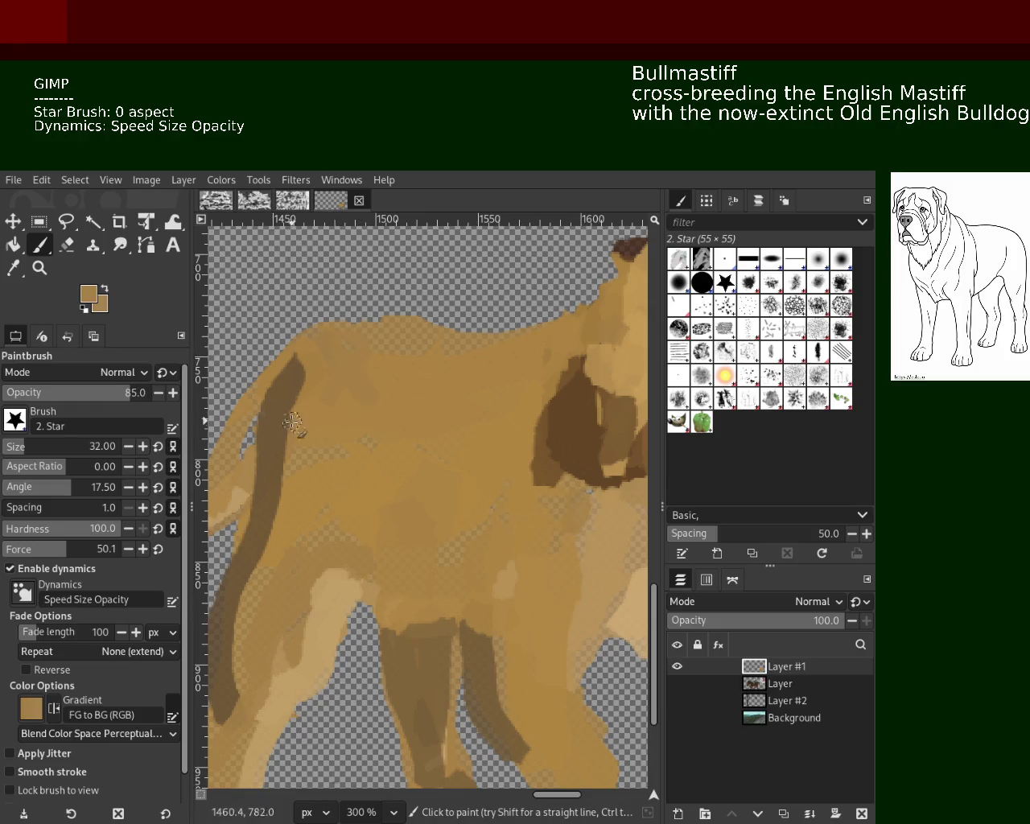
left_click_drag(264, 407, 256, 451)
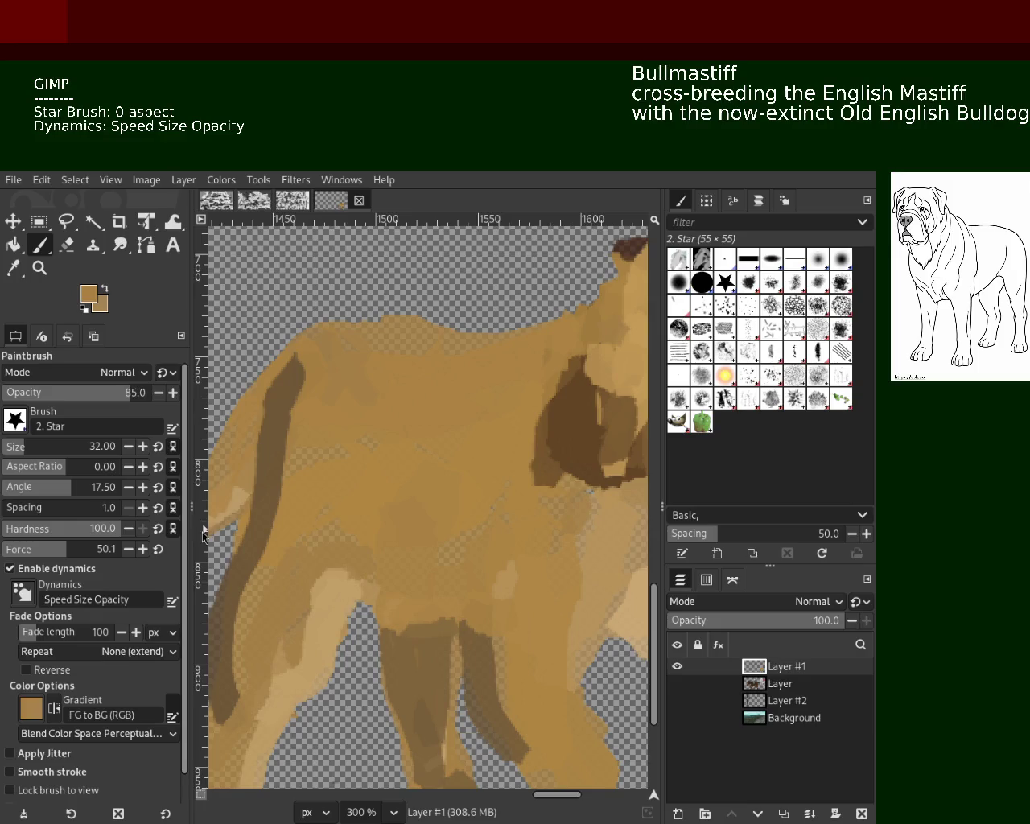
key("ctrl+z")
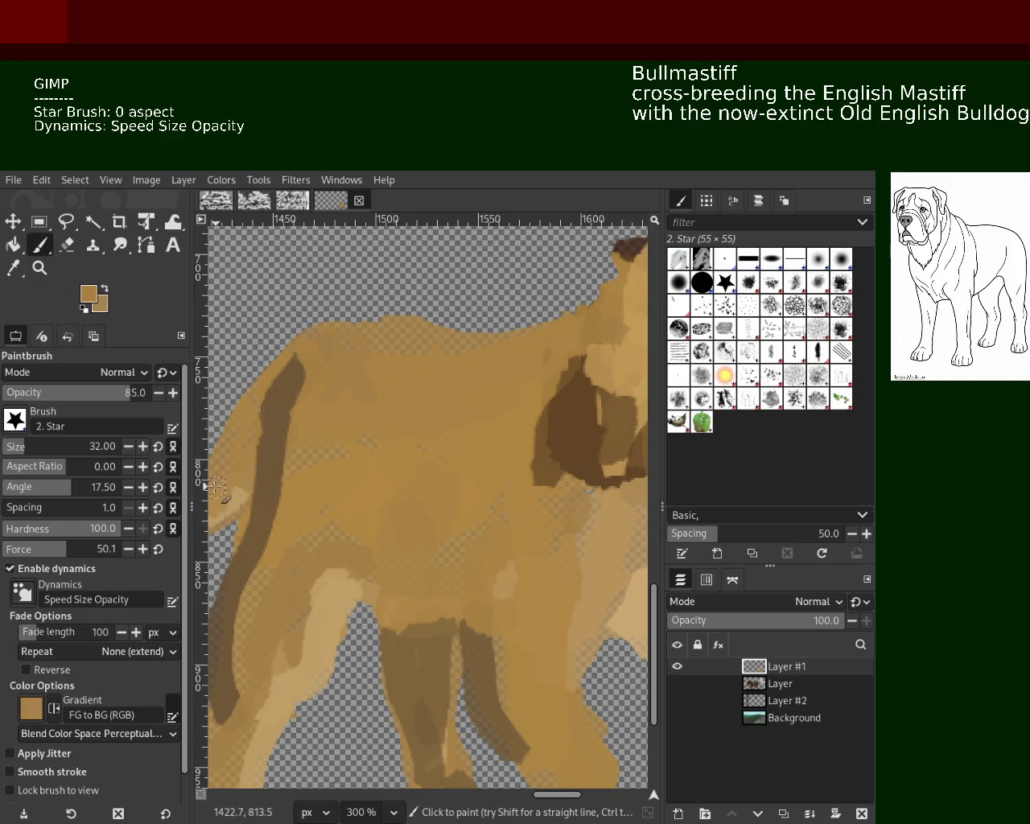
left_click_drag(242, 394, 219, 488)
Zoom in on the dog's head, paint a dark brown stroke near the eye, and sample the face's tan.
left_click(35, 275)
key("1")
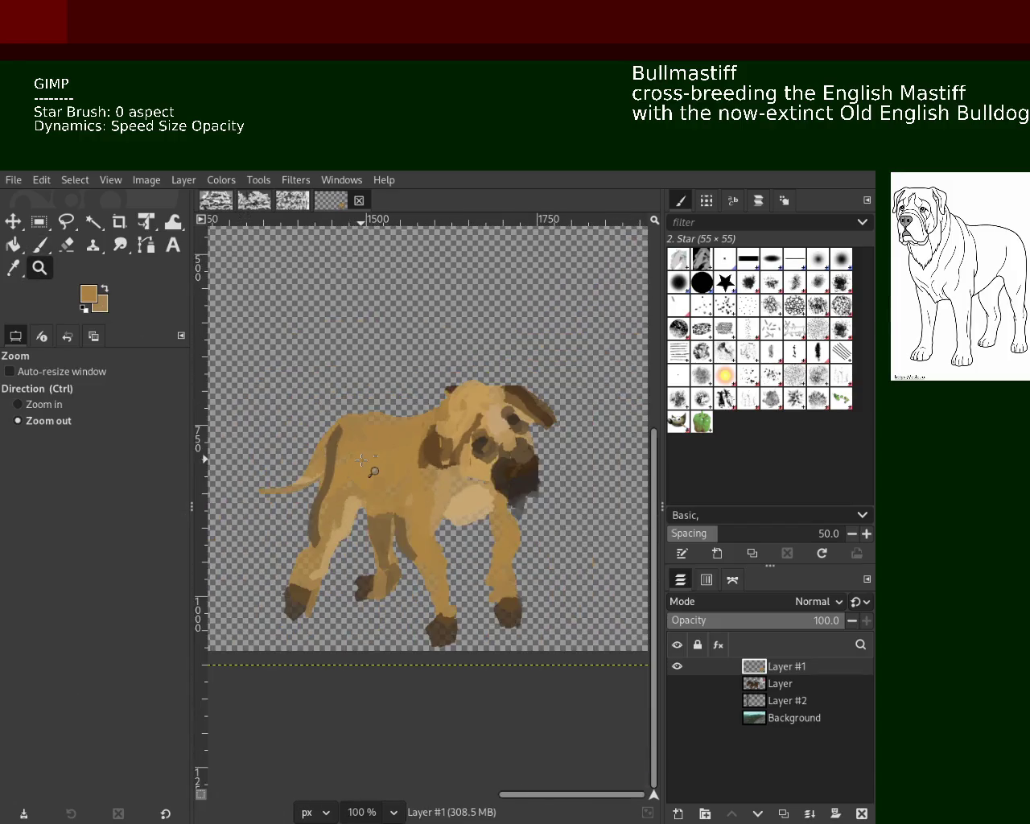
left_click(368, 471)
left_click(236, 383)
left_click(40, 239)
left_click(324, 444, "ctrl")
left_click_drag(363, 442, 459, 472)
key("ctrl+z")
key("ctrl+y")
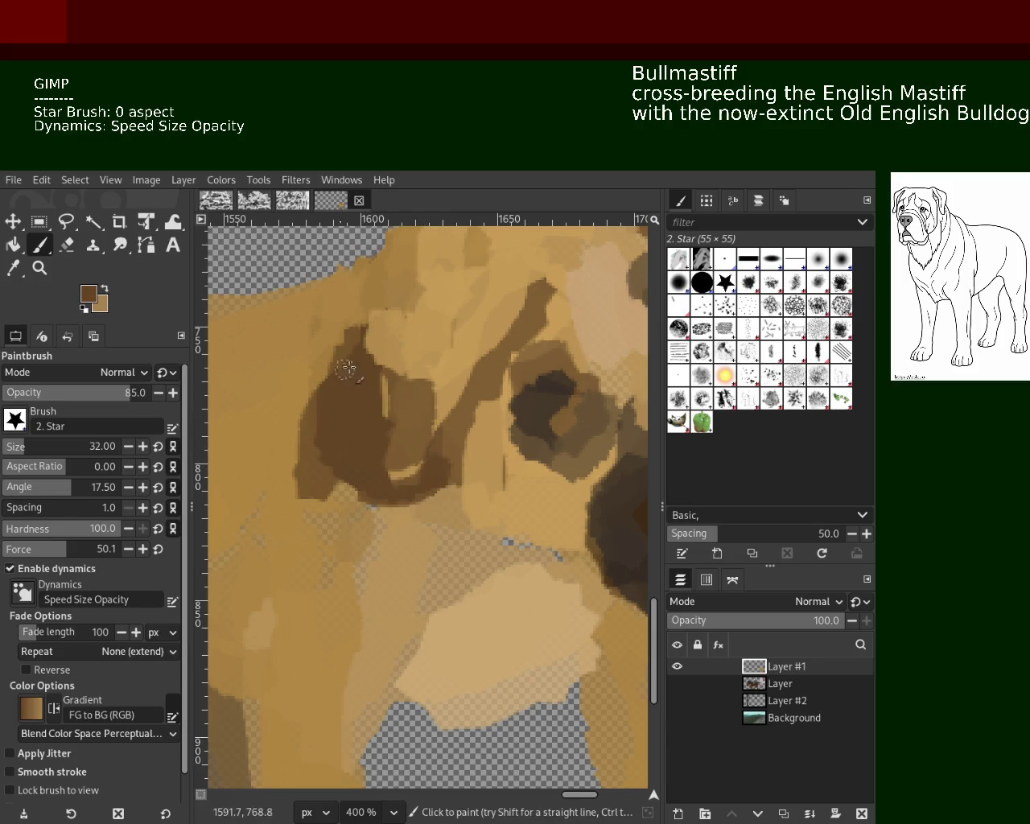
key("ctrl")
left_click(486, 416, "ctrl")
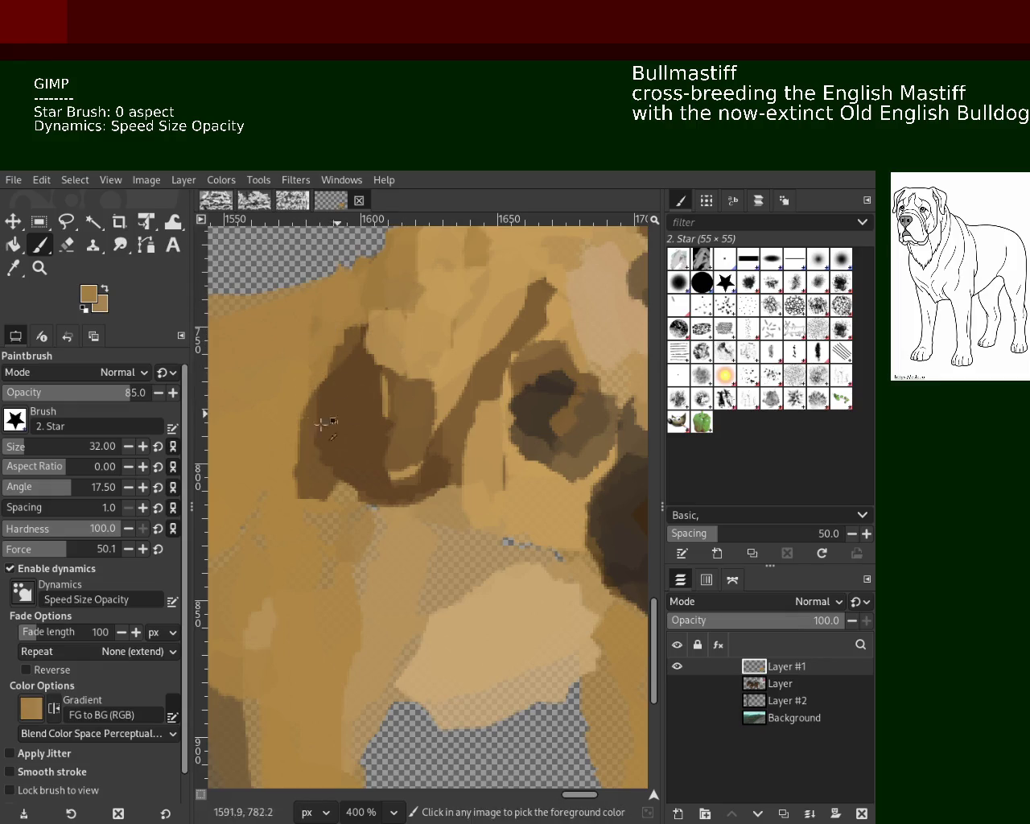
Paint the ear's dark brown along the top of the dog's head.
key("z")
key("1")
left_click(394, 505, "ctrl")
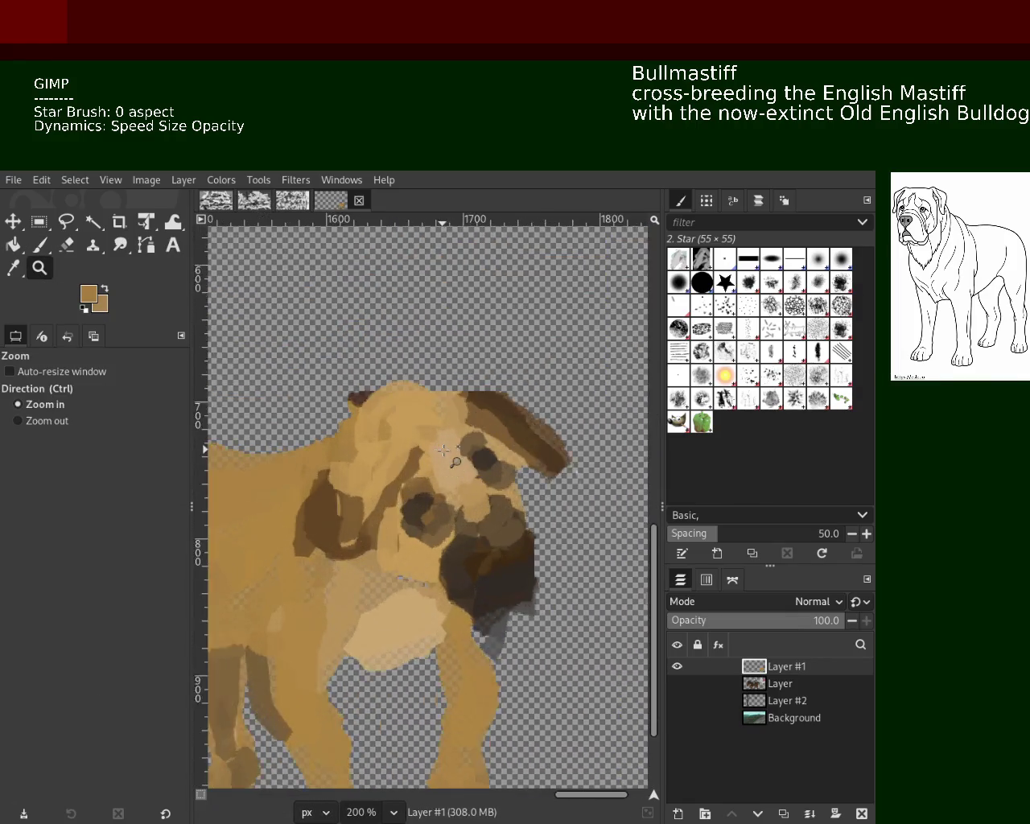
left_click(418, 451, "ctrl")
left_click(448, 400)
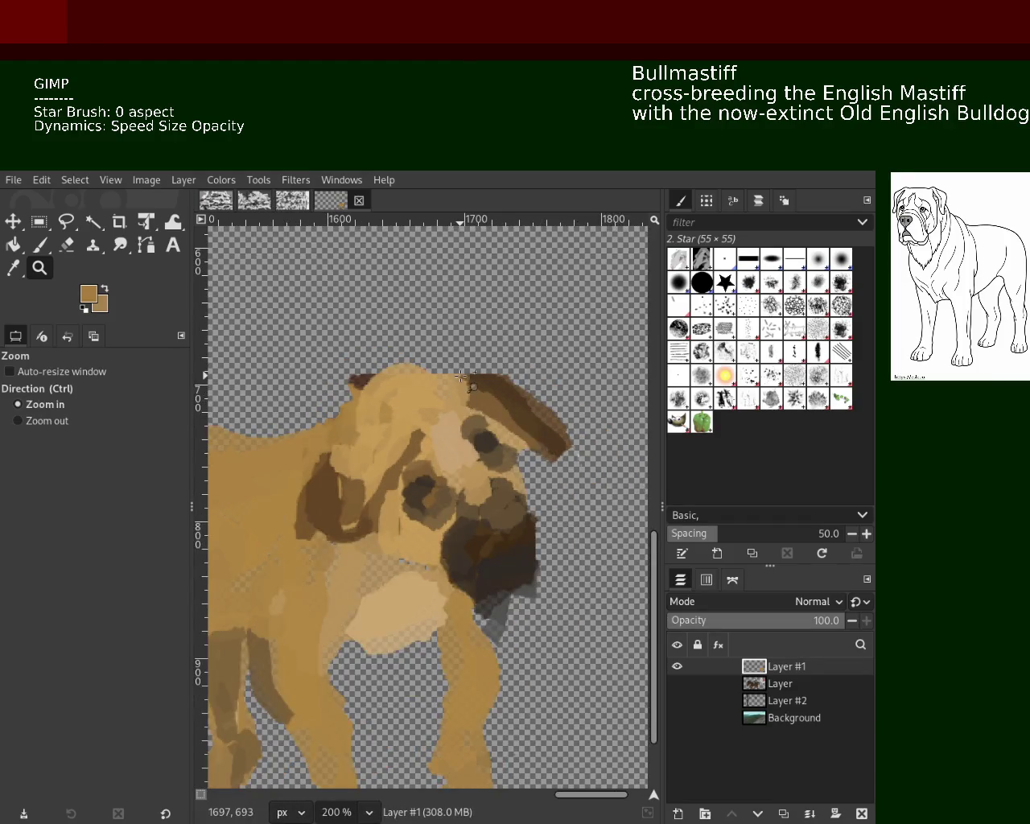
left_click(460, 389)
key("p")
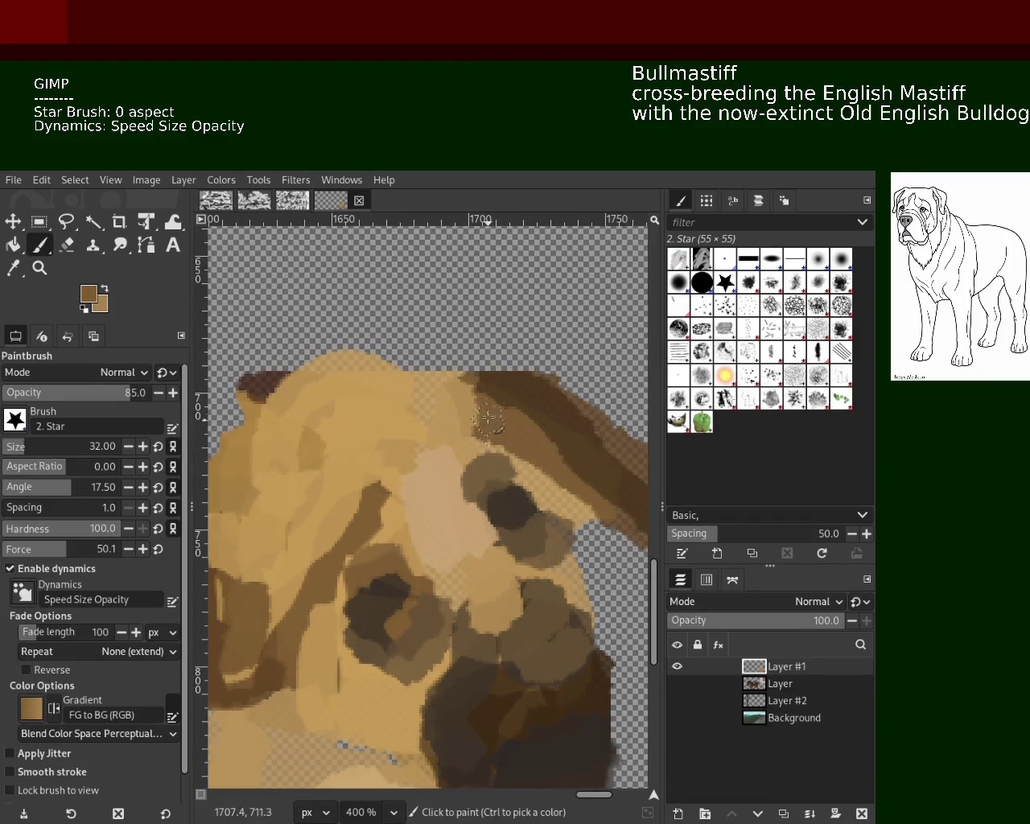
left_click(516, 395, "ctrl")
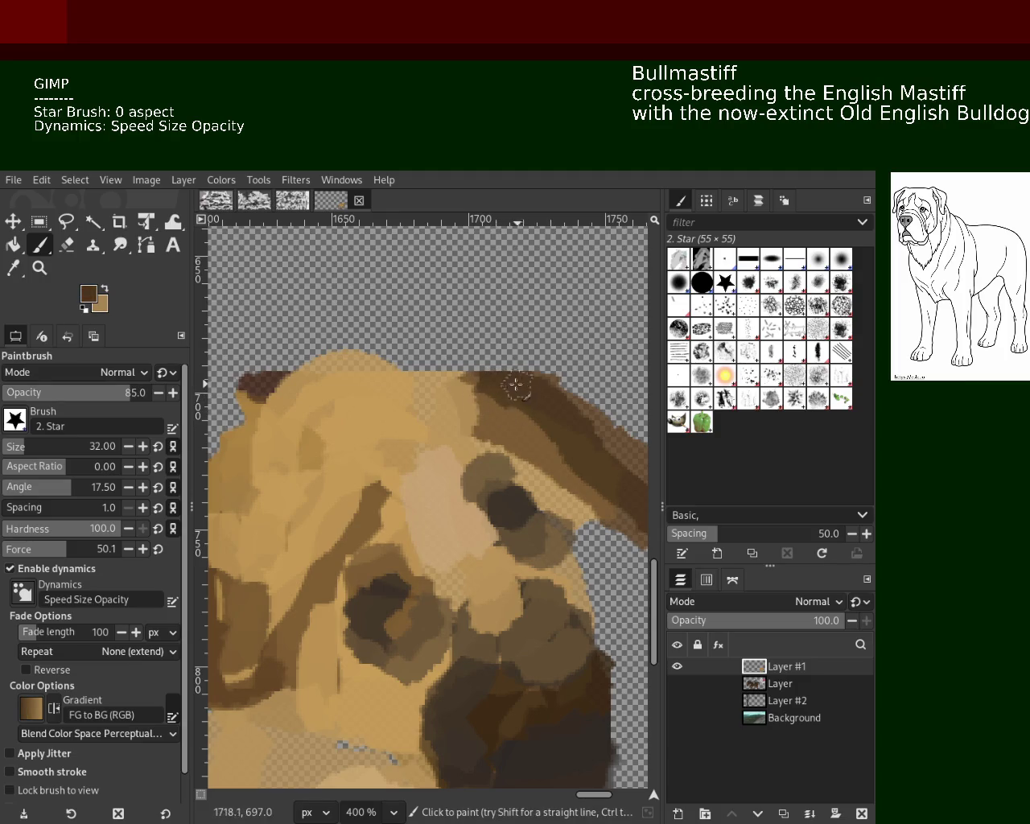
left_click_drag(512, 387, 388, 368)
Extend the brown head edge and cover part of the band with forehead tan.
key("ctrl+z")
left_click_drag(497, 375, 487, 393)
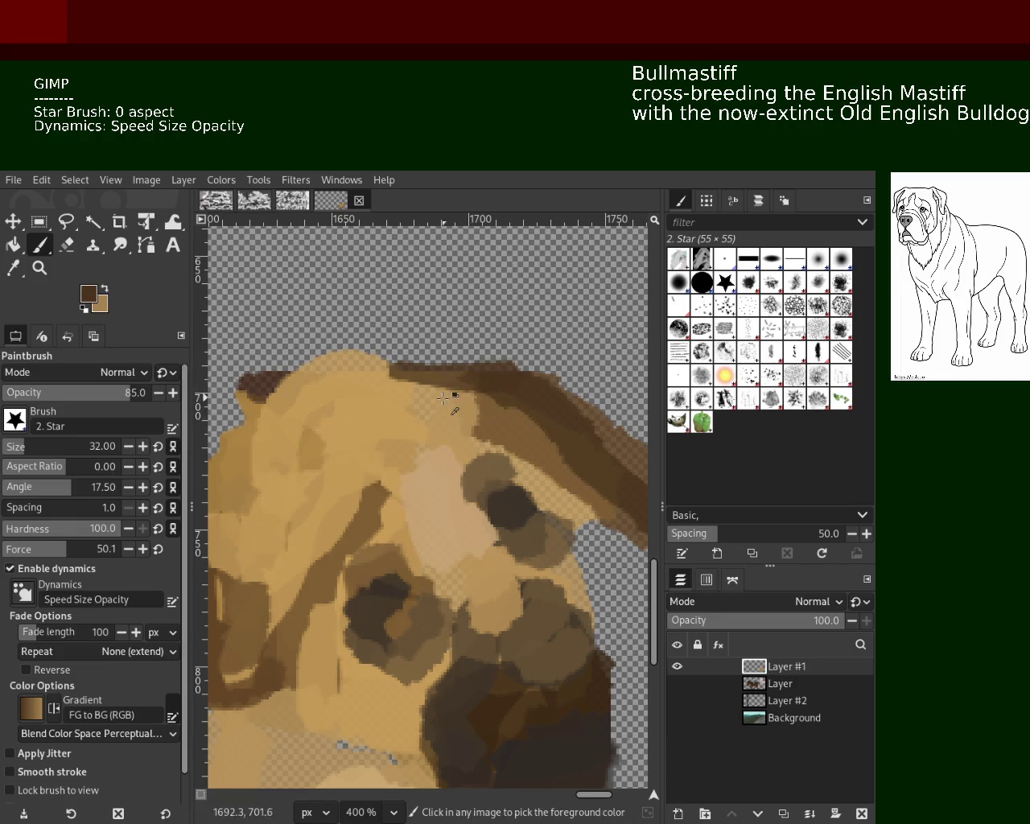
left_click(410, 389, "ctrl")
left_click_drag(410, 390, 463, 420)
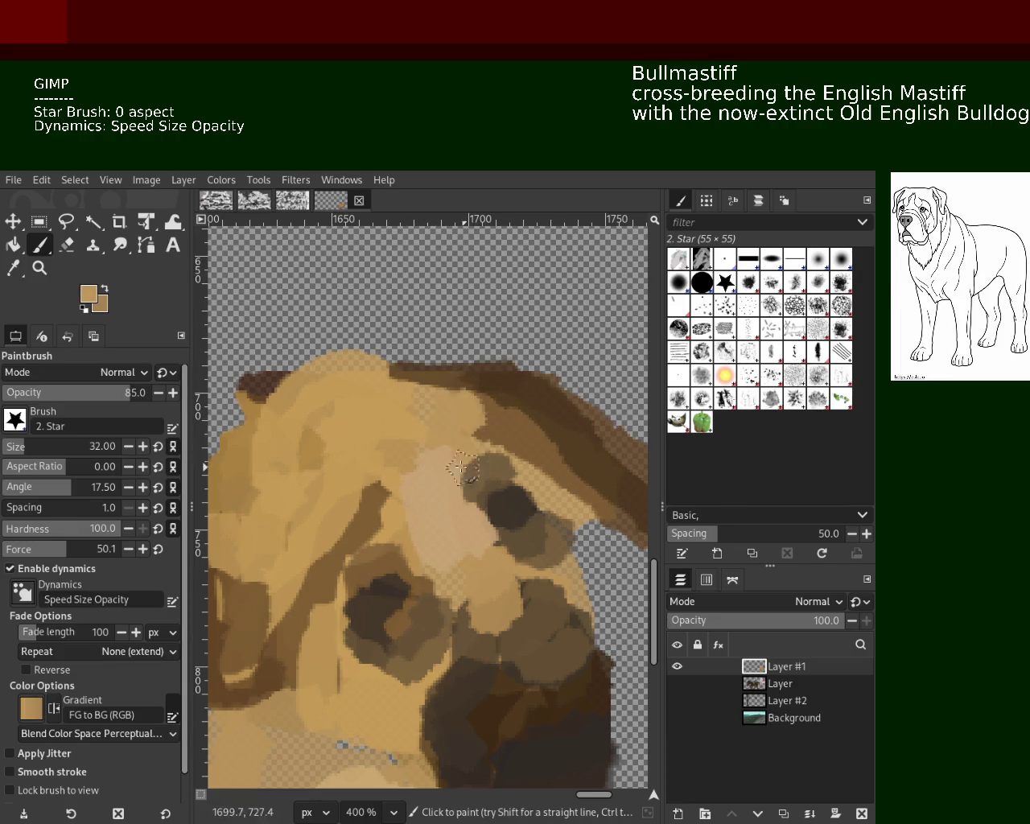
left_click(226, 374, "ctrl")
Zoom to the dog's legs and paint a black stroke on a leg.
left_click(44, 268)
left_click(427, 549)
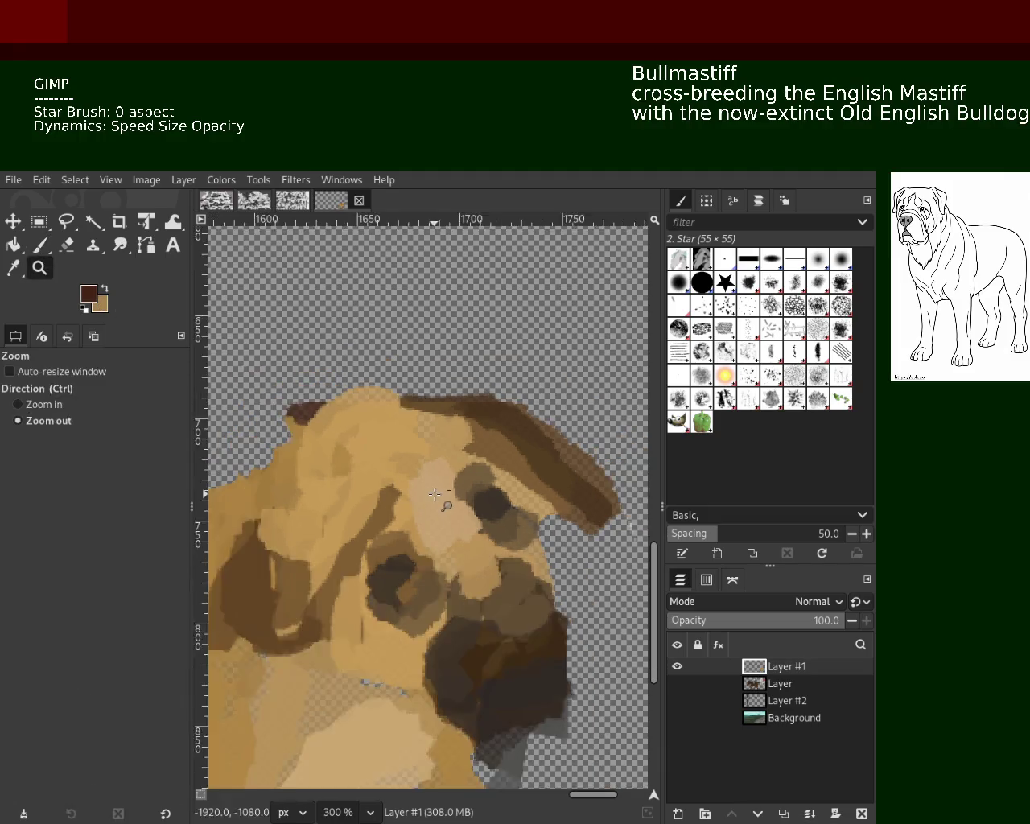
left_click(427, 550)
left_click(427, 549)
left_click(426, 549, "ctrl")
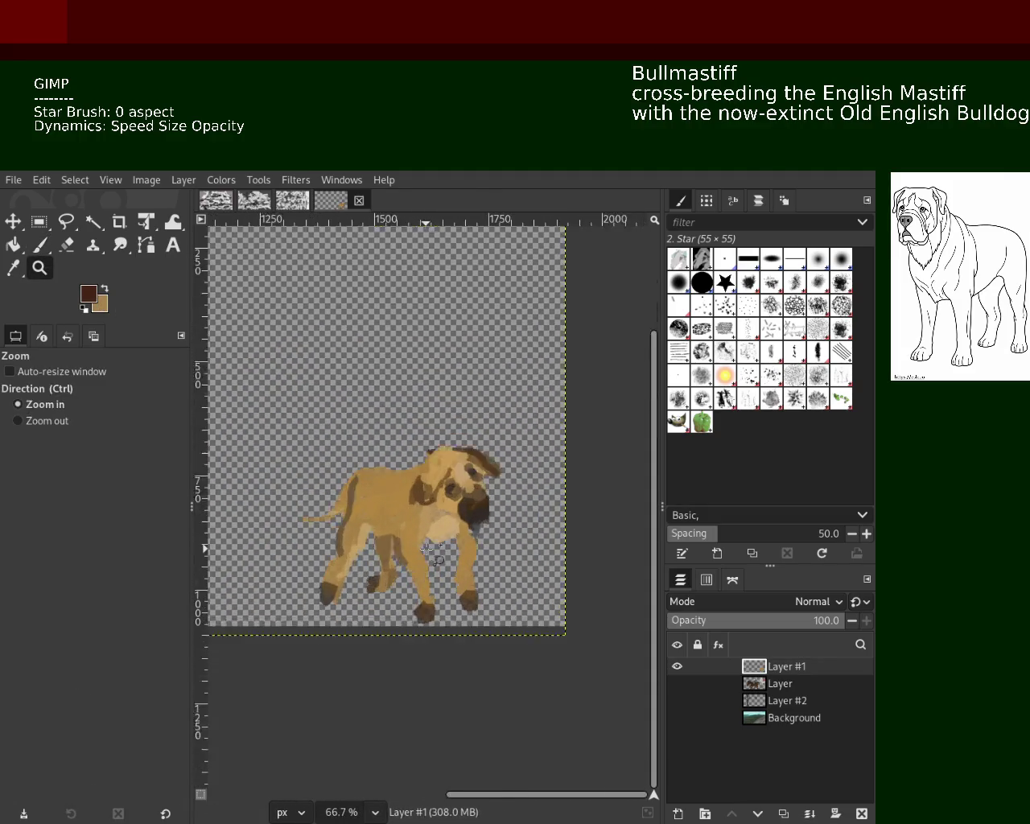
left_click(428, 549, "ctrl")
left_click(386, 583)
left_click(345, 617, "ctrl")
left_click(346, 616, "ctrl")
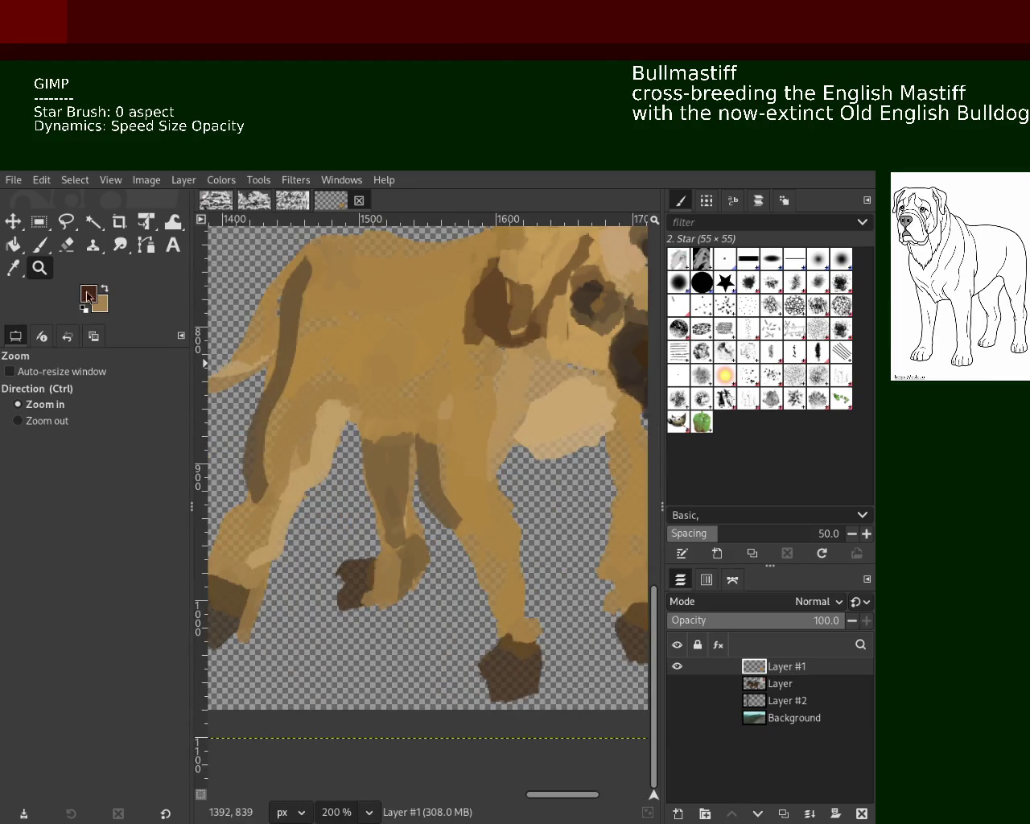
left_click(40, 245)
left_click(440, 530, "ctrl")
left_click_drag(431, 528, 424, 580)
Erase the dark hoof's upper part and lower tip, stepping through undo and redo.
left_click(69, 245)
left_click(503, 657)
left_click(492, 644)
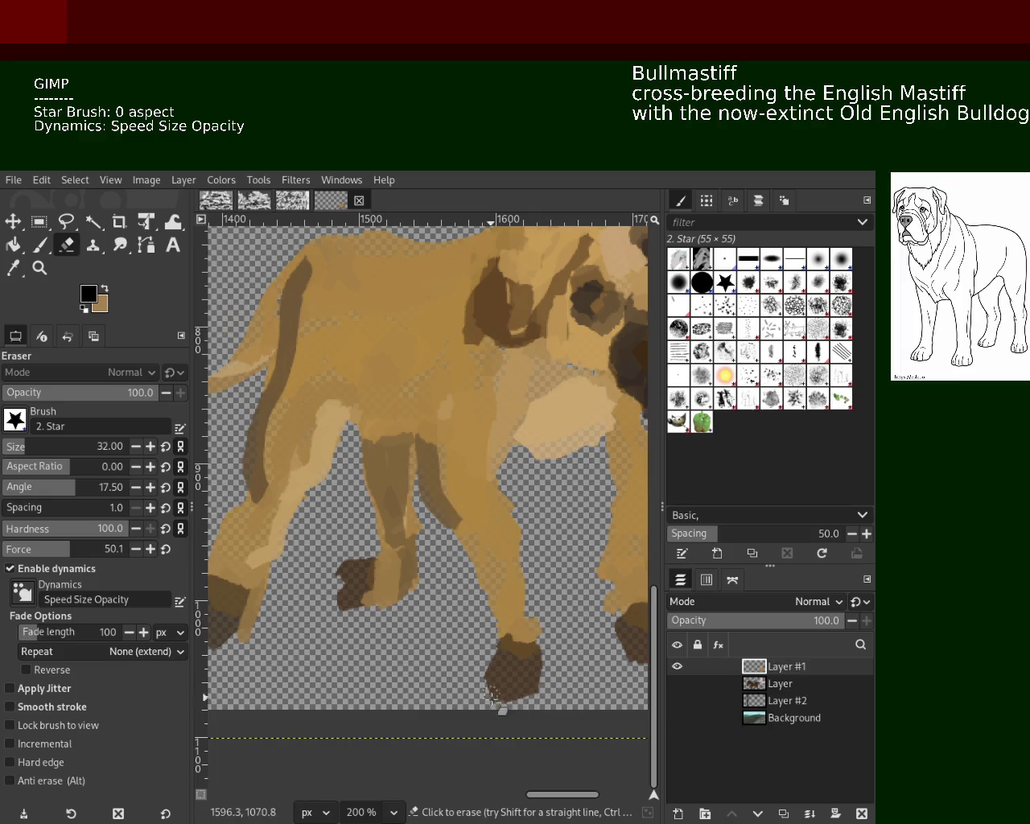
left_click_drag(536, 691, 457, 699)
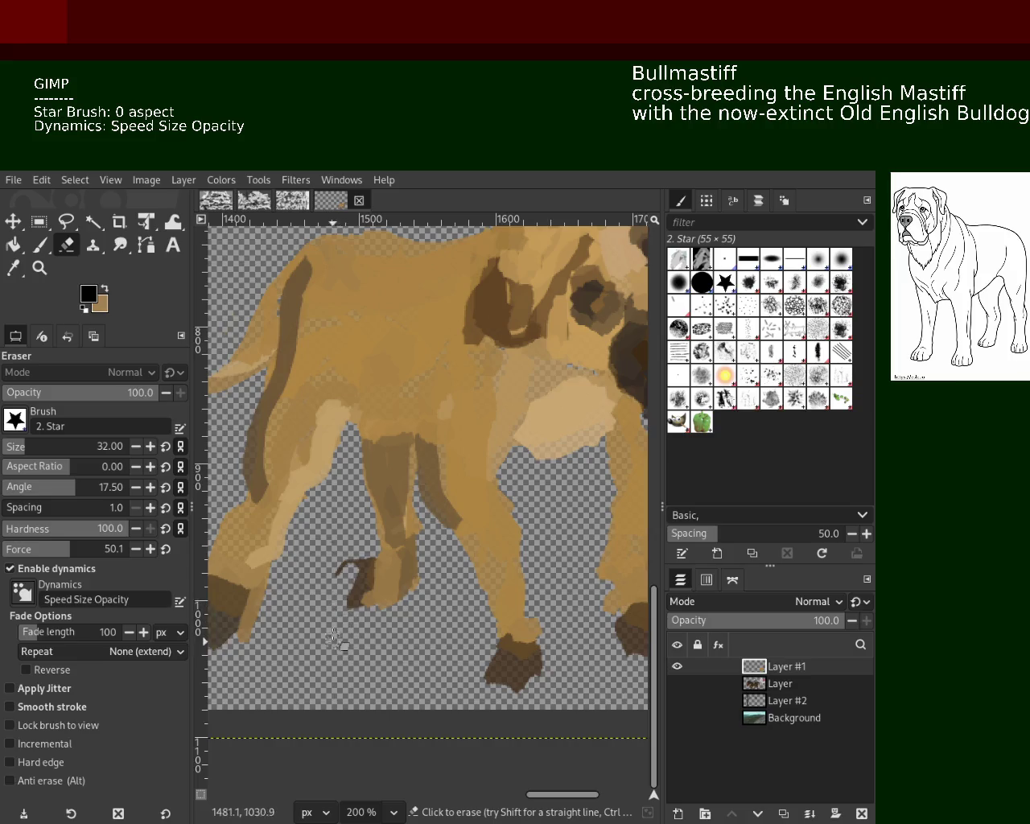
key("ctrl+z")
key("ctrl+y")
key("ctrl+z")
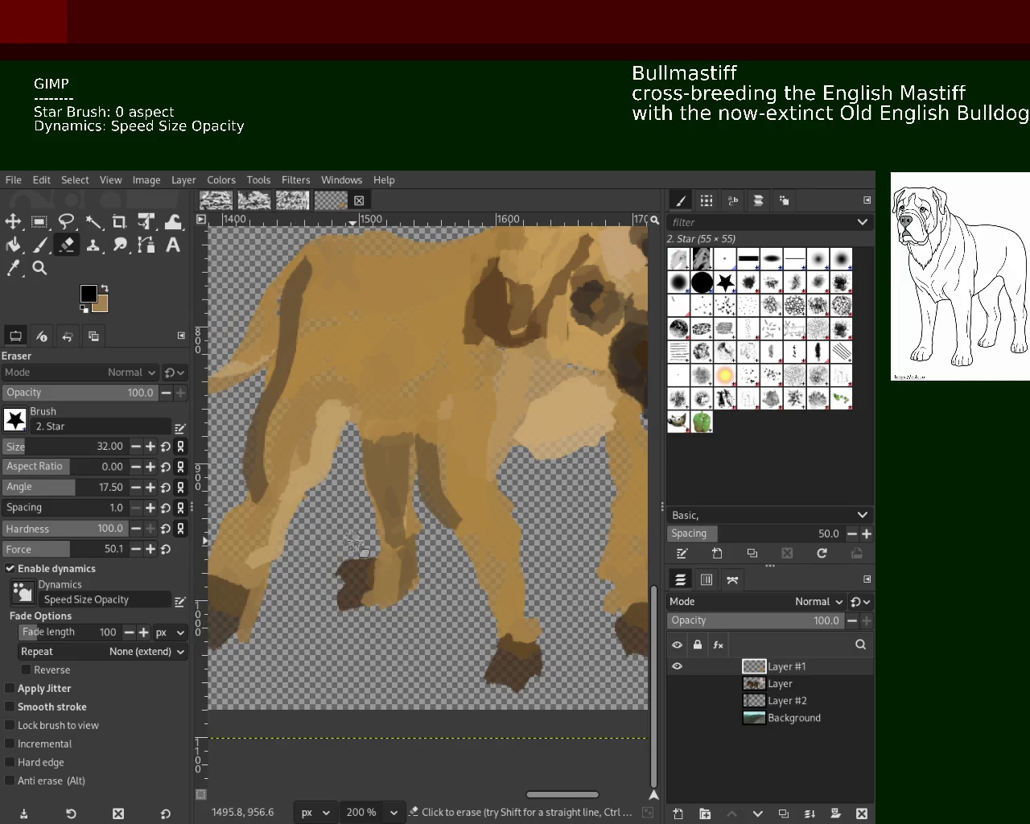
key("ctrl+z")
key("ctrl+y")
key("ctrl+z")
Repaint the front hoof in tan and dark brown, then erase its bottom edge.
left_click(39, 268)
key("minus")
key("minus")
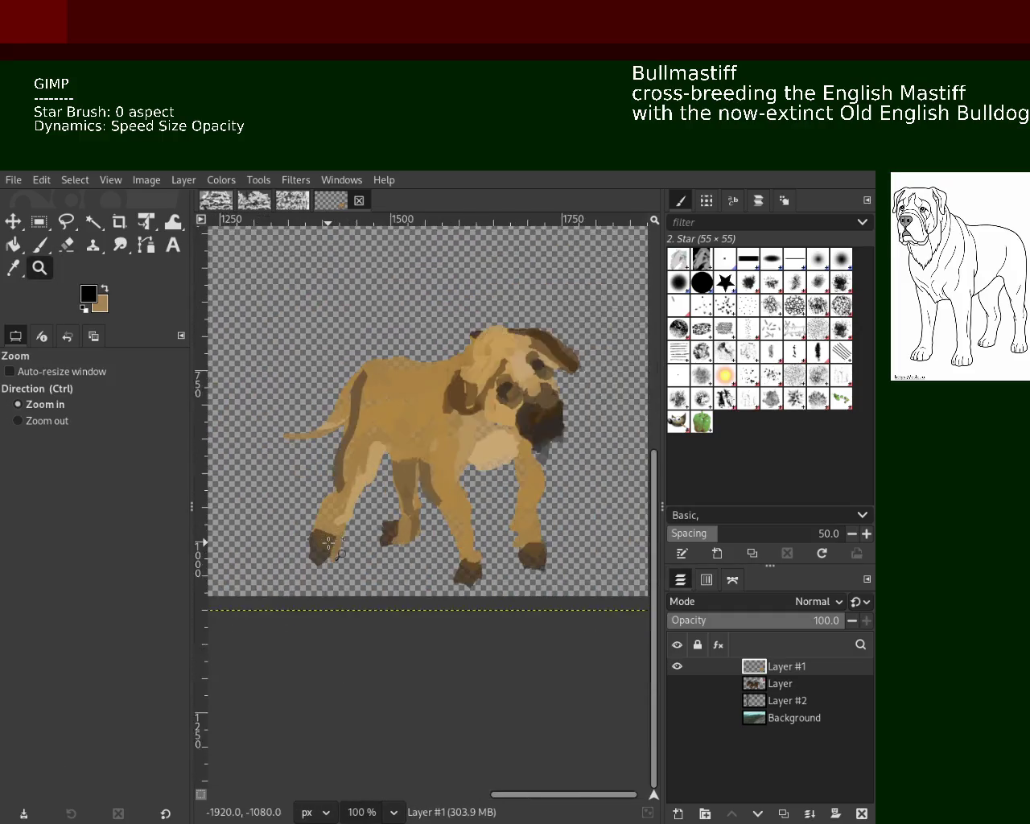
key("2")
left_click(36, 245)
left_click(301, 583, "ctrl")
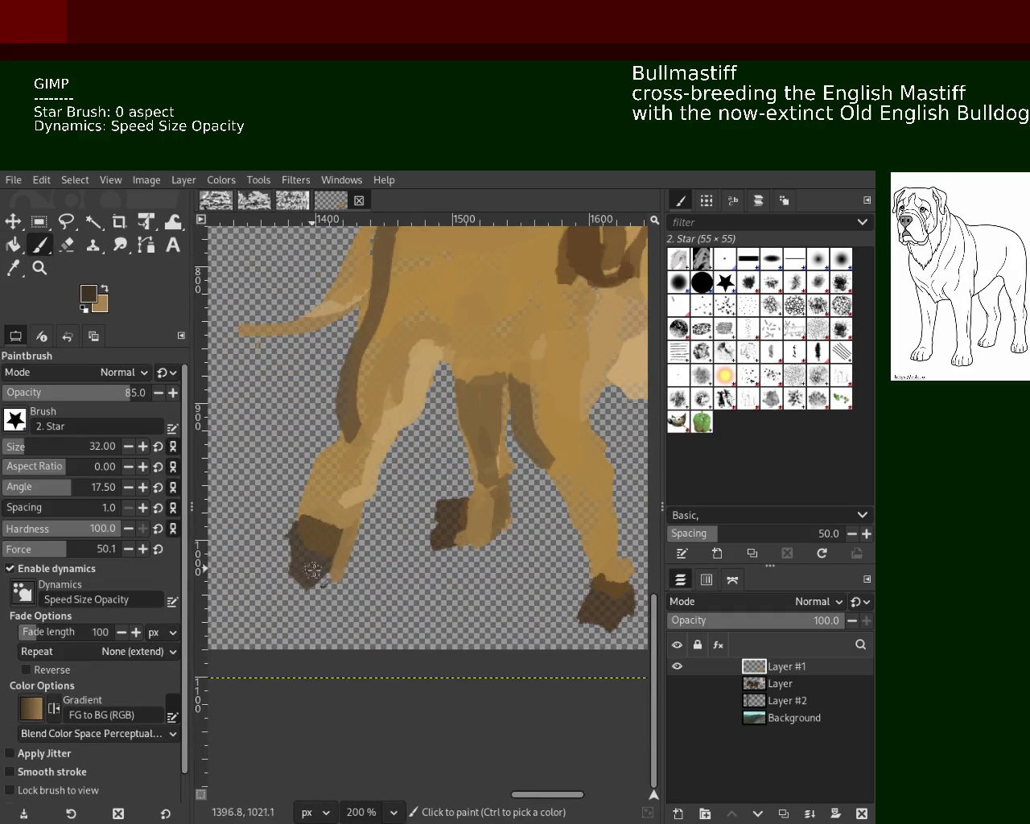
mouse_move(326, 554)
left_mouse_down()
mouse_move(332, 568)
mouse_move(342, 527)
left_mouse_up()
left_click(310, 564, "ctrl")
left_click(312, 507, "ctrl")
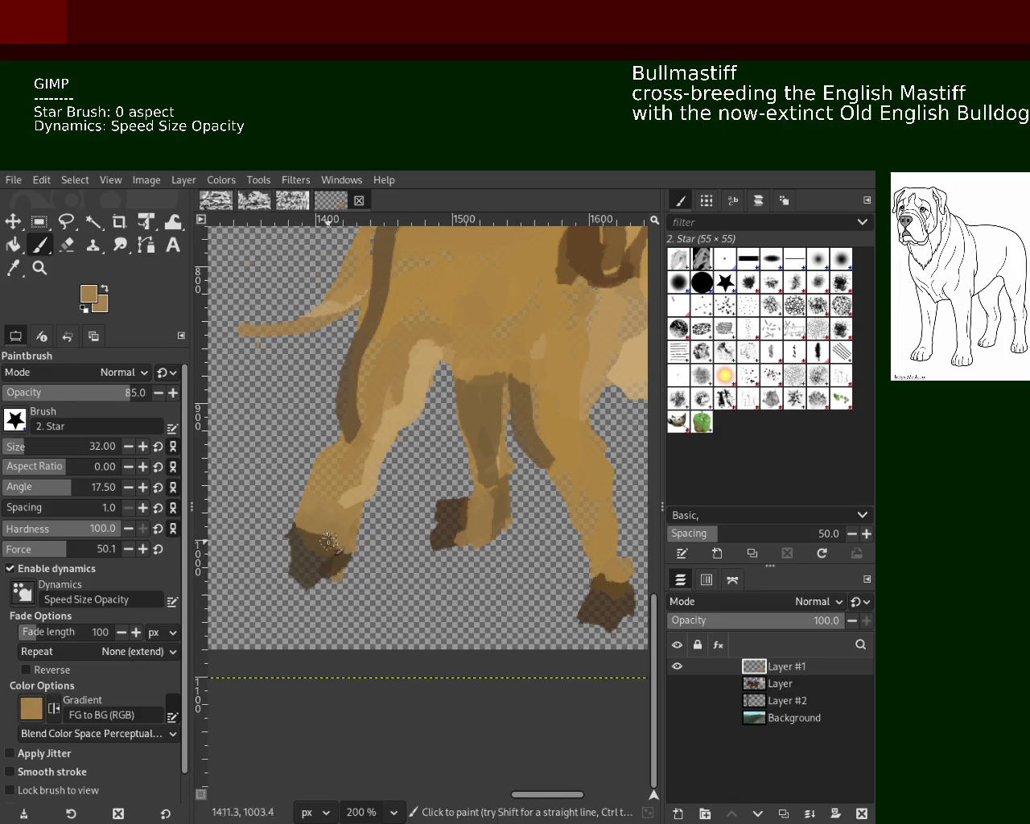
key("shift+e")
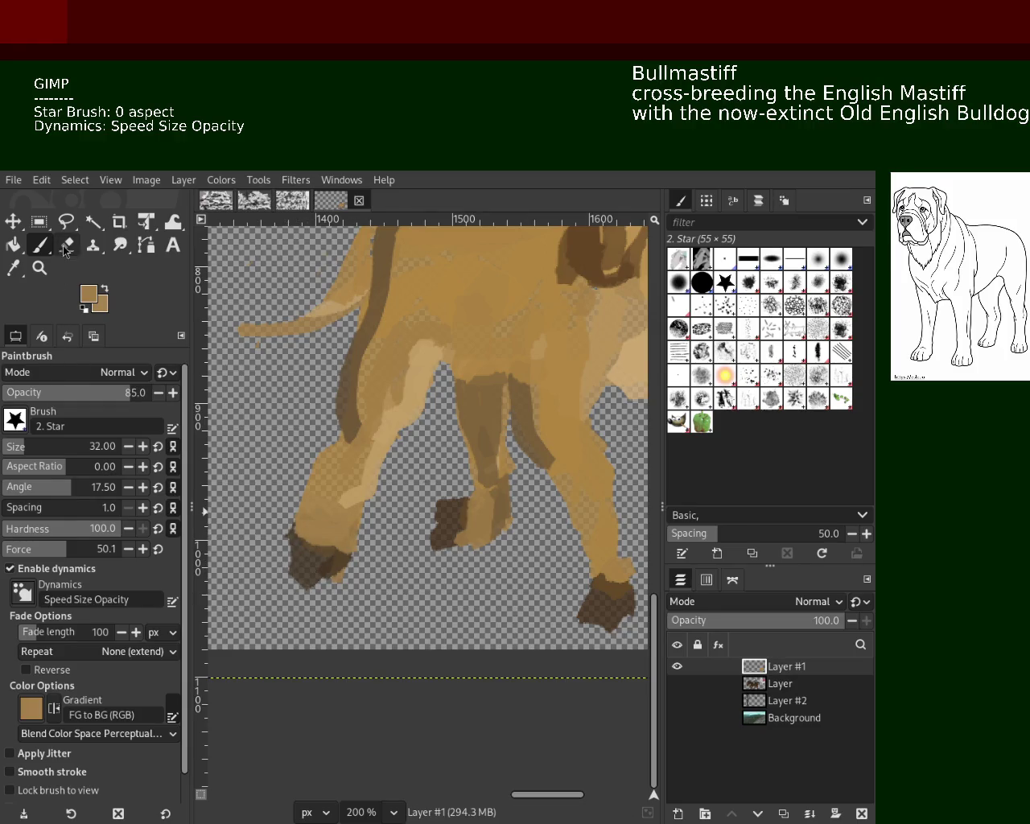
left_click_drag(298, 581, 372, 609)
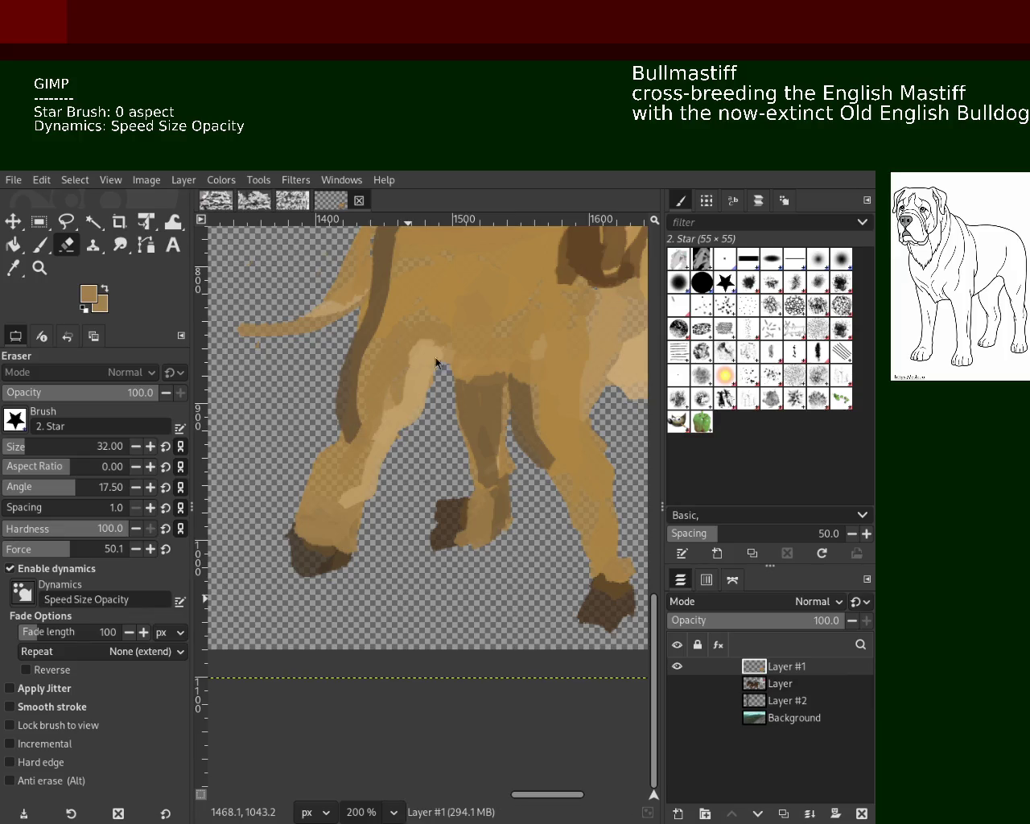
Trim the front leg's outer edge and hoof tip with the Eraser.
left_click(38, 267)
left_click(432, 516, "ctrl")
left_click(362, 524, "ctrl")
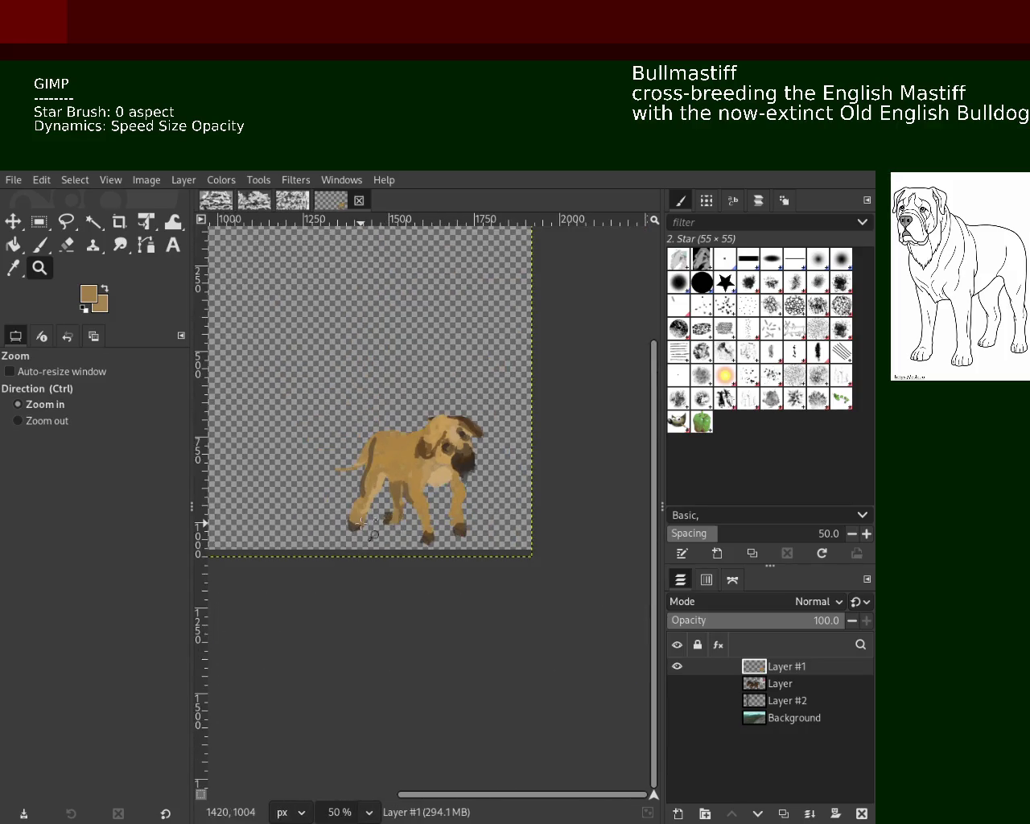
left_click(361, 523)
left_click(362, 524)
left_click(361, 524)
left_click(361, 524)
left_click(361, 524)
left_click(69, 243)
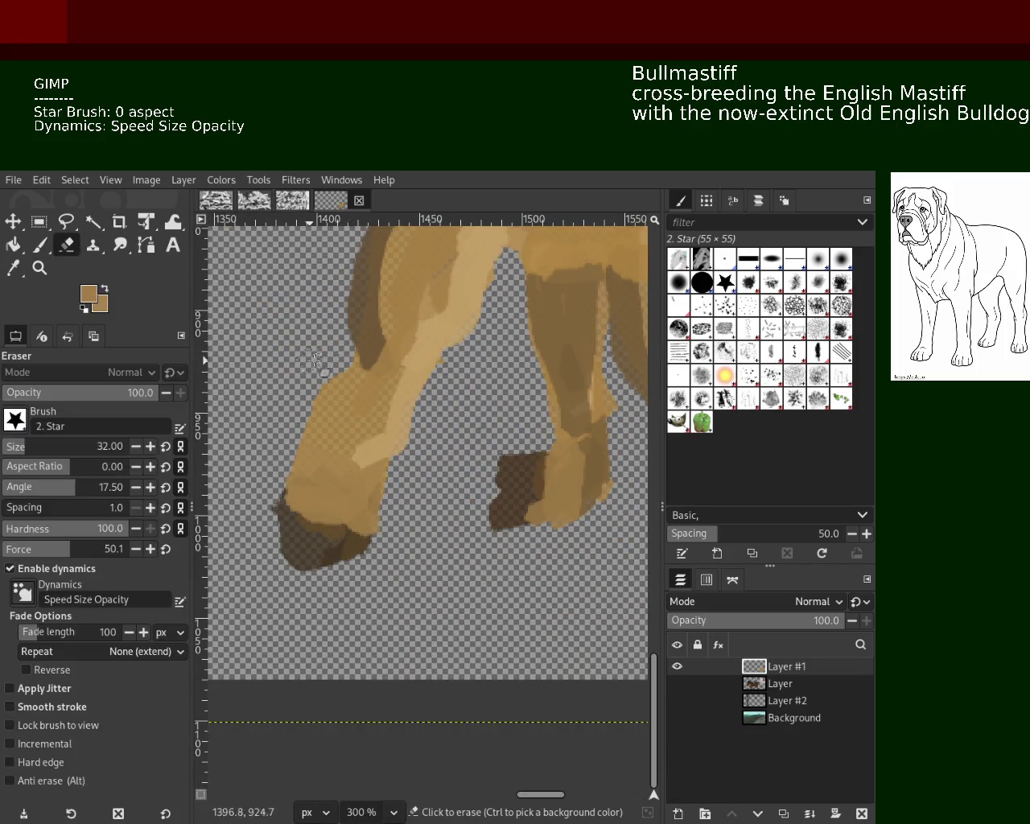
left_click_drag(316, 425, 330, 378)
key("ctrl+z")
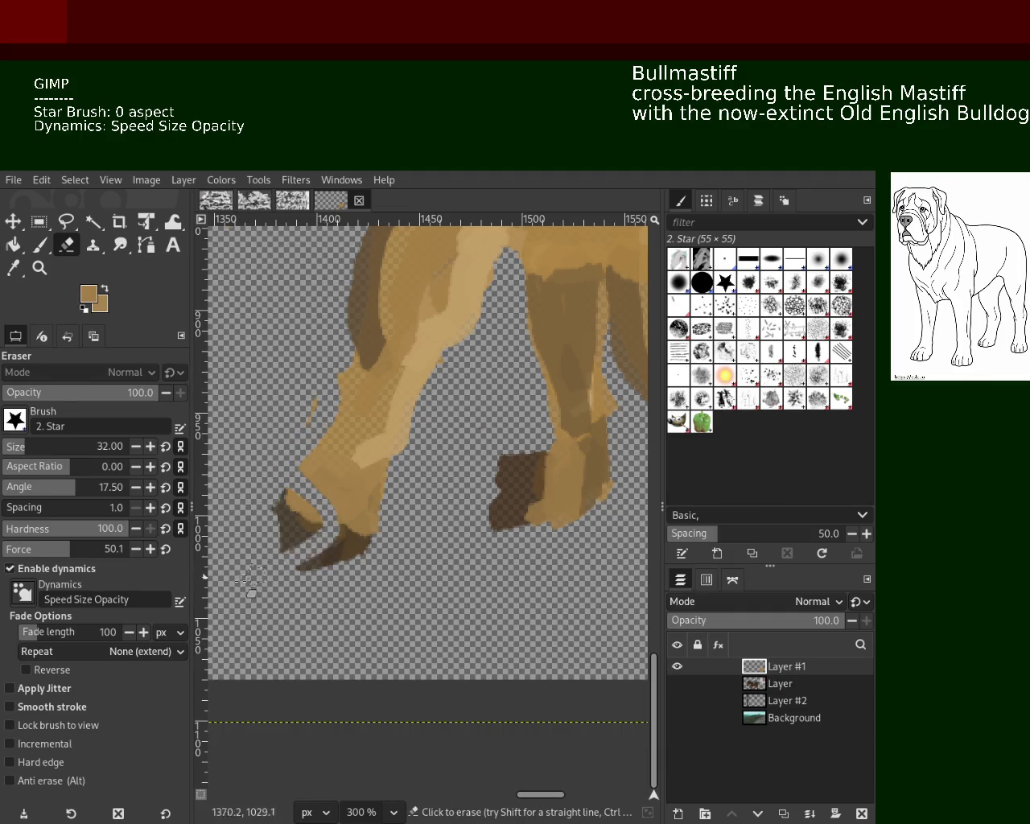
left_click_drag(346, 363, 251, 563)
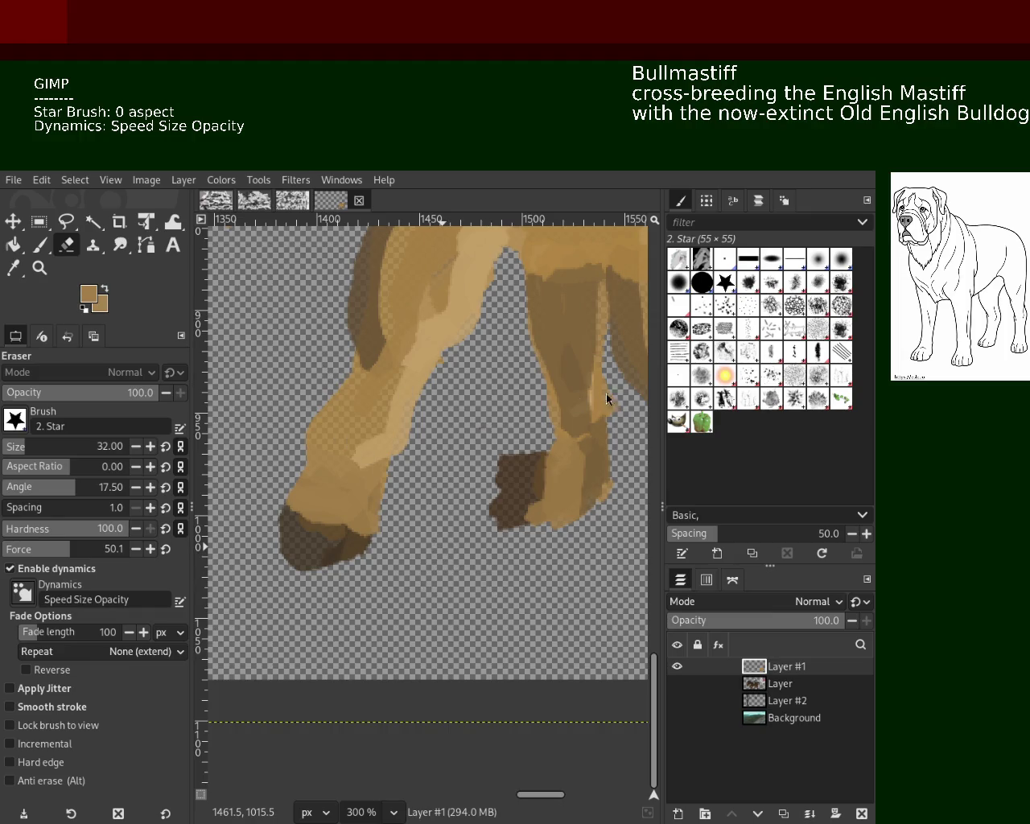
Scroll-zoom out and back in to check the dog's painted legs and paws.
left_click(39, 268)
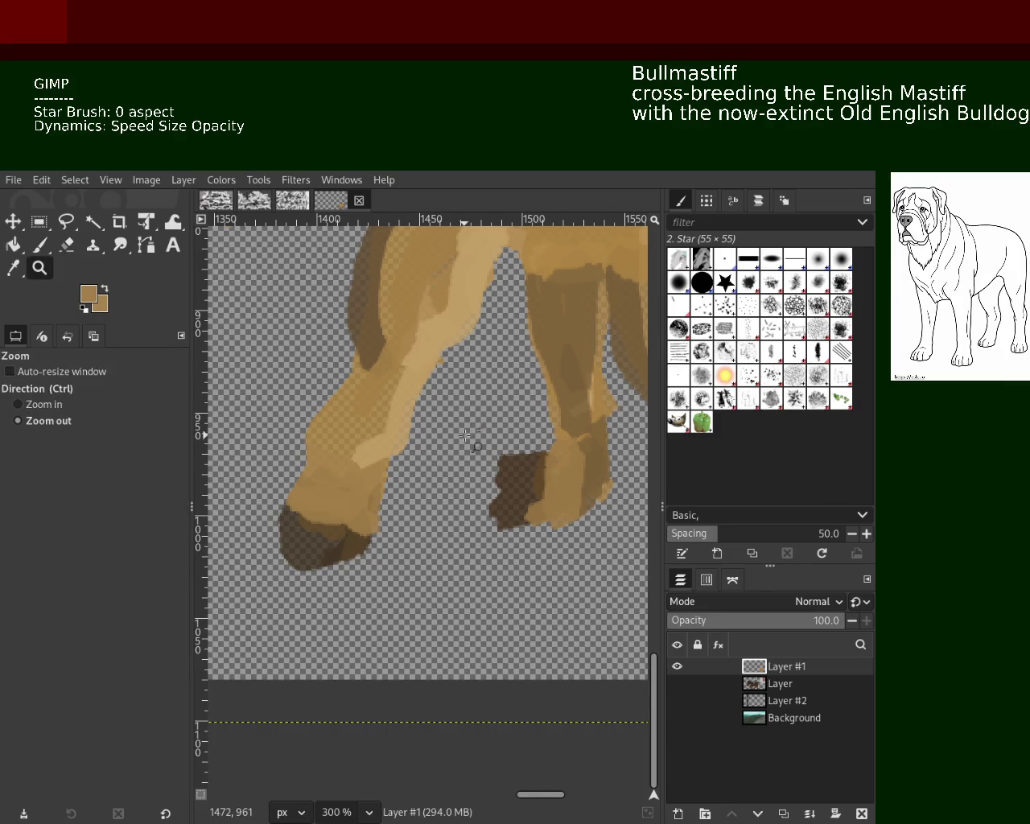
scroll(483, 426, "down", 3)
scroll(499, 410, "down", 2)
scroll(515, 395, "up", 1)
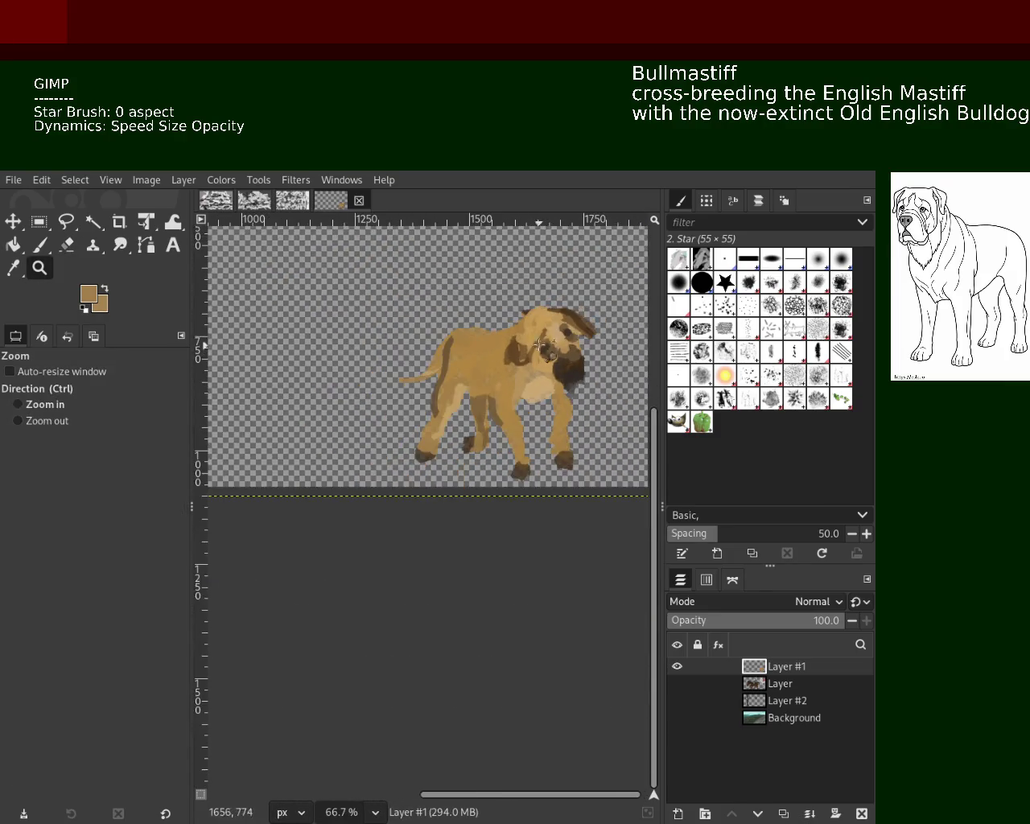
scroll(516, 395, "up", 2)
scroll(500, 324, "down", 1)
scroll(501, 324, "up", 4)
Sample several fur browns and dab a light beige highlight onto the dog's face.
key("p")
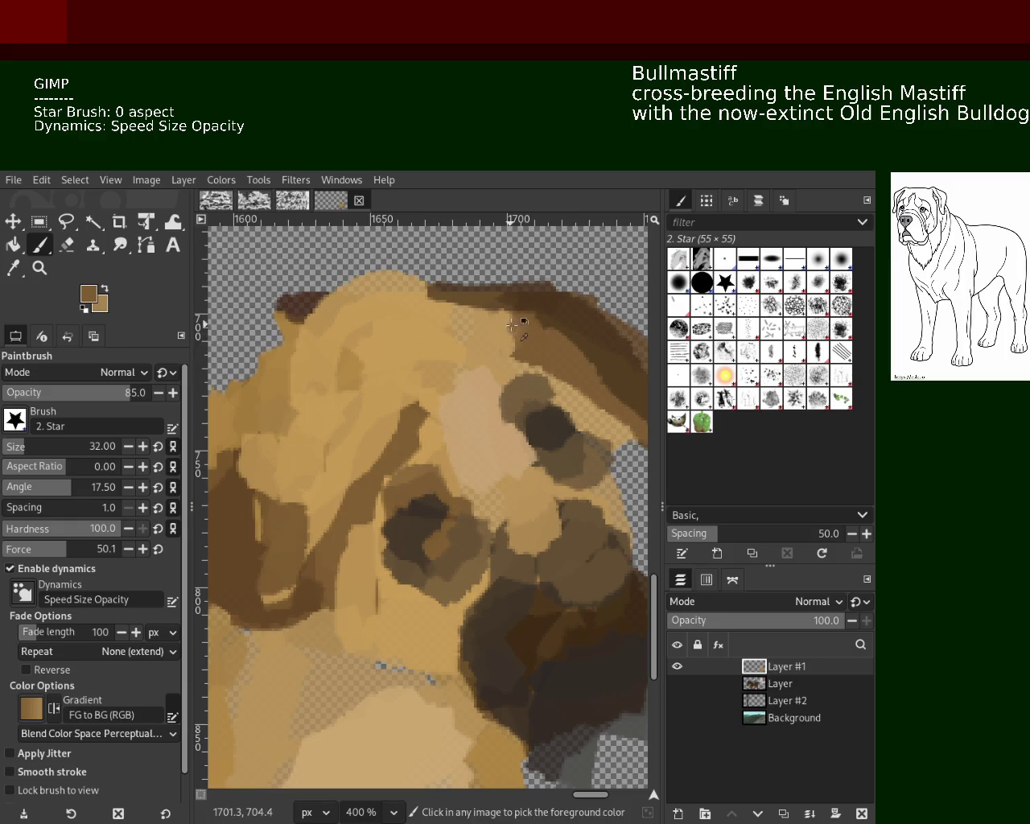
left_click_drag(507, 324, 520, 363)
key("ctrl+z")
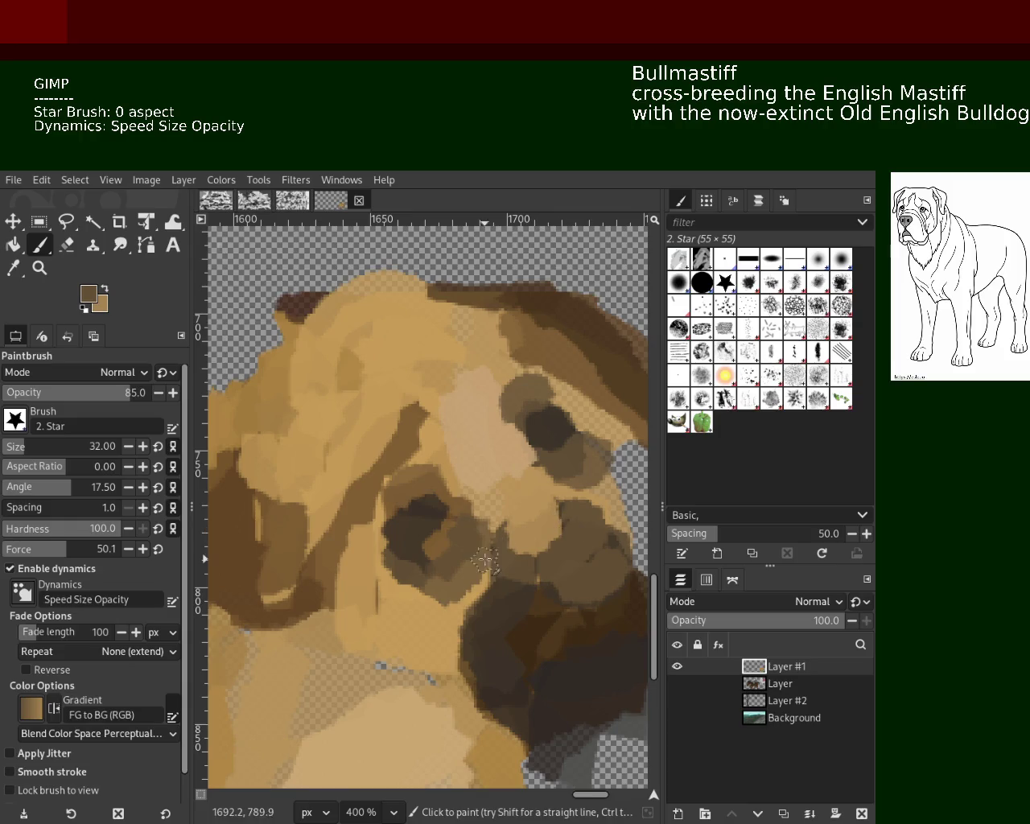
left_click(482, 524, "ctrl")
left_click(454, 523, "ctrl")
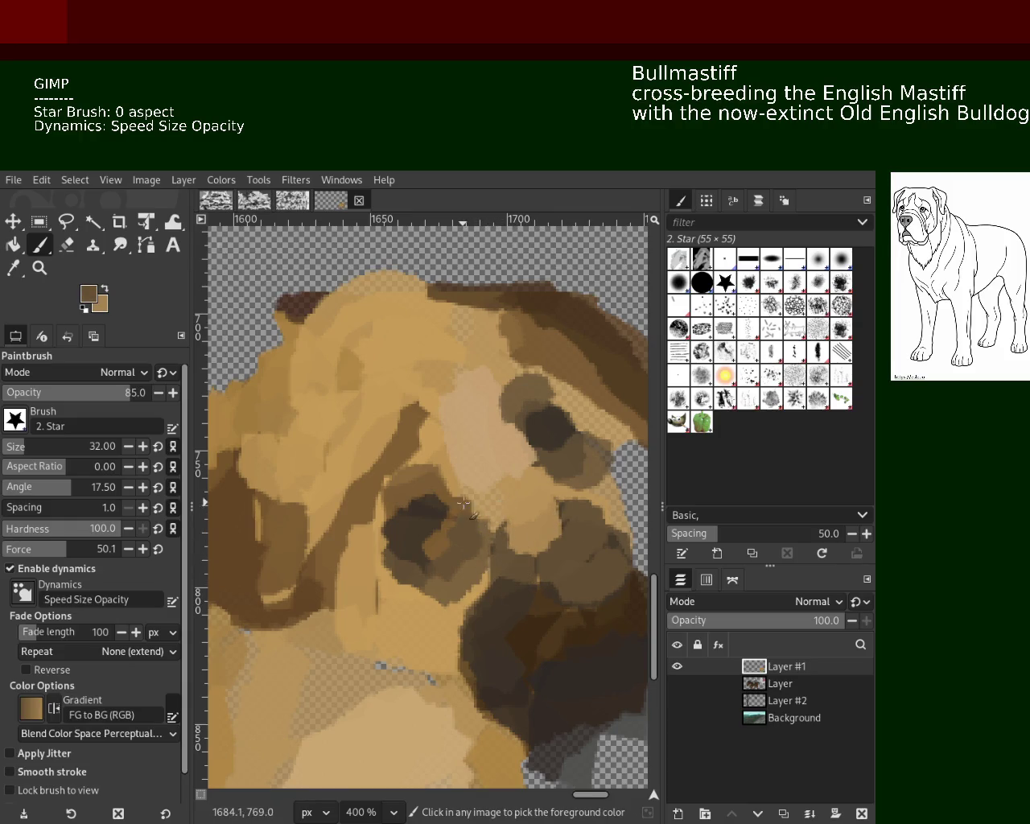
left_click(293, 533, "ctrl")
left_click(225, 483, "ctrl")
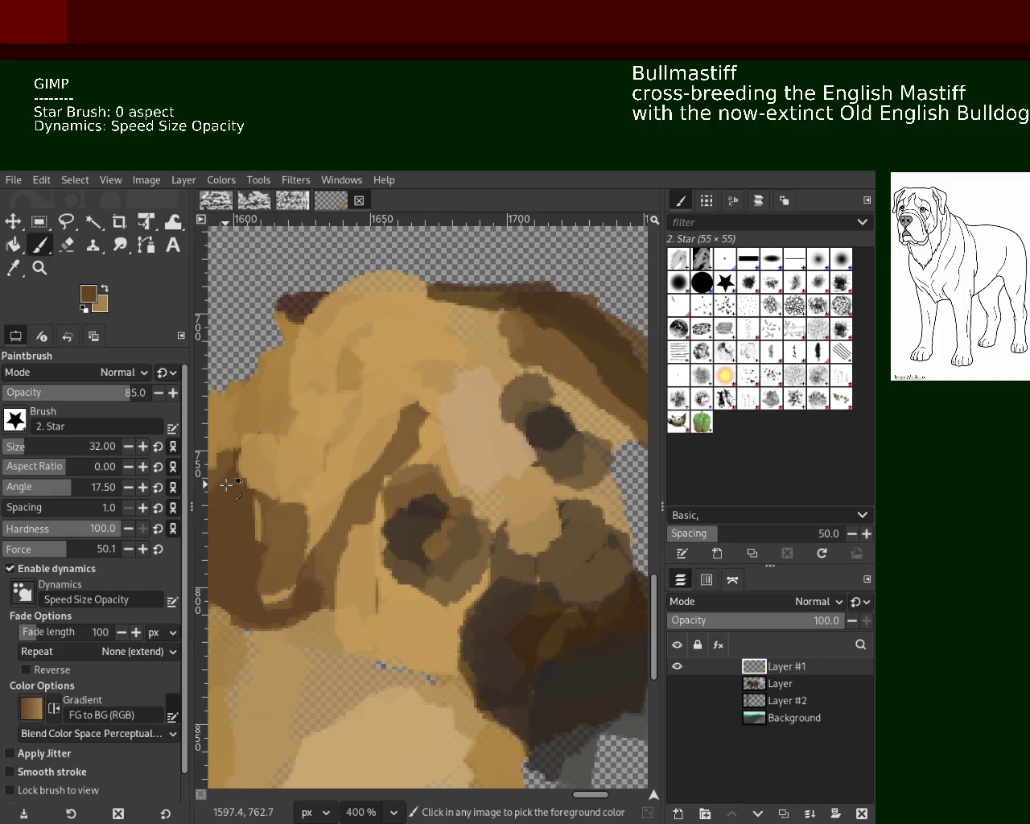
left_click(269, 416, "ctrl")
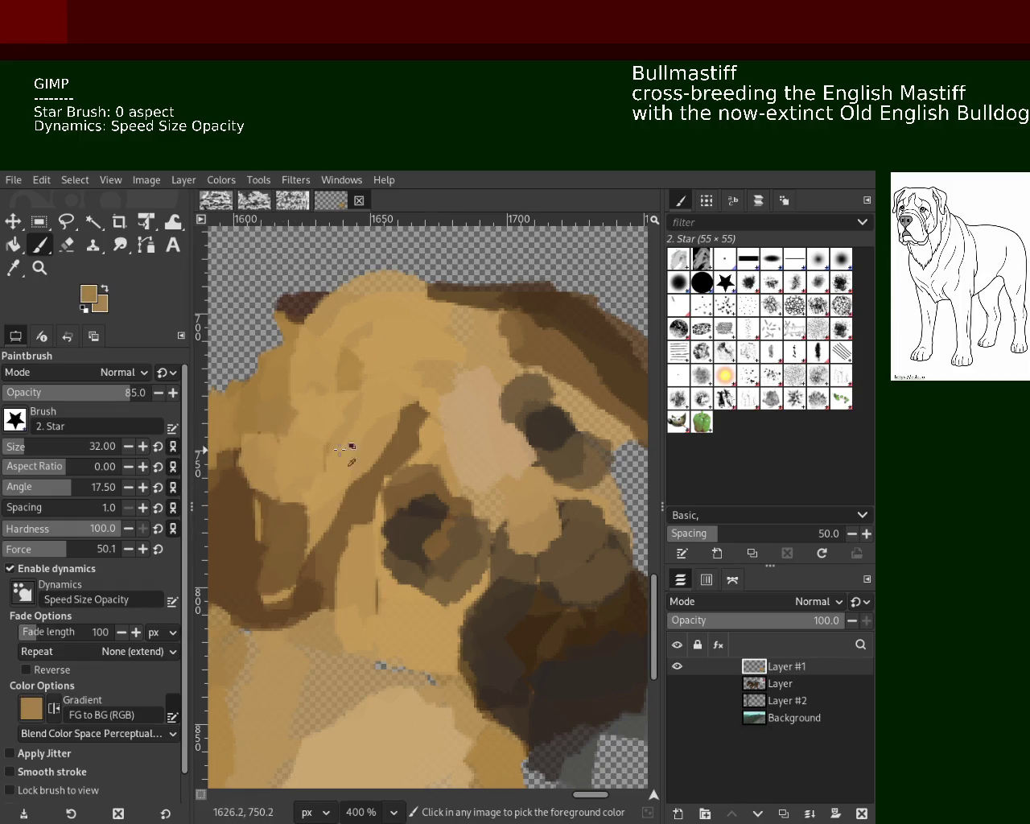
left_click(531, 473, "ctrl")
left_click_drag(523, 476, 489, 467)
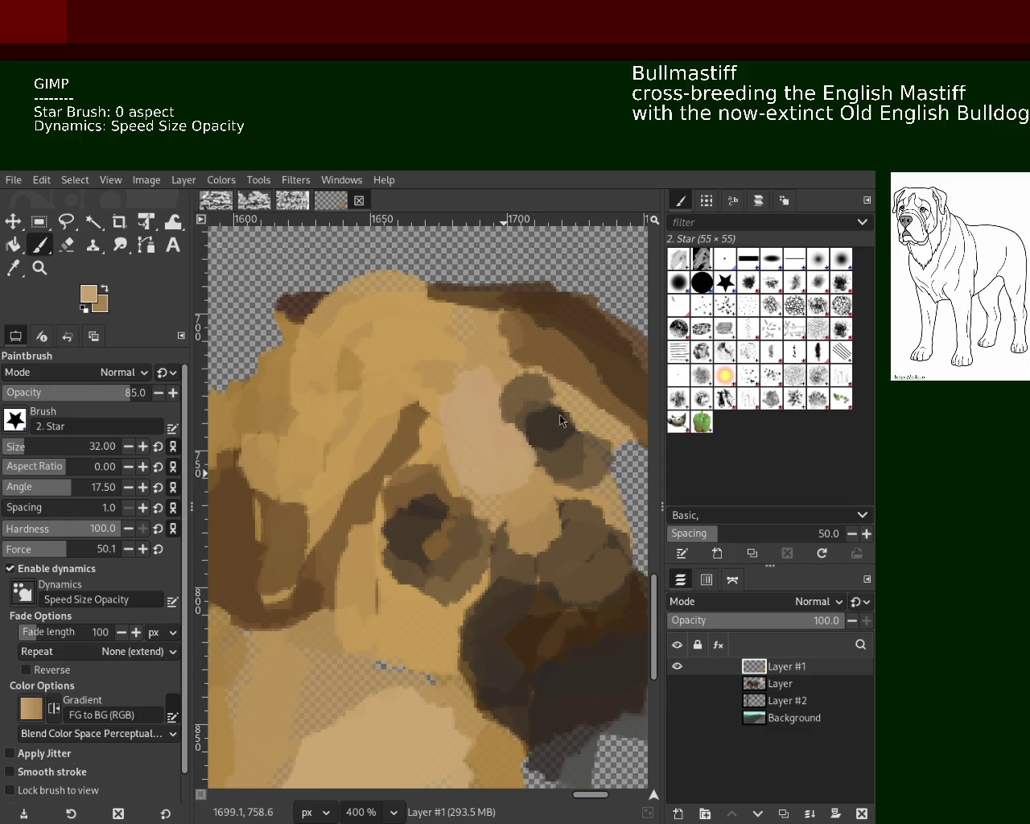
Zoom the view to the dog's leg and select the Eraser.
left_click(38, 268)
scroll(496, 488, "down", 2)
scroll(496, 487, "down", 3)
scroll(415, 541, "up", 1)
scroll(415, 541, "down", 1)
scroll(366, 561, "up", 4)
left_click(70, 248)
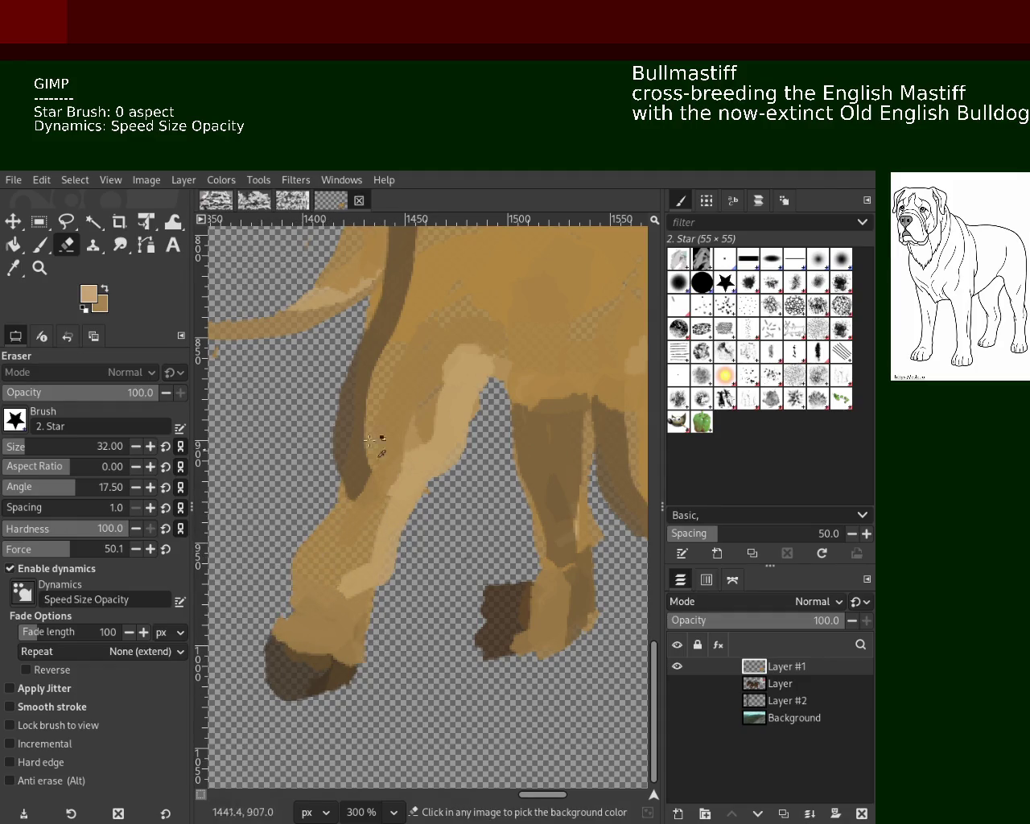
Repaint the front paw in the sampled leg colour.
left_click(39, 245)
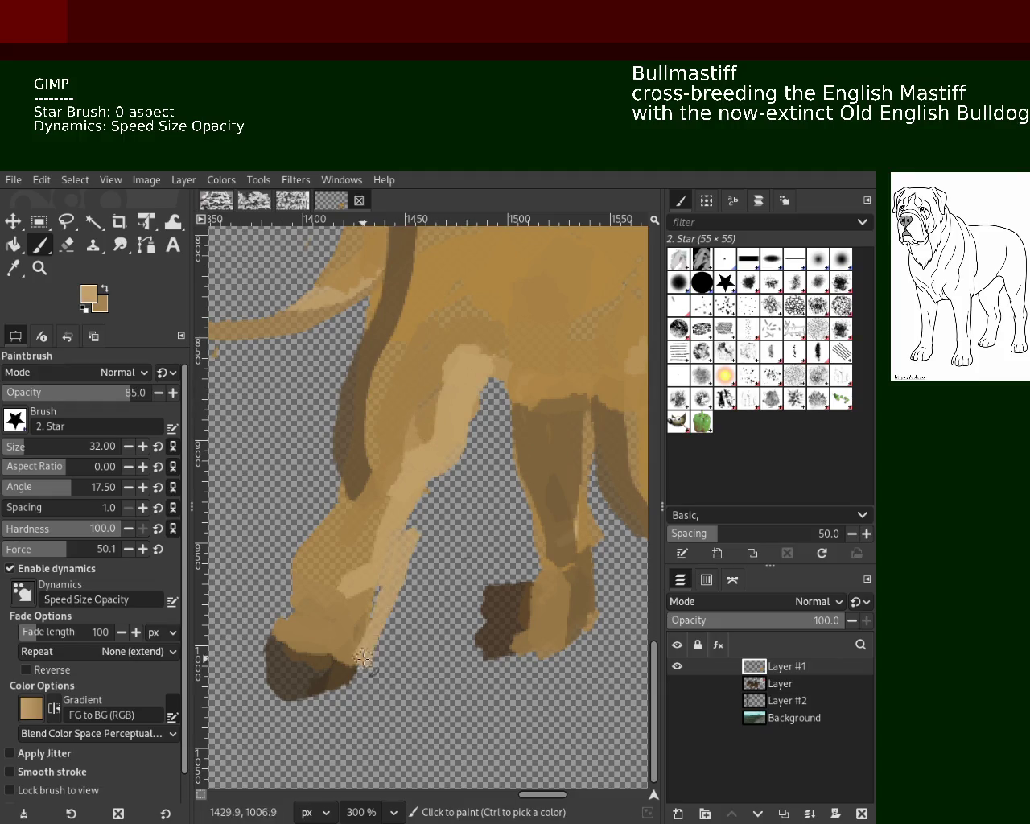
left_click_drag(317, 616, 333, 636)
left_click(336, 538, "ctrl")
mouse_move(354, 580)
left_mouse_down()
mouse_move(329, 633)
mouse_move(273, 693)
left_mouse_up()
left_click(67, 251)
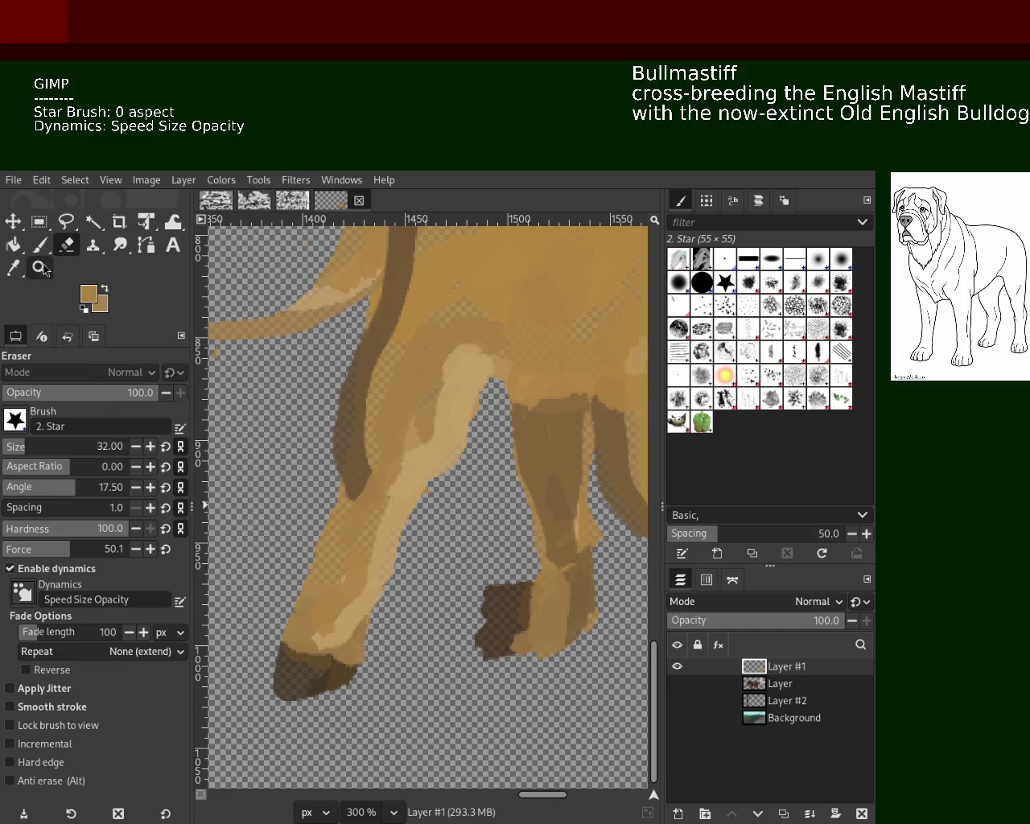
Zoom the view out to 150% to show the whole bullmastiff.
left_click(40, 268)
scroll(553, 529, "down", 1)
scroll(553, 530, "down", 3)
scroll(553, 529, "up", 1)
scroll(554, 529, "down", 1)
scroll(553, 530, "down", 1)
scroll(553, 530, "down", 1)
scroll(547, 531, "up", 2)
scroll(461, 555, "up", 2)
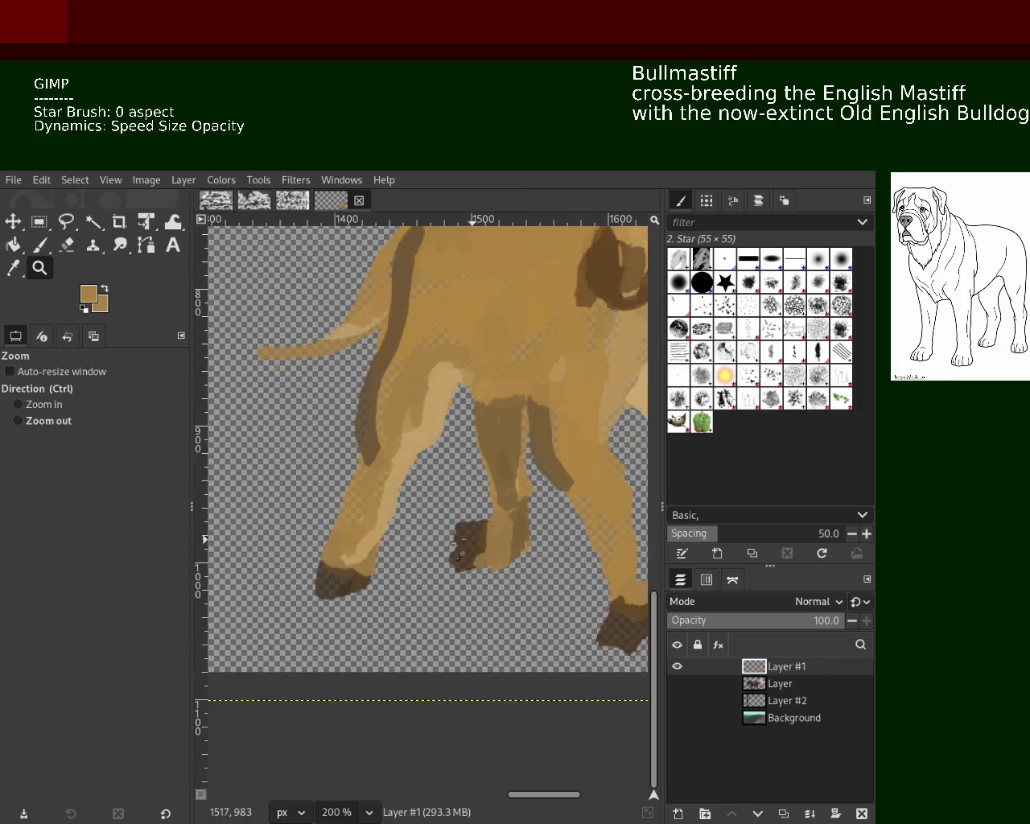
scroll(461, 555, "down", 2)
scroll(389, 573, "down", 2)
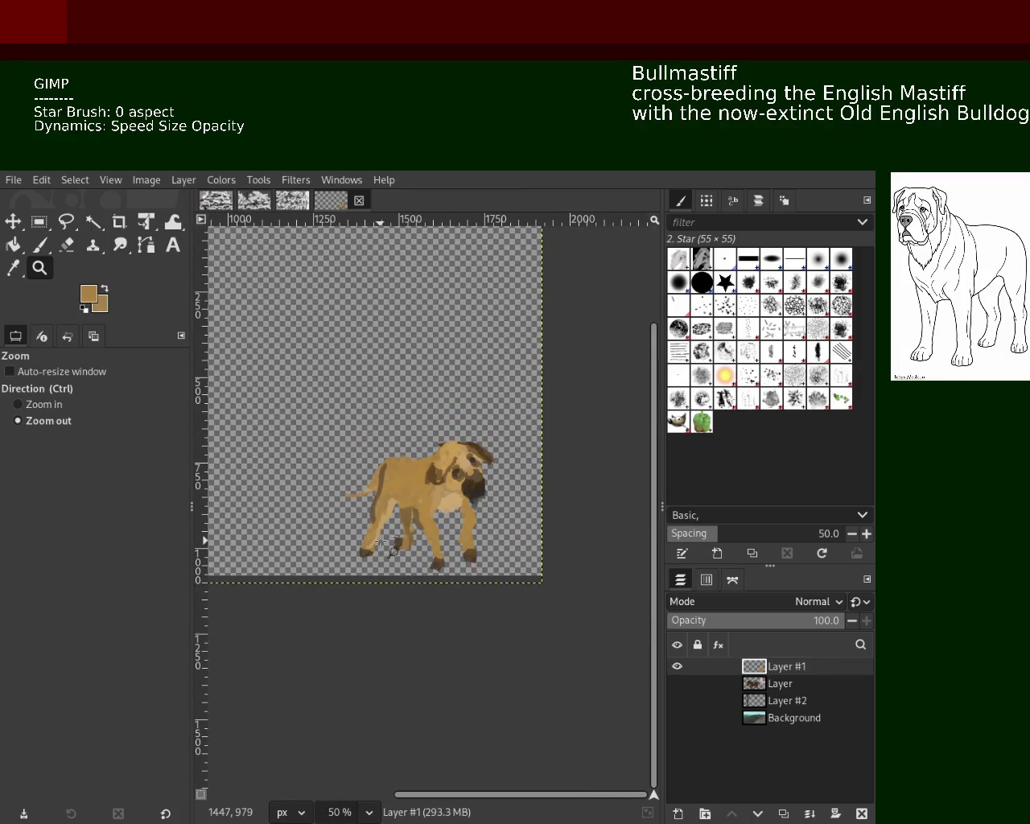
scroll(359, 534, "down", 2)
scroll(360, 533, "down", 1)
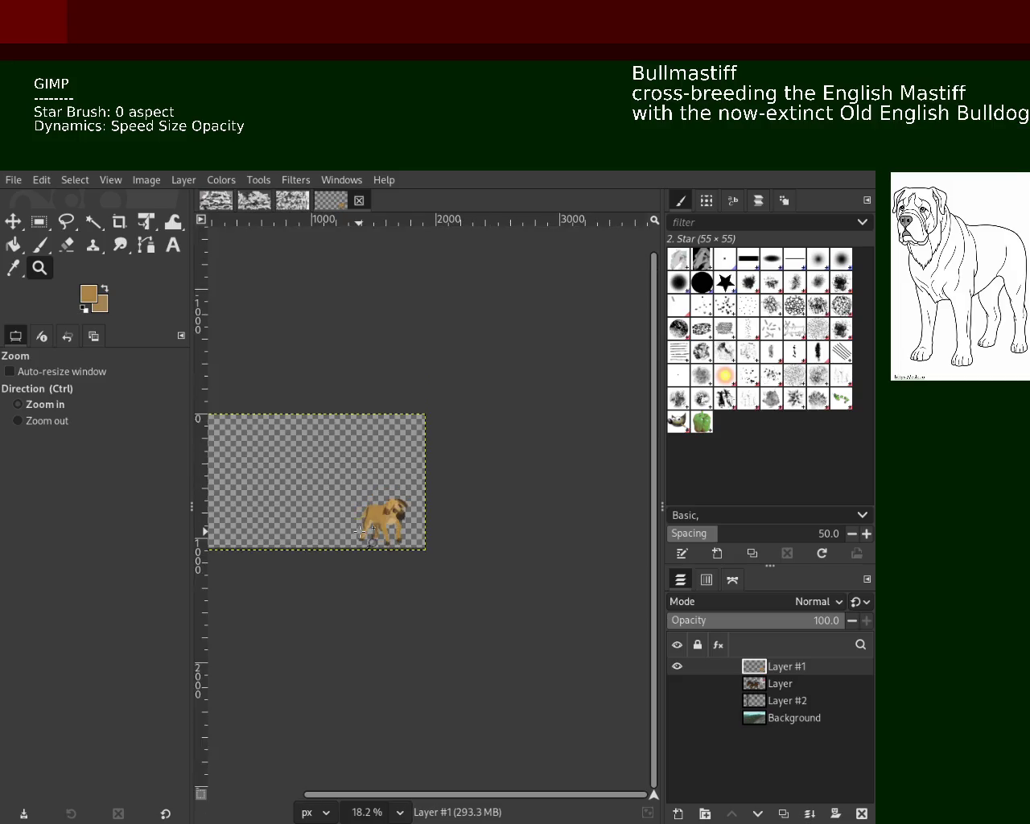
scroll(379, 531, "up", 3)
scroll(419, 538, "up", 1)
scroll(426, 535, "down", 1)
scroll(426, 534, "up", 1)
scroll(428, 532, "up", 2)
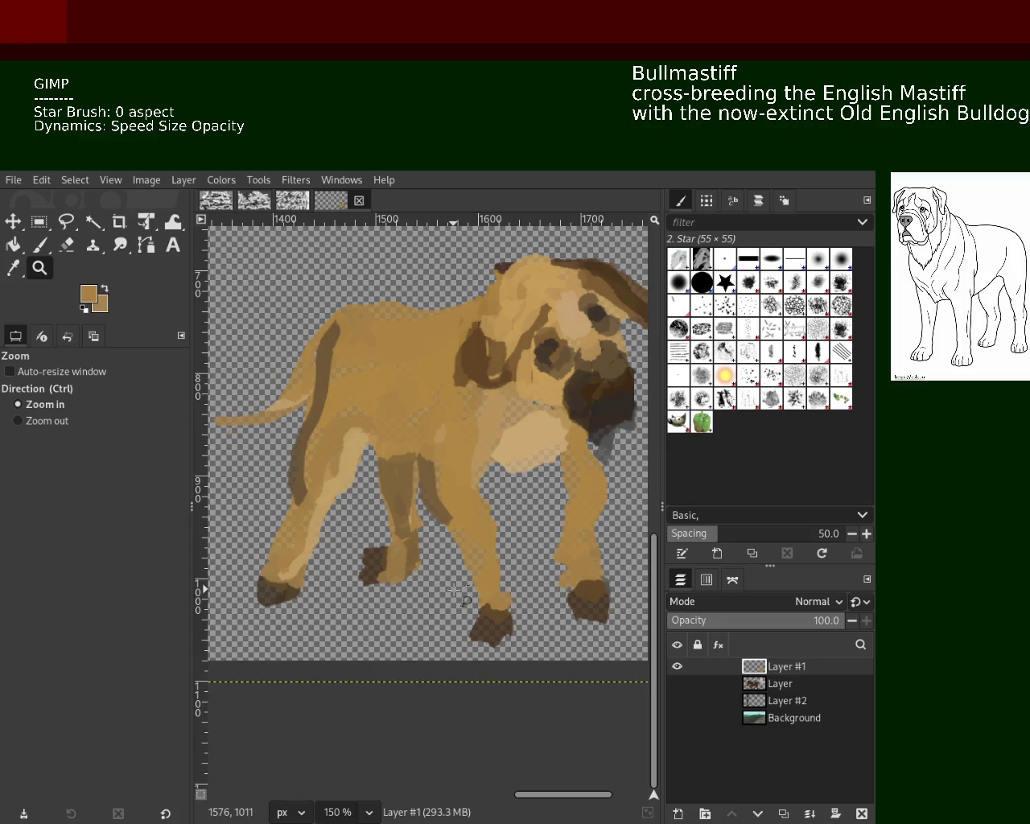
left_click(42, 224)
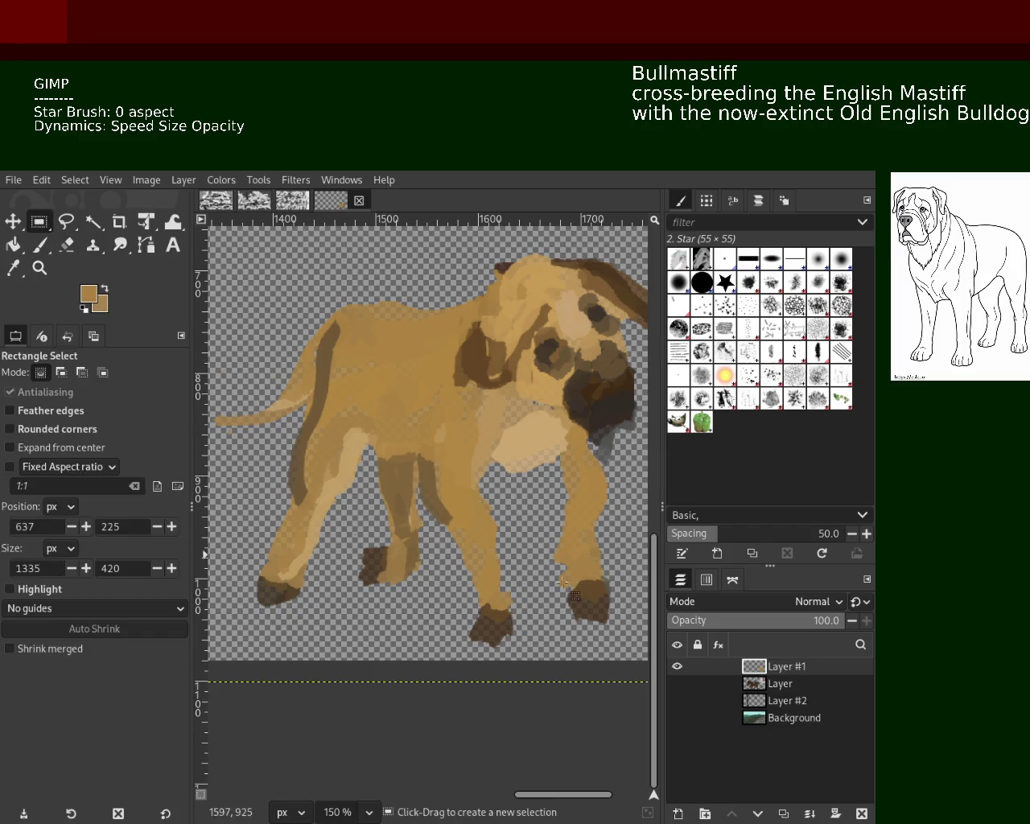
Cut and paste the rectangle-selected front leg, move it ~50 px right and down, merge into Layer #1.
left_click_drag(528, 660, 426, 470)
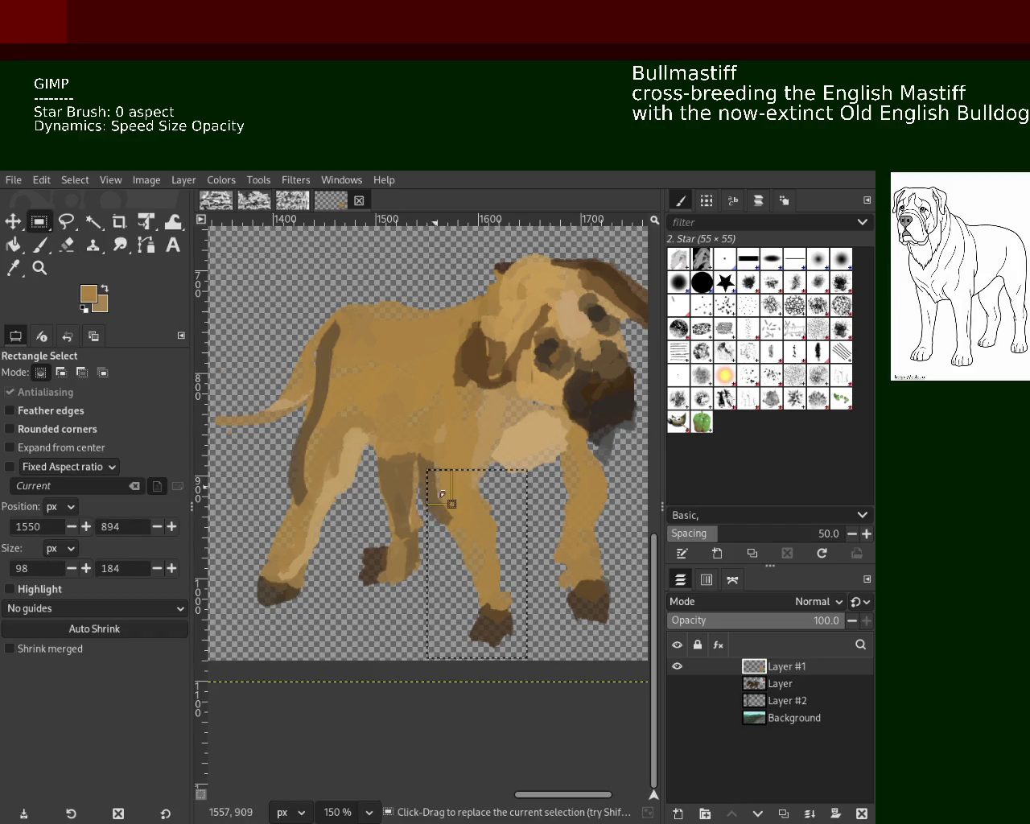
left_click_drag(521, 645, 426, 475)
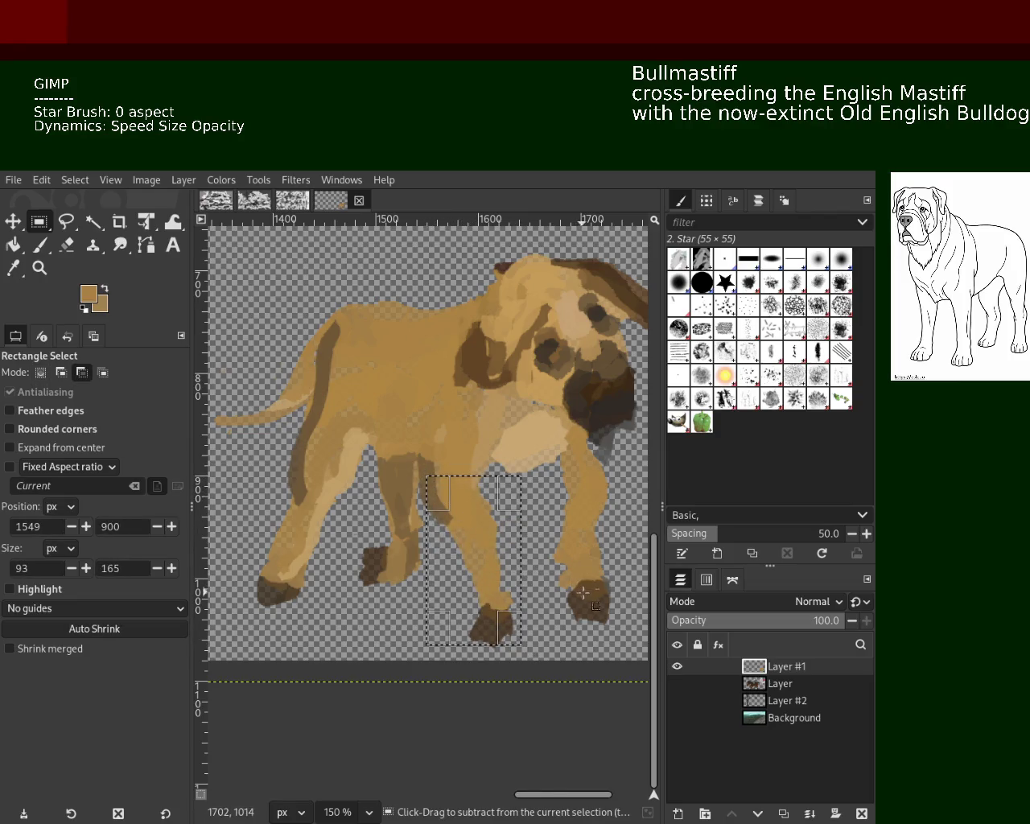
key("ctrl+x")
key("ctrl+v")
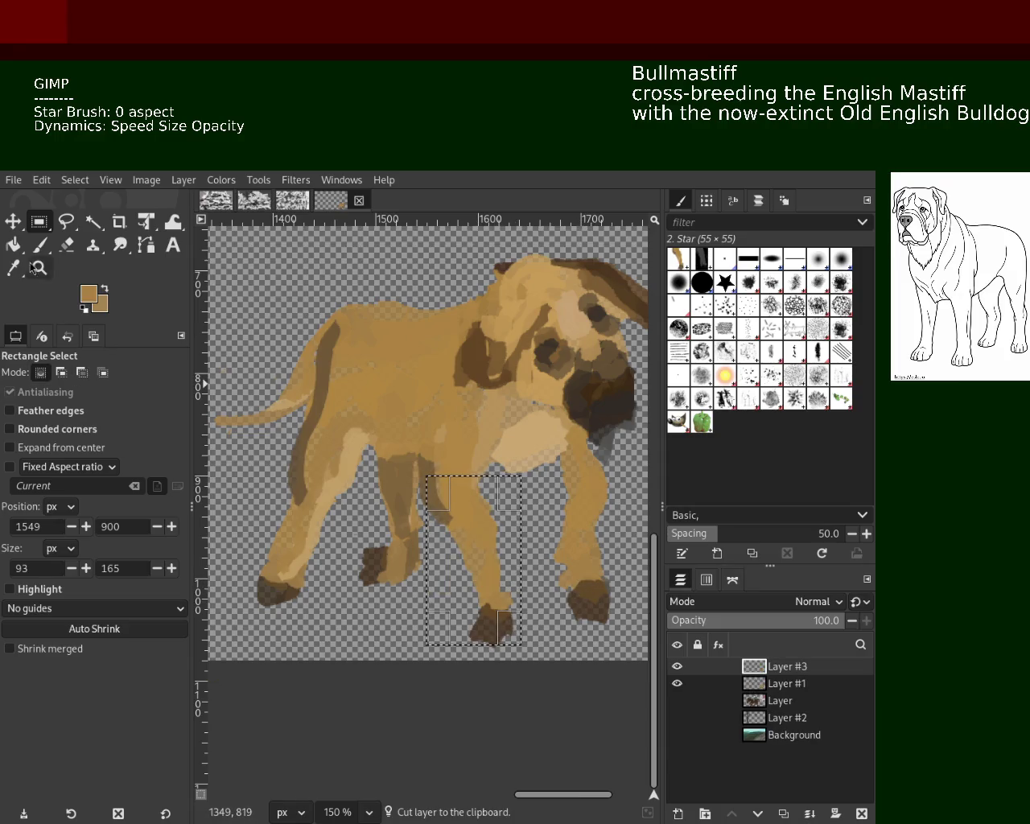
key("m")
left_click_drag(484, 569, 521, 567)
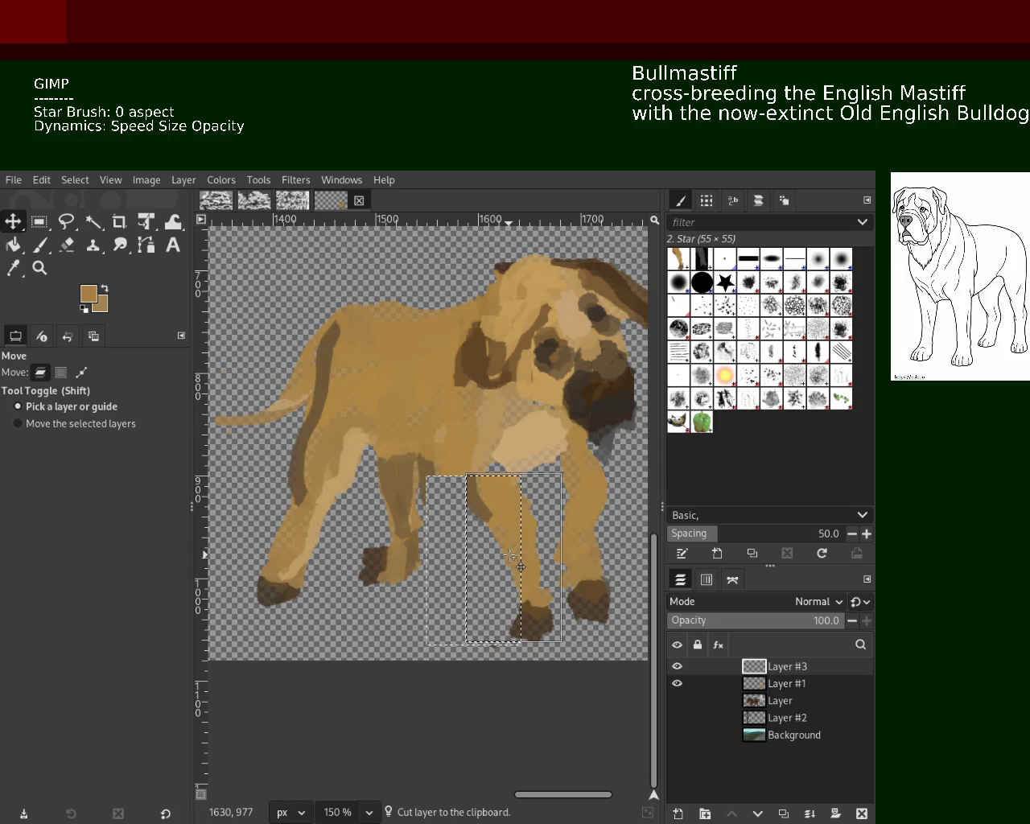
mouse_move(520, 567)
left_mouse_down()
mouse_move(514, 603)
mouse_move(510, 586)
mouse_move(525, 590)
left_mouse_up()
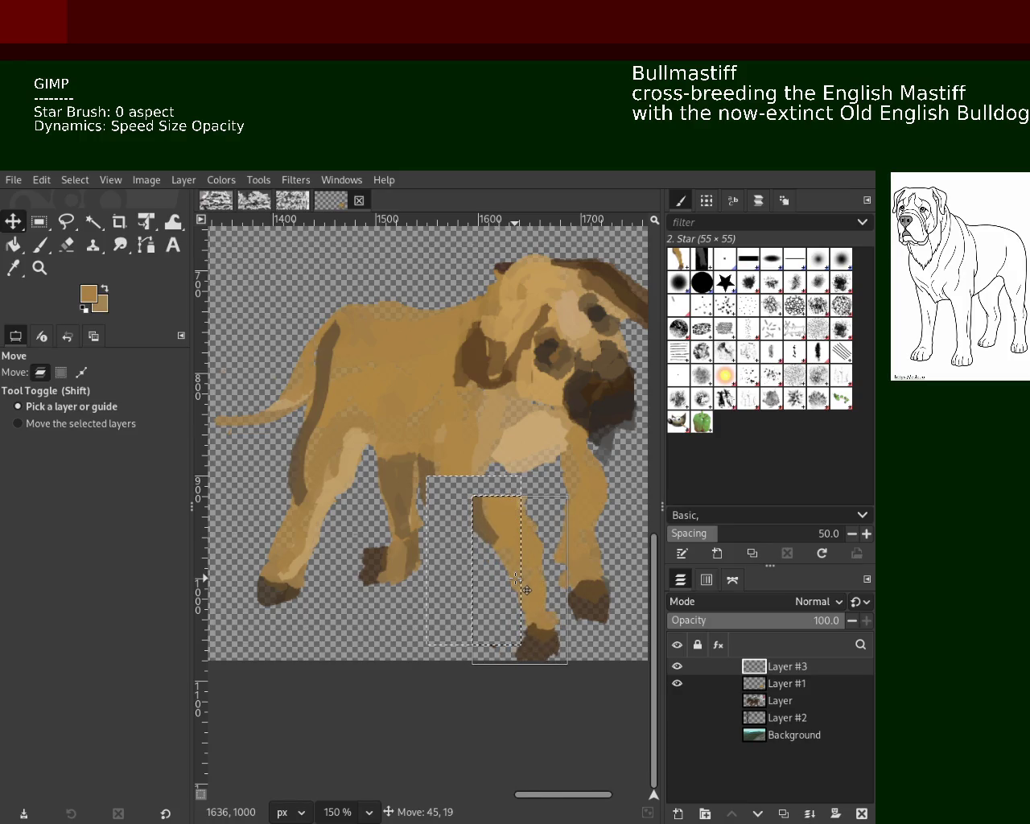
left_click(815, 813)
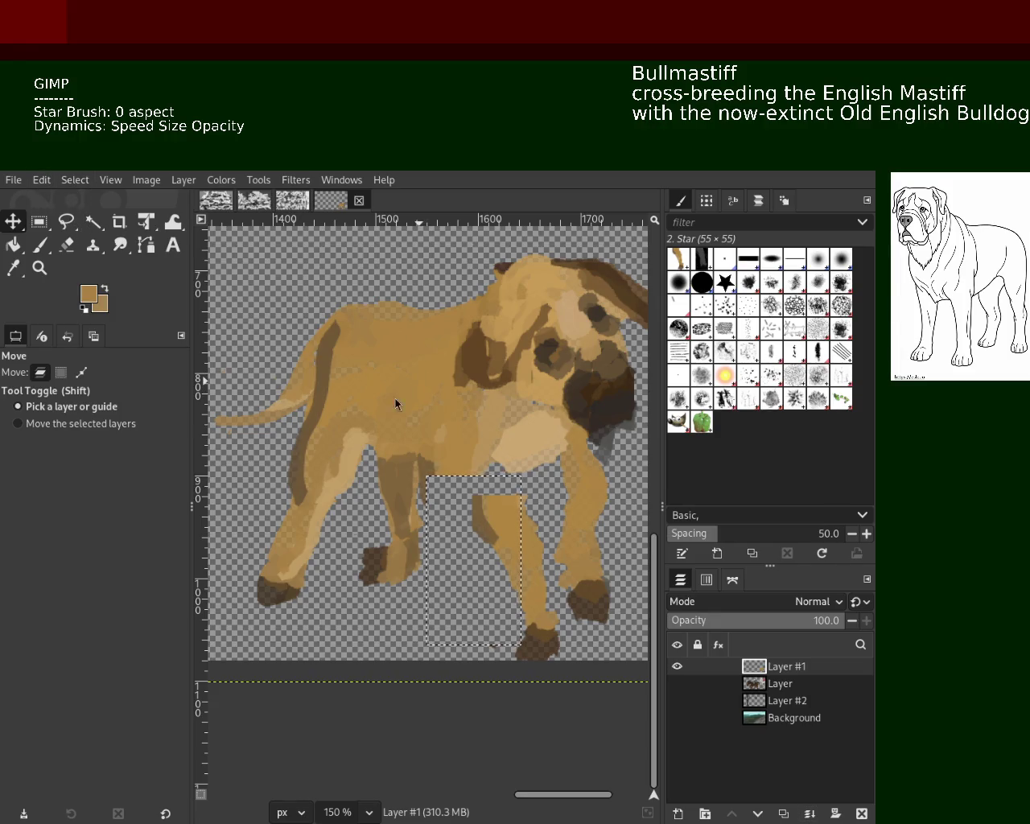
Clear the selection and sample tan fur tones to paint over the front leg joint.
key("shift+ctrl+a")
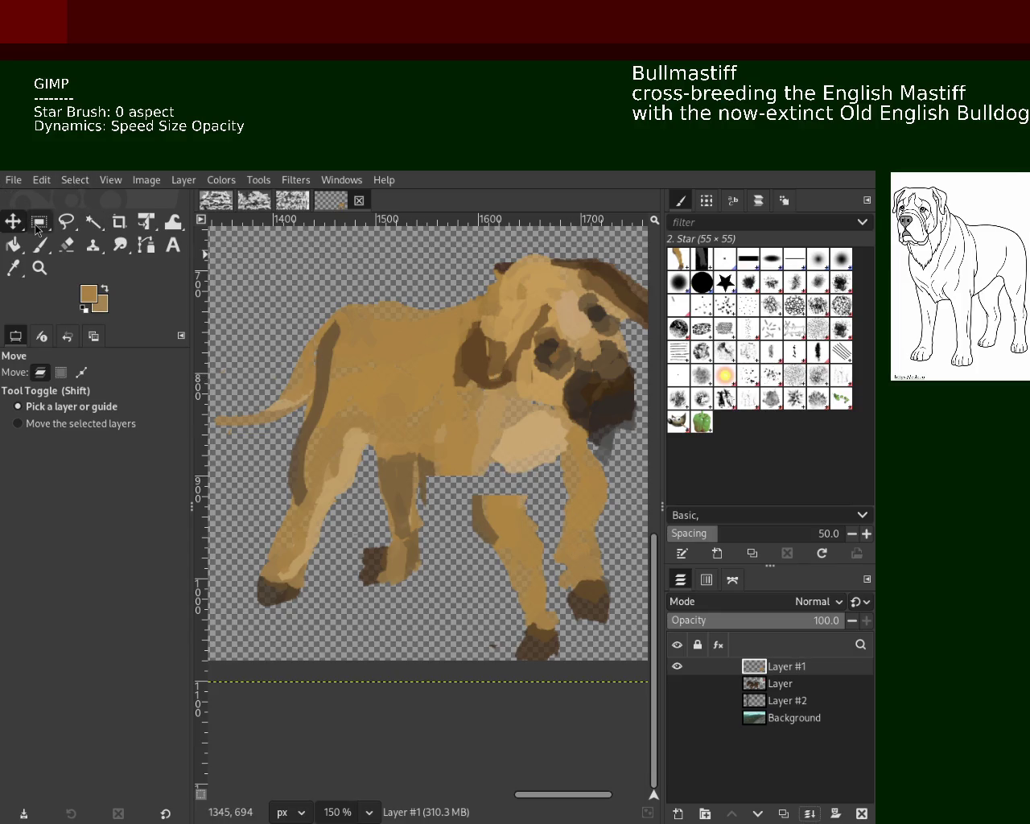
left_click(40, 244)
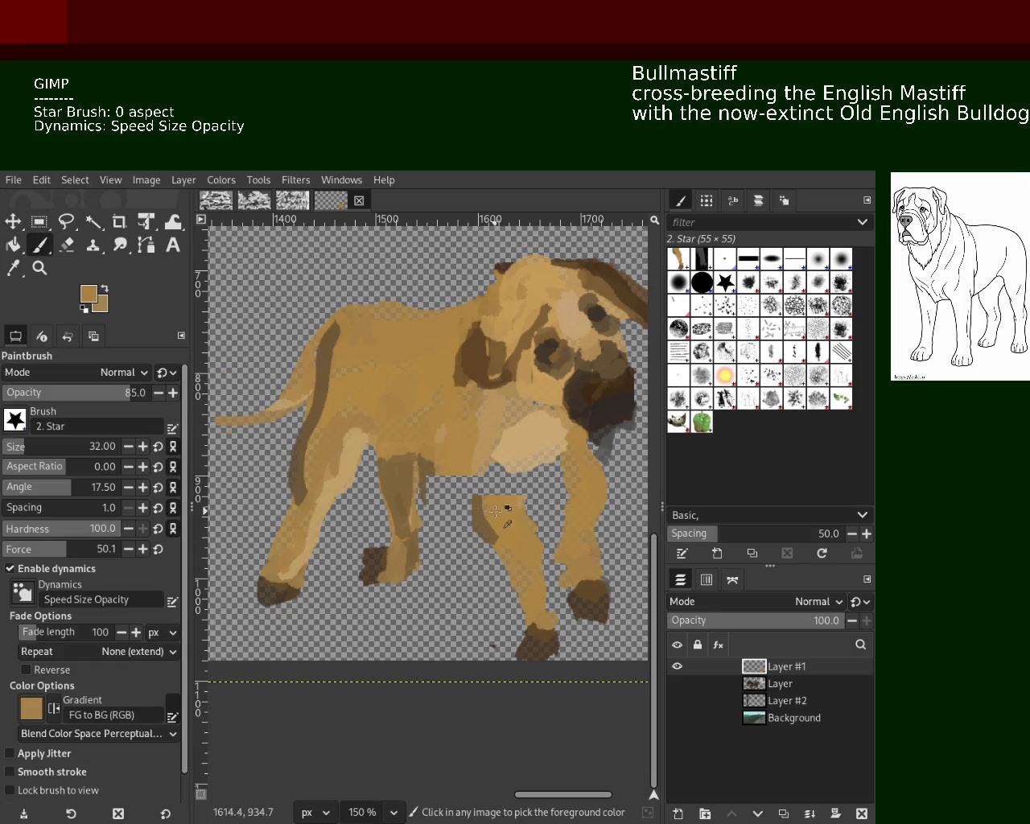
key("ctrl+z")
left_click(483, 465, "ctrl")
left_click(493, 473, "ctrl")
left_click(480, 466, "ctrl")
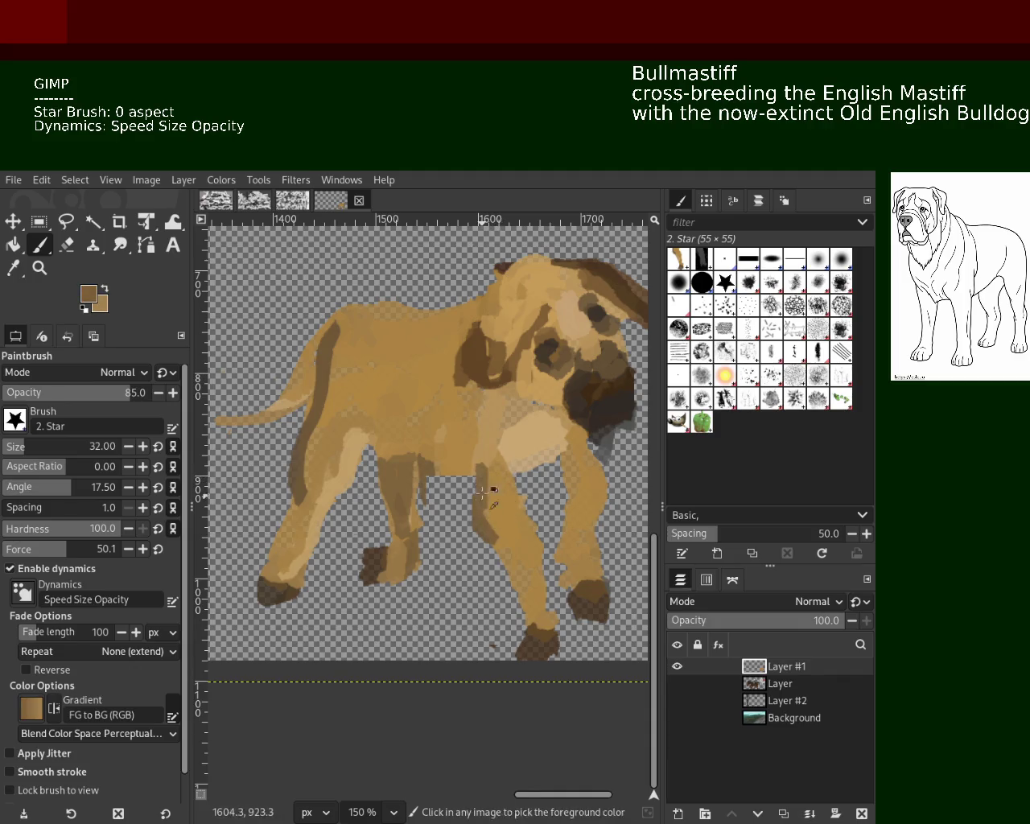
left_click(428, 451, "ctrl")
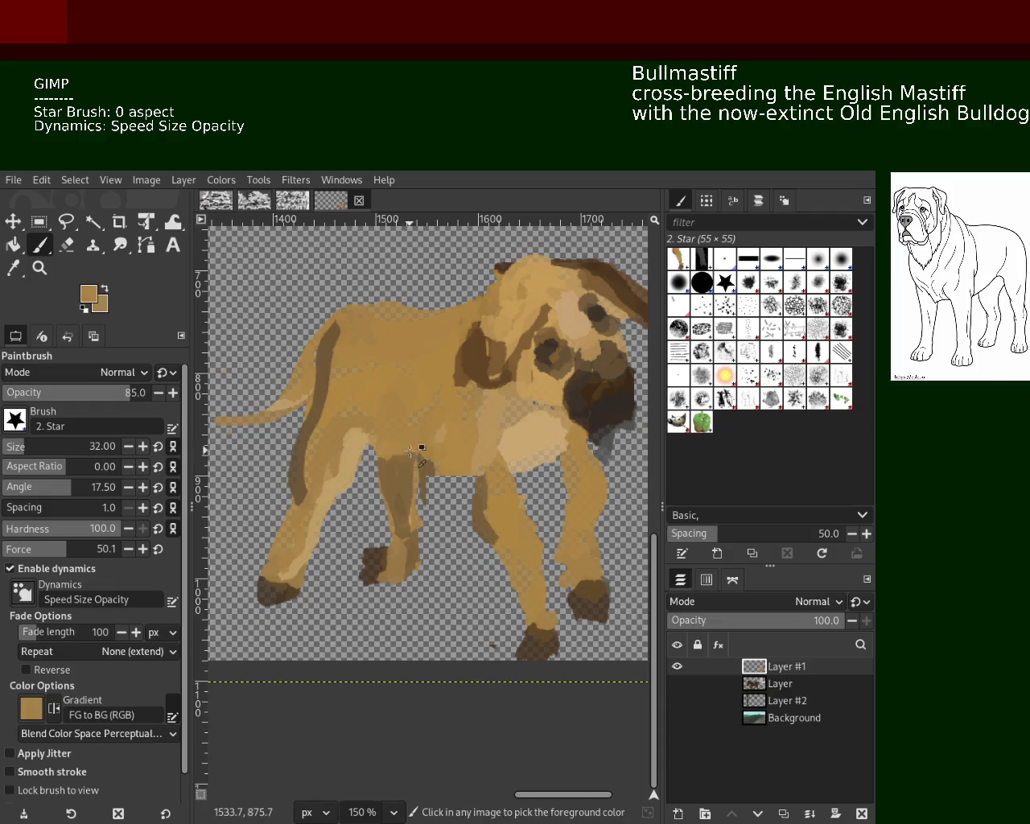
left_click_drag(330, 477, 353, 441)
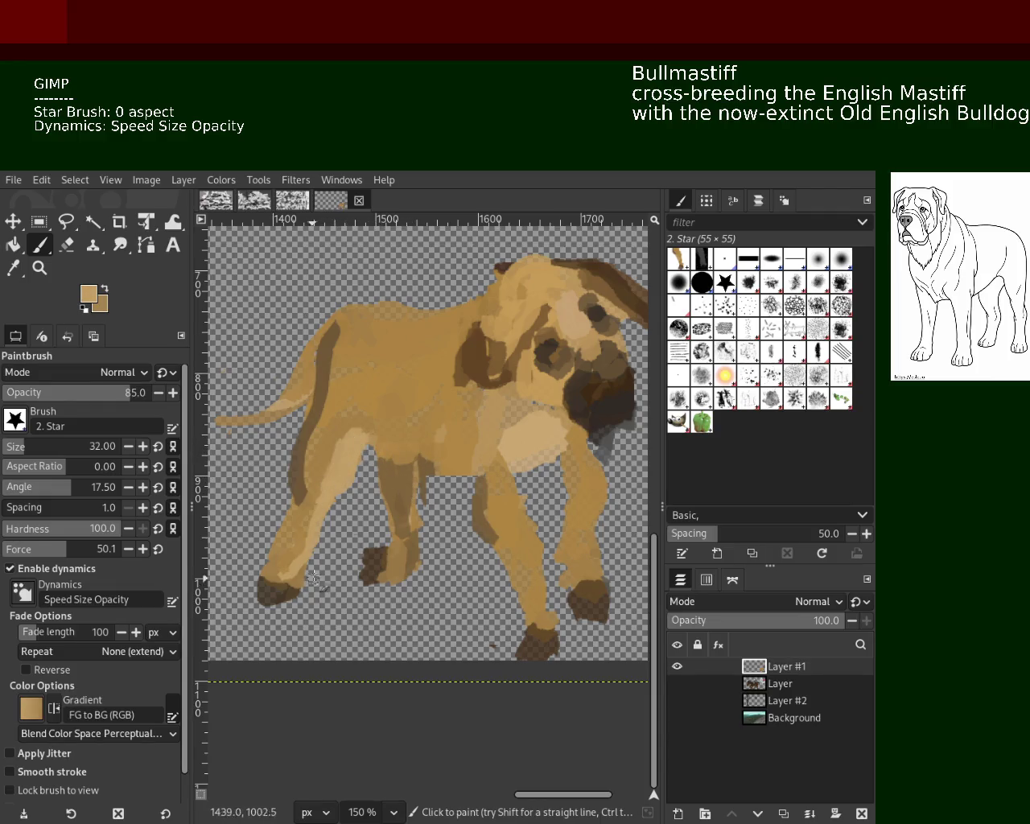
key("ctrl+z")
left_click(284, 475, "ctrl")
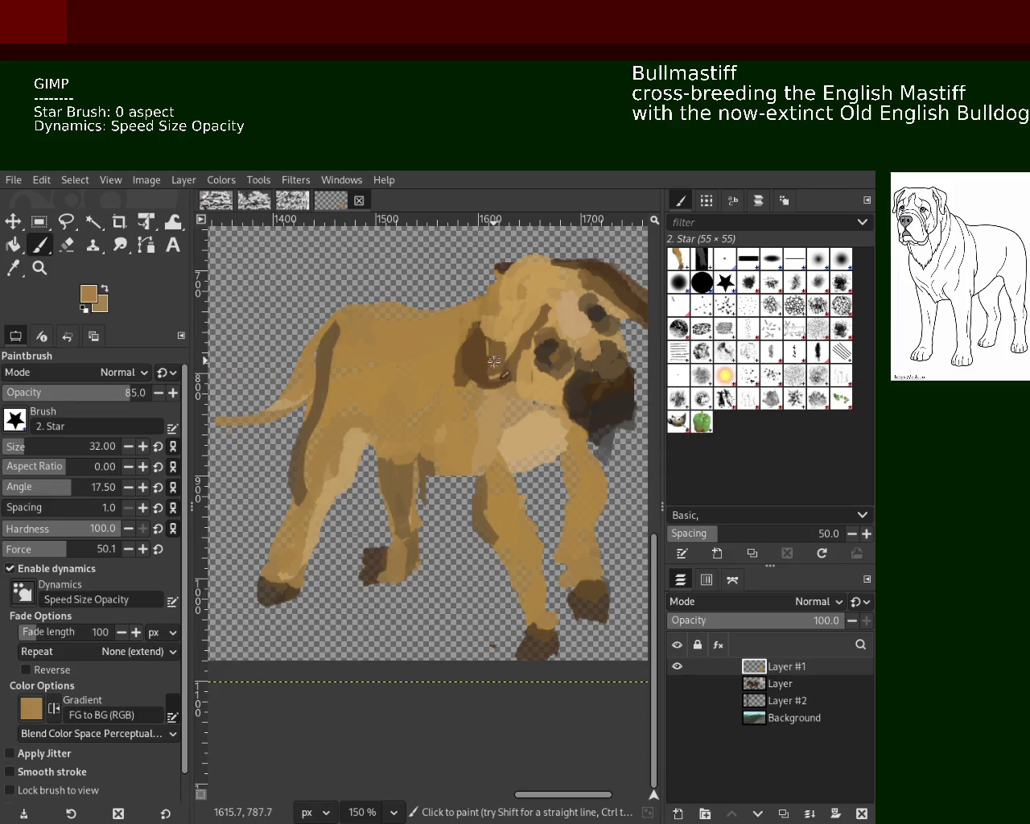
left_click(532, 420, "ctrl")
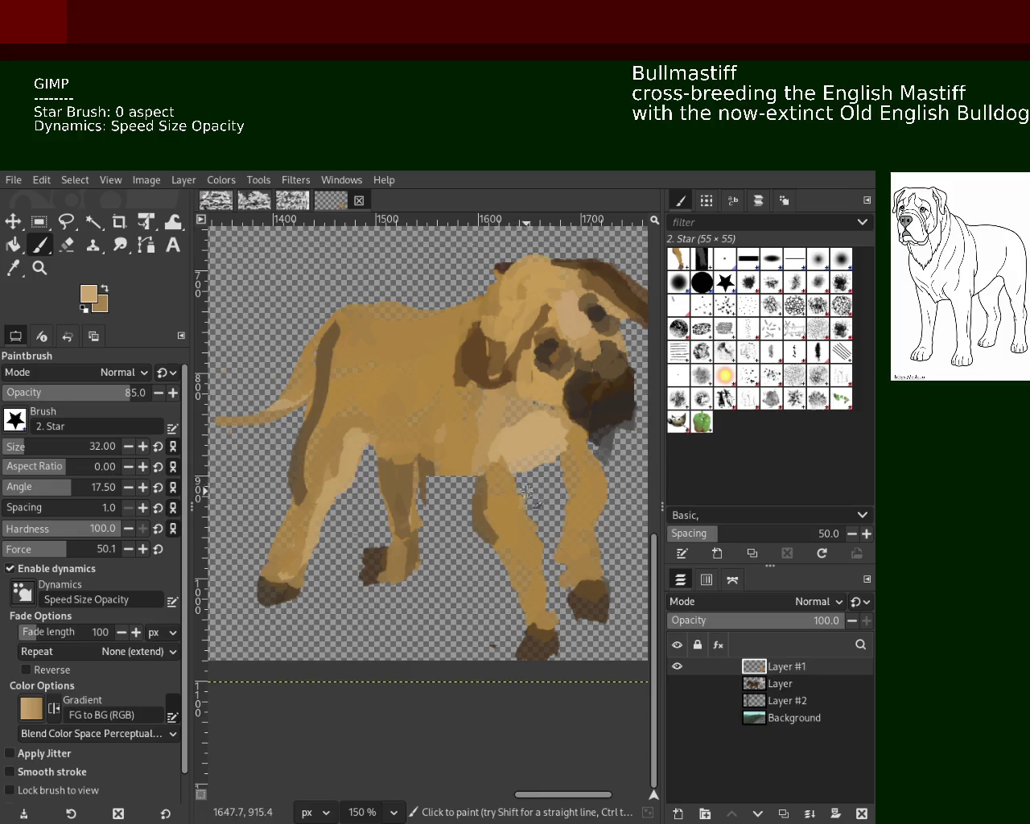
left_click(354, 444, "ctrl")
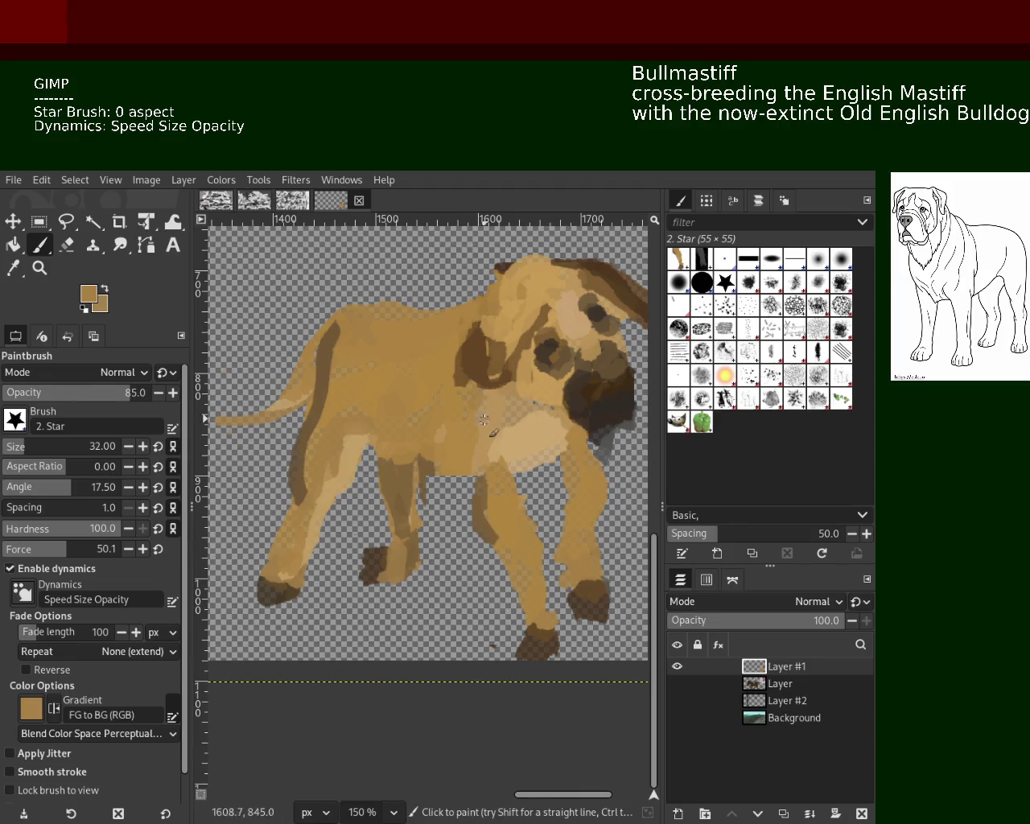
Zoom in on the dog's legs and erase the stray brown paint below the dog.
left_click(40, 270)
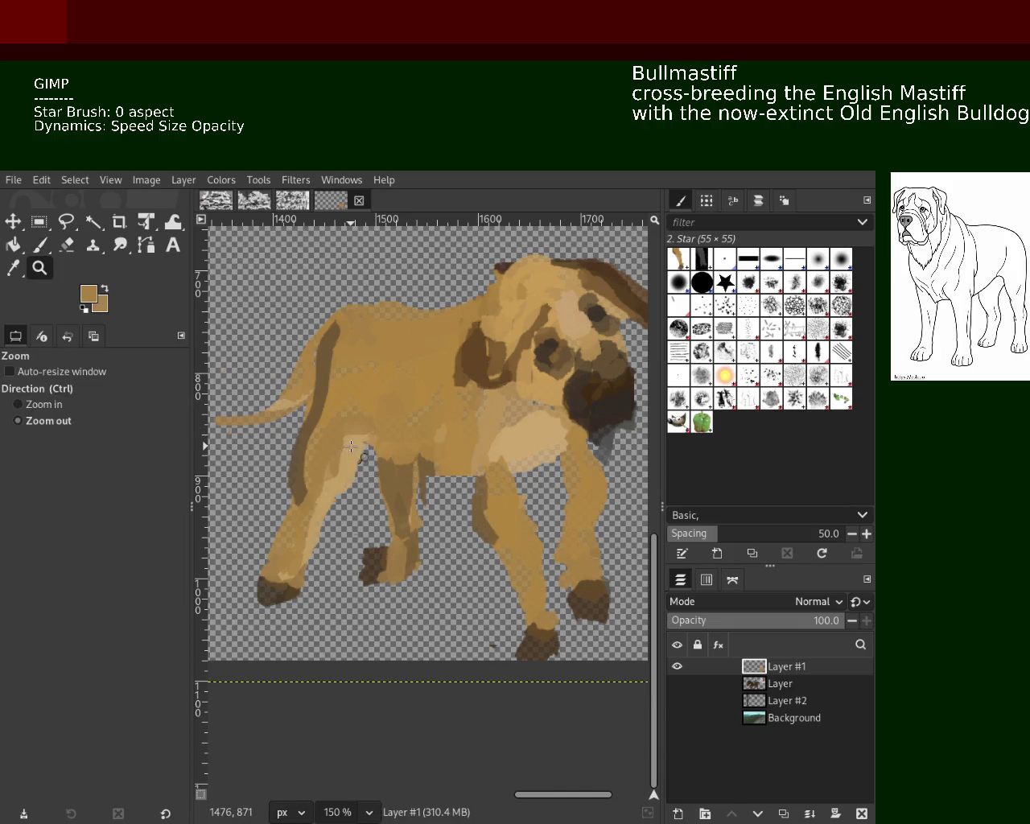
left_click(354, 443)
left_click(354, 442)
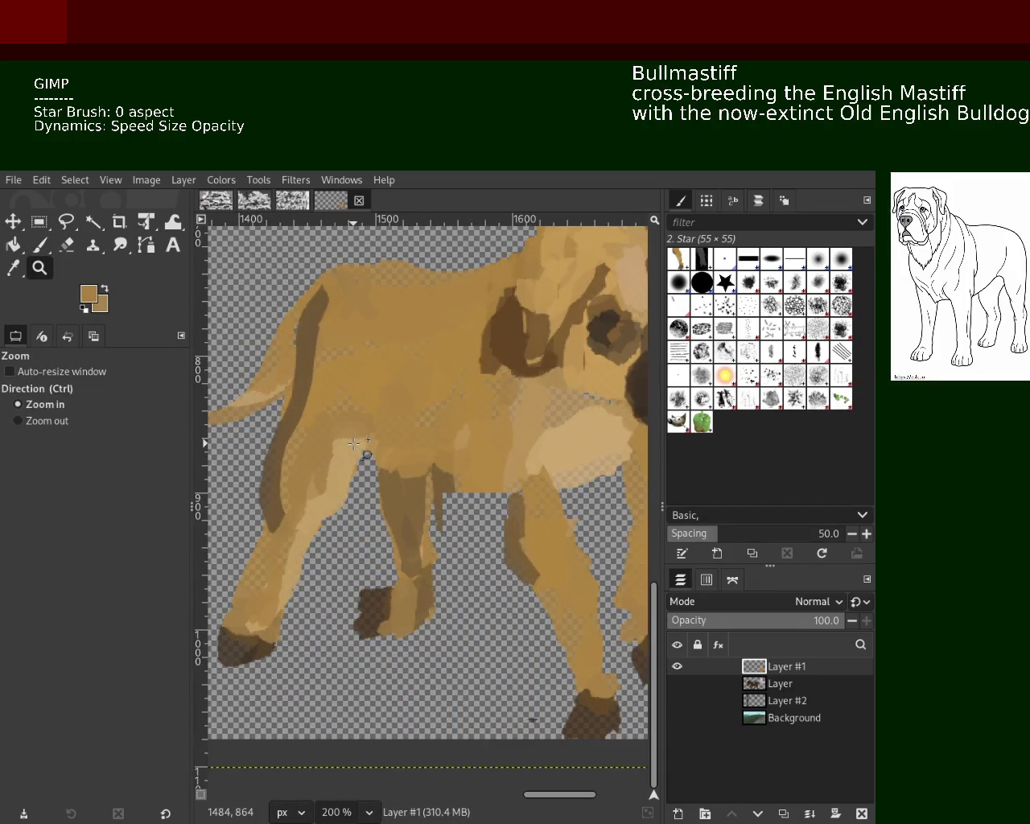
left_click(338, 426, "ctrl")
left_click(314, 408)
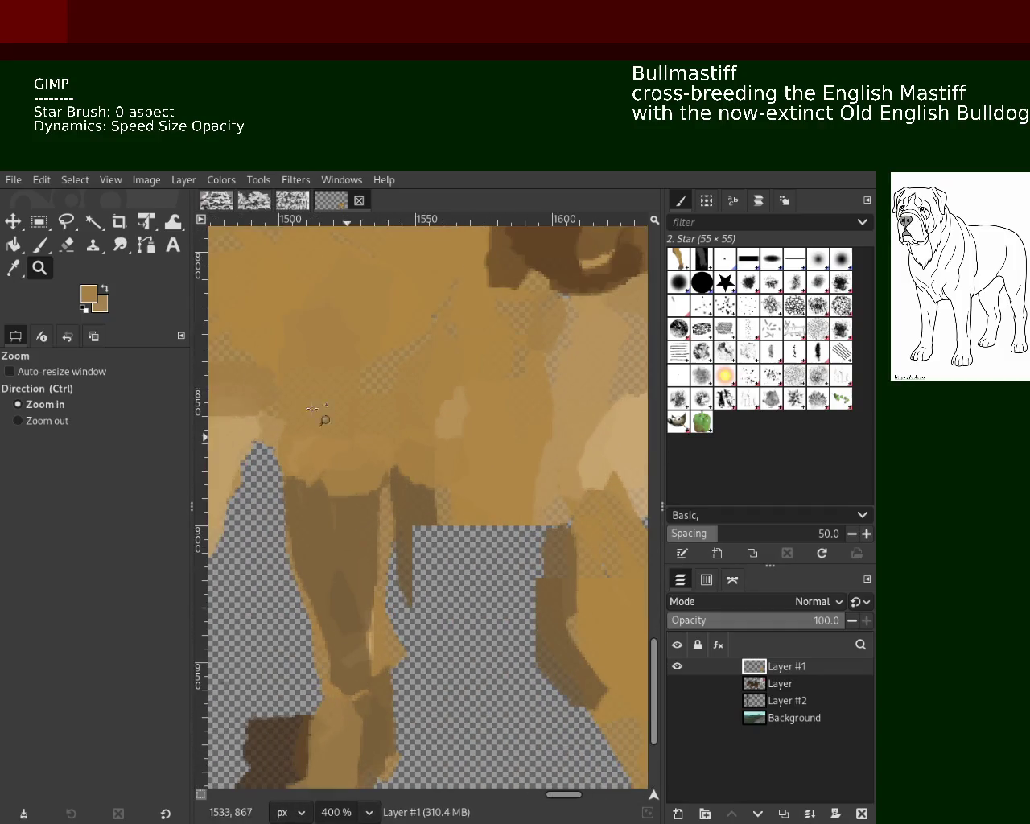
left_click(67, 245)
mouse_move(407, 535)
left_mouse_down()
mouse_move(414, 571)
mouse_move(418, 555)
left_mouse_up()
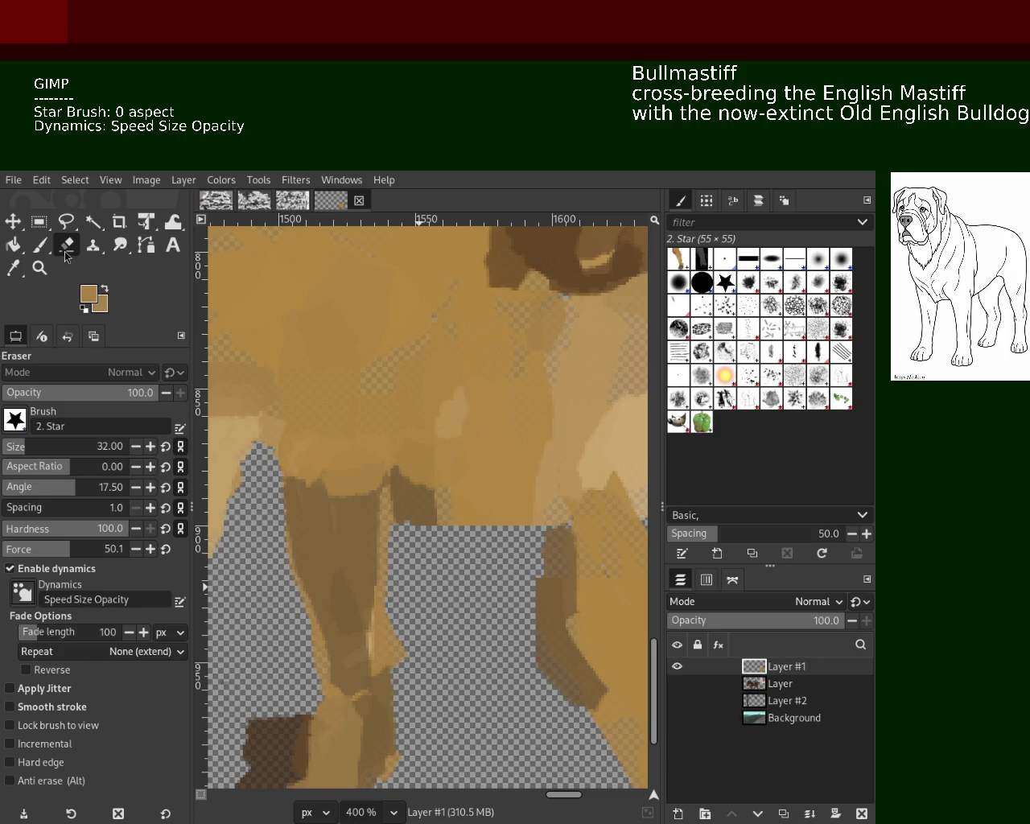
Paint the leg with tan sampled from the coat, covering the dark blob.
left_click(39, 268)
left_click(376, 424, "ctrl")
left_click(376, 423, "ctrl")
left_click(376, 424)
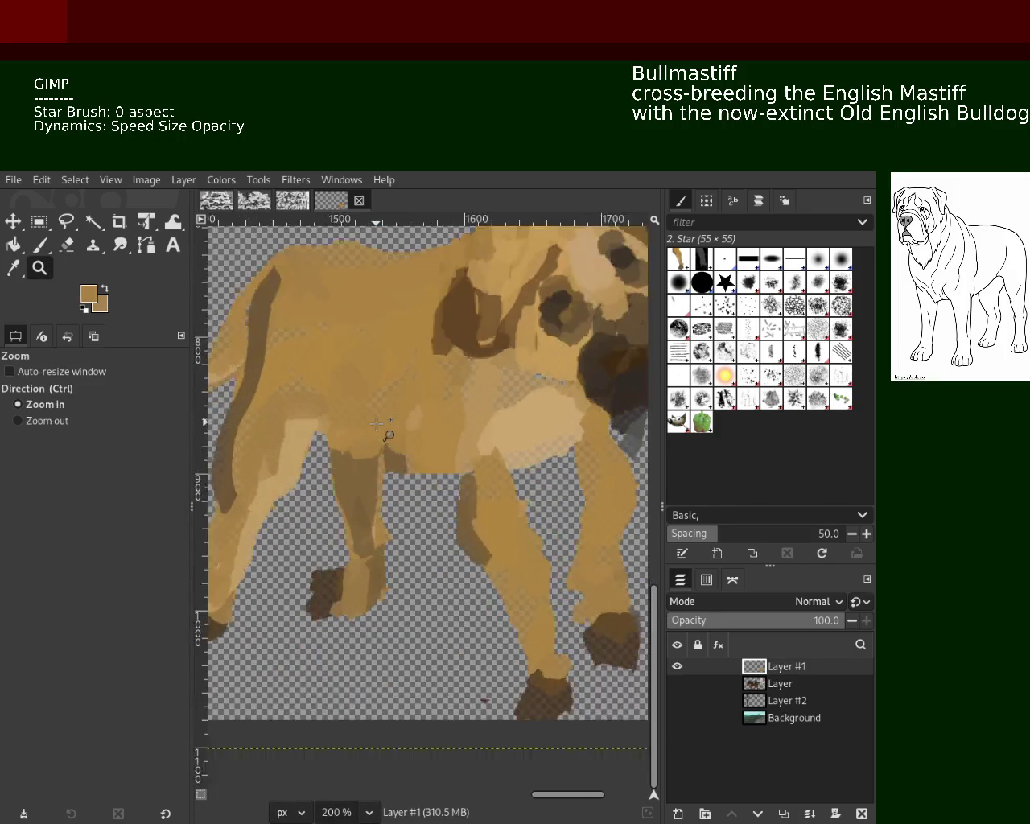
left_click(375, 423)
key("p")
left_click_drag(325, 474, 375, 499)
left_click(391, 414, "ctrl")
left_click_drag(391, 414, 361, 565)
left_click(379, 467, "ctrl")
left_click_drag(379, 466, 375, 609)
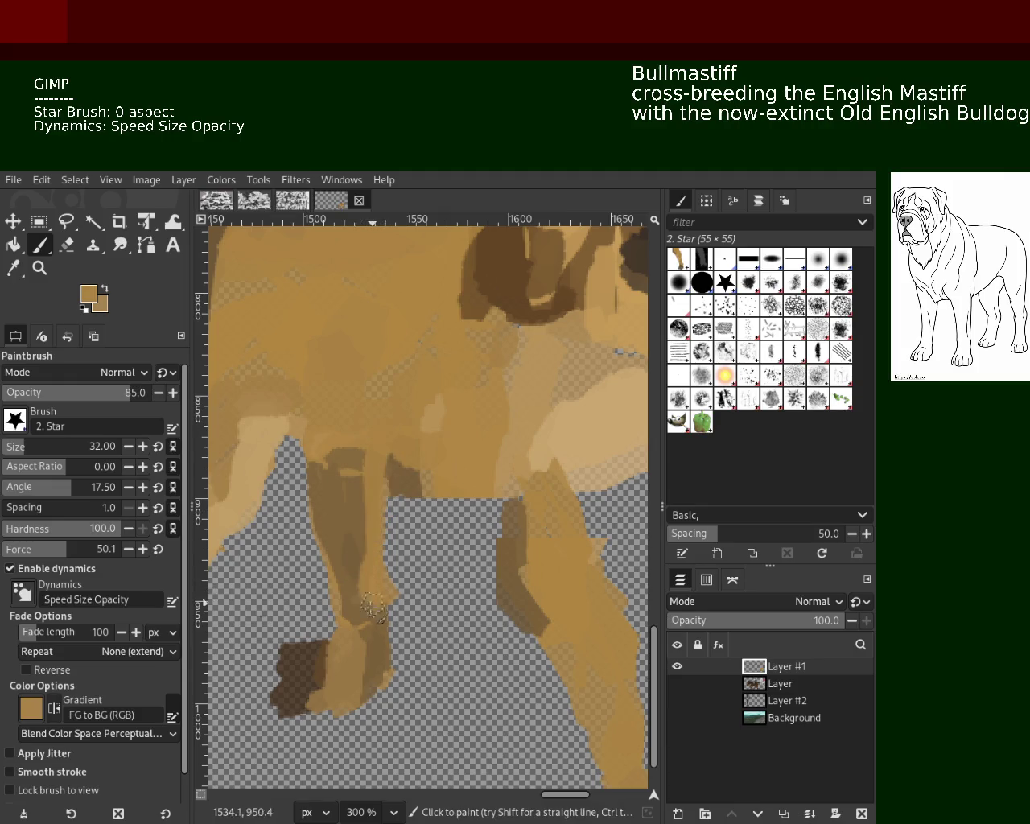
left_click(522, 515, "ctrl")
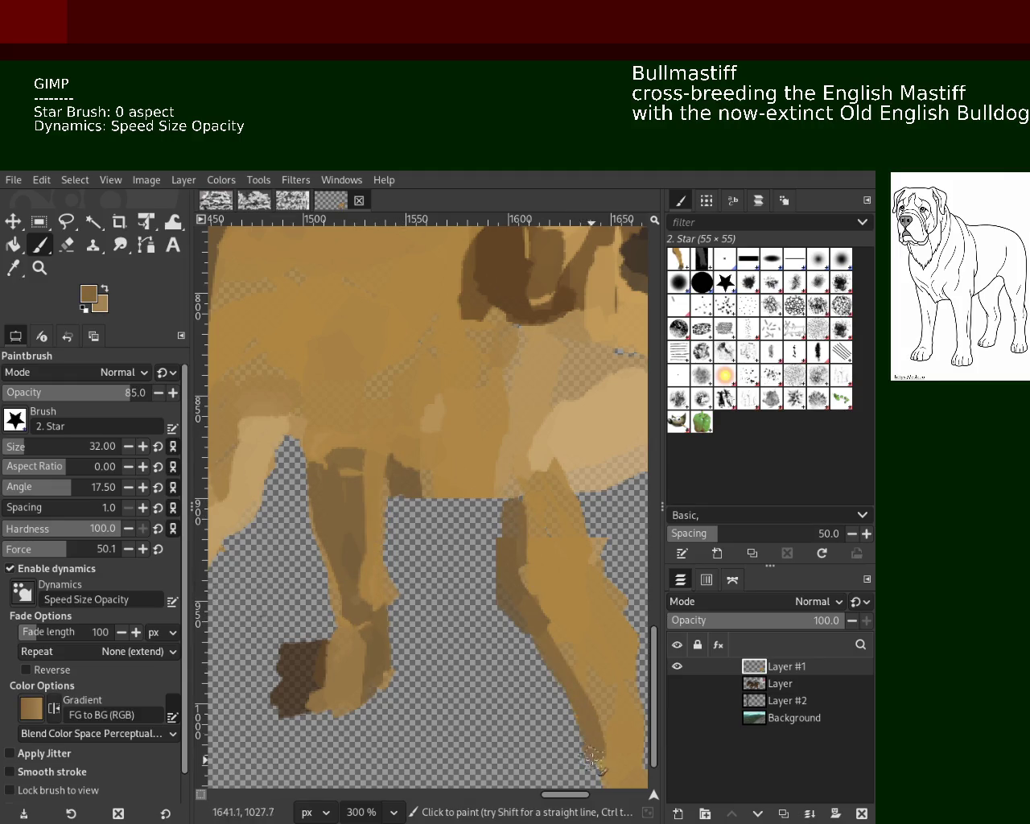
Repaint the dark patch beside the leg with a sampled tan.
left_click(38, 267)
left_click(443, 518, "ctrl")
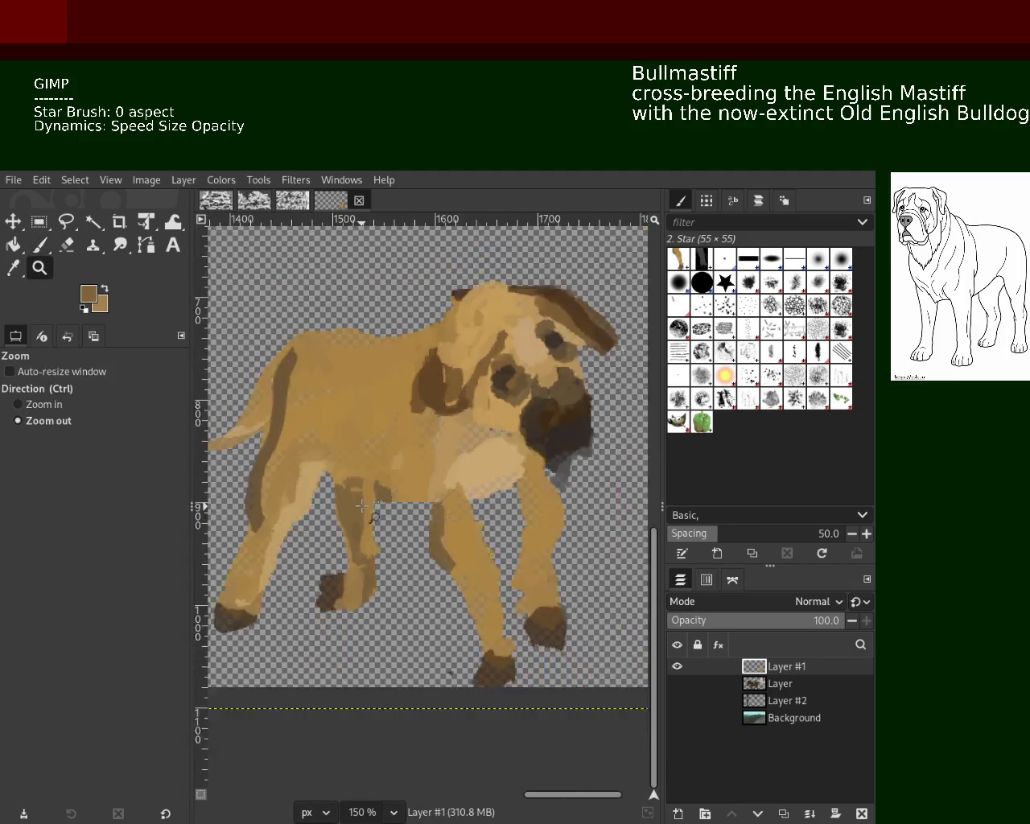
left_click(443, 517, "ctrl")
left_click(443, 518, "ctrl")
left_click(442, 518)
left_click(442, 517)
left_click(386, 515, "ctrl")
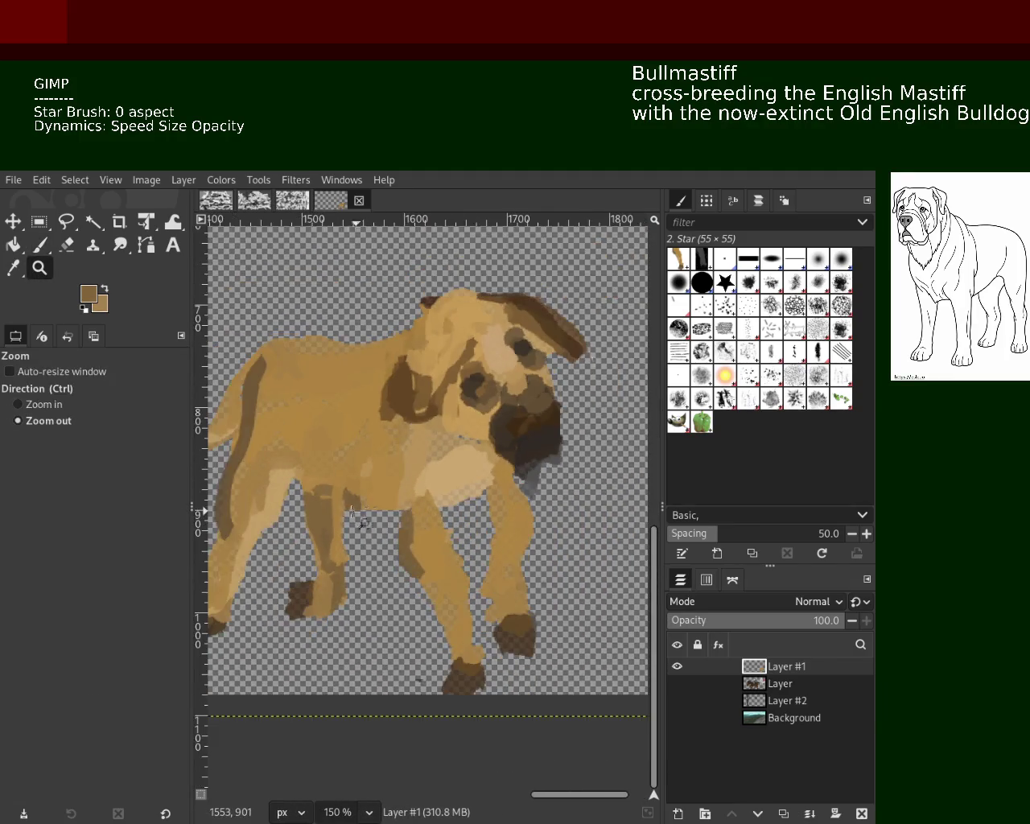
left_click(333, 506)
left_click(332, 506)
left_click(333, 506)
key("p")
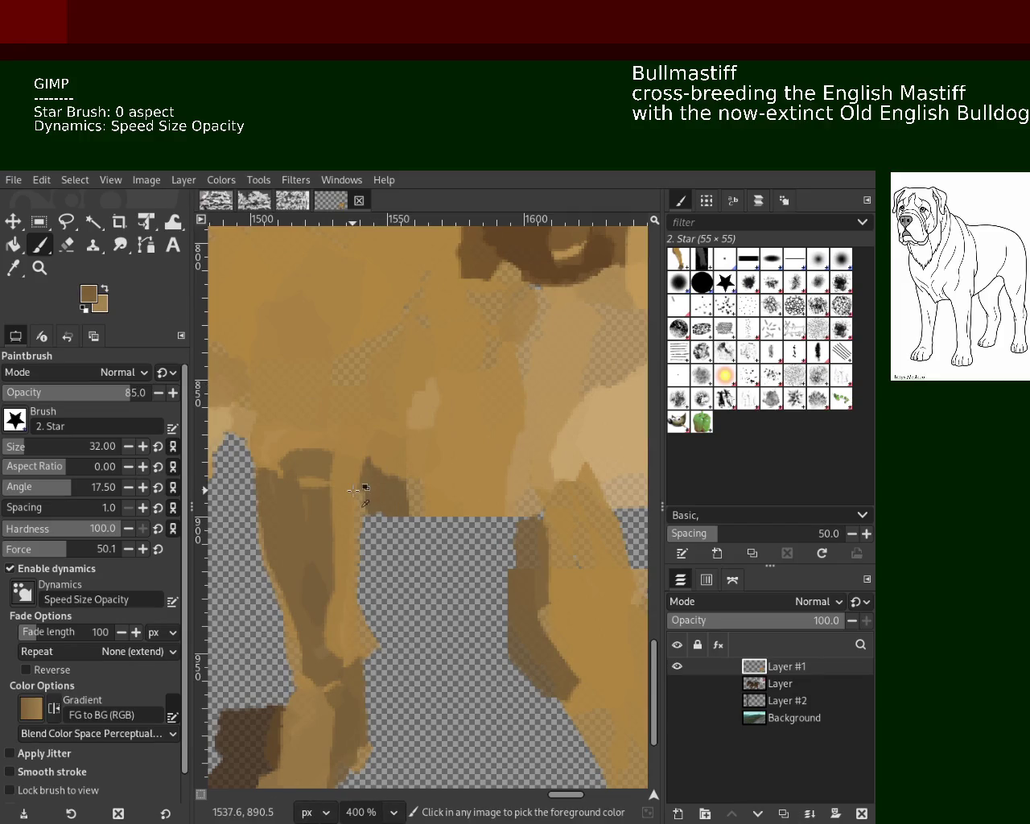
left_click(354, 490, "ctrl")
left_click_drag(356, 504, 375, 458)
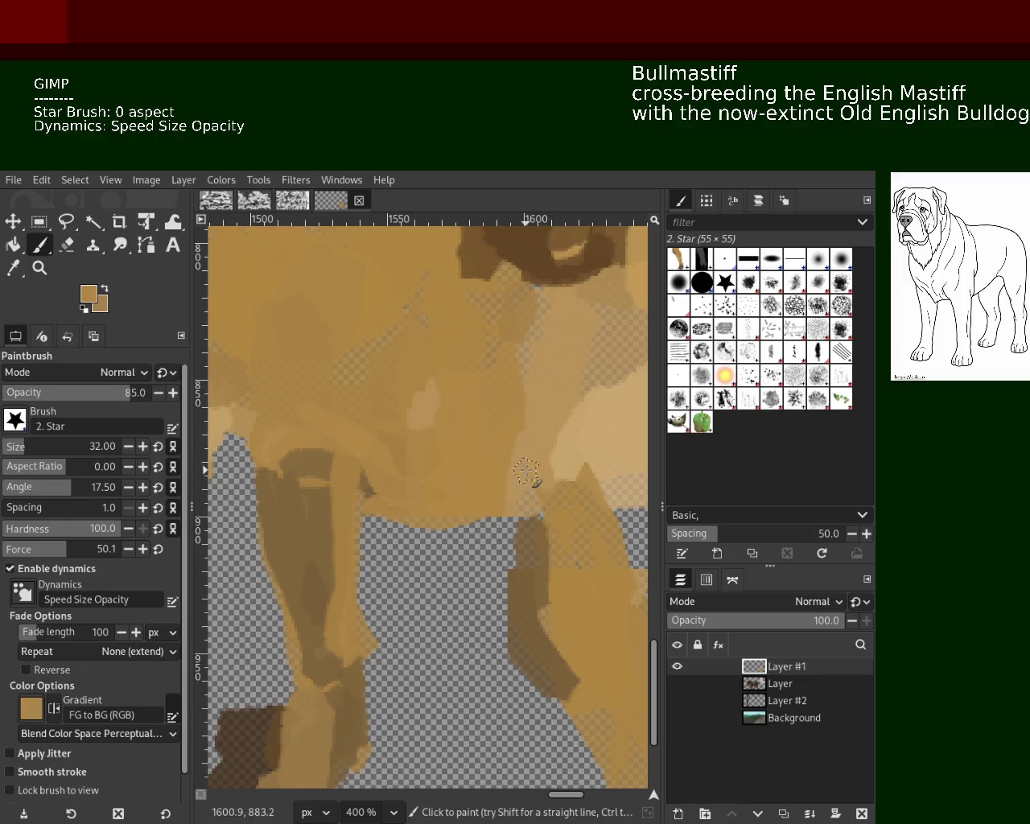
Erase stray tan along the leg's right edge and the belly between the legs.
left_click(39, 268)
left_click(473, 457, "ctrl")
key("shift+e")
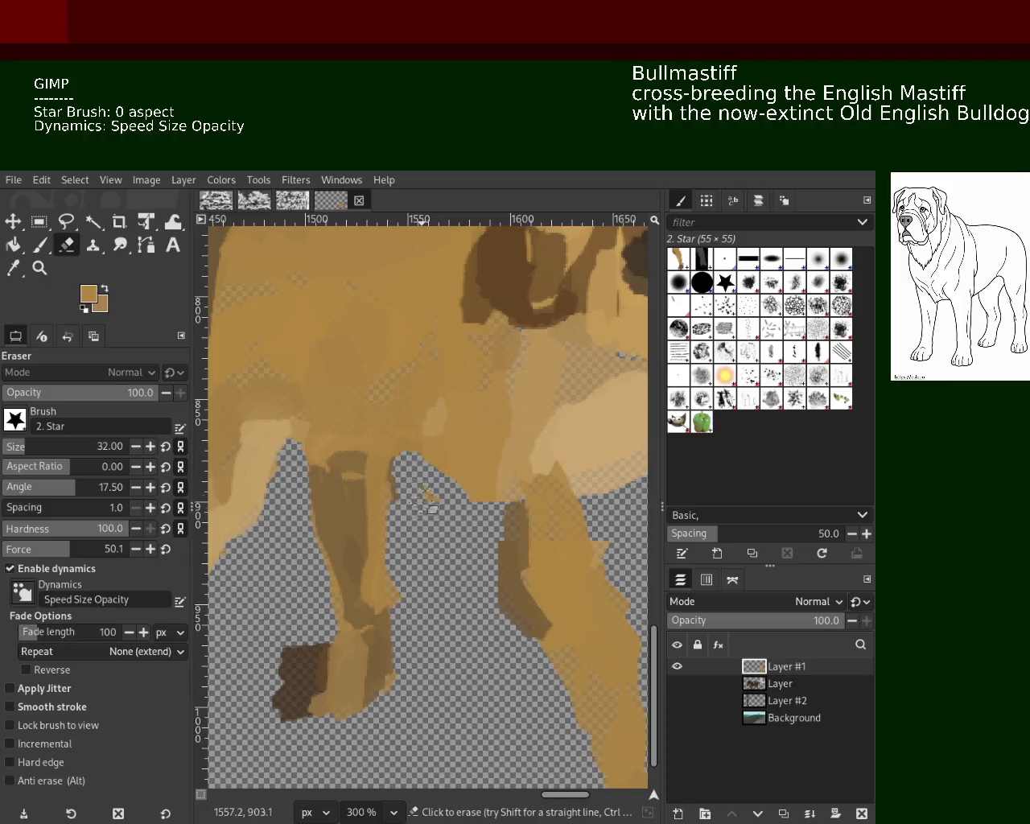
left_click_drag(368, 487, 390, 508)
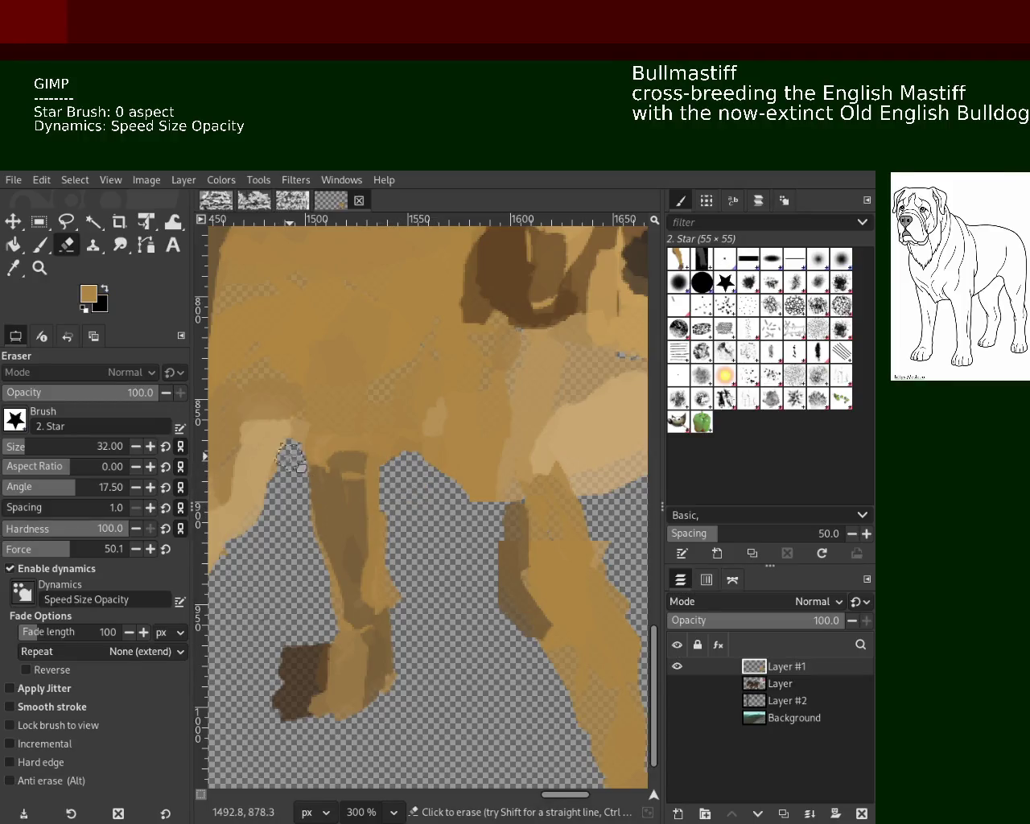
left_click(419, 486, "ctrl")
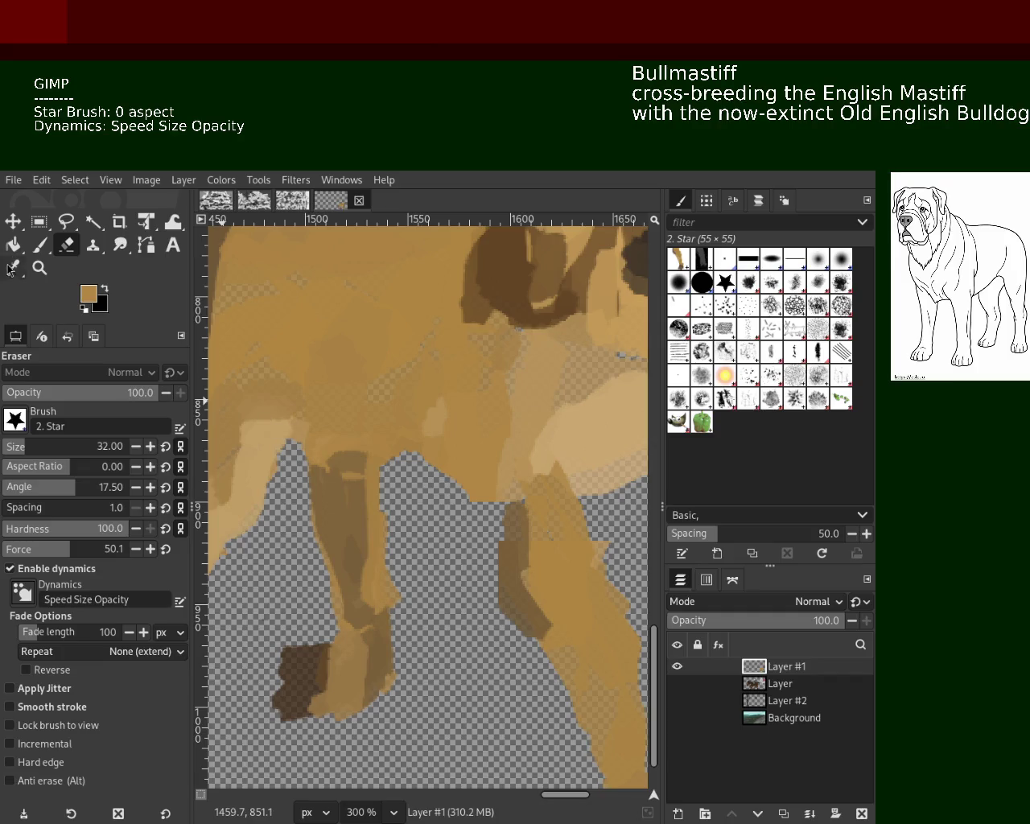
left_click_drag(513, 510, 467, 468)
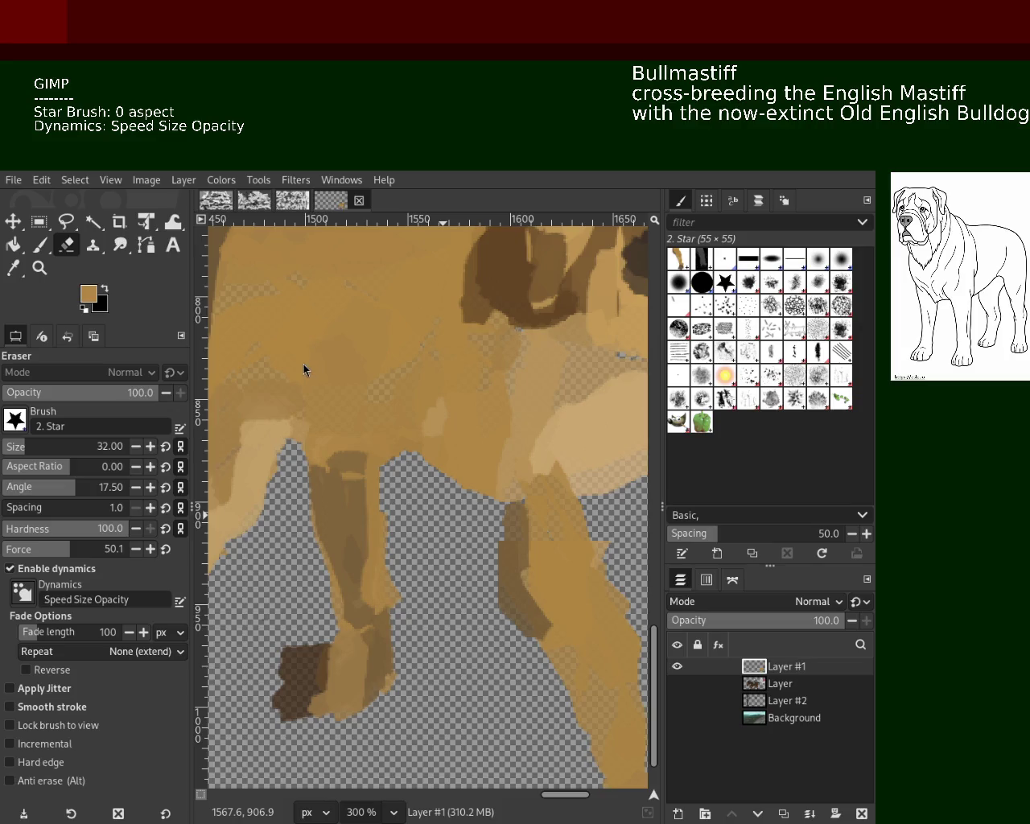
Erase the leftover tan area left of the leg.
left_click(39, 268)
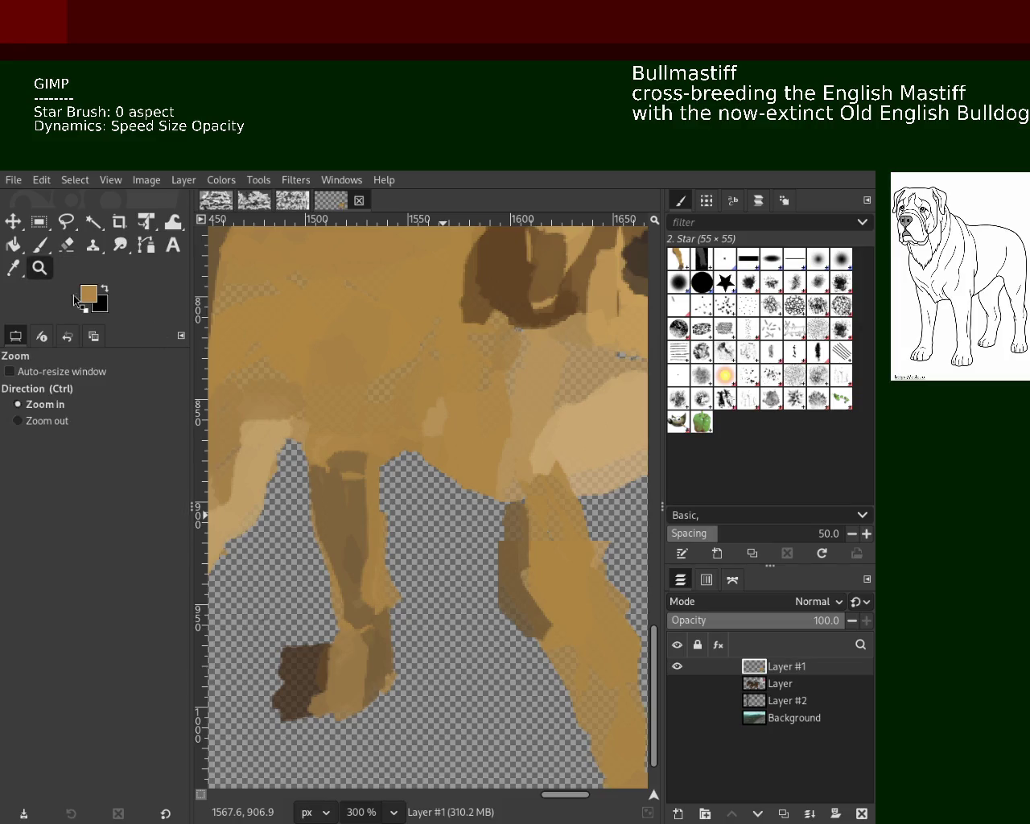
left_click(18, 421)
left_click(431, 642)
left_click(411, 515)
left_click(405, 491)
left_click(405, 491, "ctrl")
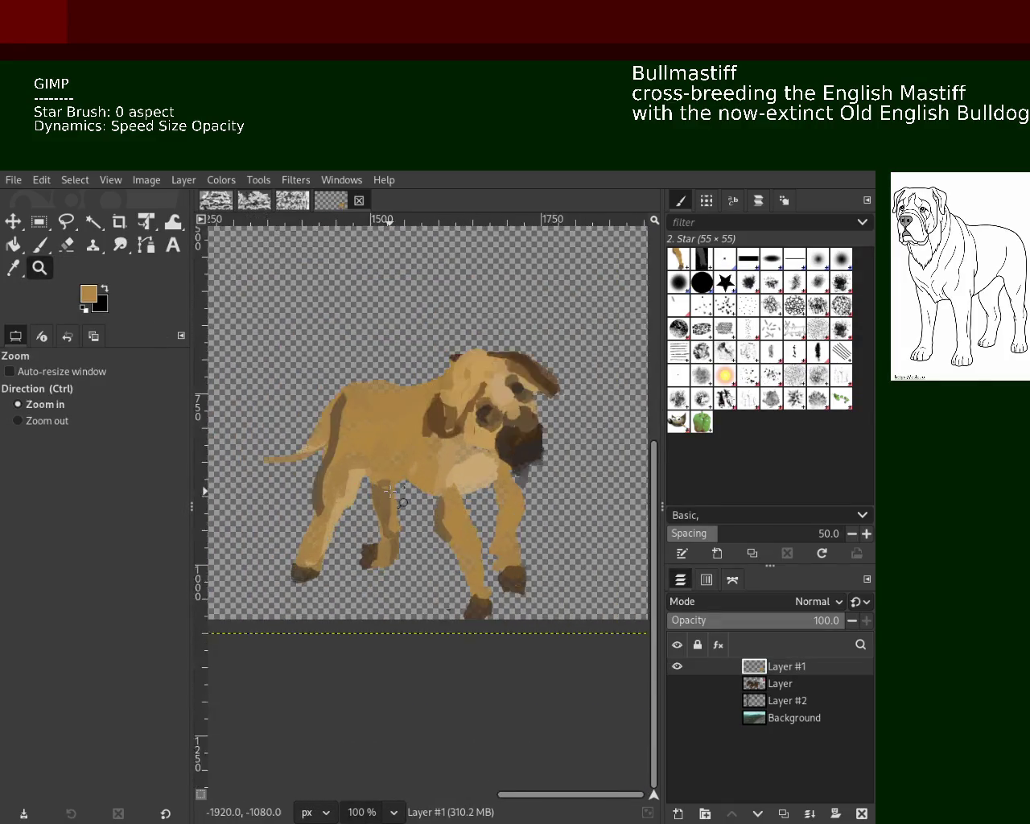
left_click(405, 491, "ctrl")
left_click(405, 491, "ctrl")
left_click(405, 491, "ctrl")
left_click(66, 244)
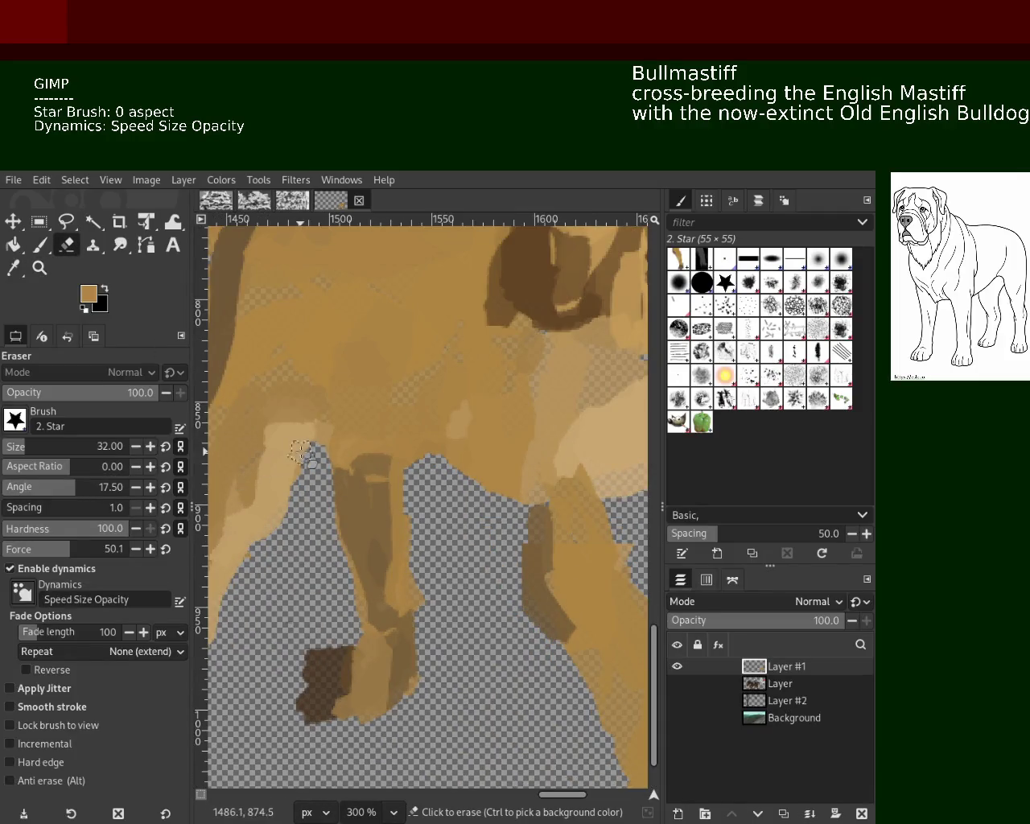
mouse_move(206, 602)
left_mouse_down()
mouse_move(216, 482)
mouse_move(242, 588)
left_mouse_up()
Trim the front hoof's left edge with the eraser.
left_click(39, 268)
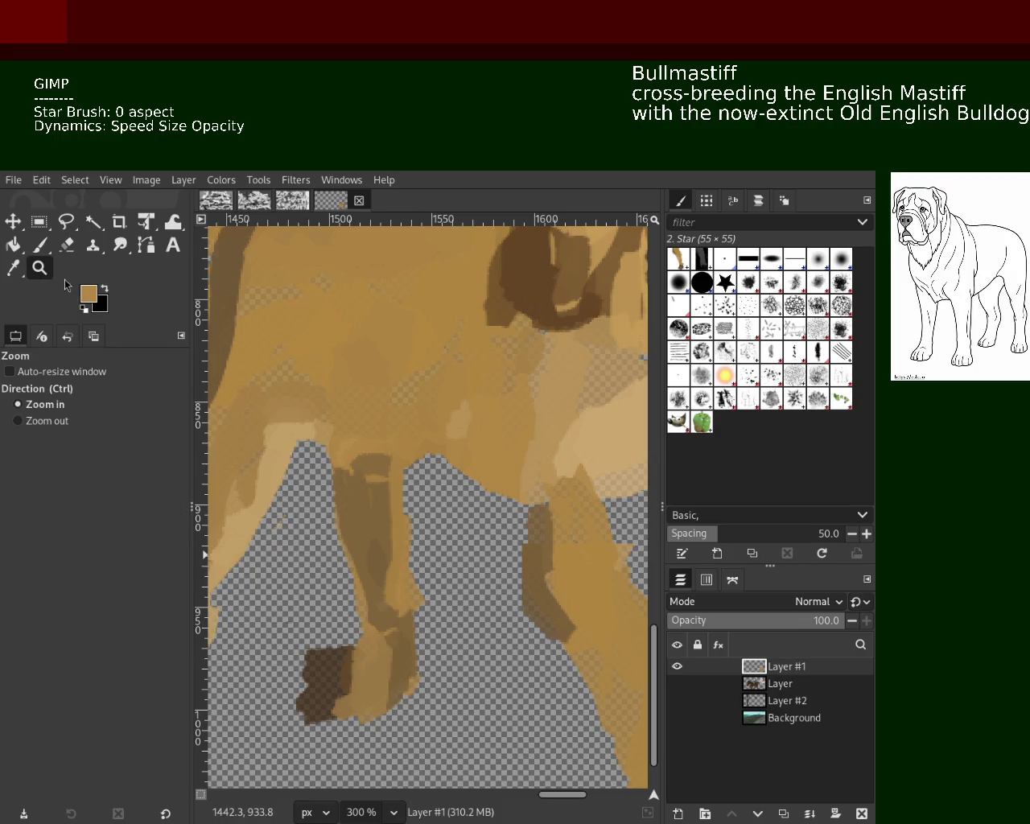
left_click(360, 576, "ctrl")
left_click(359, 576, "ctrl")
left_click(359, 577, "ctrl")
left_click(360, 576)
left_click(360, 576, "ctrl")
left_click(360, 576)
left_click(360, 576)
left_click(40, 245)
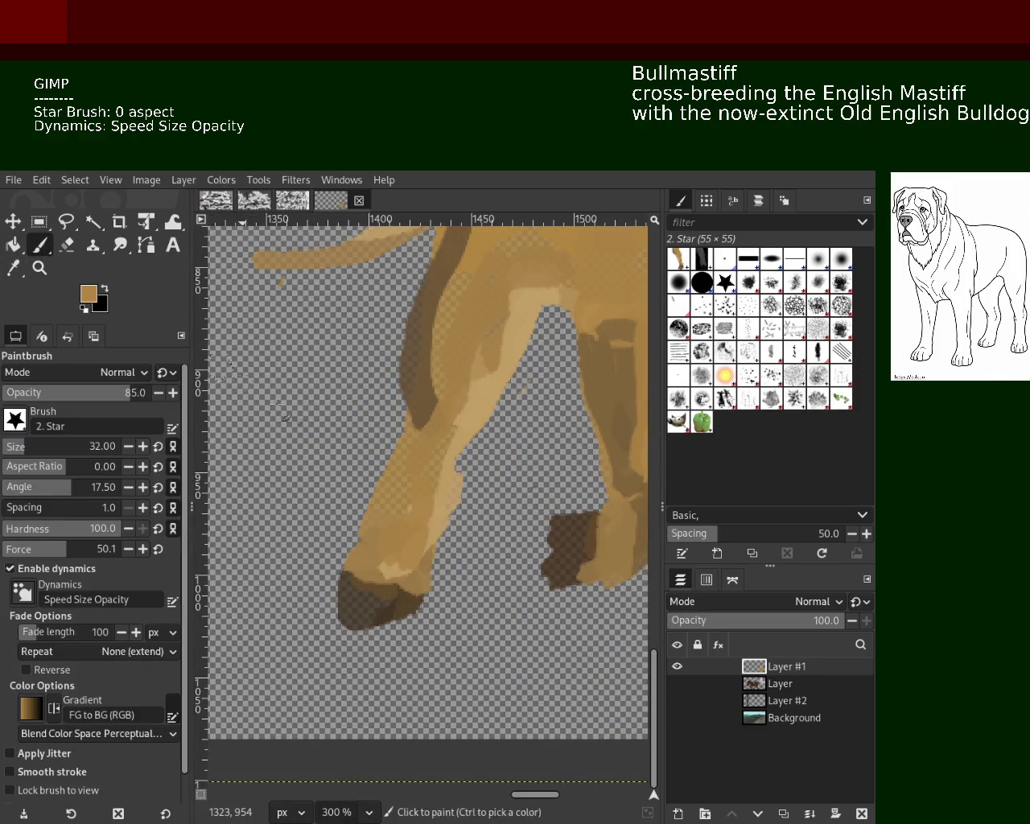
left_click(67, 245)
mouse_move(343, 559)
left_mouse_down()
mouse_move(348, 632)
mouse_move(347, 568)
left_mouse_up()
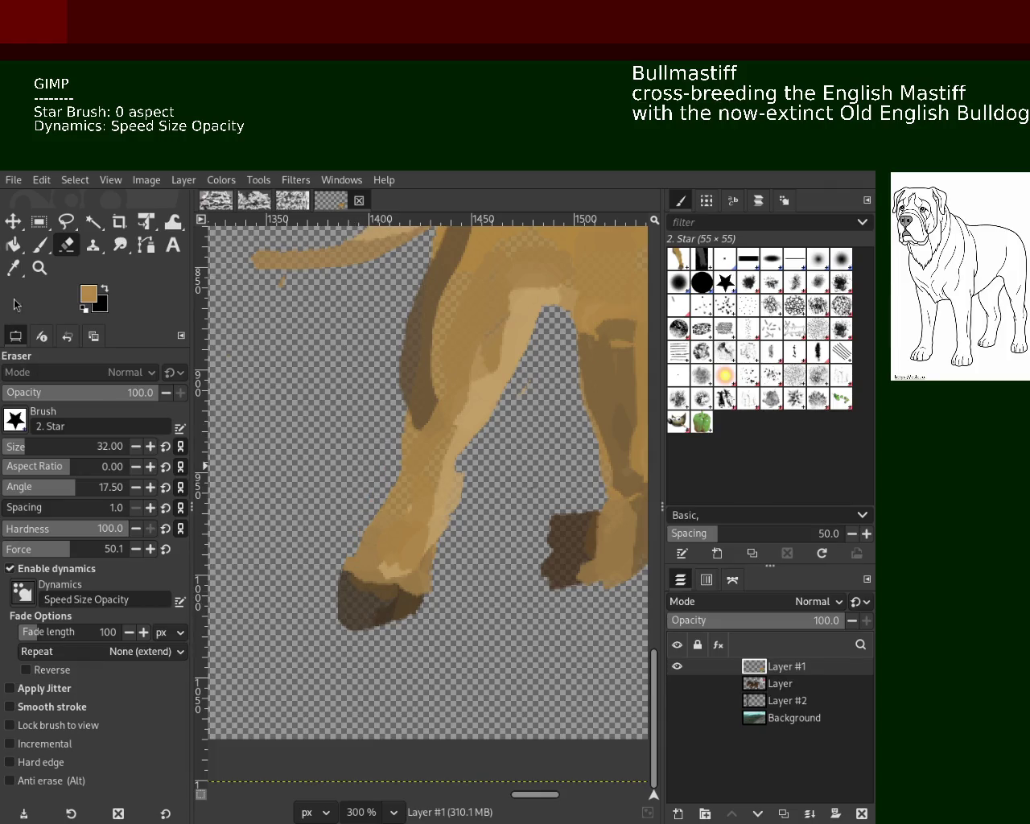
Zoom out to frame the whole dog.
key("z")
left_click(425, 476, "ctrl")
left_click(425, 477, "ctrl")
left_click(425, 476, "ctrl")
left_click(425, 476, "ctrl")
left_click(424, 476)
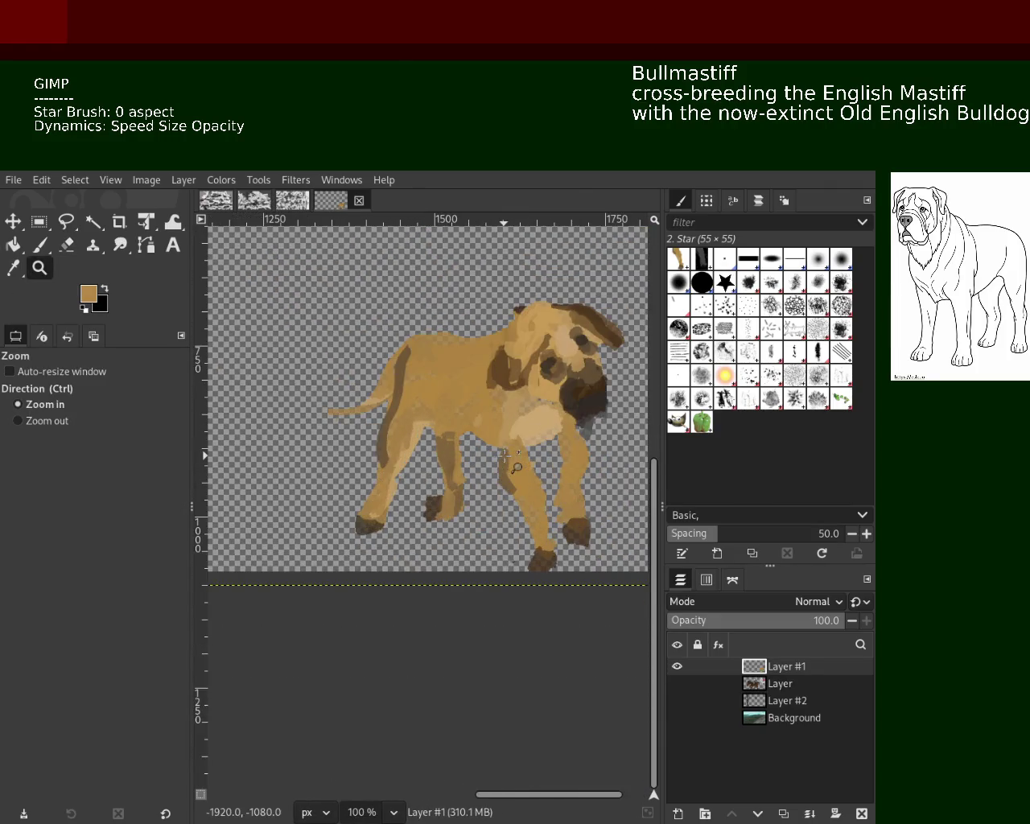
Erase the dark hoof on the rear leg.
left_click(347, 500, "ctrl")
left_click(500, 481)
left_click(466, 487, "ctrl")
left_click(388, 519)
left_click(388, 519, "ctrl")
left_click(389, 519, "ctrl")
left_click(389, 519)
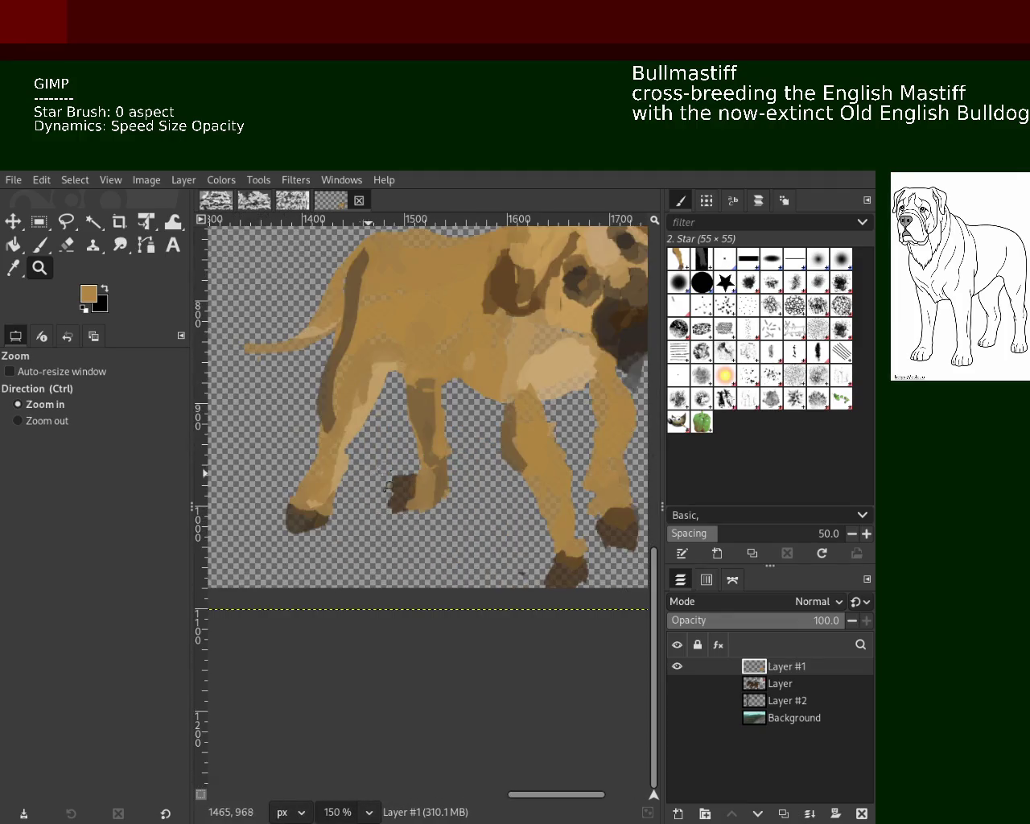
left_click(67, 245)
left_click_drag(395, 481, 406, 499)
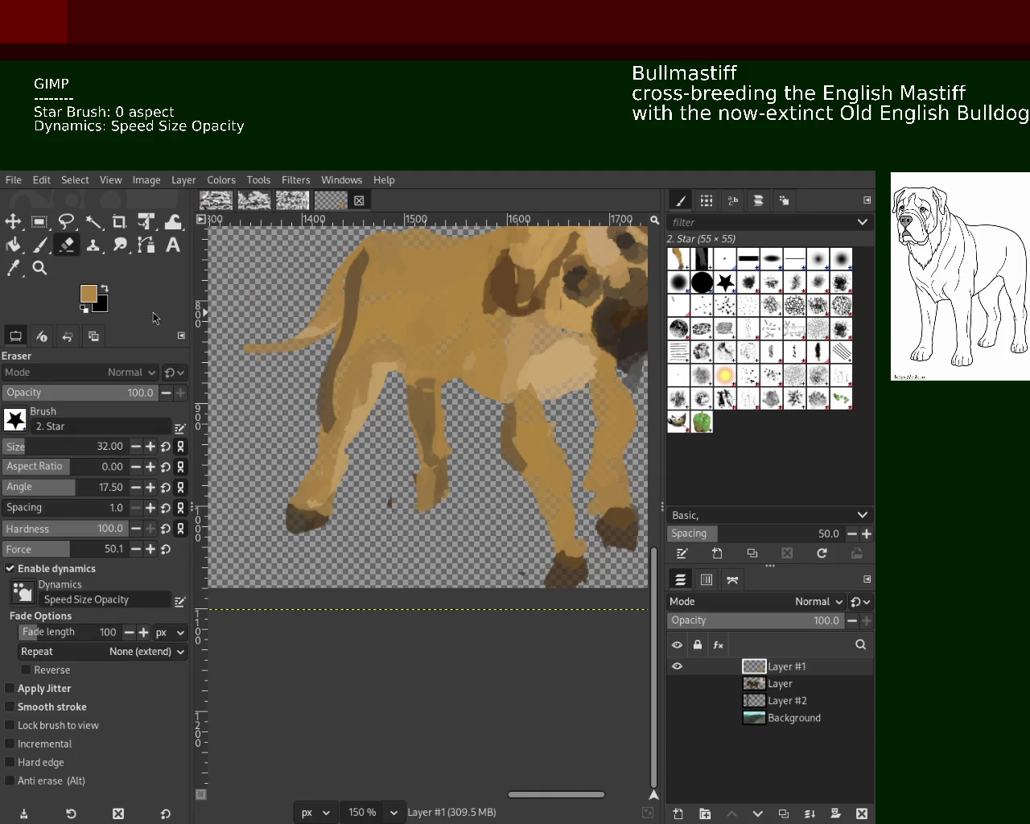
Paint a dark brown hoof on the middle leg using brown sampled from another hoof.
left_click(40, 245)
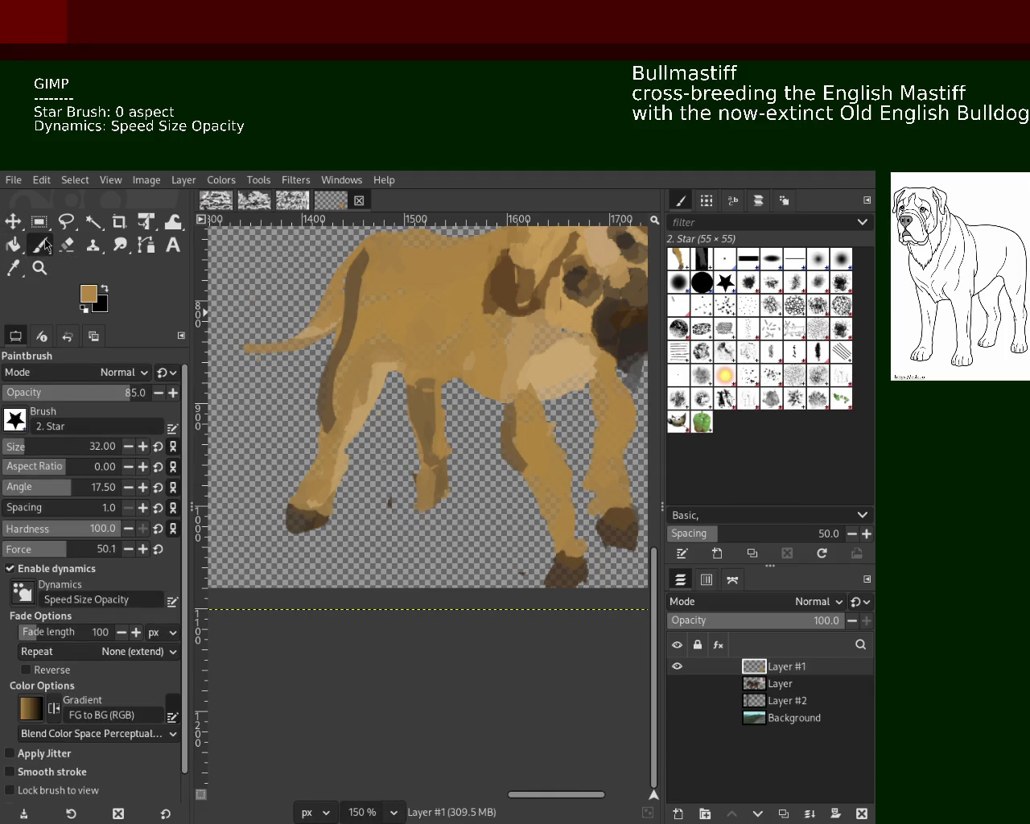
left_click(378, 366, "ctrl")
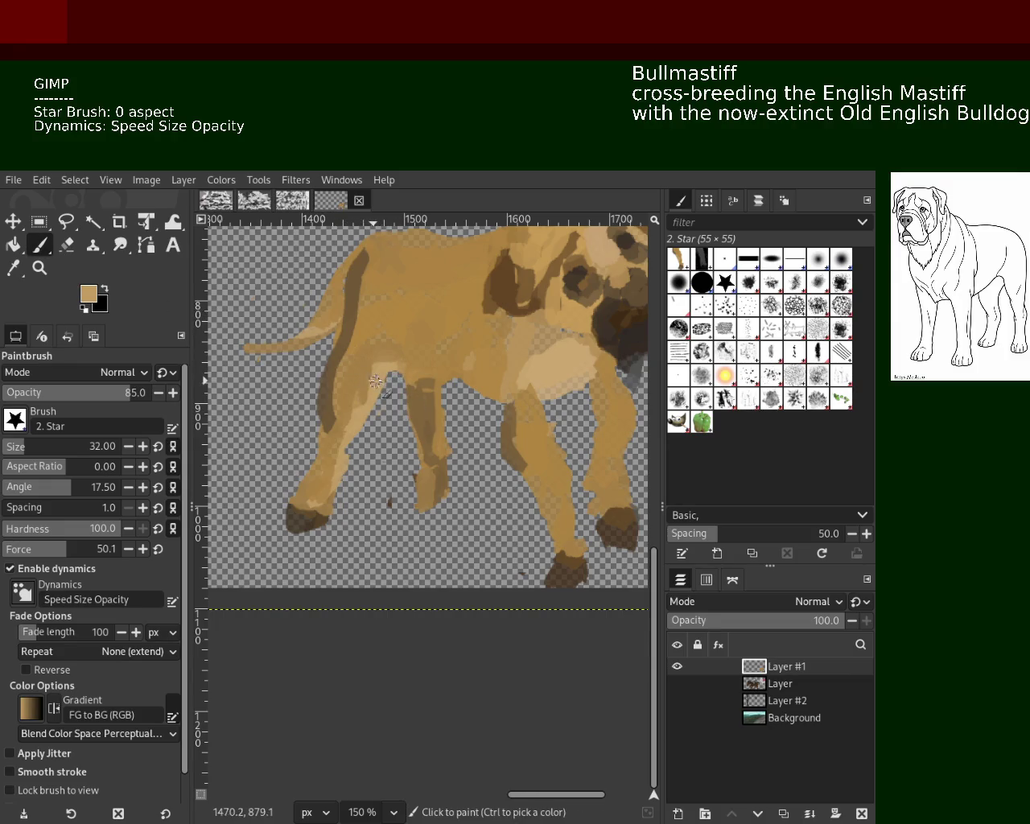
left_click(412, 352, "ctrl")
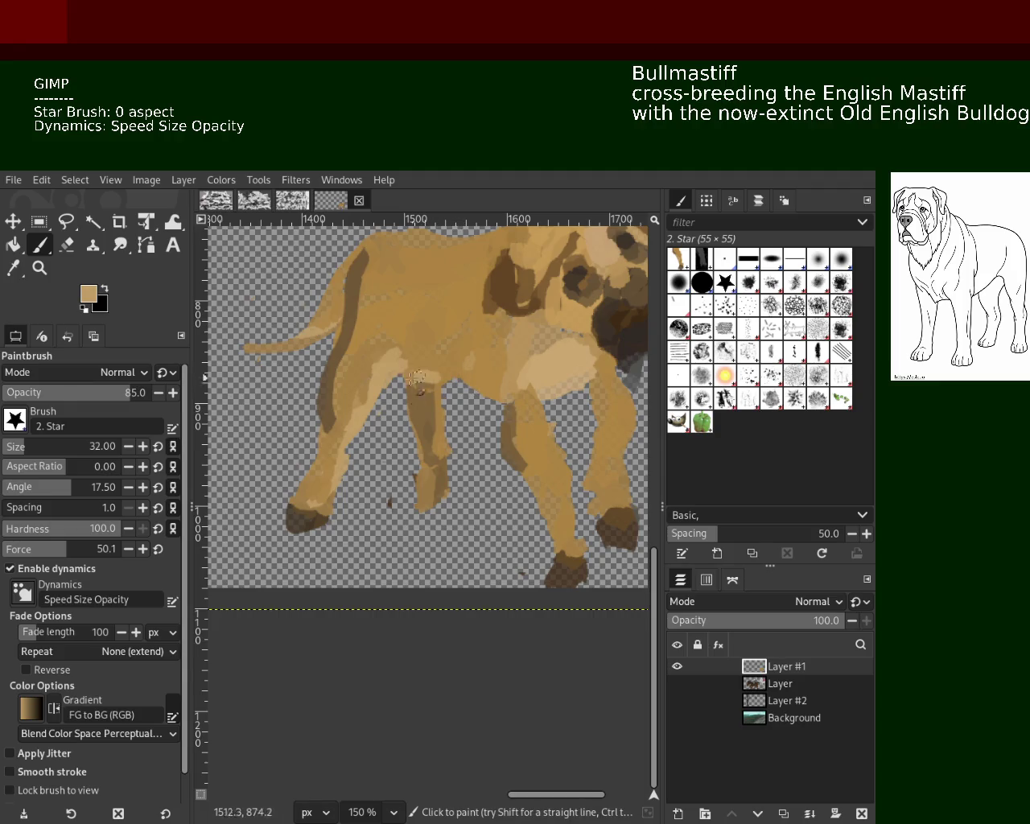
left_click(495, 366, "ctrl")
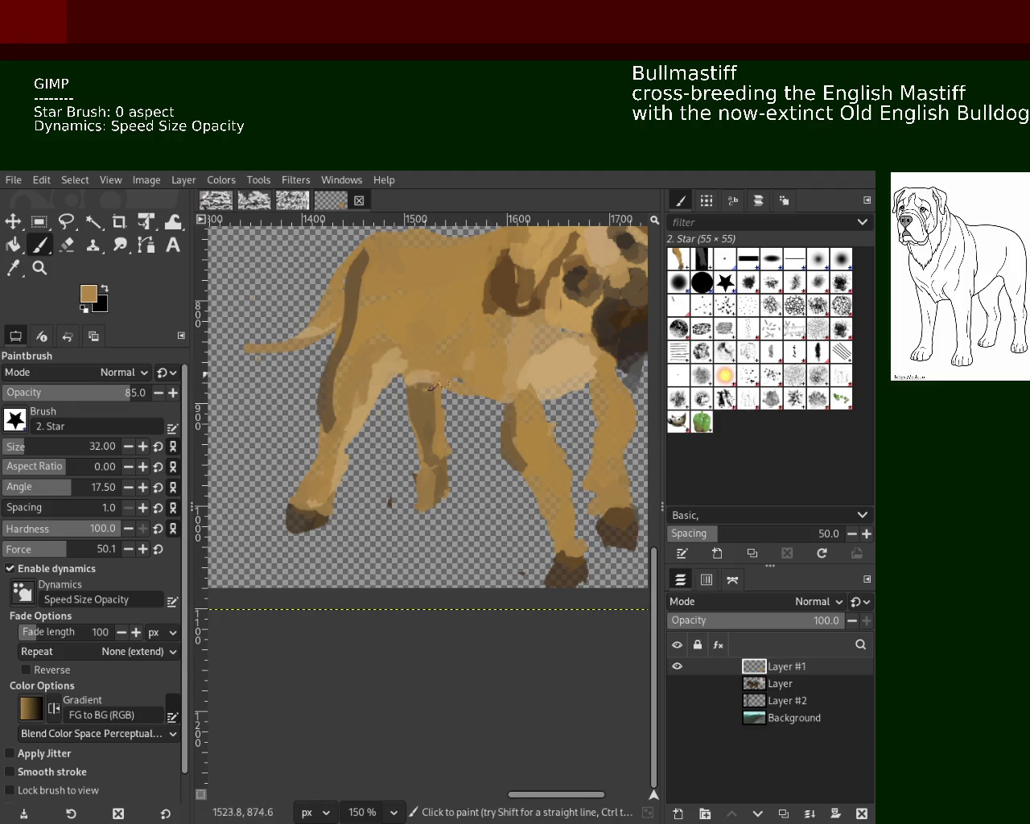
left_click(470, 377, "ctrl")
key("ctrl")
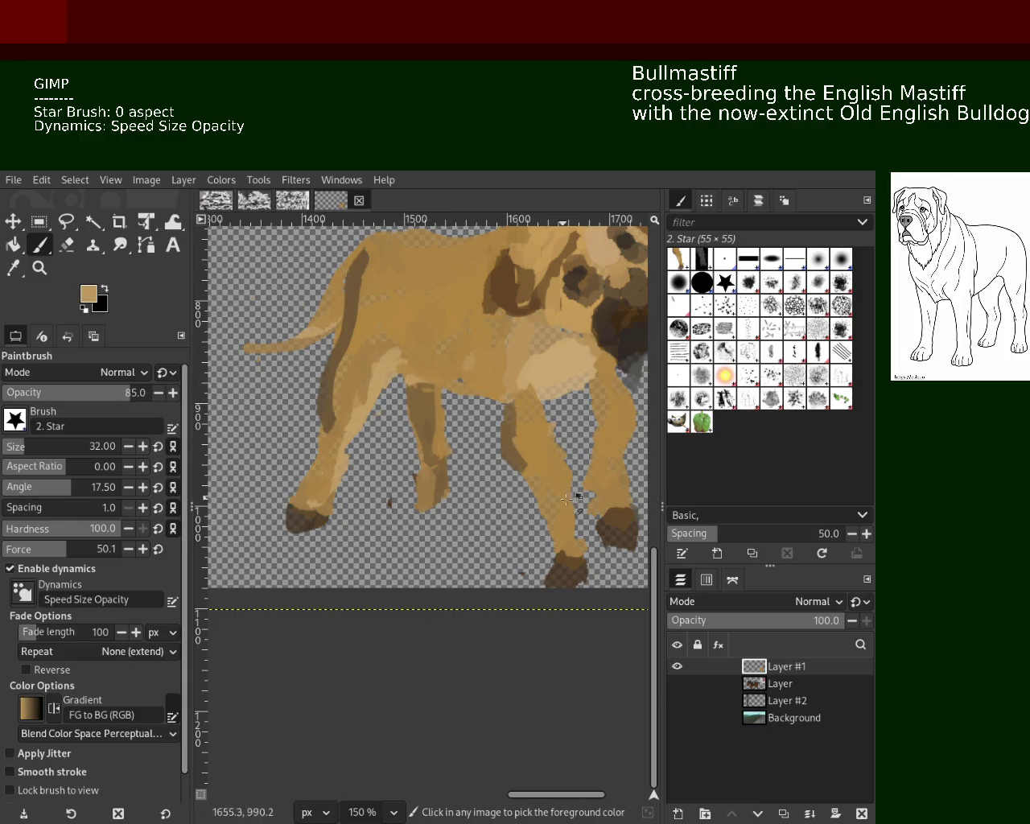
left_click(612, 520, "ctrl")
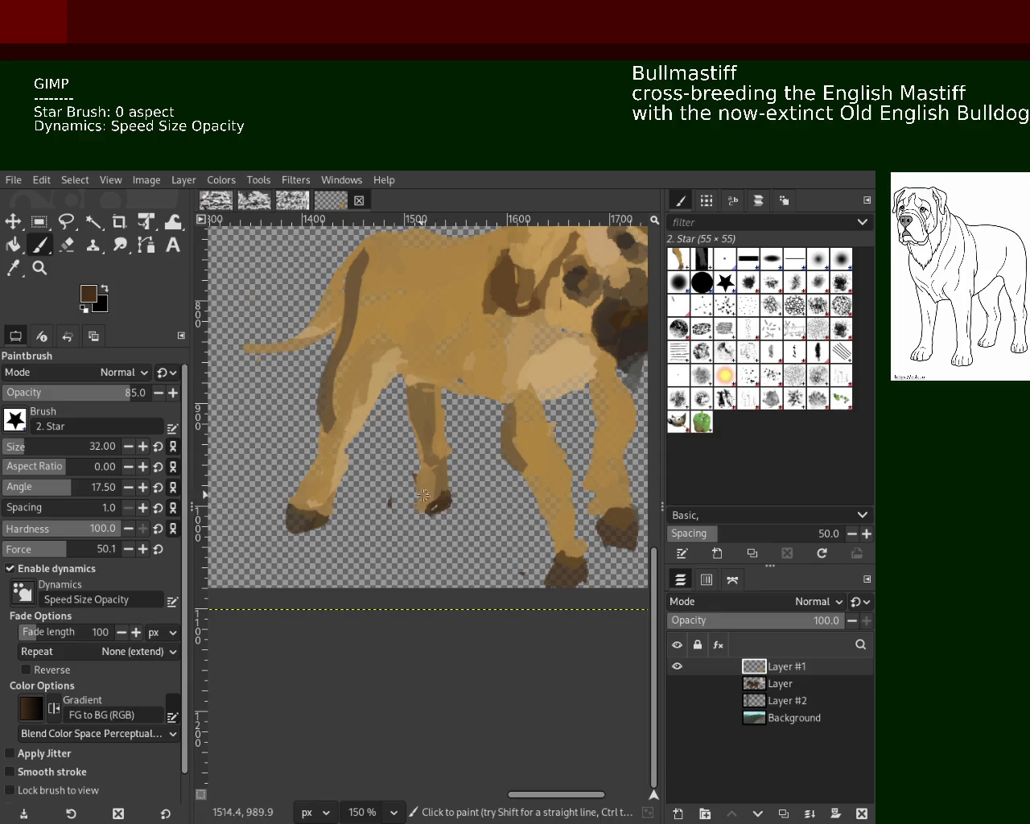
left_click_drag(441, 506, 424, 505)
Pick a darker tan from the coat and save the image.
left_click(417, 373, "ctrl")
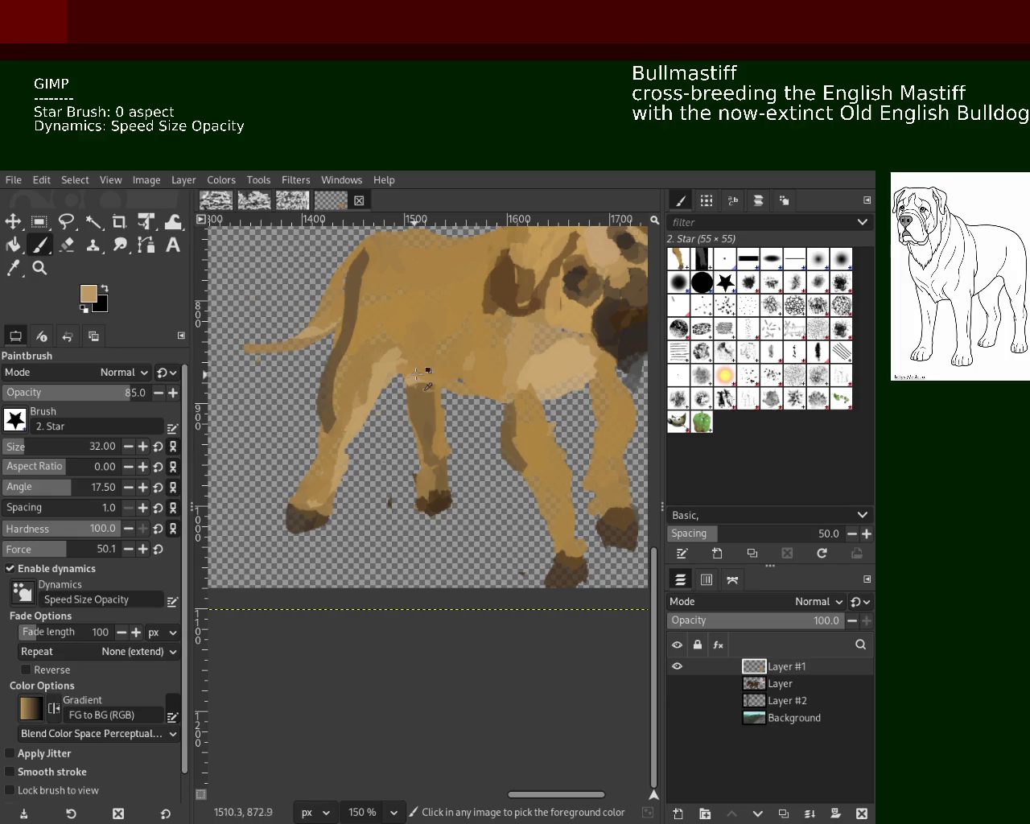
left_click(396, 354, "ctrl")
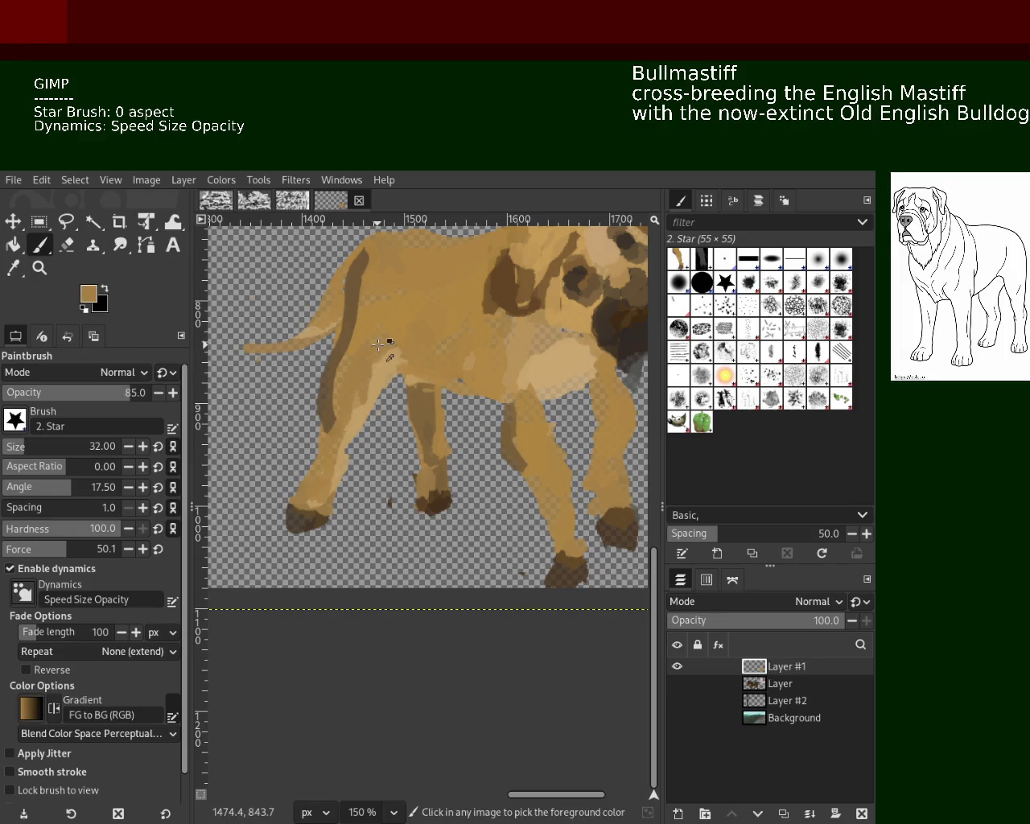
key("ctrl+s")
Zoom in on the front leg and sample dark brown and golden tan from the dog.
key("z")
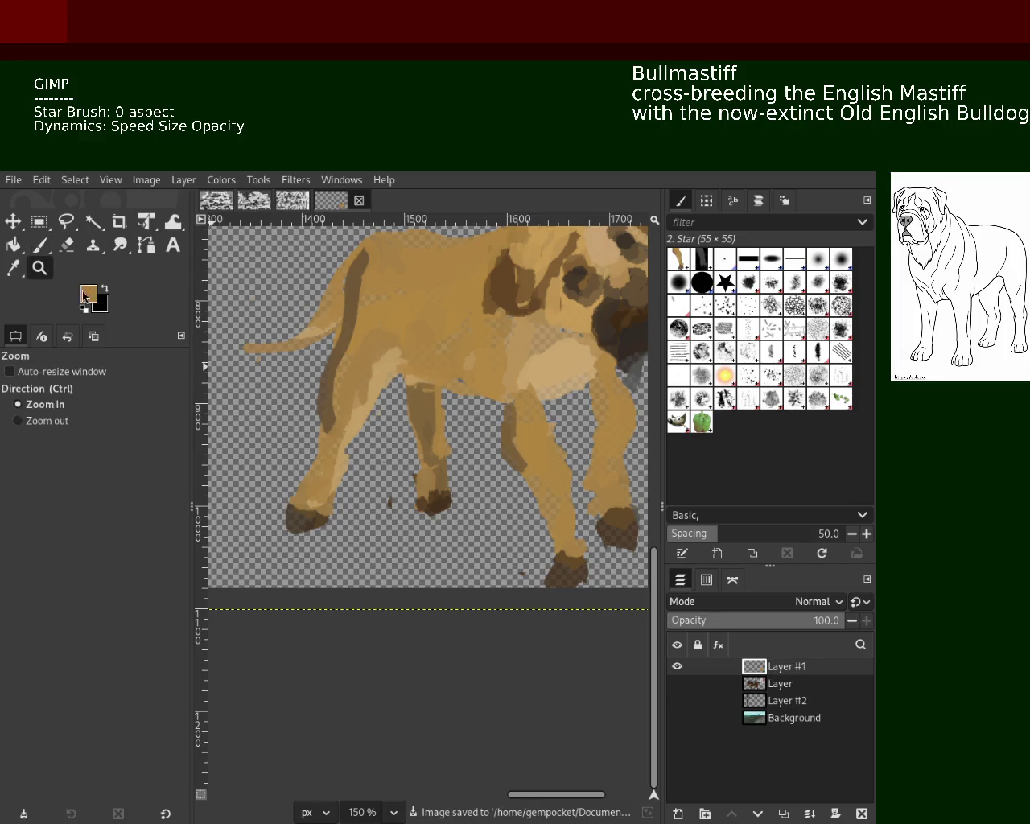
left_click(368, 429, "ctrl")
left_click(371, 433, "ctrl")
scroll(354, 439, "up", 3)
scroll(338, 441, "down", 1)
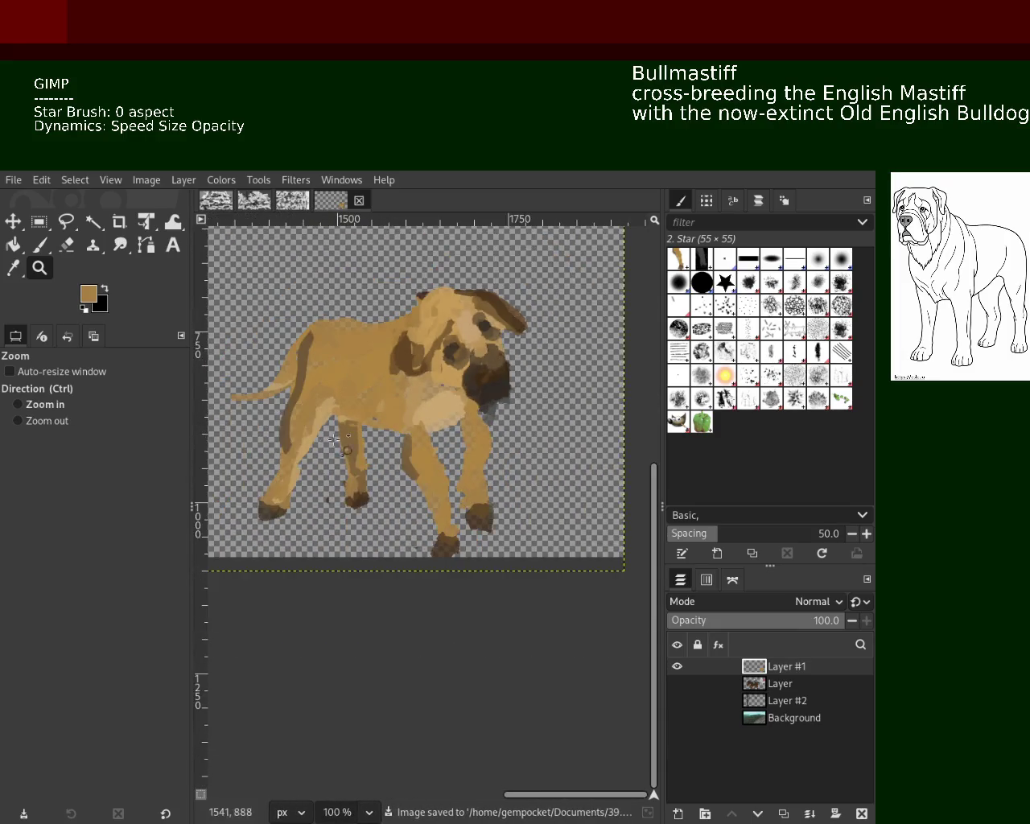
scroll(320, 443, "up", 3)
left_click(41, 245)
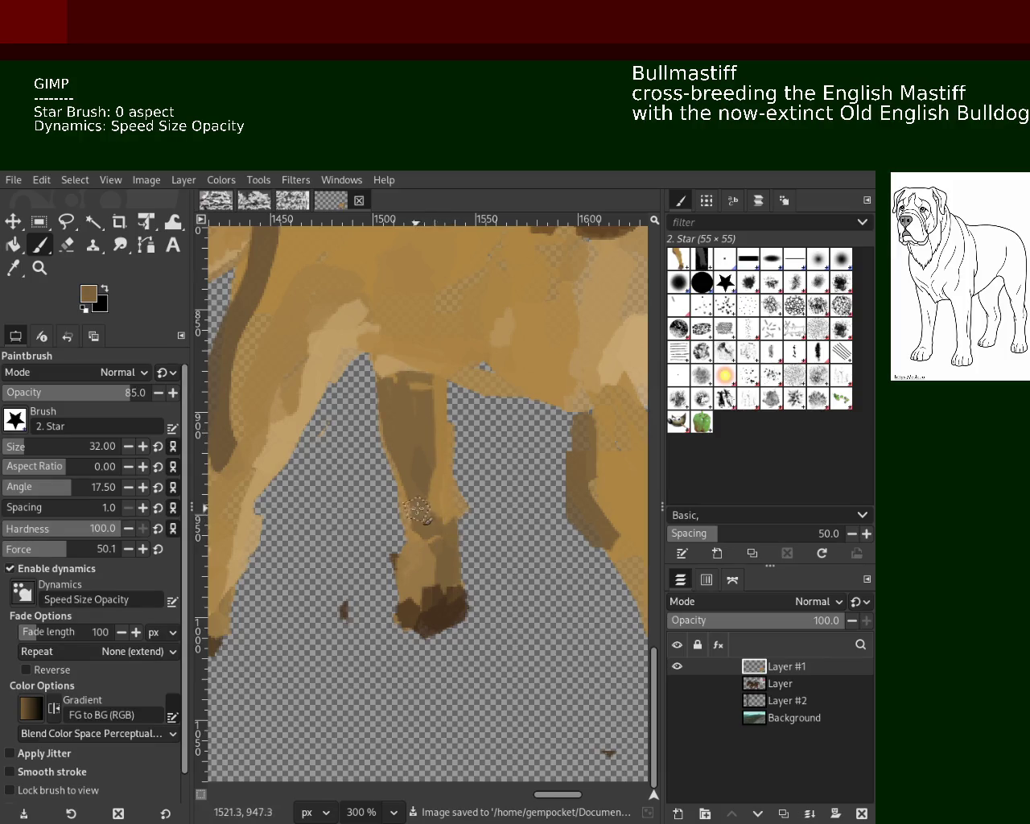
left_click(427, 609, "ctrl")
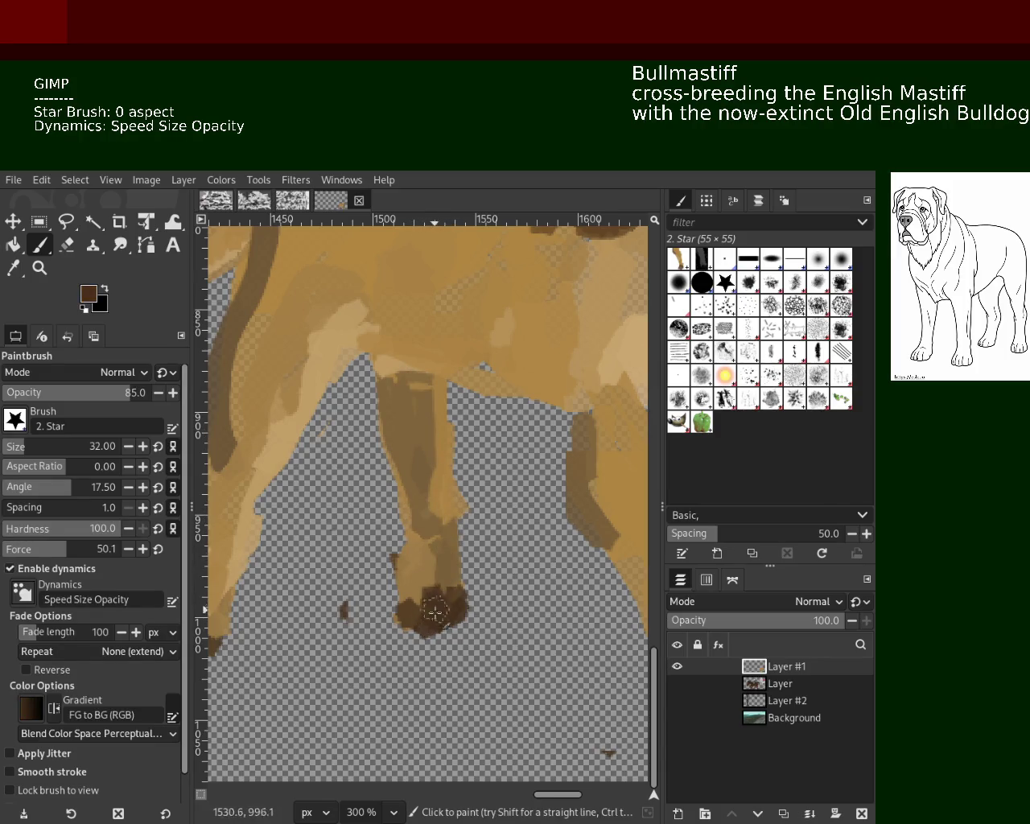
left_click(615, 544, "ctrl")
Paint a darker brown stroke down the front leg.
left_click(39, 268)
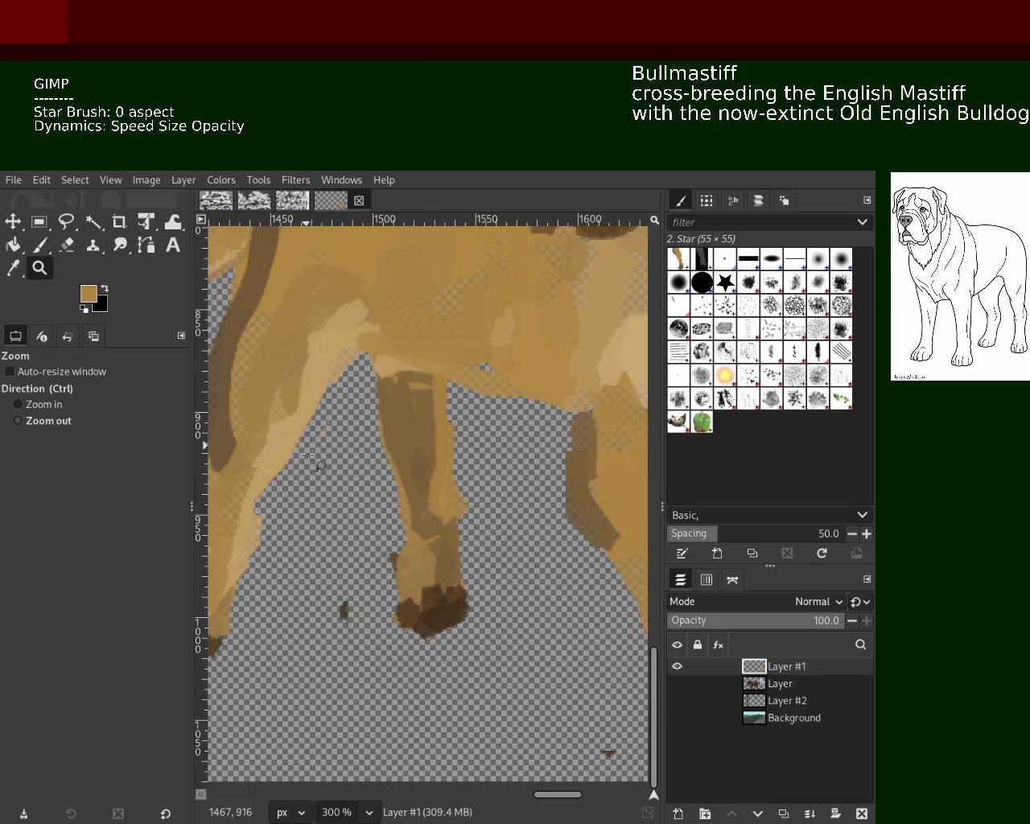
left_click(329, 404, "ctrl")
left_click(329, 404, "ctrl")
left_click(330, 403, "ctrl")
left_click(329, 404)
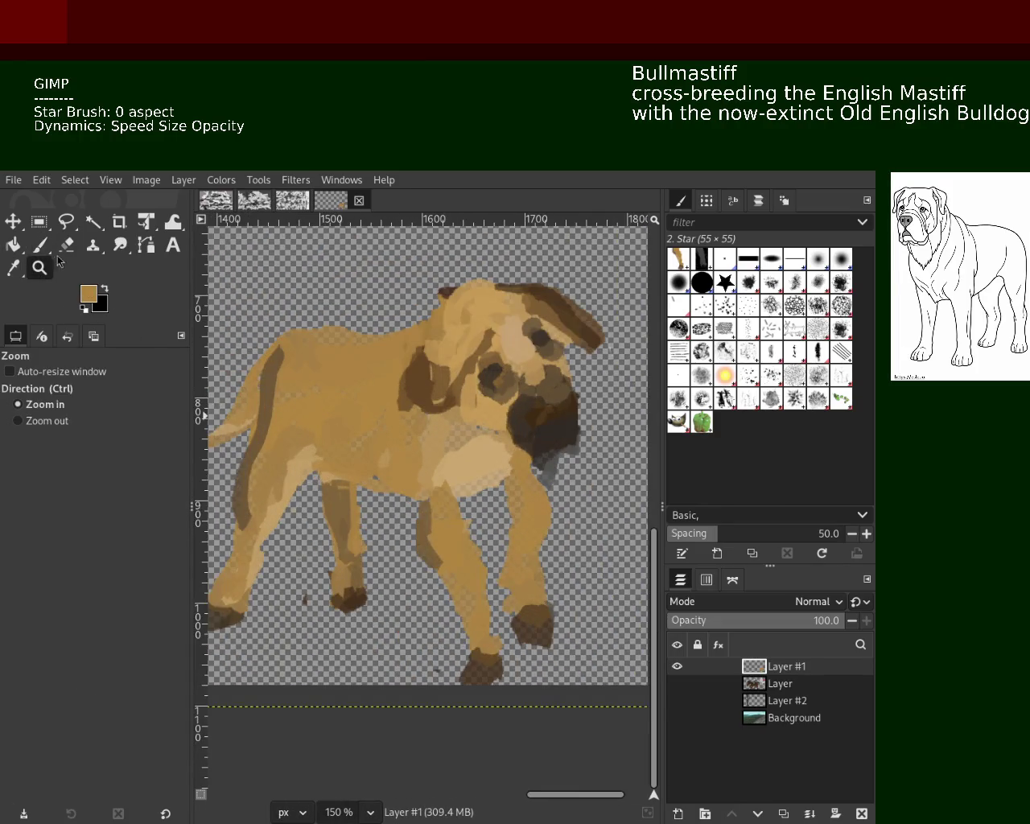
key("p")
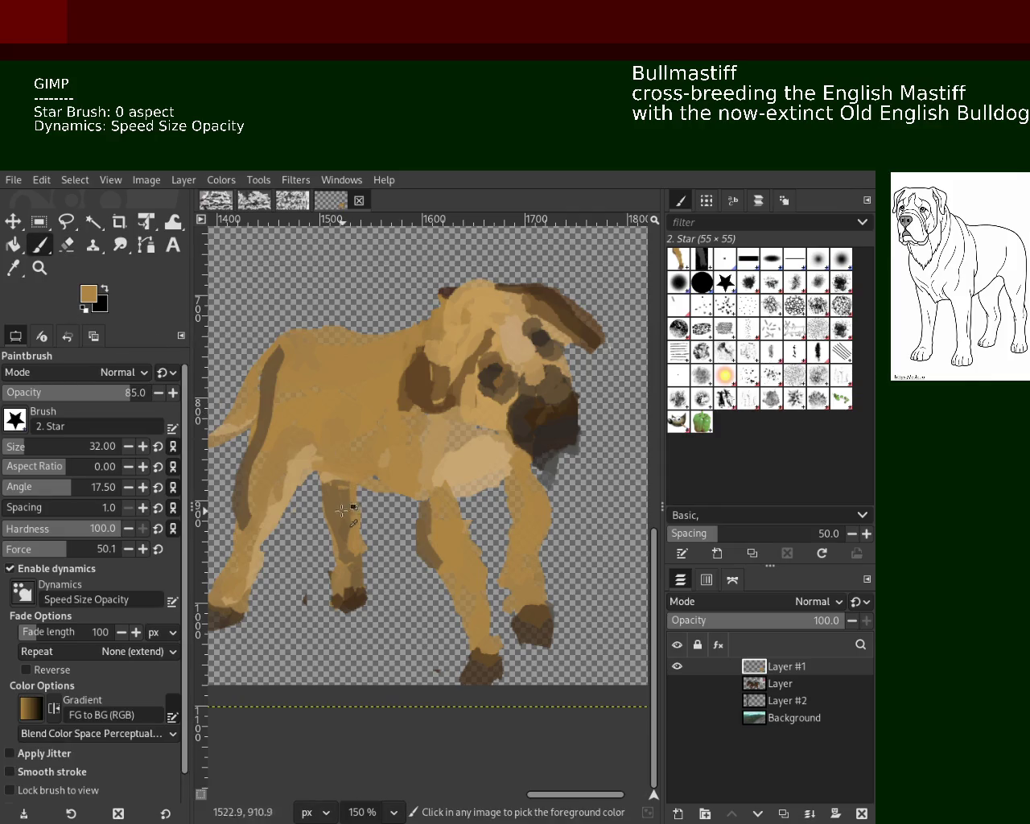
left_click(341, 492, "ctrl")
left_click_drag(334, 481, 326, 488)
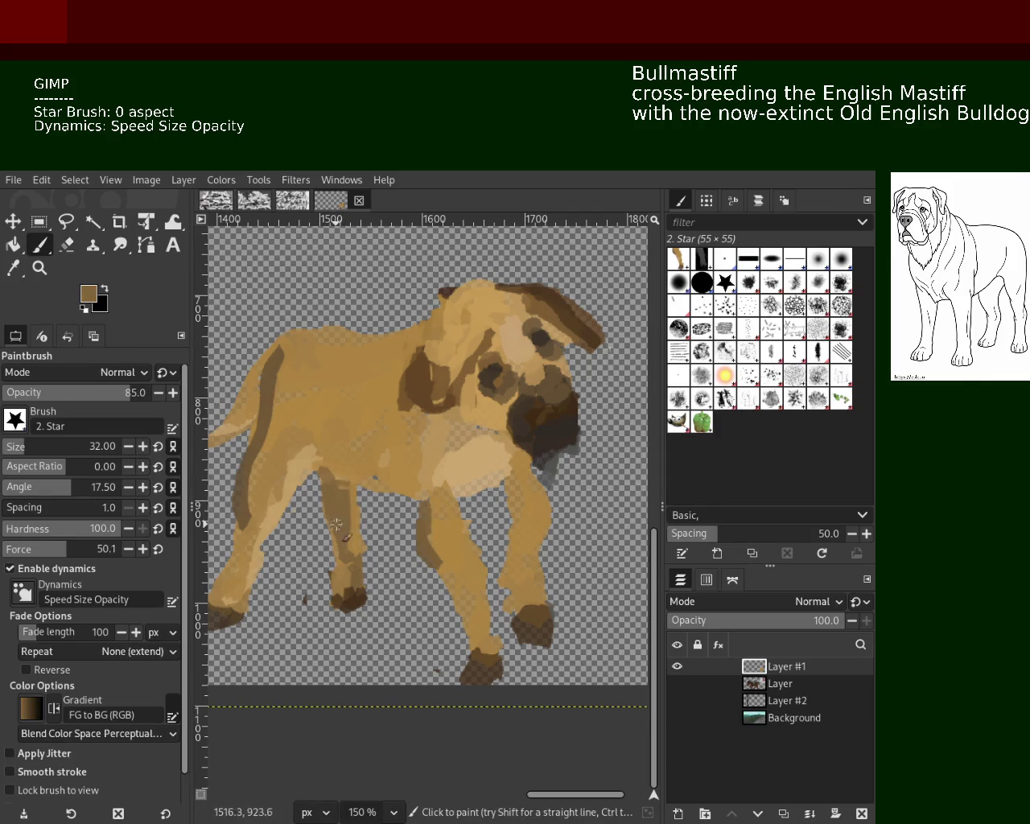
Paint a light tan patch across the dog's chest.
left_click(351, 467, "ctrl")
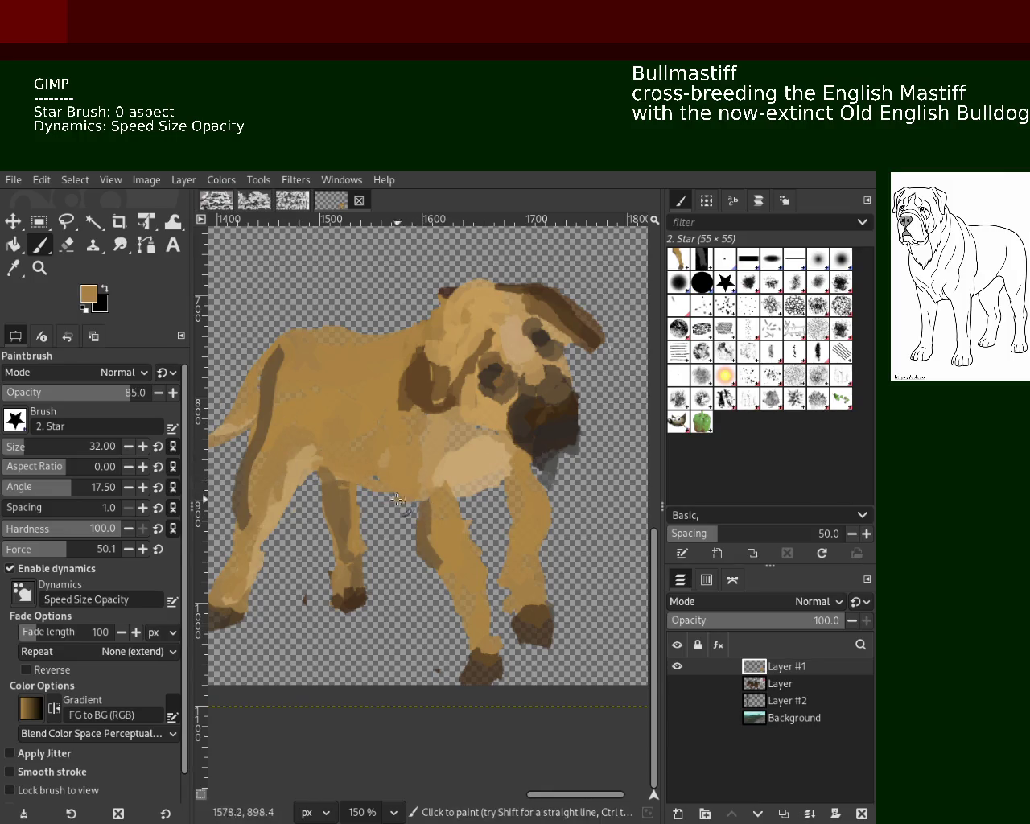
left_click(278, 458, "ctrl")
left_click_drag(282, 460, 376, 479)
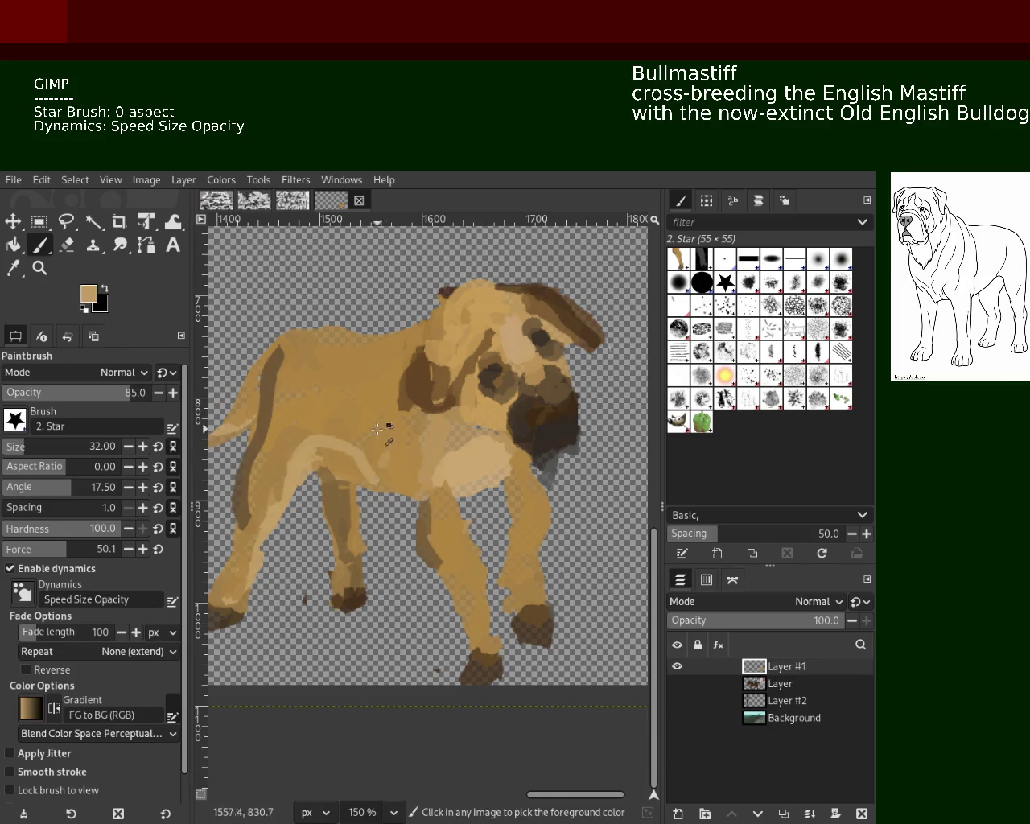
Paint a darker brown stroke on the dog's upper leg.
left_click(64, 248)
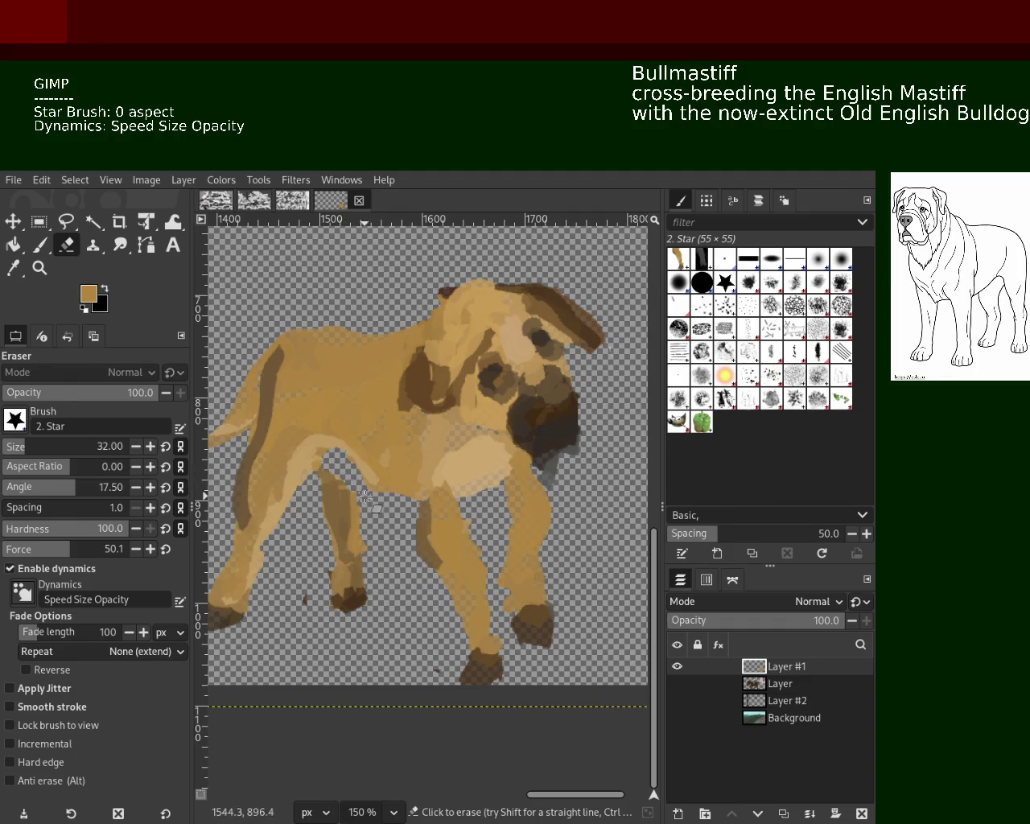
left_click(38, 246)
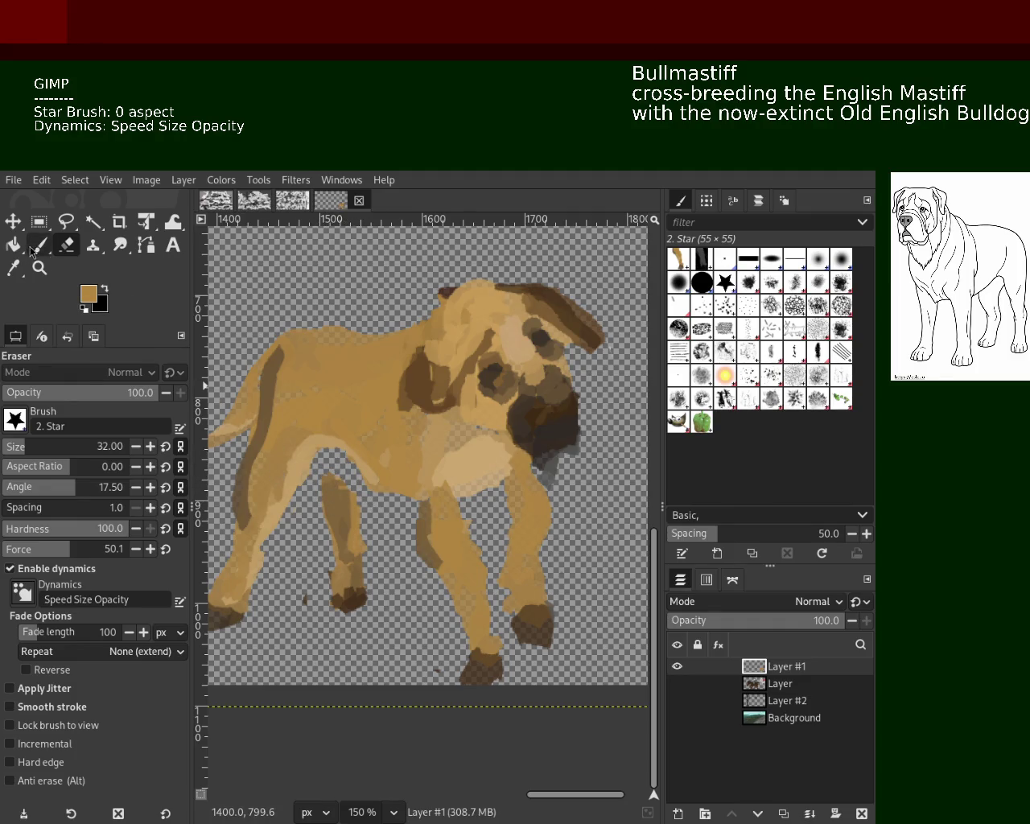
left_click(346, 481, "ctrl")
left_click_drag(344, 481, 331, 455)
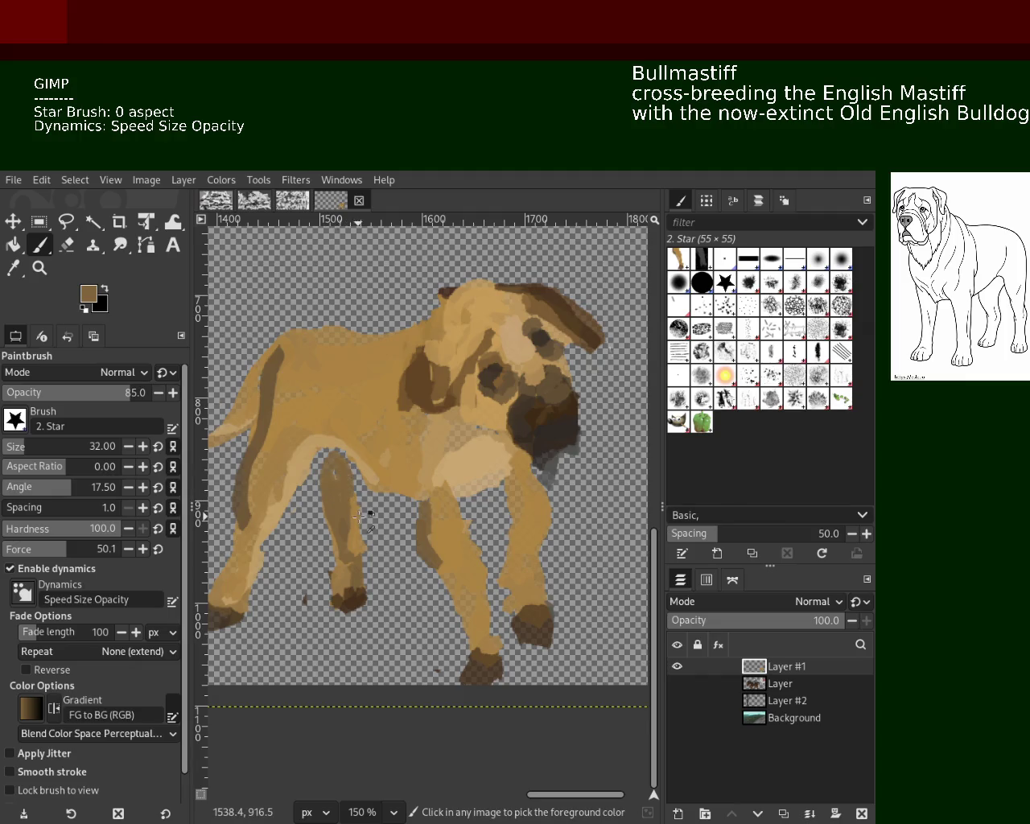
Extend the light tan chest patch rightward toward the front leg.
left_click(354, 477, "ctrl")
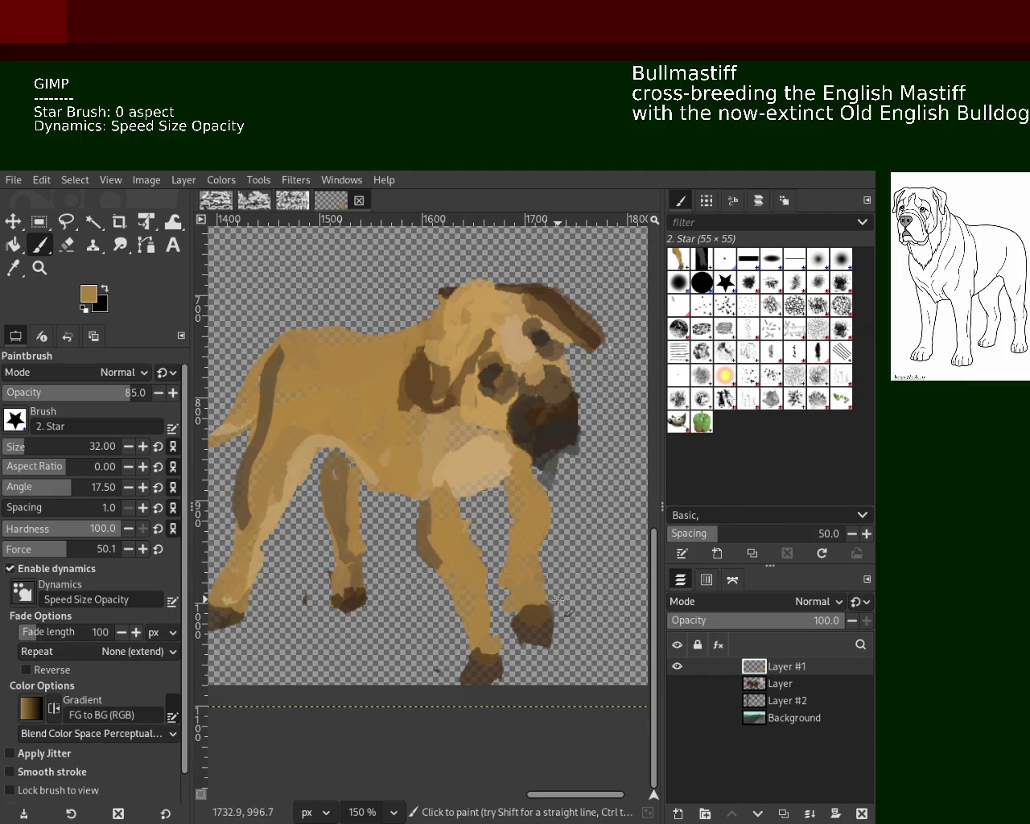
left_click(456, 486, "ctrl")
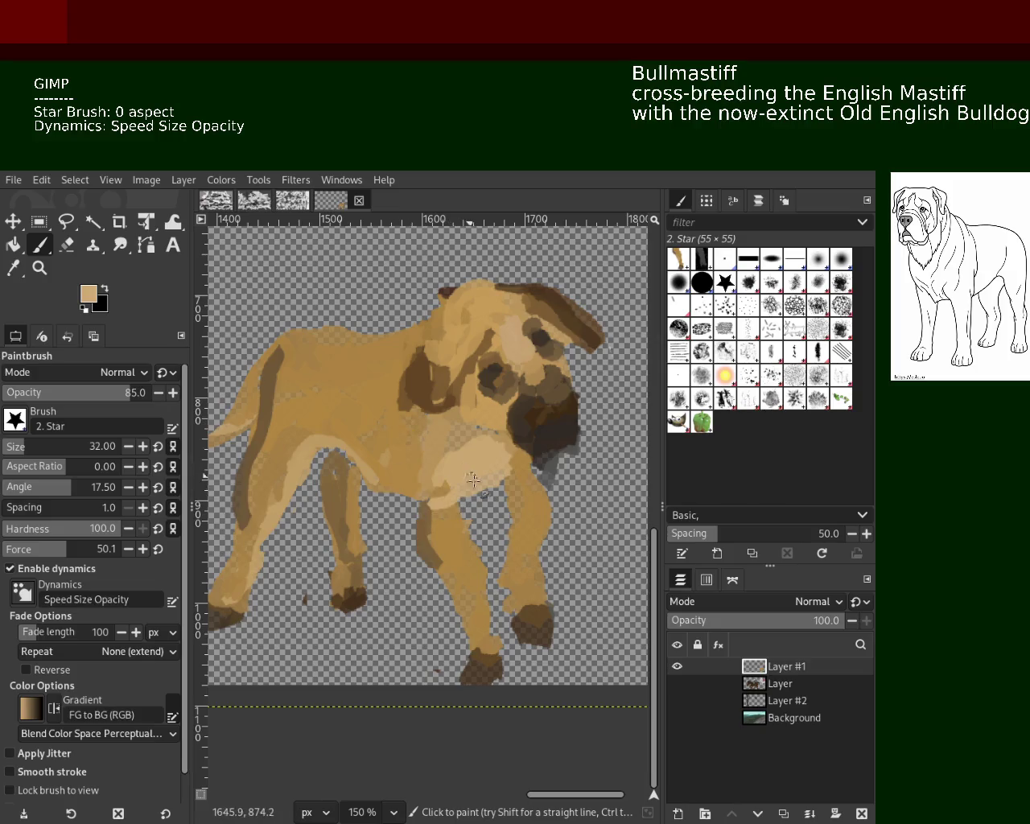
left_click_drag(447, 483, 519, 468)
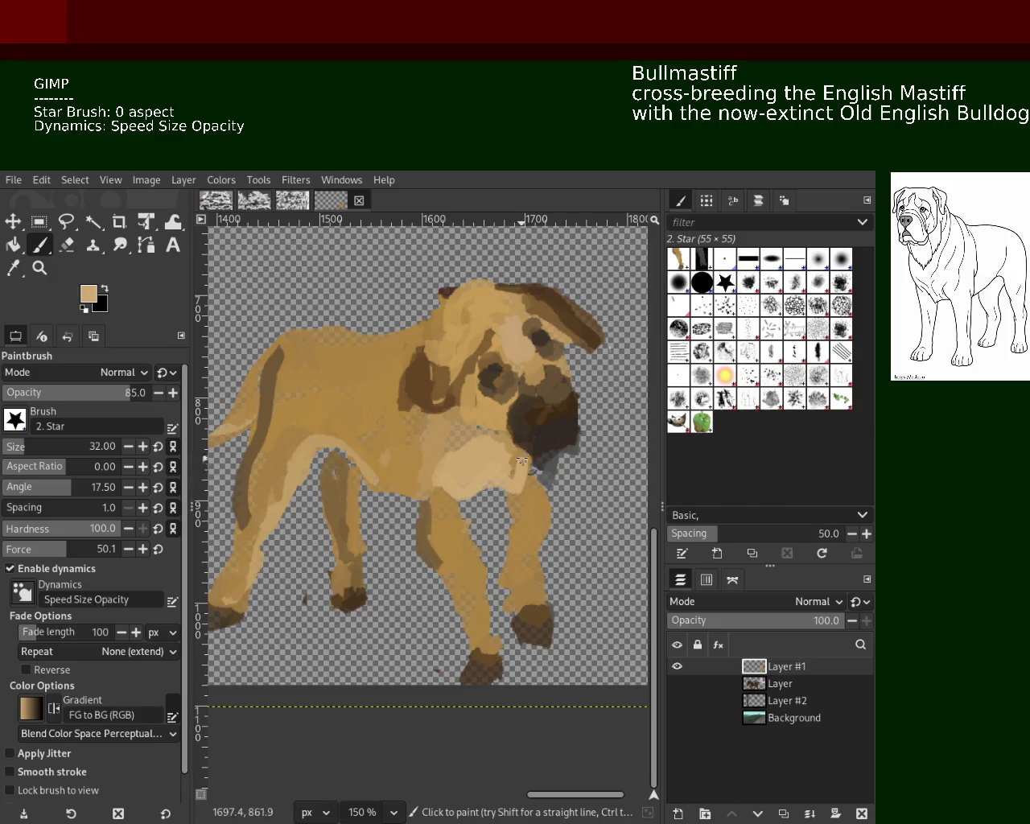
left_click(518, 469, "ctrl")
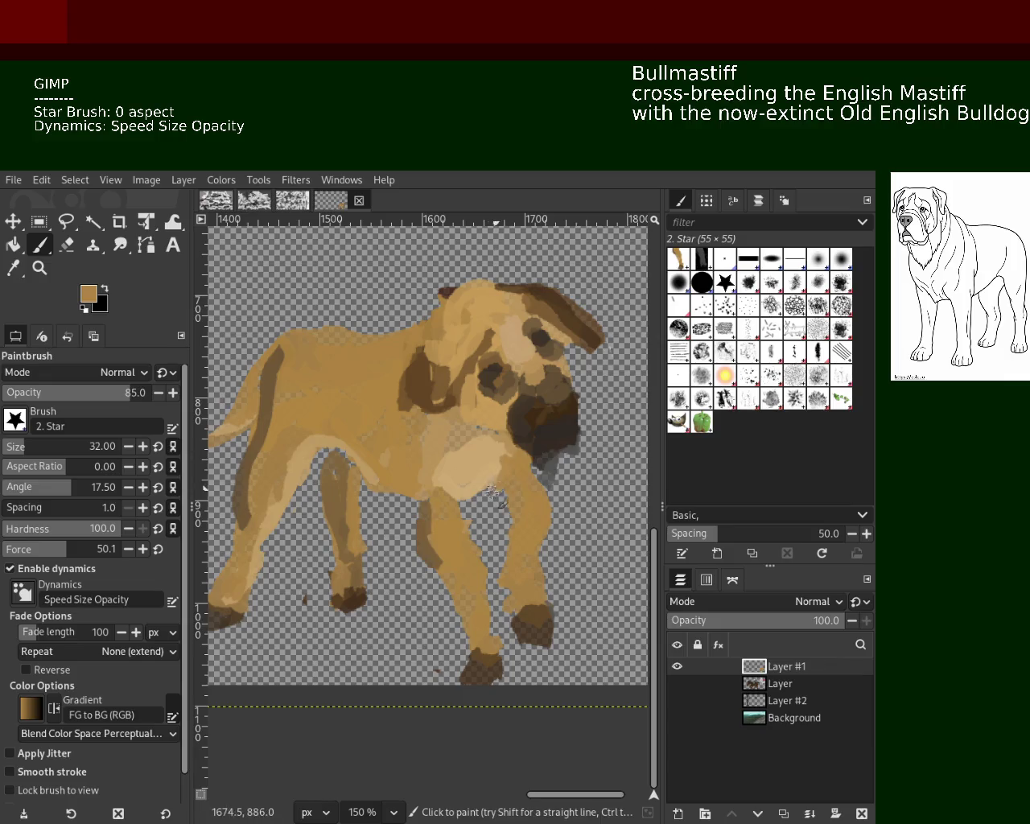
left_click(441, 465, "ctrl")
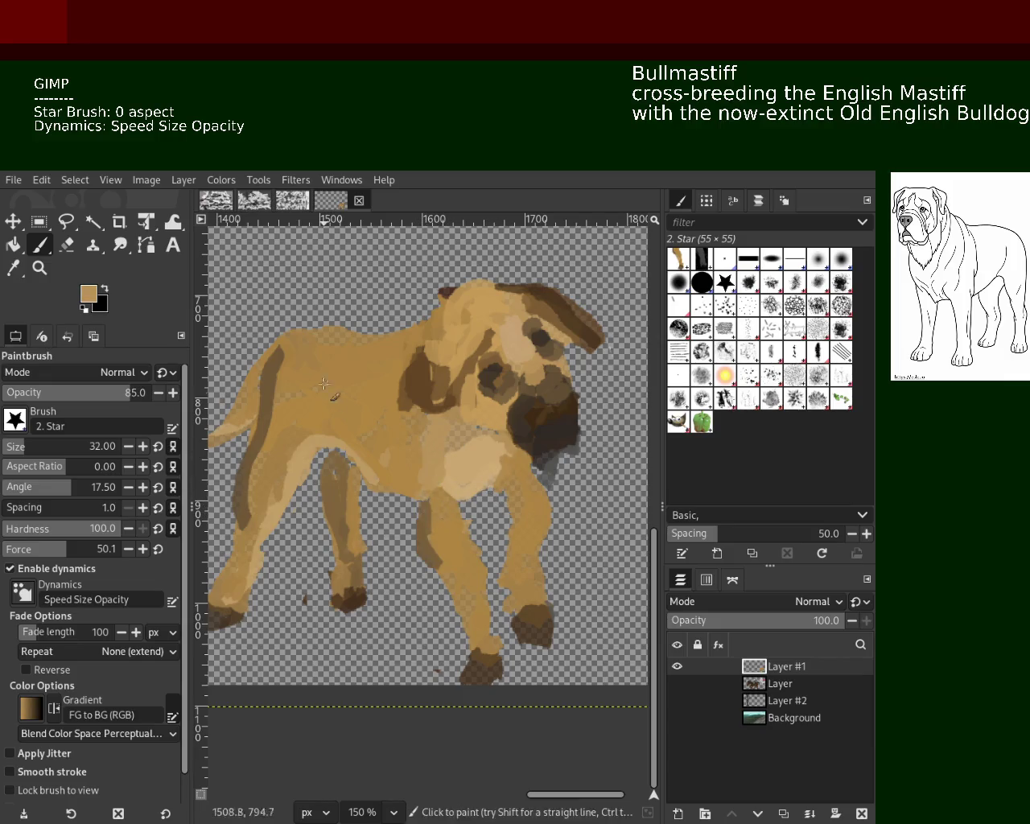
left_click(40, 268)
left_click(374, 482)
left_click(374, 481)
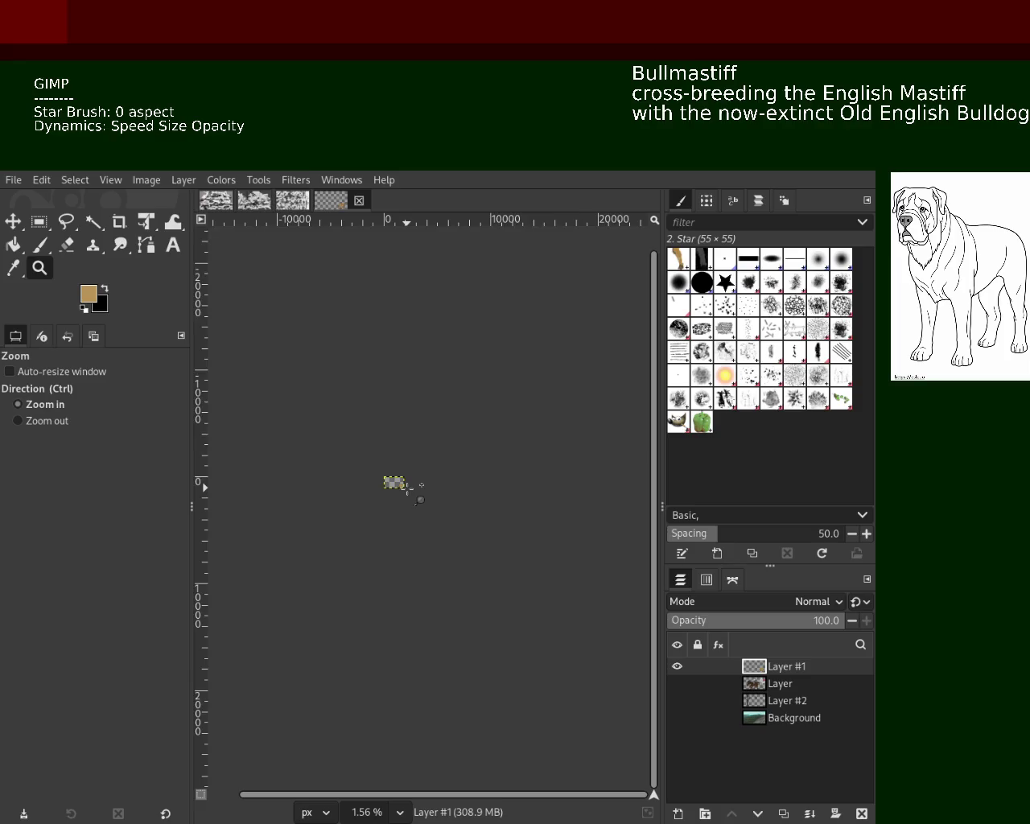
Make the horse-and-rider layer visible.
left_click(374, 481, "ctrl")
left_click(378, 483, "ctrl")
scroll(376, 483, "down", 1)
scroll(354, 471, "up", 4)
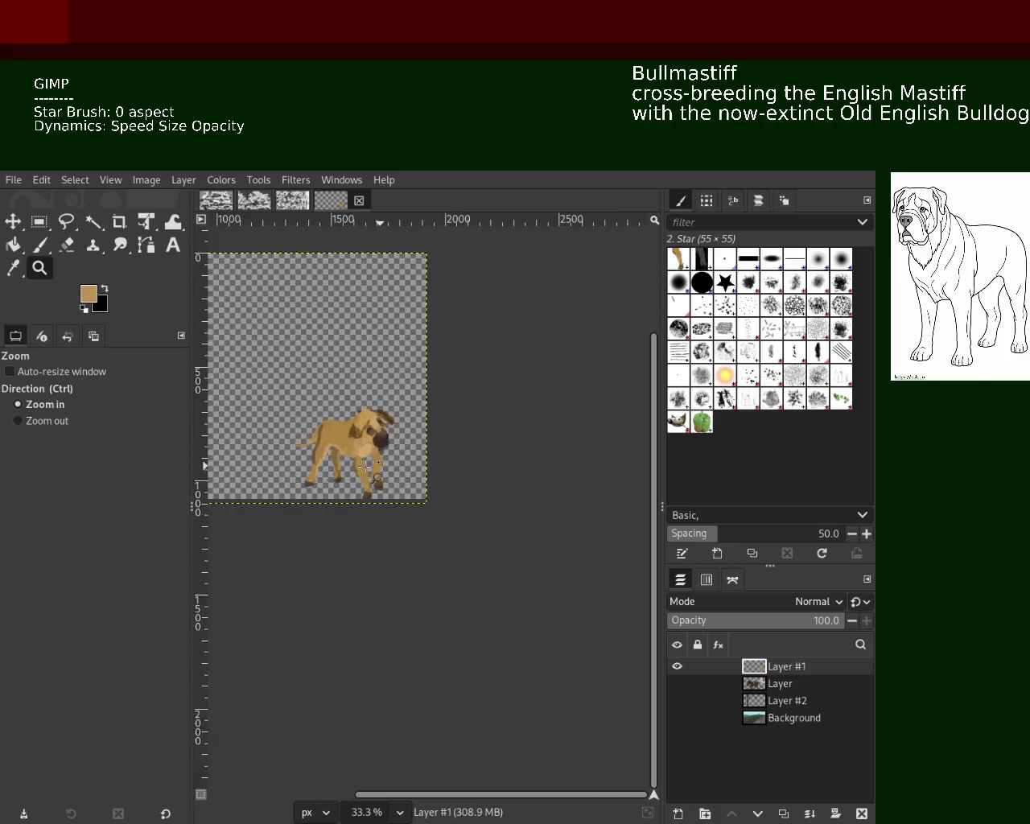
scroll(334, 460, "up", 2)
scroll(327, 454, "up", 1)
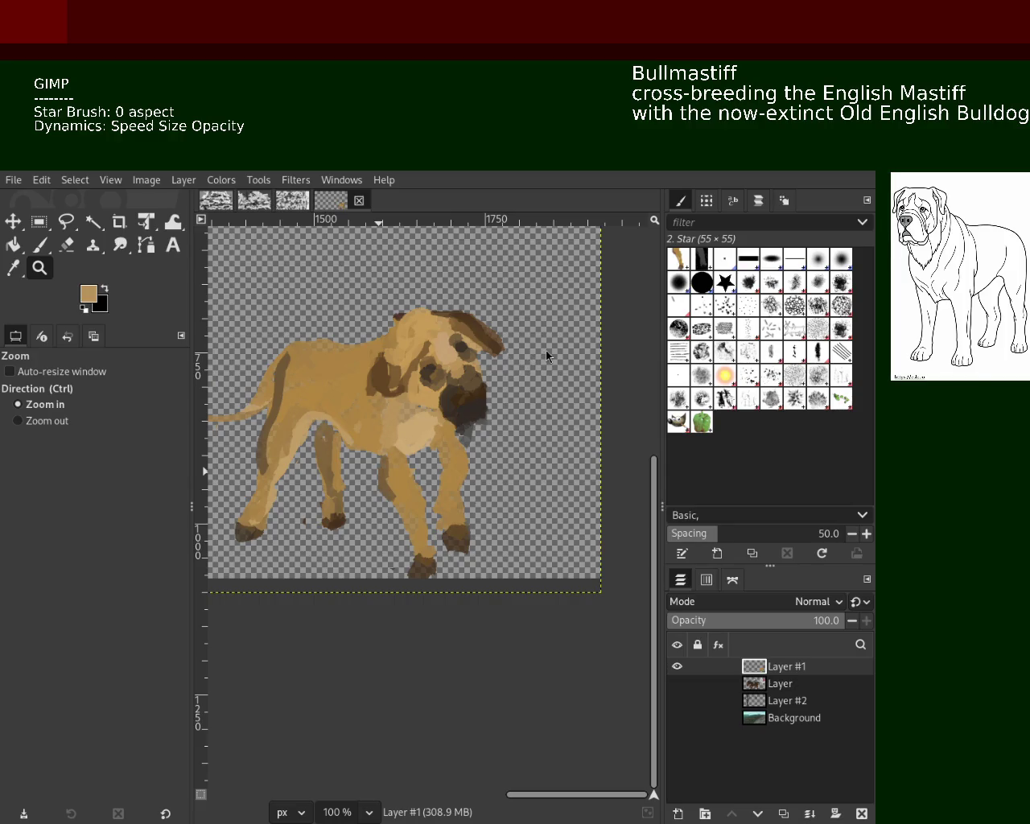
left_click(297, 426, "ctrl")
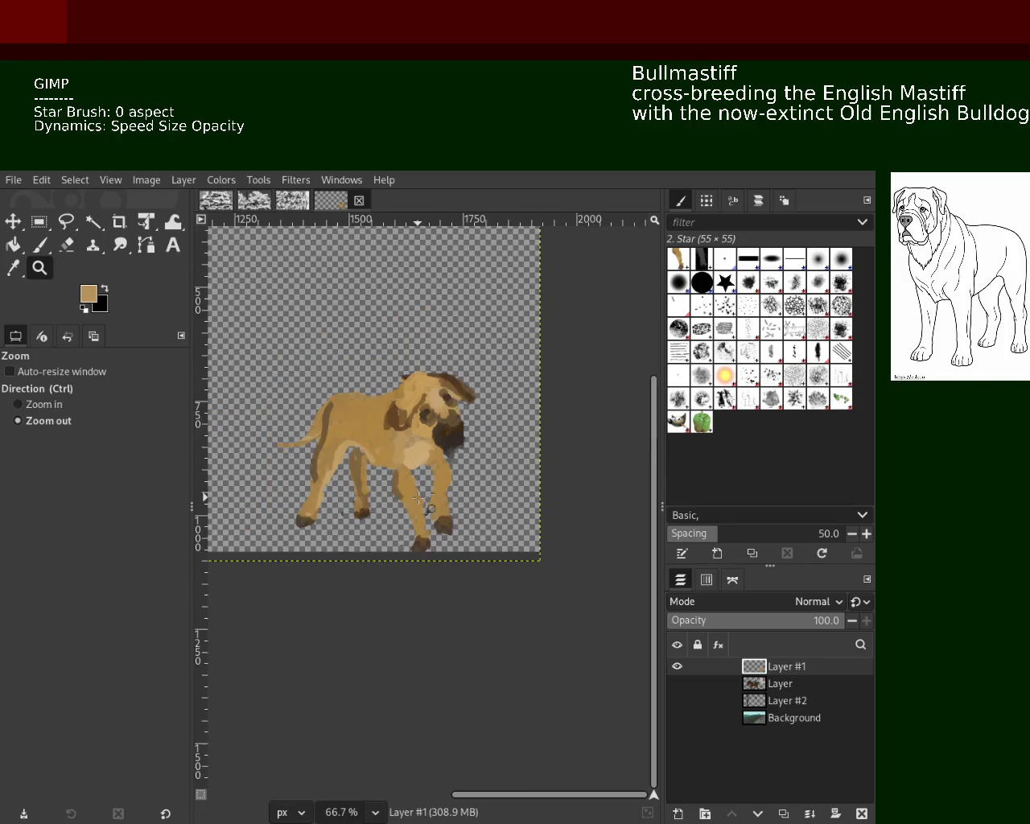
left_click(355, 455)
left_click(355, 455)
left_click(355, 454)
left_click(39, 245)
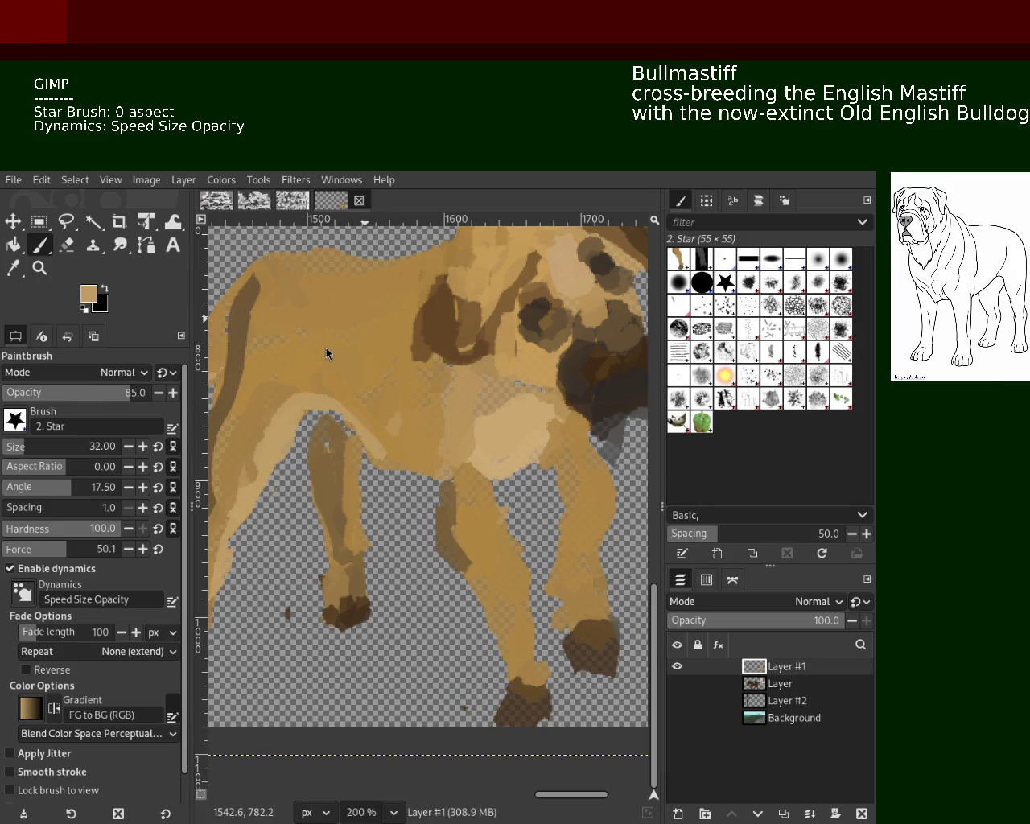
mouse_move(676, 700)
left_click(678, 684)
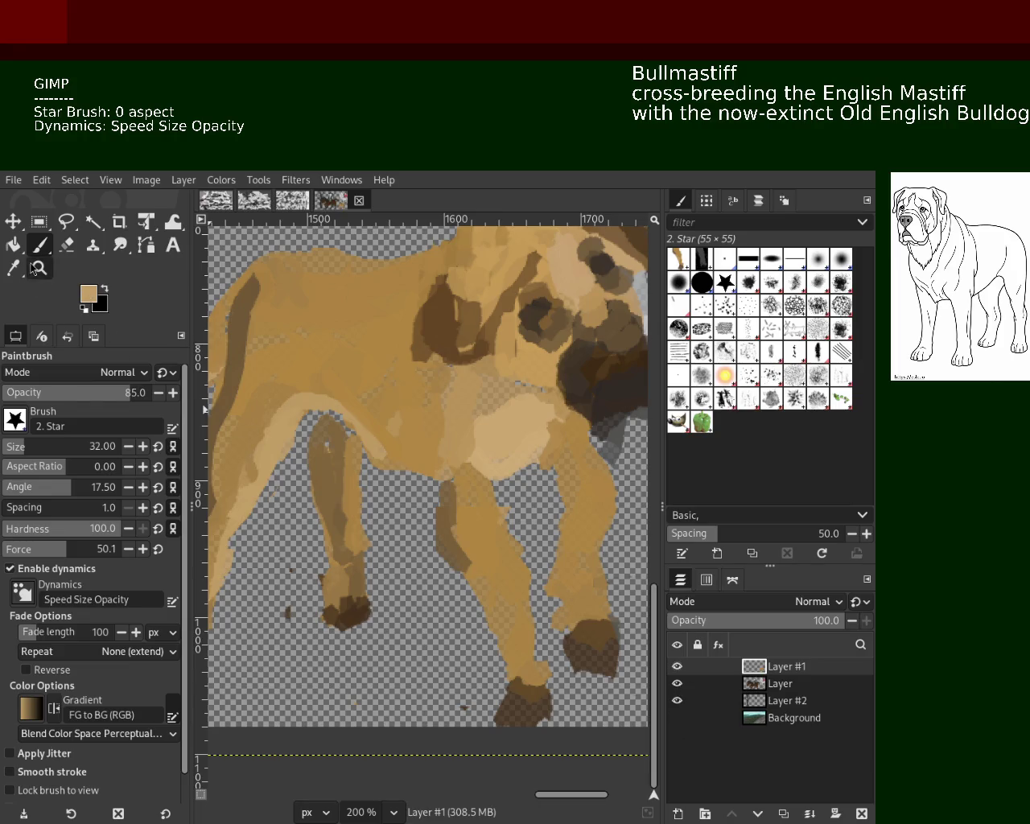
Make the teal-sky landscape Background layer visible.
left_click(34, 269)
scroll(351, 374, "down", 1)
scroll(351, 374, "down", 2)
scroll(352, 374, "down", 3)
scroll(351, 374, "up", 2)
scroll(351, 374, "down", 1)
scroll(352, 374, "up", 1)
scroll(352, 374, "down", 2)
scroll(351, 375, "up", 1)
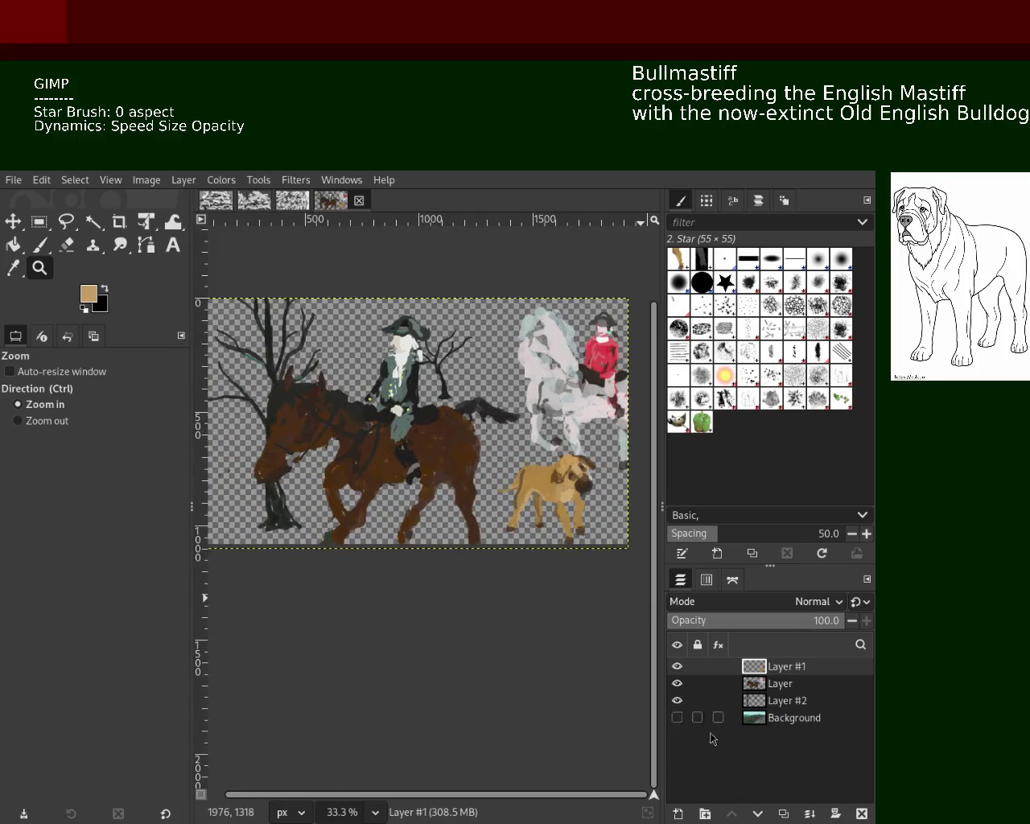
left_click(678, 718)
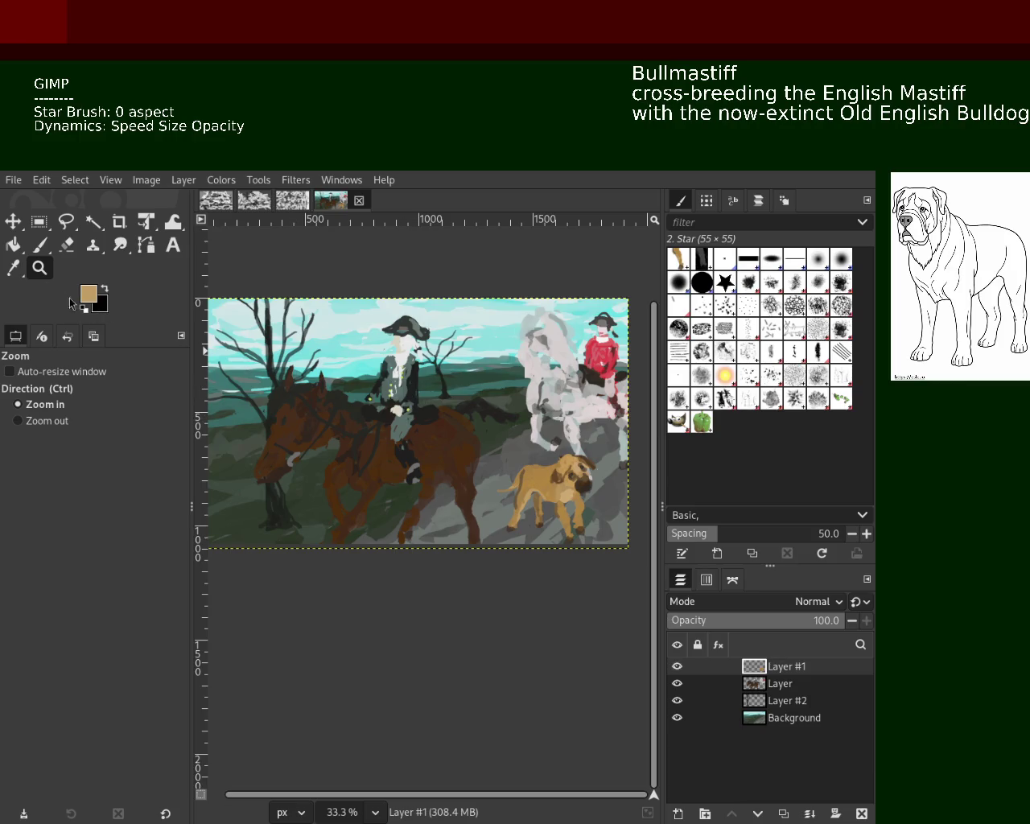
Zoom in on the riders and dog in the full scene.
scroll(486, 494, "left", 1)
scroll(483, 493, "down", 1)
scroll(466, 483, "up", 1)
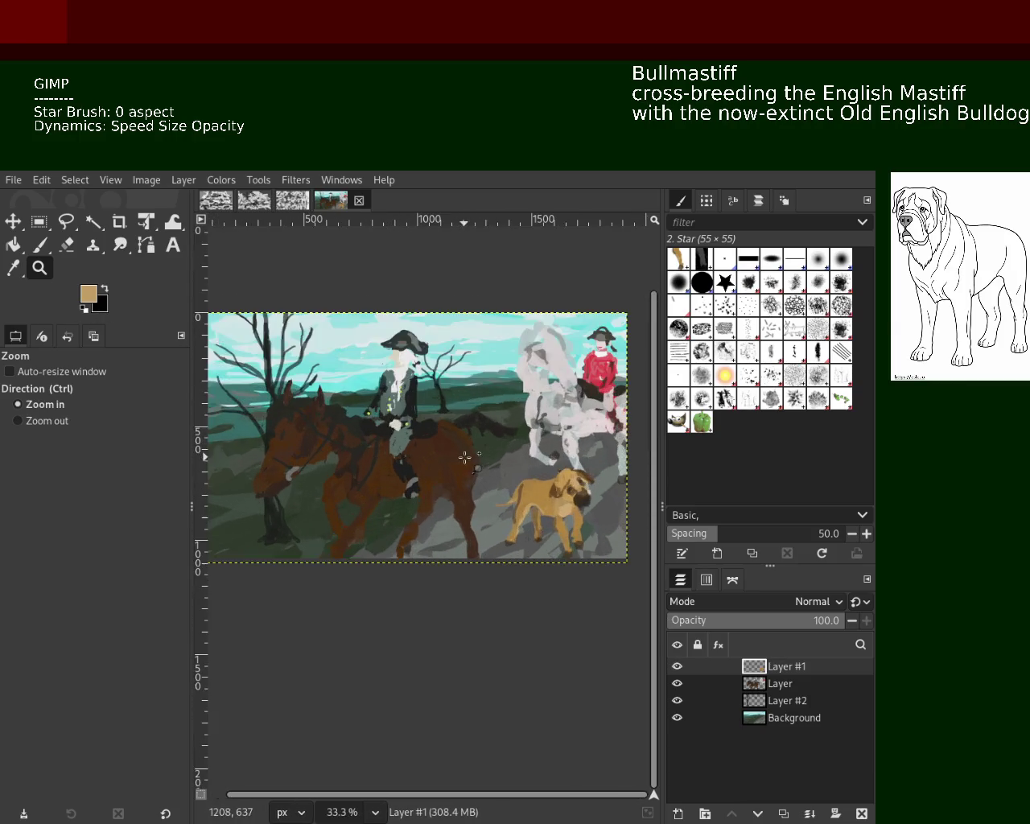
scroll(408, 486, "down", 1)
scroll(408, 485, "up", 1)
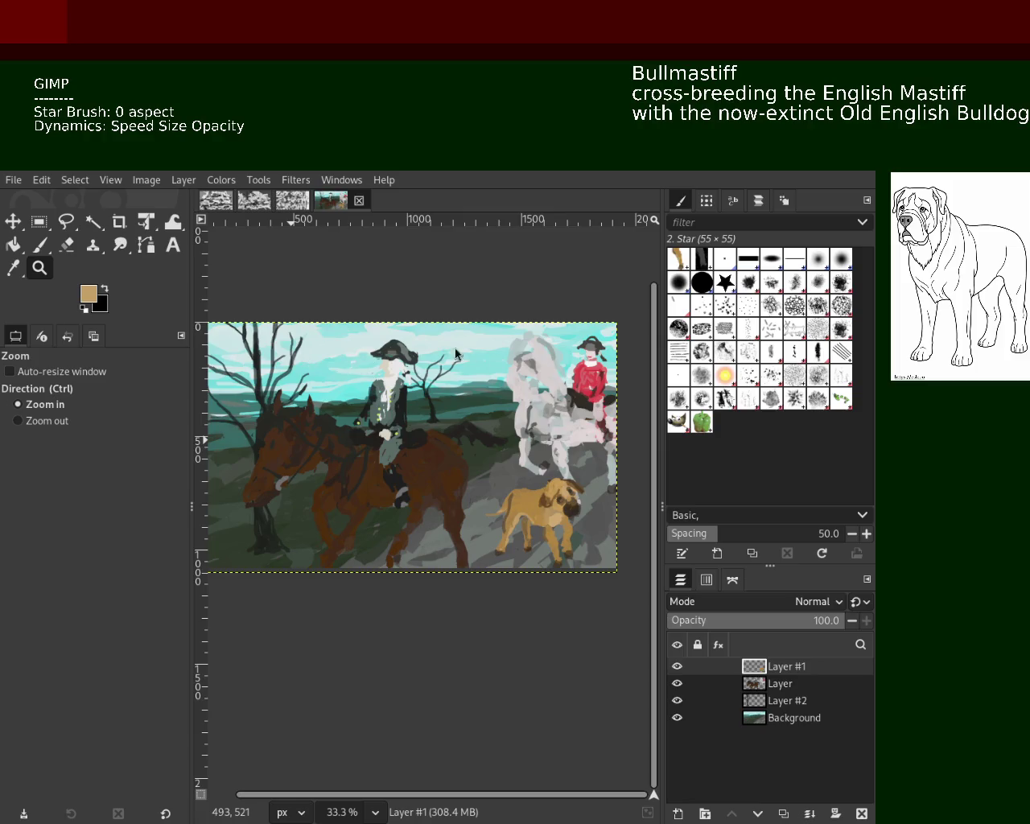
left_click(423, 488, "ctrl")
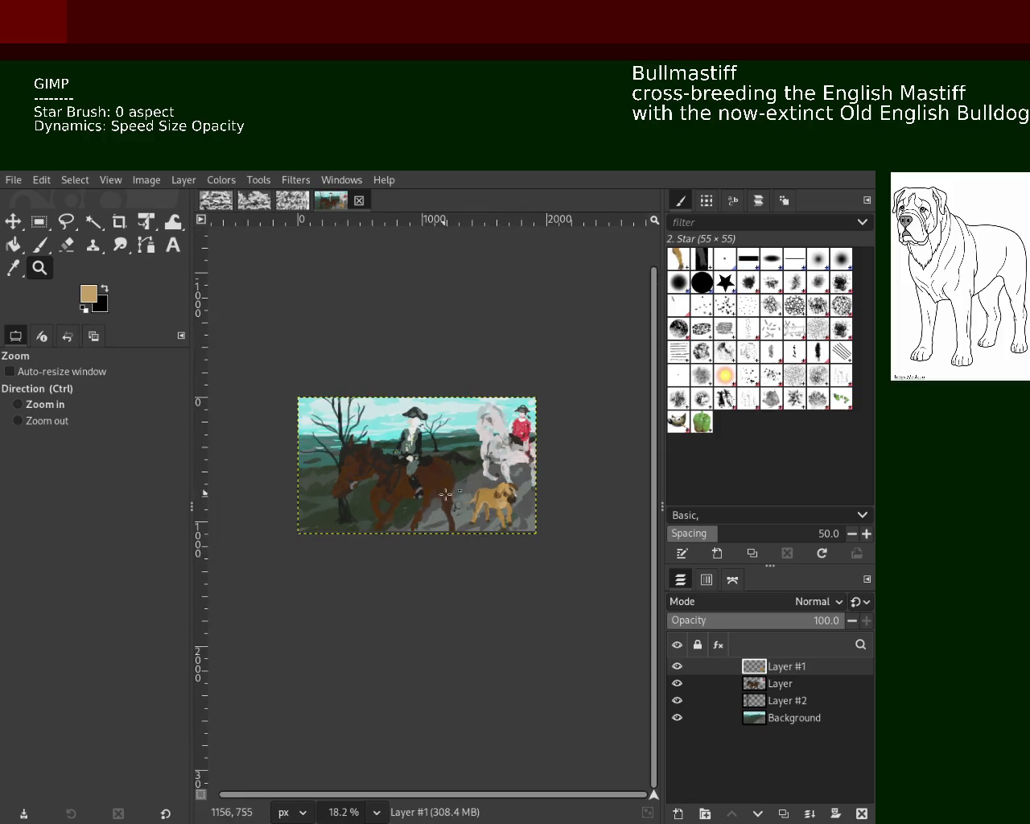
left_click(450, 499)
left_click(451, 499)
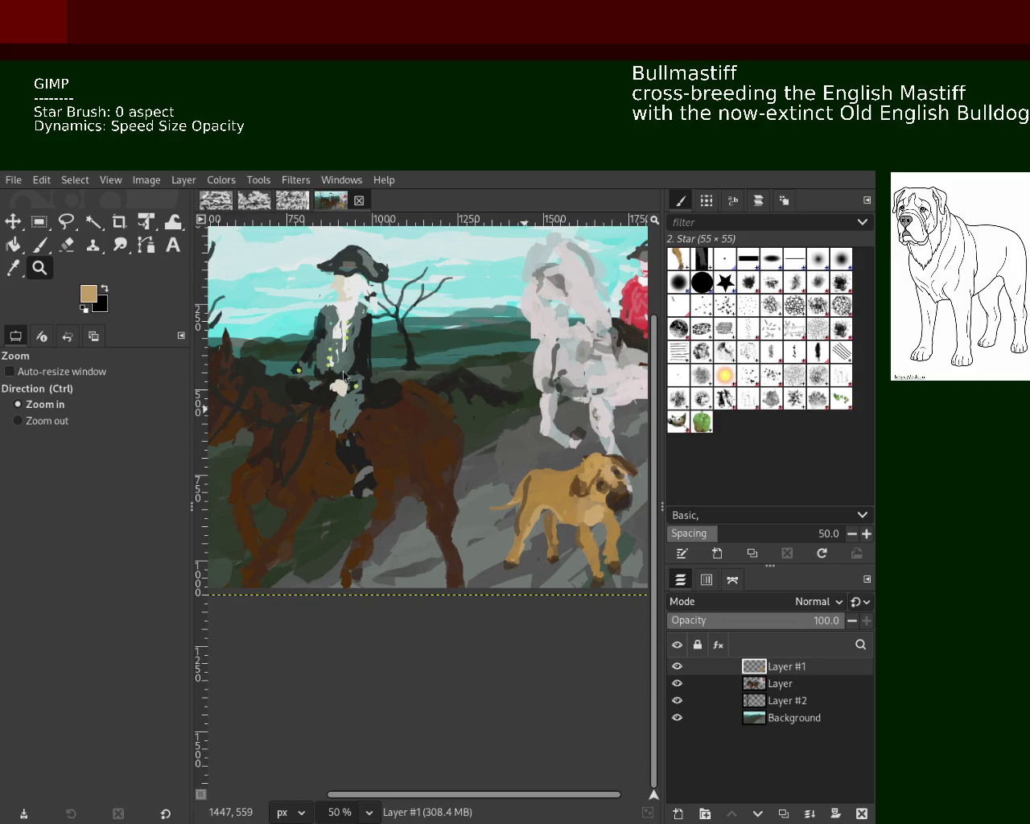
Hide every layer except Layer #1 so only the Bullmastiff shows.
left_click(677, 701)
left_click(677, 700)
left_click(677, 683)
left_click(677, 667)
left_click(676, 700)
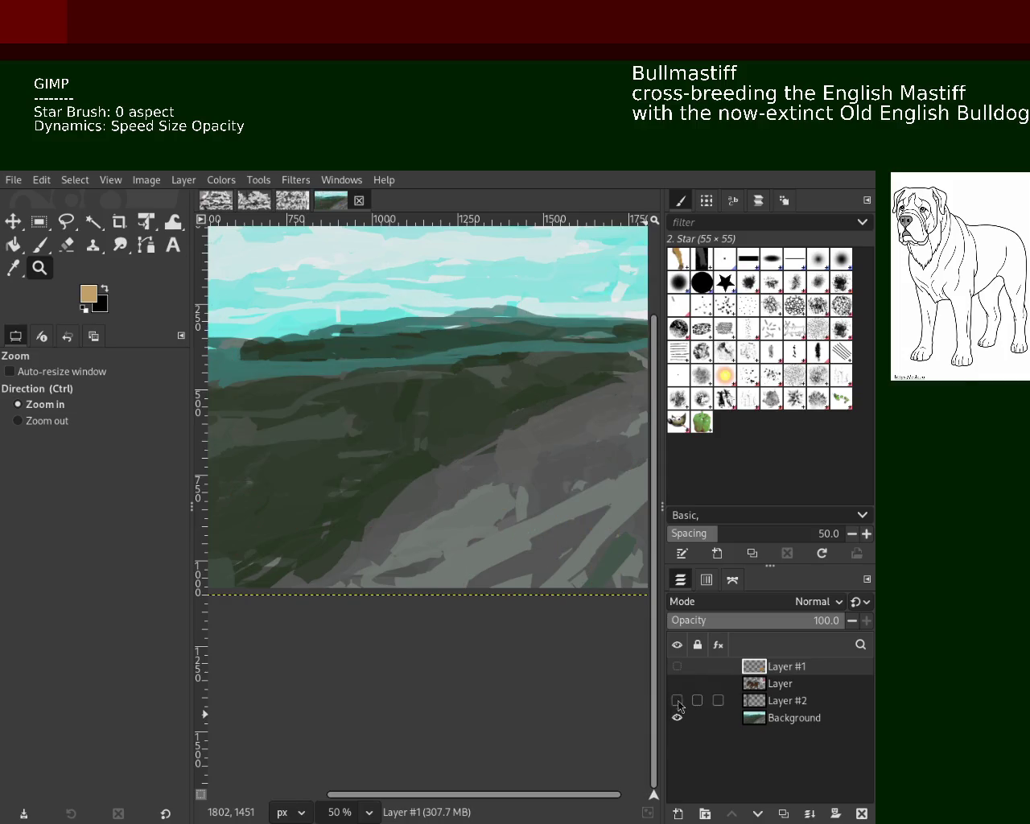
left_click(677, 700, "shift")
left_click(677, 683)
left_click(677, 683)
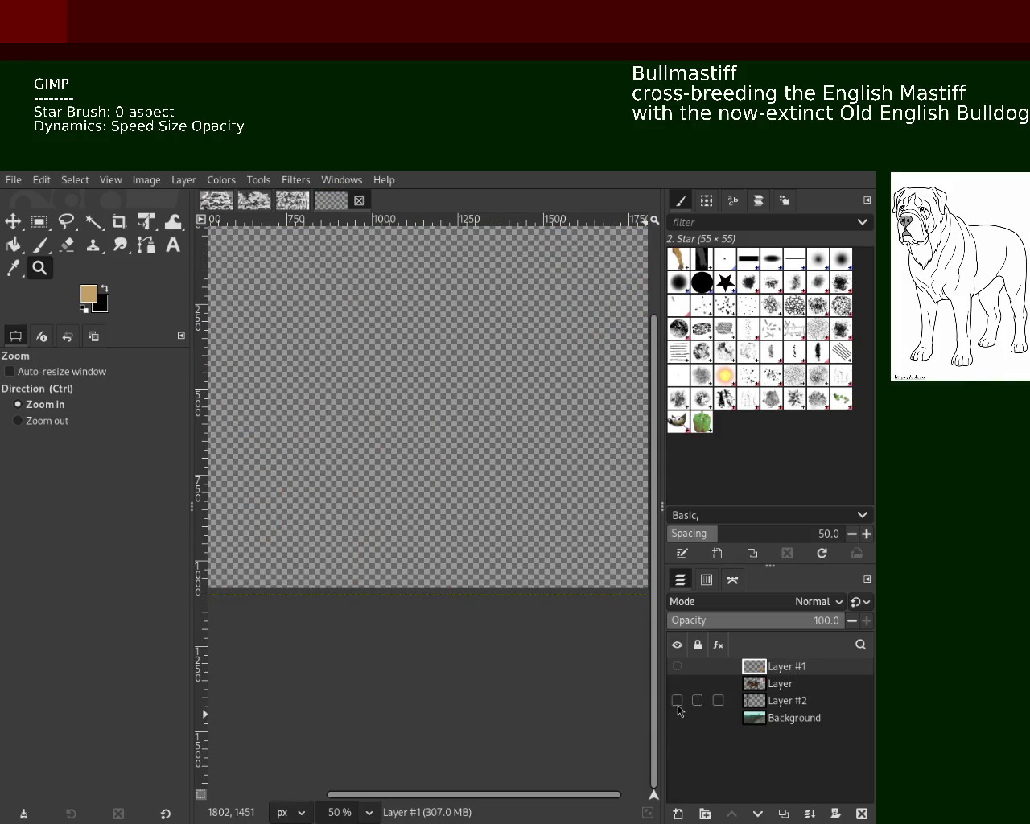
left_click(676, 667)
With the Paintbrush in black, try and undo strokes for the cat's body above the dog.
left_click(37, 247)
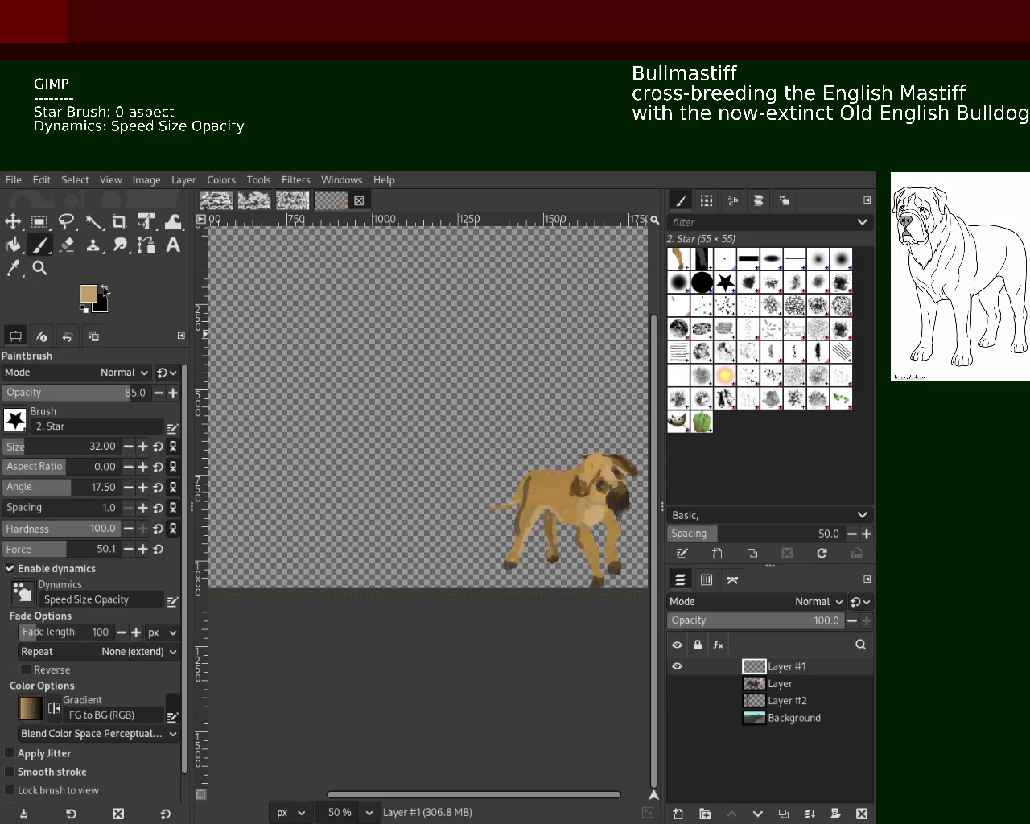
left_click(103, 289)
left_click_drag(367, 307, 427, 309)
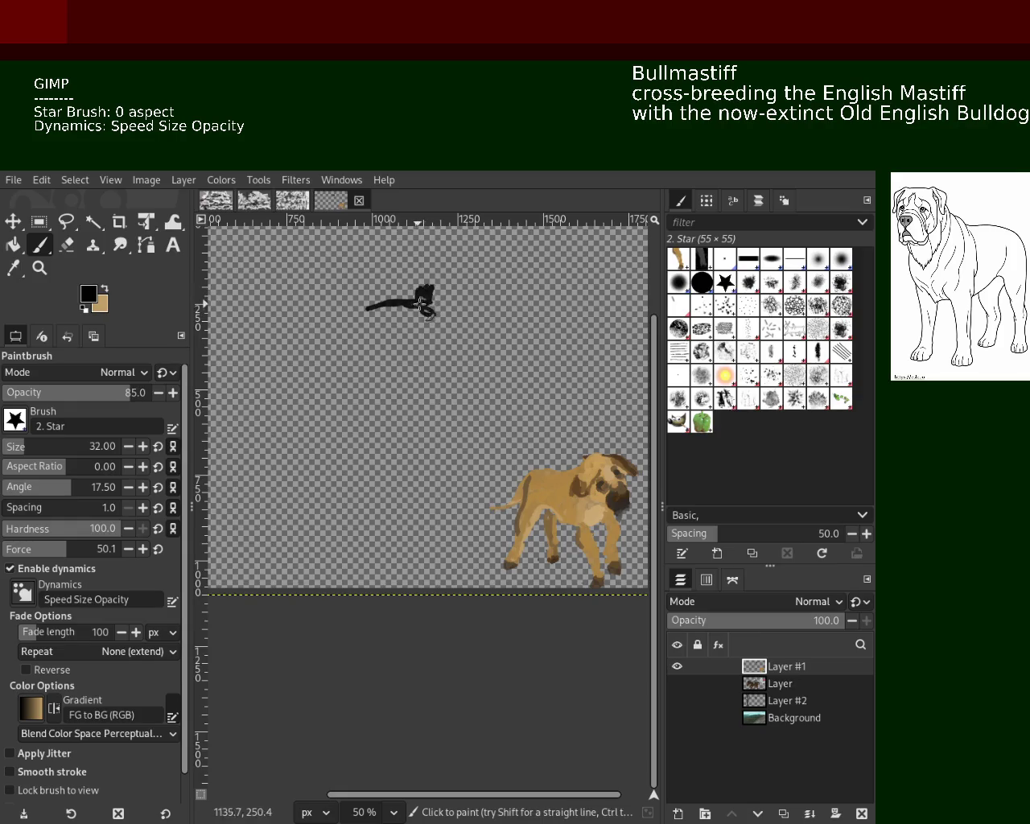
key("ctrl+z")
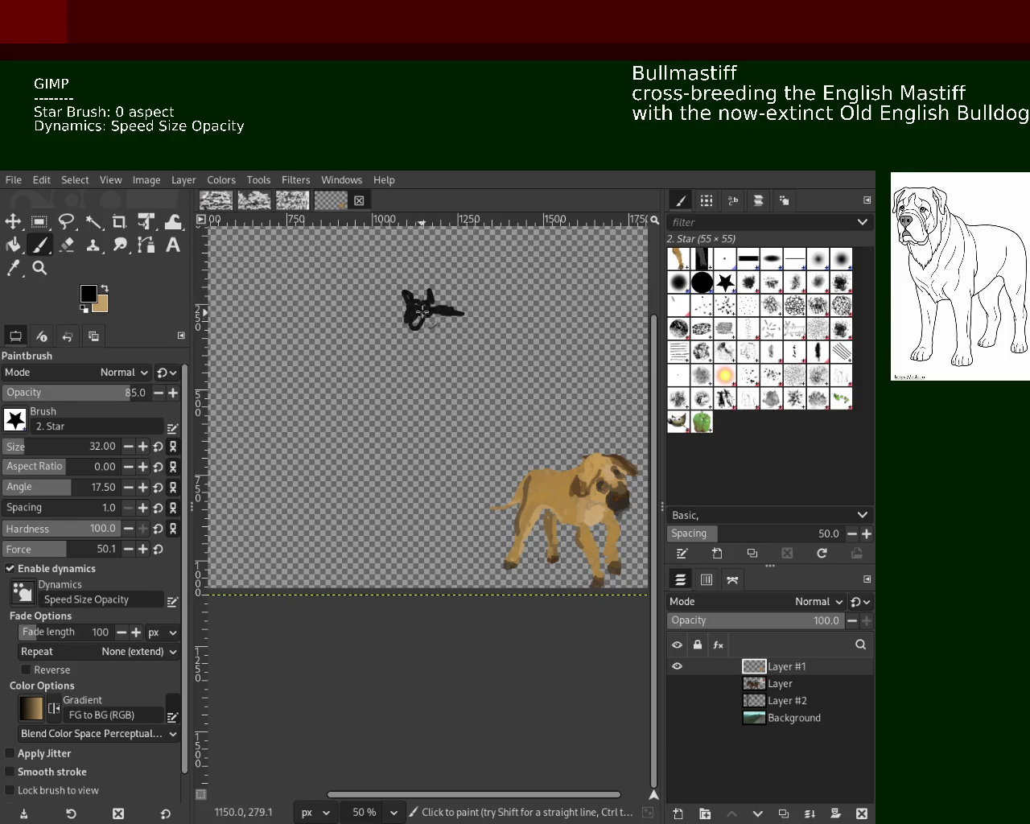
mouse_move(443, 310)
left_mouse_down()
mouse_move(432, 291)
mouse_move(462, 304)
mouse_move(455, 295)
left_mouse_up()
key("ctrl+z")
key("ctrl+z")
key("ctrl+y")
key("ctrl+z")
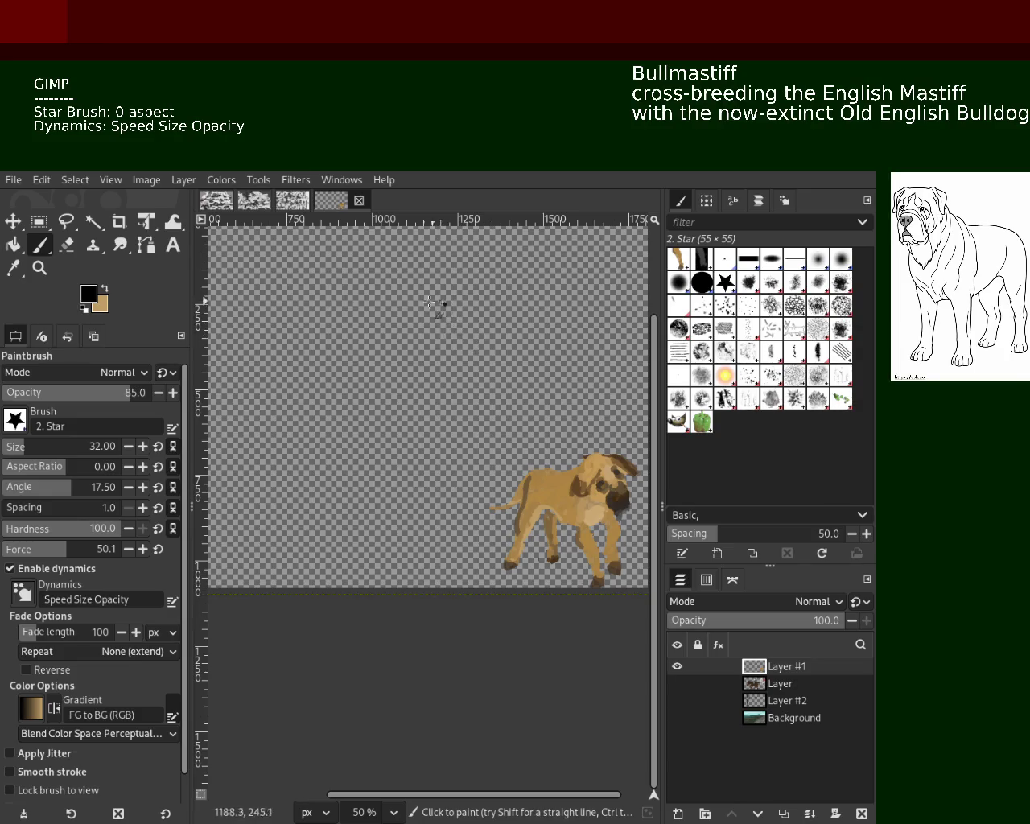
key("ctrl+z")
Paint the cat's tall upward-curling tail and a leg, then briefly compare with the riders layer.
left_click_drag(465, 313, 457, 251)
left_click_drag(438, 338, 410, 344)
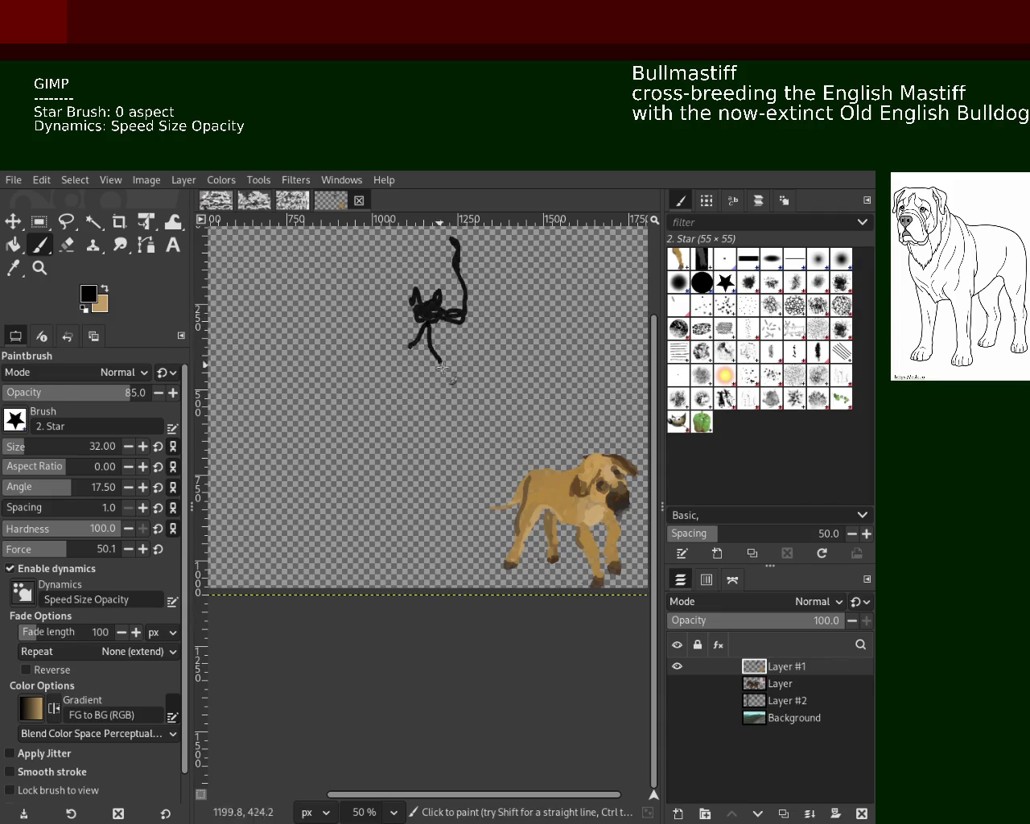
left_click_drag(449, 361, 410, 322)
key("ctrl+z")
key("ctrl+z")
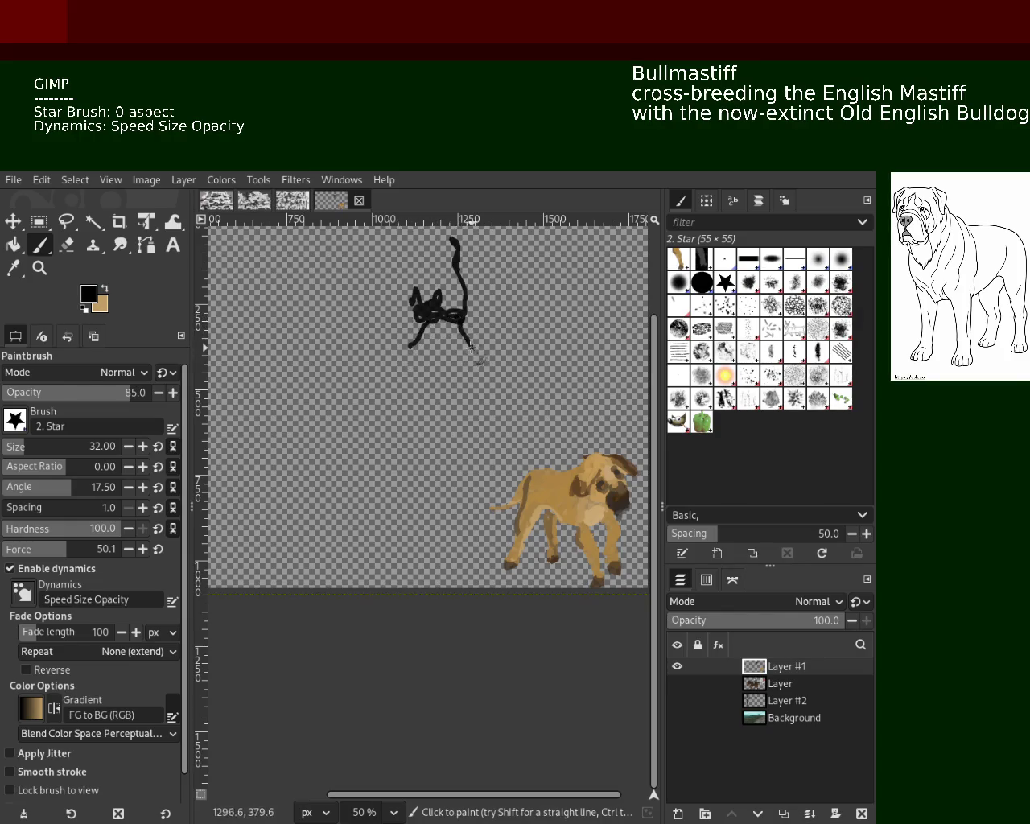
key("ctrl+z")
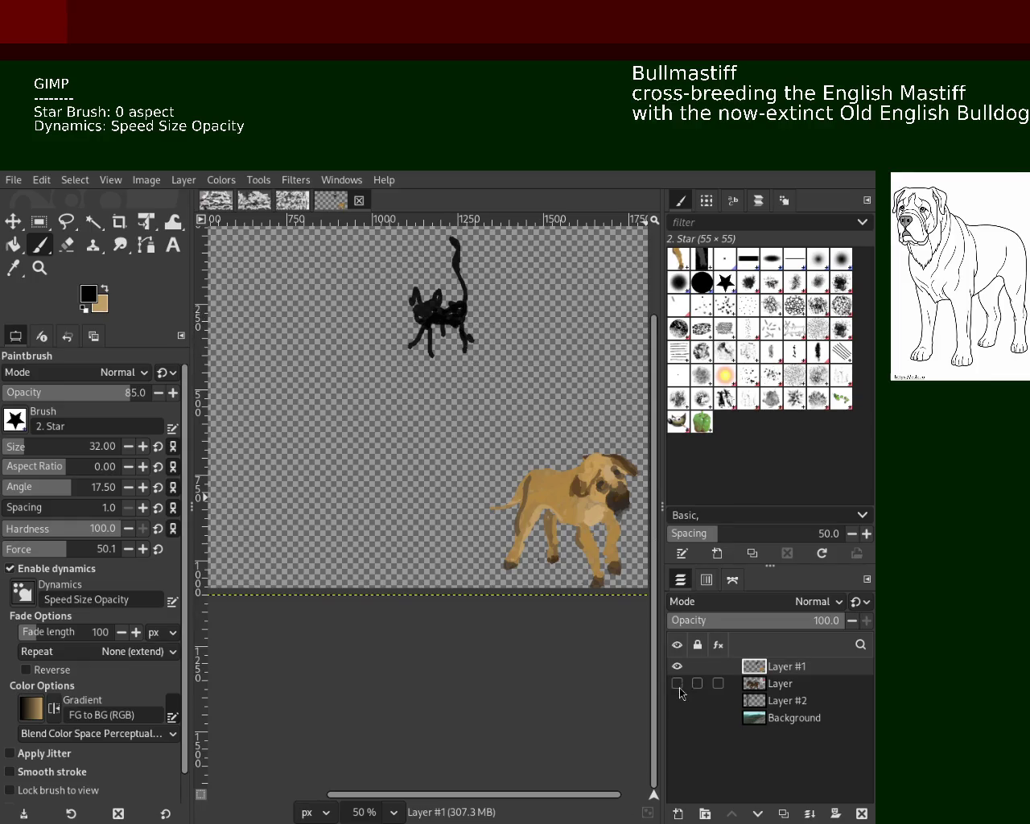
left_click_drag(677, 684, 677, 702)
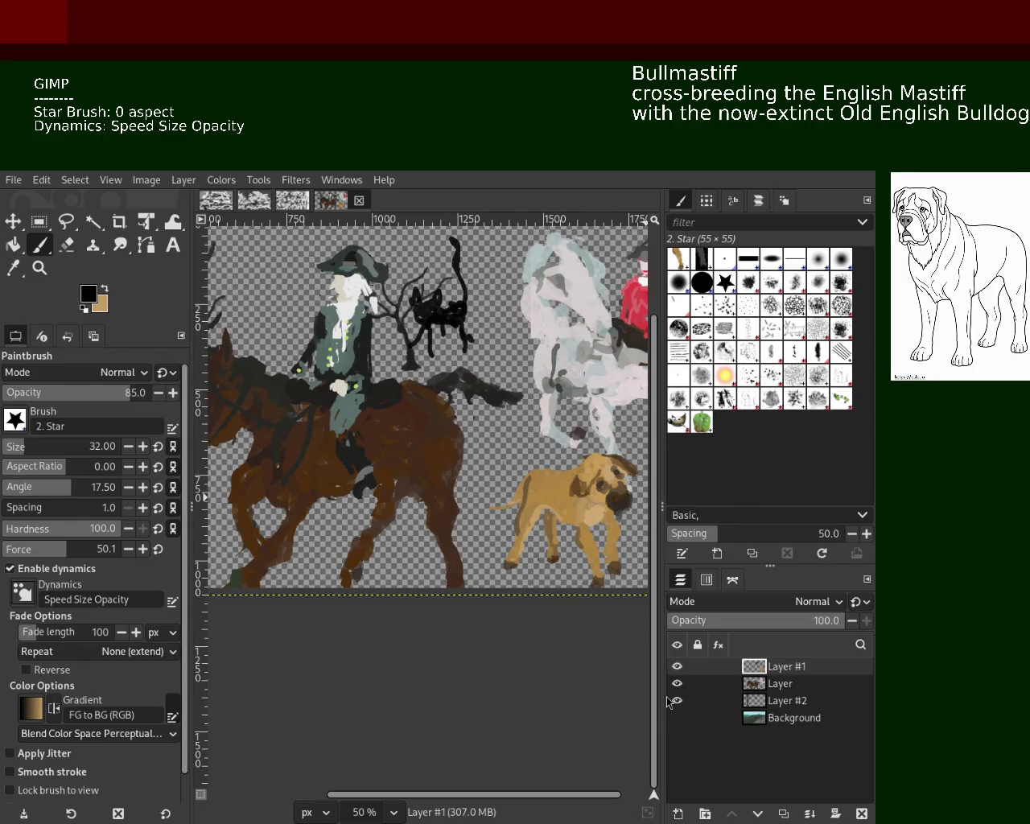
left_click_drag(682, 702, 677, 683)
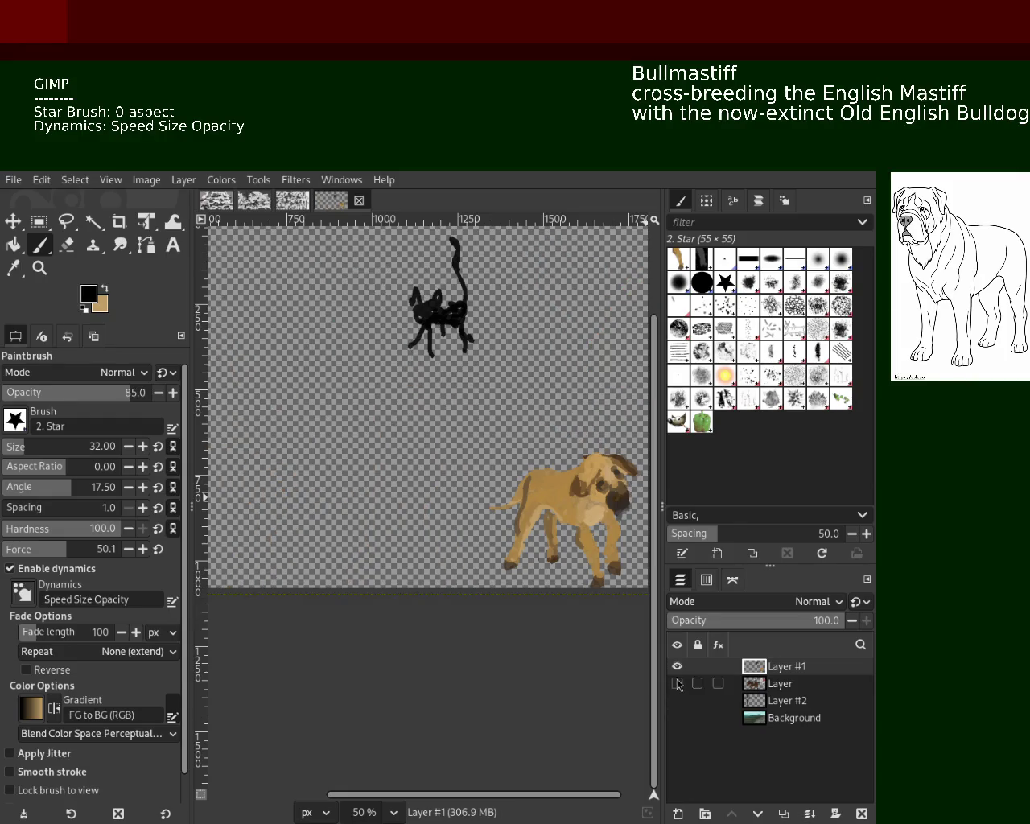
Cut the cat into its own pasted layer and drag it to the lower left.
left_click(39, 223)
left_click_drag(494, 388, 392, 227)
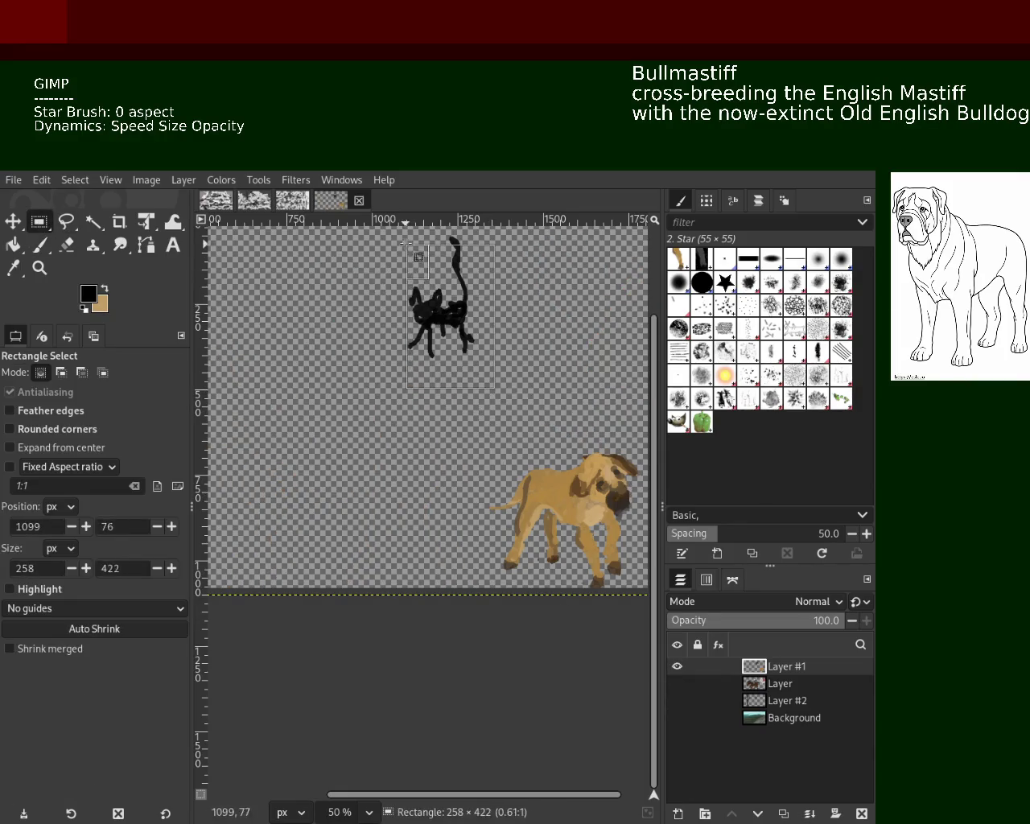
key("ctrl+x")
key("ctrl+v")
key("m")
left_click_drag(429, 298, 261, 515)
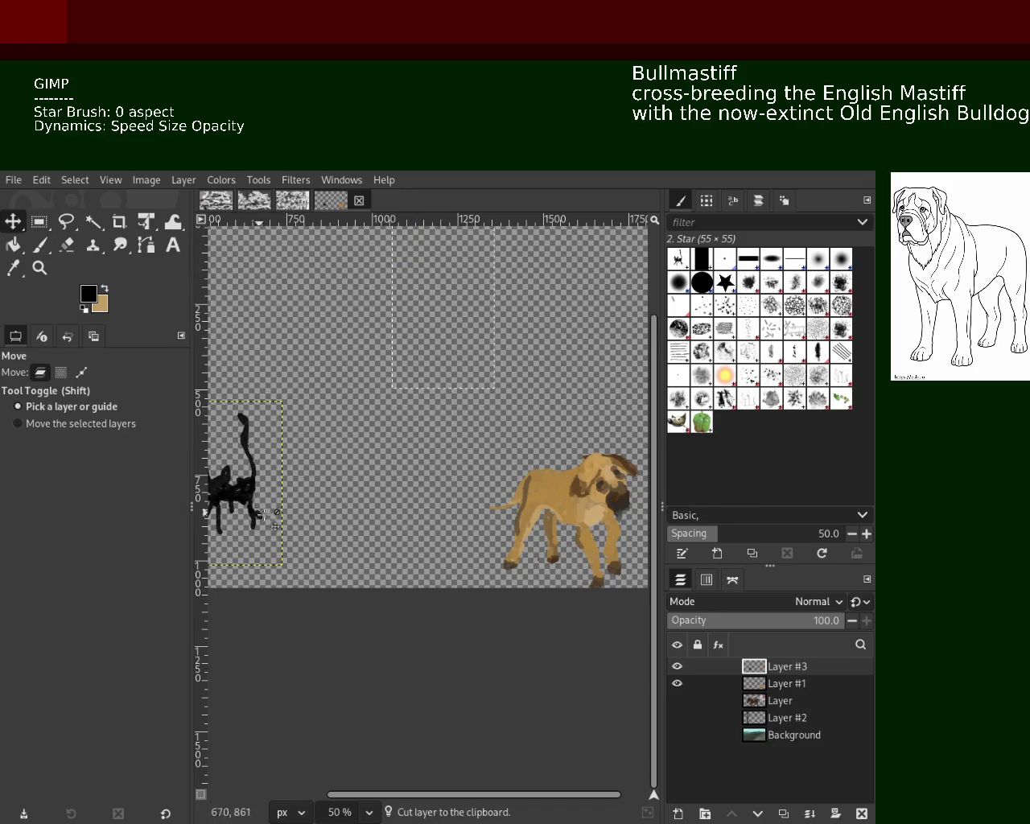
Zoom around the left edge and nudge the cat further left with the Move tool.
left_click(40, 268)
left_click(357, 436, "ctrl")
left_click(322, 467, "ctrl")
left_click(373, 488, "ctrl")
left_click(304, 475)
left_click(281, 474)
left_click(282, 473)
key("ctrl")
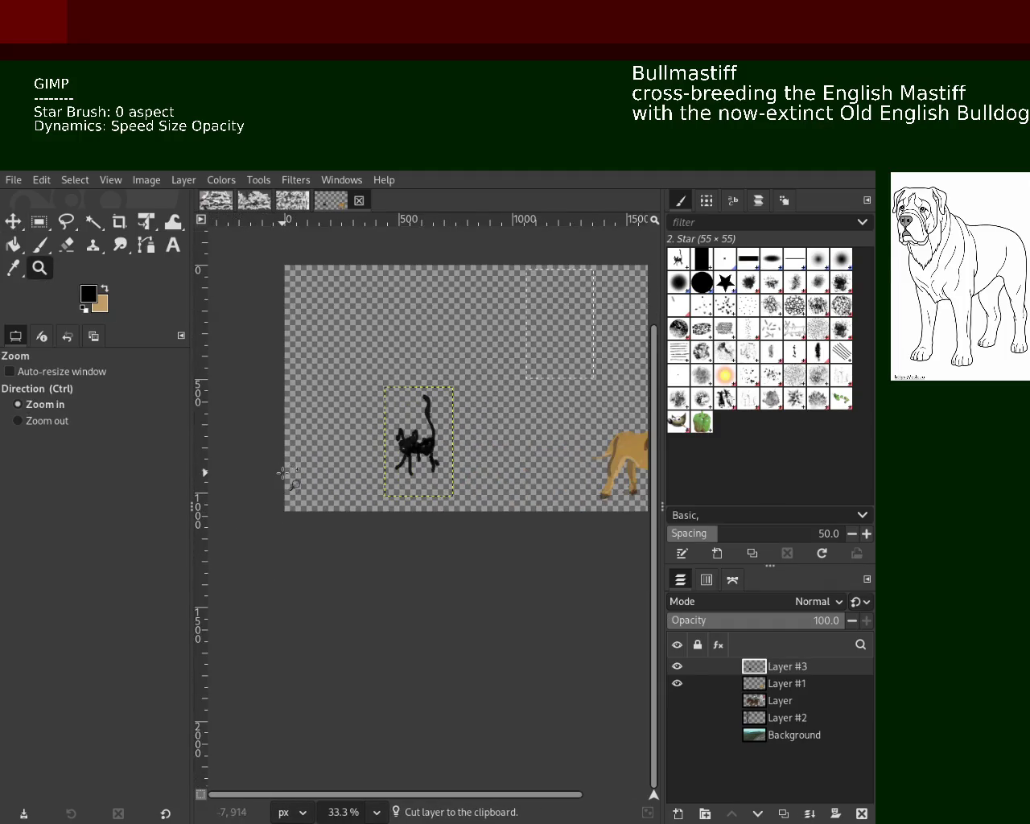
left_click(13, 222)
left_click_drag(422, 460, 315, 483)
Show the riders, trees and landscape layers to check the cat's placement.
left_click(677, 700)
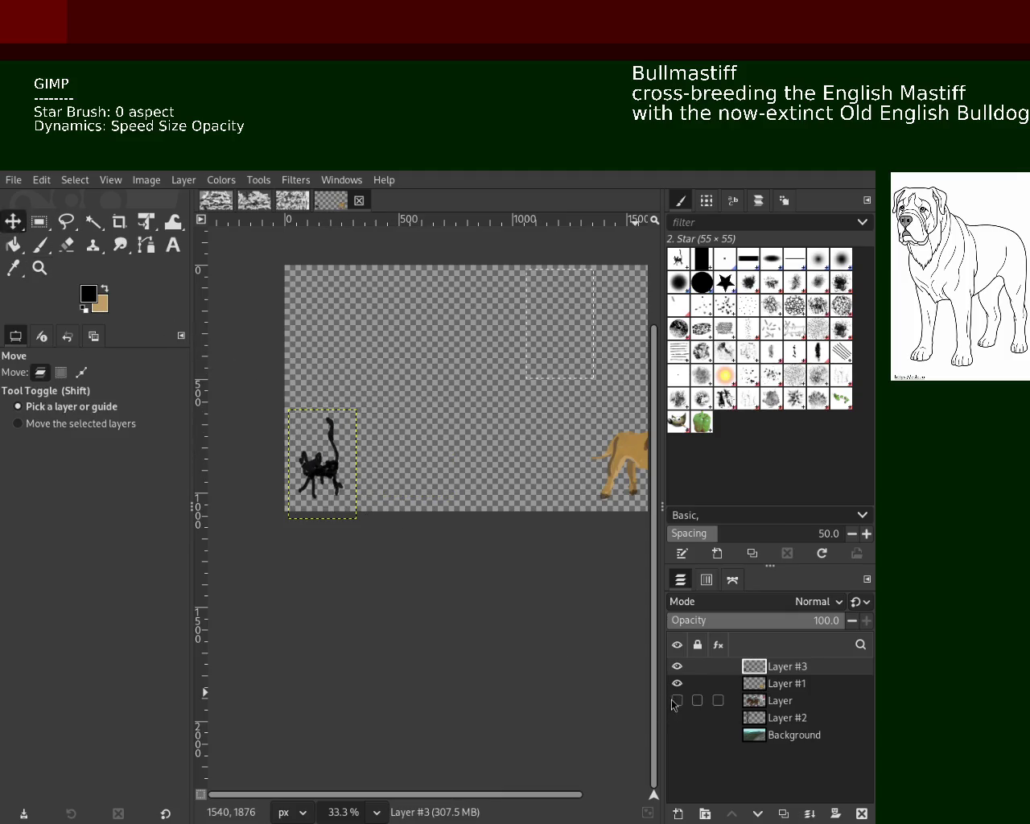
left_click(677, 717)
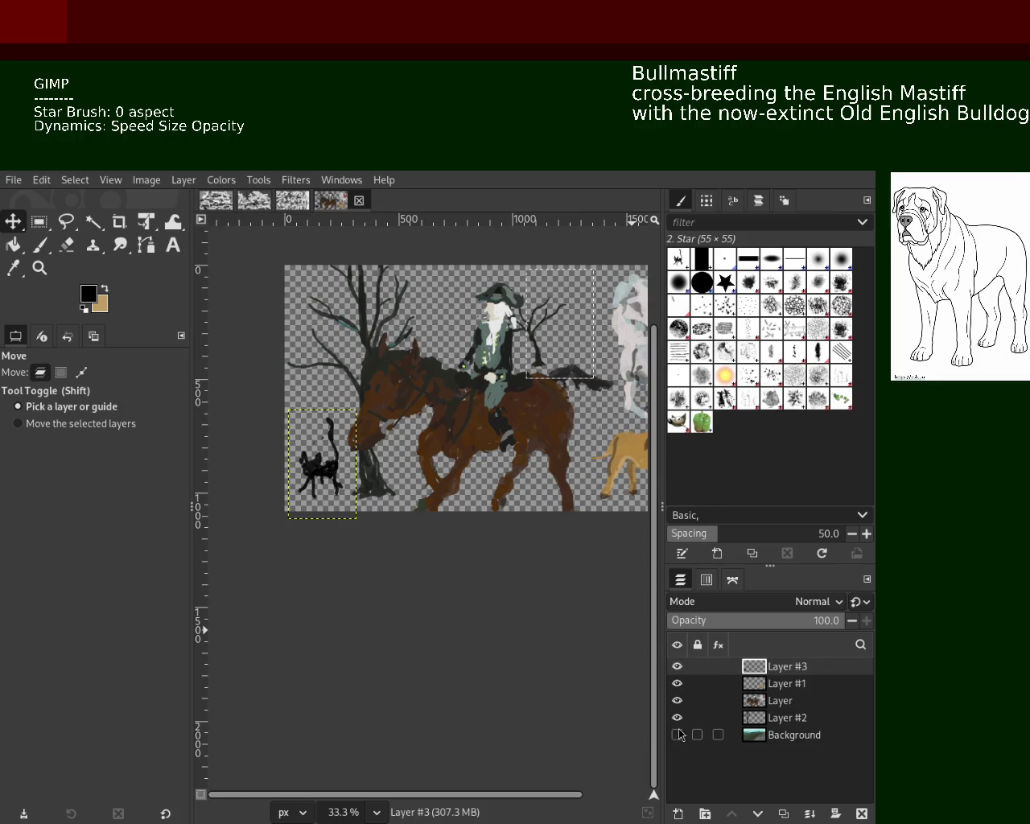
left_click(677, 734)
left_click(39, 268)
left_click(406, 495, "ctrl")
left_click(483, 499)
left_click(461, 481, "ctrl")
left_click(460, 481, "ctrl")
left_click(456, 457)
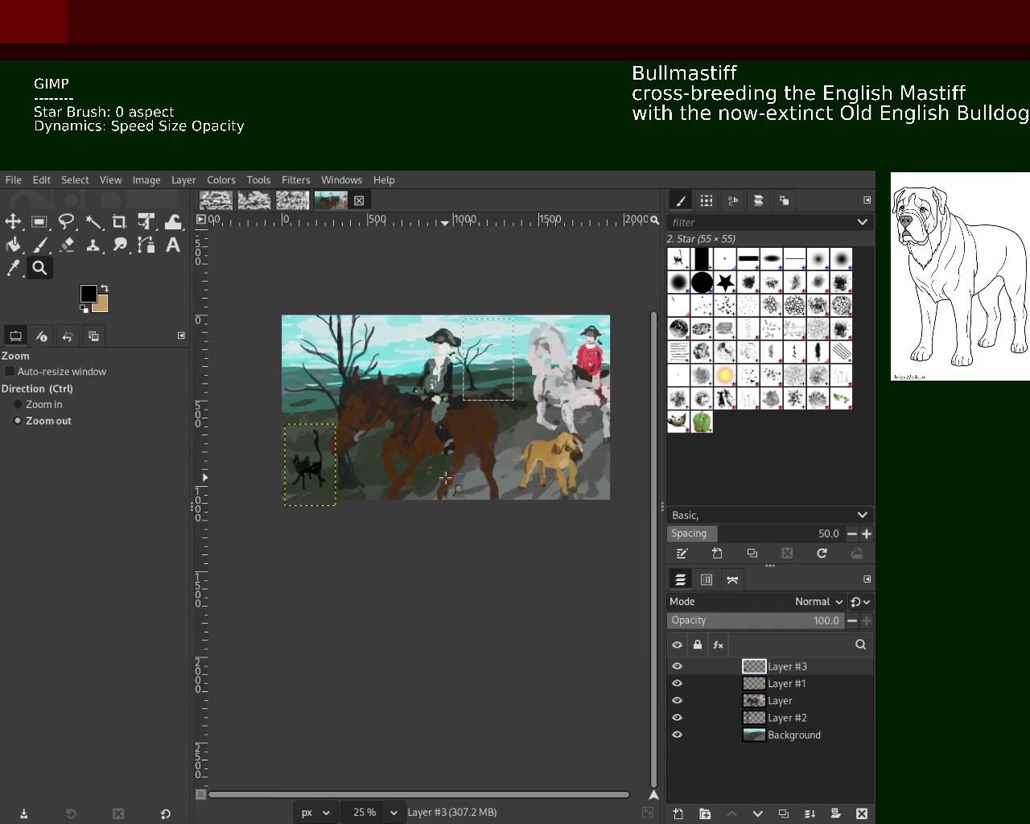
left_click(457, 457, "ctrl")
left_click(457, 457, "ctrl")
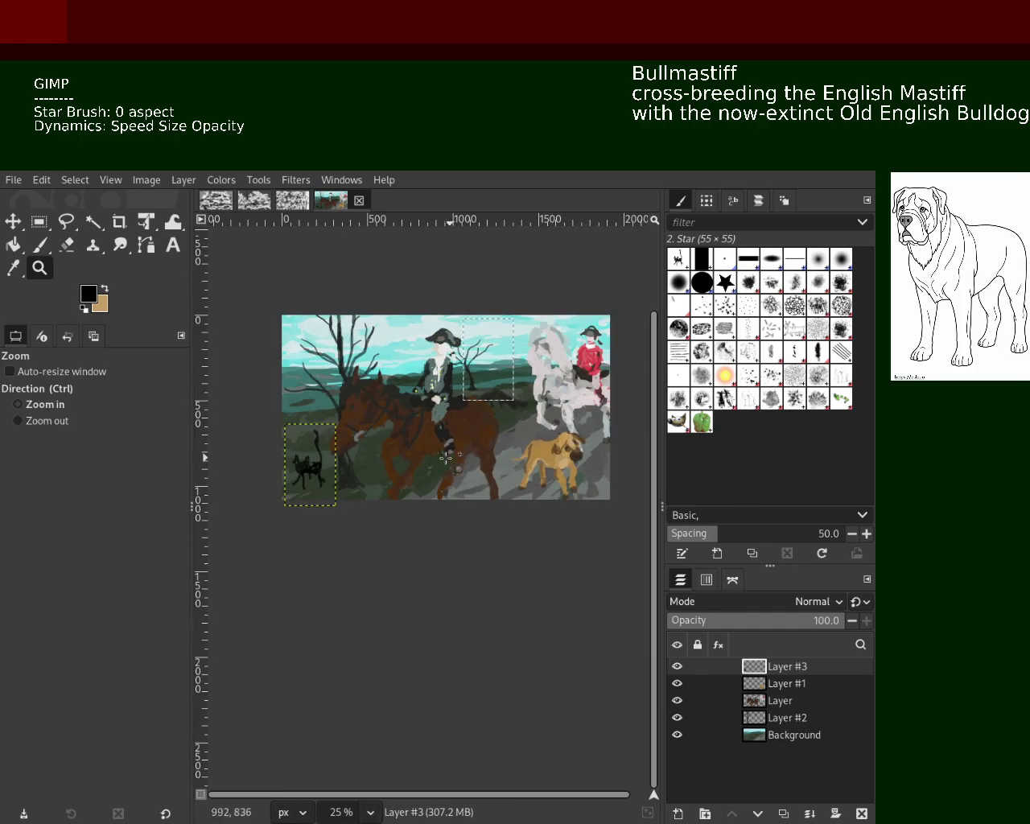
Zoom in on the rider and small tree, then hide the dog and rider layers.
left_click(414, 453, "ctrl")
left_click(357, 461)
left_click(357, 461)
left_click(338, 465, "ctrl")
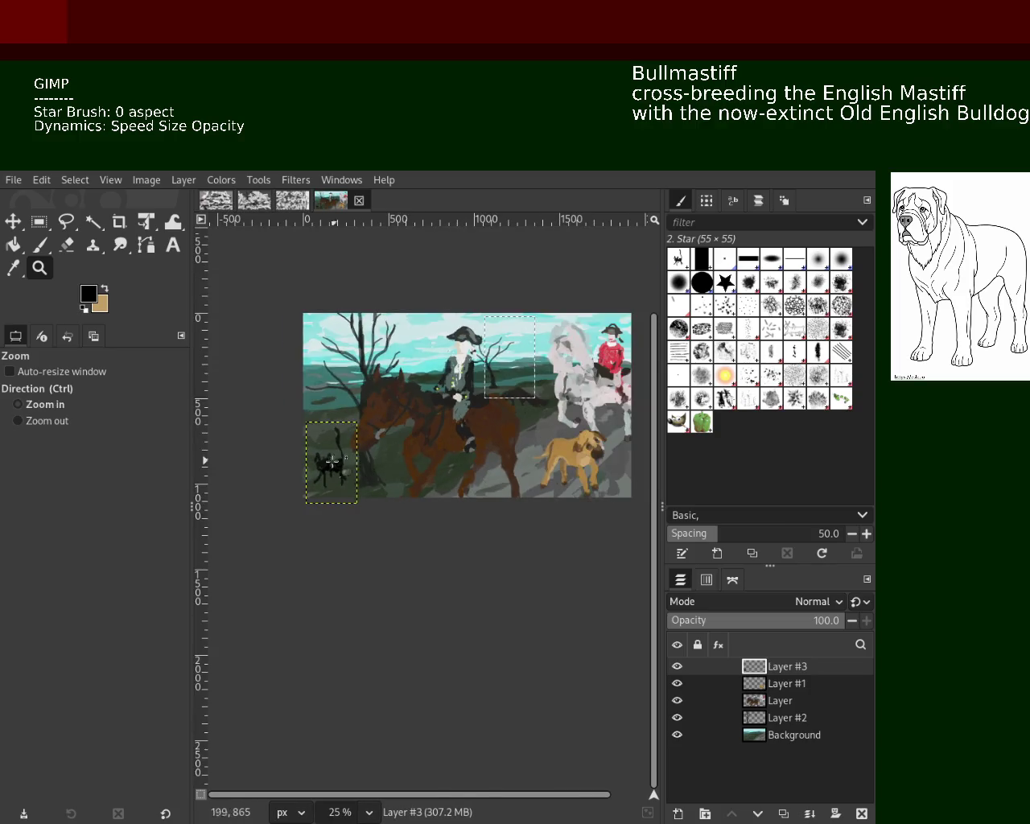
left_click(326, 466)
left_click(325, 467, "ctrl")
left_click(324, 466, "ctrl")
left_click(318, 463)
left_click(448, 411, "ctrl")
left_click(483, 393)
left_click(483, 393)
left_click(492, 377)
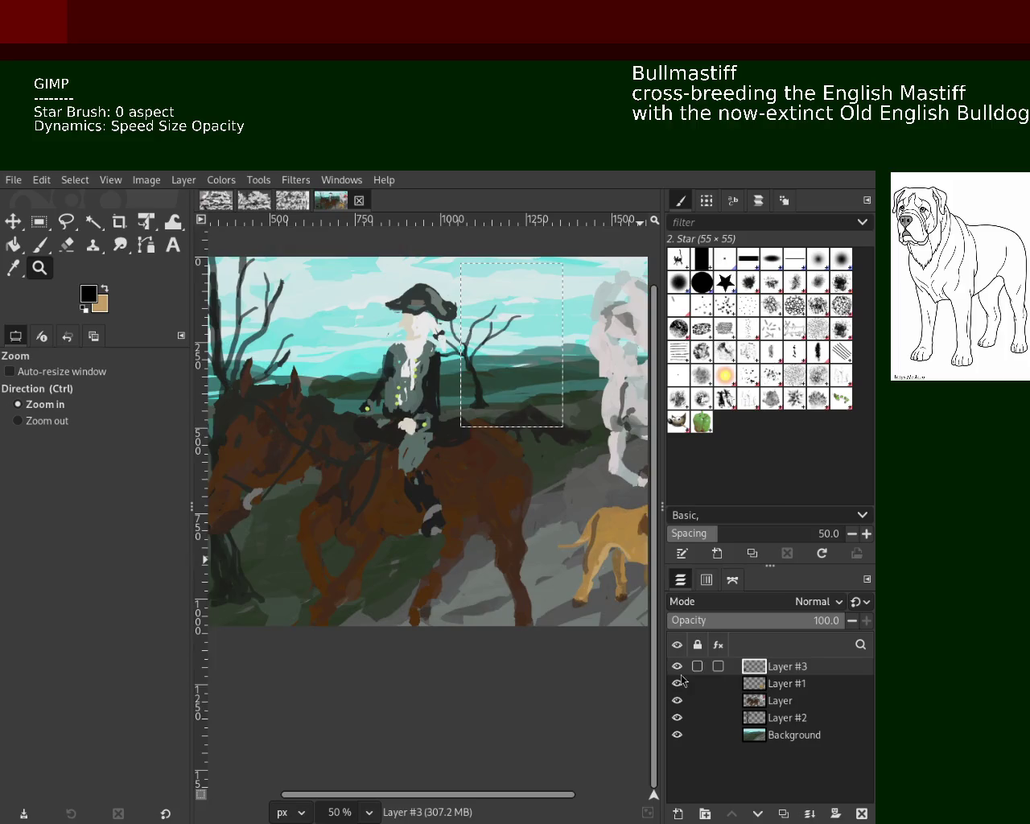
left_click(677, 683)
left_click(677, 700)
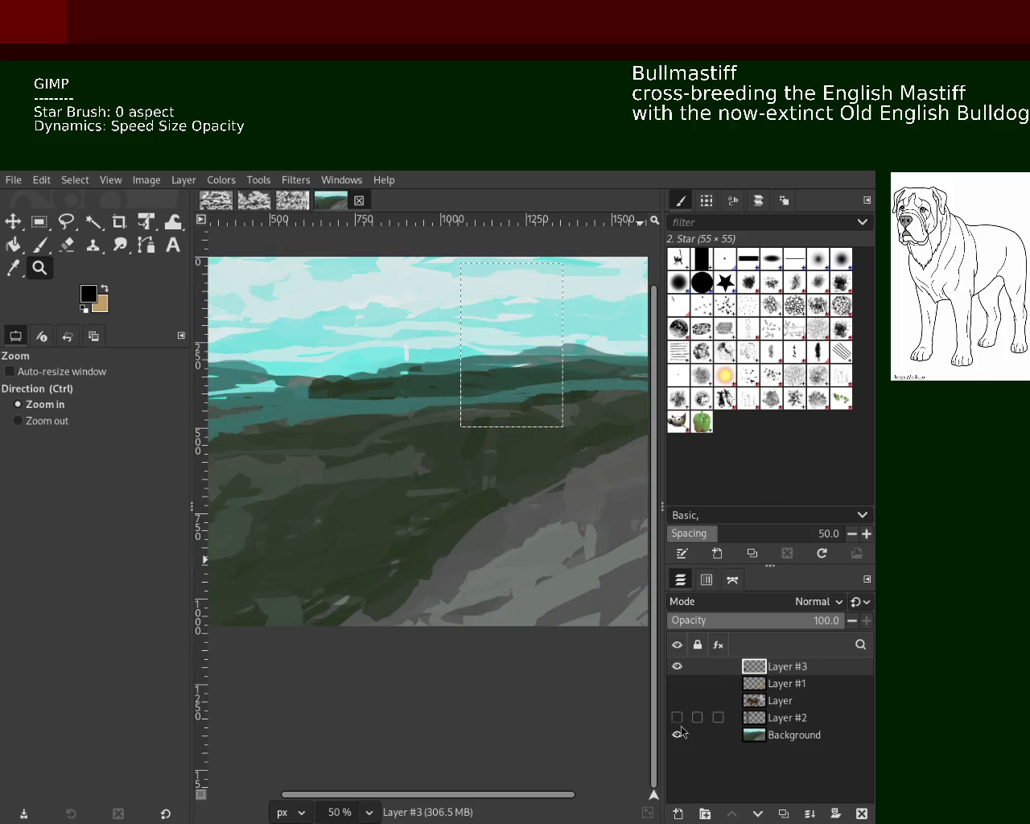
Toggle layer visibility to view the trees, riders and dog in turn, hiding the landscape.
left_click(678, 734)
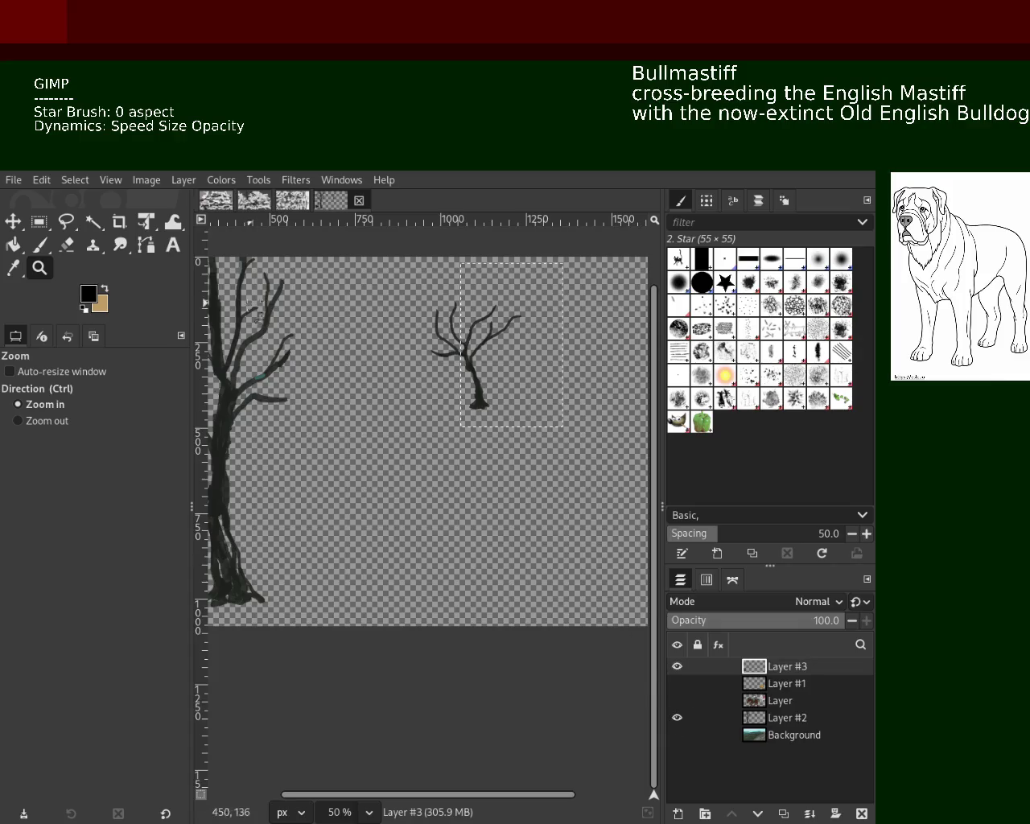
left_click(677, 700)
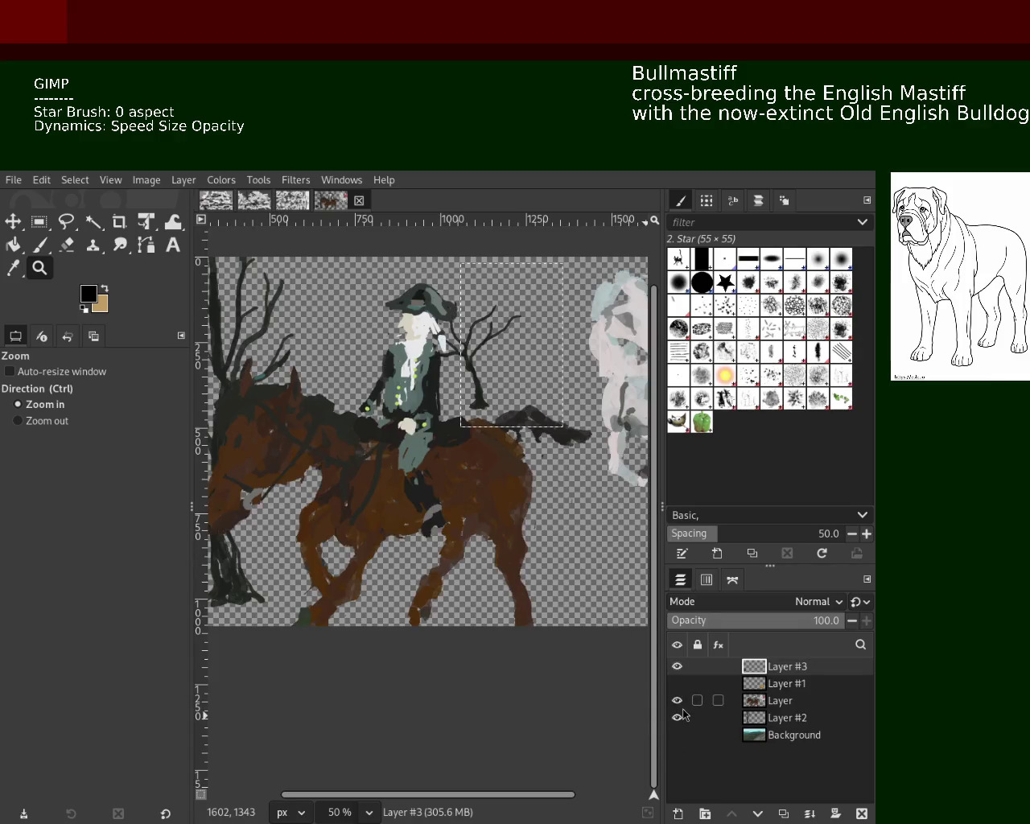
left_click(677, 717)
left_click(677, 666)
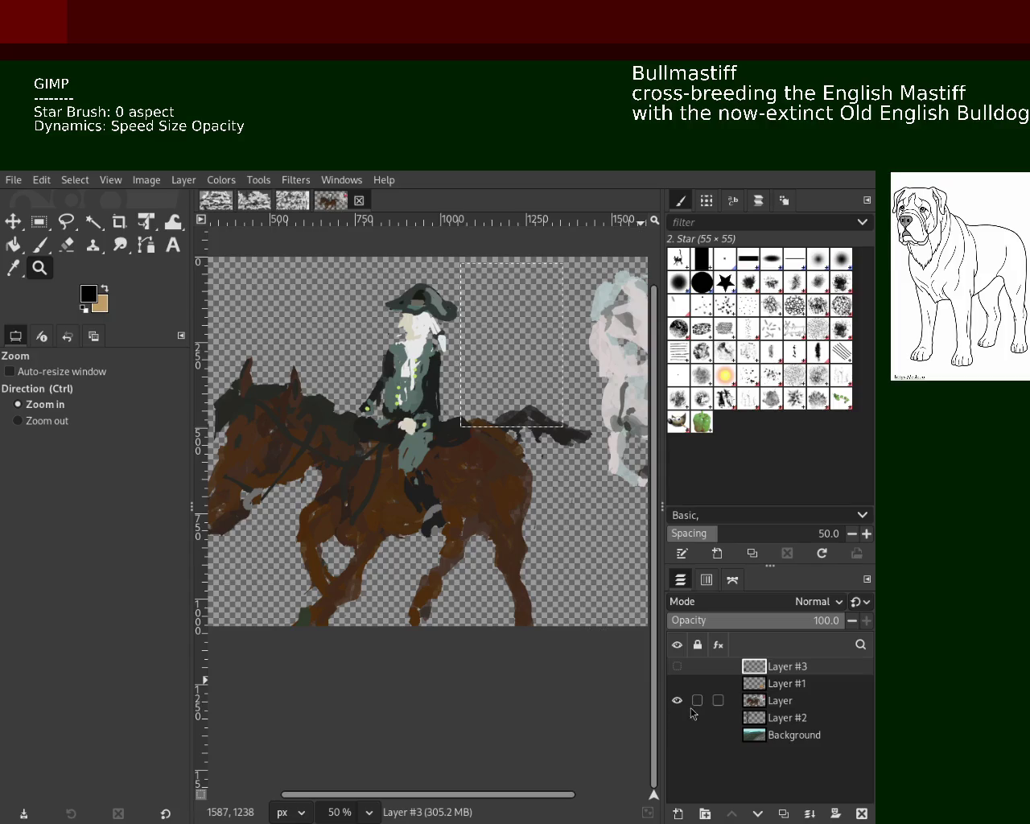
left_click(677, 700)
left_click(677, 684)
left_click(677, 700)
left_click(677, 700)
left_click(677, 683)
left_click(677, 683)
left_click(677, 666)
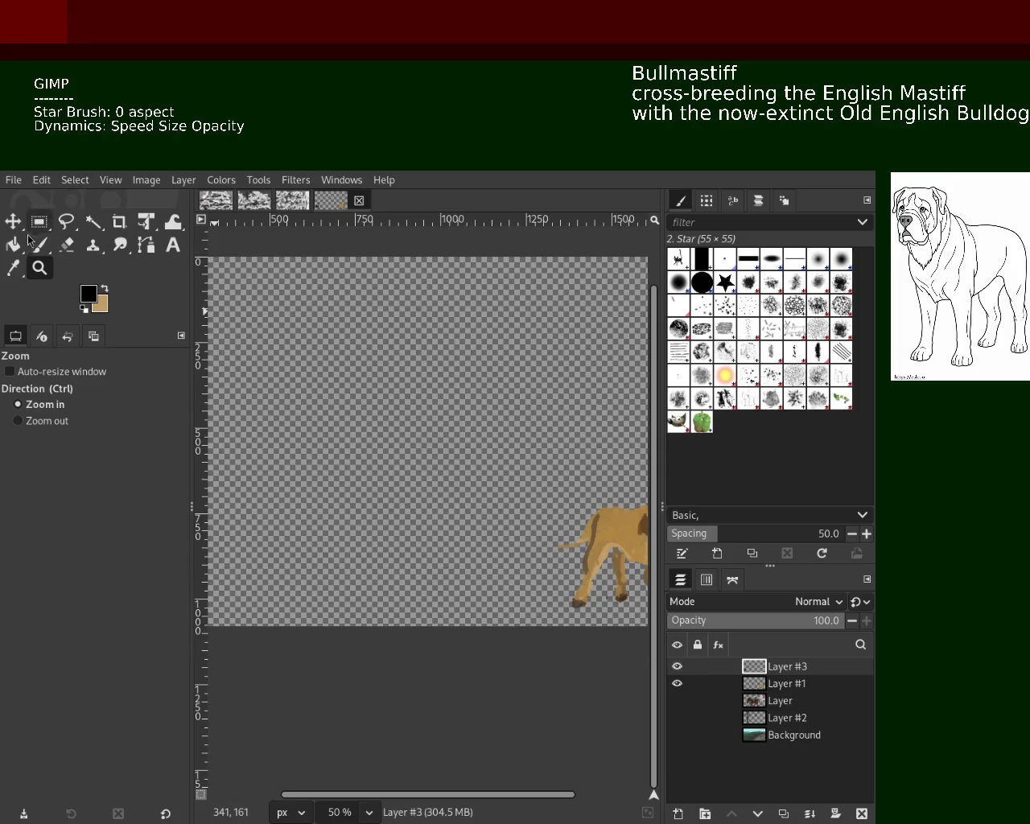
Show Layer #2's bare trees beside the dog, pick the Paintbrush and select Layer #1.
left_click(471, 449, "ctrl")
scroll(470, 449, "down", 2)
scroll(473, 427, "up", 2)
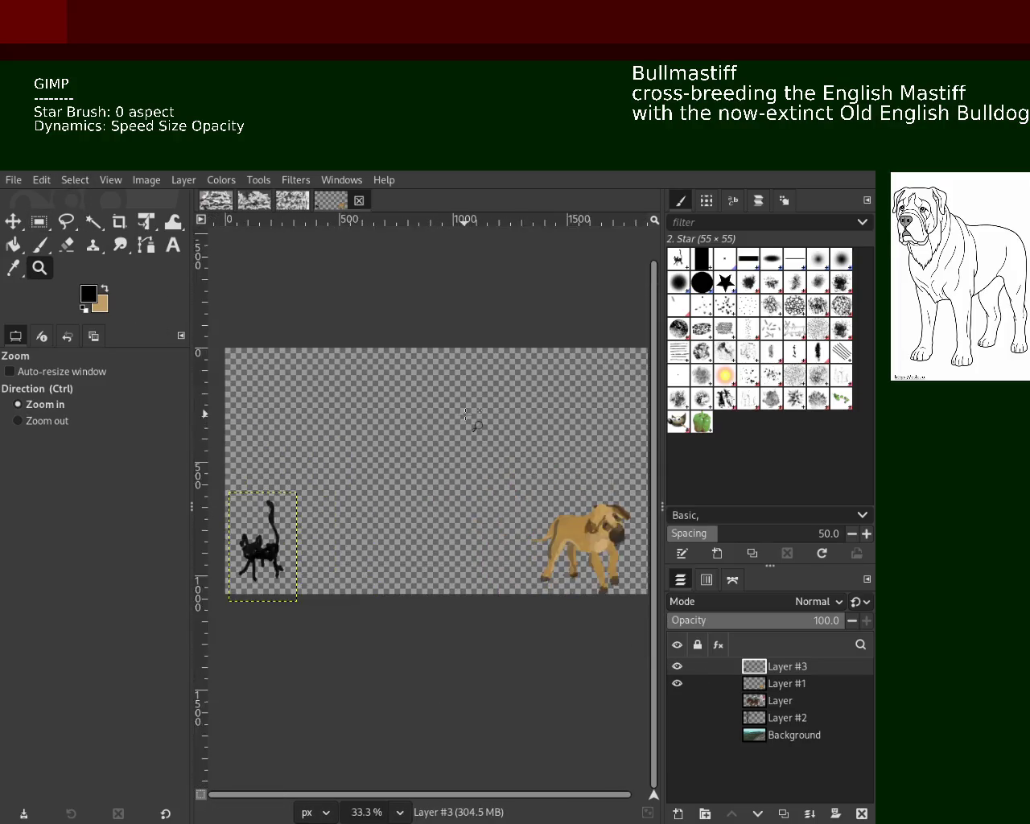
scroll(474, 428, "up", 1)
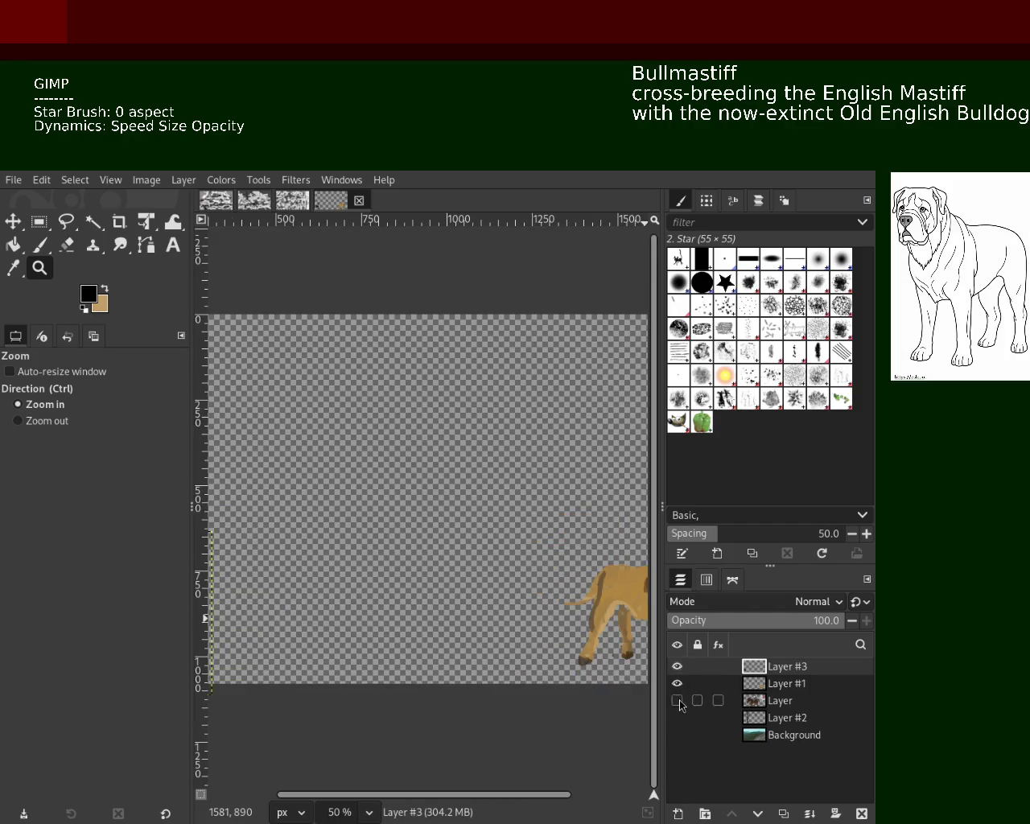
left_click(677, 700)
left_click(676, 700)
left_click(677, 683)
left_click(677, 684)
mouse_move(677, 666)
left_click(677, 683)
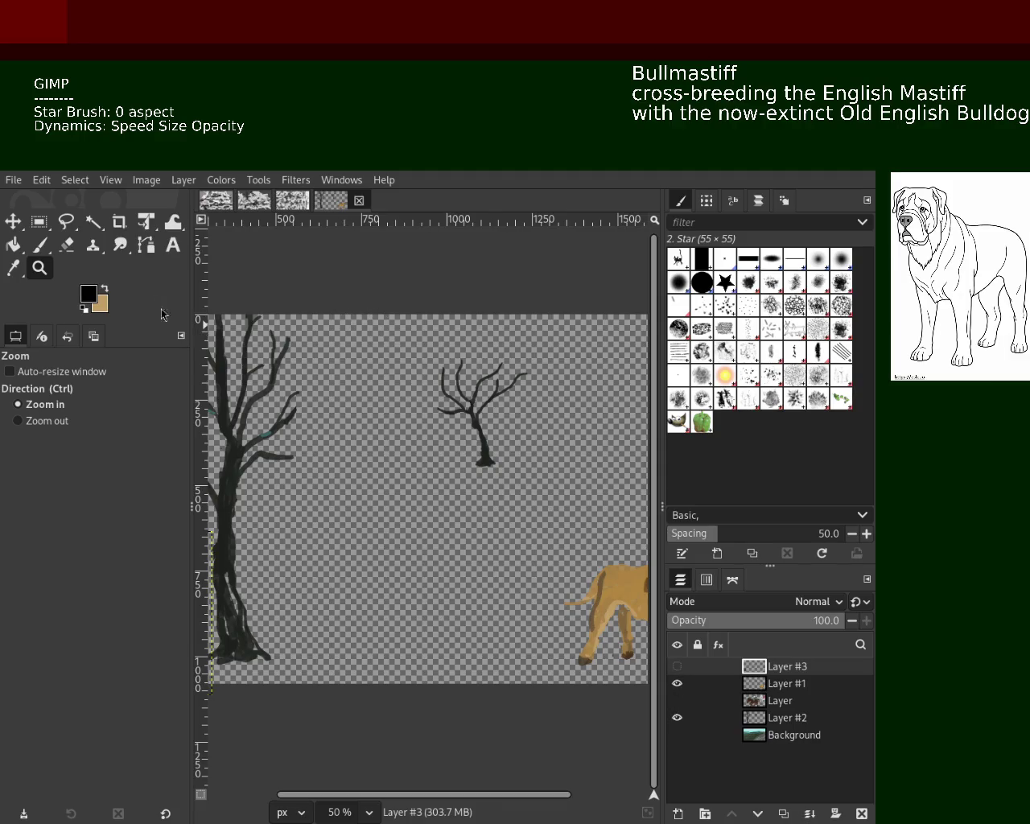
left_click(45, 248)
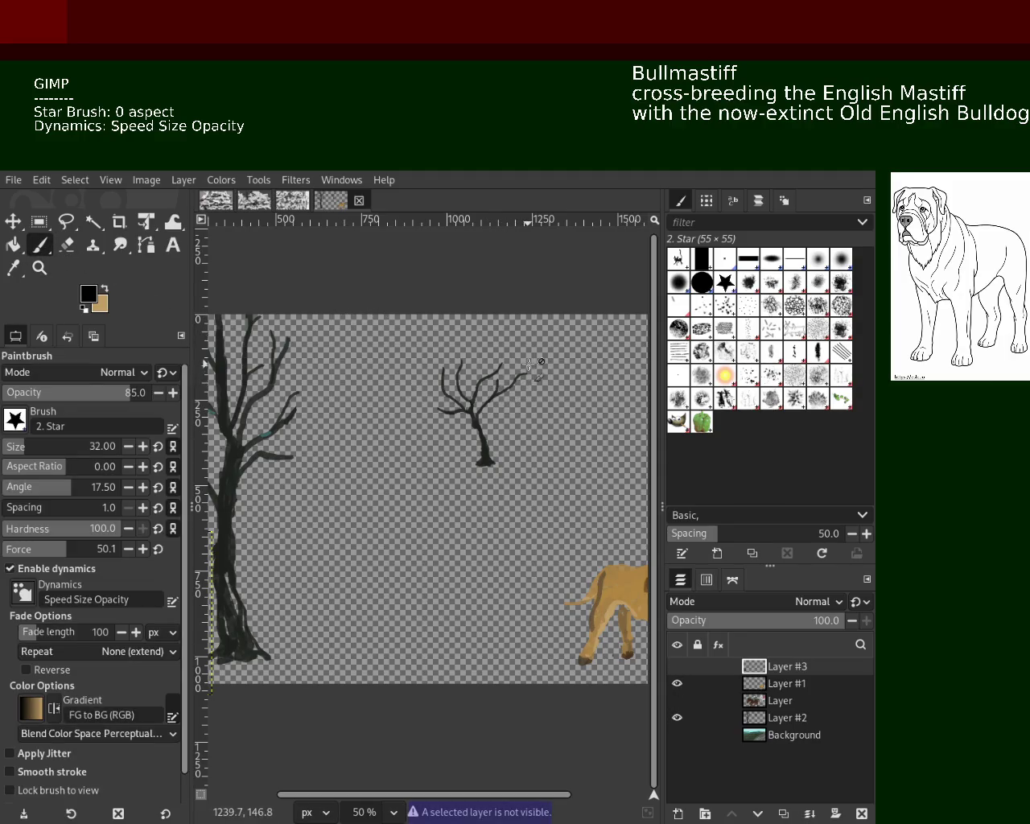
left_click(764, 684)
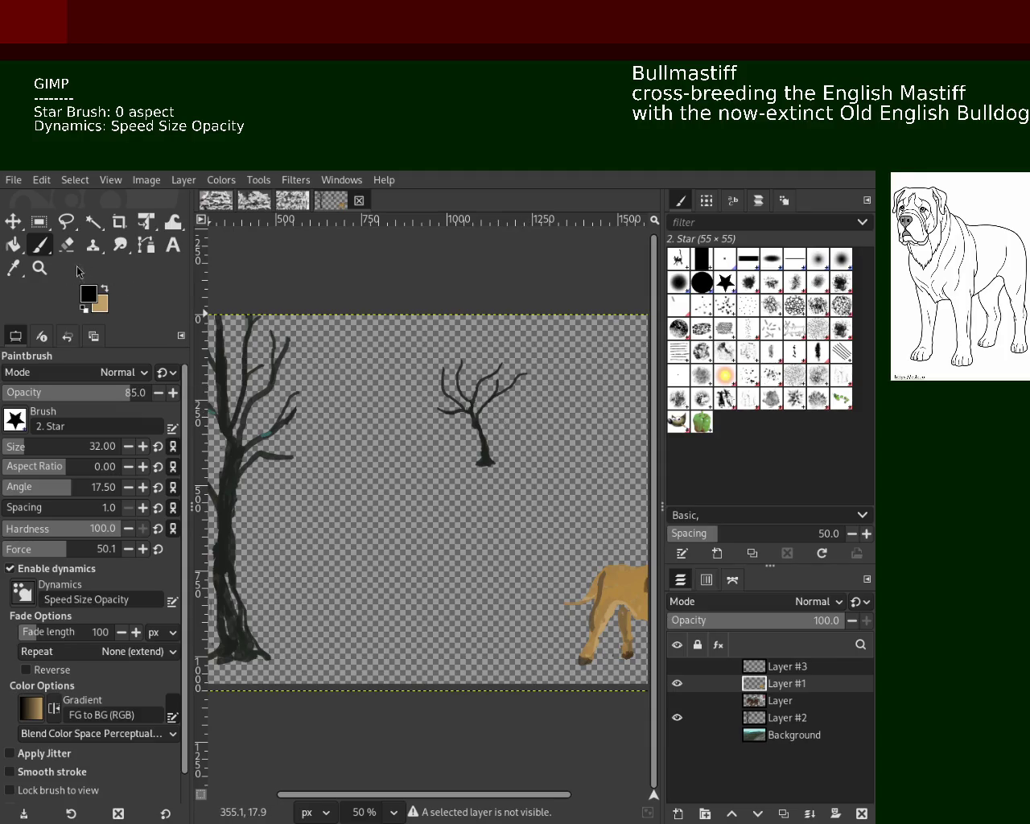
Zoom in close on the small bare tree.
left_click(39, 268)
left_click(428, 376, "ctrl")
left_click(429, 376, "ctrl")
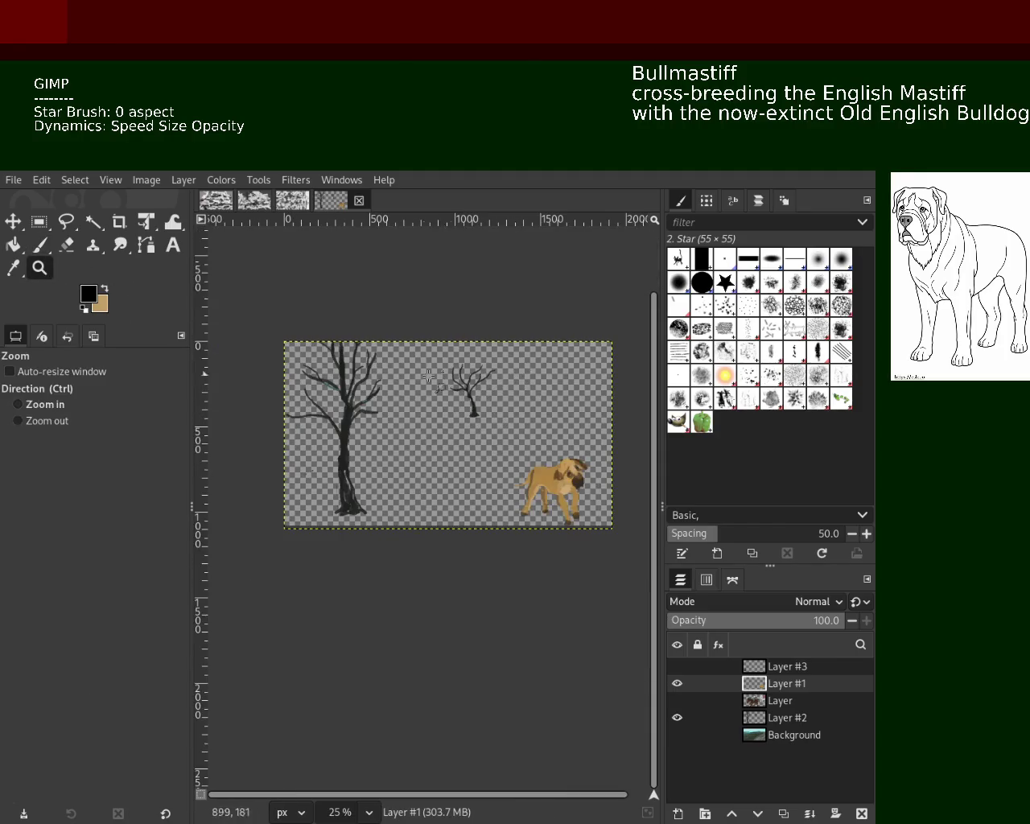
left_click(429, 376, "ctrl")
left_click(429, 376)
left_click(427, 374)
left_click(426, 375)
left_click(425, 372)
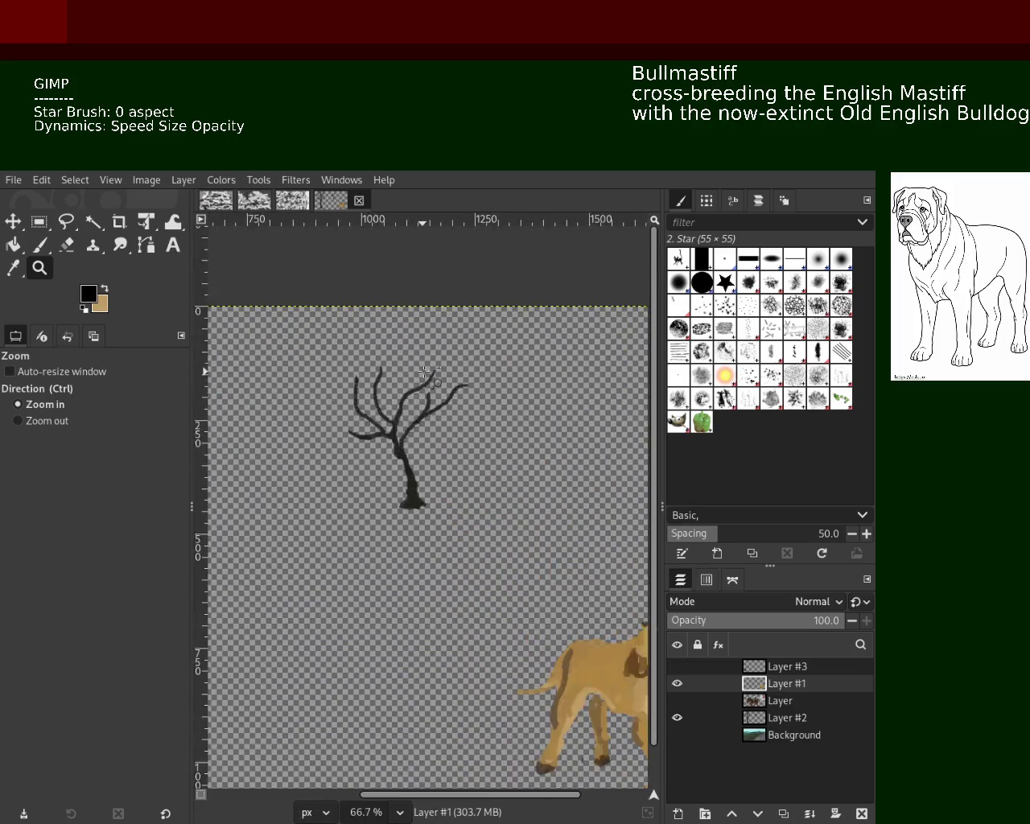
left_click(425, 372)
left_click(425, 371)
left_click(425, 372)
Paint a small black bird above the right branch, undoing trial and stray strokes.
left_click(39, 245)
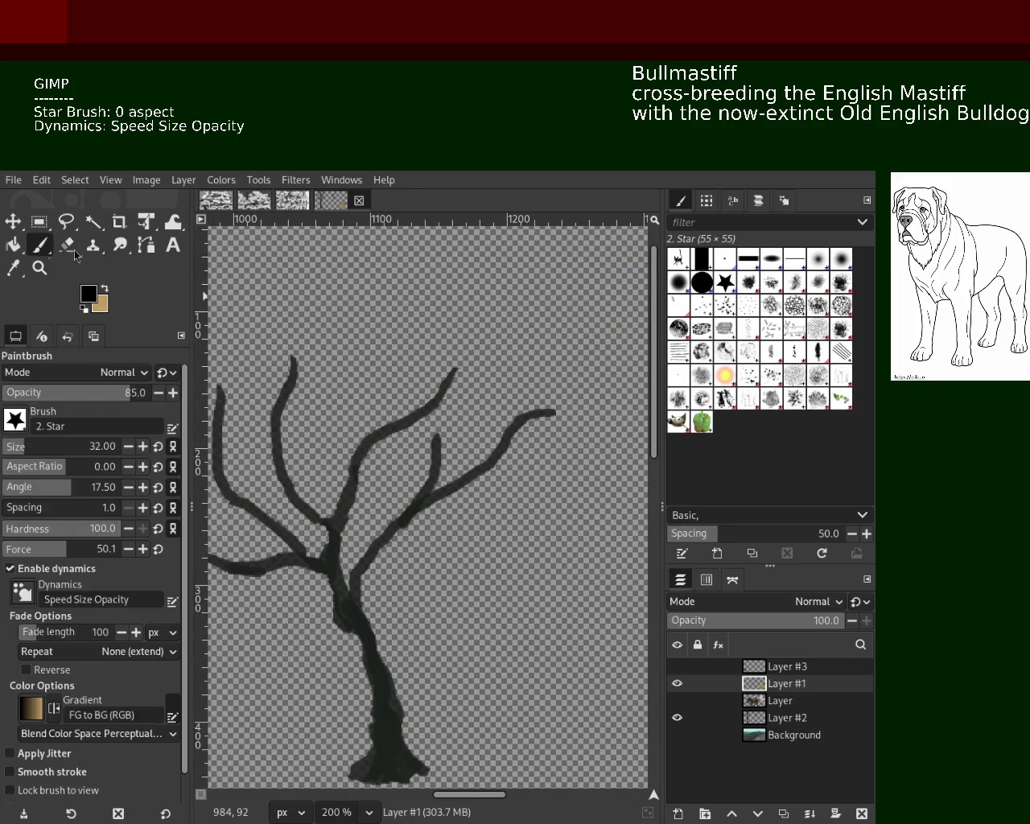
left_click_drag(519, 366, 544, 346)
key("ctrl+z")
left_click(537, 348)
key("ctrl+z")
left_click(540, 338)
key("ctrl+z")
mouse_move(543, 333)
left_mouse_down()
mouse_move(574, 378)
mouse_move(503, 310)
mouse_move(513, 324)
mouse_move(519, 418)
left_mouse_up()
key("ctrl+z")
key("ctrl+z")
left_click_drag(557, 376, 555, 401)
key("ctrl+z")
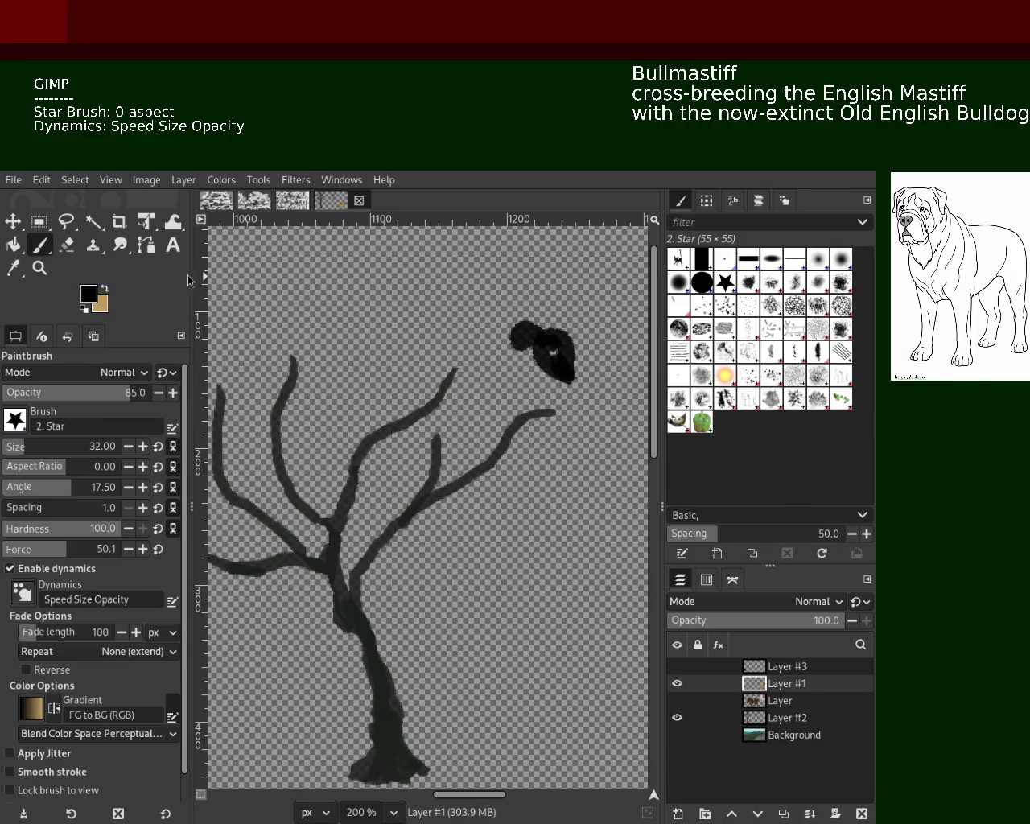
Cut the bird to a pasted layer, move it onto the branch tip and merge down into Layer #1.
left_click(38, 225)
mouse_move(498, 312)
left_mouse_down()
mouse_move(600, 390)
mouse_move(567, 407)
left_mouse_up()
key("ctrl+x")
key("ctrl+v")
left_click(16, 227)
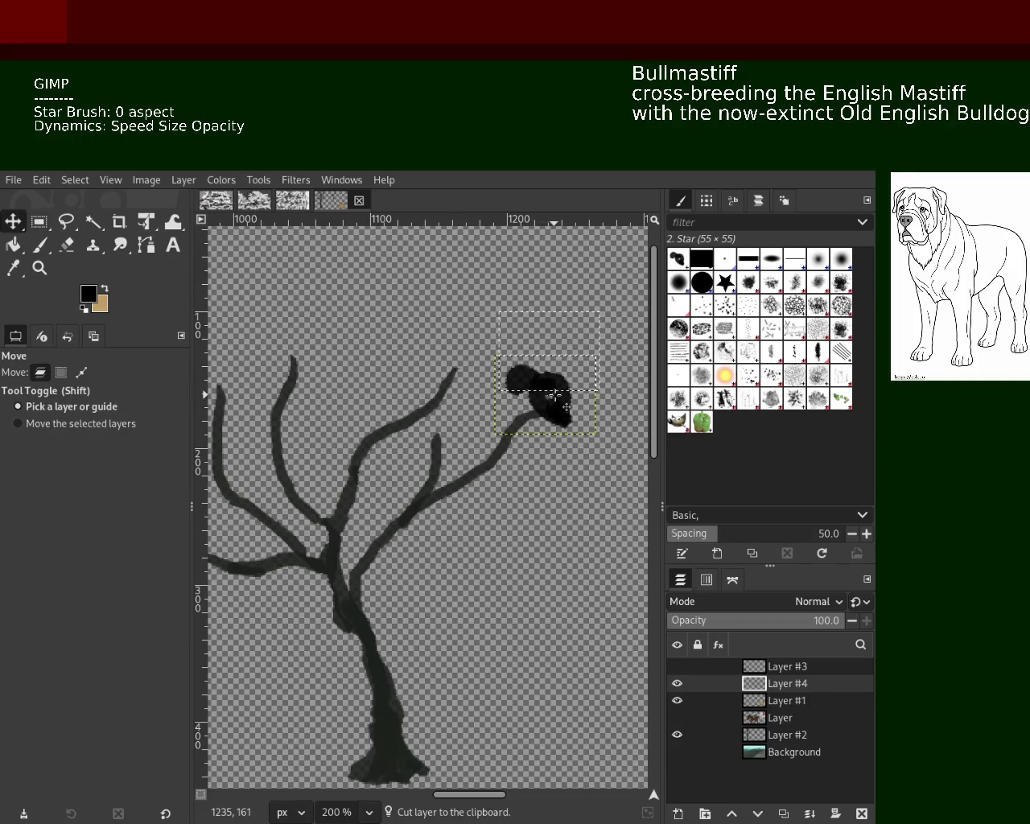
left_click(810, 814)
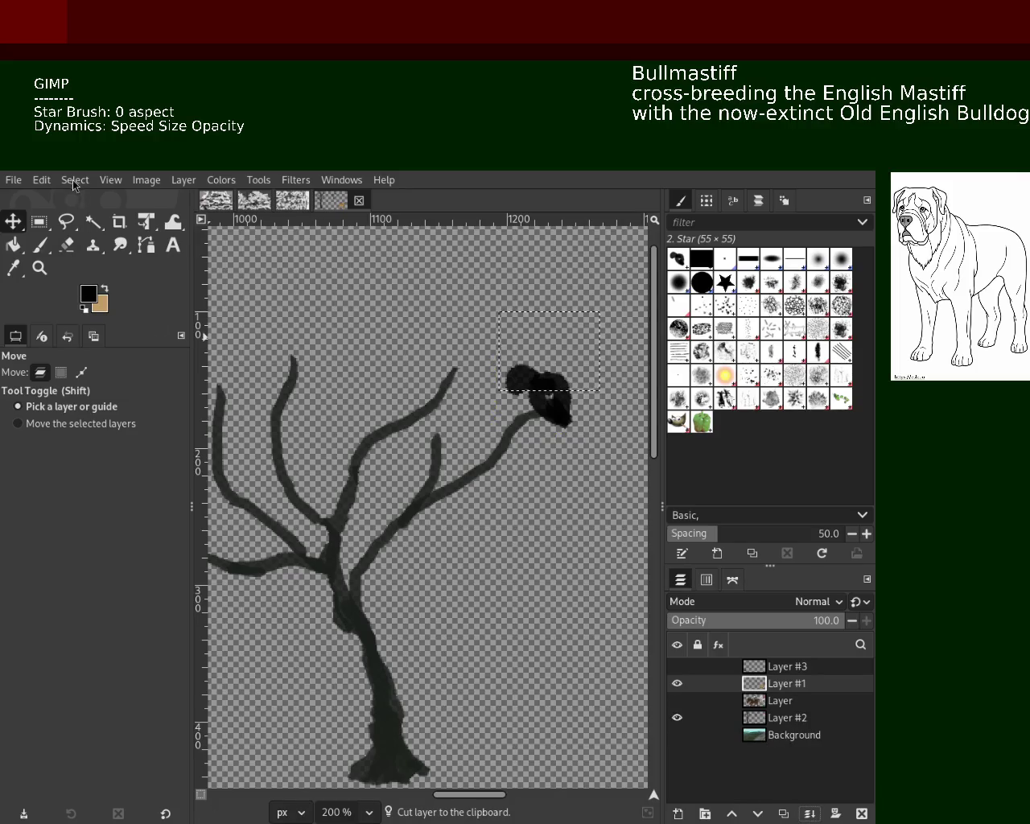
left_click(39, 244)
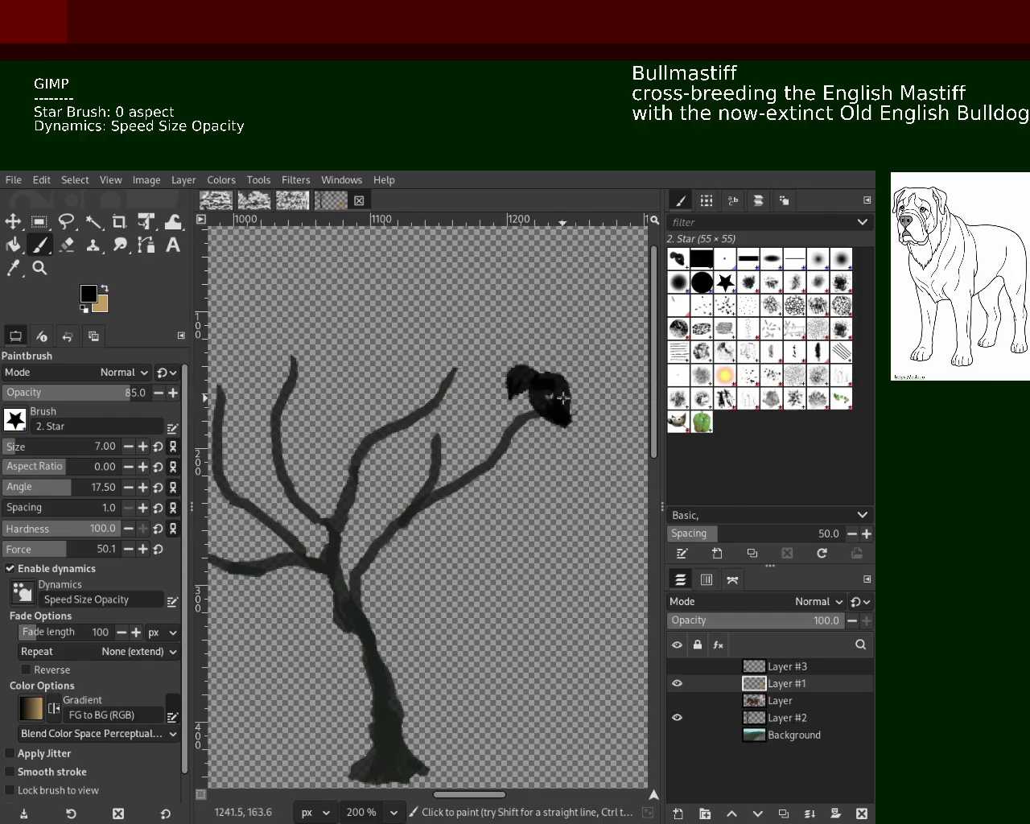
left_click(39, 268)
left_click(503, 420)
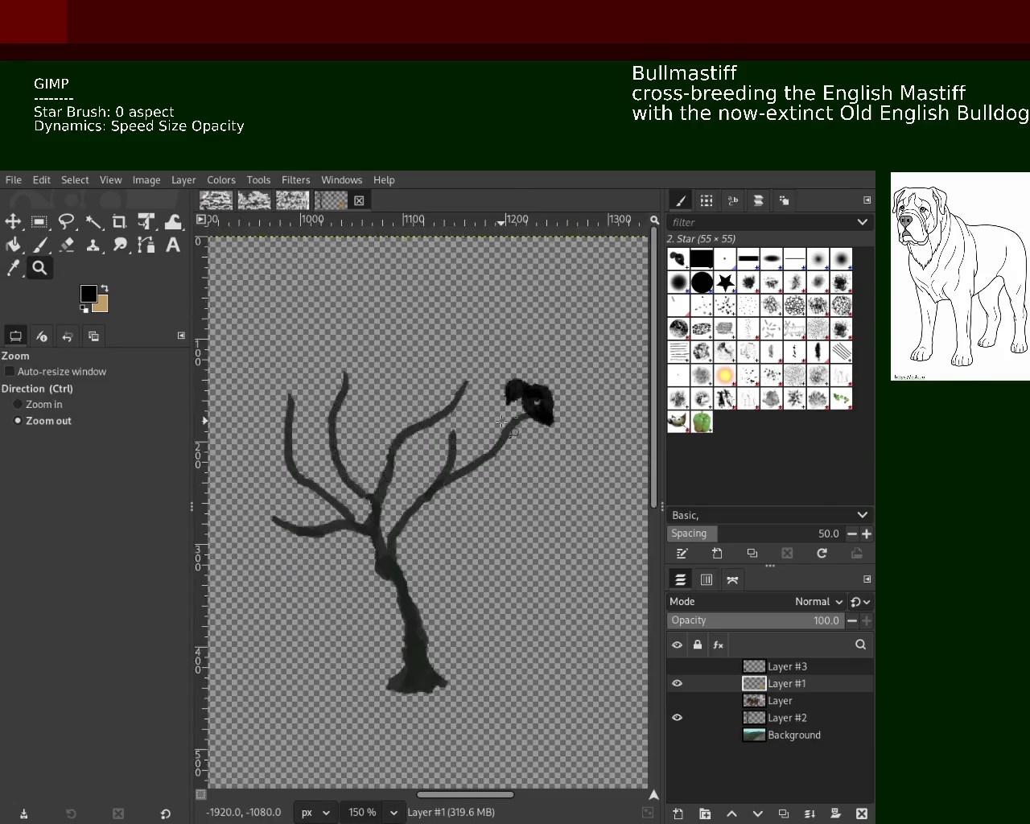
Make Layer #3, Layer, Layer #1 and the teal Background visible again.
left_click(503, 420)
left_click(503, 420)
left_click(677, 666)
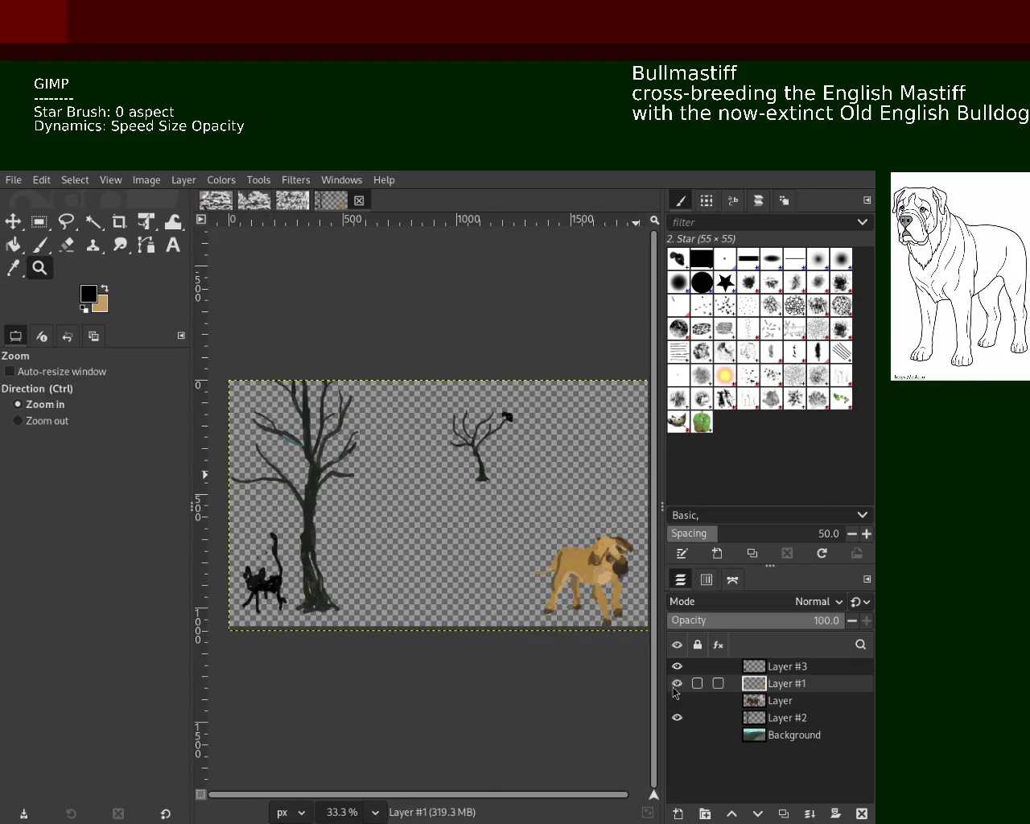
left_click(677, 683)
left_click_drag(676, 683, 681, 697)
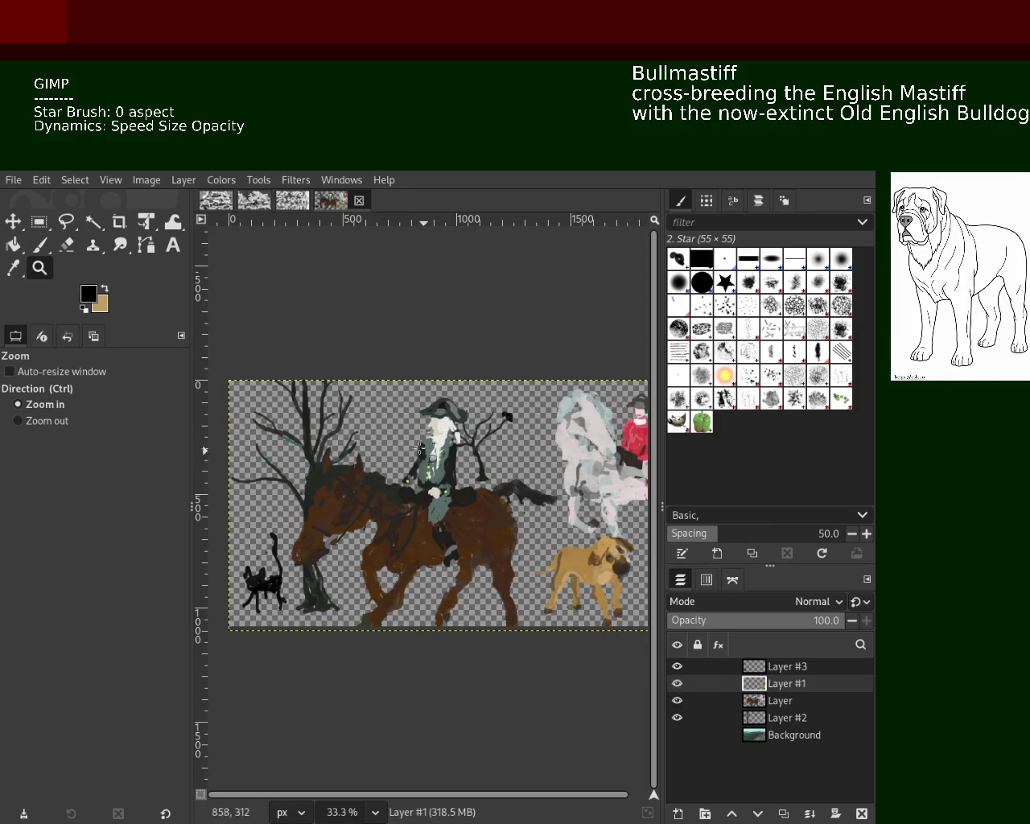
left_click(680, 735)
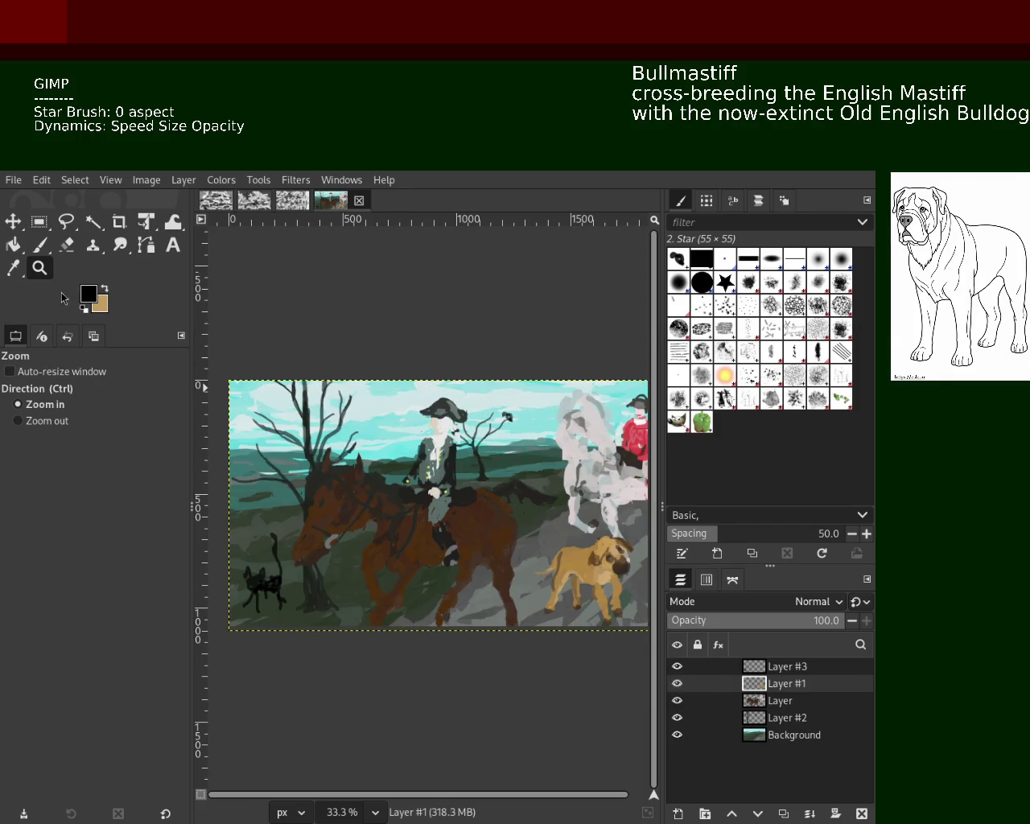
Zoom in and out to review the rider, bird and whole painting.
left_click(333, 472, "ctrl")
left_click(400, 493)
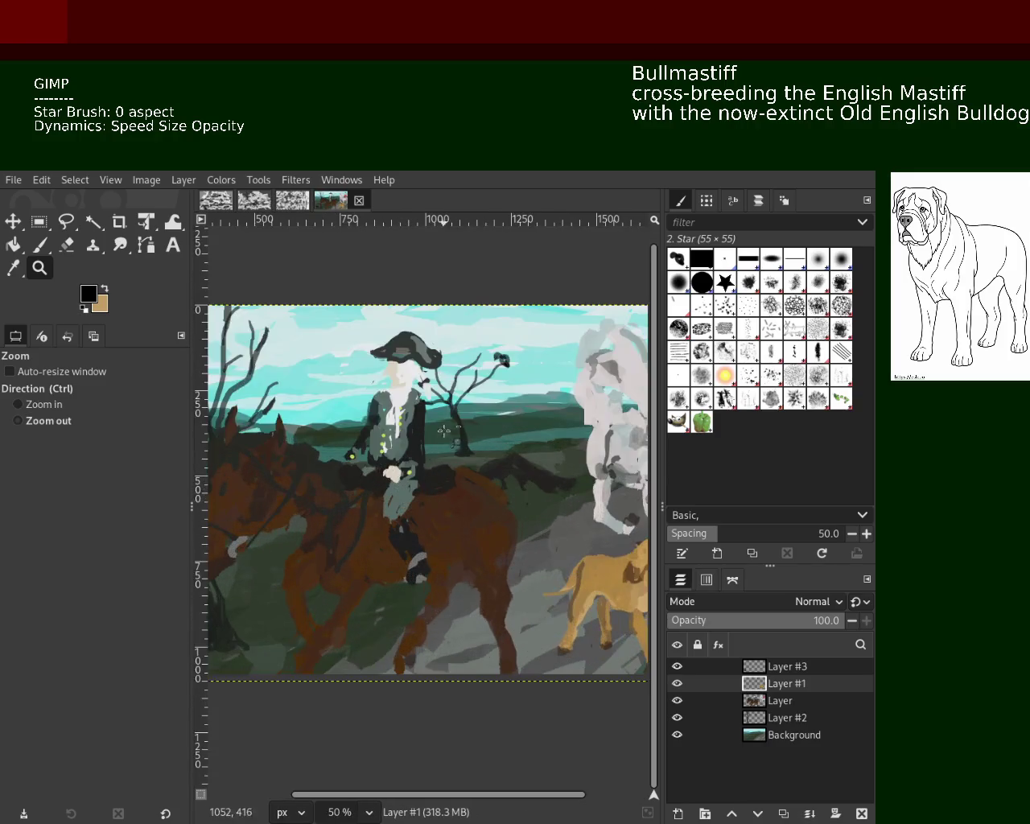
left_click(460, 387, "ctrl")
left_click(515, 373, "ctrl")
left_click(502, 396, "ctrl")
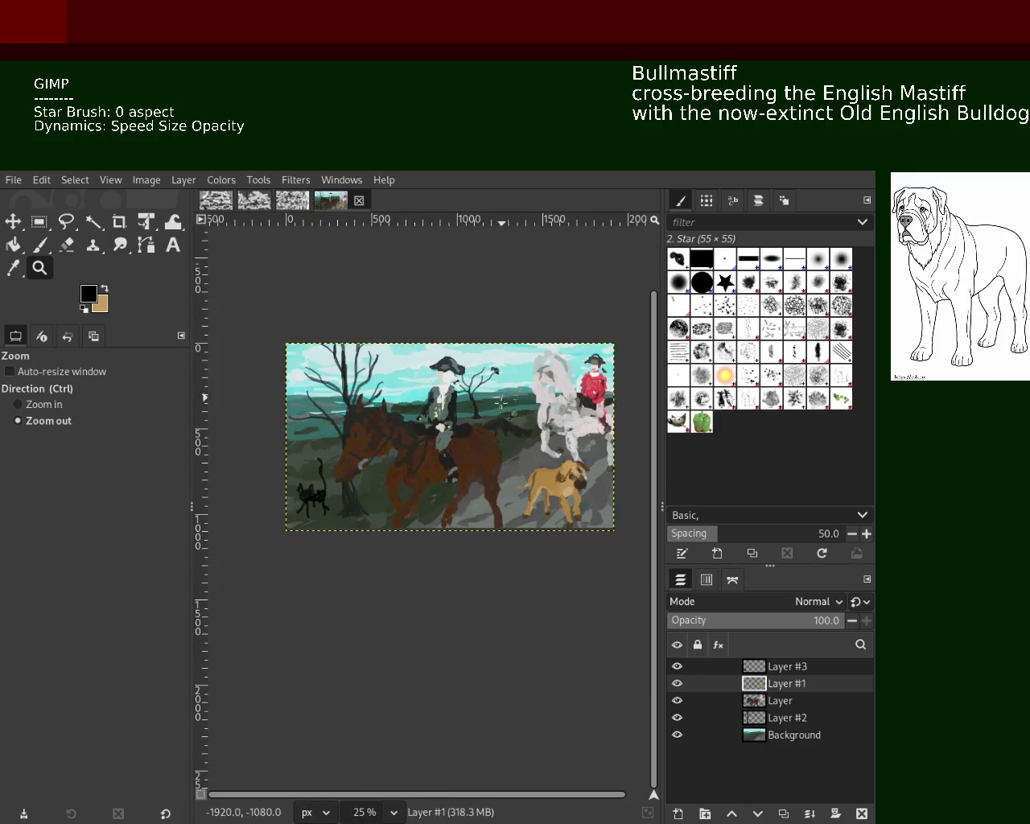
left_click(495, 410)
left_click(491, 422, "ctrl")
left_click(492, 421)
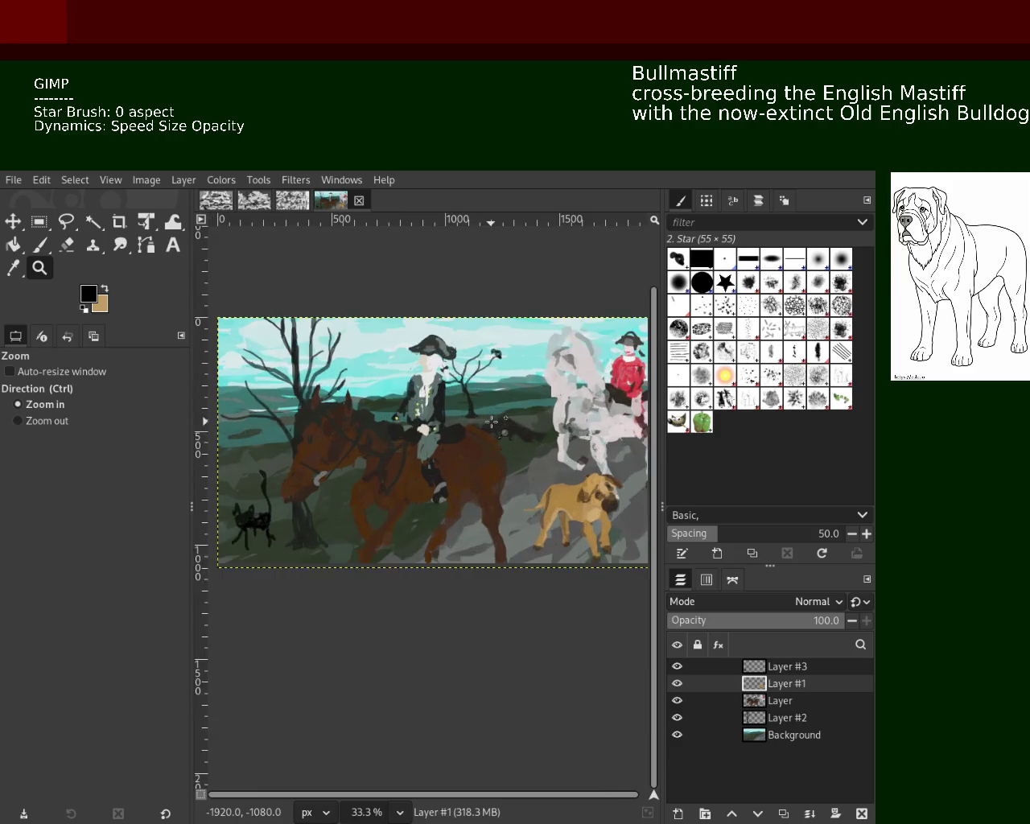
left_click(491, 421, "ctrl")
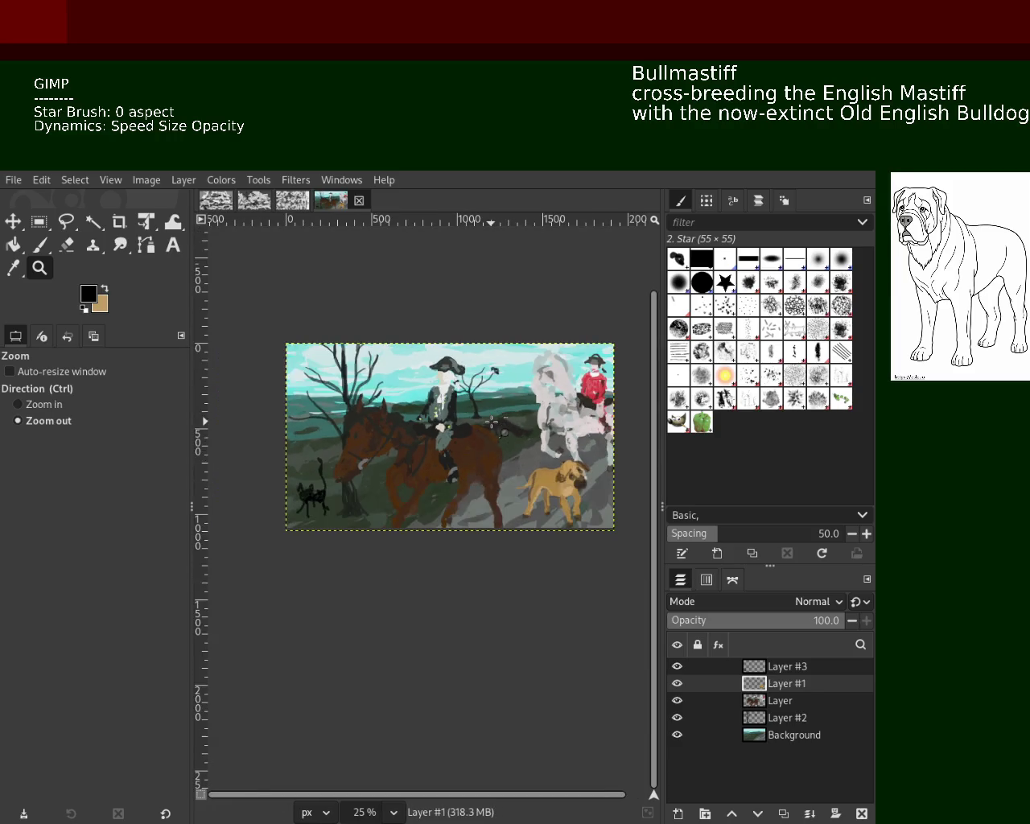
left_click(516, 428)
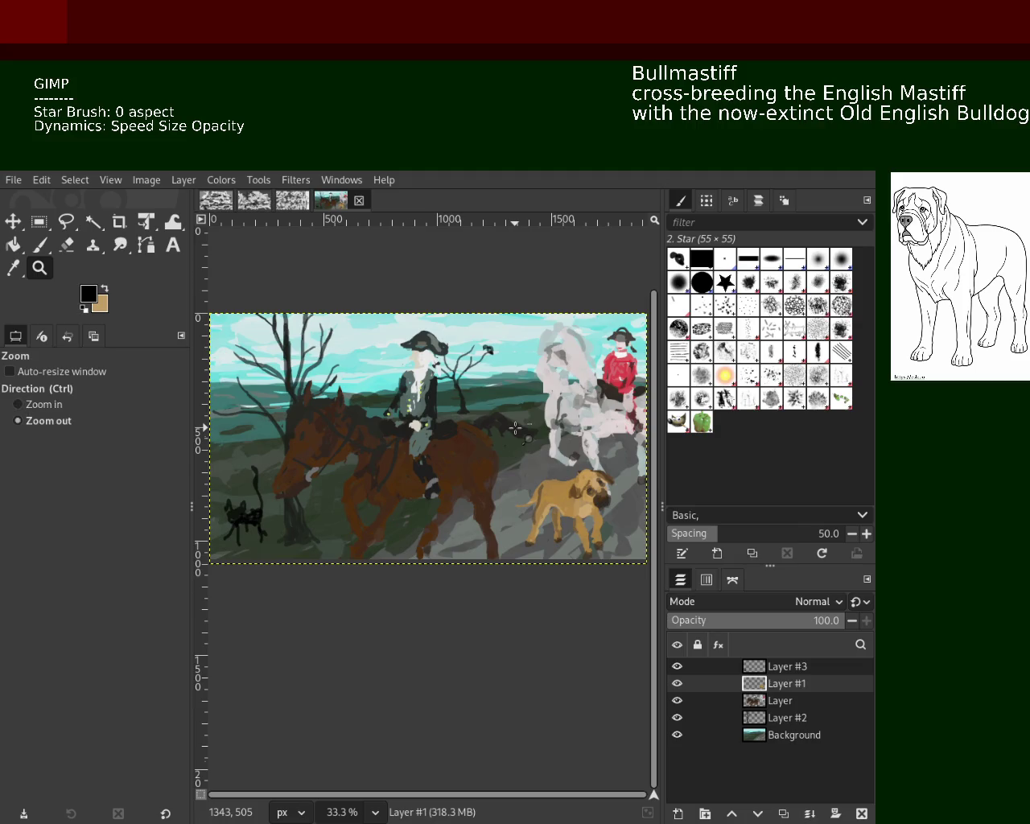
left_click(516, 428, "ctrl")
left_click(516, 427)
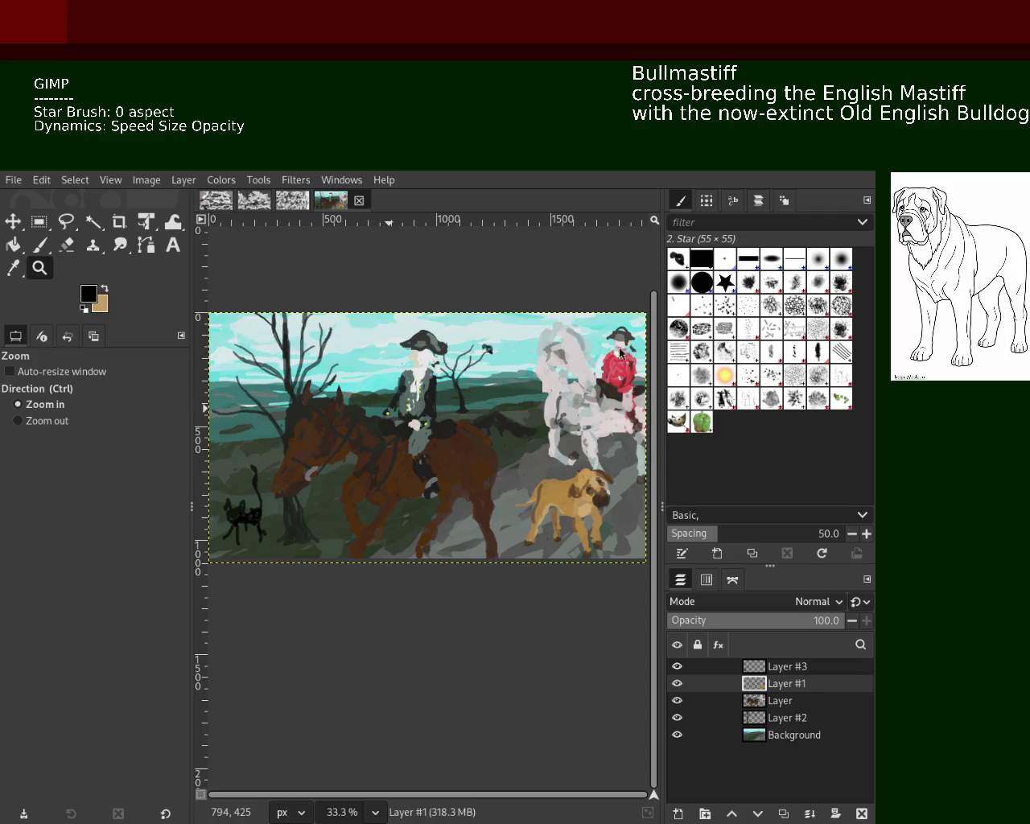
Hide the horse-and-rider, background sky and cat layers, and make Layer #1 active.
left_click(677, 701)
left_click(677, 735)
left_click(677, 667)
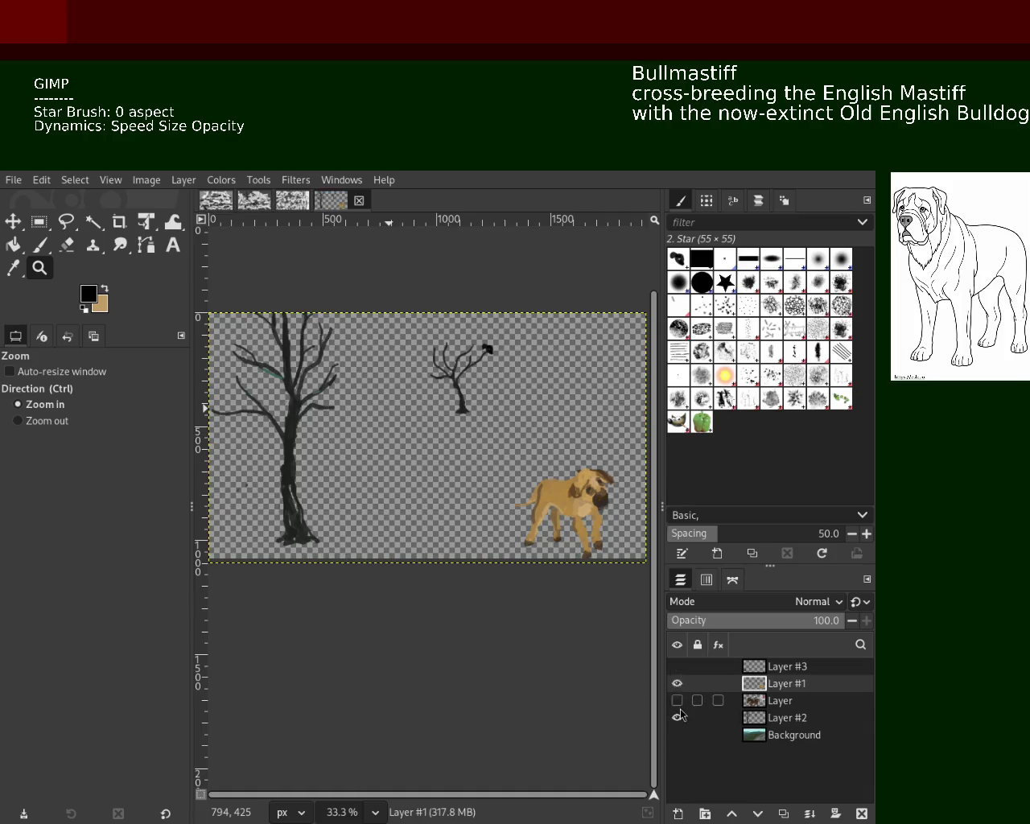
left_click(743, 717)
left_click(759, 691)
Zoom to the big tree's lower-left branch, paint a red blob there and enlarge the brush.
key("p")
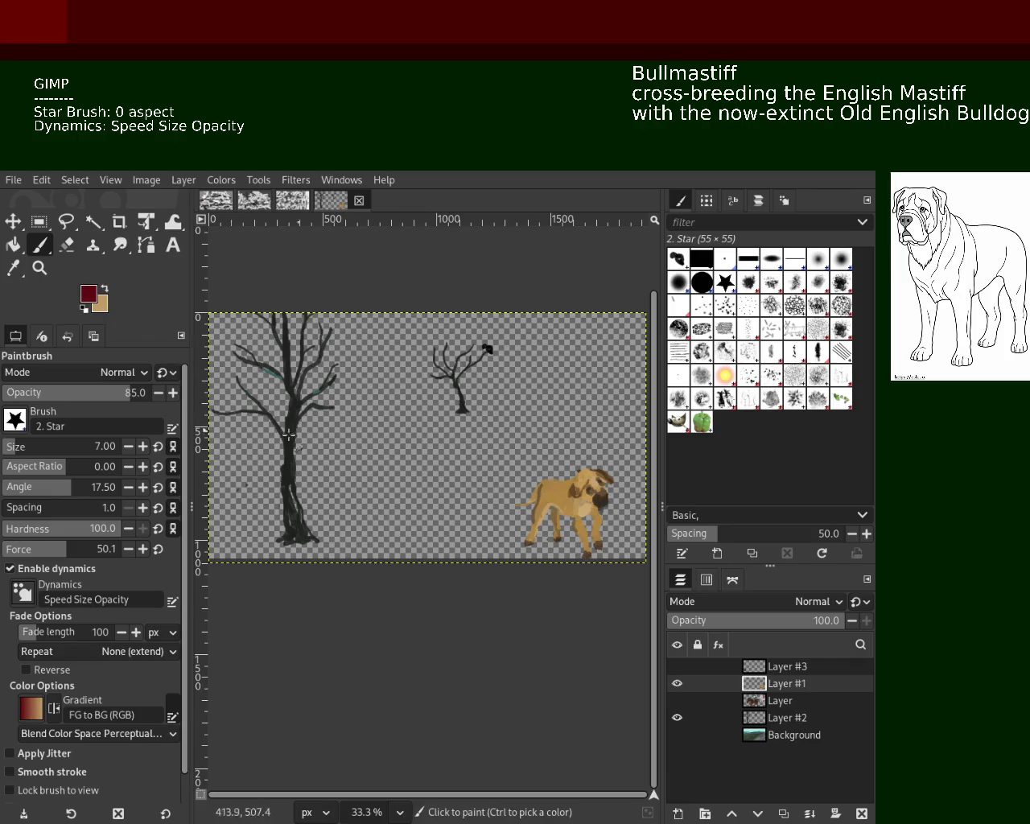
left_click(38, 268)
left_click(354, 450, "ctrl")
left_click(265, 398)
left_click(258, 406, "ctrl")
left_click(256, 411)
left_click(256, 410)
left_click(256, 410)
left_click(261, 435)
left_click(262, 435)
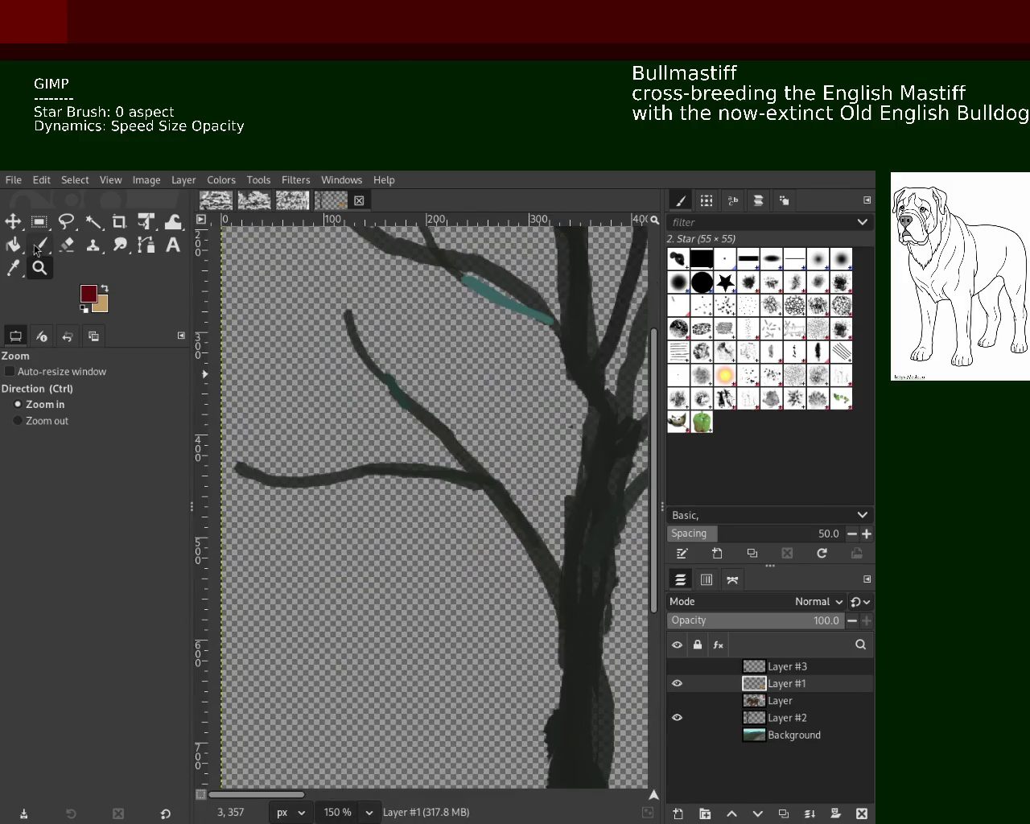
key("p")
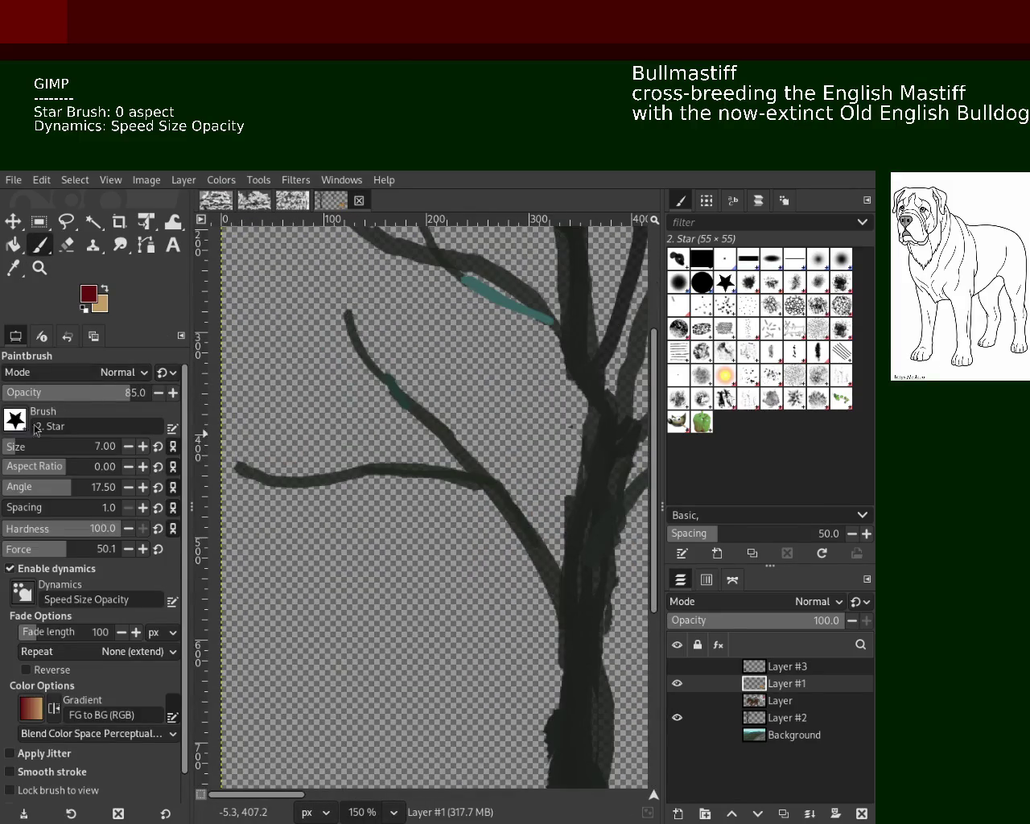
mouse_move(252, 432)
left_mouse_down()
mouse_move(304, 443)
mouse_move(265, 451)
mouse_move(260, 438)
left_mouse_up()
key("ctrl+z")
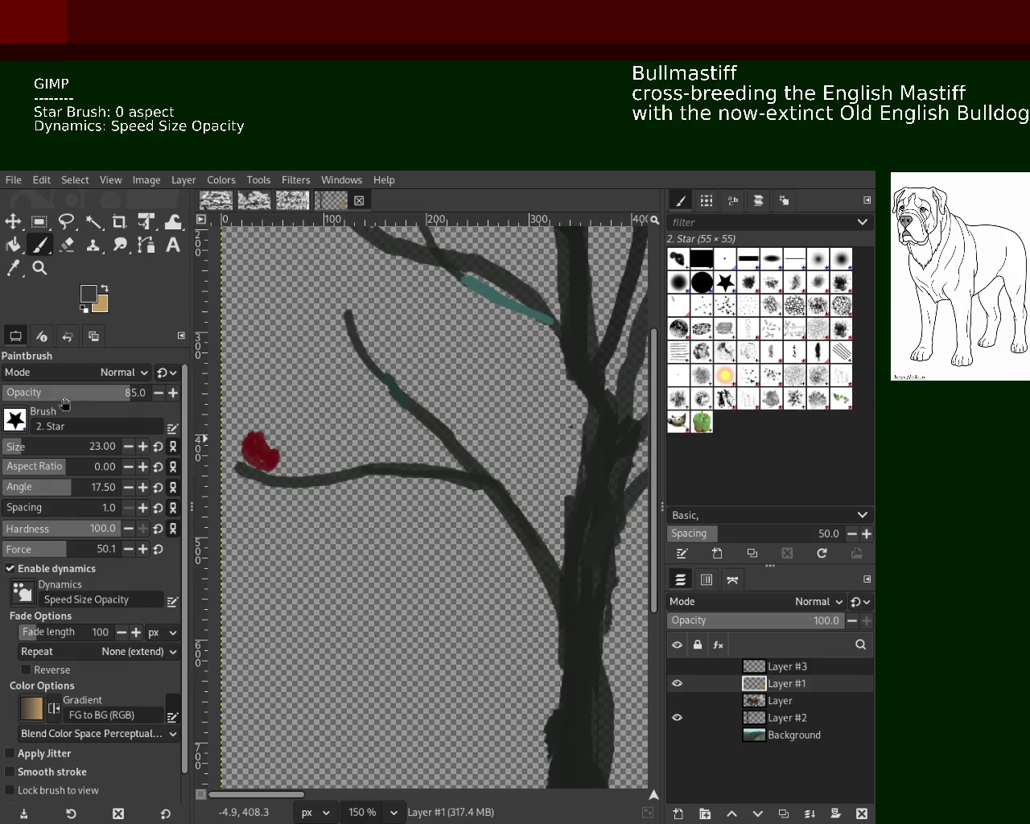
left_click(18, 457)
Paint a grey head and grey wing over the red blob, then darken the head.
left_click(249, 520, "ctrl")
left_click_drag(252, 435, 269, 454)
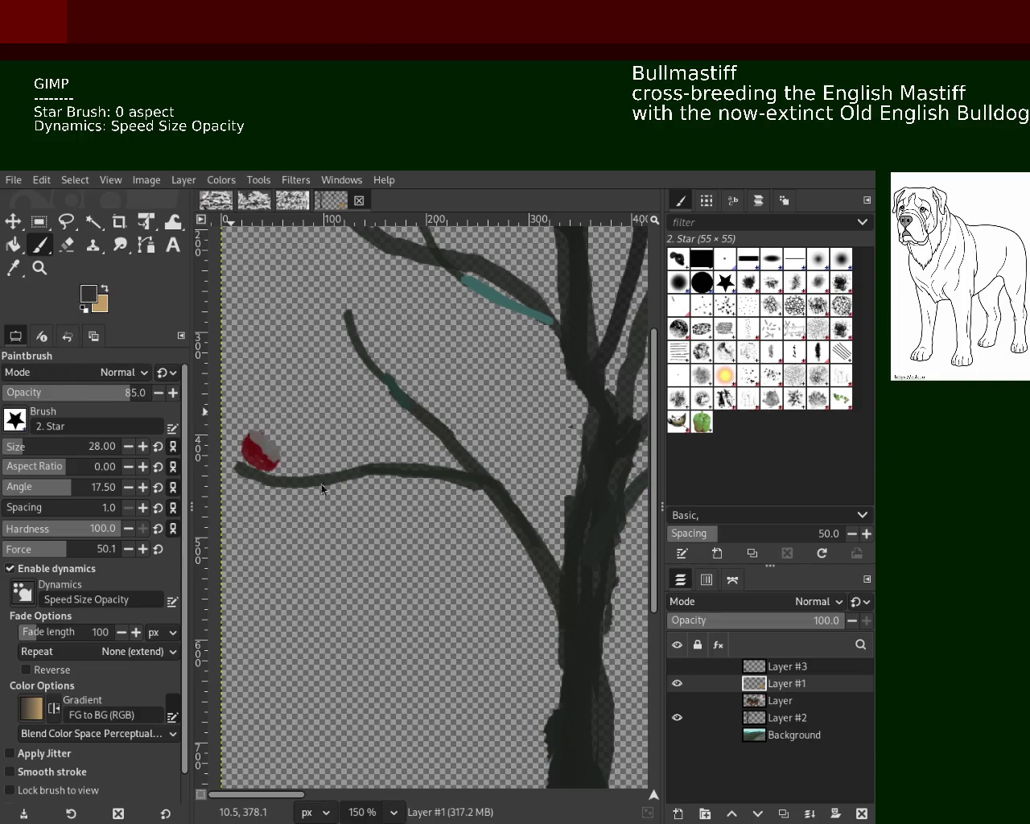
left_click_drag(259, 443, 287, 457)
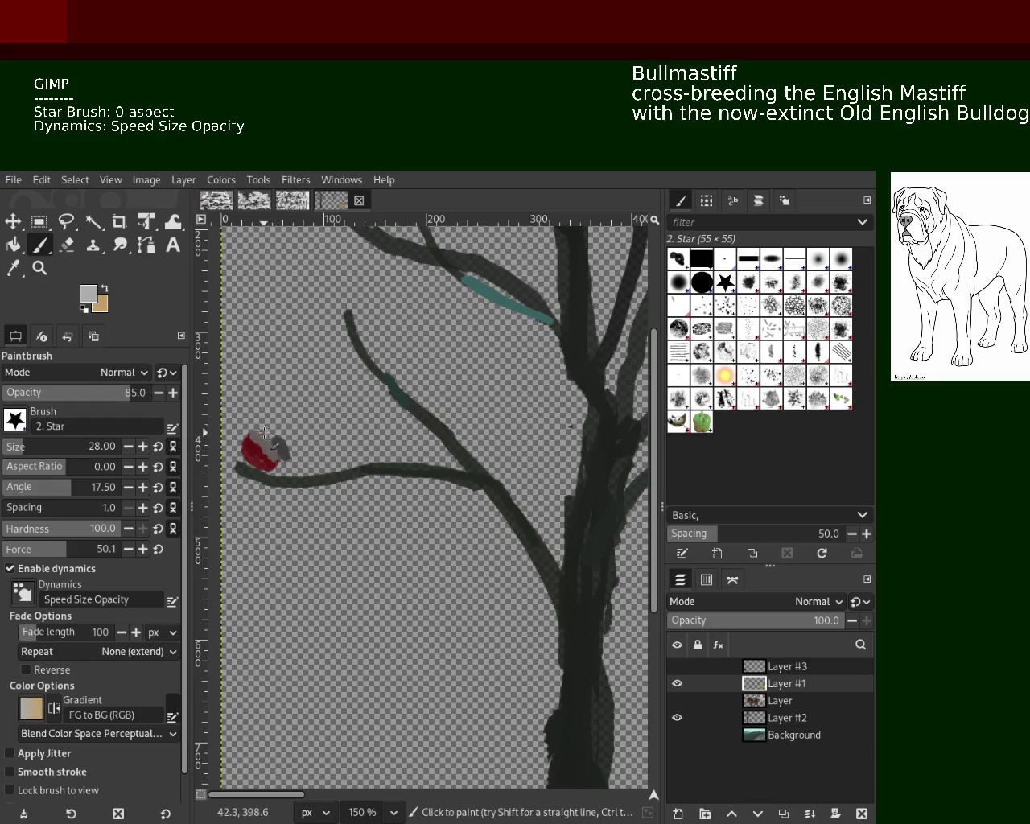
left_click(254, 430, "ctrl")
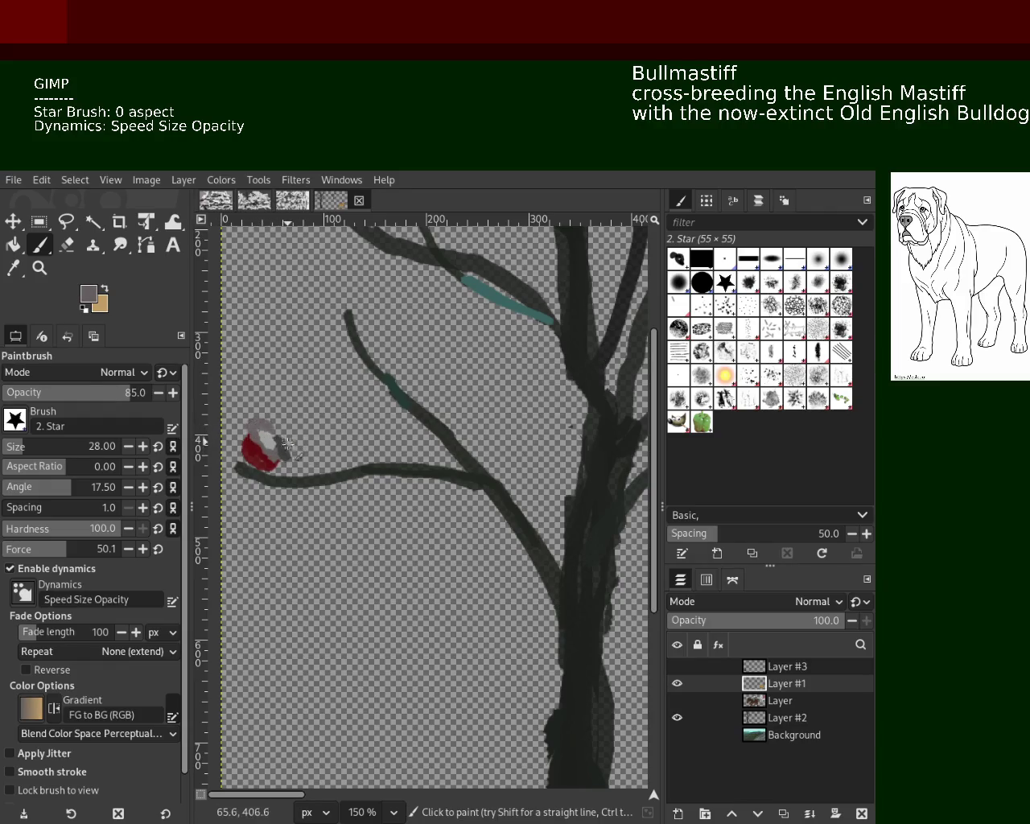
left_click(285, 445, "ctrl")
mouse_move(262, 427)
left_mouse_down()
mouse_move(256, 415)
mouse_move(259, 445)
left_mouse_up()
left_click(291, 449, "ctrl")
key("ctrl+z")
Zoom to 400% on the bird and sample grey, black and dark red paint colours.
left_click(38, 268)
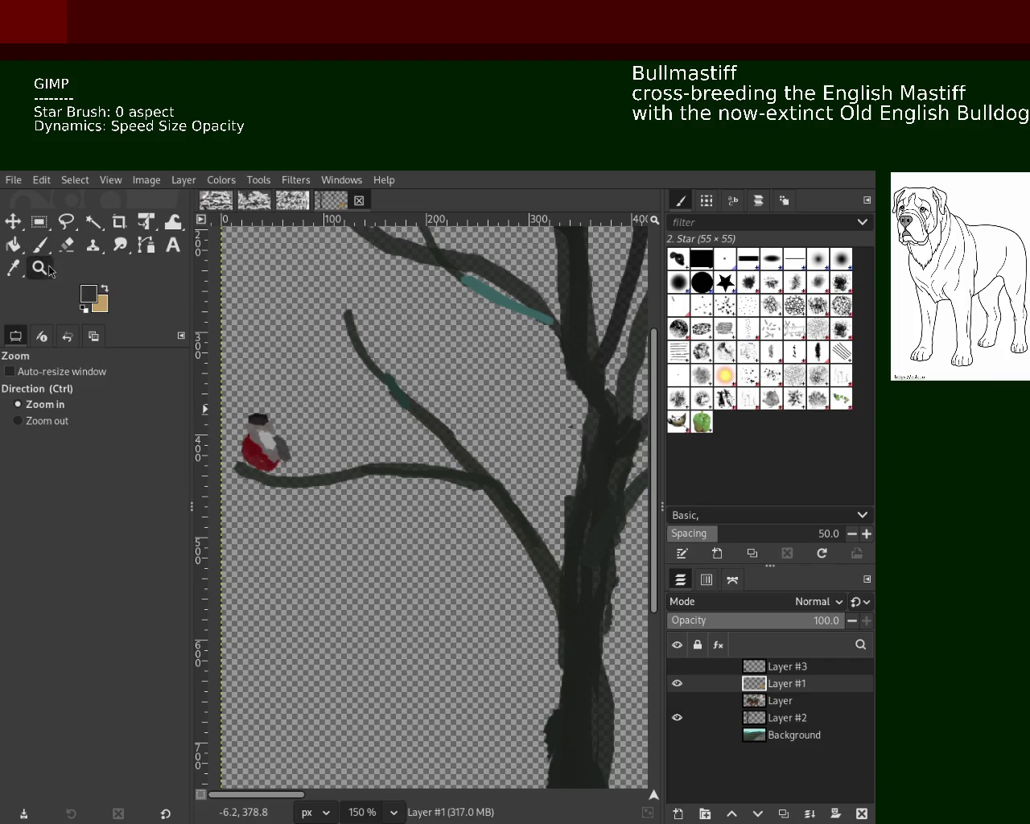
left_click(270, 432, "ctrl")
left_click(259, 428)
left_click(256, 429)
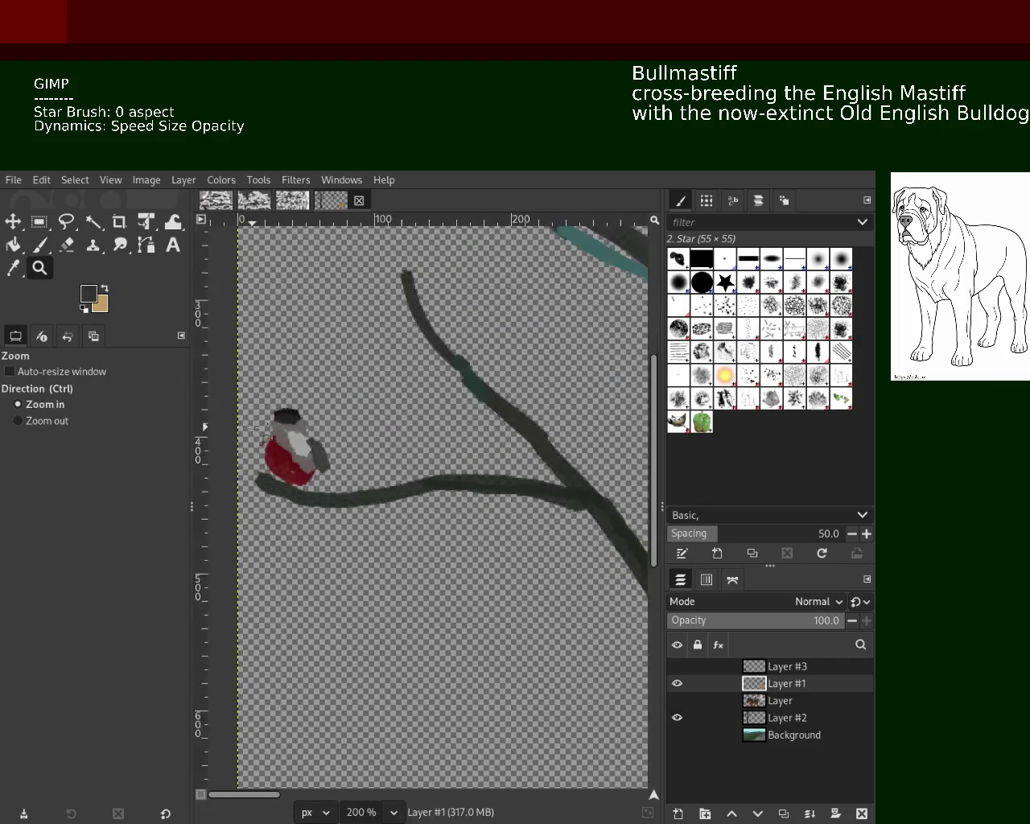
left_click(256, 428)
key("p")
left_click(347, 471, "ctrl")
left_click(306, 434, "ctrl")
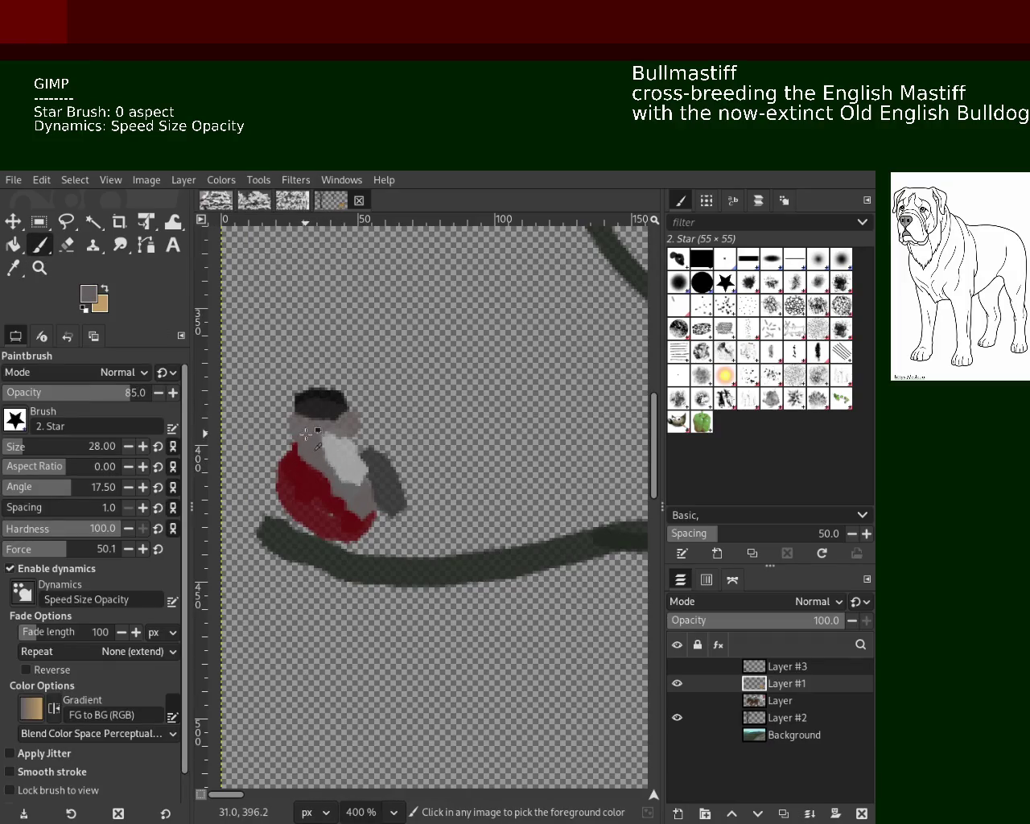
left_click(328, 398, "ctrl")
left_click(294, 482, "ctrl")
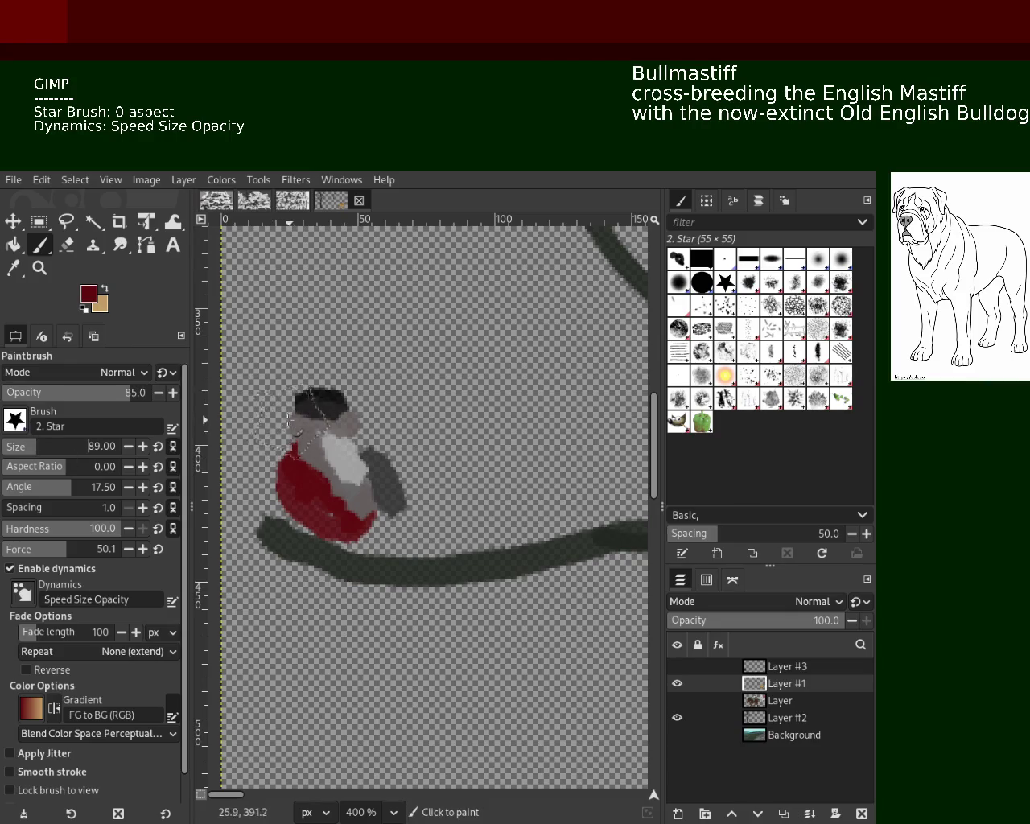
Shrink the brush to 21 and extend the black cap leftward across the bird's head.
left_click(16, 452)
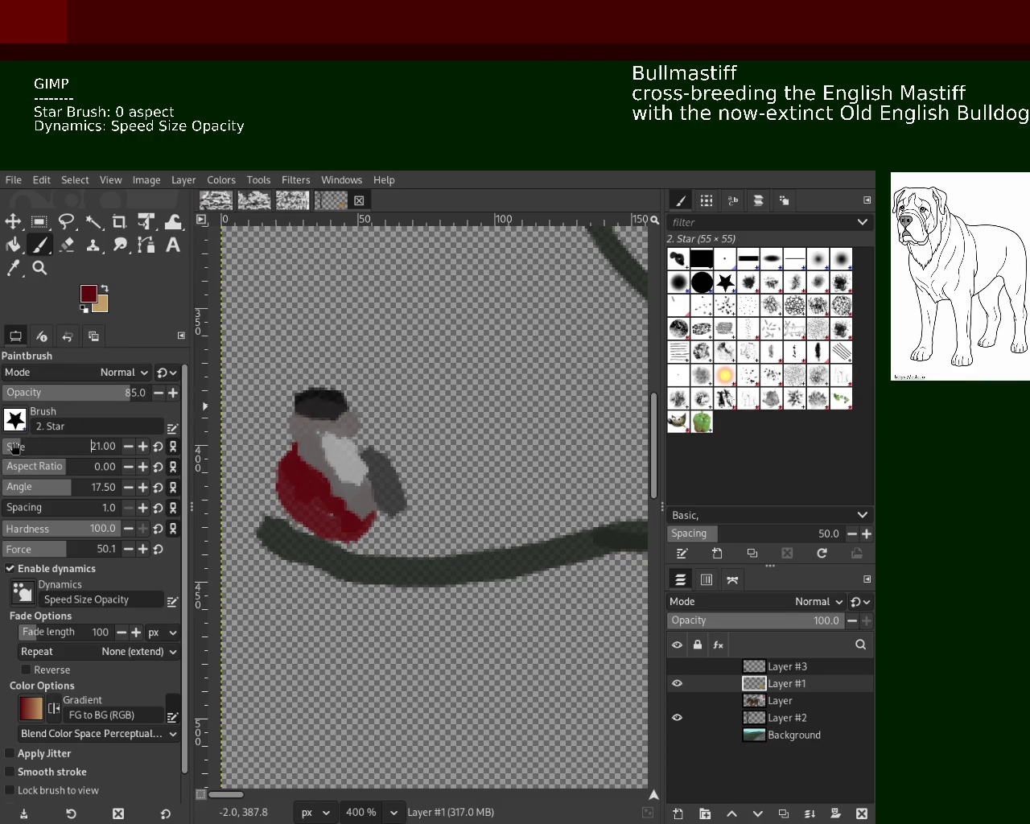
left_click(297, 407)
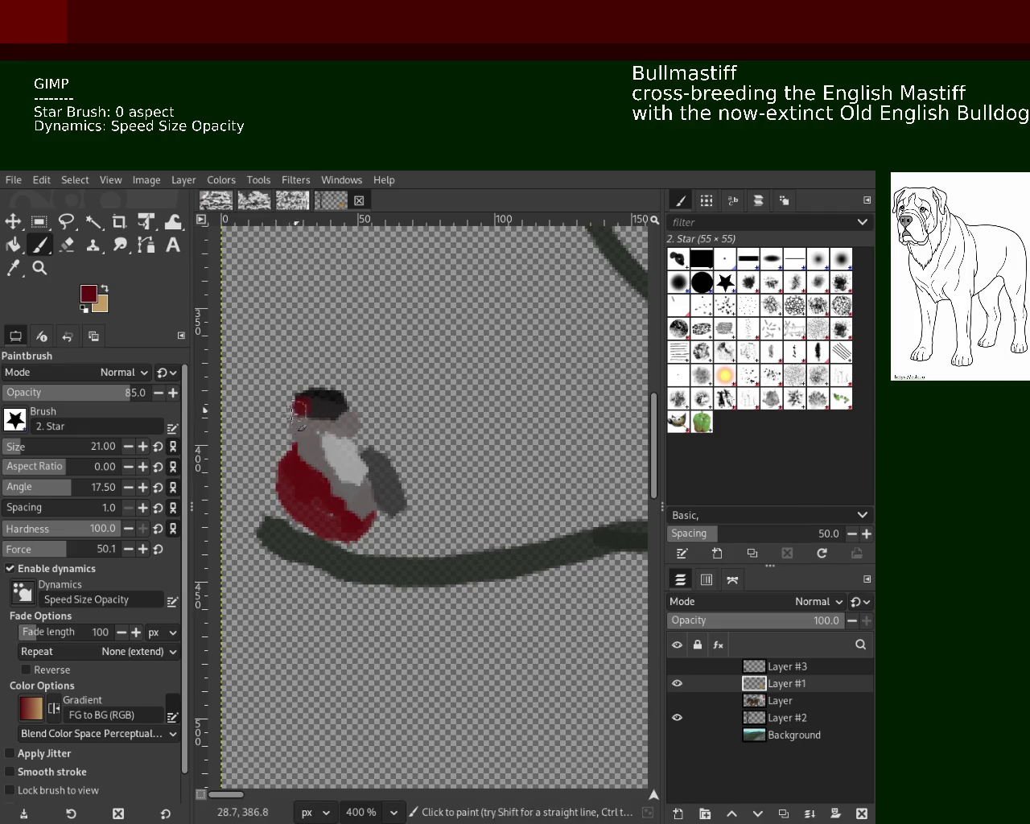
key("ctrl+z")
left_click(304, 404, "ctrl")
mouse_move(277, 415)
left_mouse_down()
mouse_move(291, 426)
mouse_move(265, 459)
left_mouse_up()
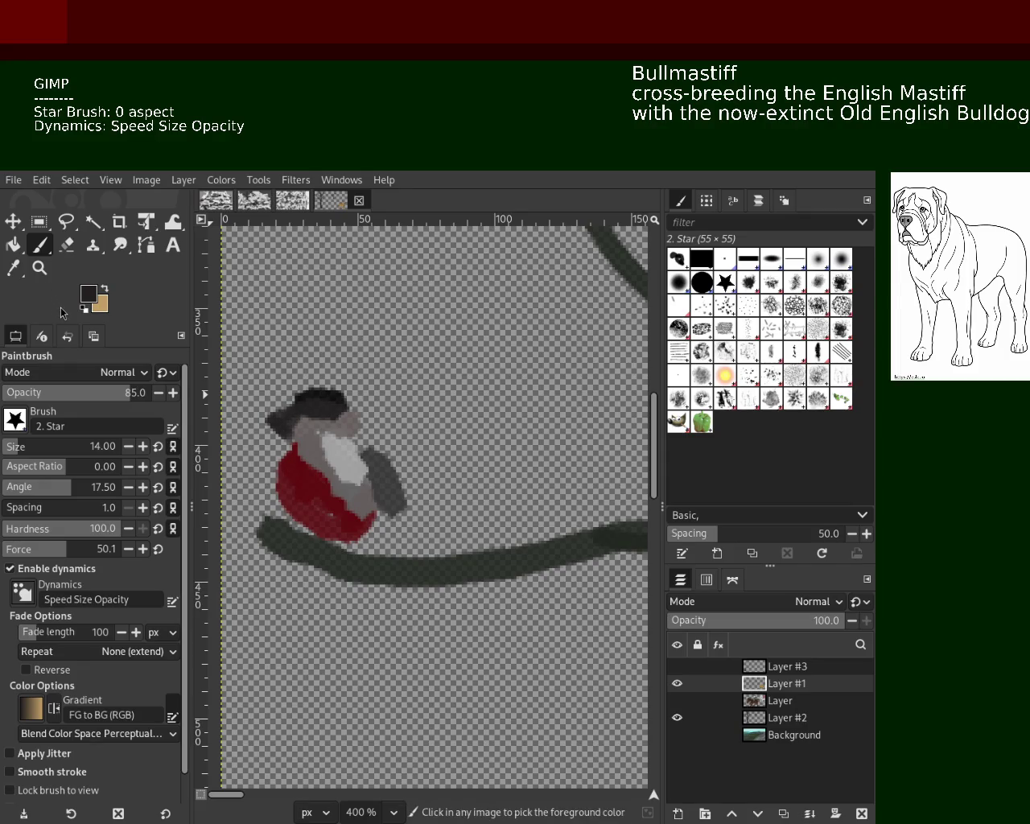
left_click(40, 268)
left_click(342, 427, "ctrl")
left_click(343, 426, "ctrl")
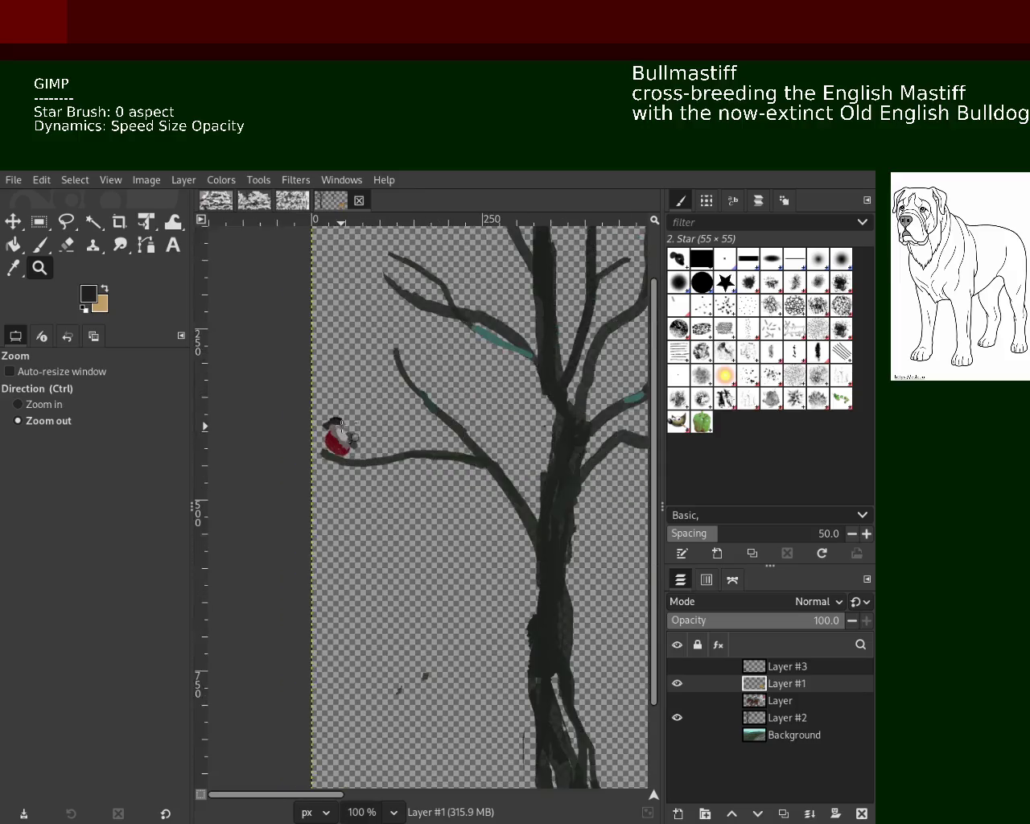
Zoom in closely on the bird on the small tree's branch.
left_click(342, 427, "ctrl")
left_click(342, 427, "ctrl")
left_click(479, 432)
left_click(475, 428, "ctrl")
left_click(580, 386, "ctrl")
double_click(581, 385)
double_click(591, 397)
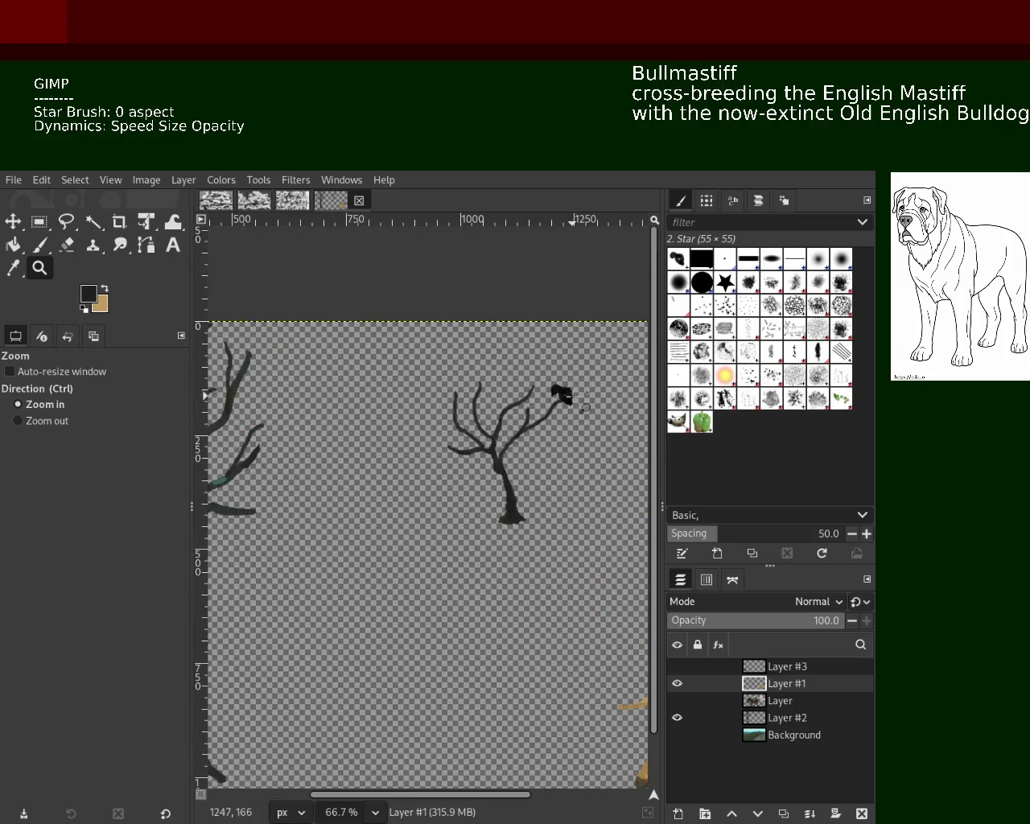
triple_click(575, 403)
double_click(587, 397)
Paint the bird's pointed beak, solid dark wings and a leg shape in black.
left_click(39, 245)
left_click(492, 395, "ctrl")
left_click_drag(521, 412, 567, 503)
key("ctrl+z")
left_click_drag(486, 365, 608, 392)
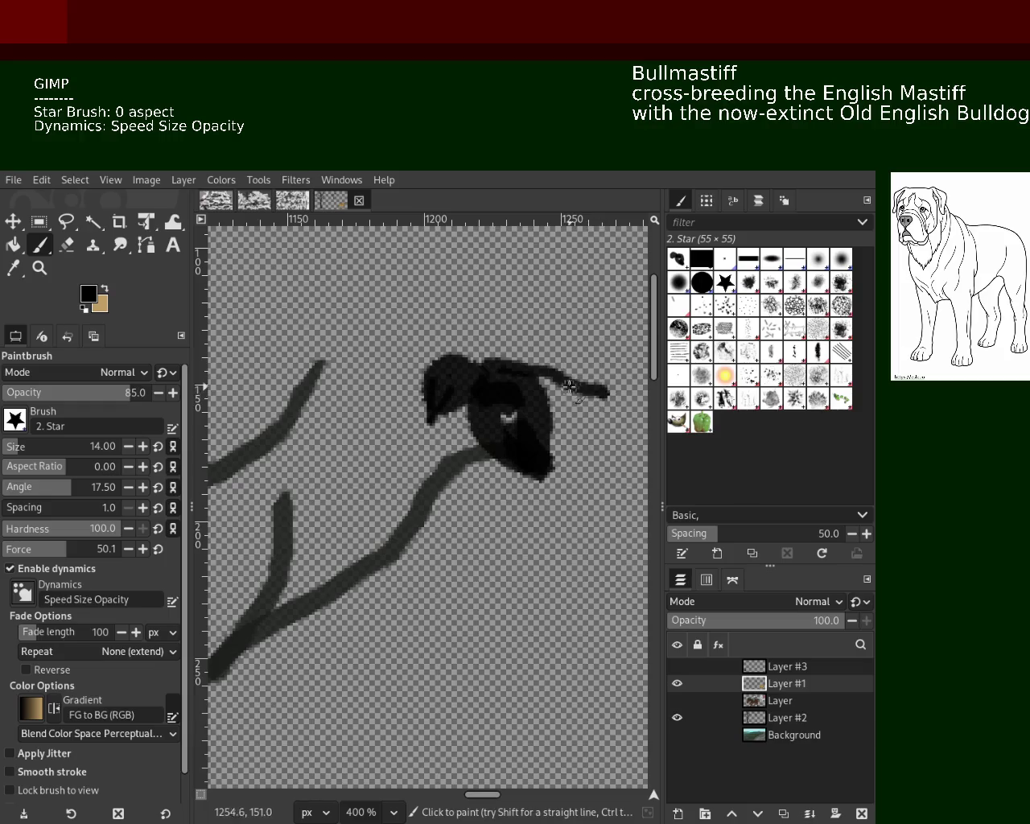
mouse_move(518, 379)
left_mouse_down()
mouse_move(517, 391)
mouse_move(597, 391)
mouse_move(552, 379)
mouse_move(537, 478)
left_mouse_up()
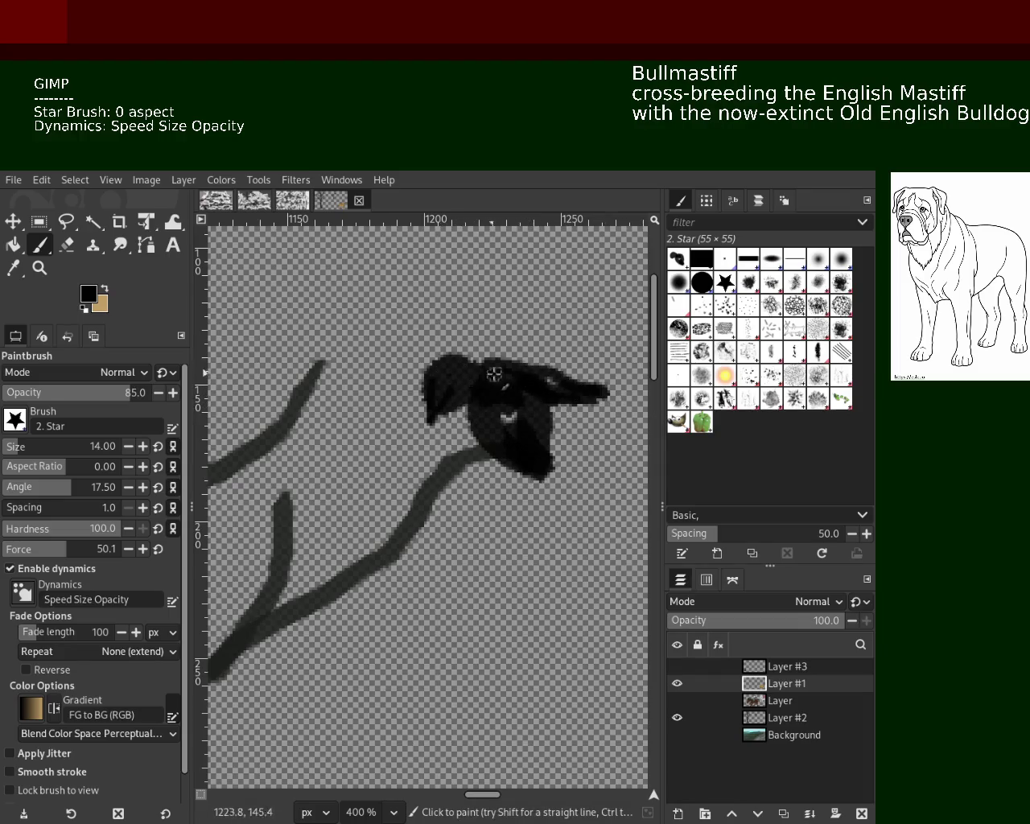
mouse_move(474, 366)
left_mouse_down()
mouse_move(632, 398)
mouse_move(644, 418)
left_mouse_up()
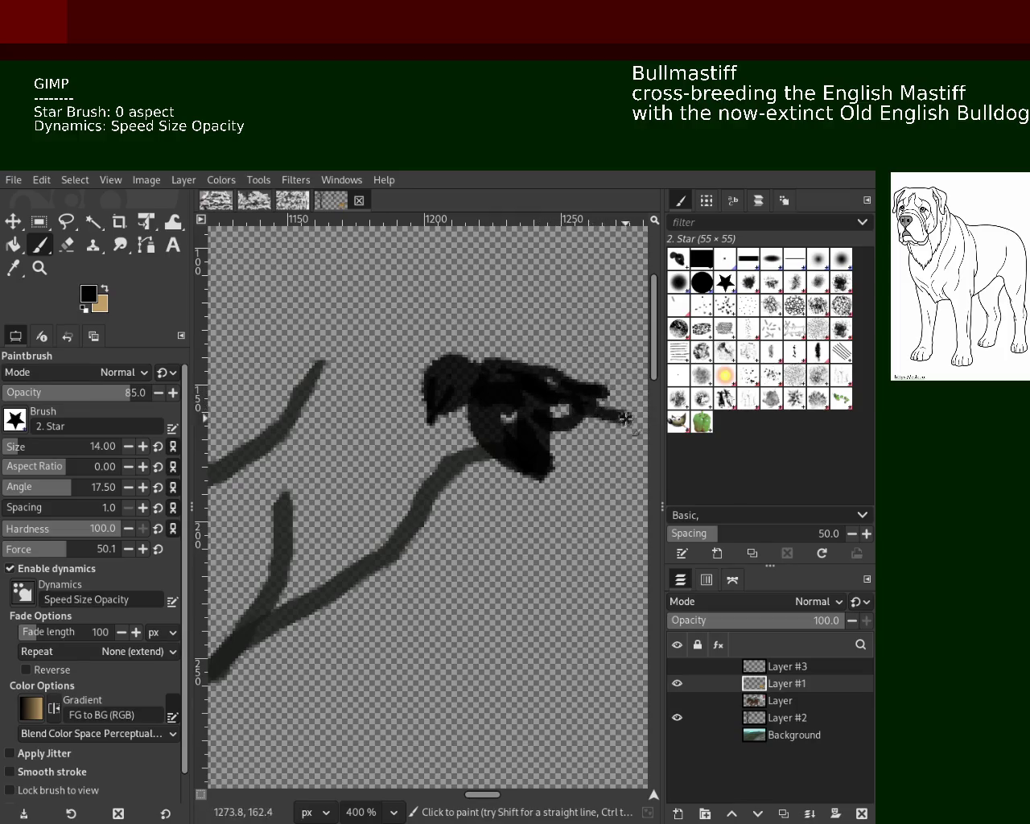
mouse_move(499, 365)
left_mouse_down()
mouse_move(653, 375)
mouse_move(519, 378)
left_mouse_up()
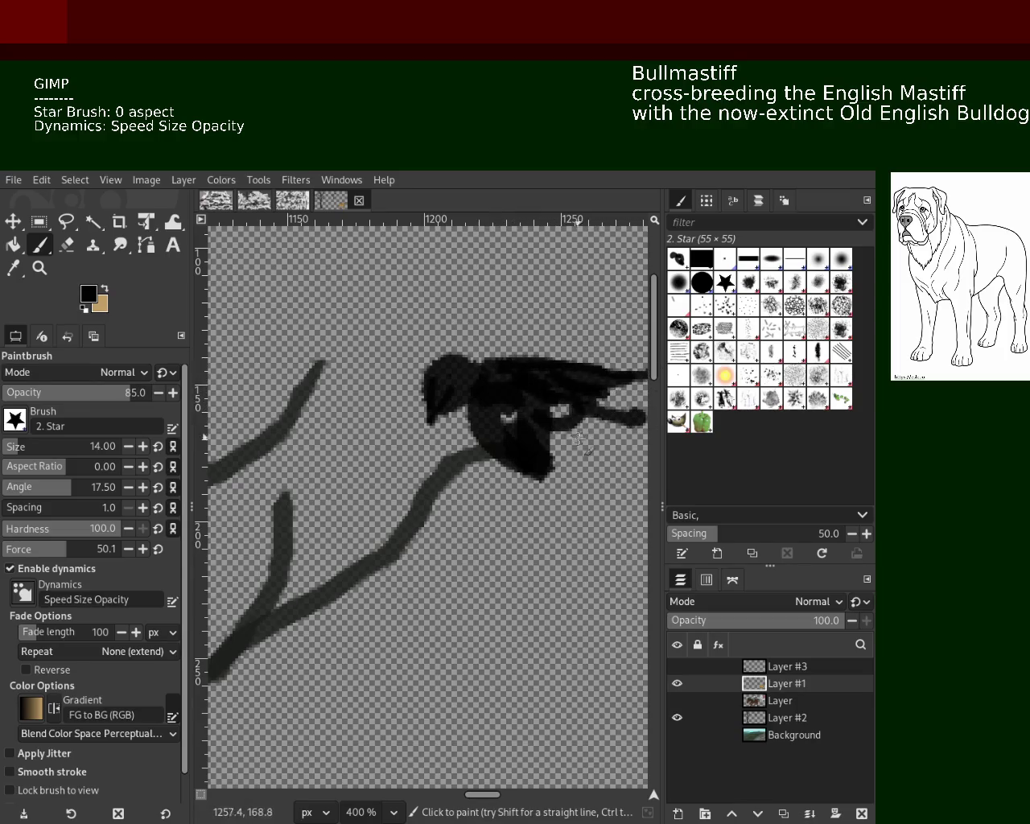
left_click_drag(537, 439, 553, 527)
key("ctrl+z")
mouse_move(476, 401)
left_mouse_down()
mouse_move(520, 535)
mouse_move(541, 446)
mouse_move(532, 473)
mouse_move(556, 507)
left_mouse_up()
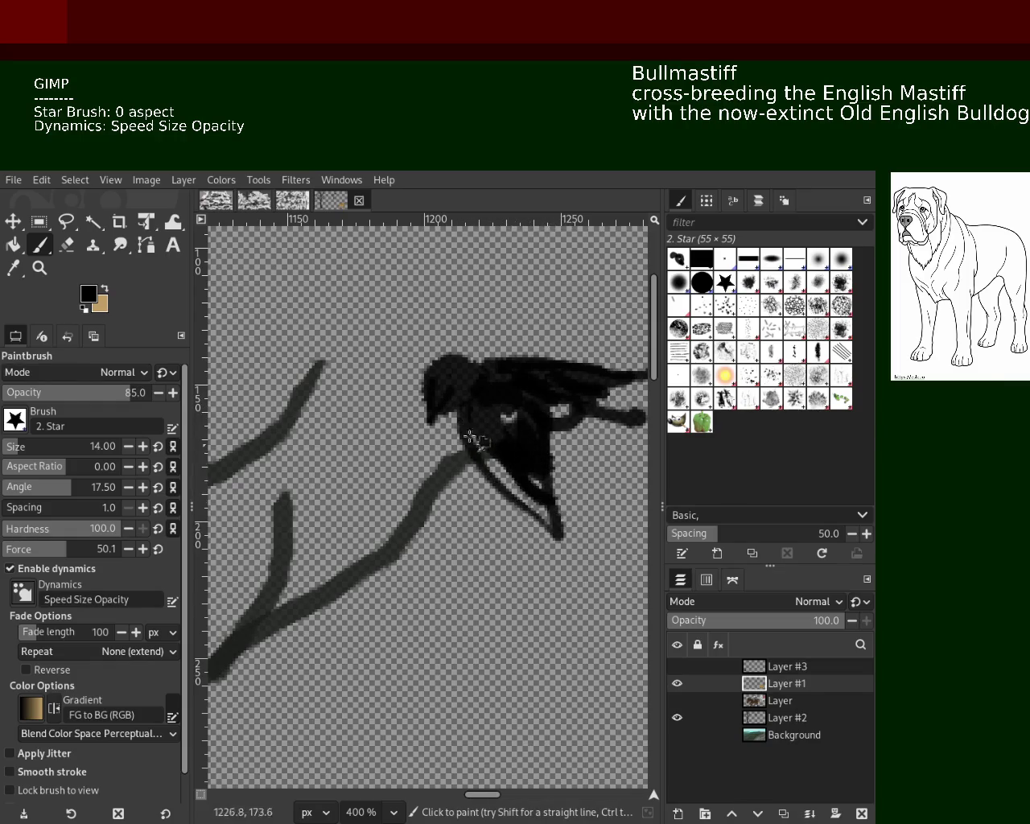
Zoom out to check the black bird in context, then back in closely to erase.
key("z")
left_click(448, 456)
left_click(447, 455)
left_click(447, 456)
left_click(449, 450, "ctrl")
left_click(451, 445, "ctrl")
left_click(455, 439)
left_click(455, 440)
left_click(455, 439)
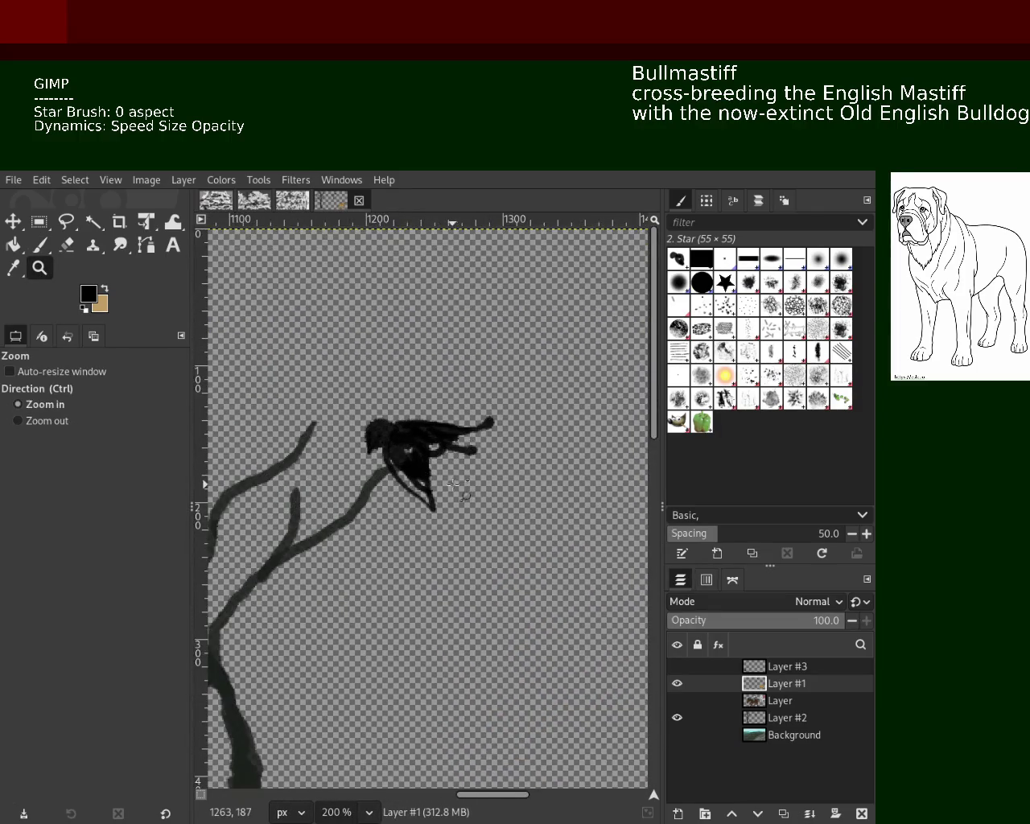
left_click(435, 450, "ctrl")
left_click(435, 454, "ctrl")
left_click(431, 446)
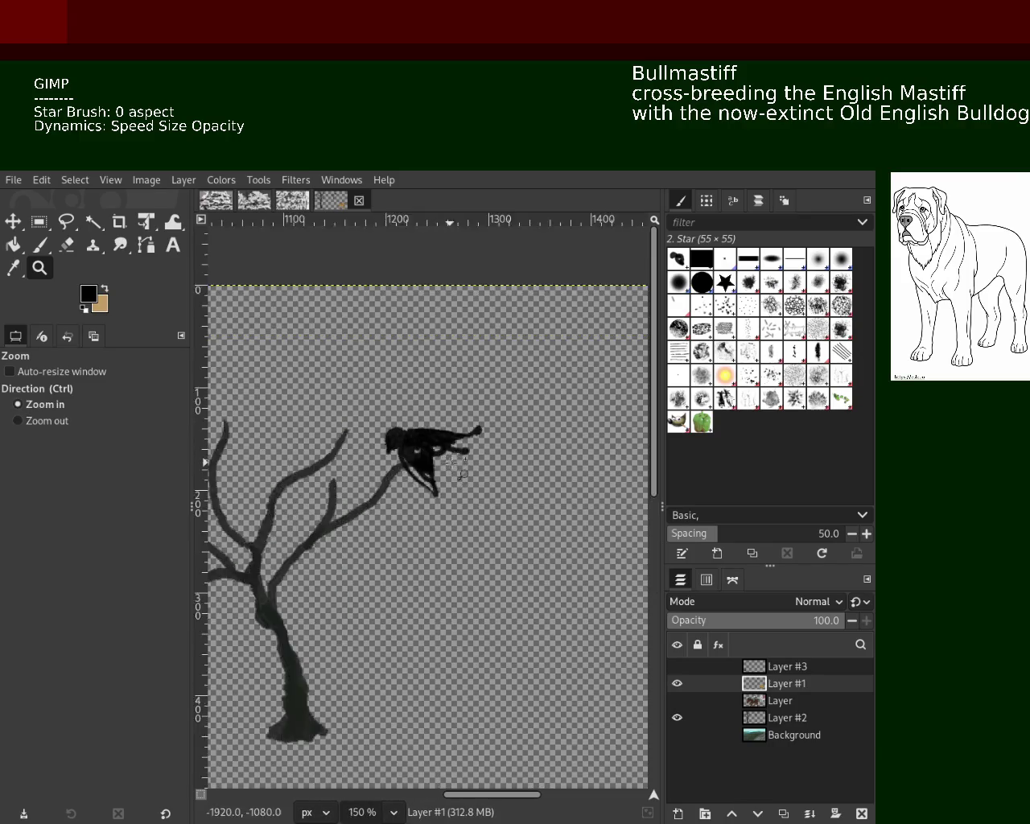
left_click(422, 438)
left_click(417, 430)
left_click(415, 427)
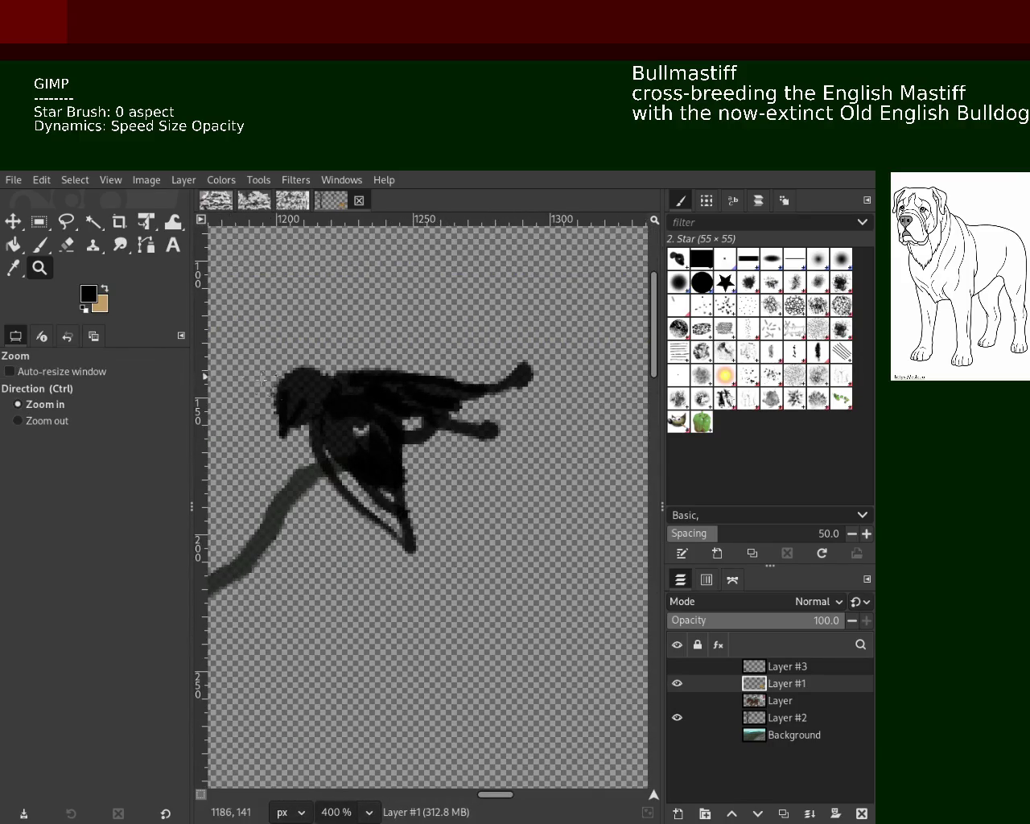
left_click(69, 247)
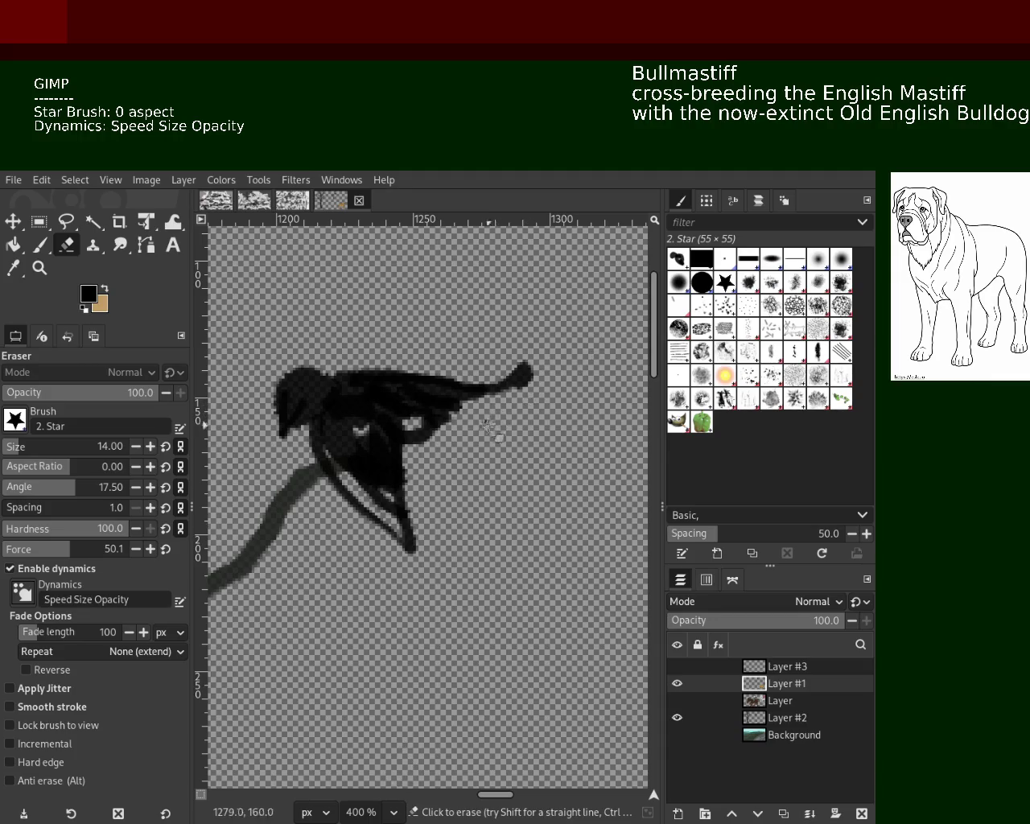
left_click(38, 246)
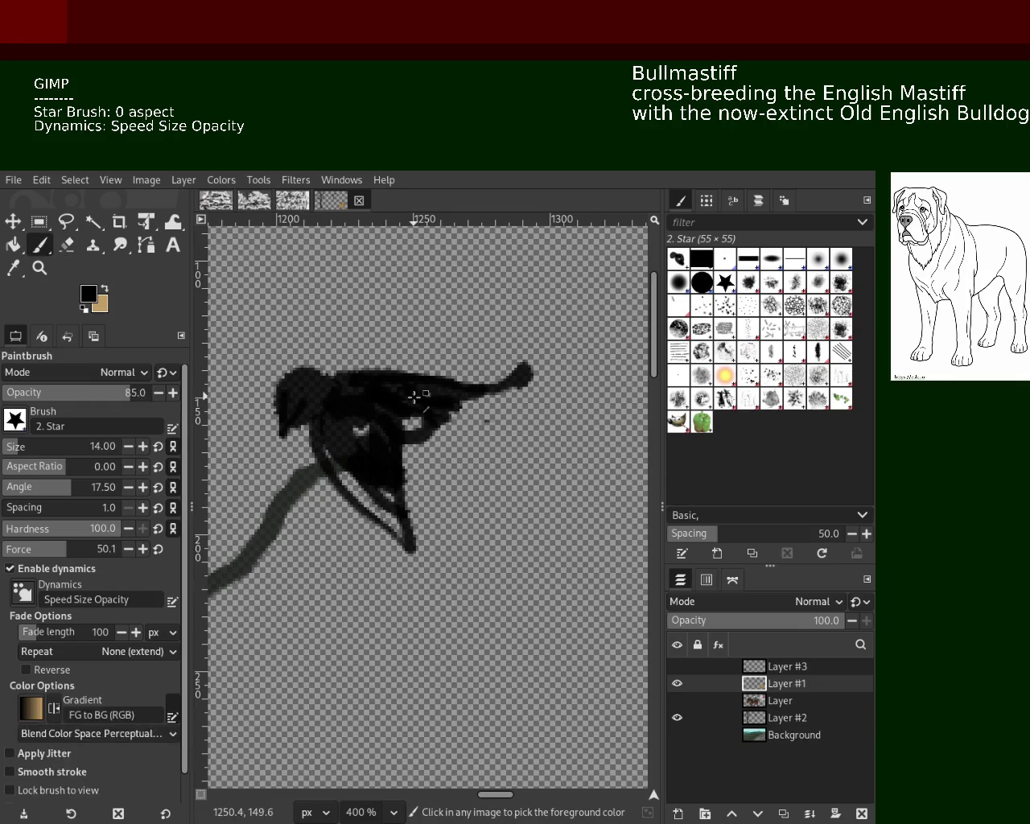
Erase the bird's rounded tail tip and paint over the light gaps in its body.
key("shift+e")
left_click_drag(503, 386, 529, 371)
key("p")
mouse_move(324, 445)
left_mouse_down()
mouse_move(397, 564)
mouse_move(352, 452)
mouse_move(384, 487)
mouse_move(370, 482)
left_mouse_up()
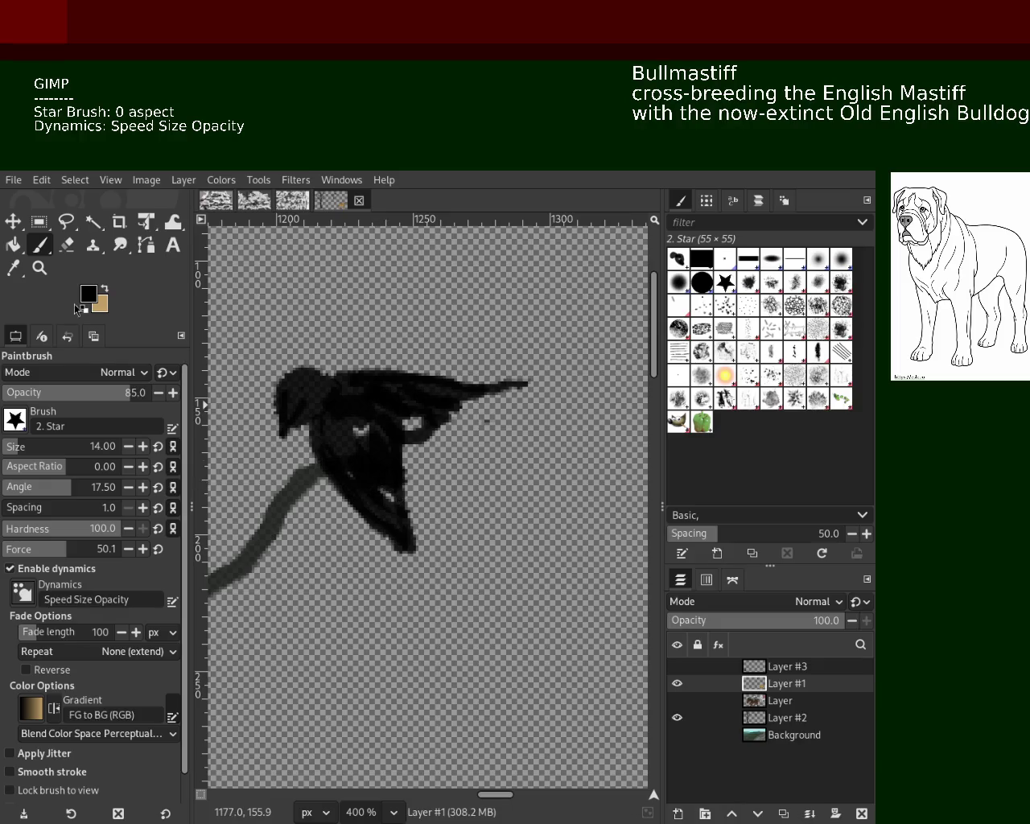
Set a grey paint colour and try grey strokes on the bird's body.
left_click(284, 489, "ctrl")
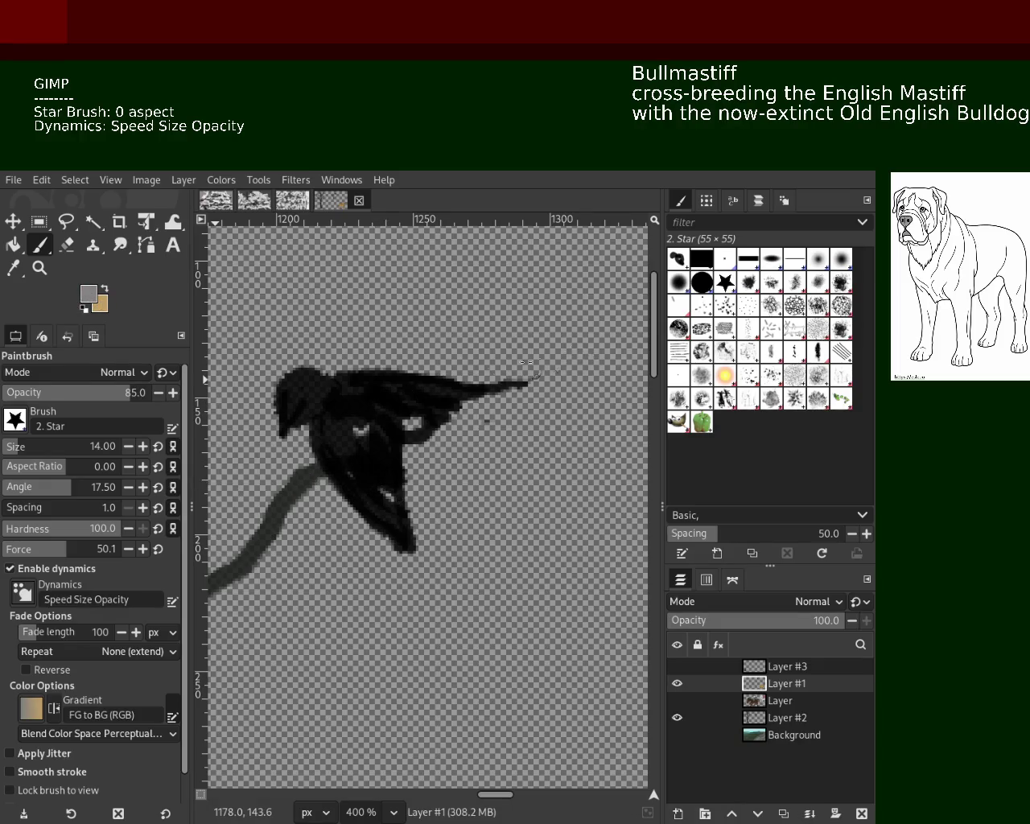
left_click_drag(338, 402, 385, 523)
key("ctrl+z")
mouse_move(402, 441)
left_mouse_down()
mouse_move(345, 402)
mouse_move(385, 523)
left_mouse_up()
key("ctrl+z")
key("ctrl+z")
left_click_drag(322, 405, 358, 498)
left_click_drag(354, 399, 504, 417)
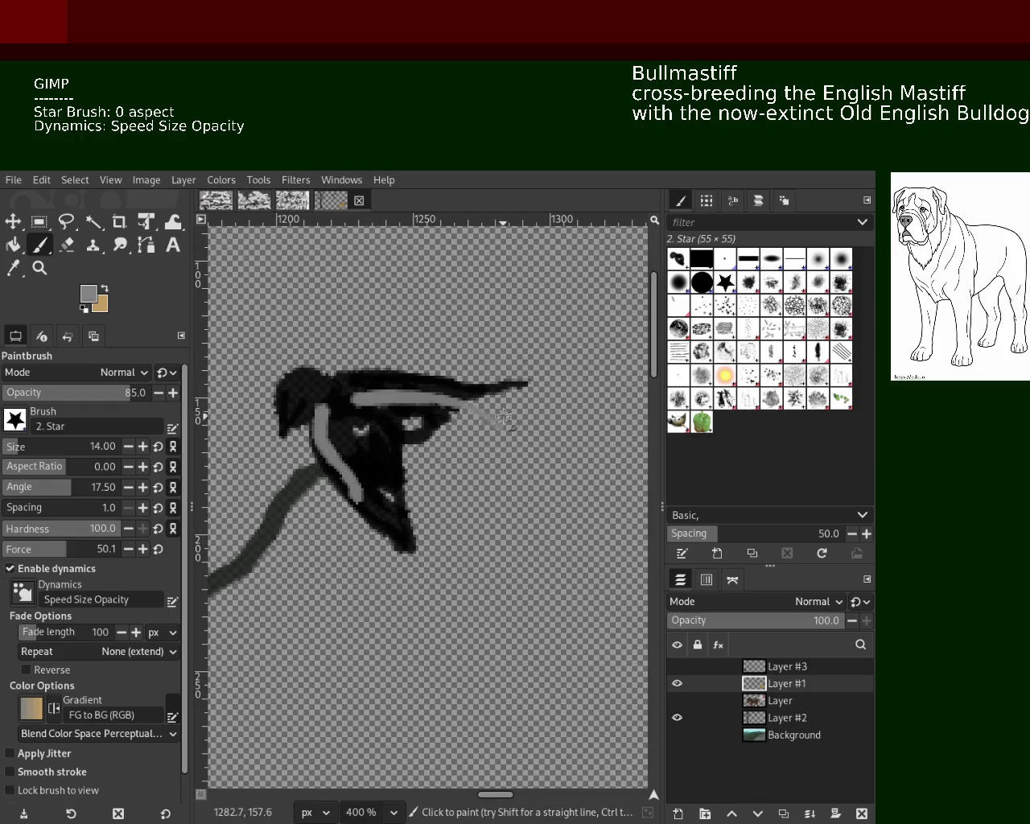
key("ctrl+z")
key("ctrl+z")
mouse_move(346, 378)
left_mouse_down()
mouse_move(399, 423)
mouse_move(434, 416)
left_mouse_up()
key("ctrl+z")
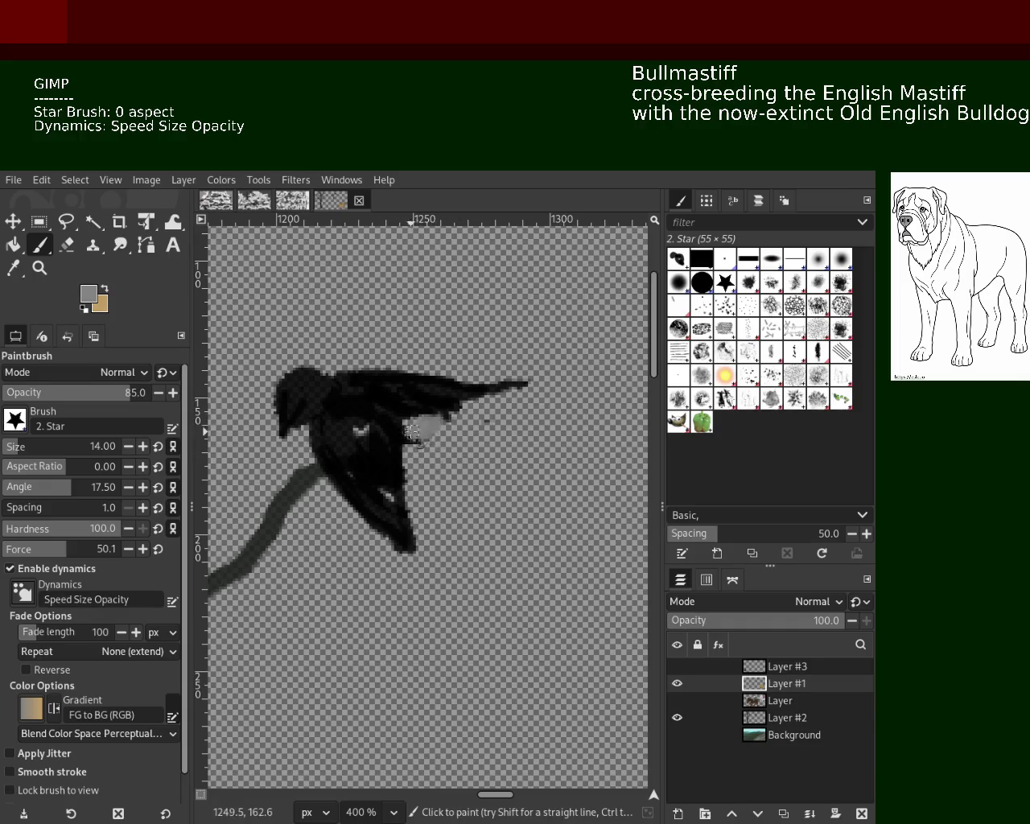
Add a light-grey highlight spot on the bird's body and a patch on its head.
left_click_drag(433, 417, 406, 421)
left_click_drag(304, 372, 292, 380)
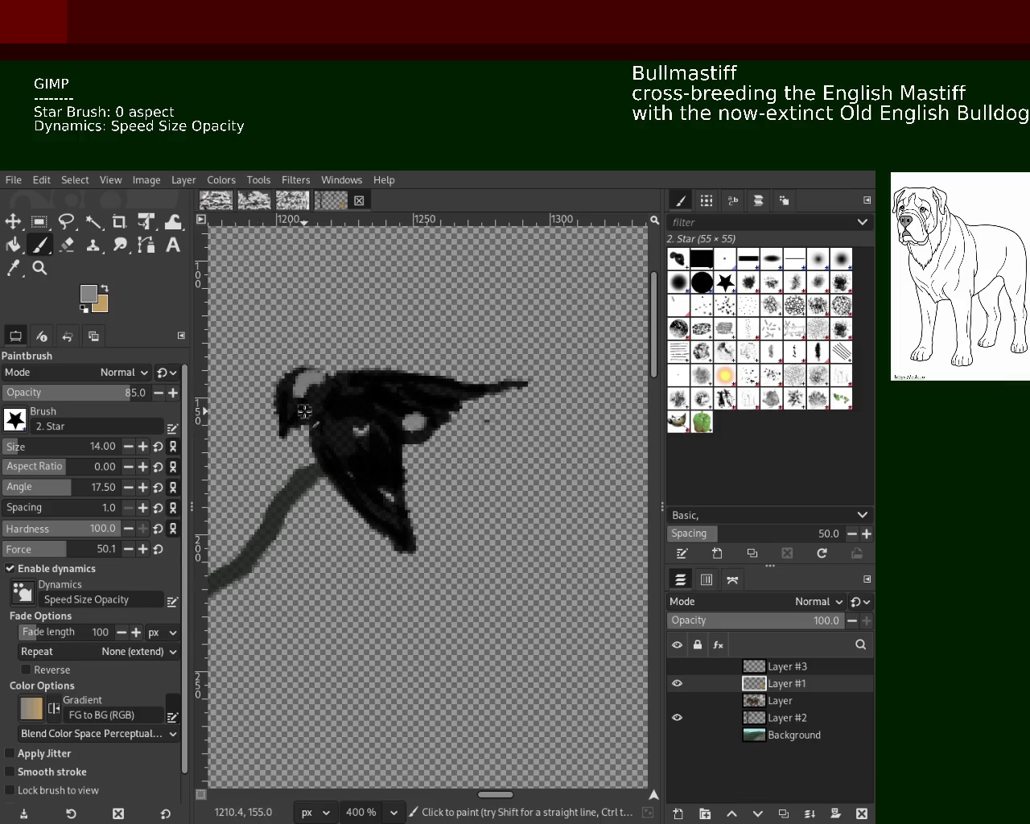
key("ctrl+z")
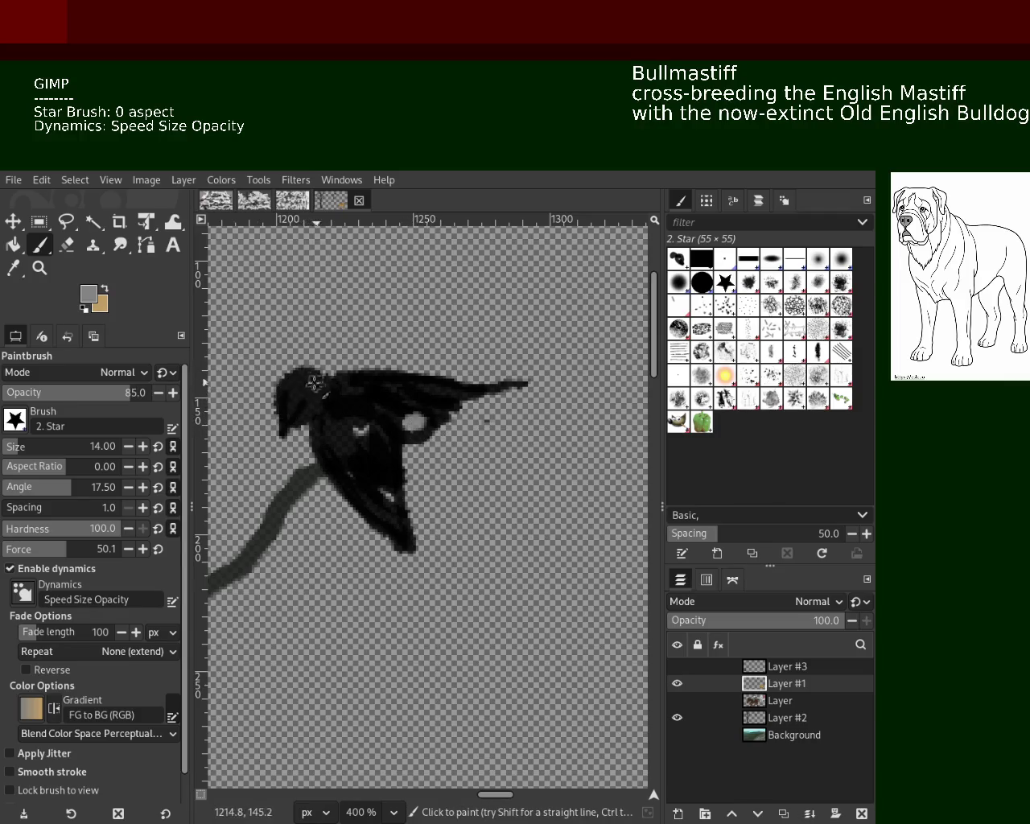
left_click_drag(316, 378, 270, 403)
key("ctrl+z")
key("ctrl+z")
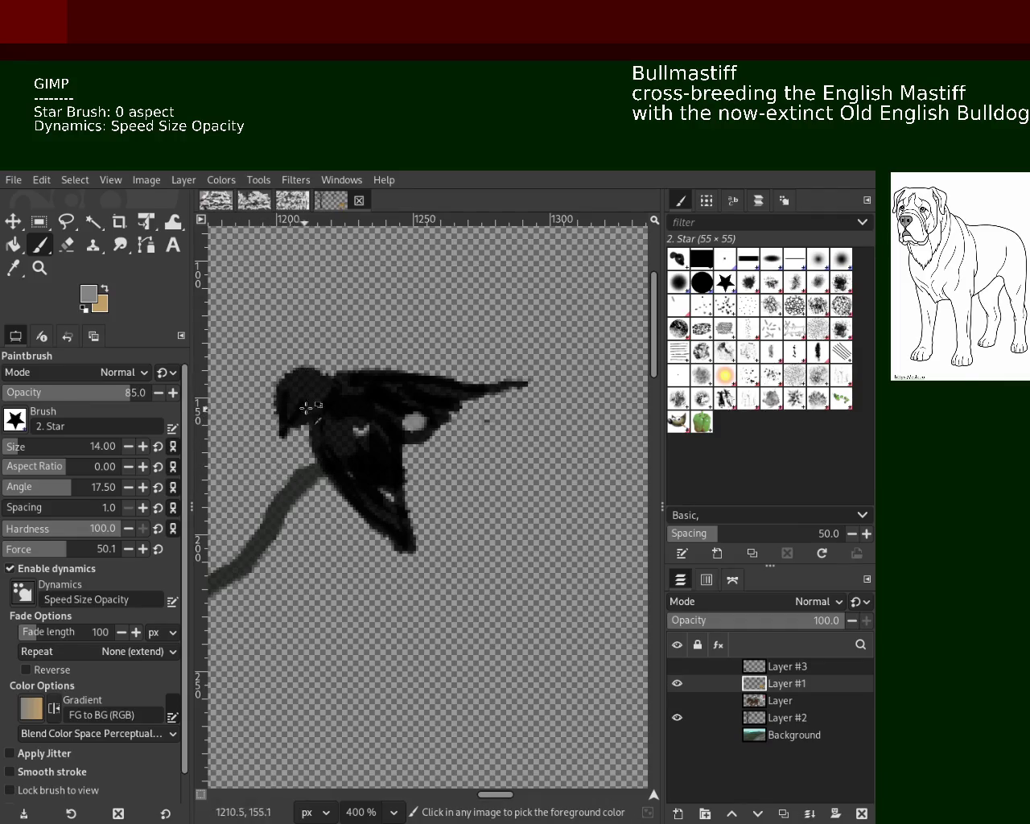
left_click(46, 275)
scroll(501, 494, "down", 3)
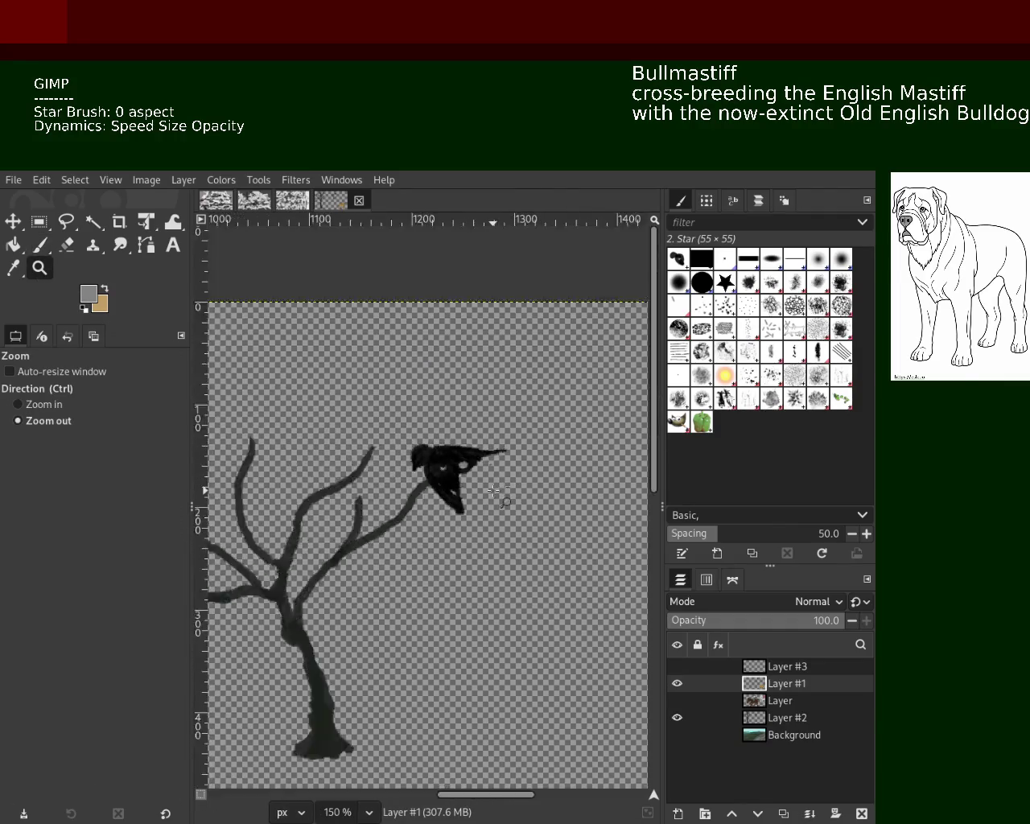
Retouch the black bird's body with a short black stroke, removing a stray blob.
scroll(501, 495, "down", 3)
scroll(471, 535, "up", 1)
key("ctrl")
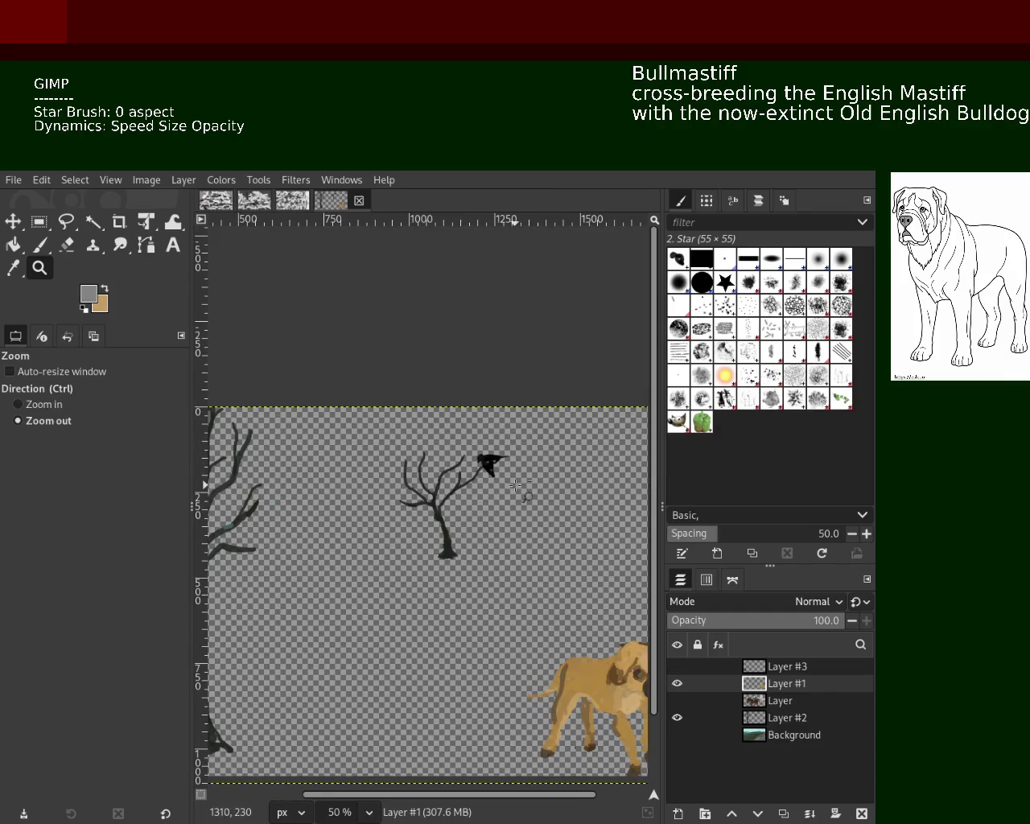
scroll(516, 486, "down", 1)
scroll(516, 486, "down", 1)
scroll(544, 450, "up", 3)
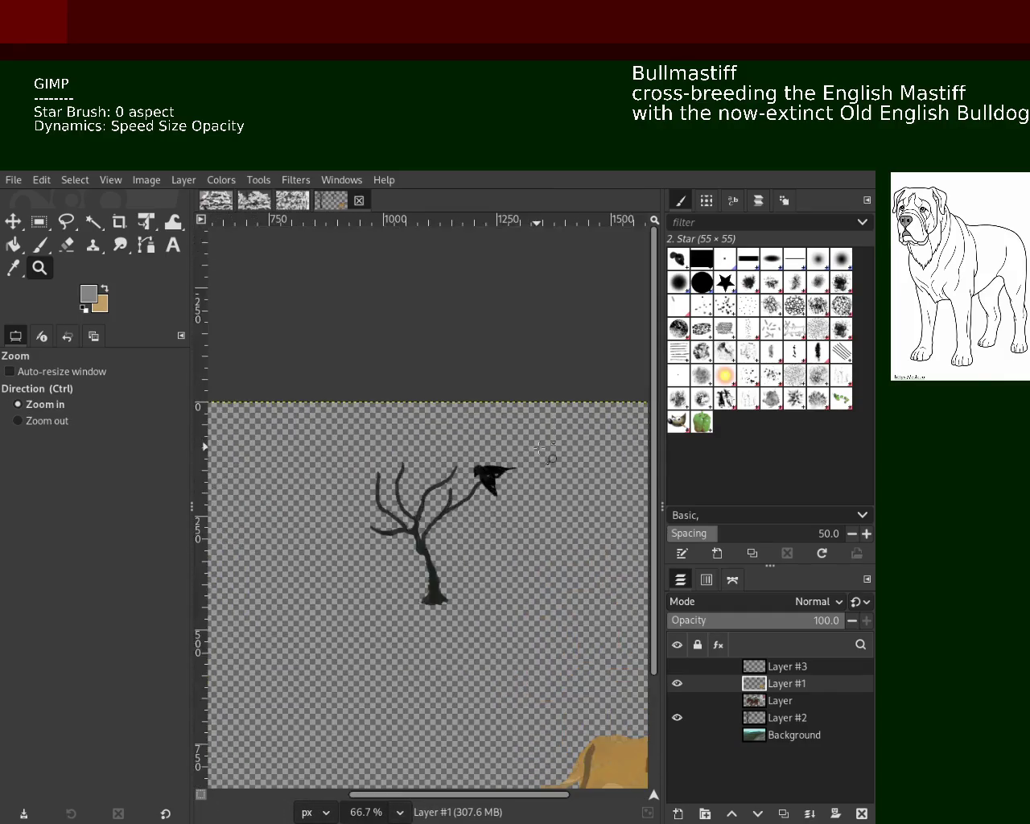
scroll(544, 450, "up", 1)
scroll(544, 450, "up", 1)
scroll(483, 458, "up", 2)
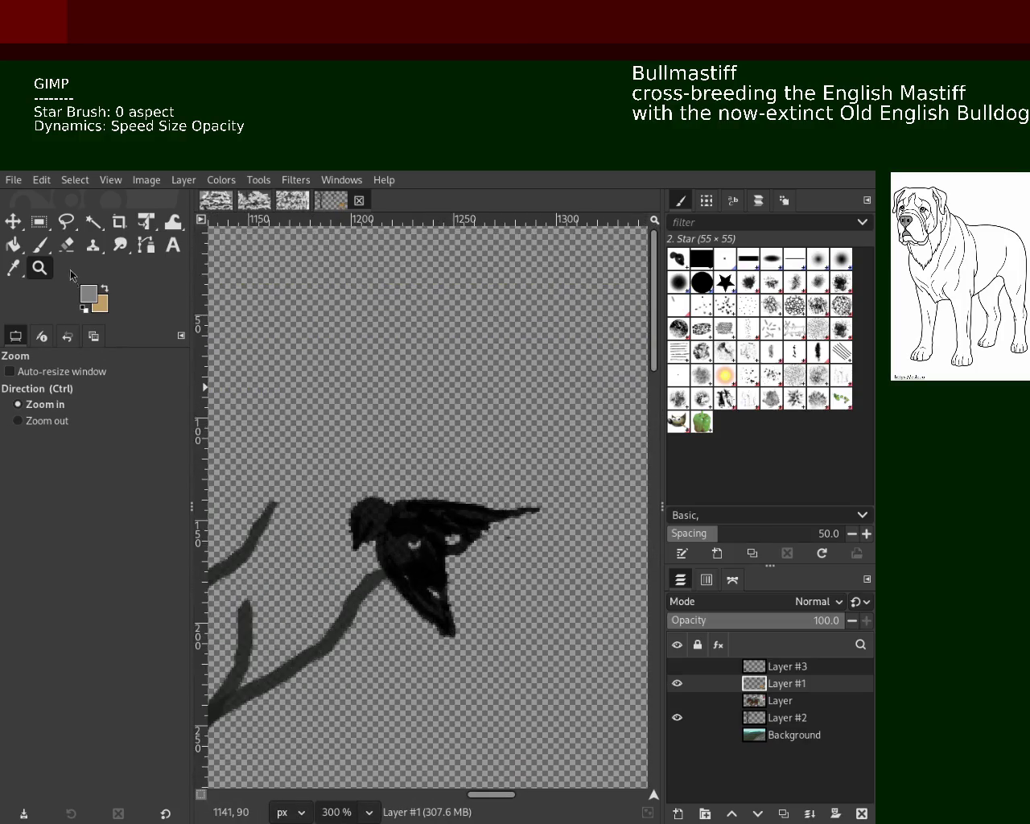
left_click(39, 244)
left_click(396, 525, "ctrl")
key("ctrl+z")
mouse_move(397, 457)
left_mouse_down()
mouse_move(422, 491)
mouse_move(394, 475)
left_mouse_up()
key("ctrl+z")
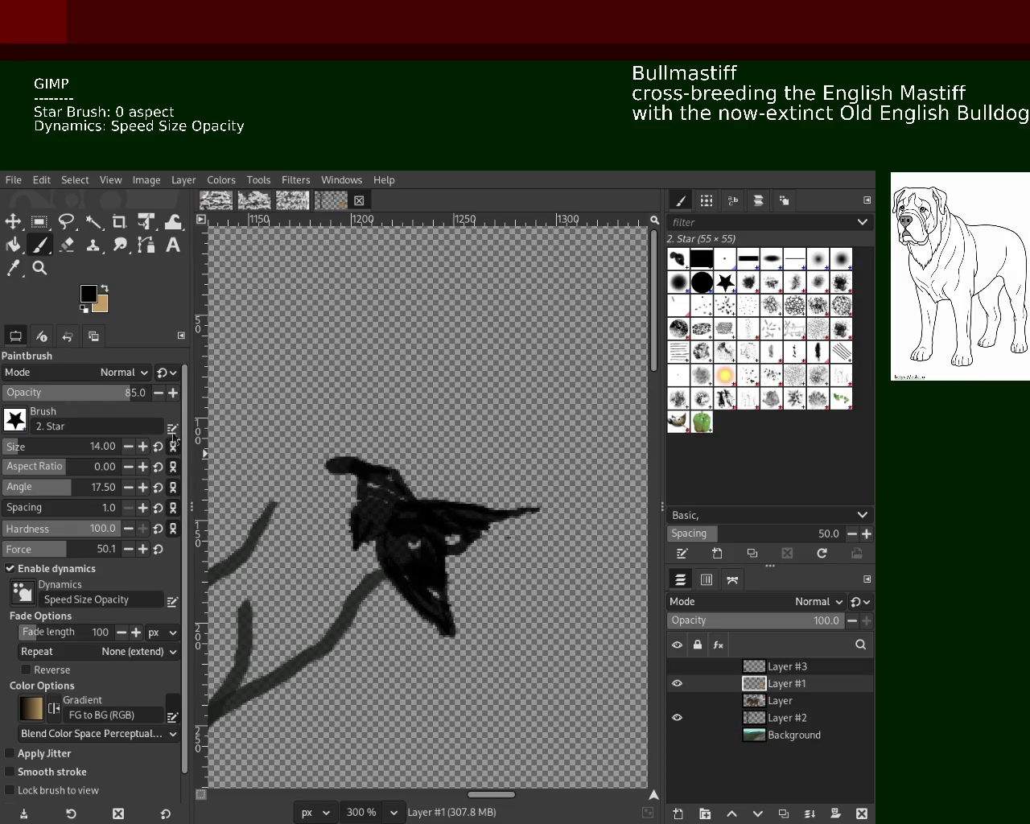
Extend the black bird's head further left with dark strokes.
left_click(39, 268)
scroll(411, 488, "down", 2)
scroll(410, 488, "down", 3)
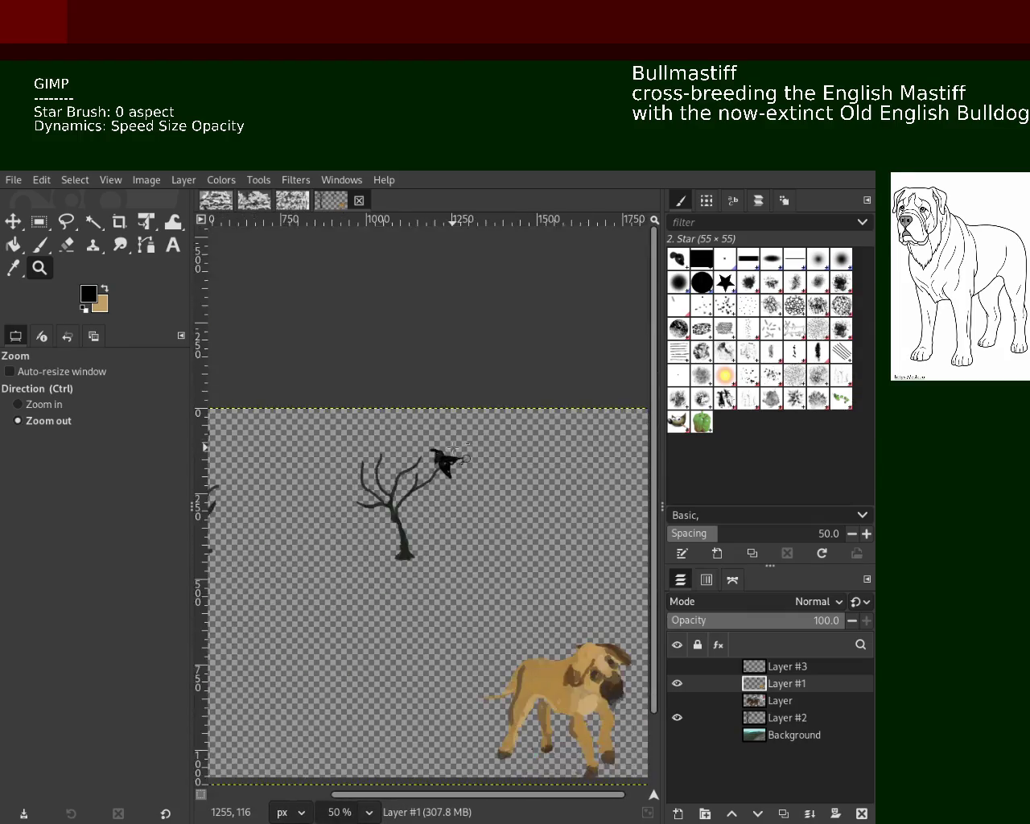
scroll(410, 488, "down", 1)
scroll(411, 489, "down", 1)
scroll(407, 489, "up", 2)
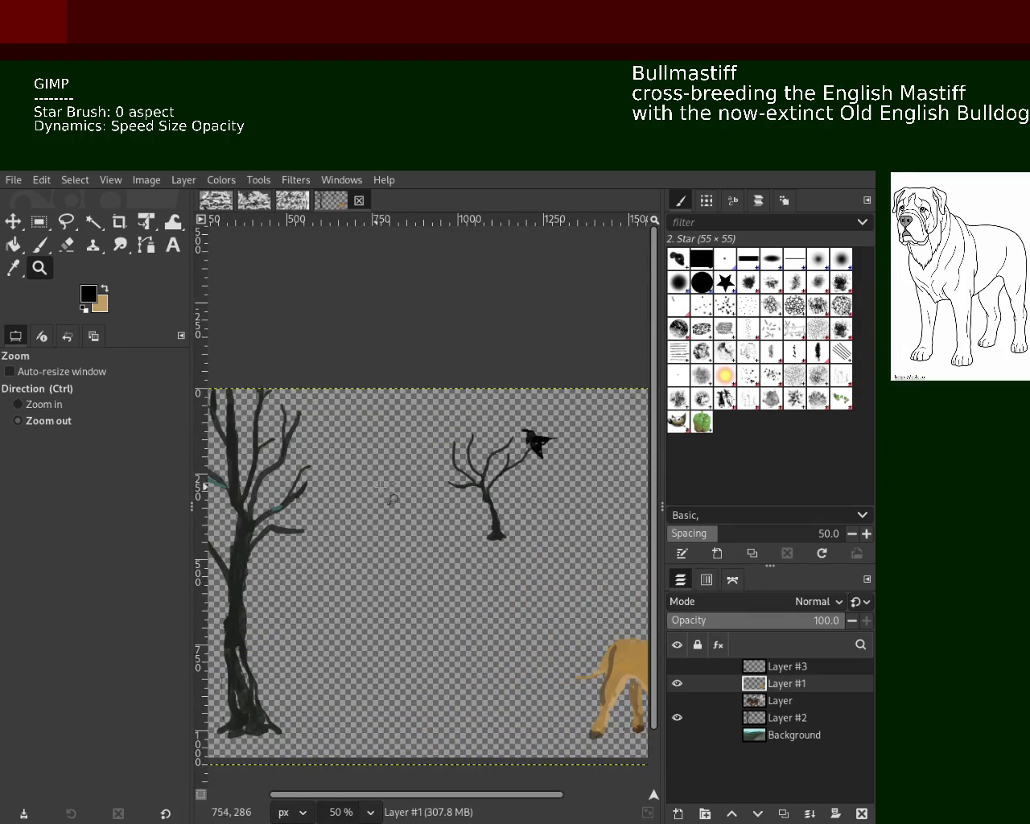
scroll(394, 493, "down", 1)
scroll(437, 486, "down", 1)
scroll(503, 459, "up", 3)
scroll(507, 455, "up", 5)
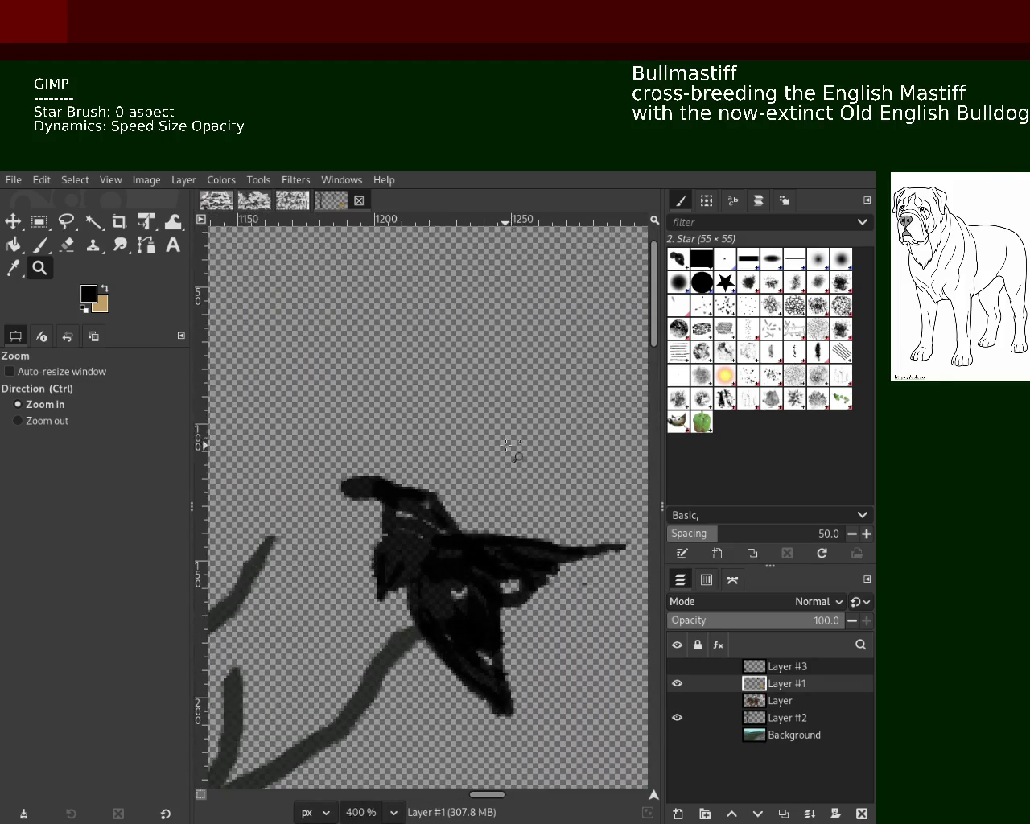
key("p")
mouse_move(444, 537)
left_mouse_down()
mouse_move(422, 509)
mouse_move(429, 500)
mouse_move(386, 505)
mouse_move(338, 476)
mouse_move(457, 511)
mouse_move(304, 452)
left_mouse_up()
key("ctrl+z")
mouse_move(454, 519)
left_mouse_down()
mouse_move(302, 451)
mouse_move(400, 481)
left_mouse_up()
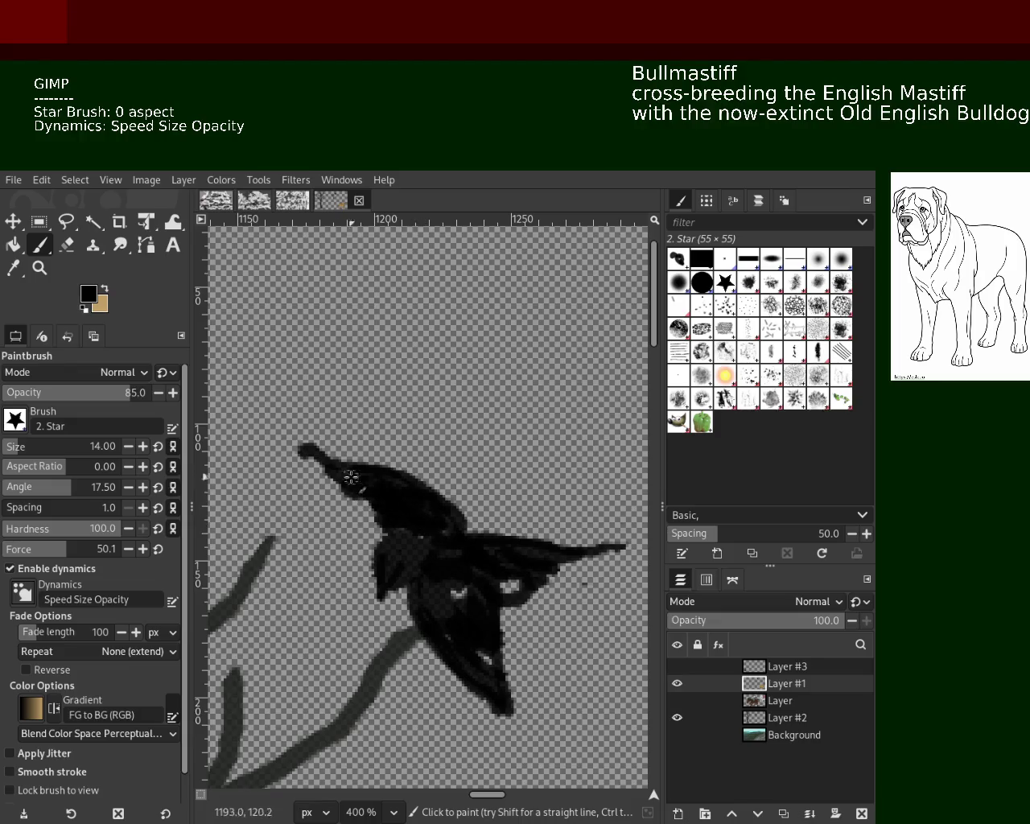
Erase the tip of the bird's head and a small spot on its body.
left_click(67, 245)
mouse_move(316, 456)
left_mouse_down()
mouse_move(328, 484)
mouse_move(320, 453)
left_mouse_up()
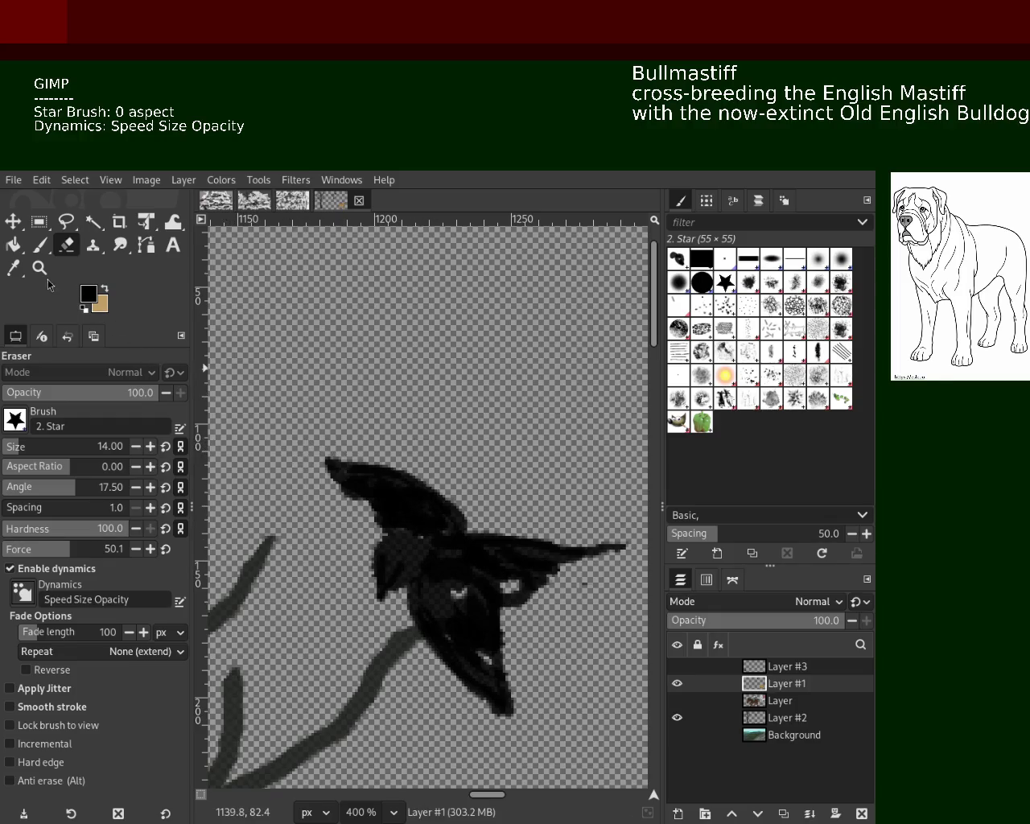
left_click(439, 556)
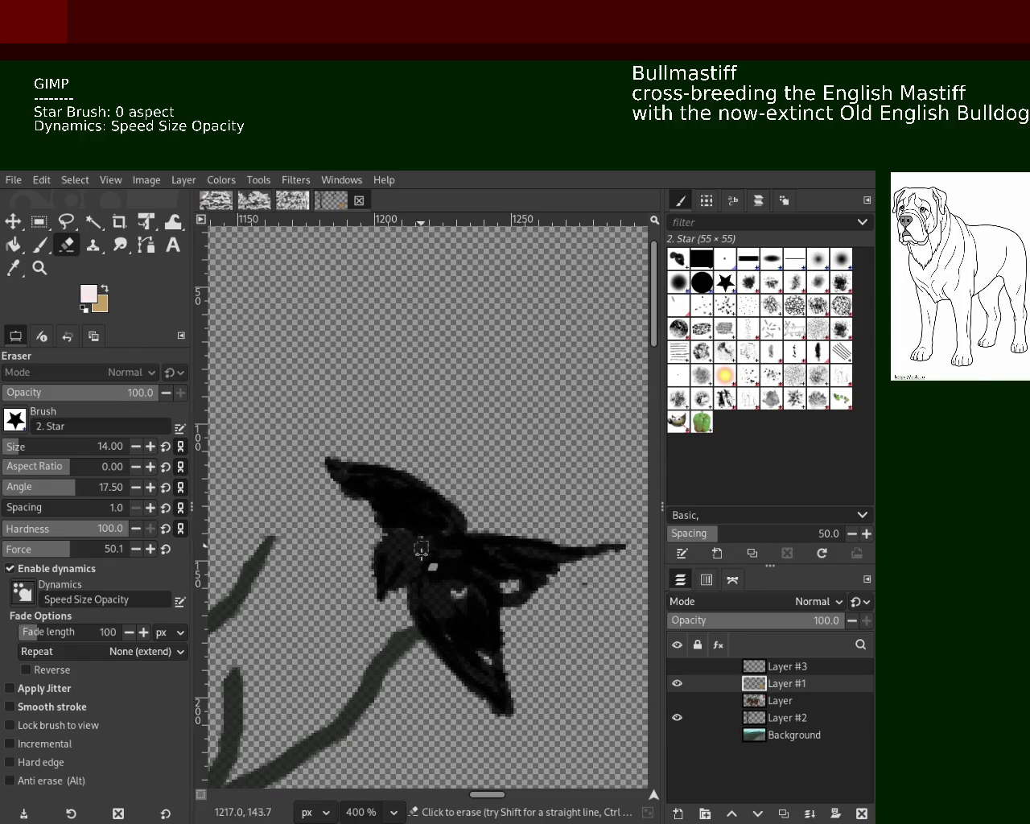
left_click(399, 557)
key("ctrl+z")
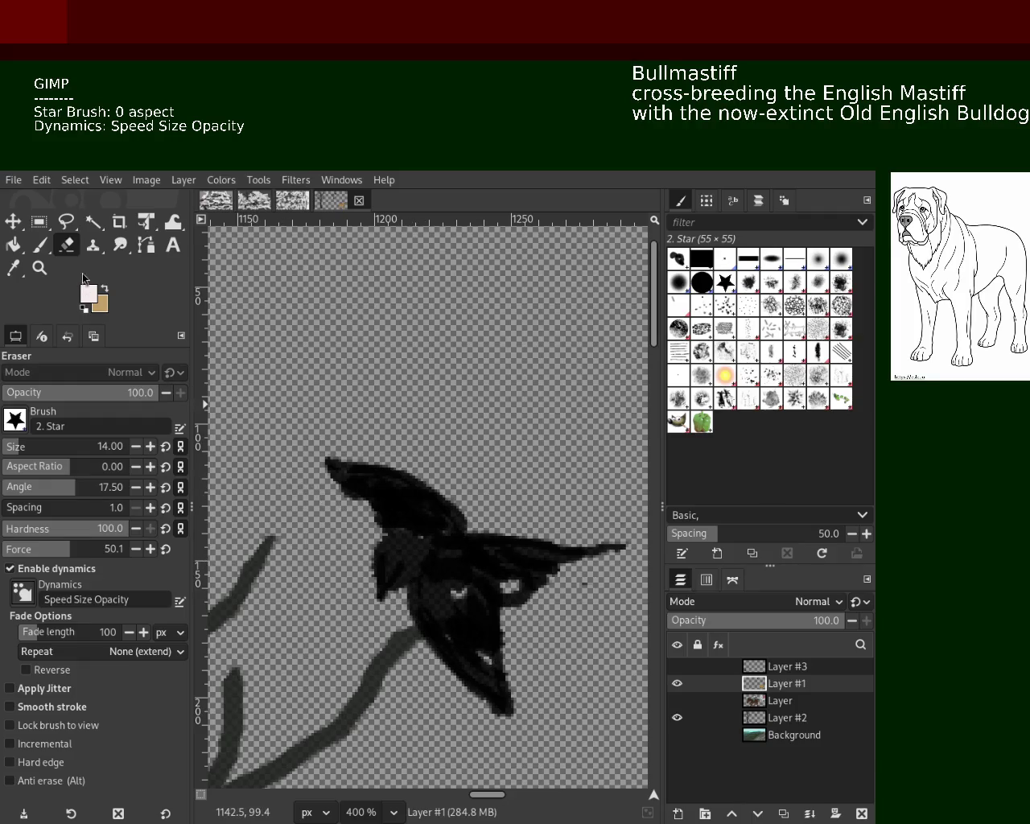
Dab a bright light eye spot on the black bird's head.
left_click(40, 244)
left_click(402, 564)
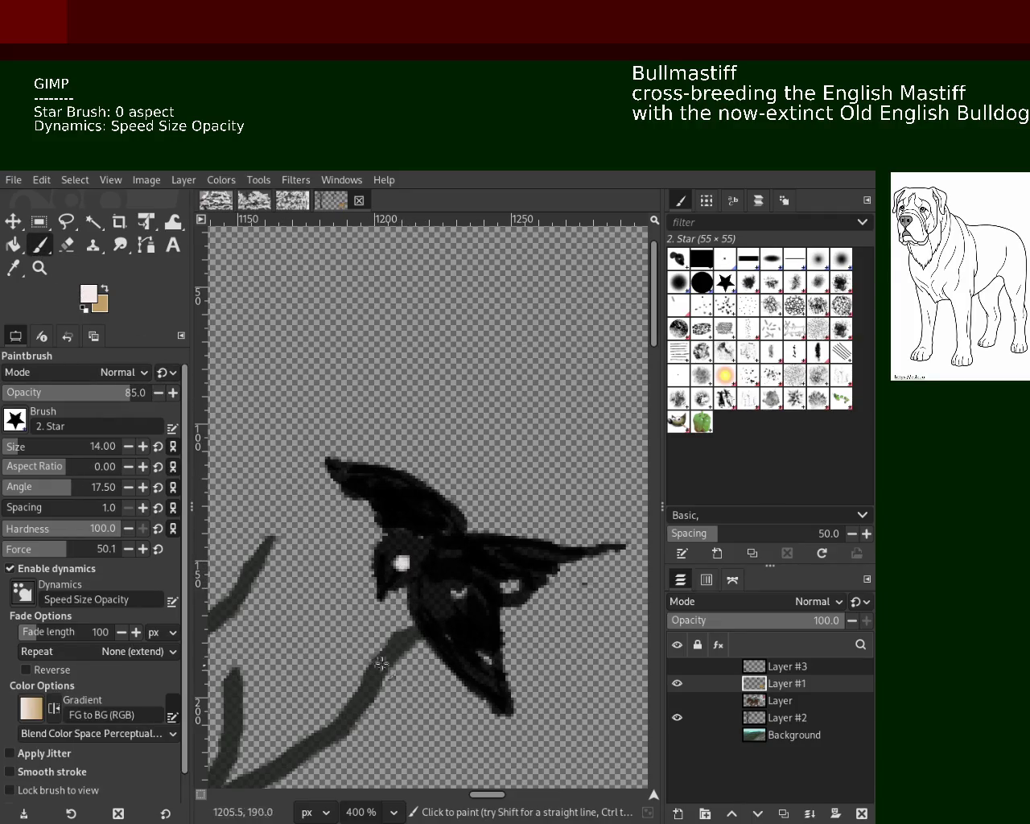
left_click(40, 268)
left_click(465, 479)
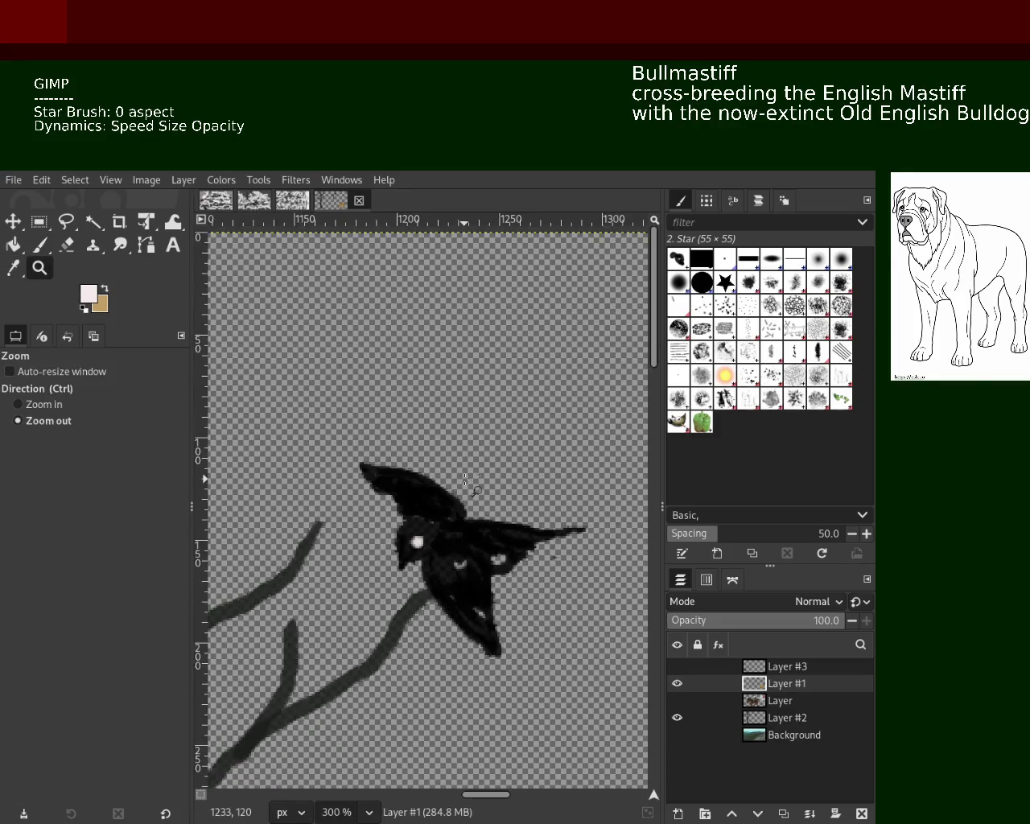
left_click(465, 479)
double_click(465, 479)
left_click(466, 480)
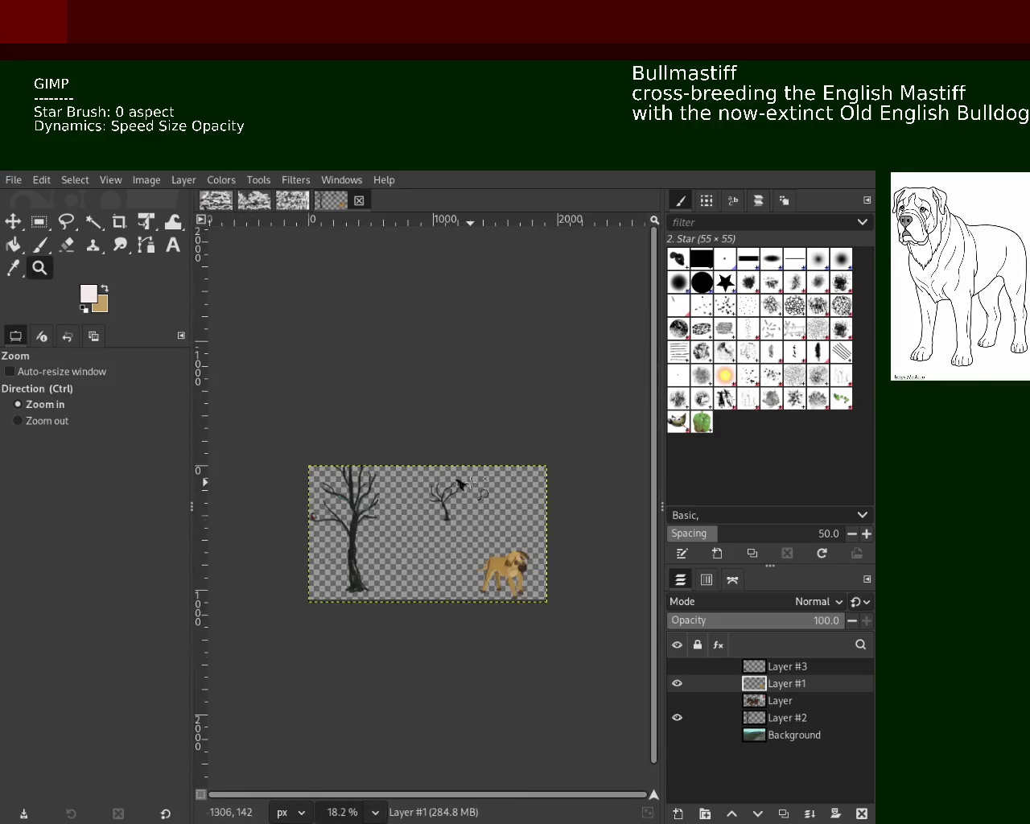
Zoom to 400% on the small red bird and erase the left part of its dark cap.
left_click(469, 482, "ctrl")
left_click(472, 483, "ctrl")
triple_click(474, 486)
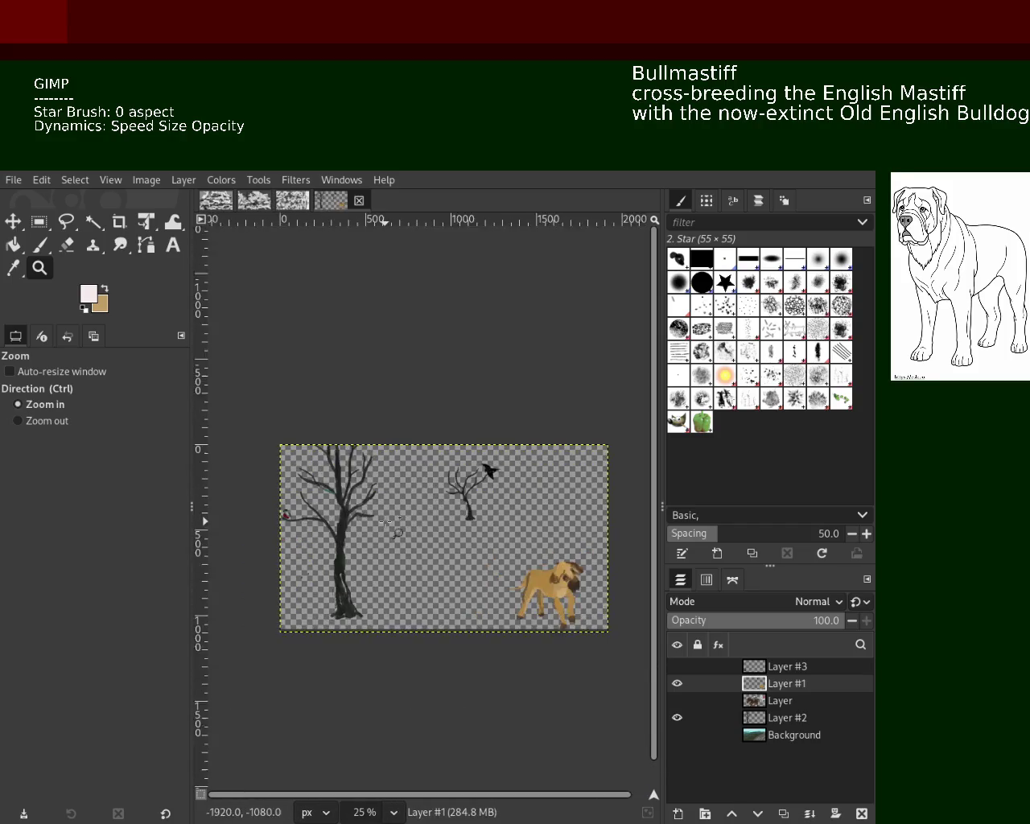
left_click(455, 519, "ctrl")
left_click(306, 509, "ctrl")
left_click(310, 507, "ctrl")
left_click(312, 507)
double_click(312, 507)
left_click(314, 507)
left_click(318, 507)
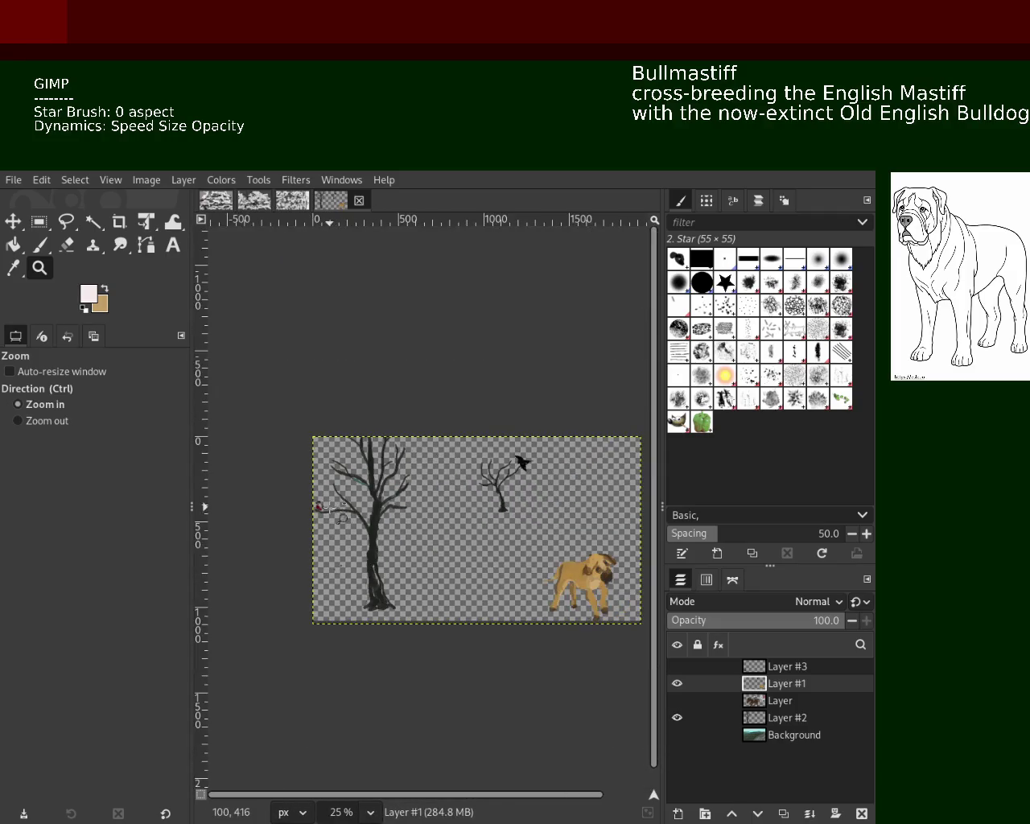
left_click(326, 507, "ctrl")
left_click(328, 507, "ctrl")
left_click(330, 507, "ctrl")
left_click(330, 509)
left_click(330, 509)
left_click(322, 499, "ctrl")
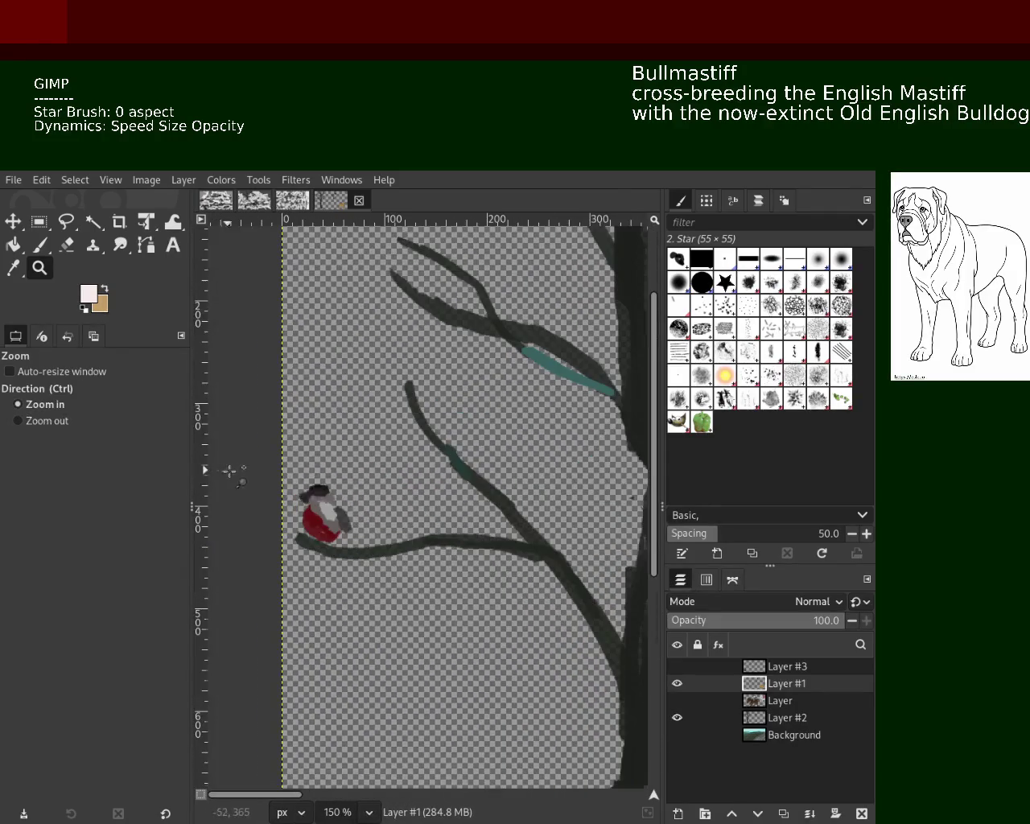
left_click(302, 477)
double_click(309, 492)
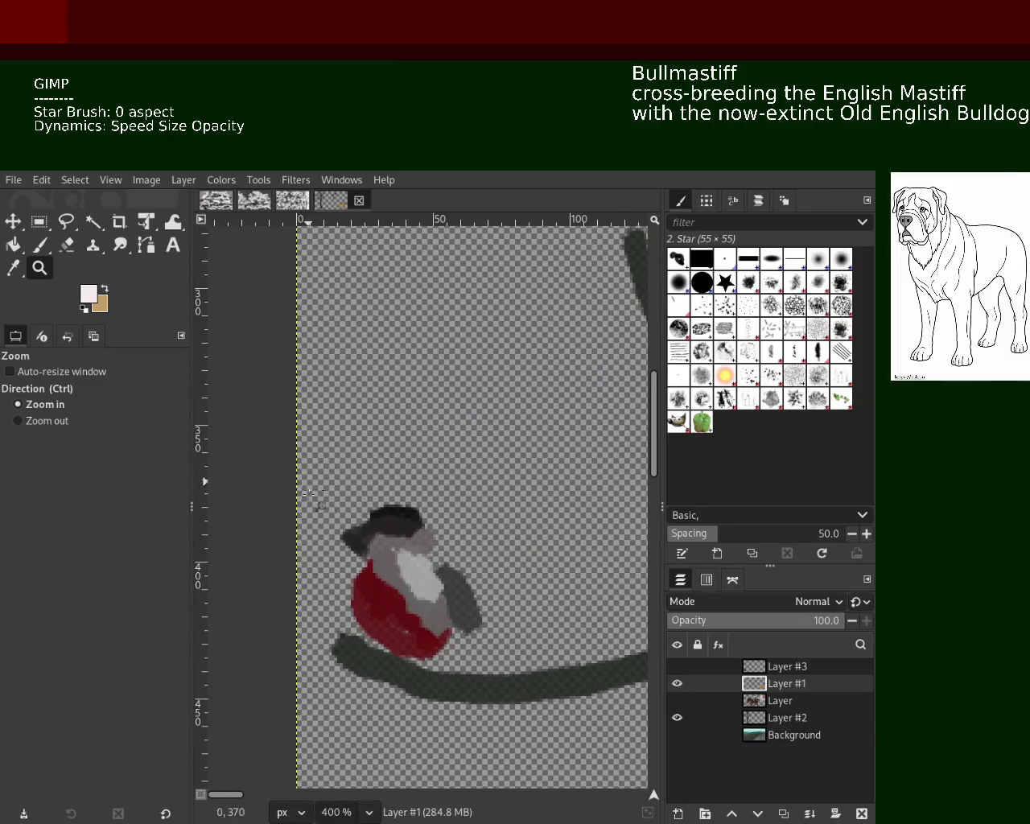
left_click(67, 245)
mouse_move(348, 515)
left_mouse_down()
mouse_move(366, 549)
mouse_move(338, 553)
left_mouse_up()
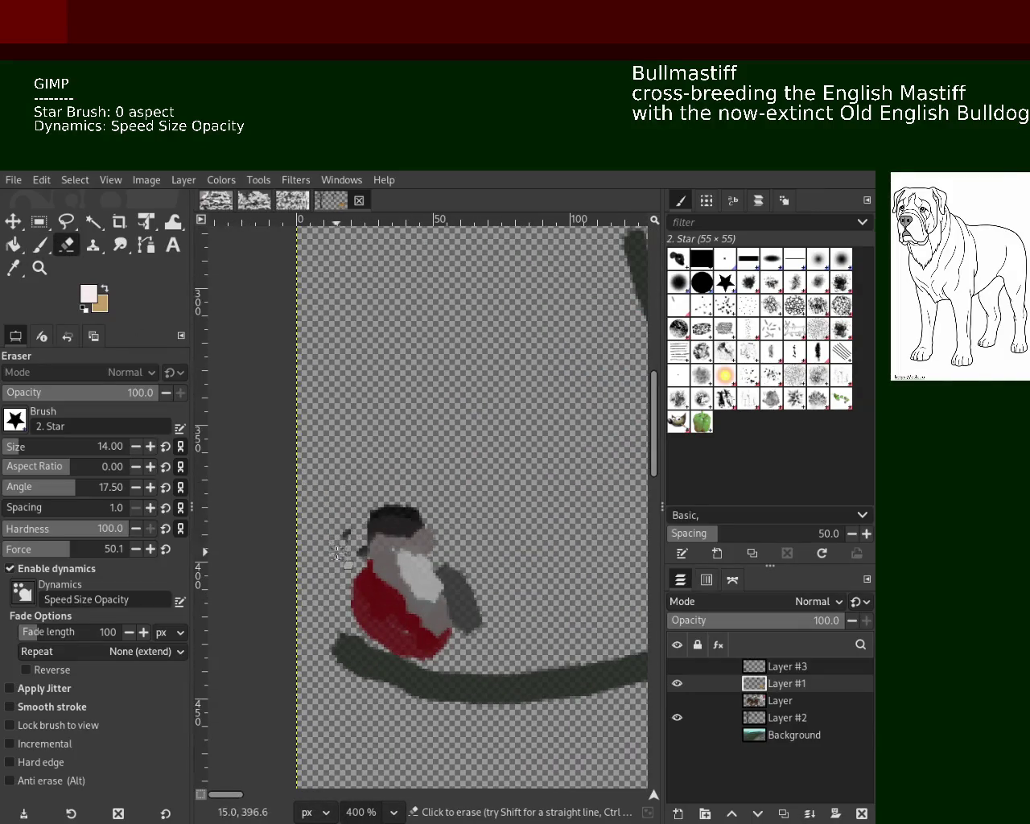
Repaint the bird's cap in picked near-black, extending it upward on the head.
key("p")
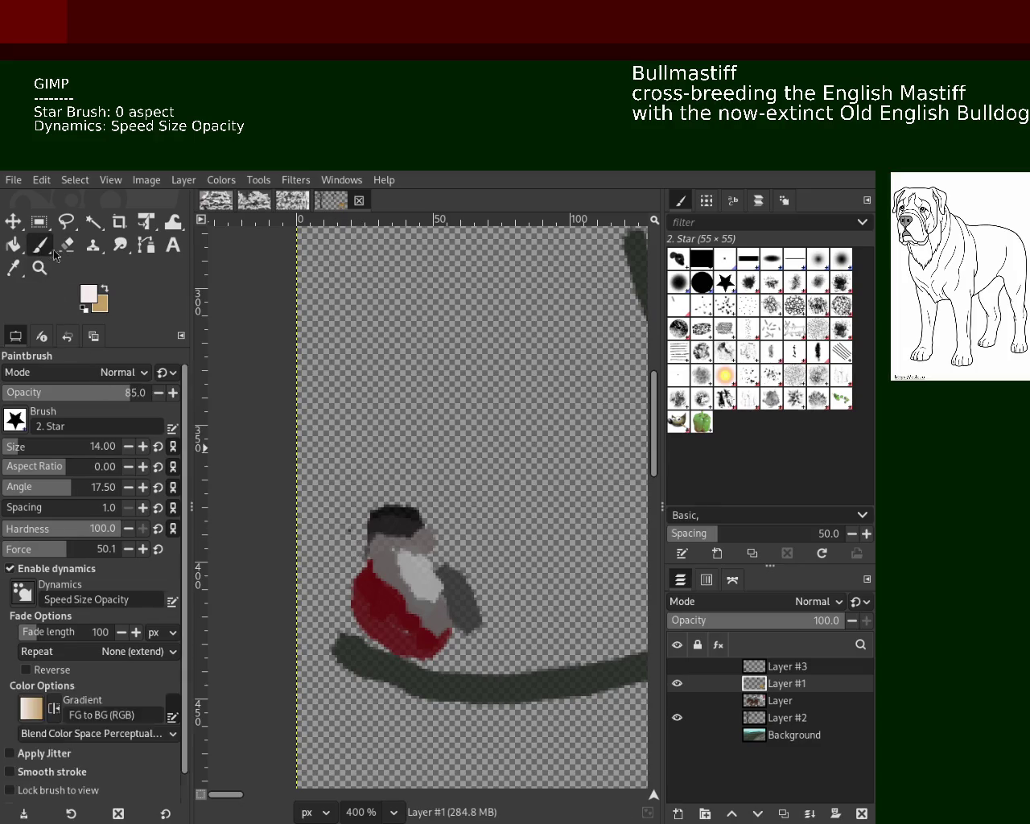
left_click(401, 543, "ctrl")
mouse_move(383, 560)
left_mouse_down()
mouse_move(383, 515)
mouse_move(387, 556)
mouse_move(437, 531)
mouse_move(444, 542)
left_mouse_up()
key("ctrl+z")
key("ctrl+z")
key("ctrl+z")
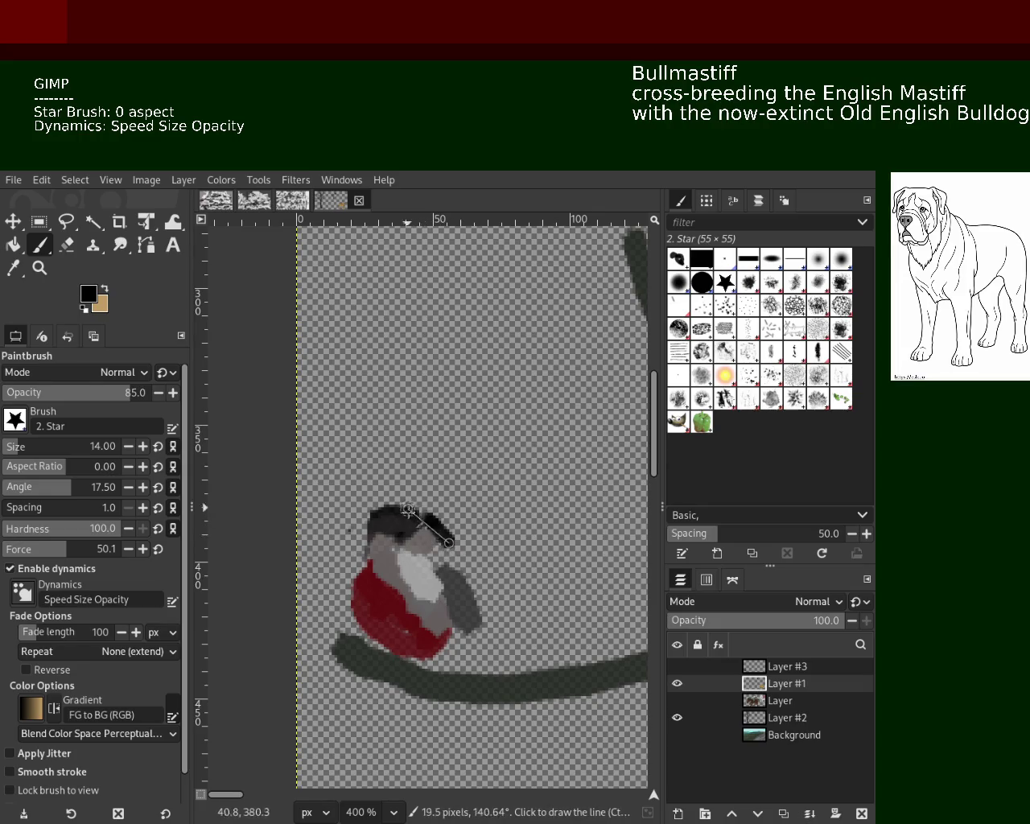
left_click(424, 543, "shift")
key("ctrl+z")
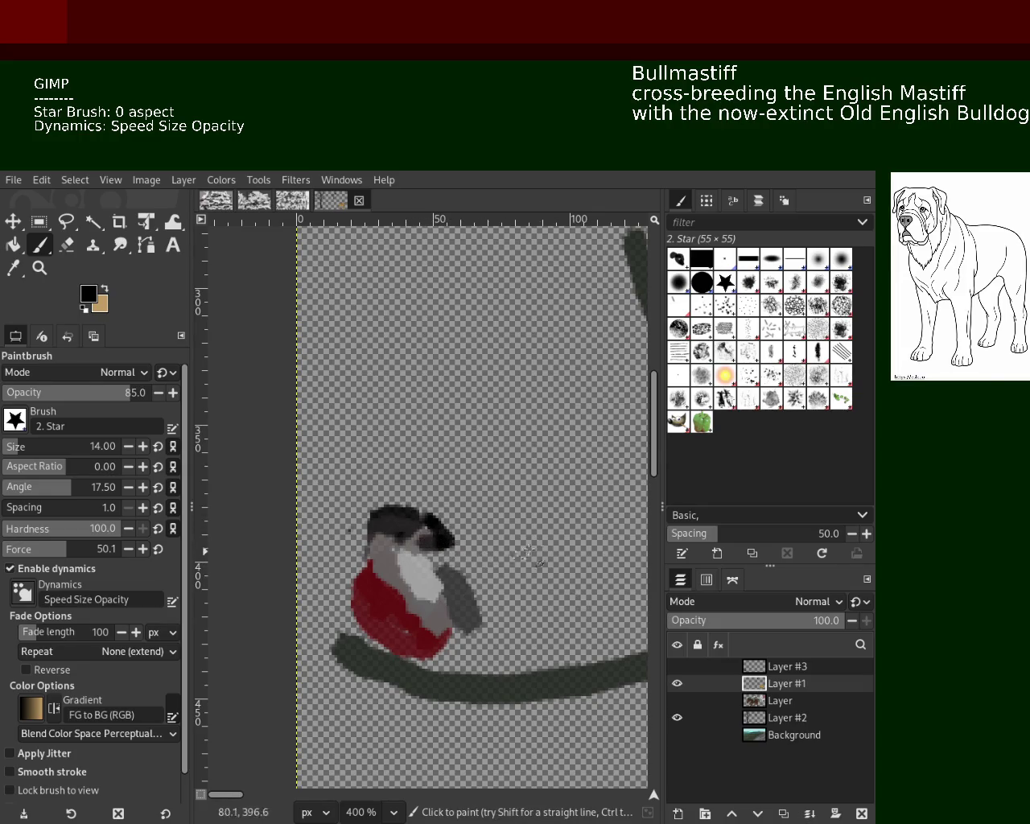
left_click(432, 531)
key("ctrl+z")
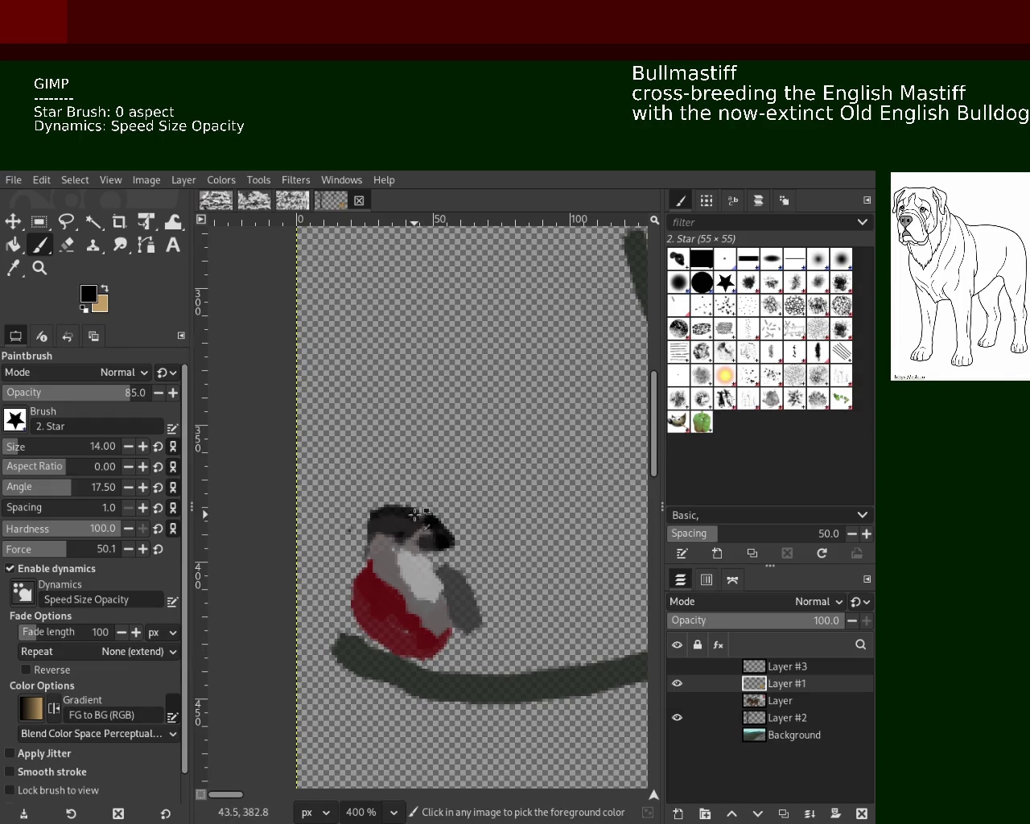
mouse_move(415, 520)
left_mouse_down()
mouse_move(380, 507)
mouse_move(357, 627)
left_mouse_up()
Try grey strokes on the bird's side, keeping a light grey patch near the wing.
left_click(373, 556, "ctrl")
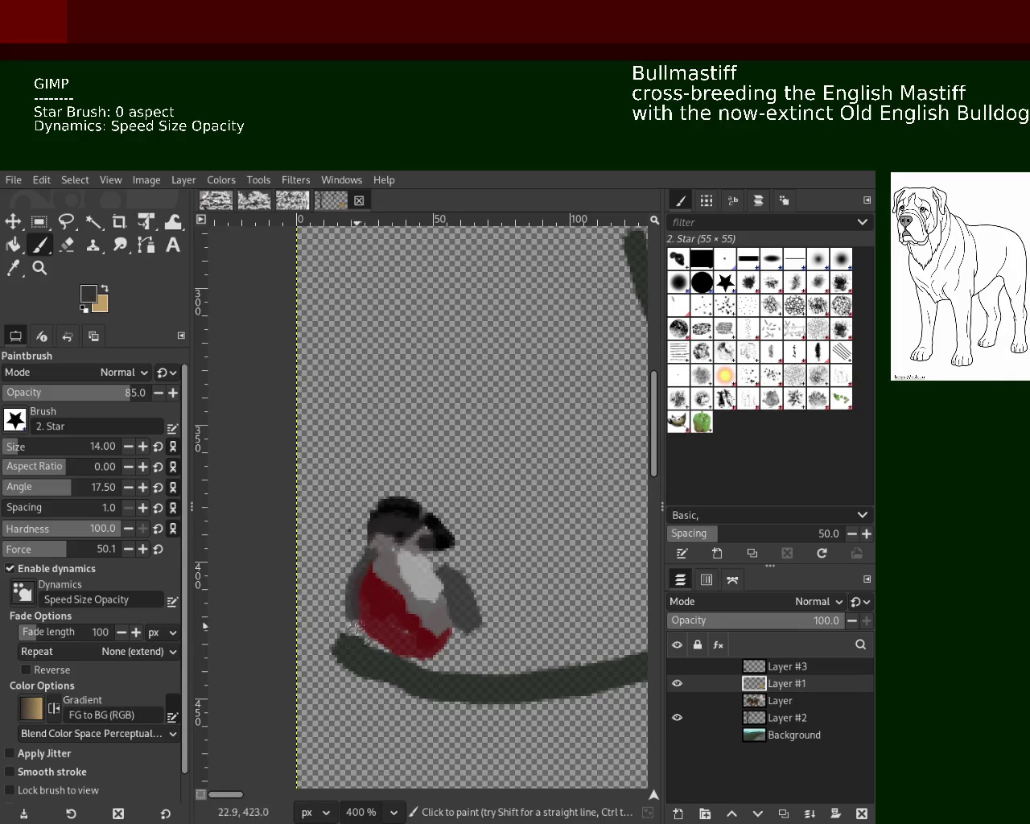
key("ctrl+z")
left_click_drag(356, 567, 315, 600)
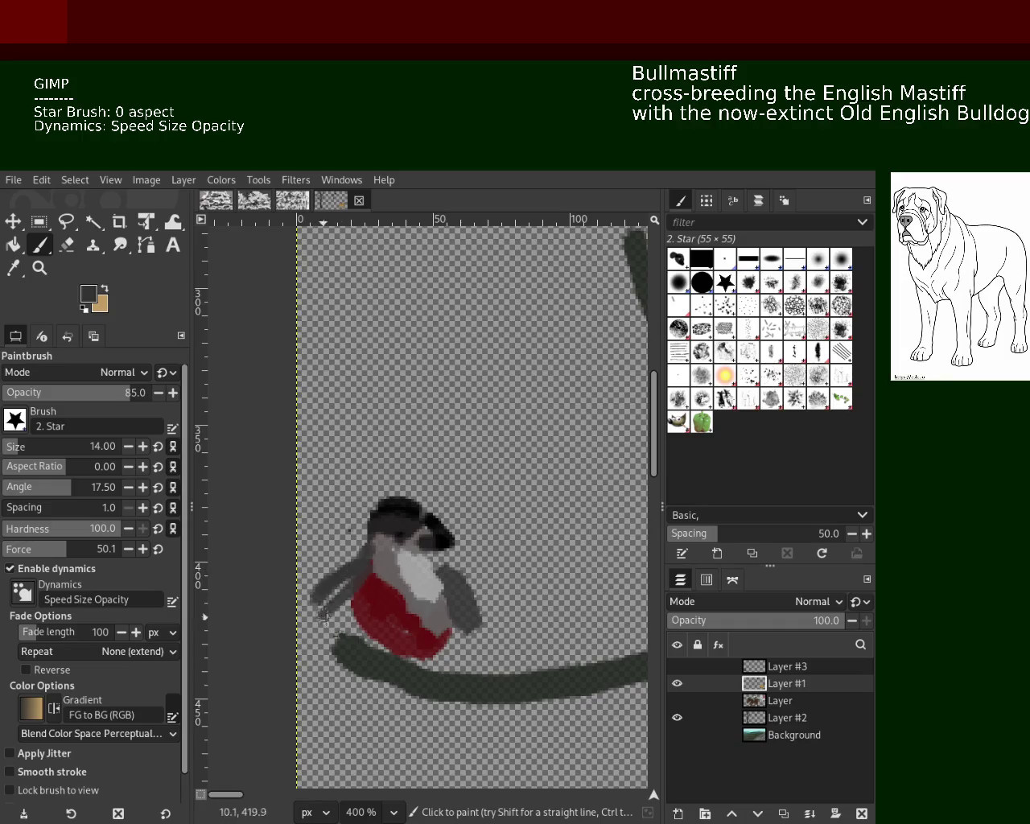
key("ctrl+z")
left_click_drag(360, 553, 364, 631)
key("ctrl+z")
left_click(454, 608, "ctrl")
left_click_drag(450, 622, 439, 581)
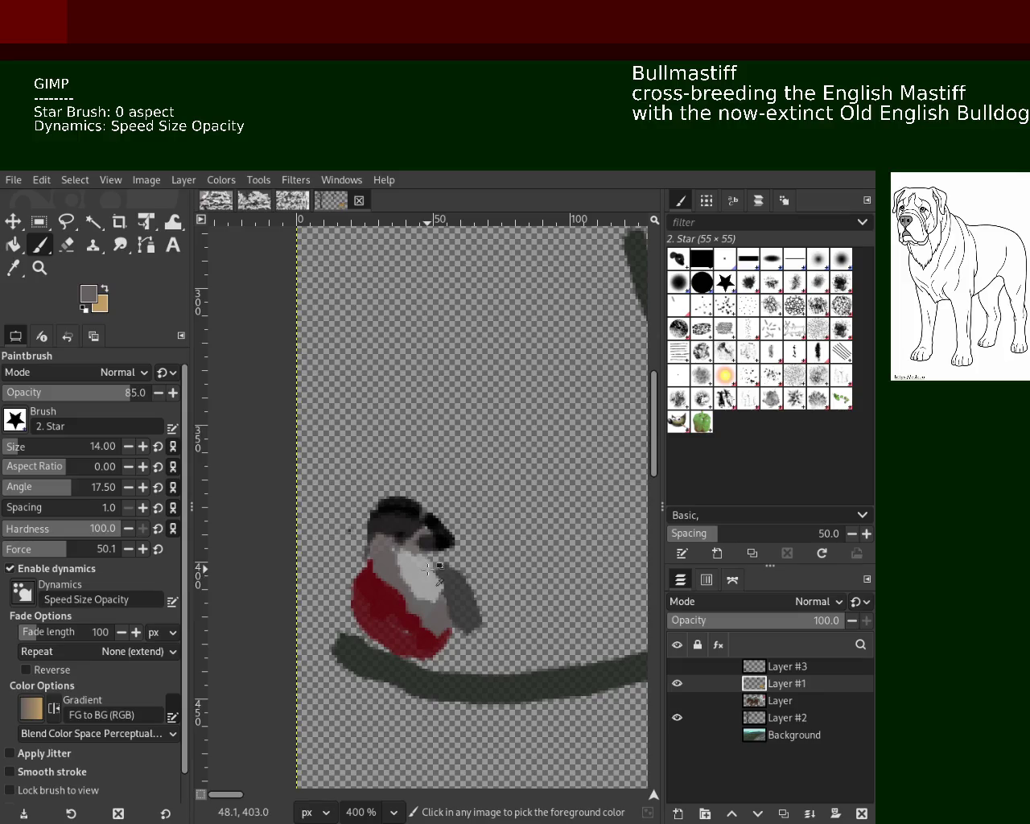
Repaint the bird's wing with a single darker grey stroke.
left_click(412, 641, "ctrl")
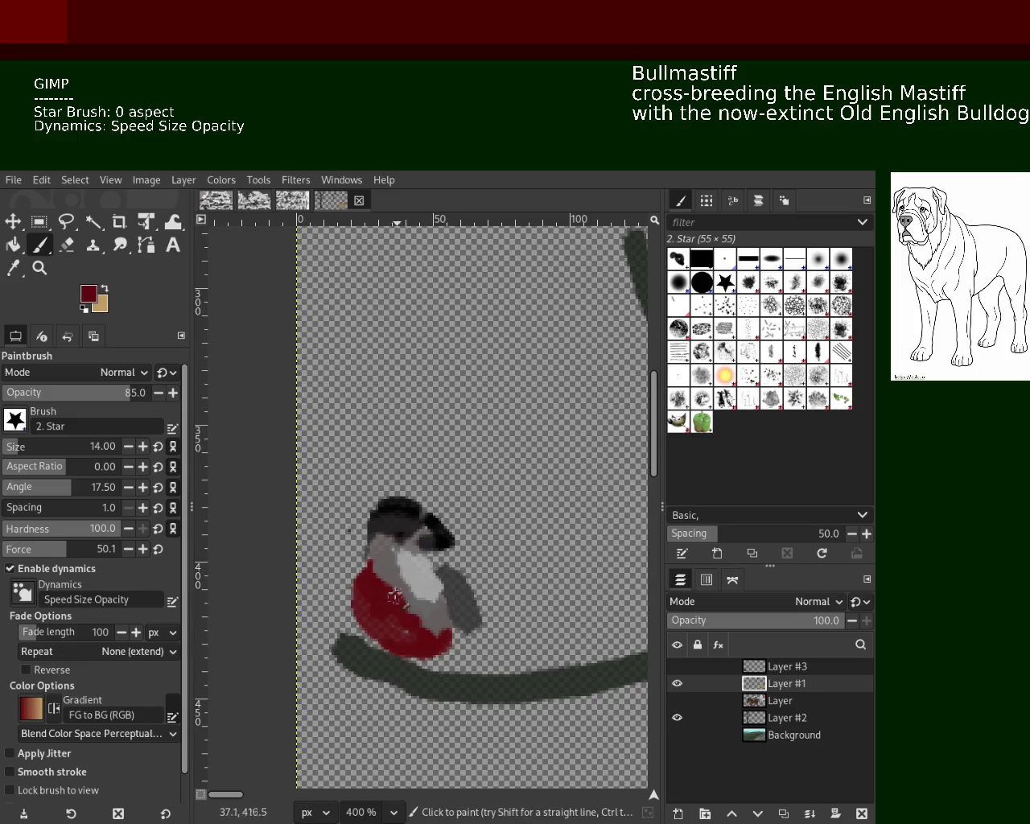
left_click_drag(358, 575, 418, 644)
key("ctrl+z")
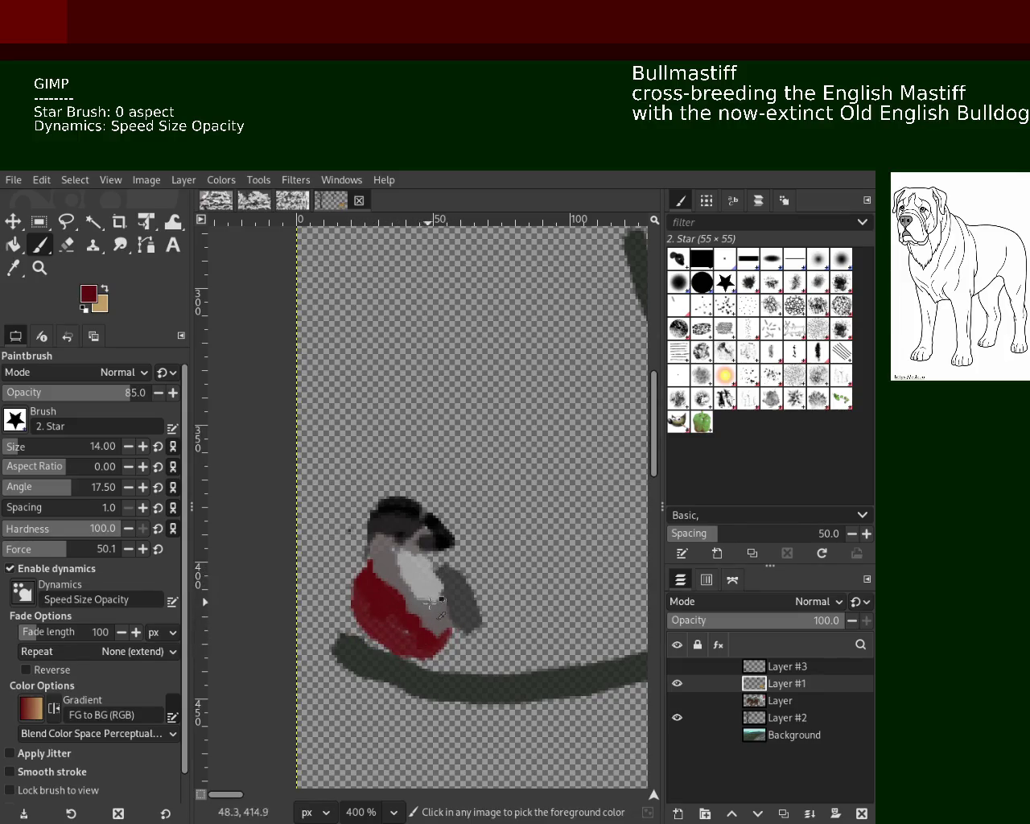
left_click(430, 602, "ctrl")
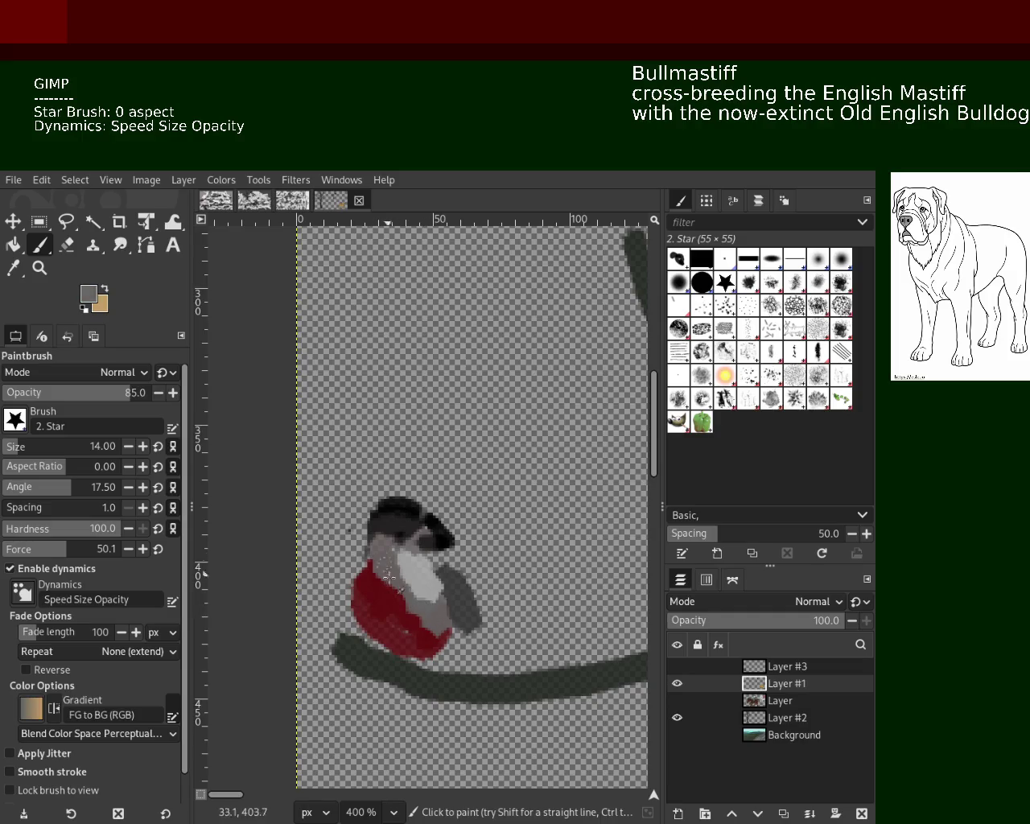
left_click(465, 605, "ctrl")
mouse_move(463, 604)
left_mouse_down()
mouse_move(451, 575)
mouse_move(483, 648)
left_mouse_up()
key("ctrl+z")
left_click_drag(439, 555, 503, 664)
key("ctrl+z")
left_click_drag(438, 567, 479, 641)
Fill the red chest down to the branch and darken the lower head in black.
left_click(379, 598, "ctrl")
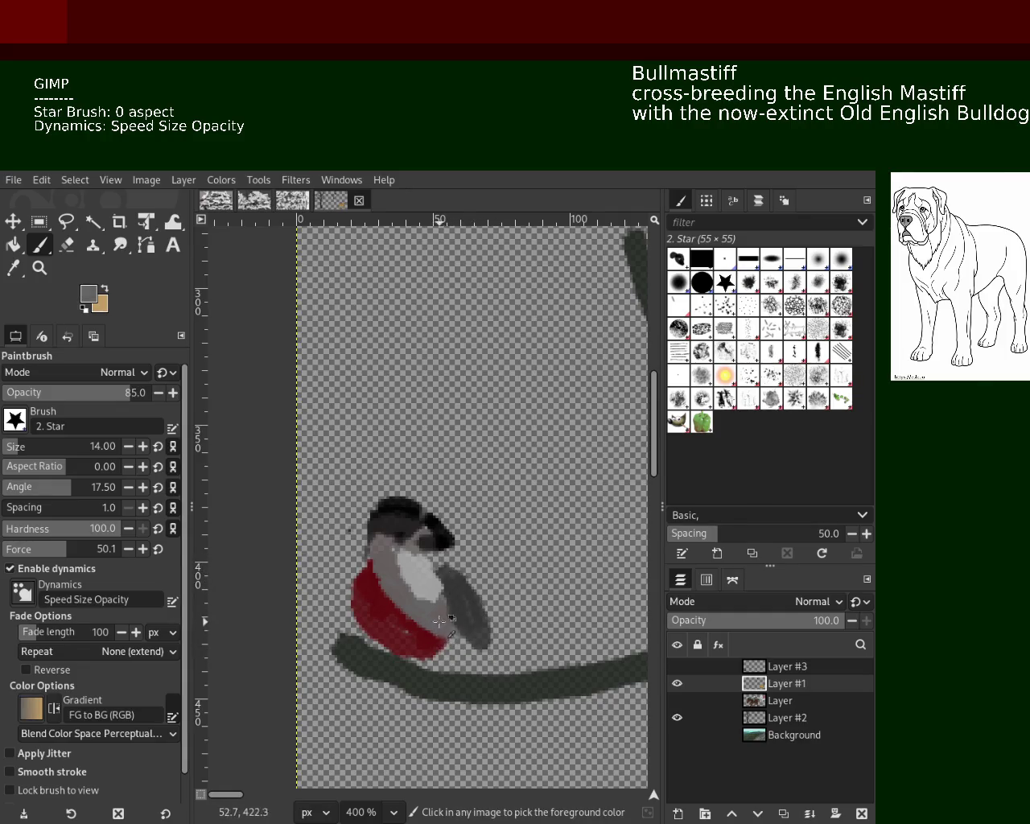
left_click_drag(379, 598, 389, 658)
mouse_move(366, 567)
left_mouse_down()
mouse_move(395, 661)
mouse_move(396, 620)
left_mouse_up()
left_click(389, 567, "ctrl")
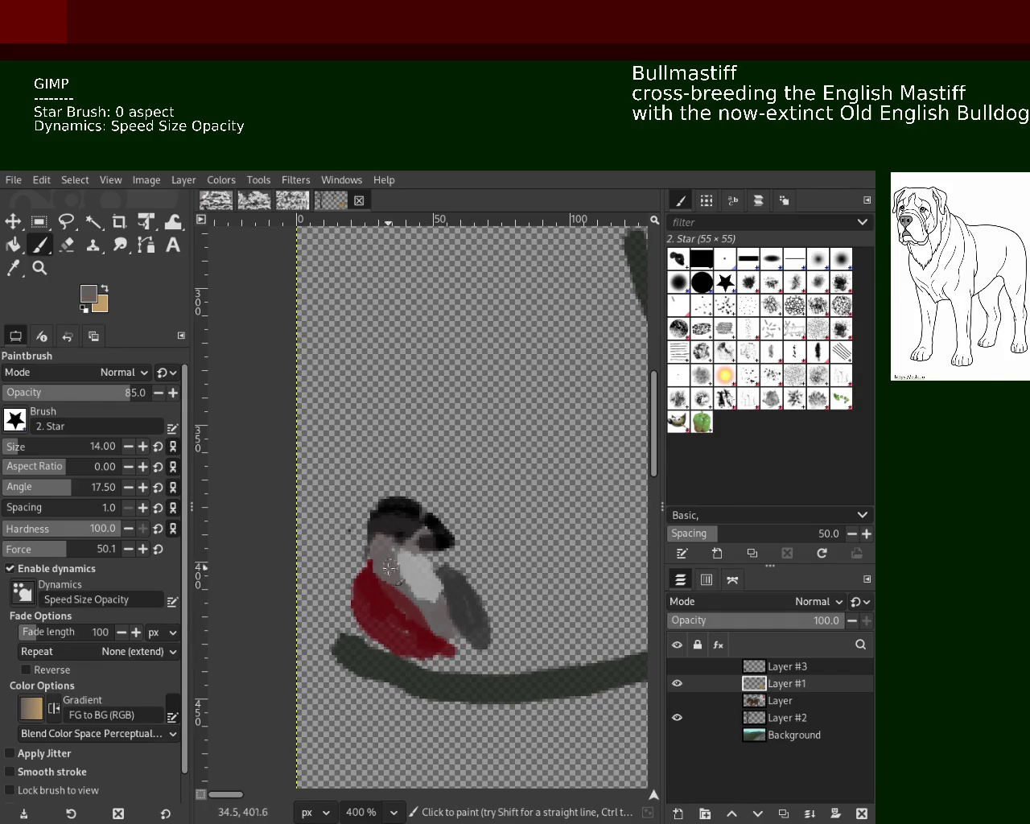
left_click(403, 515, "ctrl")
left_click_drag(372, 543, 415, 535)
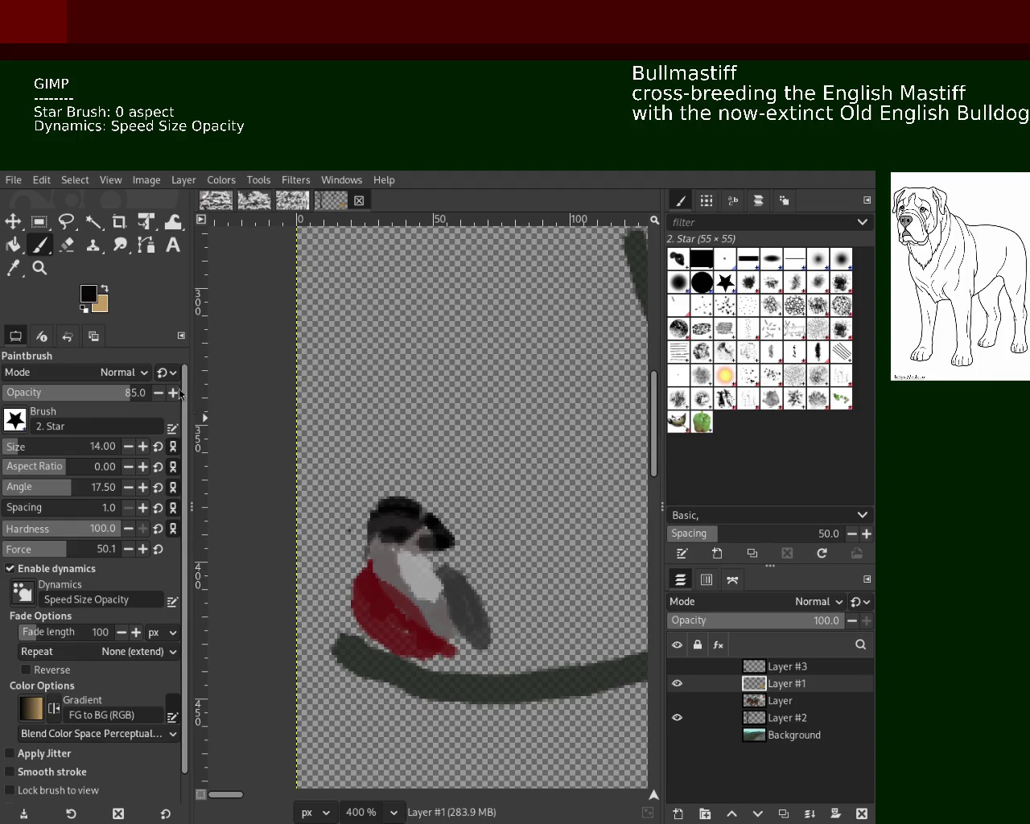
left_click(39, 268)
Turn on visibility for the cat (Layer #3), horse-and-rider (Layer) and Background layers.
scroll(479, 532, "down", 2, "ctrl")
scroll(479, 531, "down", 3, "ctrl")
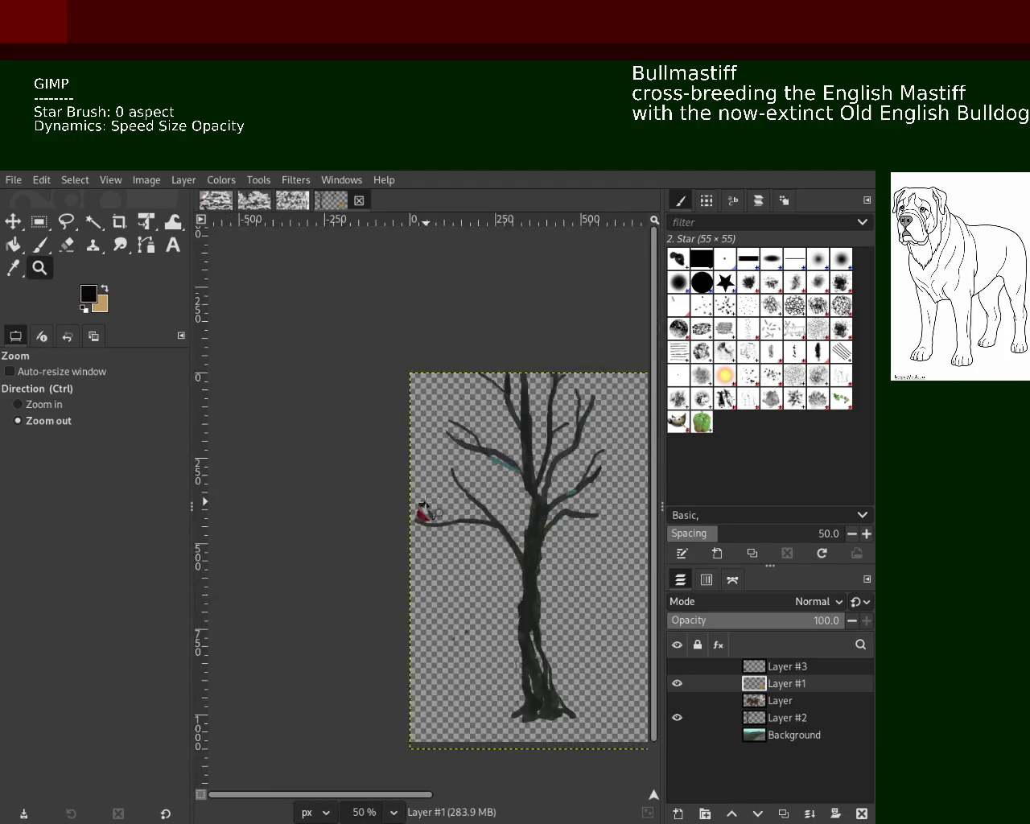
scroll(479, 531, "down", 1, "ctrl")
scroll(329, 510, "down", 1, "ctrl")
scroll(475, 523, "up", 2, "ctrl")
scroll(523, 505, "down", 1, "ctrl")
scroll(482, 507, "up", 1, "ctrl")
scroll(451, 509, "down", 1, "ctrl")
scroll(418, 505, "up", 1, "ctrl")
scroll(398, 495, "down", 1, "ctrl")
scroll(402, 501, "down", 1, "ctrl")
scroll(505, 525, "up", 1, "ctrl")
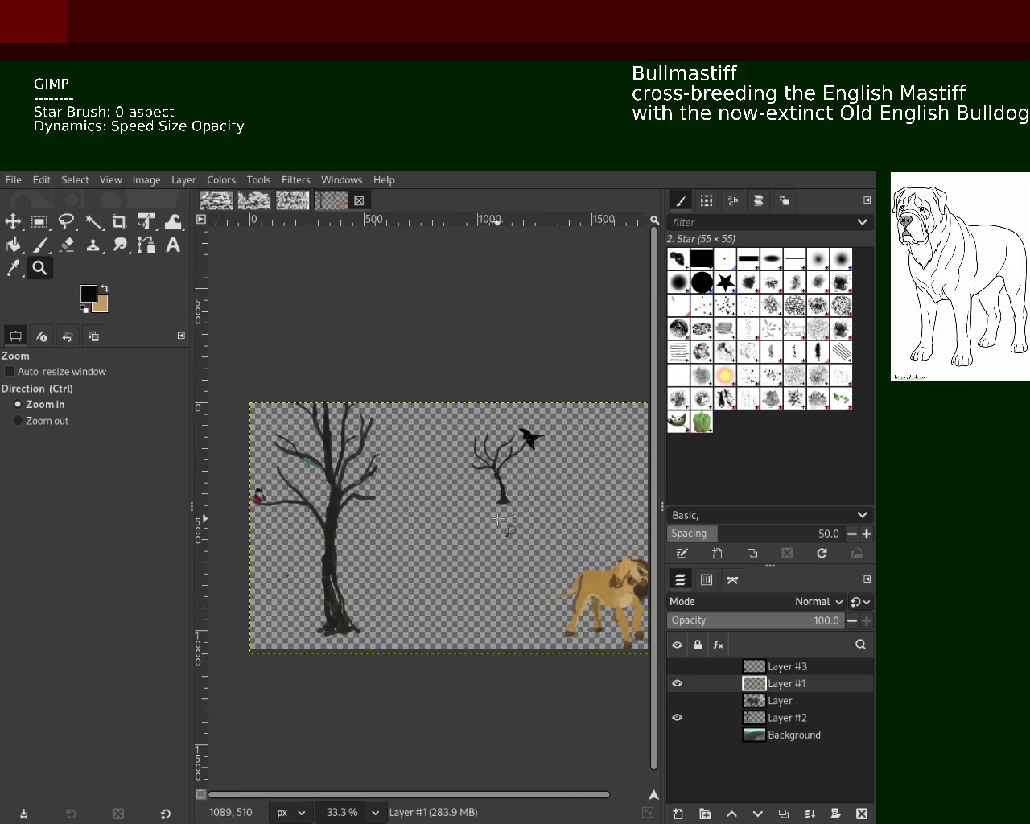
left_click(684, 668)
left_click(681, 667)
left_click(682, 668)
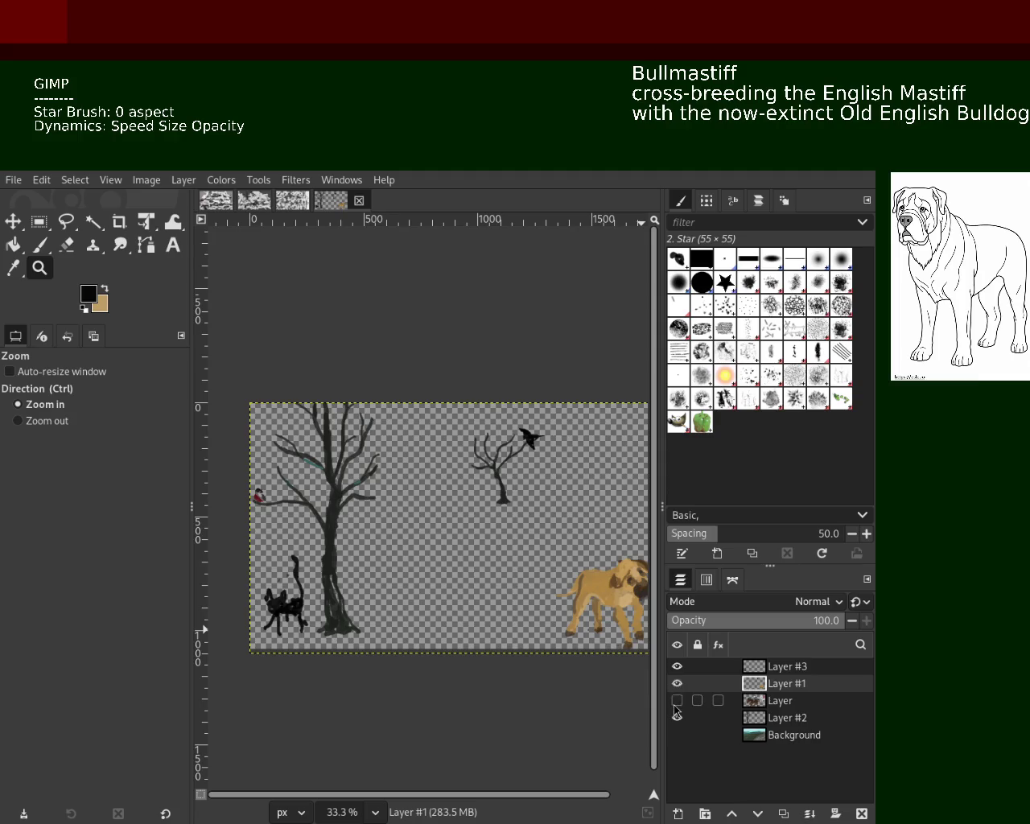
left_click(676, 702)
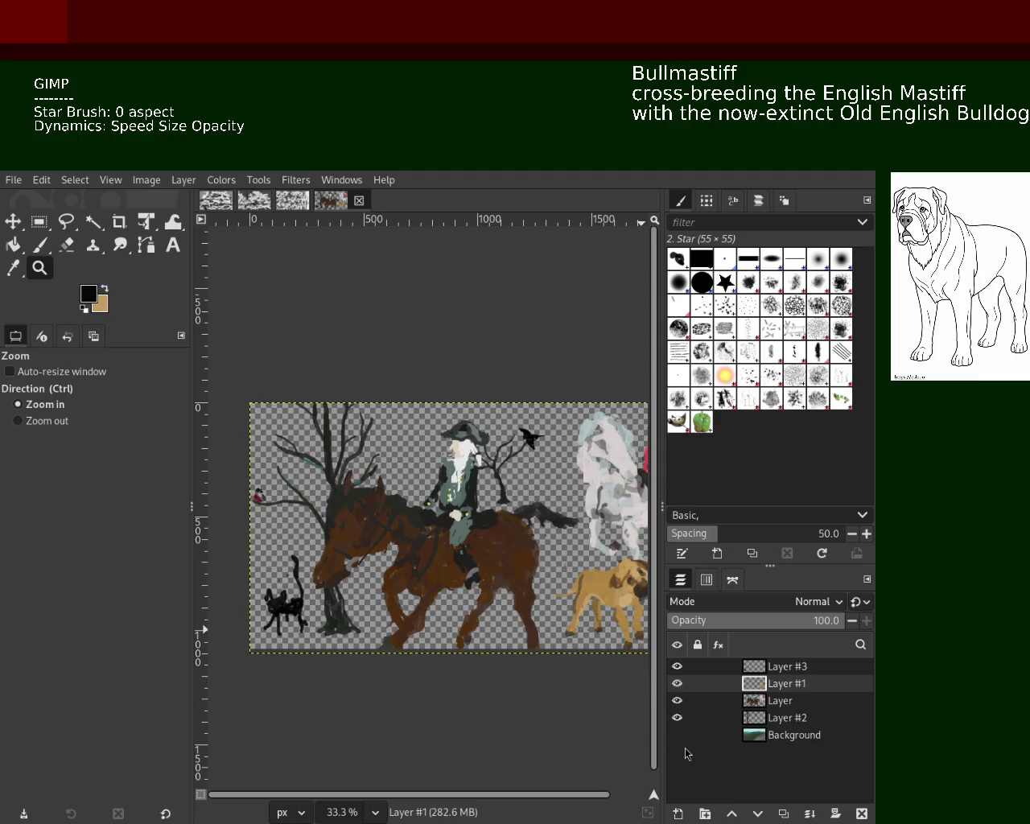
left_click(677, 736)
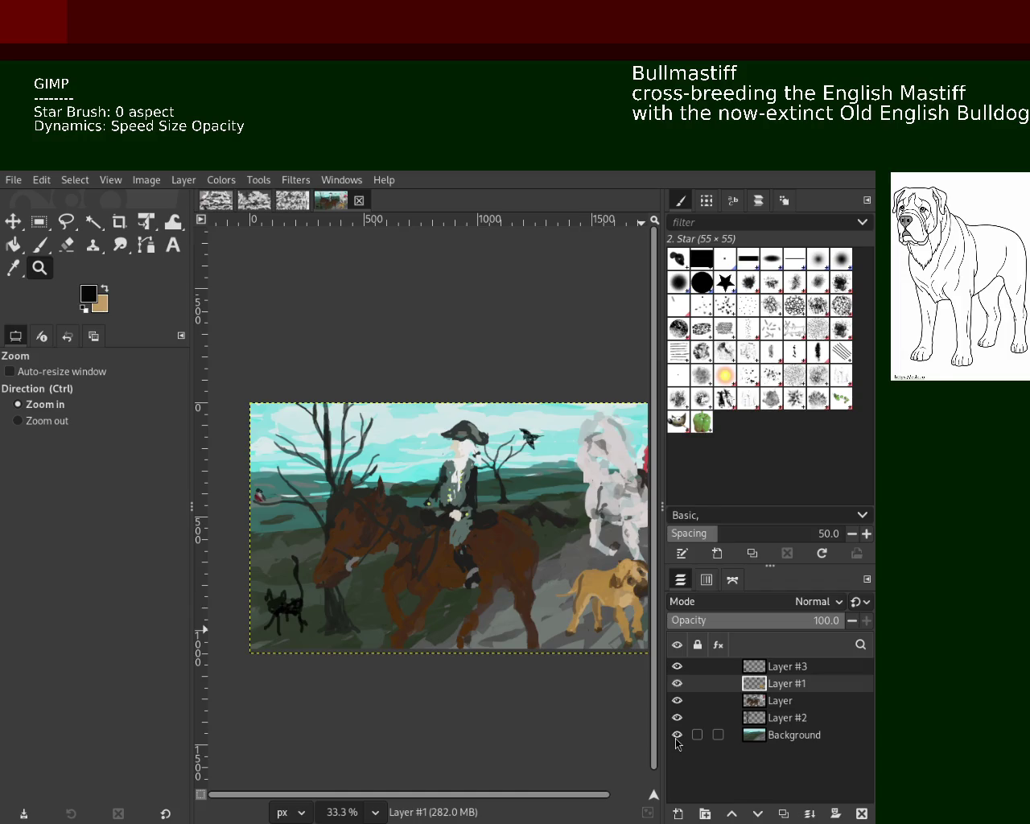
Zoom out to view the whole painting with all layers shown.
scroll(394, 520, "down", 1)
scroll(394, 520, "down", 1)
scroll(394, 520, "up", 2)
scroll(394, 520, "down", 1)
scroll(394, 520, "up", 1)
scroll(434, 513, "down", 1)
scroll(434, 513, "up", 1)
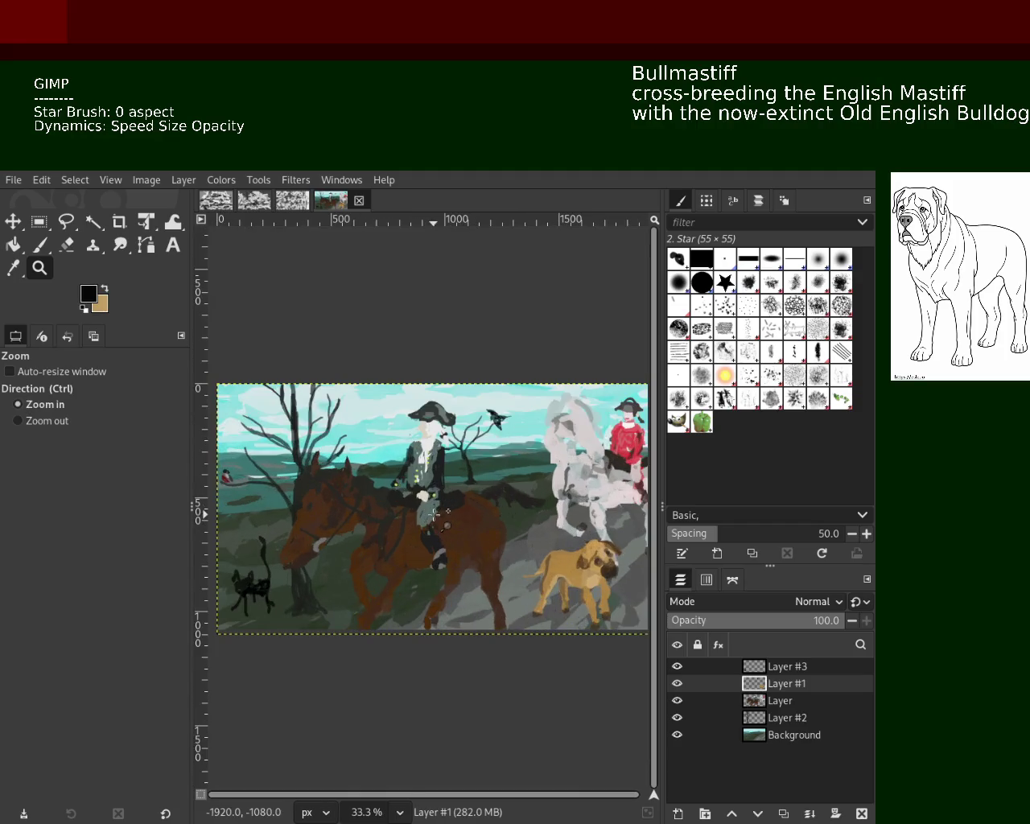
left_click(434, 513, "ctrl")
left_click(433, 512)
left_click(433, 512, "ctrl")
left_click(434, 513, "ctrl")
left_click(434, 512)
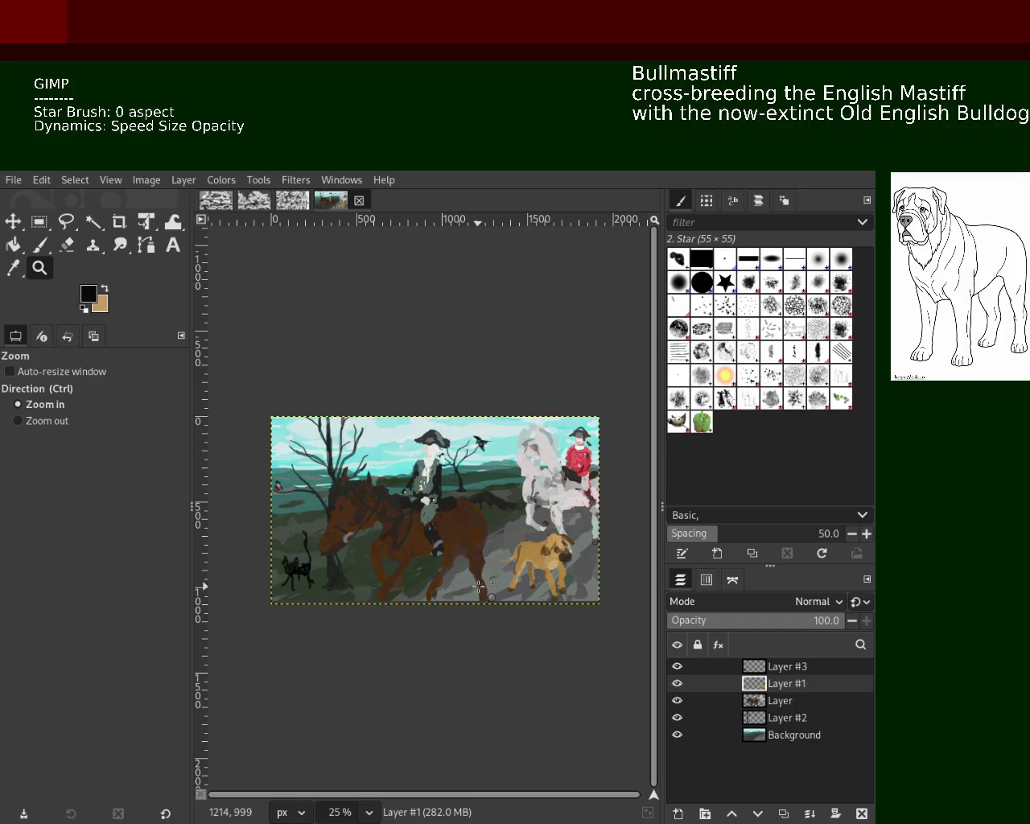
Zoom in on the black bird by the small tree and toggle the background layer to compare.
left_click(479, 586, "ctrl")
left_click(451, 578, "ctrl")
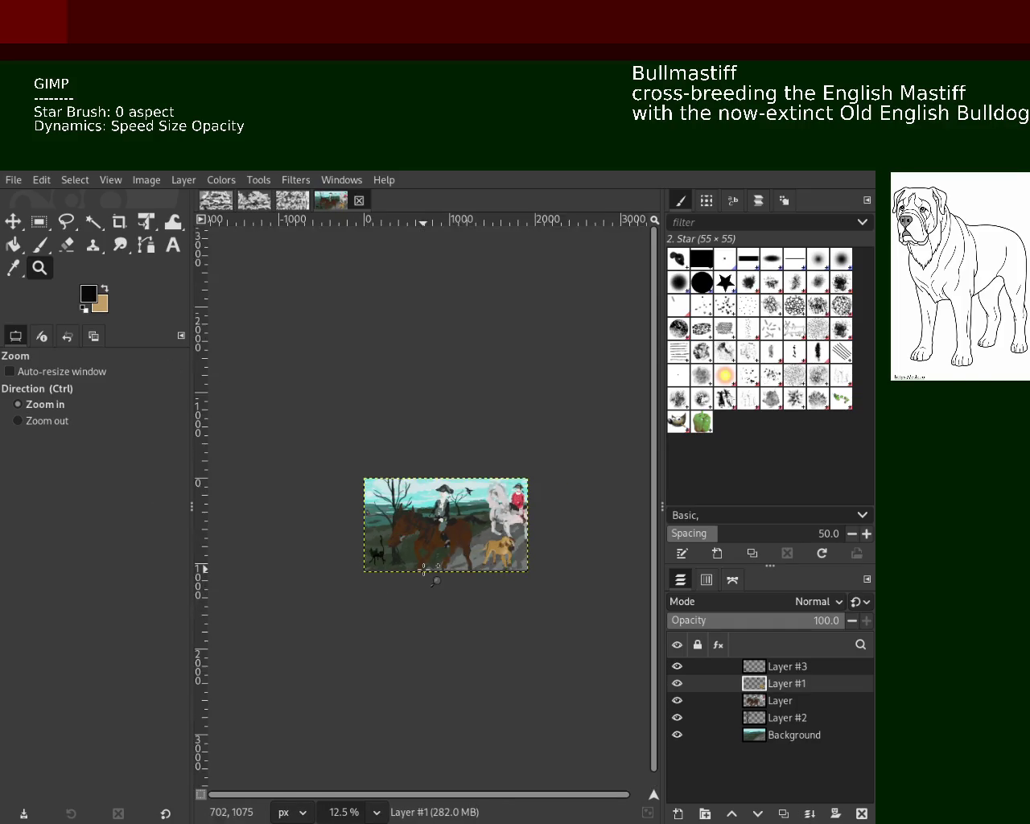
left_click(435, 572)
left_click(424, 569)
left_click(424, 570)
left_click(424, 569, "ctrl")
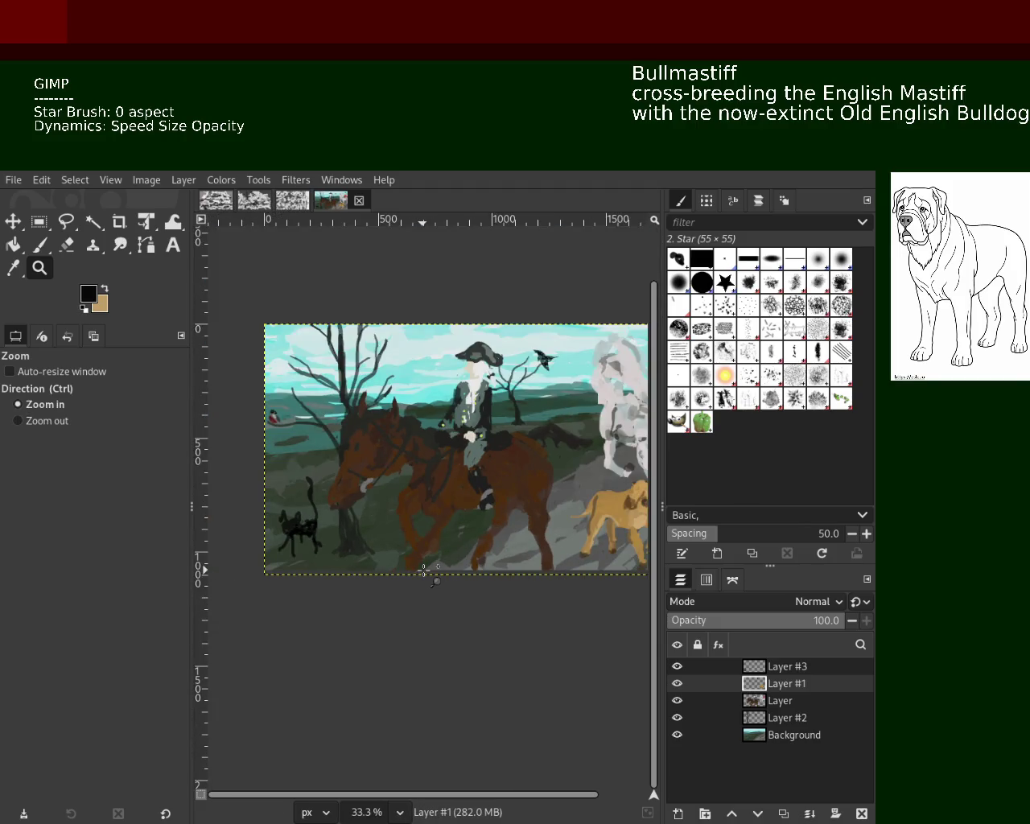
left_click(424, 569, "ctrl")
left_click(521, 411)
triple_click(521, 411)
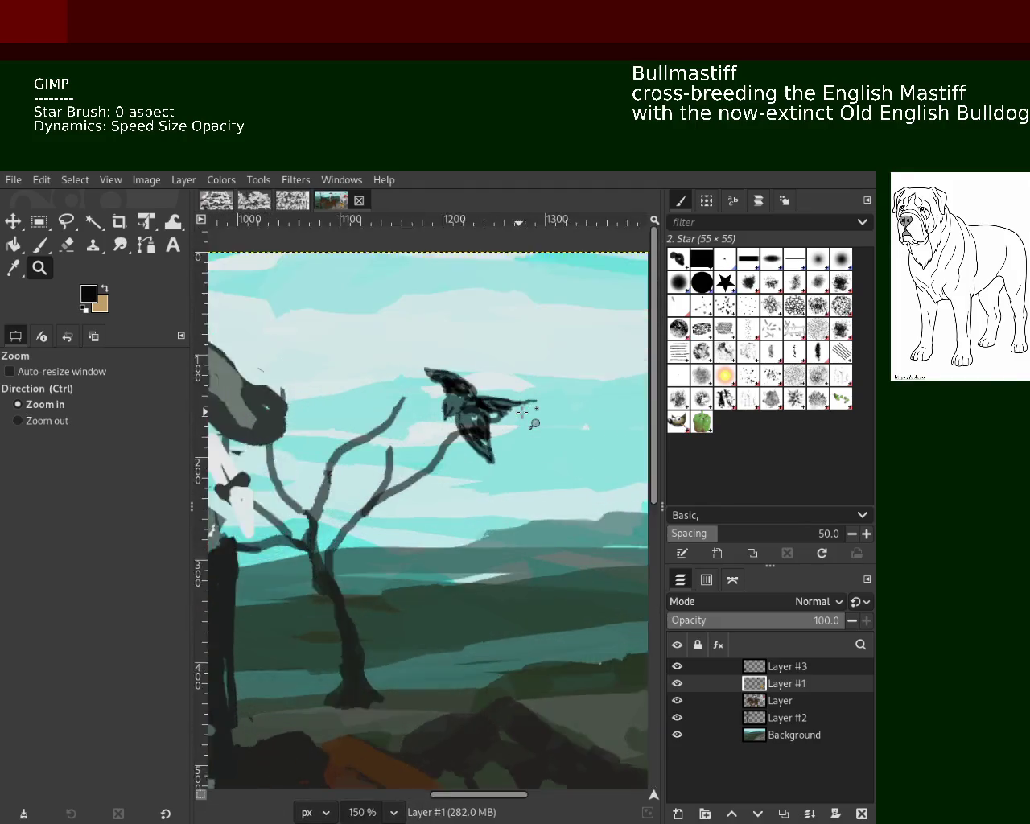
double_click(521, 411)
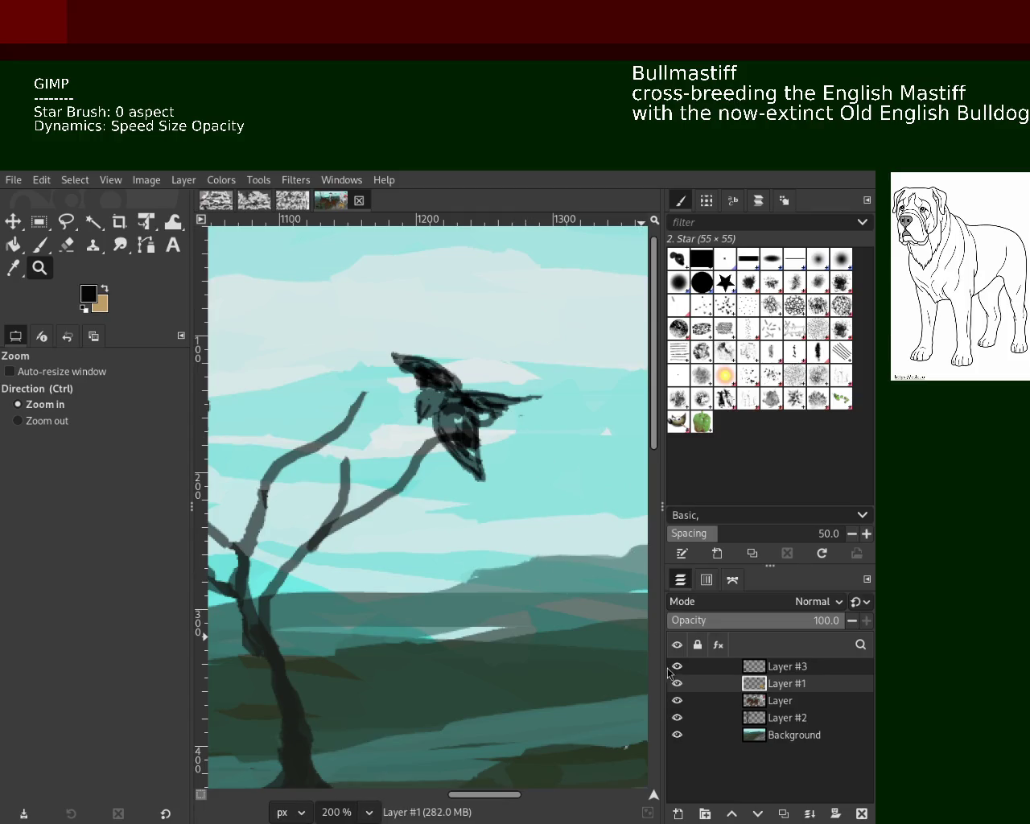
left_click(678, 736)
left_click(677, 735)
Adjust the zoom in and out until the full painting fills the view.
left_click(518, 491, "ctrl")
left_click(483, 491, "ctrl")
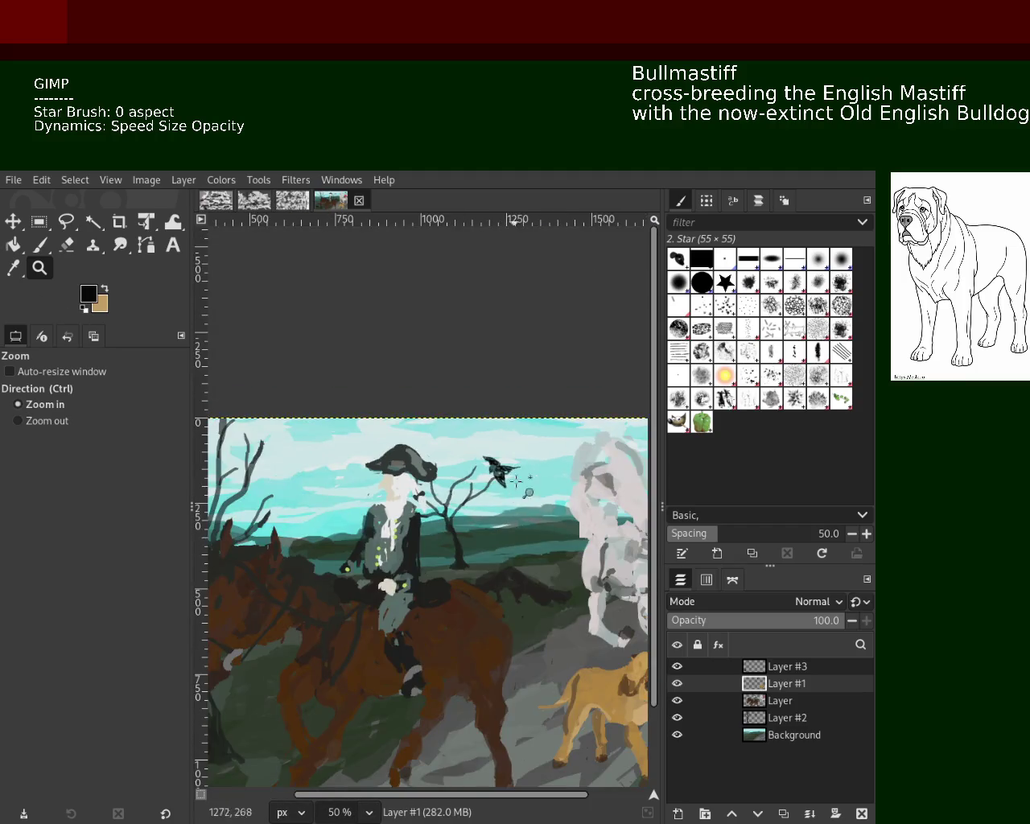
left_click(465, 491, "ctrl")
left_click(365, 512)
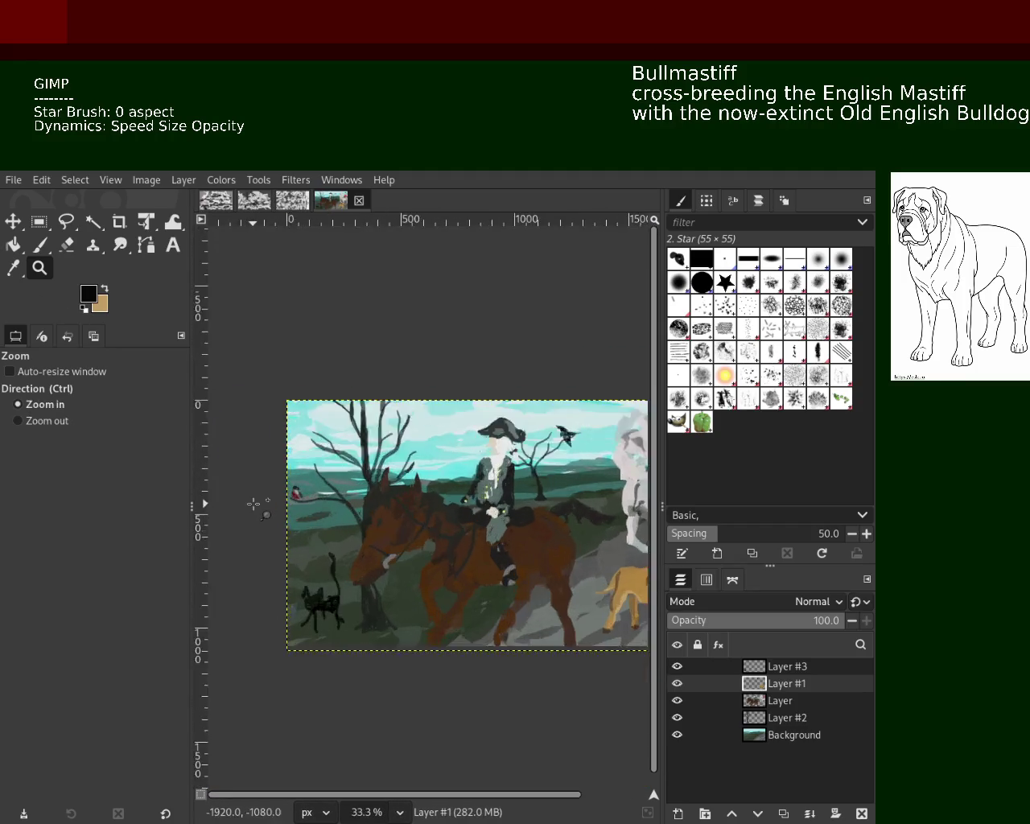
left_click(260, 502, "ctrl")
left_click(260, 501, "ctrl")
left_click(260, 501, "ctrl")
left_click(309, 434)
left_click(309, 434)
left_click(325, 449, "ctrl")
left_click(324, 449)
left_click(325, 449, "ctrl")
left_click(295, 444, "ctrl")
left_click(295, 444, "ctrl")
left_click(294, 444)
left_click(295, 444, "ctrl")
left_click(407, 473)
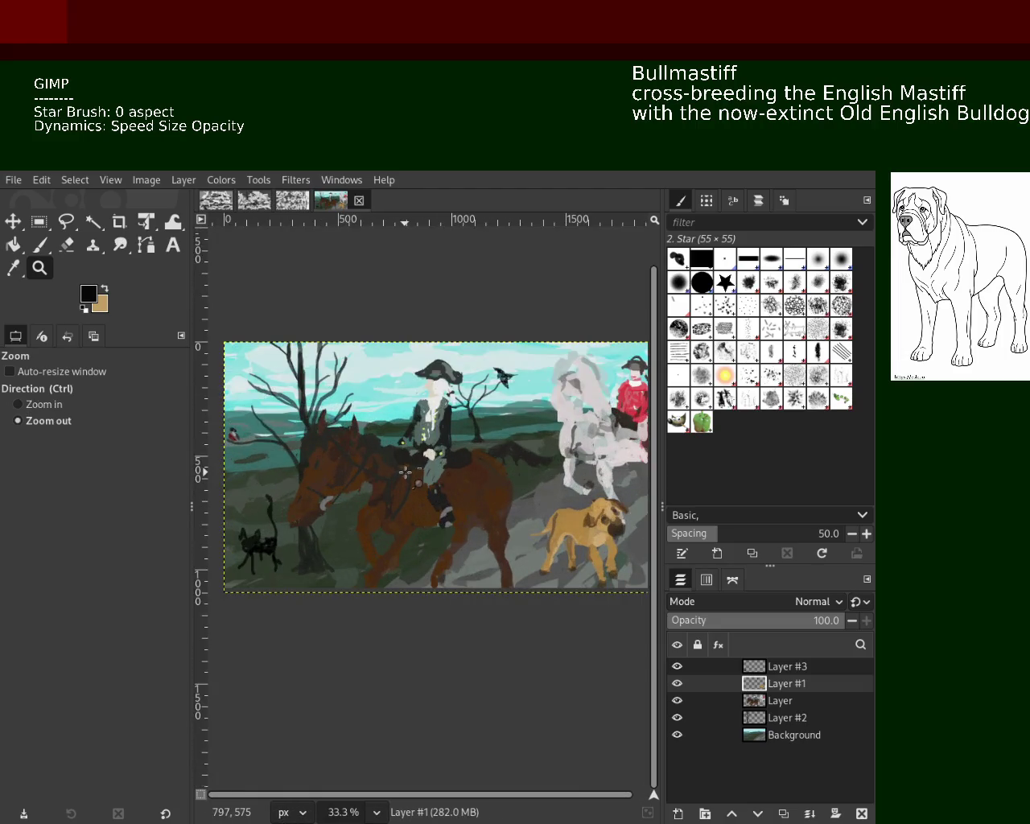
left_click(409, 475, "ctrl")
left_click(409, 475, "ctrl")
left_click(410, 476, "ctrl")
left_click(412, 477)
left_click(412, 477)
left_click(412, 477)
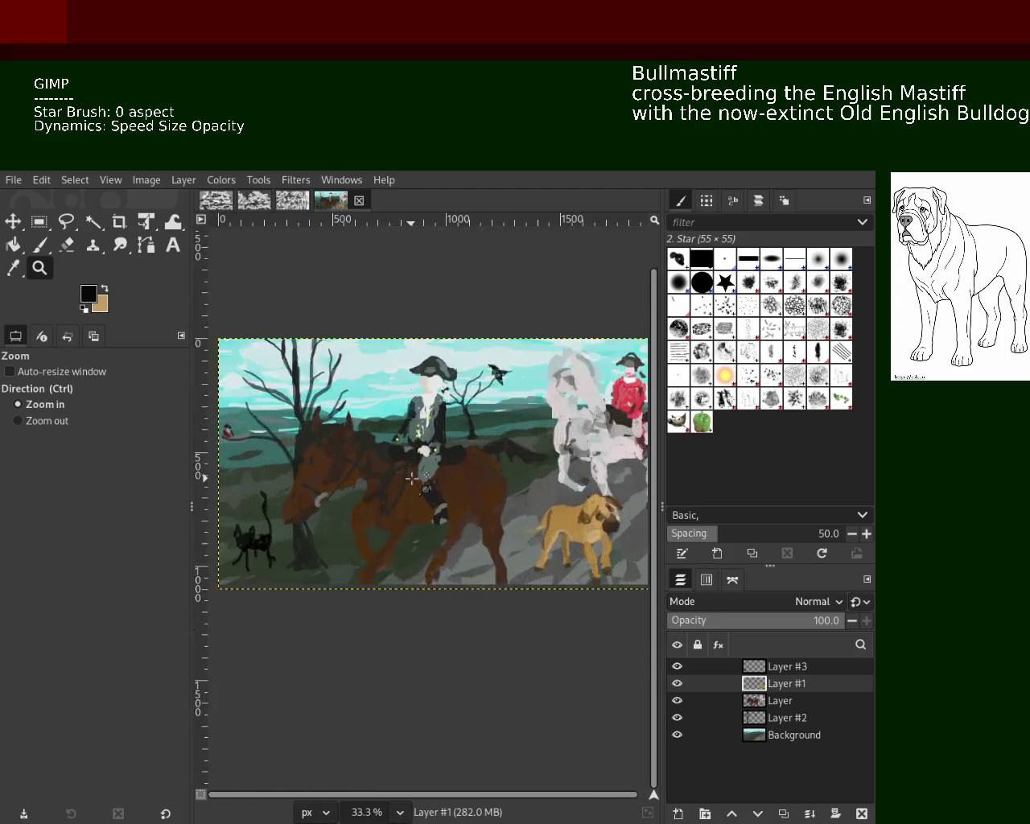
left_click(410, 477)
left_click(411, 477, "ctrl")
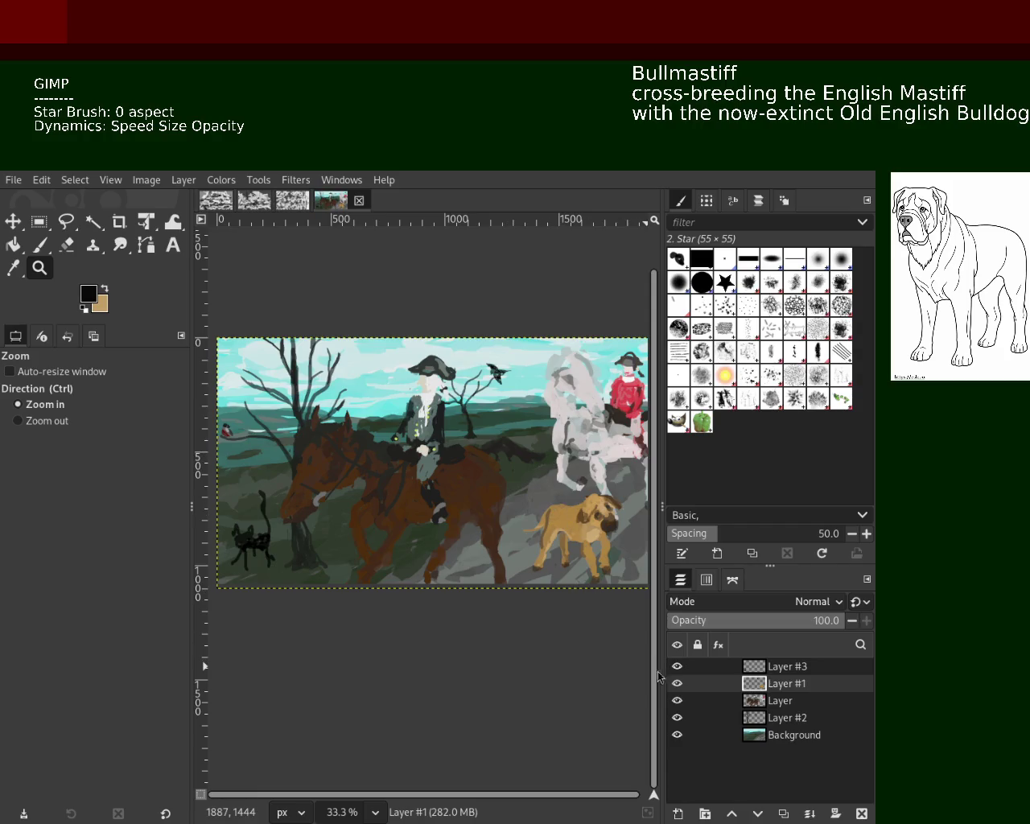
Toggle the cat layer to check it, then zoom out to about 33%.
left_click(677, 699)
left_click(676, 699)
key("ctrl")
scroll(441, 561, "down", 13)
left_click(403, 556)
Erase a stray part of the cat drawing, then make Layer #3 the working layer.
left_click(433, 562)
scroll(439, 561, "up", 1)
scroll(444, 561, "up", 2)
scroll(483, 555, "up", 2)
scroll(482, 540, "down", 1)
scroll(491, 554, "up", 3)
scroll(490, 548, "up", 5)
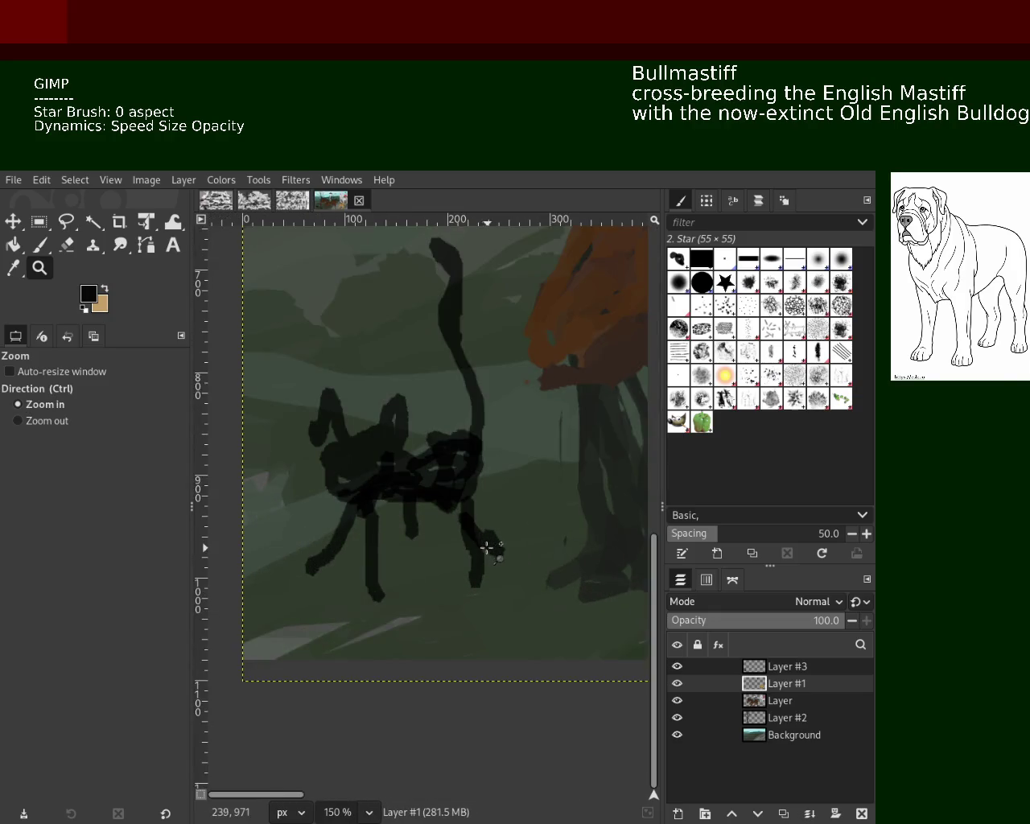
left_click(40, 245)
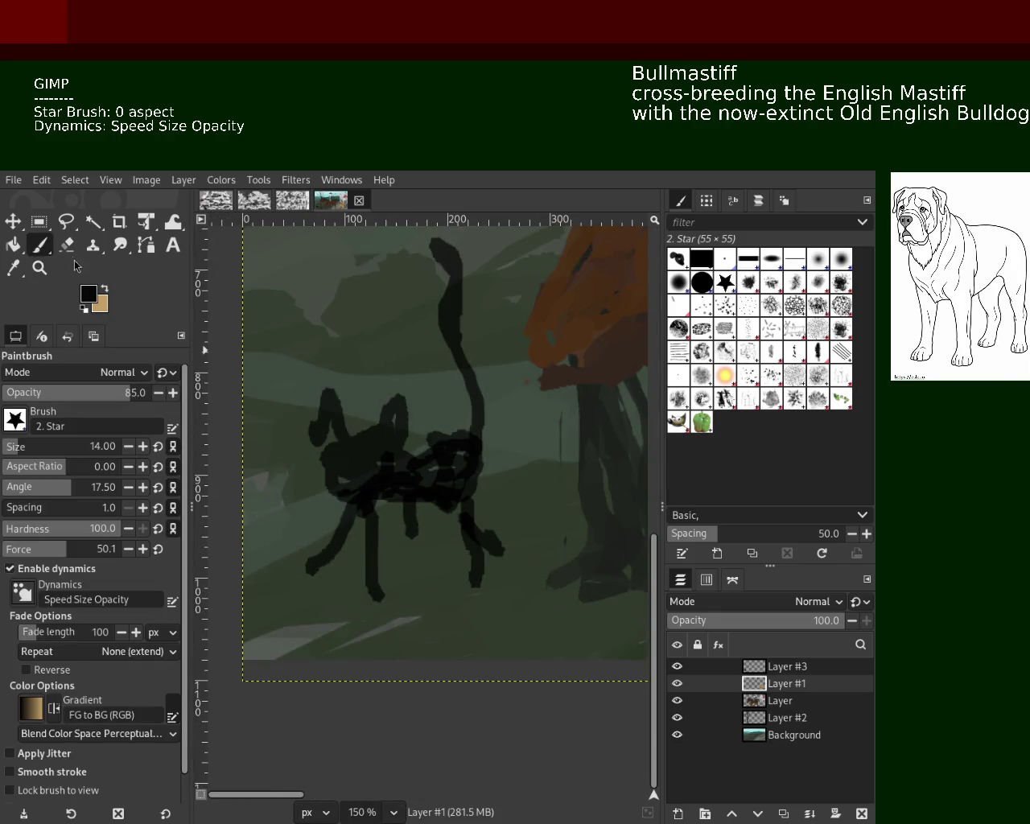
key("shift+e")
left_click_drag(365, 501, 424, 507)
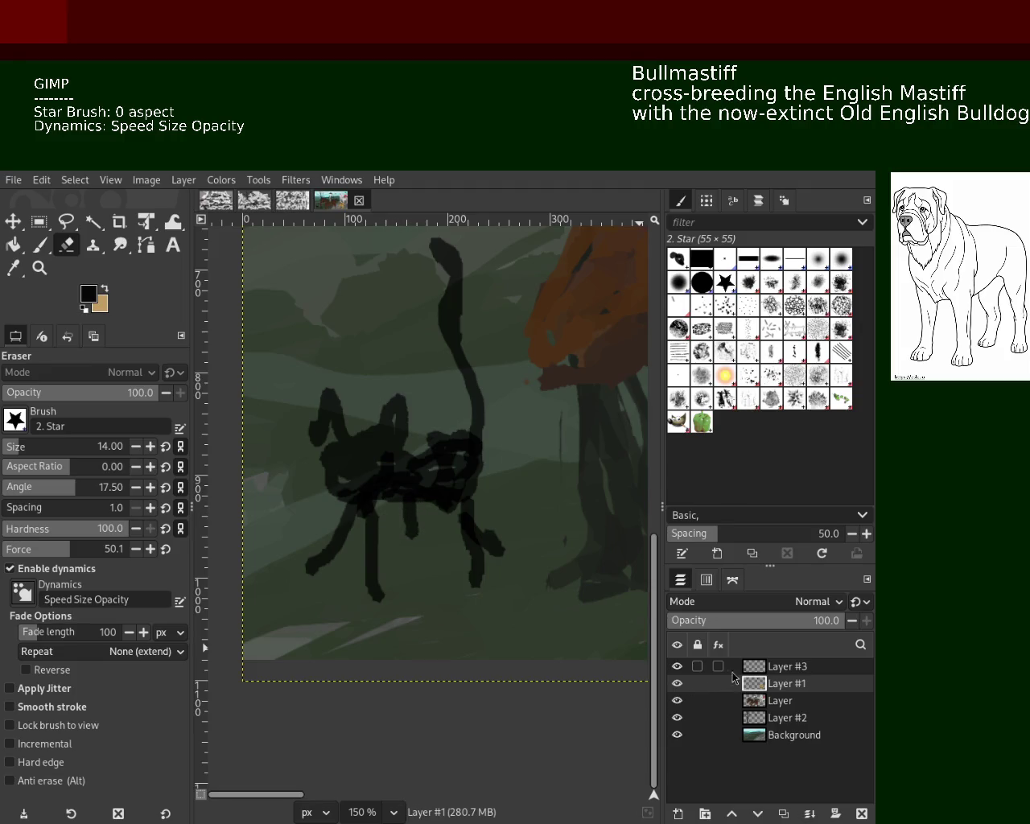
key("Page_Up")
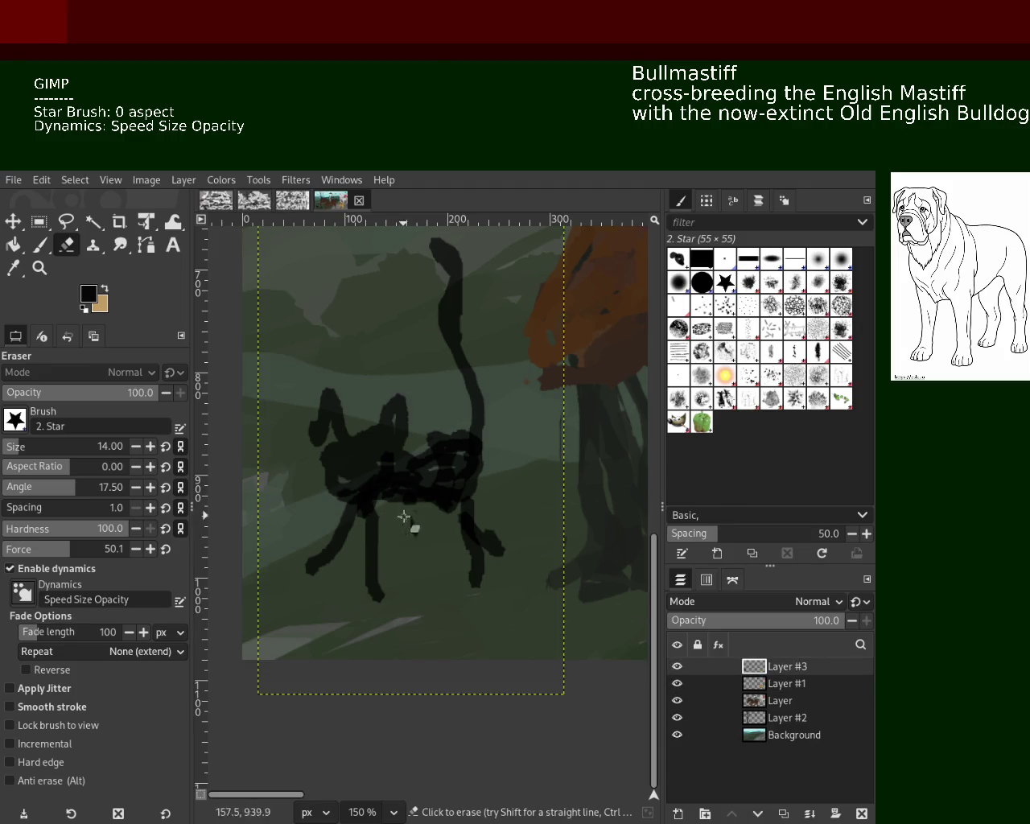
Paint a dark stroke across the cat's body and erase the dark area between its ears.
left_click(39, 245)
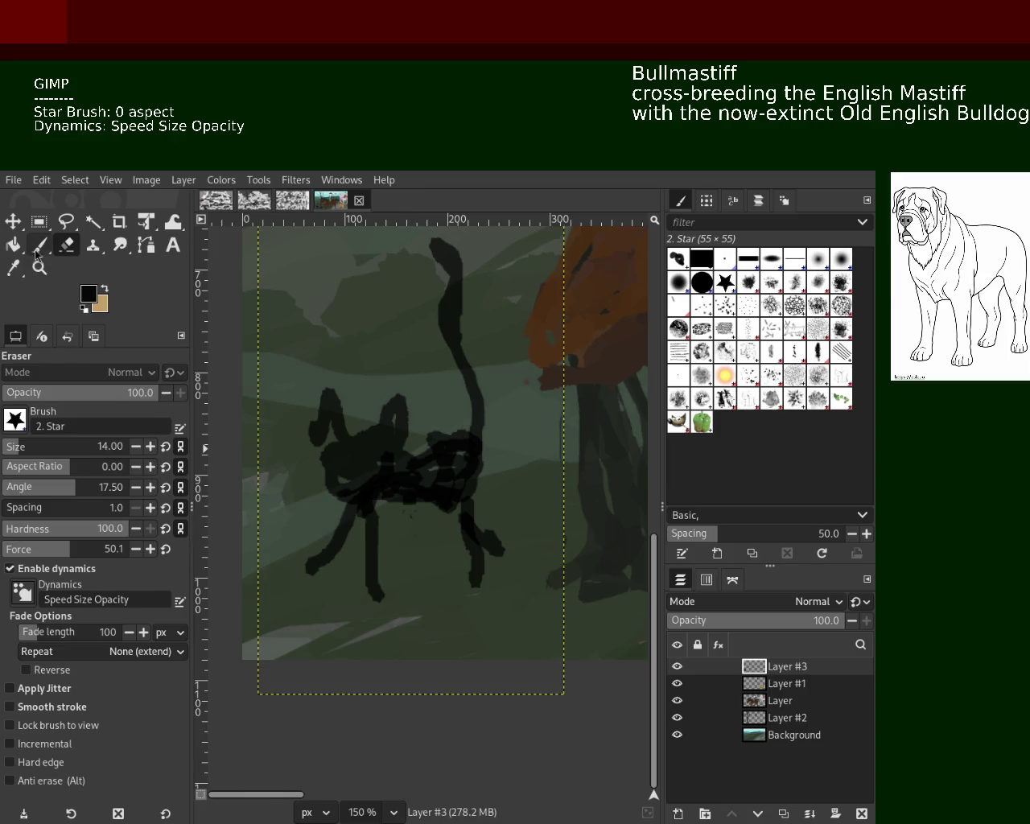
left_click_drag(381, 508, 437, 487)
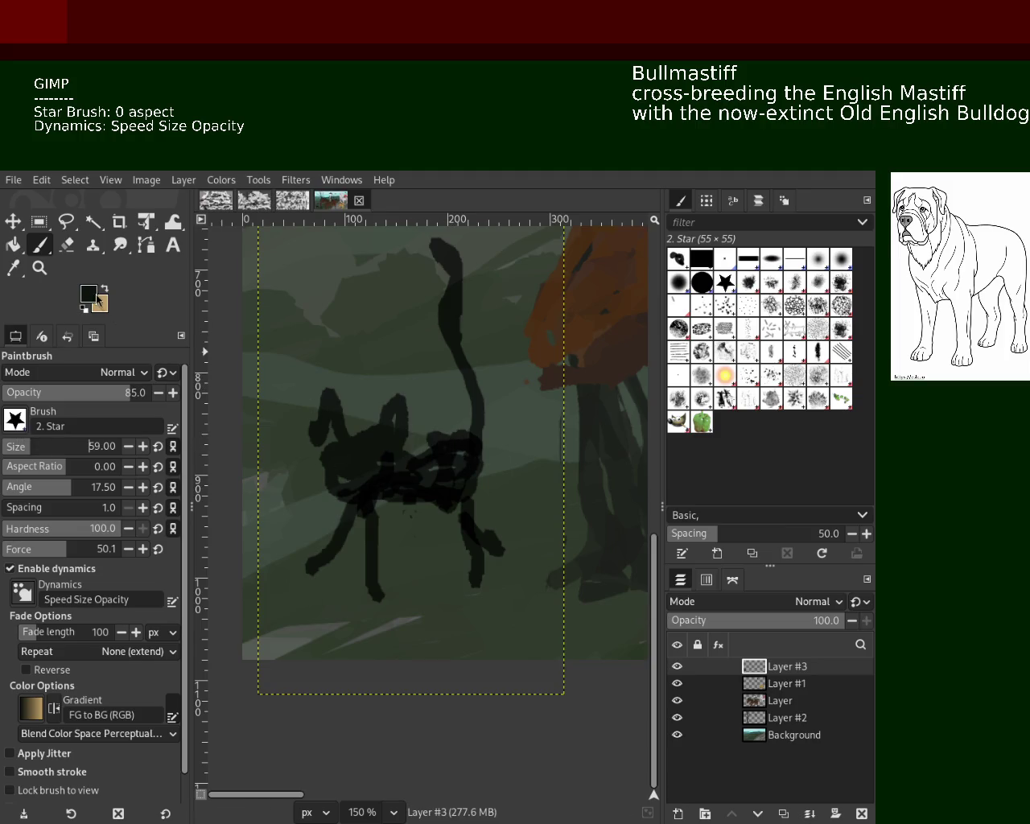
key("shift+e")
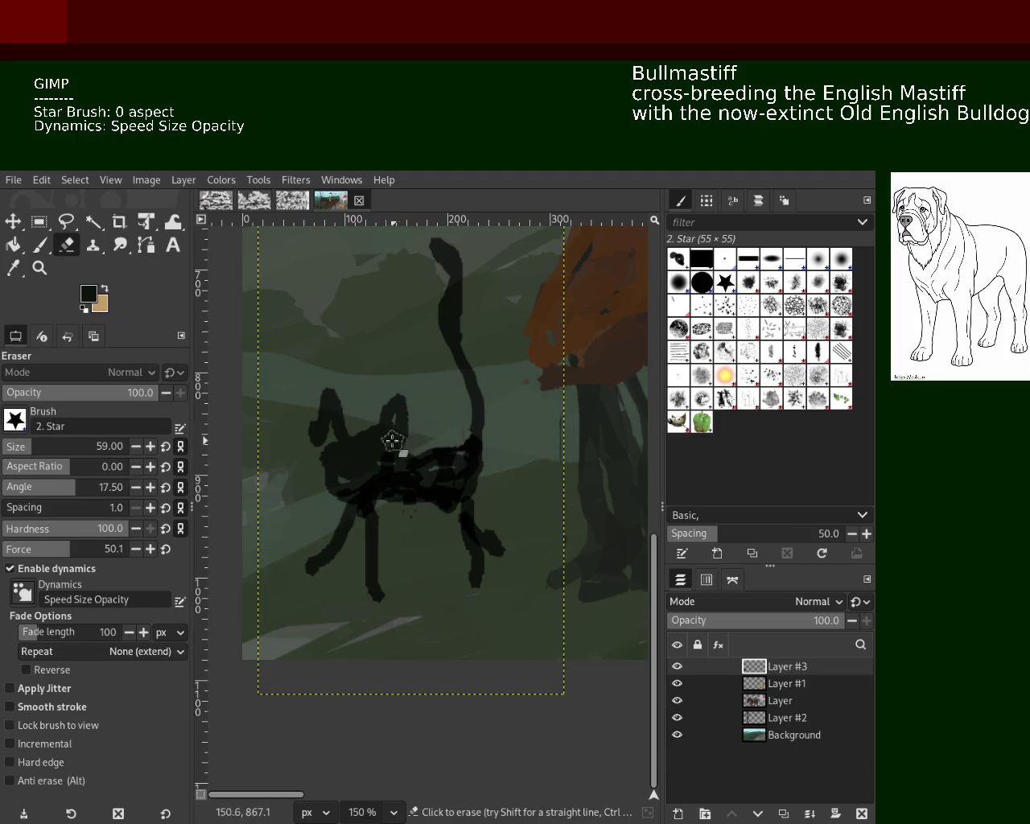
left_click_drag(378, 423, 357, 426)
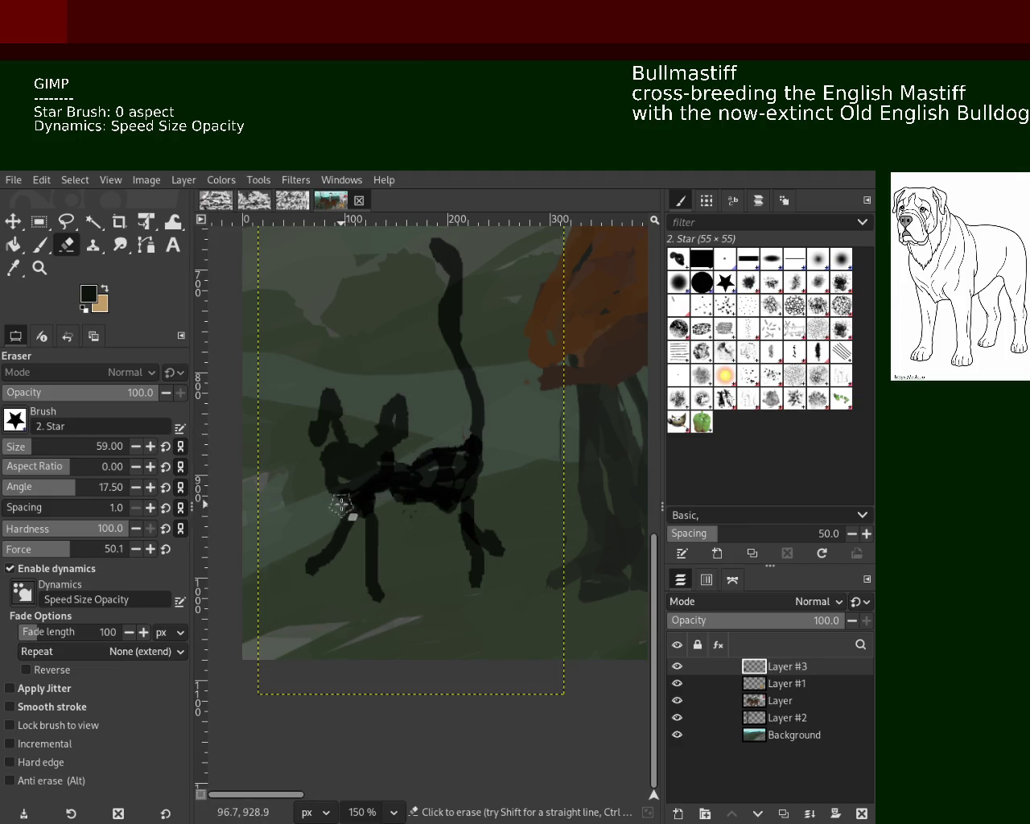
Thicken the cat's lower front leg and paw, undoing the extra leg and grey-green strokes.
left_click(38, 247)
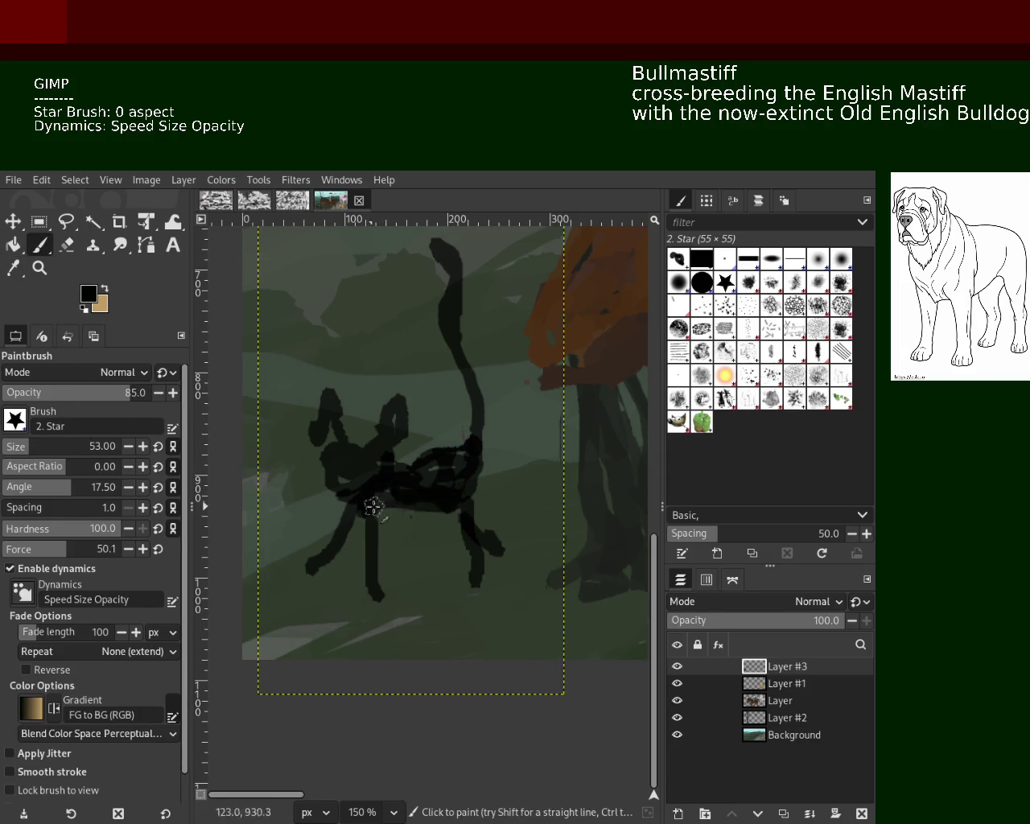
left_click_drag(377, 500, 329, 598)
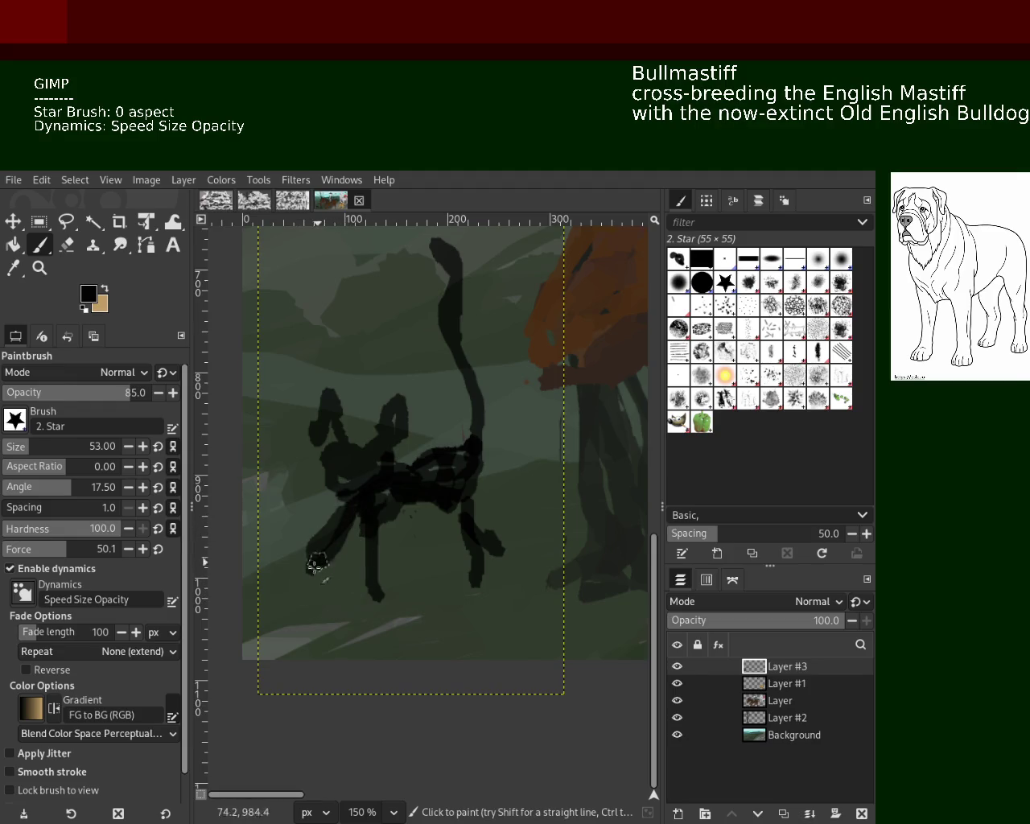
mouse_move(345, 525)
left_mouse_down()
mouse_move(327, 587)
mouse_move(351, 600)
mouse_move(357, 586)
left_mouse_up()
key("ctrl+z")
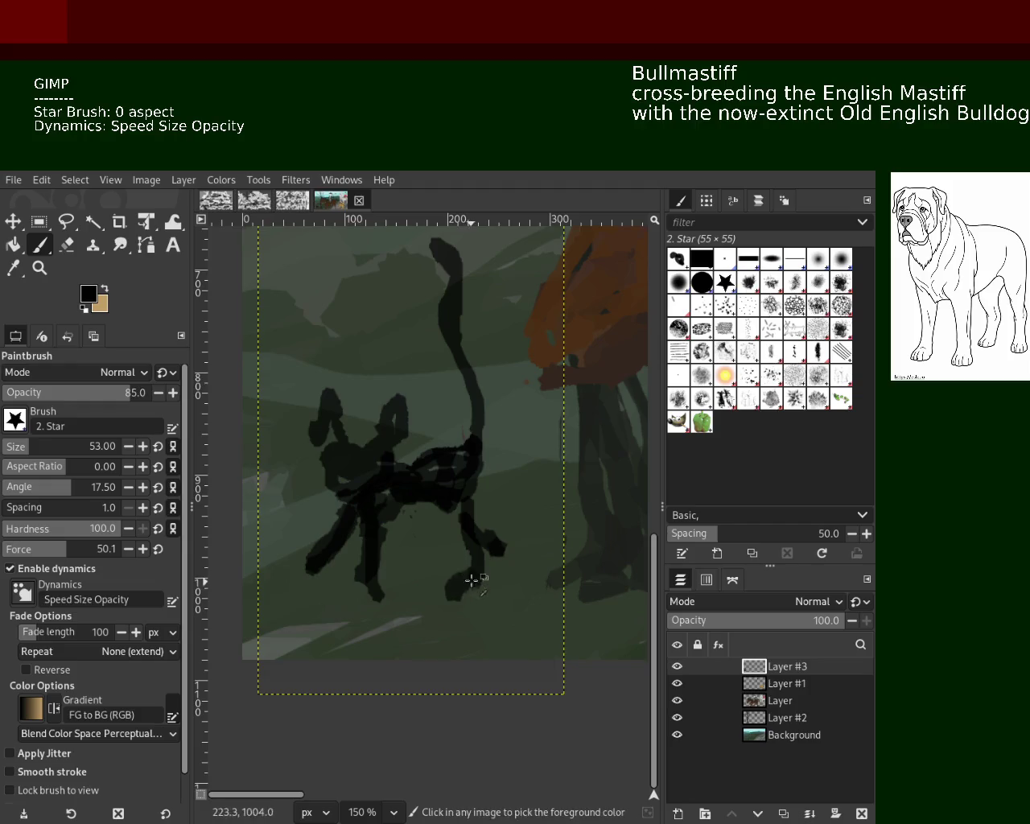
left_click(413, 565, "ctrl")
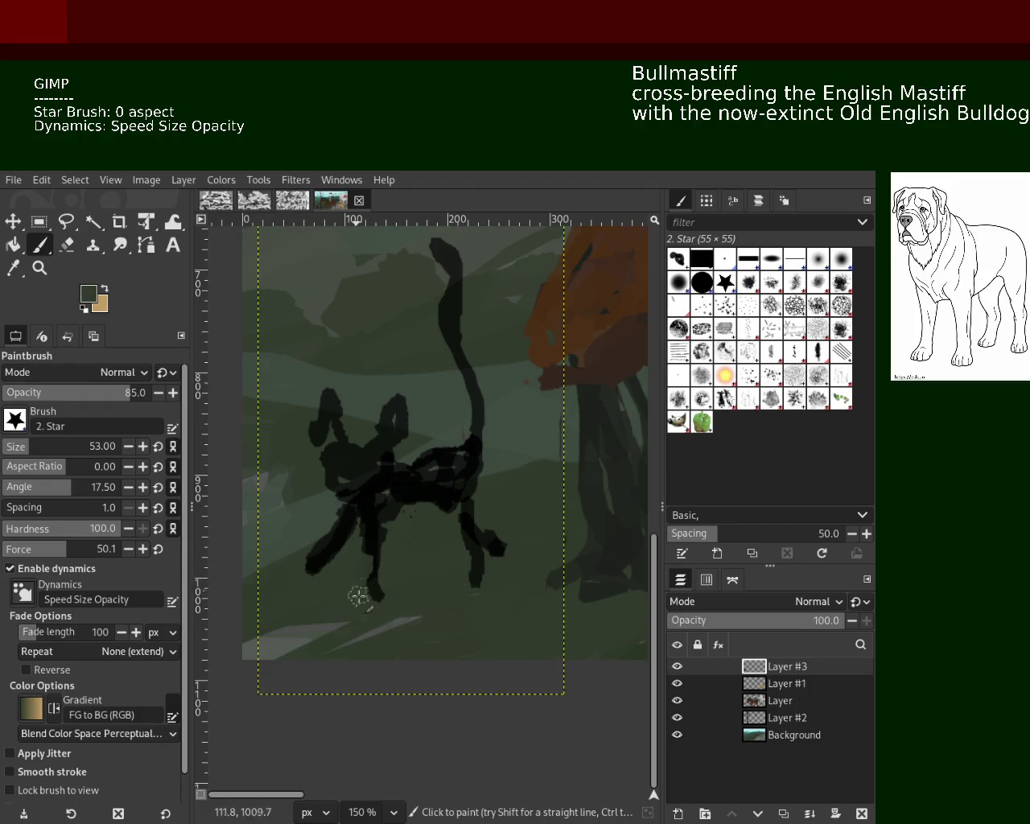
left_click_drag(322, 535, 322, 562)
key("ctrl+z")
key("ctrl+z")
key("ctrl+z")
left_click(70, 249)
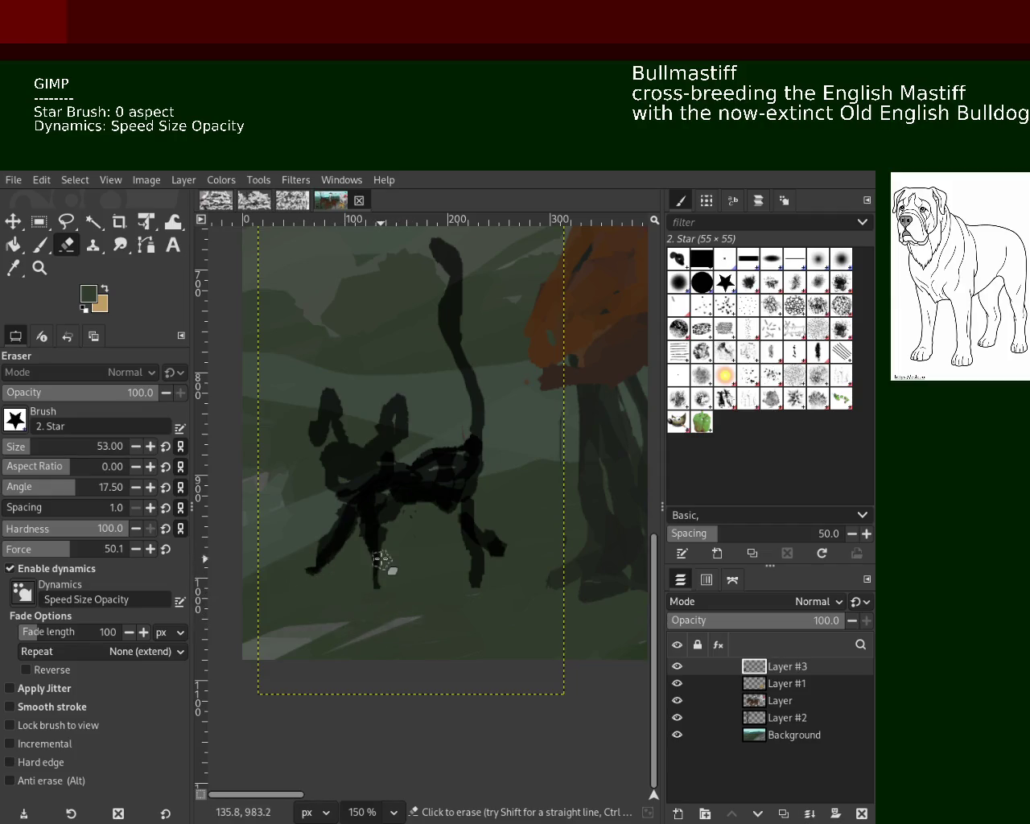
Erase most of the cat's tall tail, leaving a short upward curve.
left_click(38, 244)
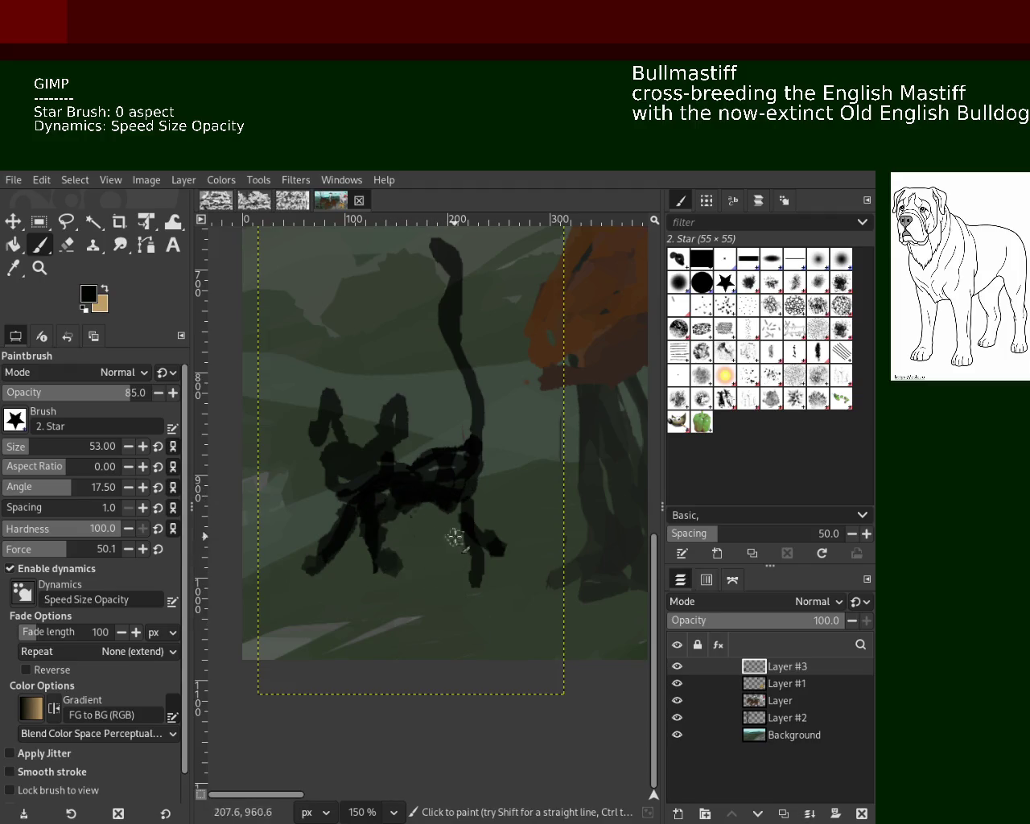
left_click(66, 245)
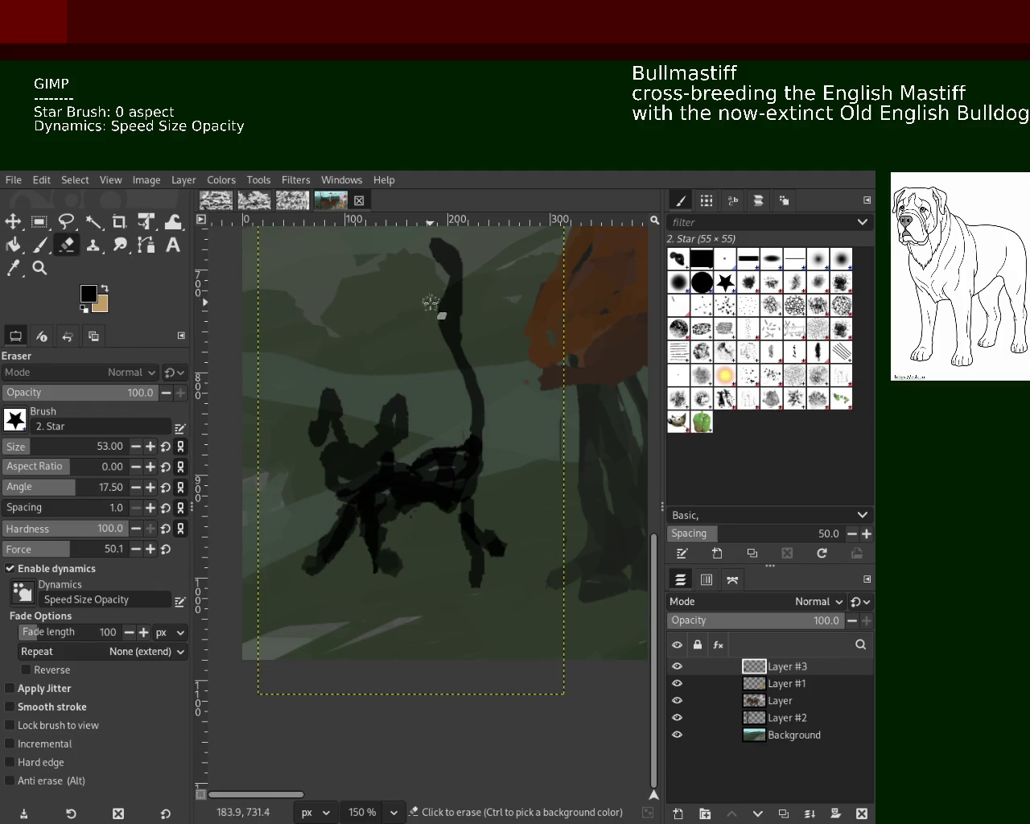
mouse_move(433, 300)
left_mouse_down()
mouse_move(437, 242)
mouse_move(473, 318)
left_mouse_up()
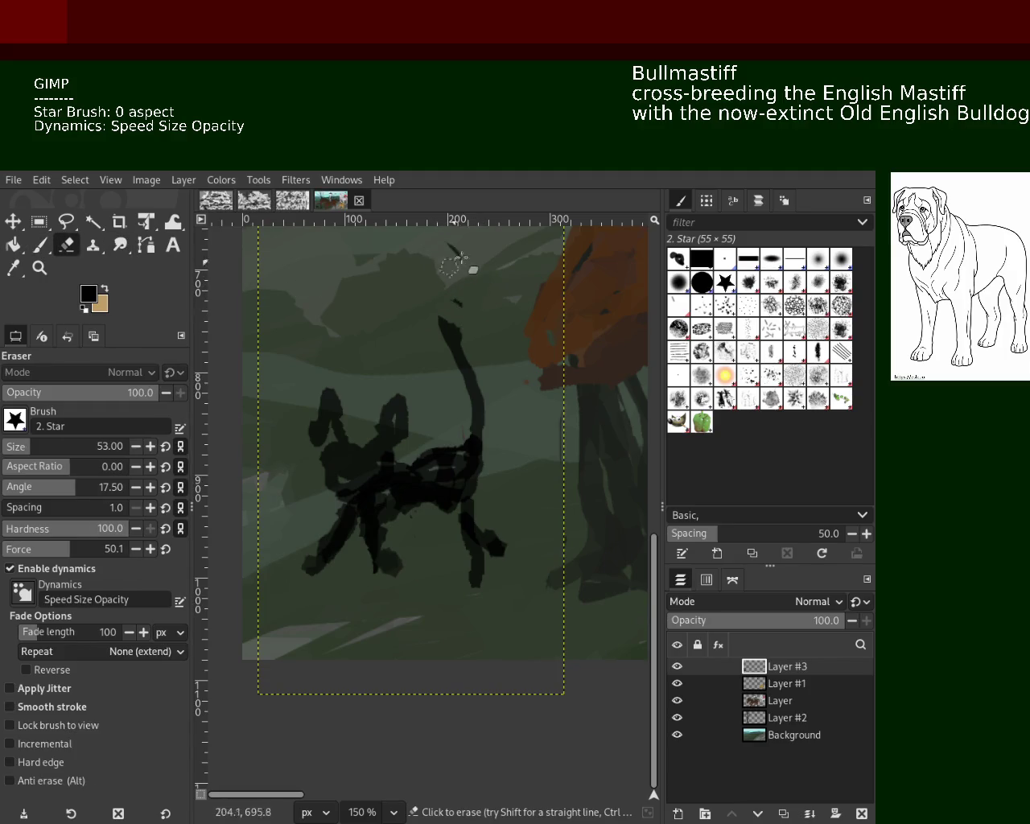
left_click(37, 246)
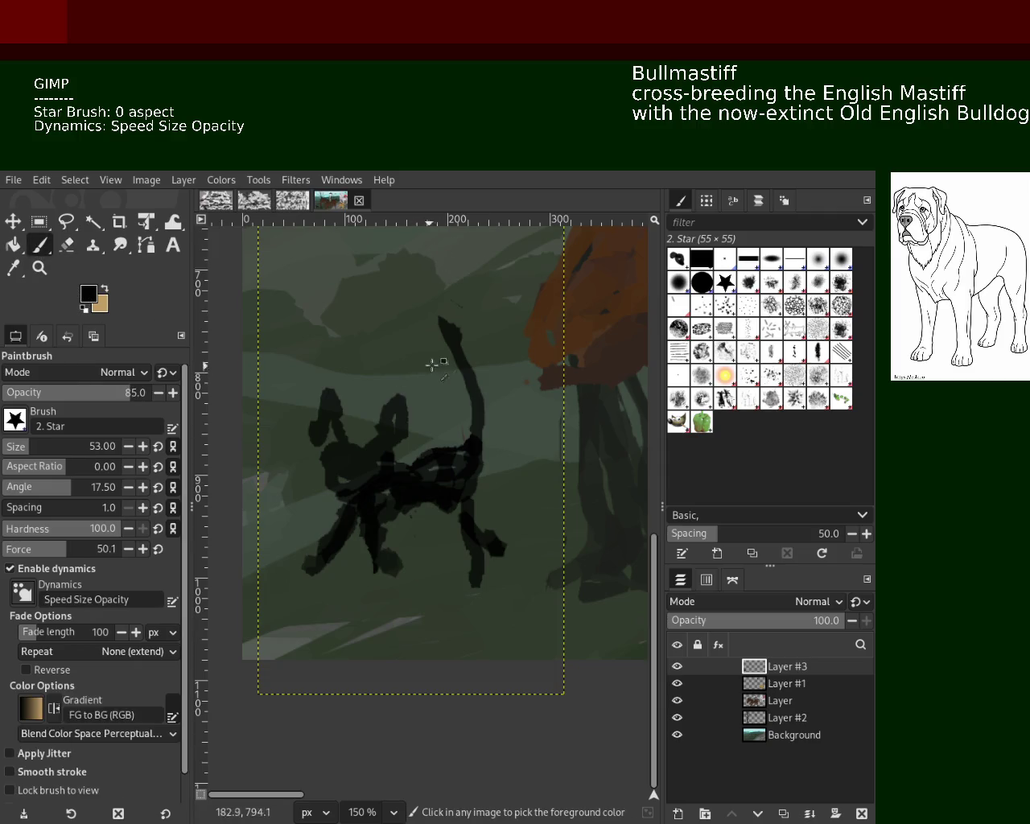
left_click(40, 268)
left_click(315, 430, "ctrl")
left_click(314, 430, "ctrl")
left_click(463, 398)
left_click(466, 399, "ctrl")
left_click(471, 398, "ctrl")
left_click(422, 399)
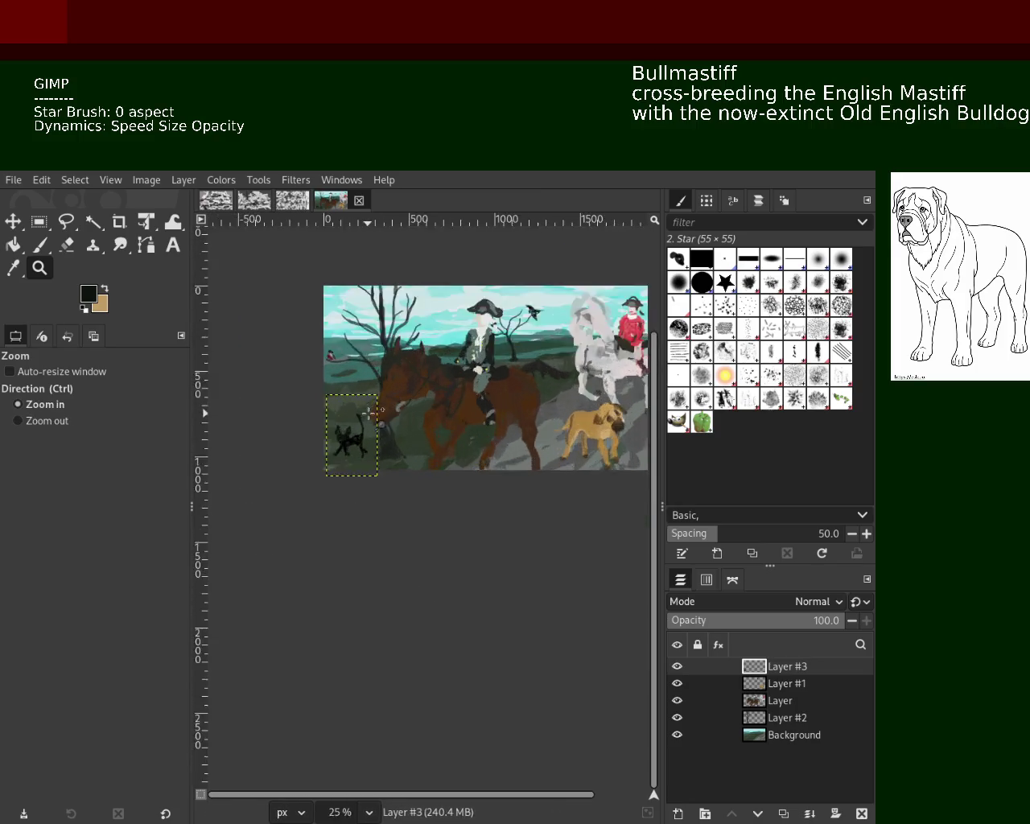
left_click(375, 408, "ctrl")
left_click(373, 410, "ctrl")
left_click(368, 414, "ctrl")
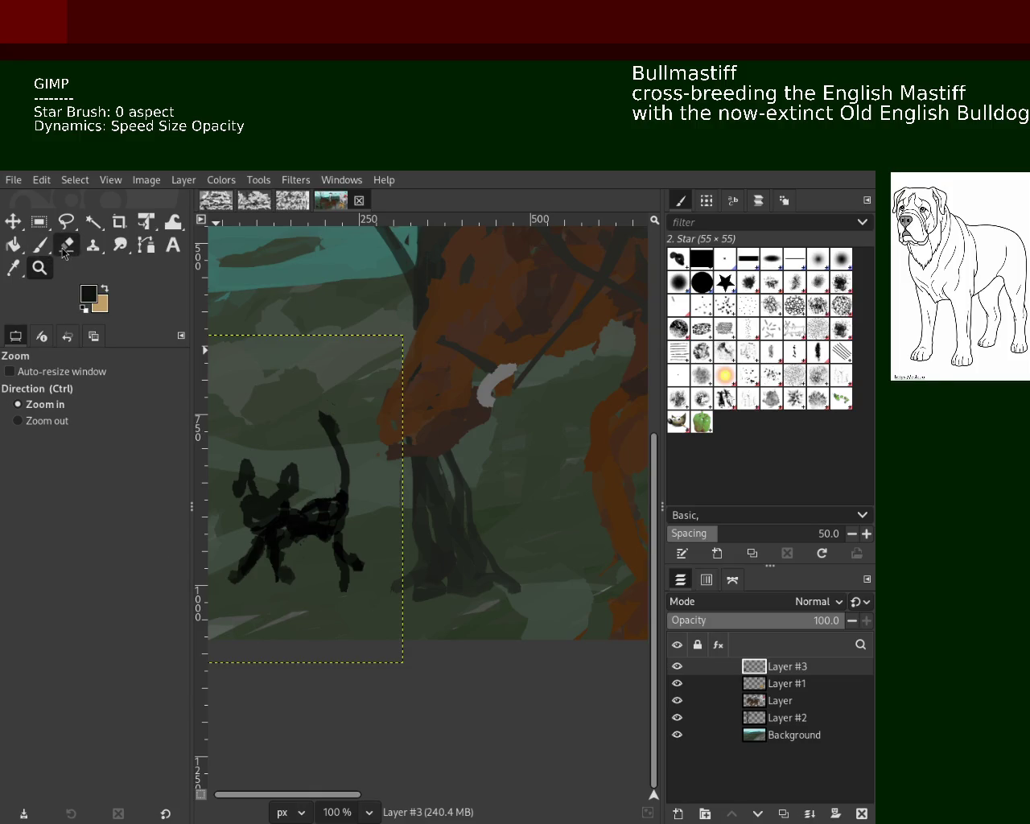
left_click(39, 244)
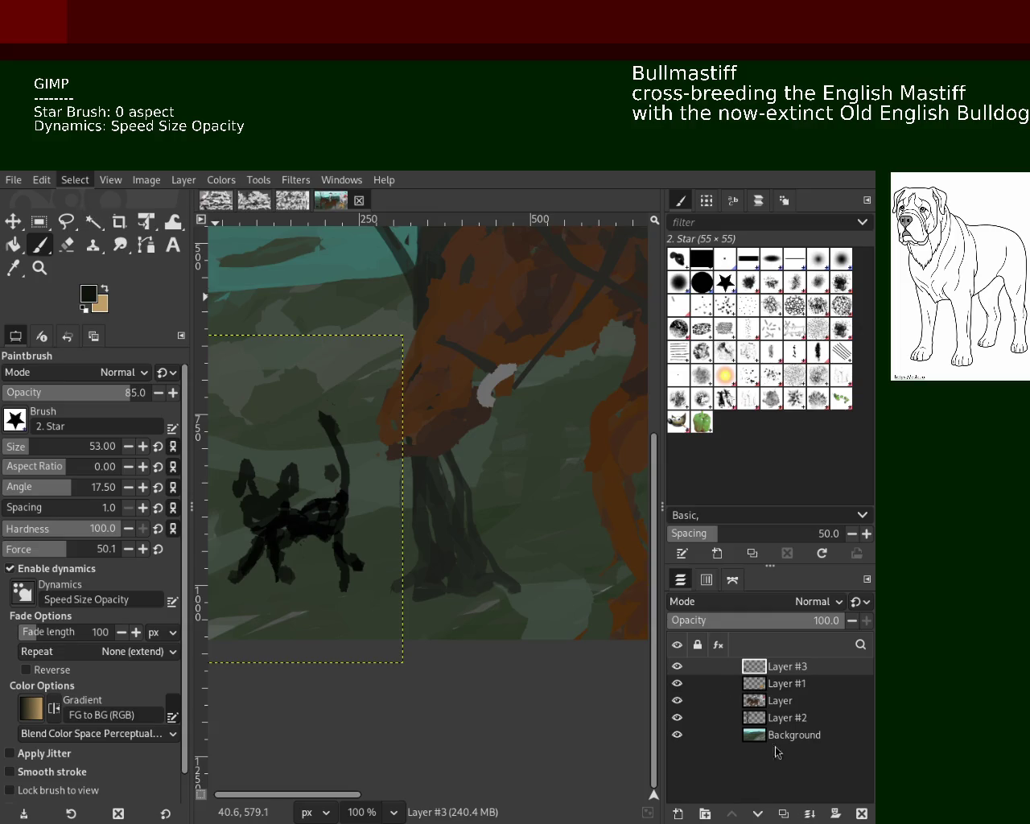
Merge Layer #3 down into Layer #1 and check the cat strokes by toggling their visibility.
left_click(809, 814)
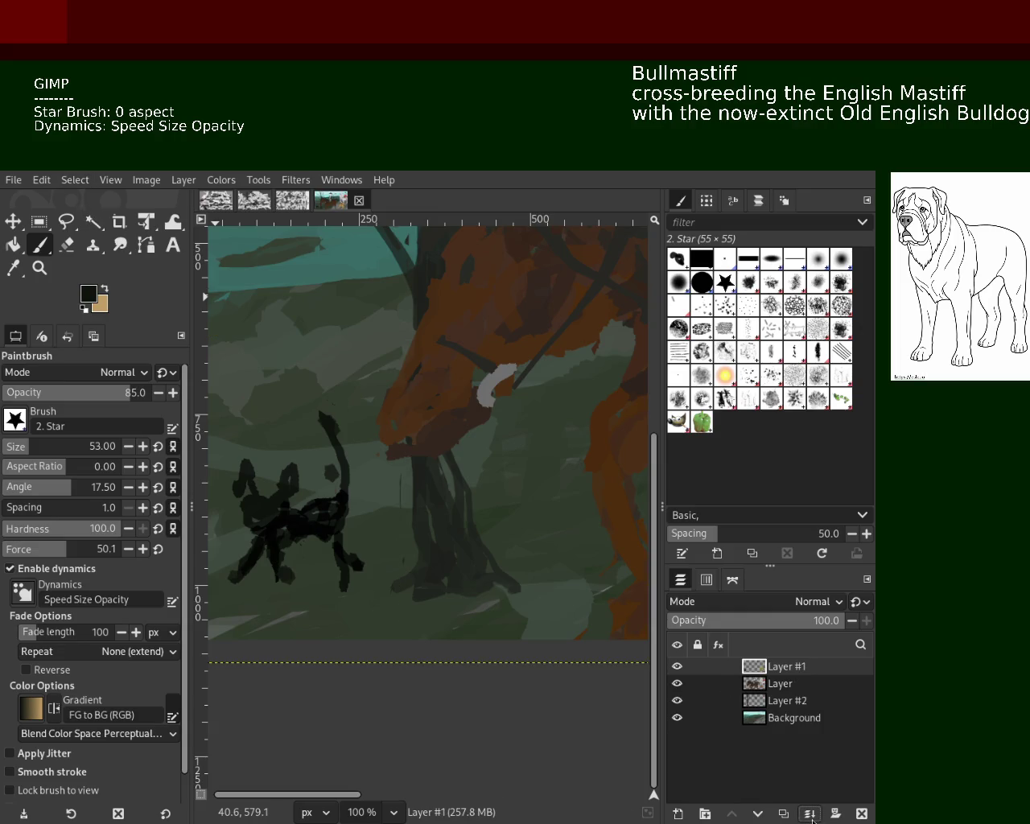
key("ctrl+z")
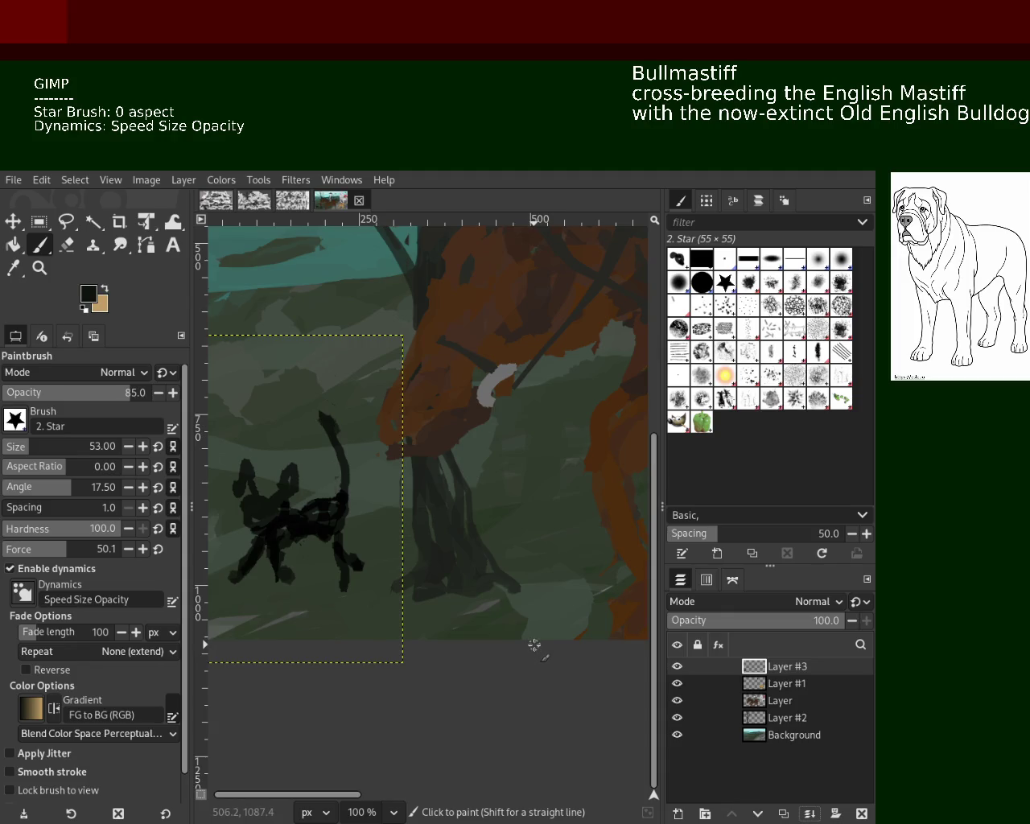
key("ctrl+y")
mouse_move(724, 700)
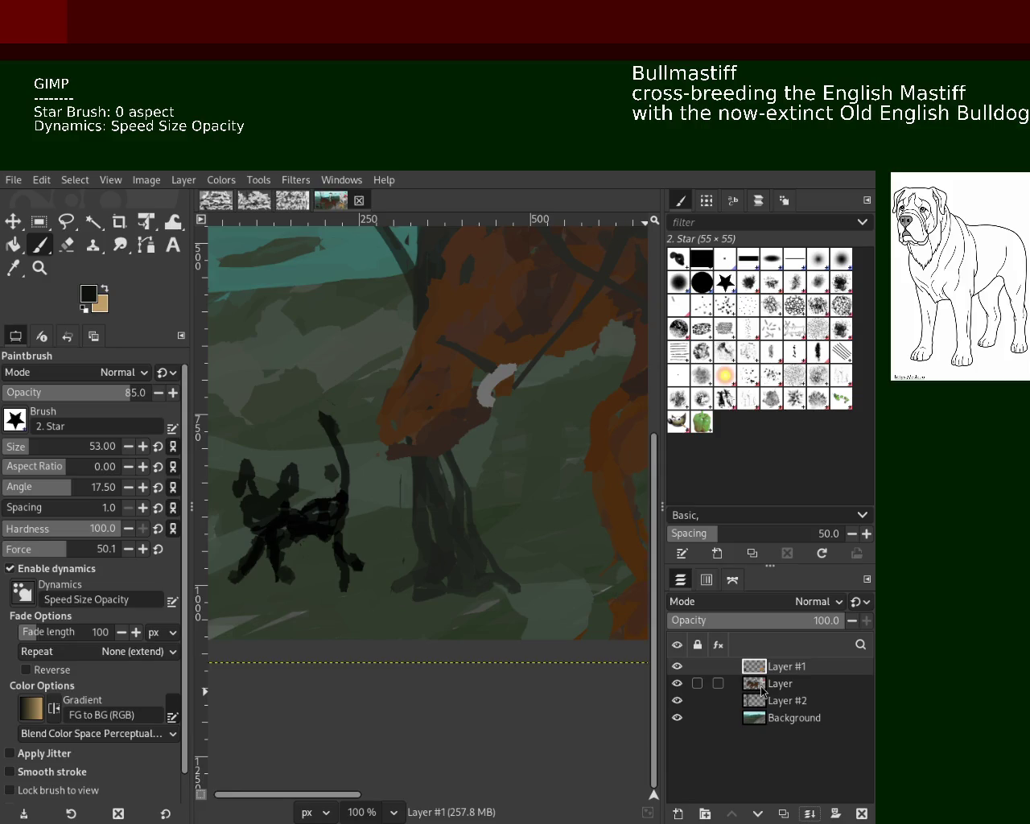
left_click(762, 686)
left_click(678, 668)
left_click(681, 670)
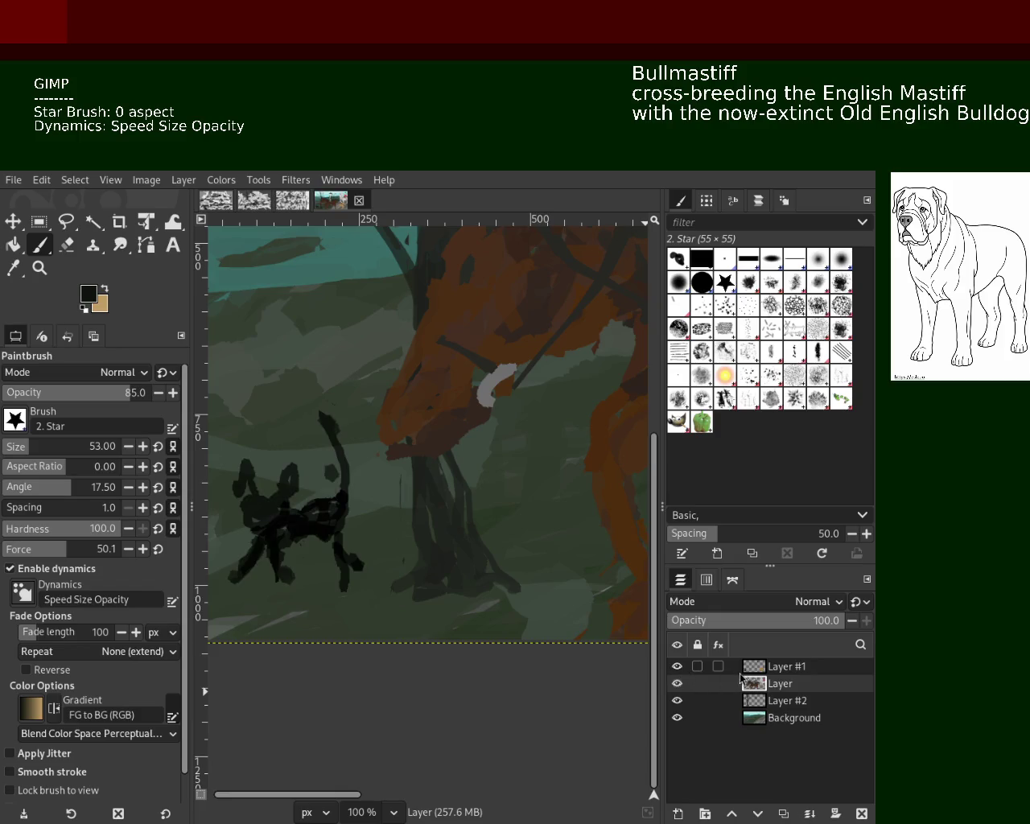
left_click(729, 668)
Isolate the black cat layer, then make Layer, Layer #2 and Background visible again.
left_click_drag(679, 667, 677, 684)
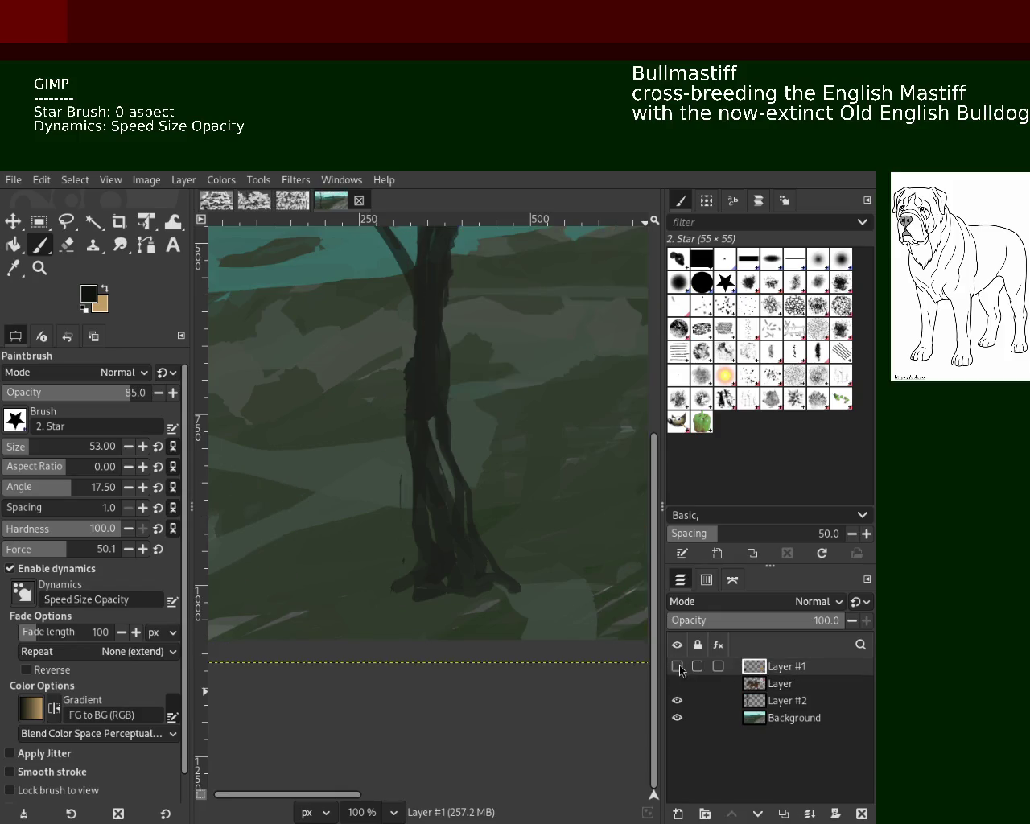
left_click(680, 669)
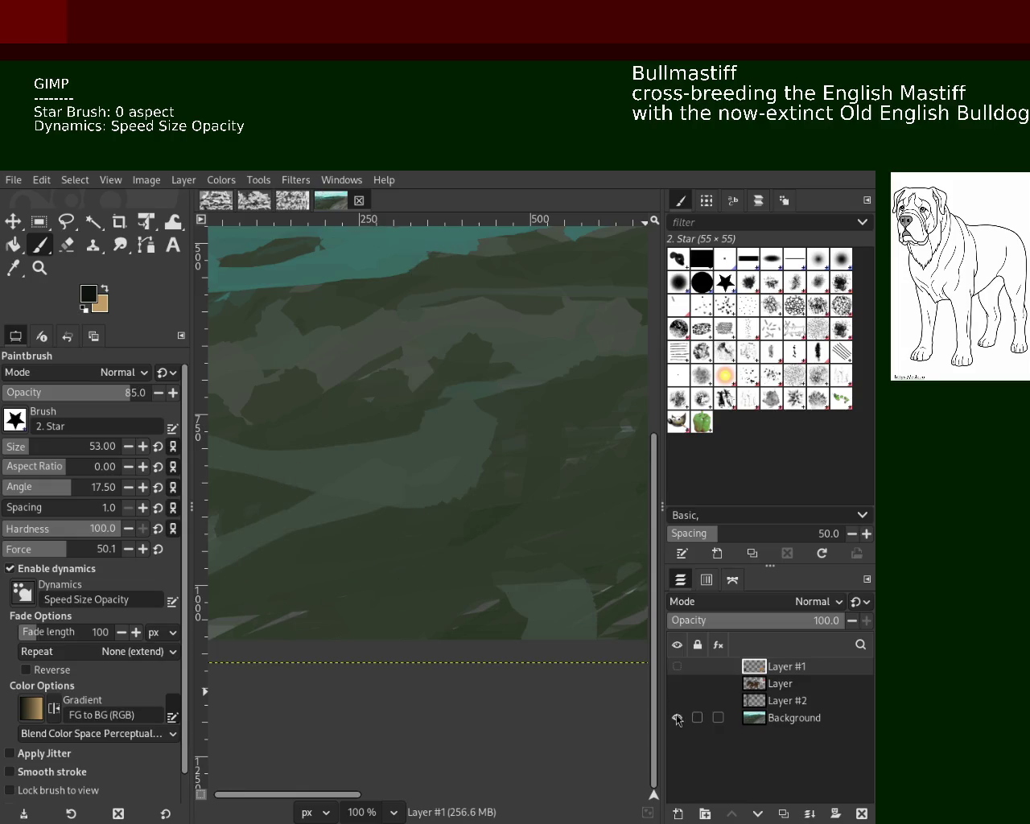
left_click_drag(678, 668, 677, 718)
left_click(680, 670)
left_click(679, 683)
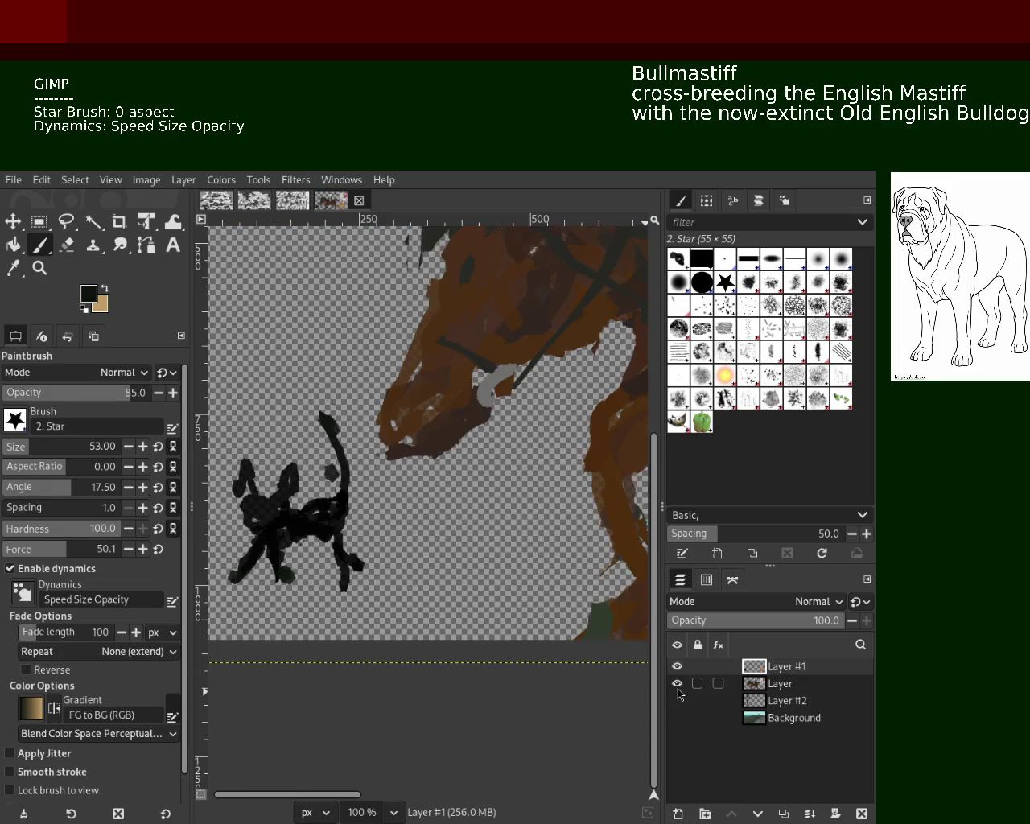
left_click(677, 701)
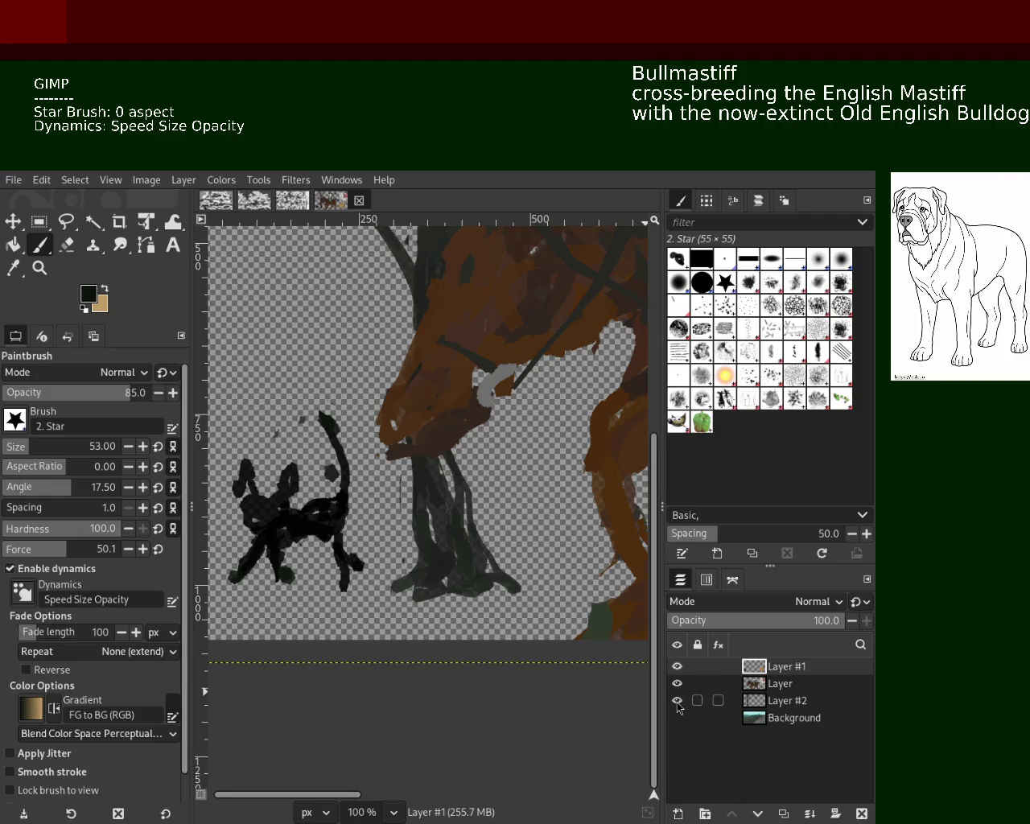
left_click(677, 718)
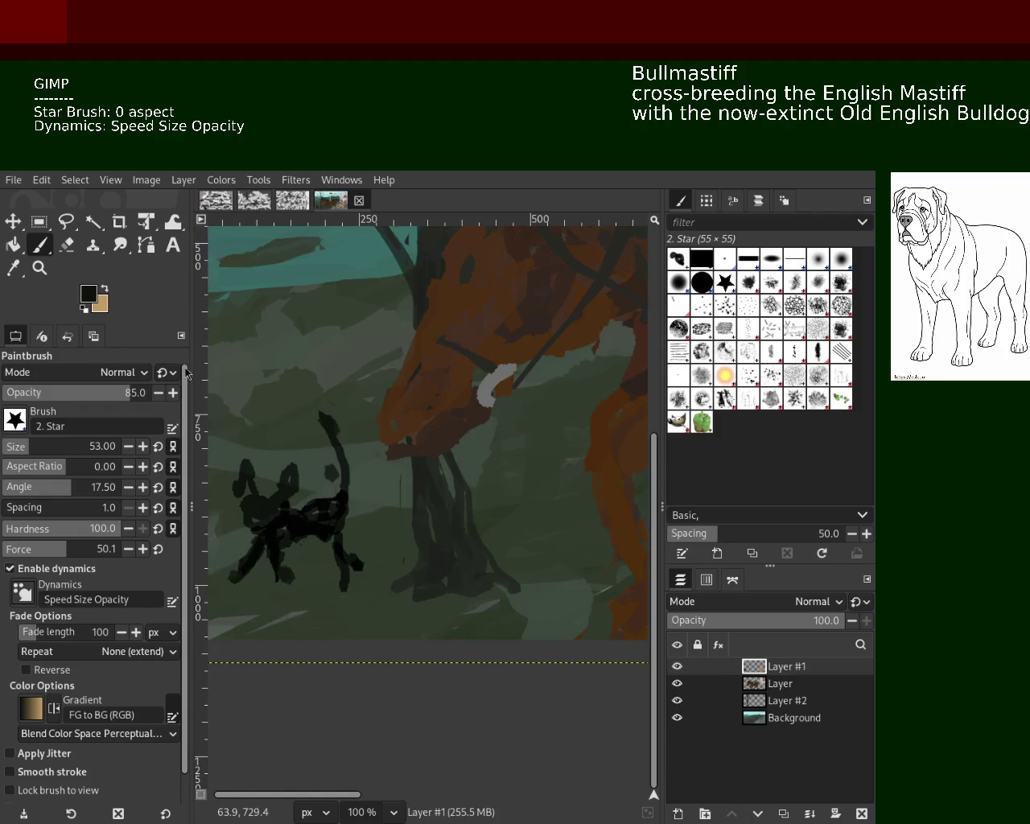
left_click(38, 268)
scroll(421, 529, "down", 3)
scroll(483, 523, "down", 2)
scroll(492, 523, "up", 2)
scroll(492, 523, "down", 1)
scroll(487, 523, "up", 1)
scroll(483, 522, "down", 1)
scroll(478, 520, "up", 1)
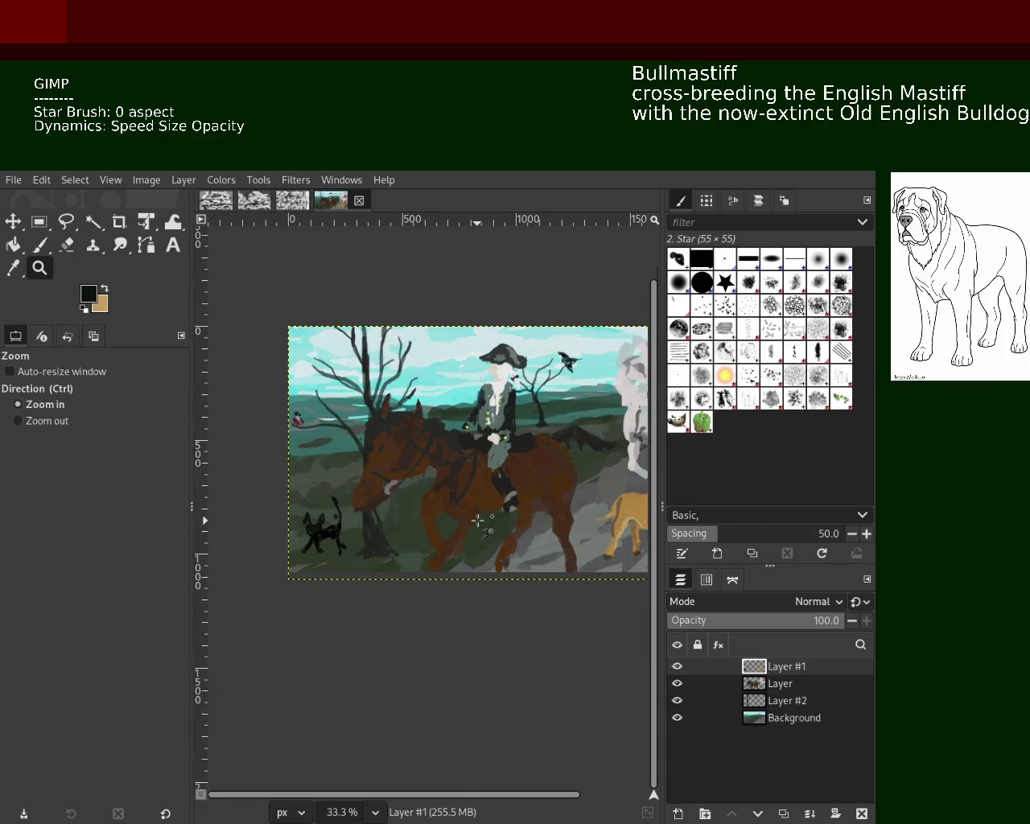
scroll(481, 524, "down", 1)
scroll(486, 527, "up", 1)
scroll(492, 530, "down", 1)
scroll(497, 534, "up", 1)
scroll(509, 539, "down", 1)
scroll(521, 542, "up", 1)
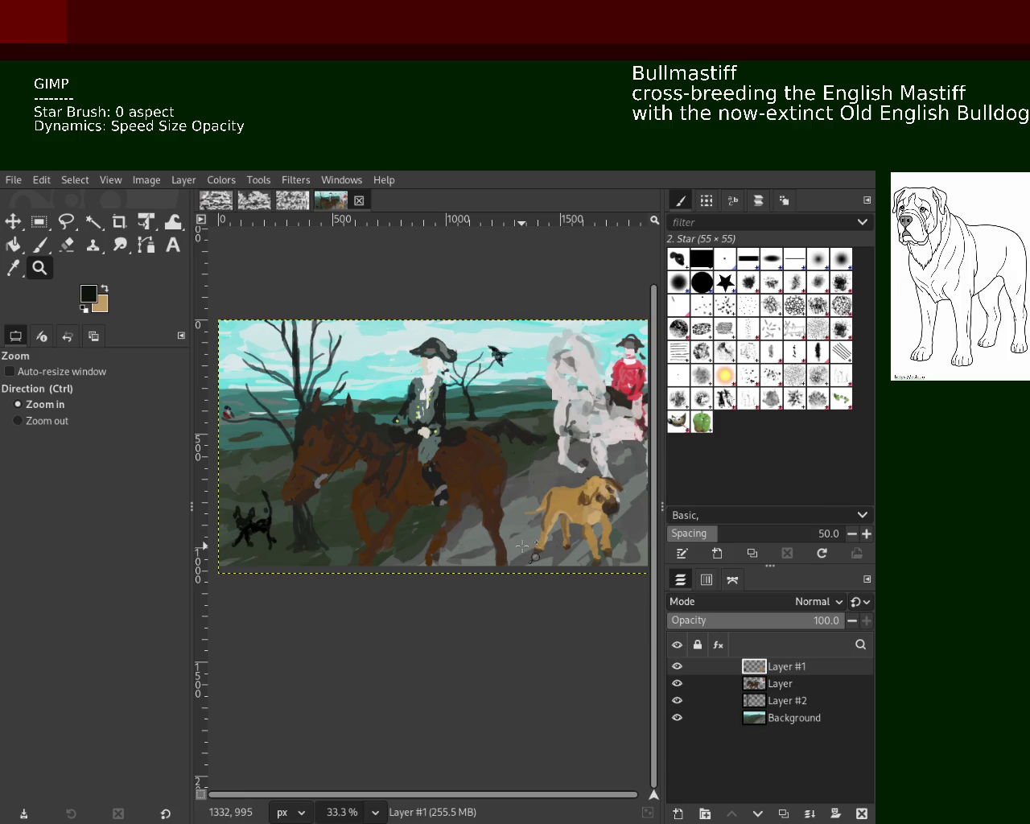
left_click(521, 547, "ctrl")
left_click(521, 547)
left_click(521, 547, "ctrl")
left_click(521, 545)
left_click(521, 547, "ctrl")
left_click(522, 546)
left_click(522, 546, "ctrl")
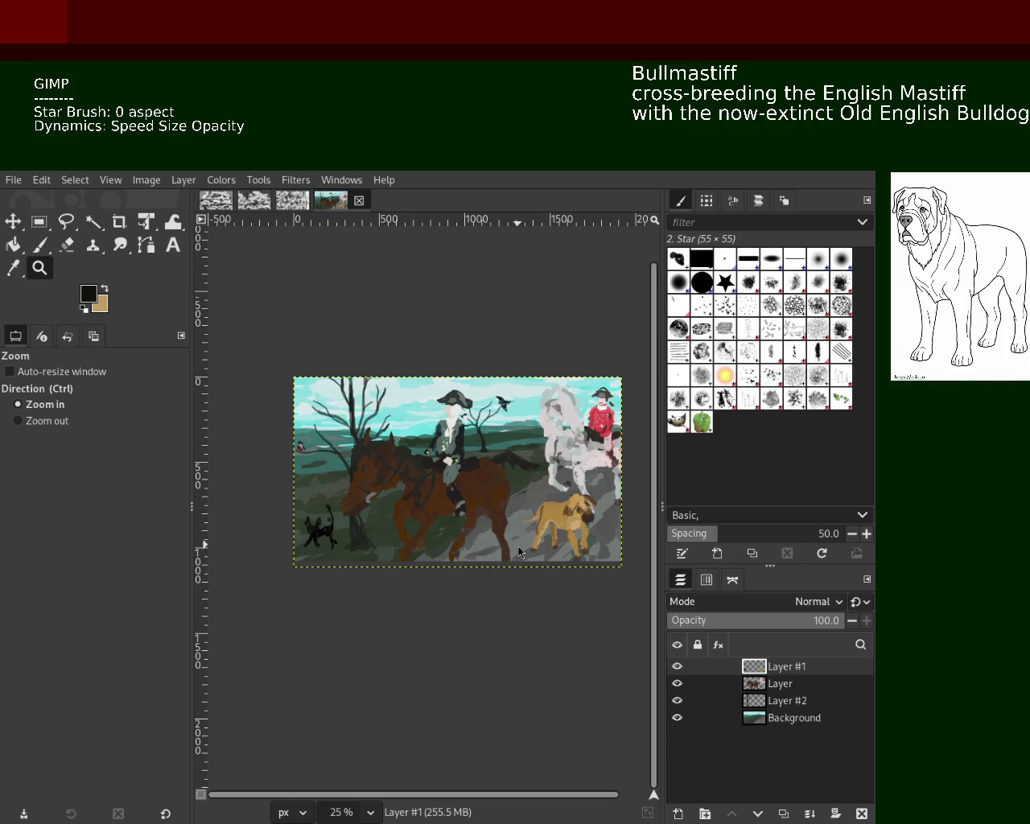
left_click(480, 478, "ctrl")
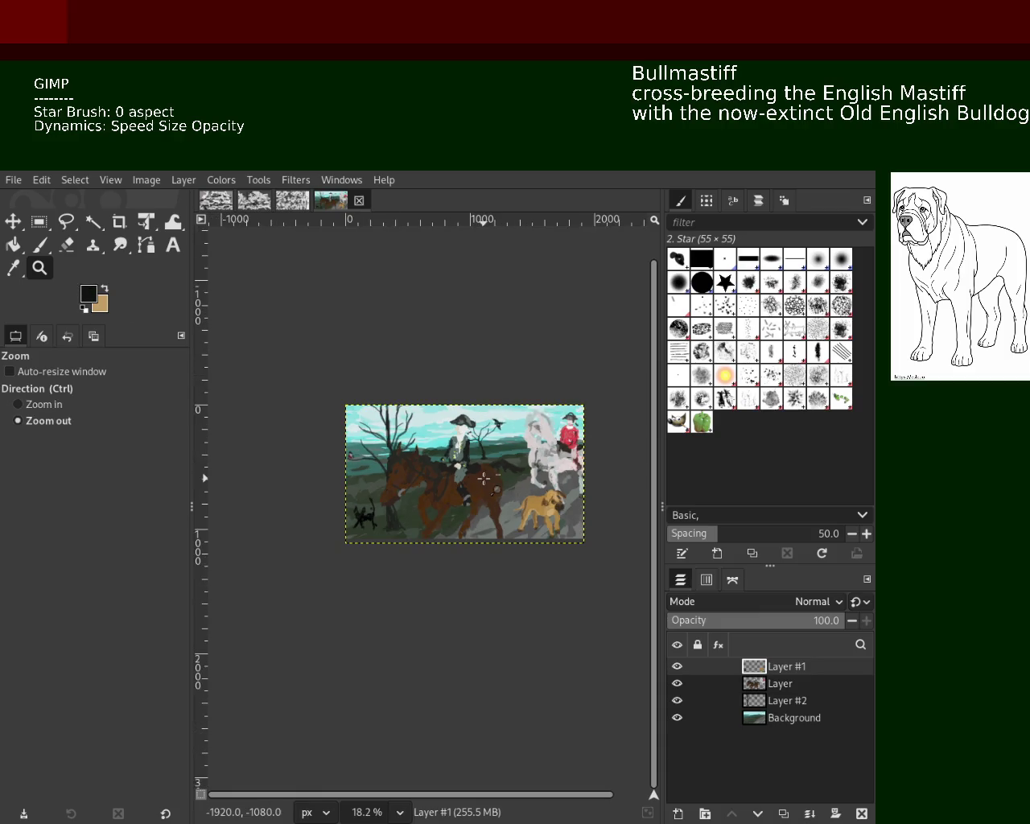
left_click(481, 477)
left_click(480, 477)
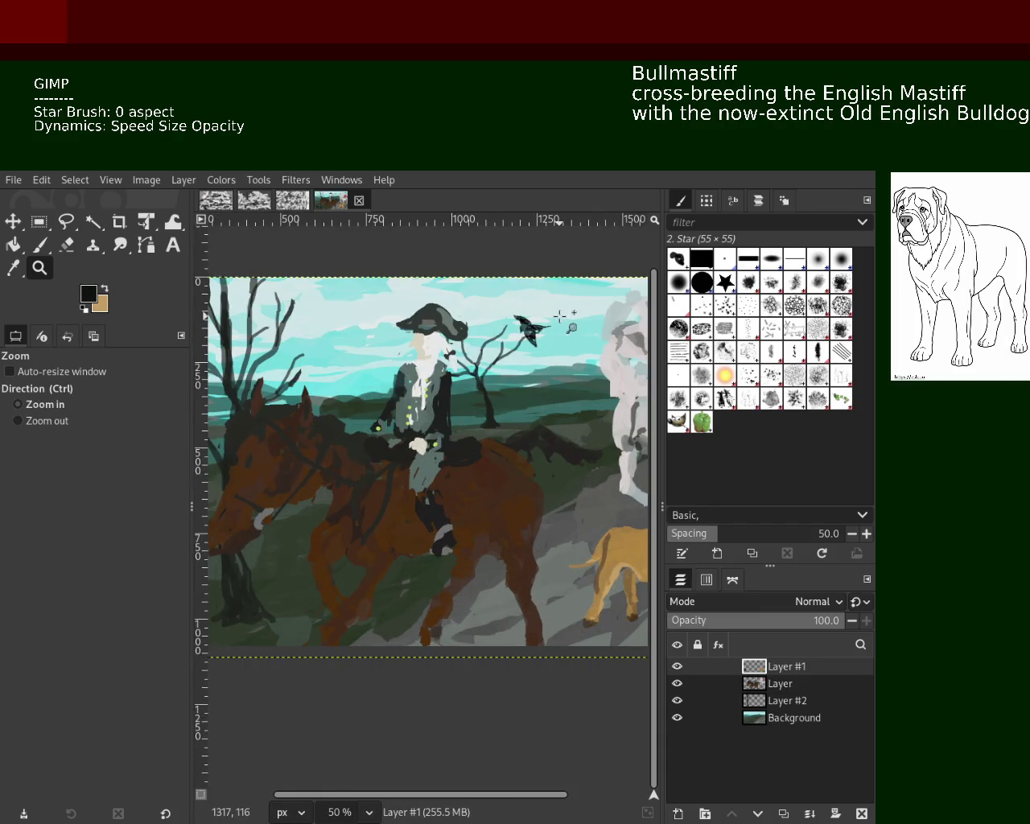
left_click(559, 315)
left_click(559, 315)
left_click(455, 305, "ctrl")
left_click(454, 306, "ctrl")
left_click(453, 307)
left_click(453, 306, "ctrl")
left_click(453, 306, "ctrl")
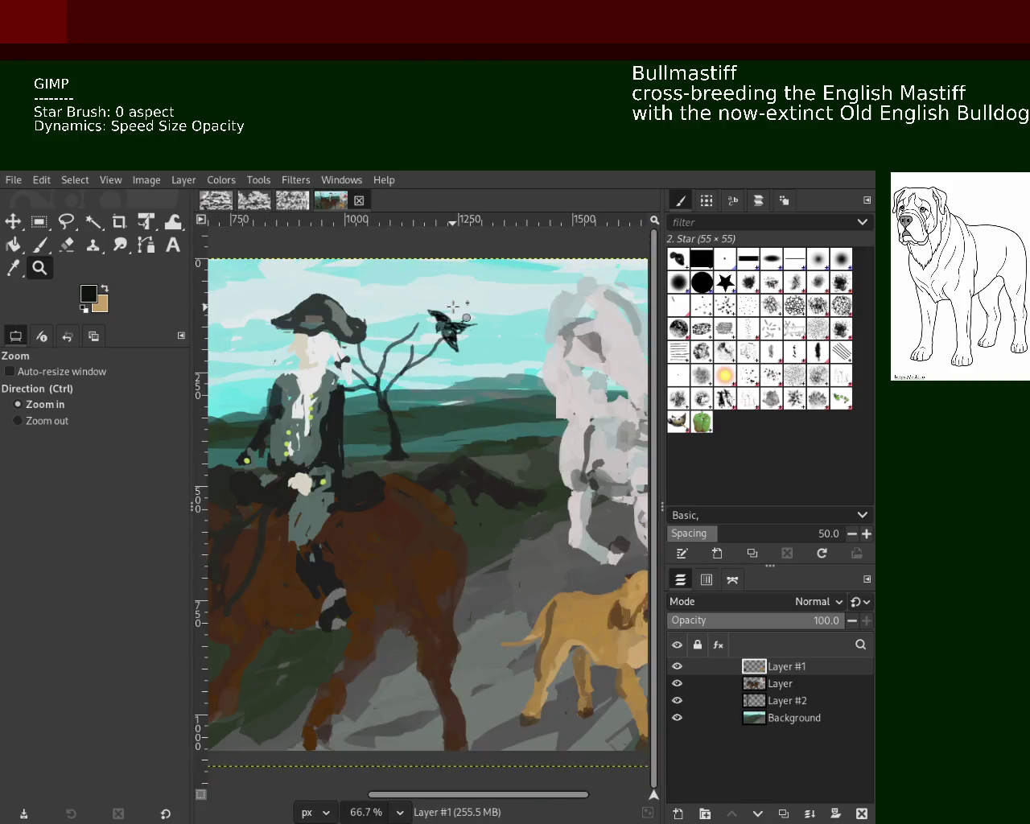
left_click(453, 306)
left_click(453, 307)
left_click(453, 306)
left_click(454, 307)
left_click(532, 448, "ctrl")
left_click(515, 451, "ctrl")
left_click(515, 450, "ctrl")
left_click(515, 450, "ctrl")
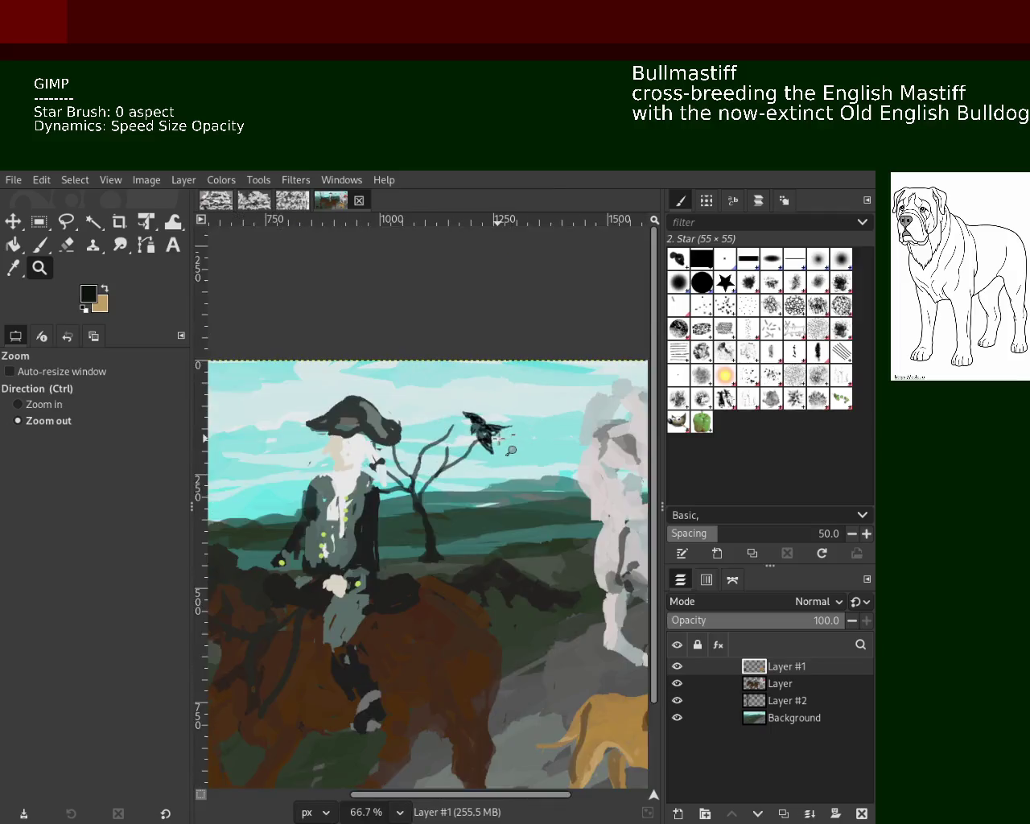
left_click(500, 457, "ctrl")
left_click(500, 457, "ctrl")
left_click(500, 457, "ctrl")
left_click(395, 540)
left_click(422, 523, "ctrl")
left_click(442, 539)
left_click(448, 544, "ctrl")
left_click(448, 544)
left_click(449, 527, "ctrl")
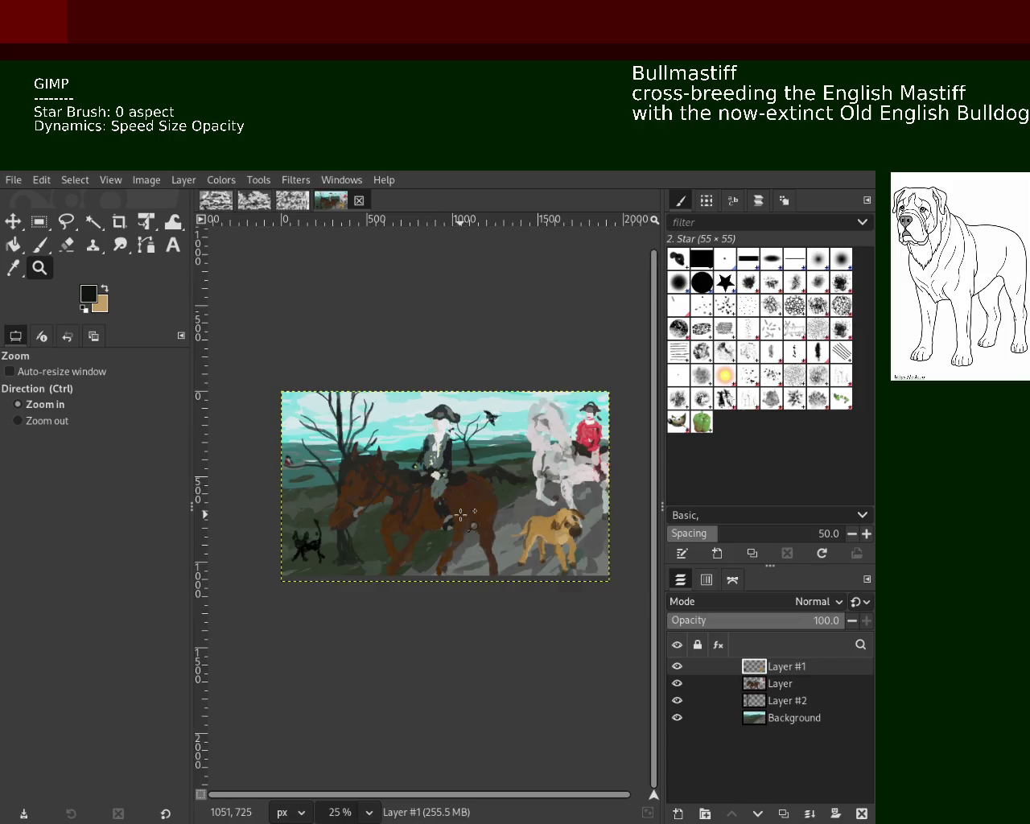
left_click(451, 512)
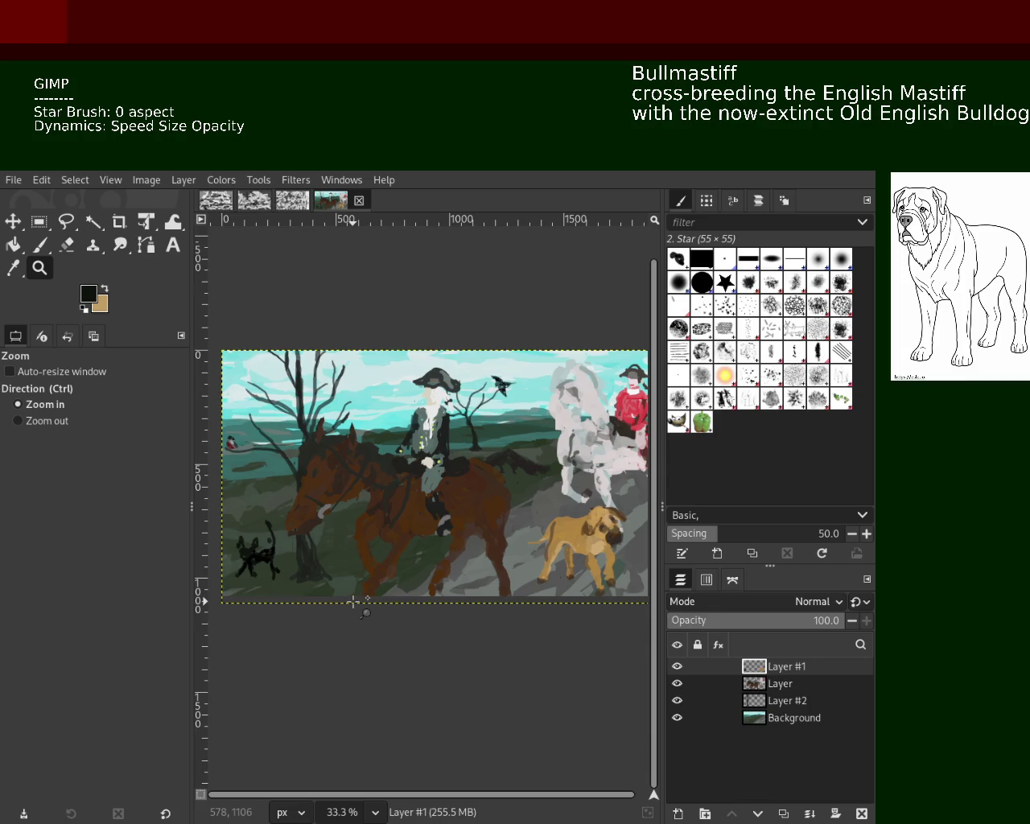
left_click(677, 666)
mouse_move(772, 666)
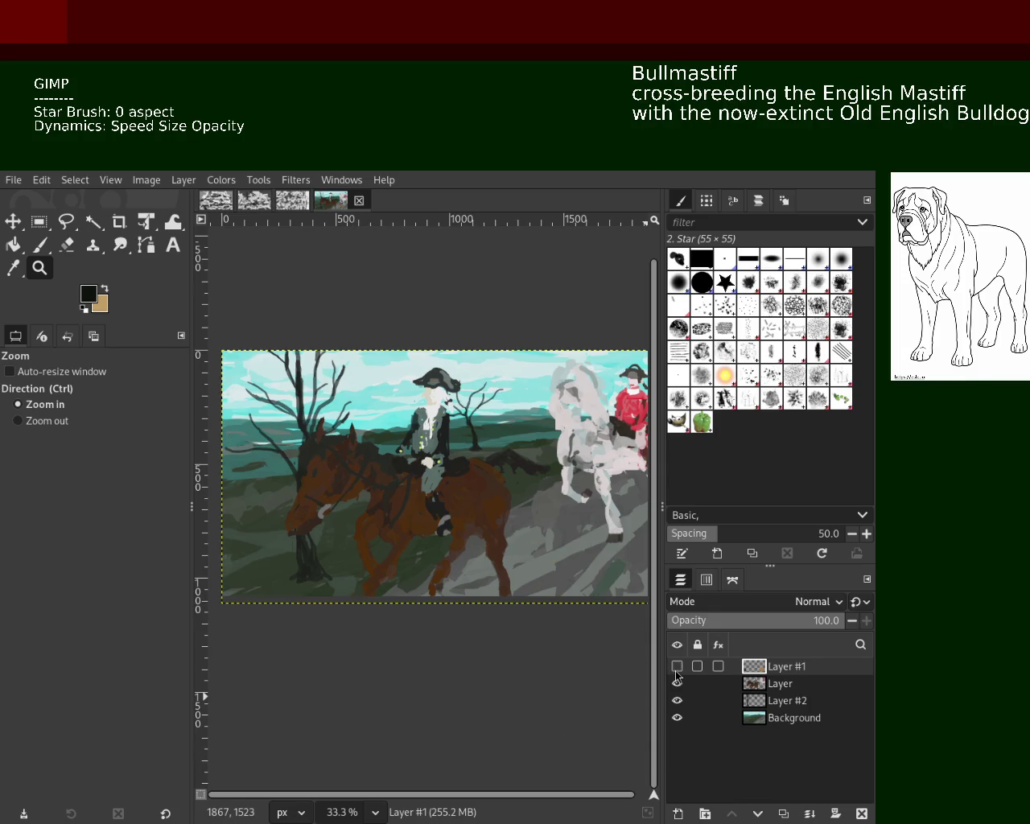
Compare the scene with and without the animals, ending with only Layer #1 shown.
left_click(676, 667)
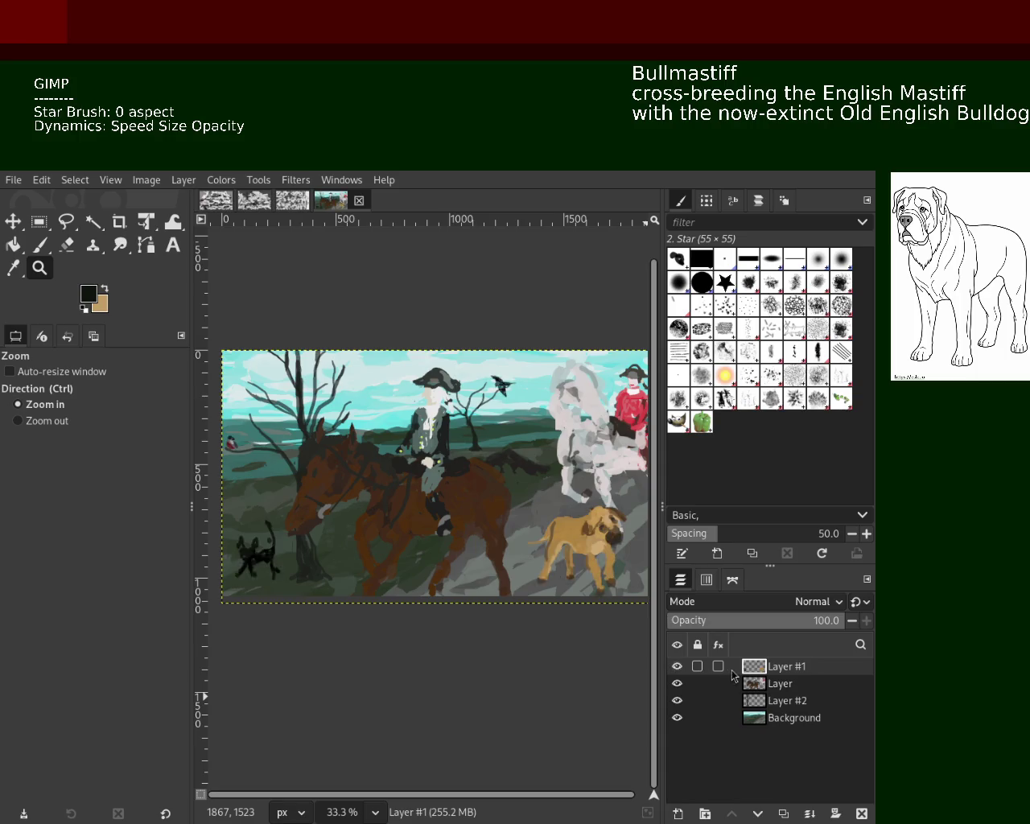
left_click(677, 666)
left_click(677, 666)
left_click(677, 666)
left_click(676, 666)
left_click(676, 667)
left_click(677, 666)
left_click(677, 666)
left_click(677, 666, "shift")
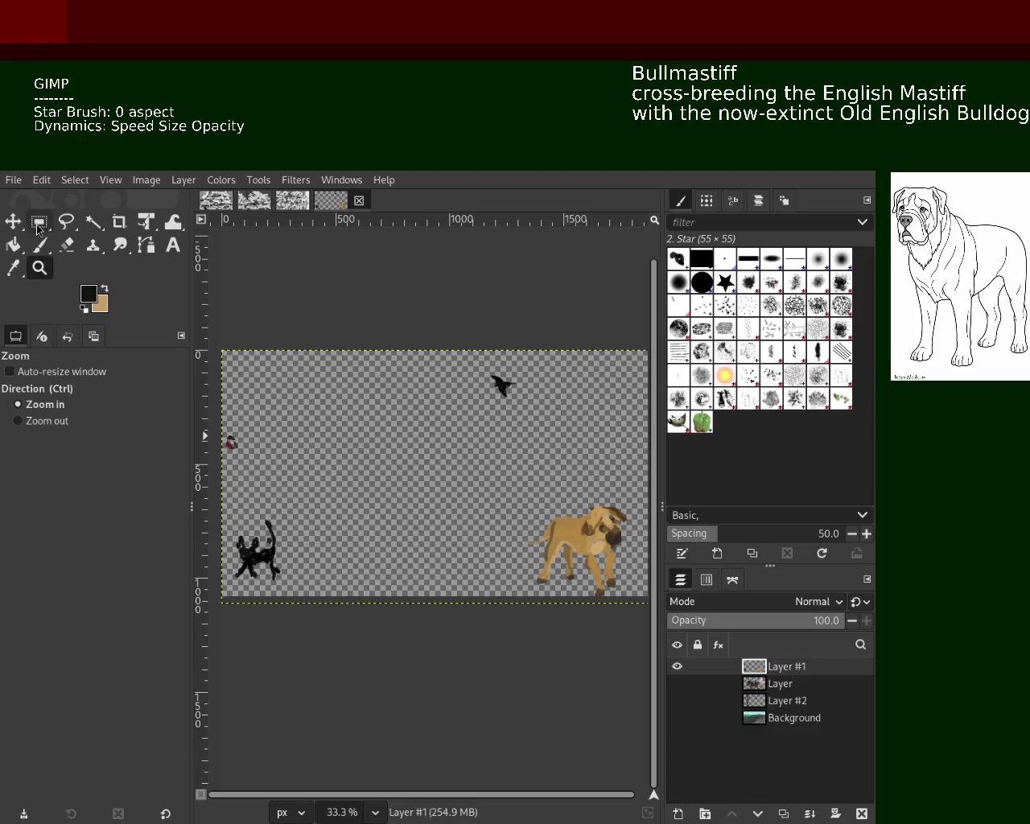
Cut the black cat, paste it further right near the horse, merge down, and re-show other layers.
key("r")
left_click_drag(317, 508, 219, 597)
key("ctrl+x")
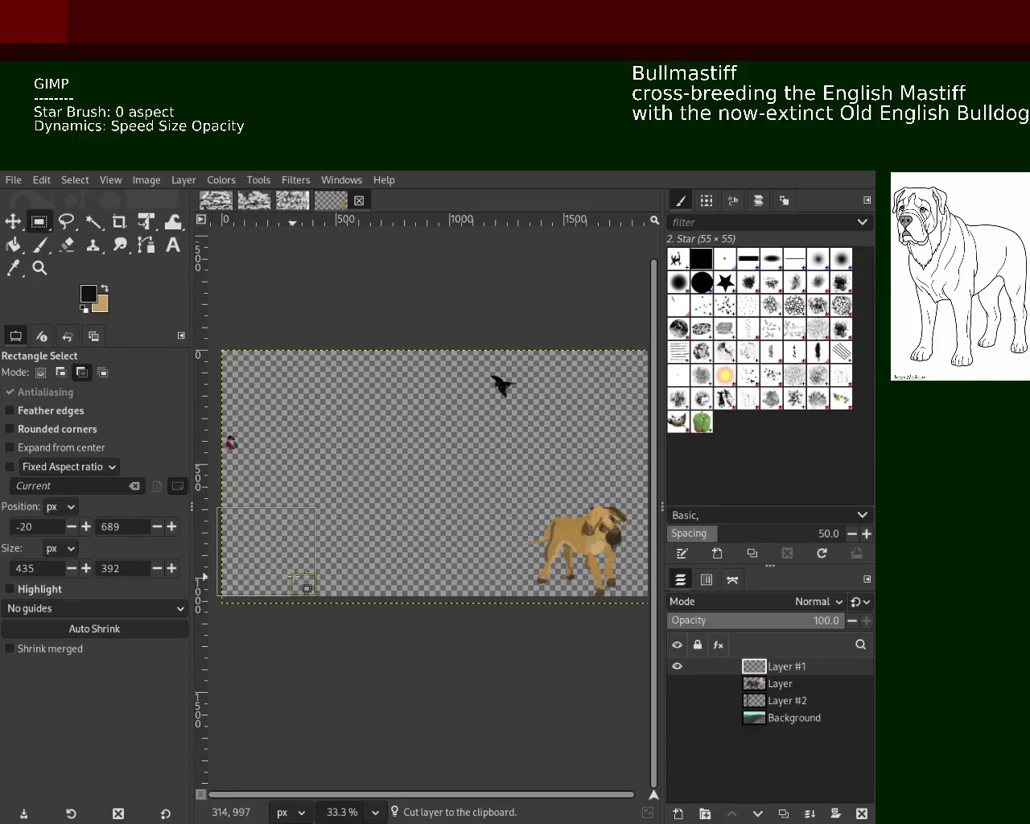
key("ctrl+v")
key("m")
left_click_drag(262, 561, 343, 544)
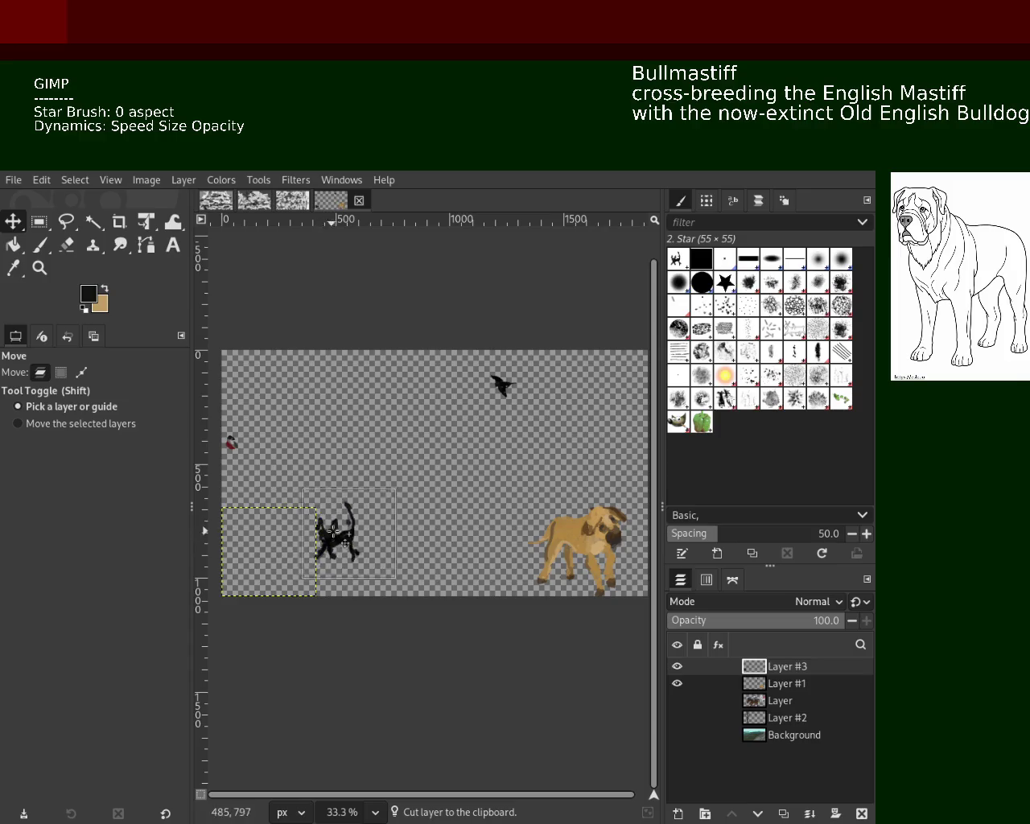
left_click(809, 814)
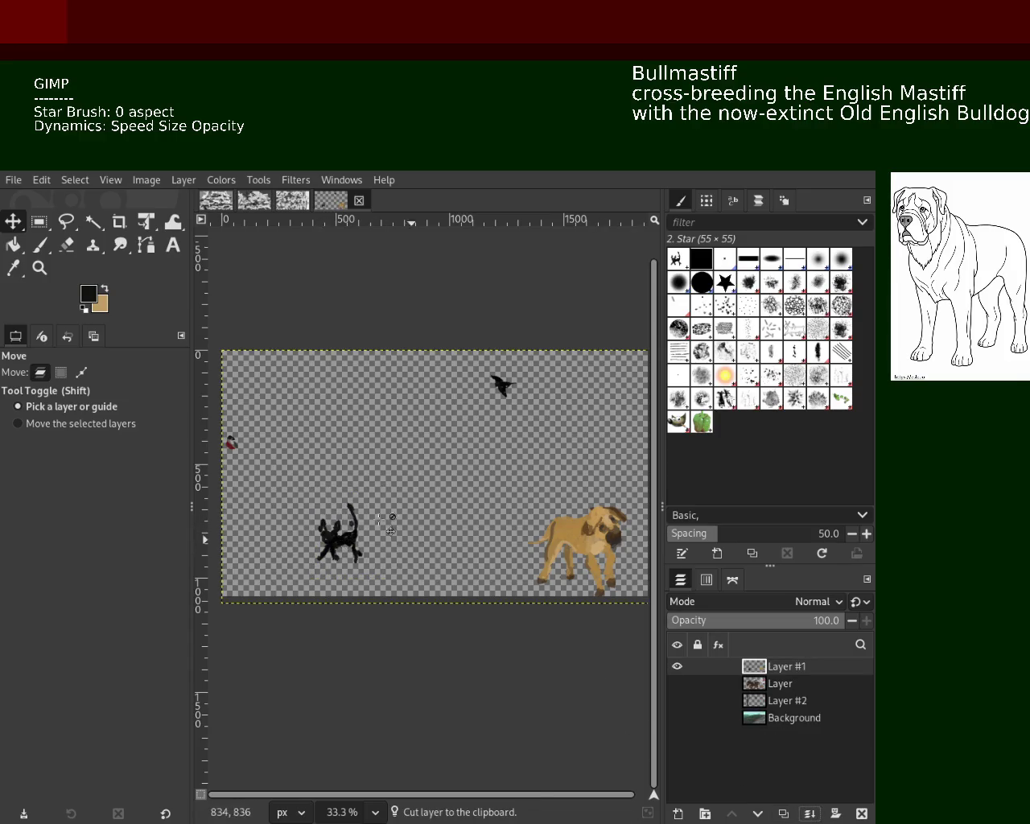
left_click_drag(686, 689, 680, 728)
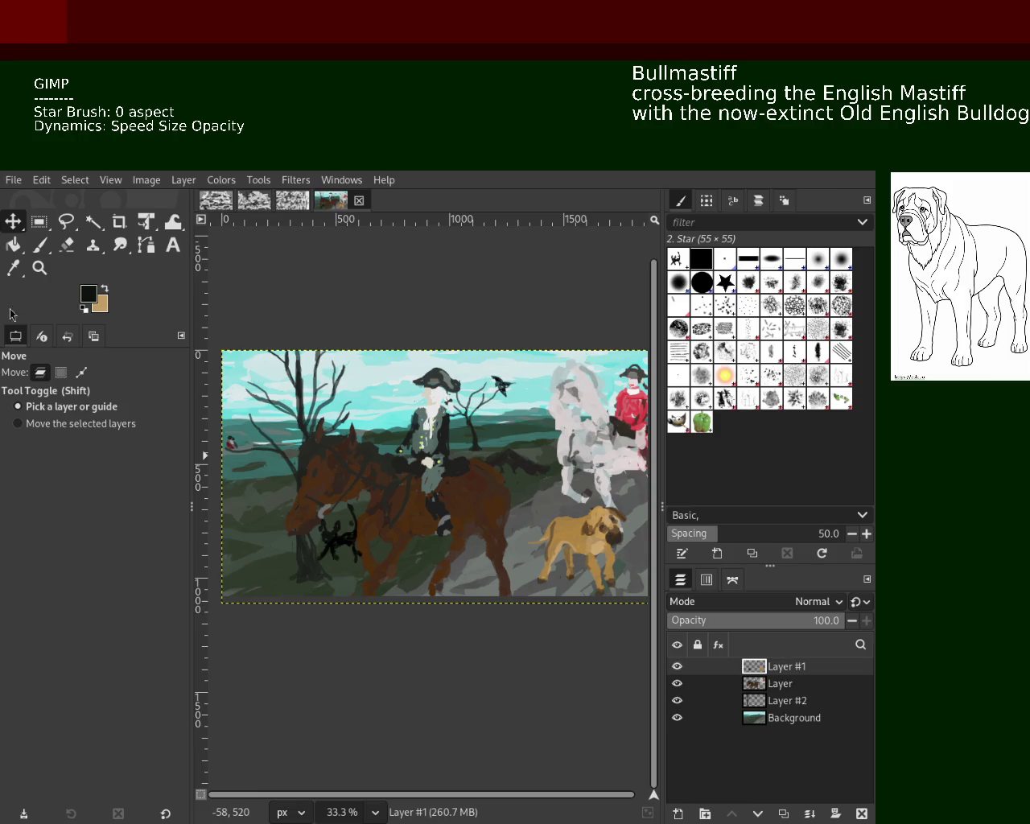
left_click(38, 269)
scroll(430, 490, "down", 2)
scroll(430, 490, "up", 2)
scroll(430, 489, "down", 1)
scroll(430, 489, "up", 1)
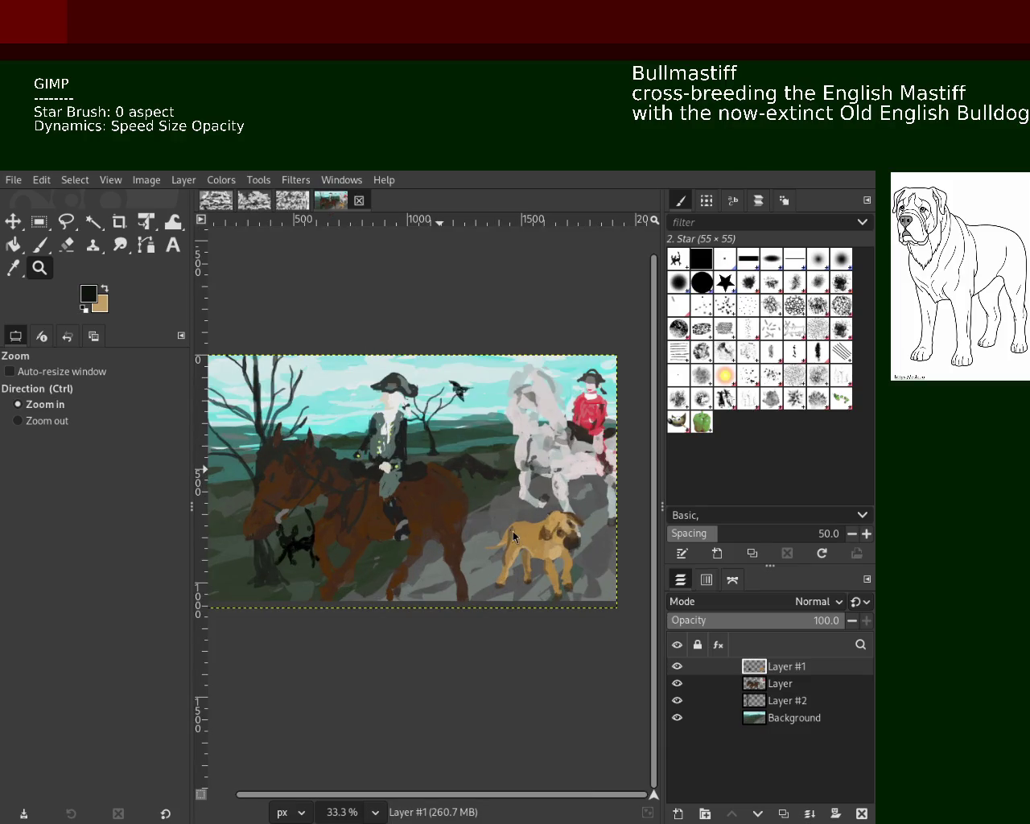
left_click(533, 518, "ctrl")
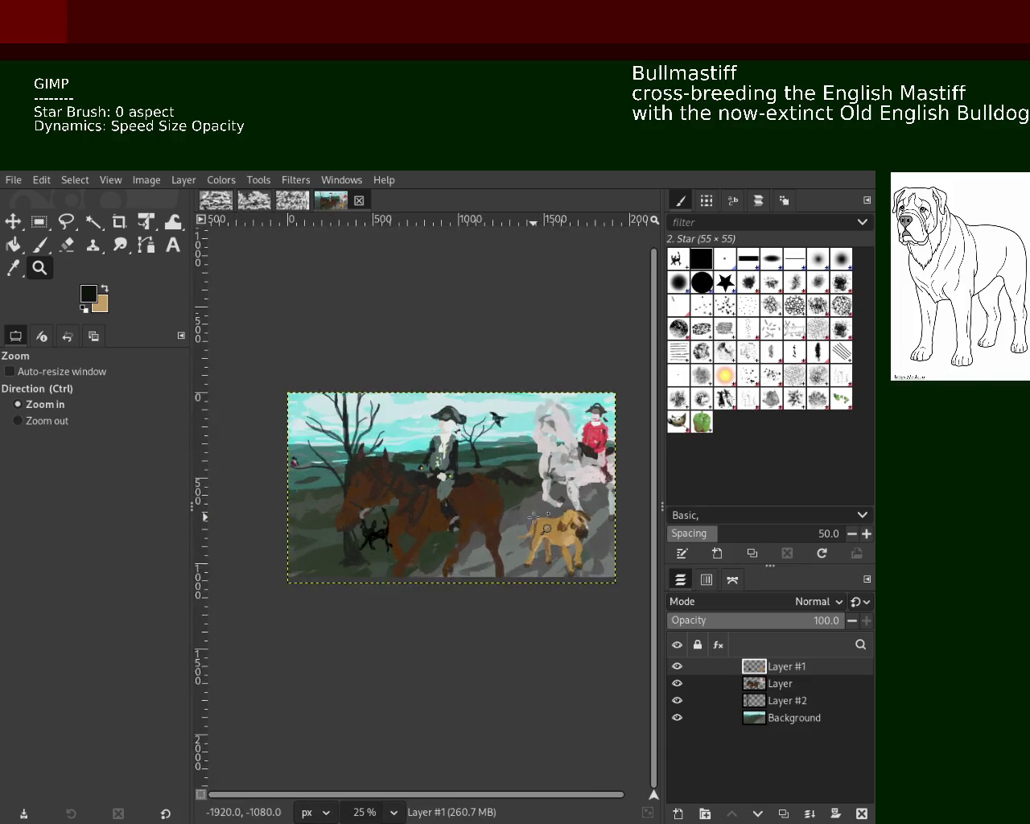
scroll(534, 517, "up", 1)
scroll(533, 517, "down", 1)
scroll(485, 527, "up", 1)
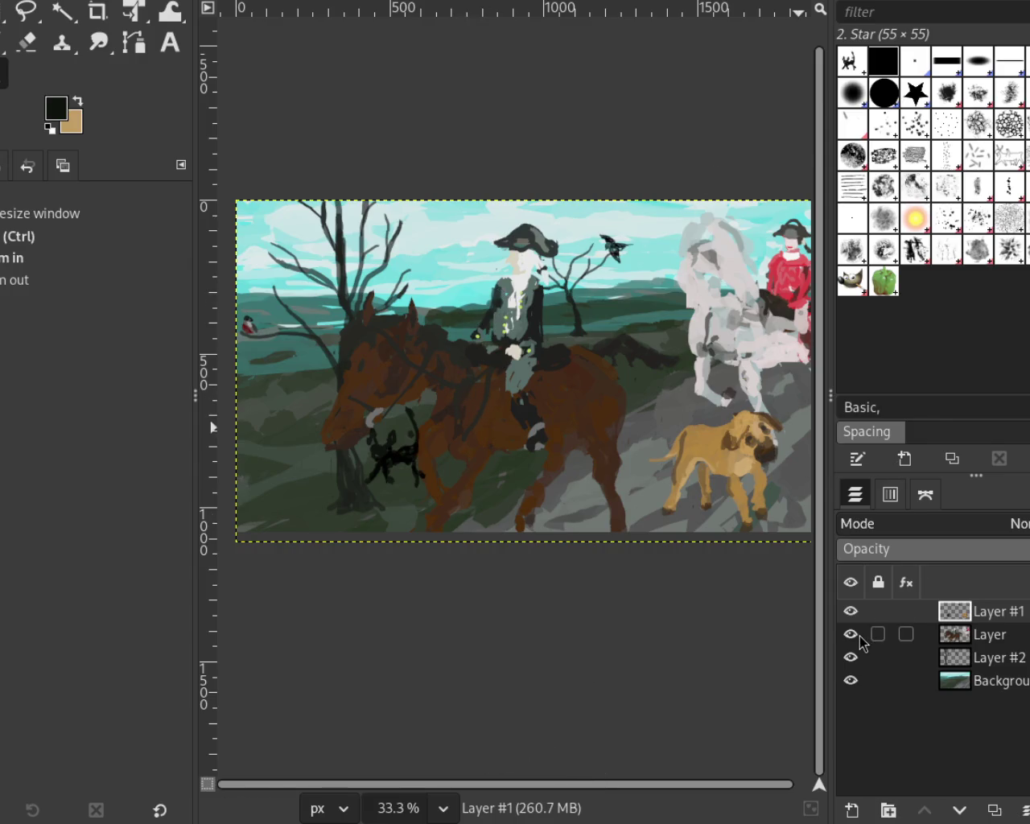
left_click(432, 404, "ctrl")
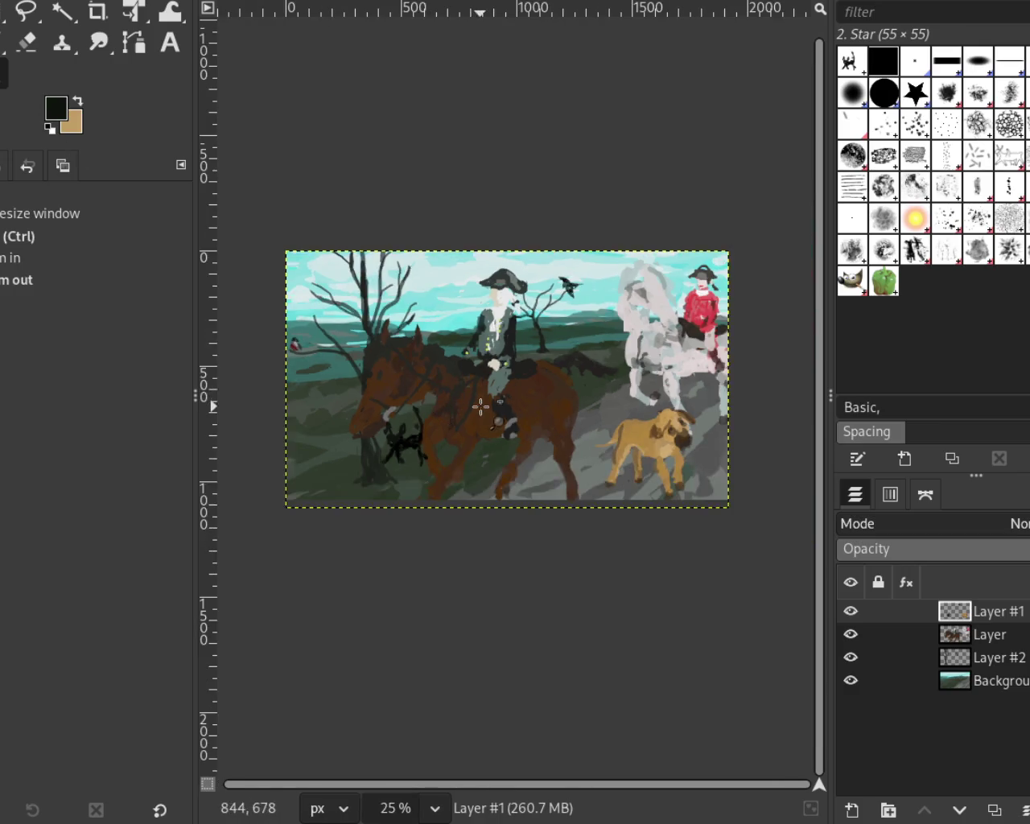
left_click(563, 418)
left_click(588, 334, "ctrl")
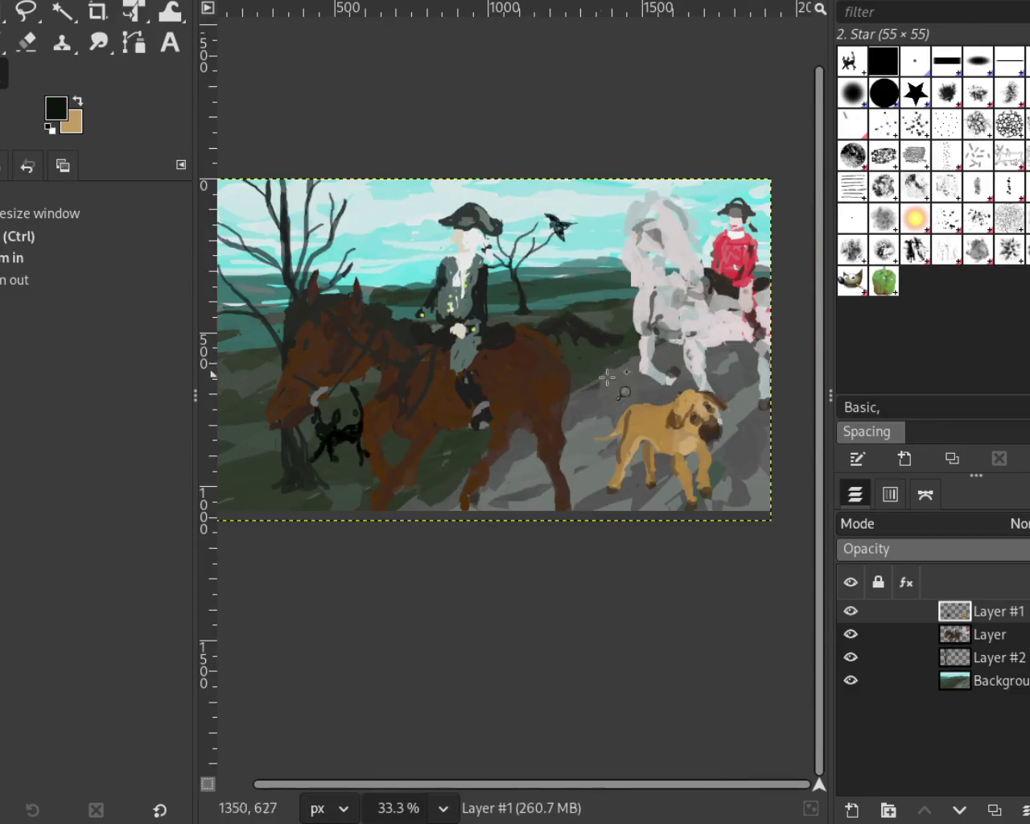
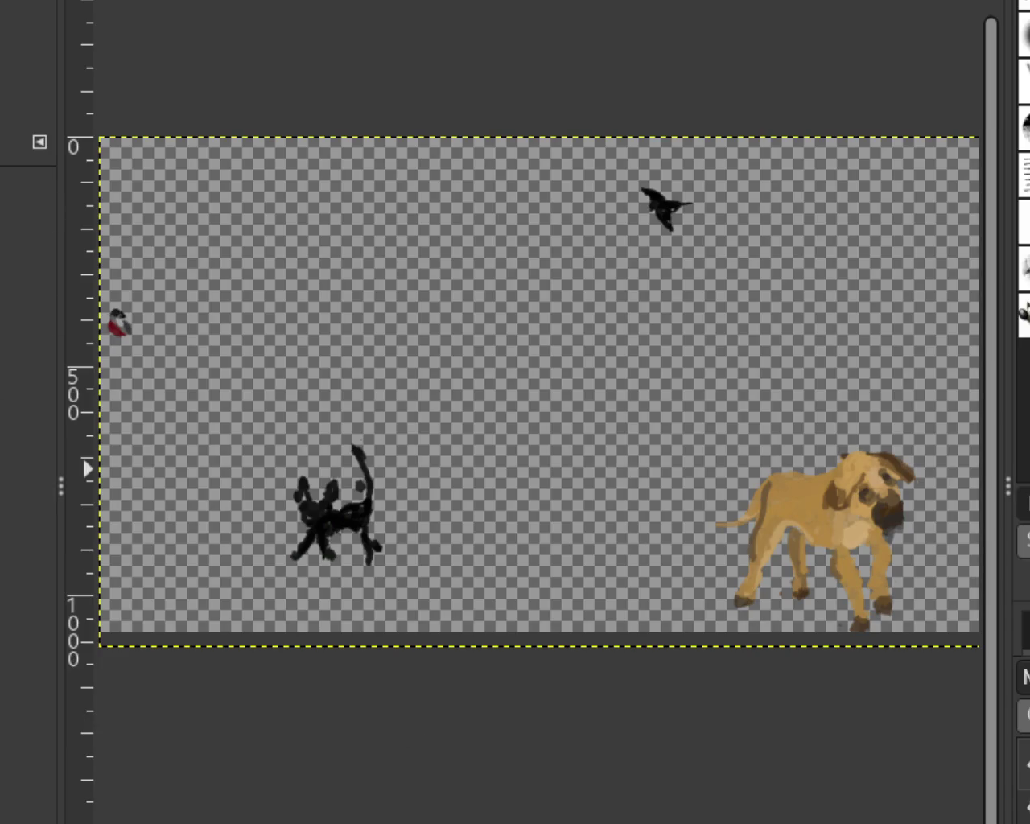
Zoom the view in closely on the black cat.
left_click(501, 606, "ctrl")
left_click(410, 571)
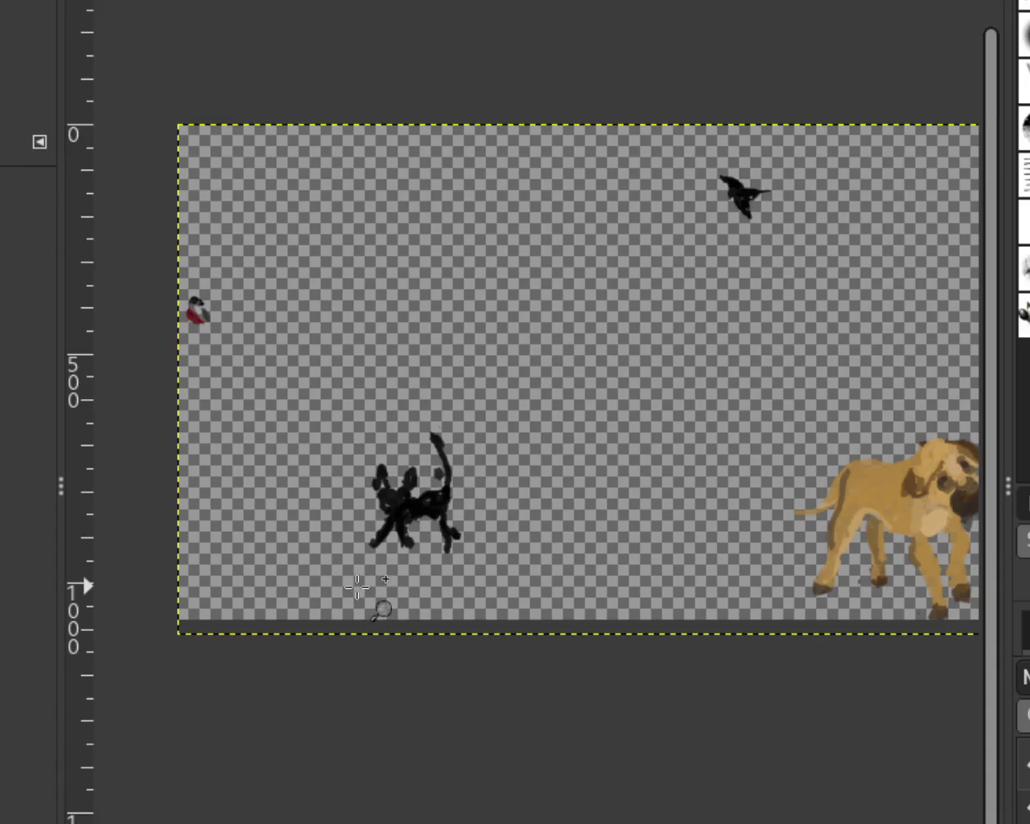
left_click(357, 589)
left_click(396, 541)
left_click(471, 494, "ctrl")
left_click(524, 453)
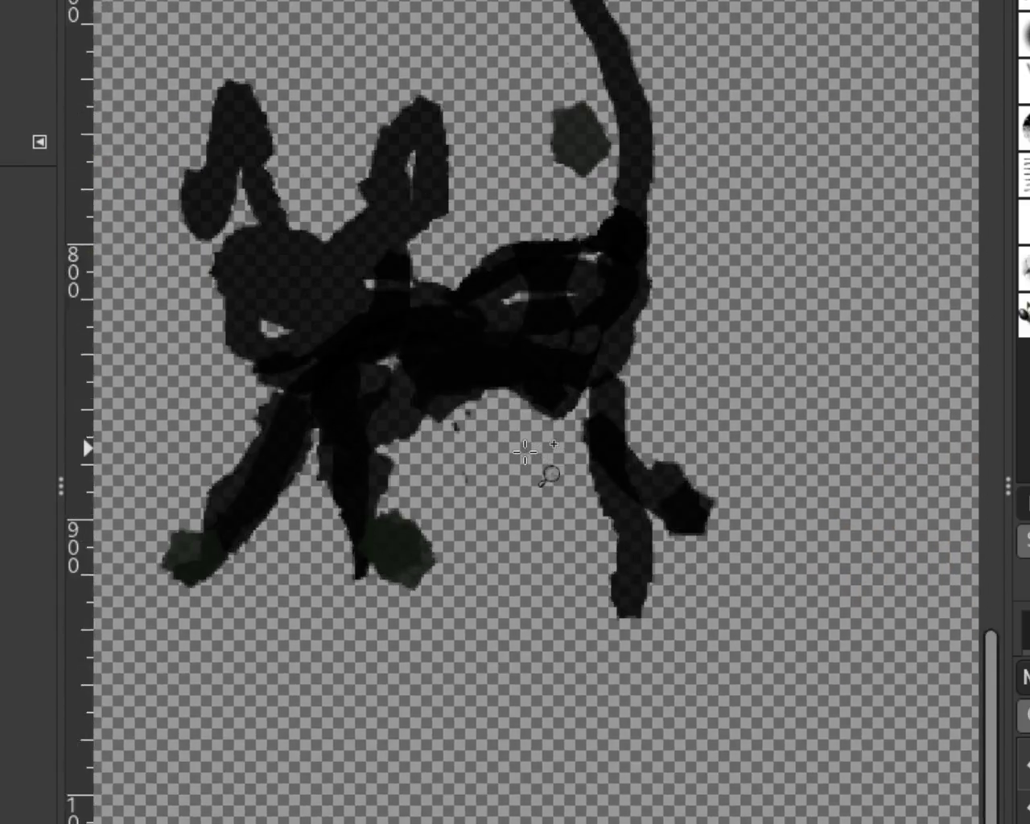
left_click(525, 452)
Paint test brush strokes to the left of the cat, then undo them.
key("p")
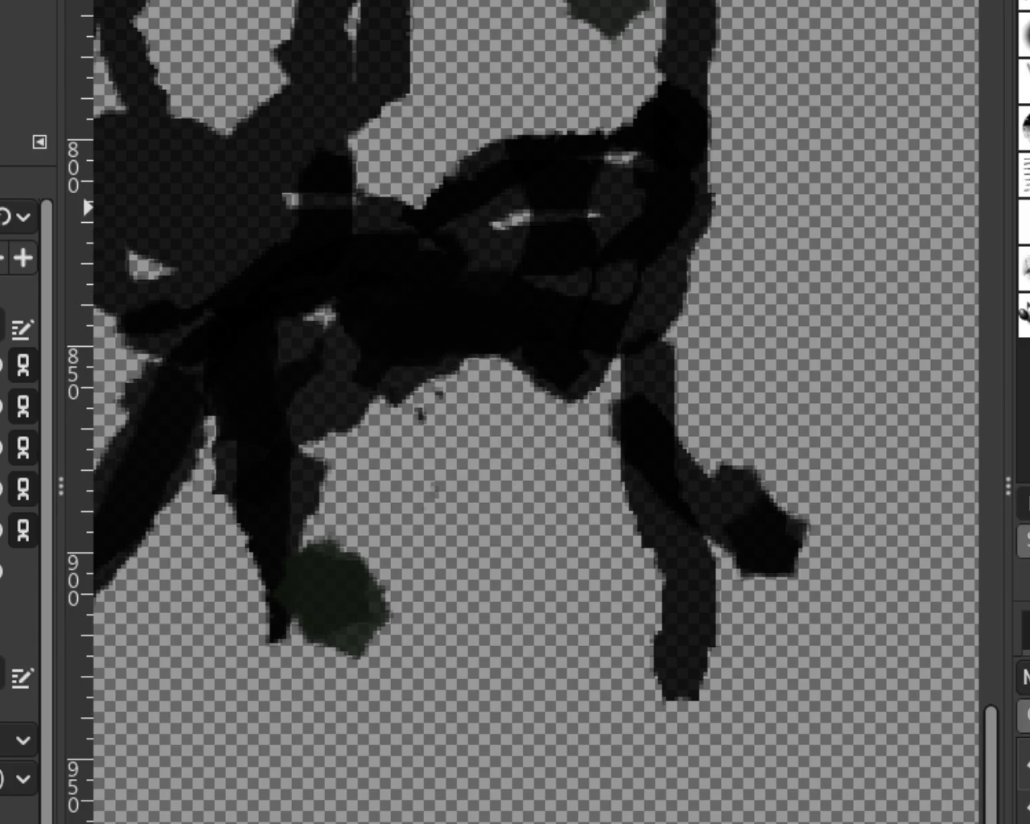
scroll(478, 478, "down", 2)
scroll(478, 478, "down", 3)
scroll(478, 478, "down", 2)
scroll(479, 478, "down", 1)
scroll(478, 478, "up", 5)
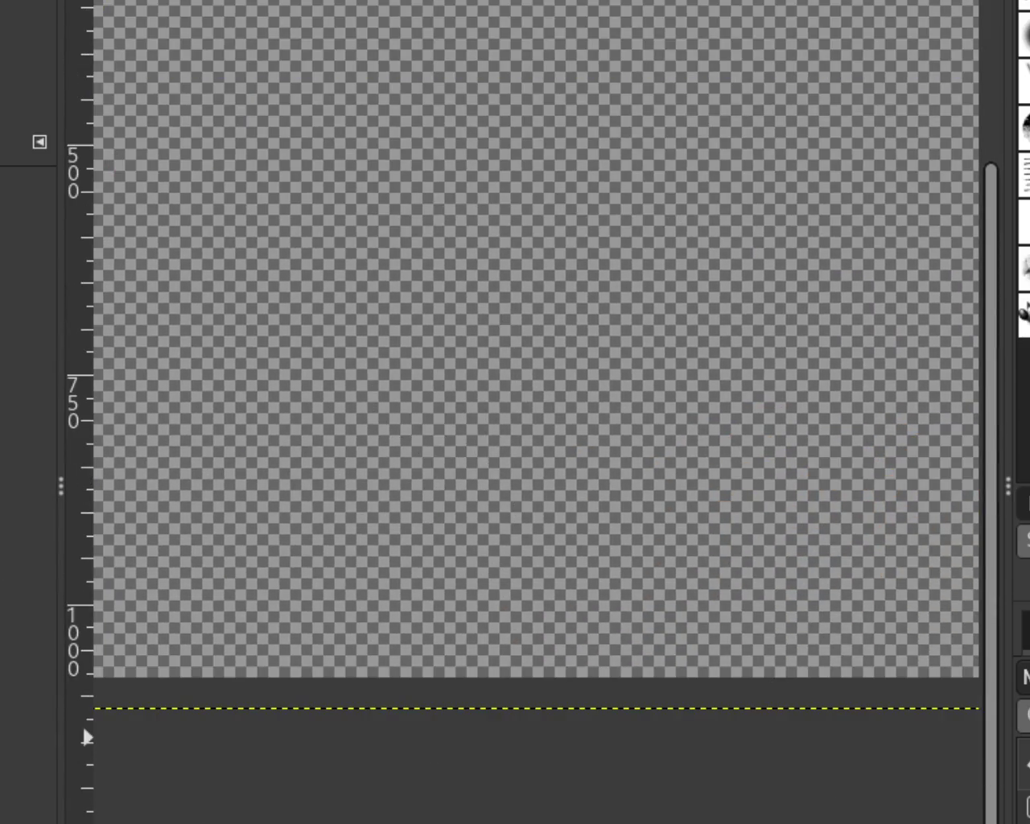
mouse_move(342, 322)
left_mouse_down()
mouse_move(351, 370)
mouse_move(294, 444)
left_mouse_up()
key("ctrl+z")
key("ctrl+z")
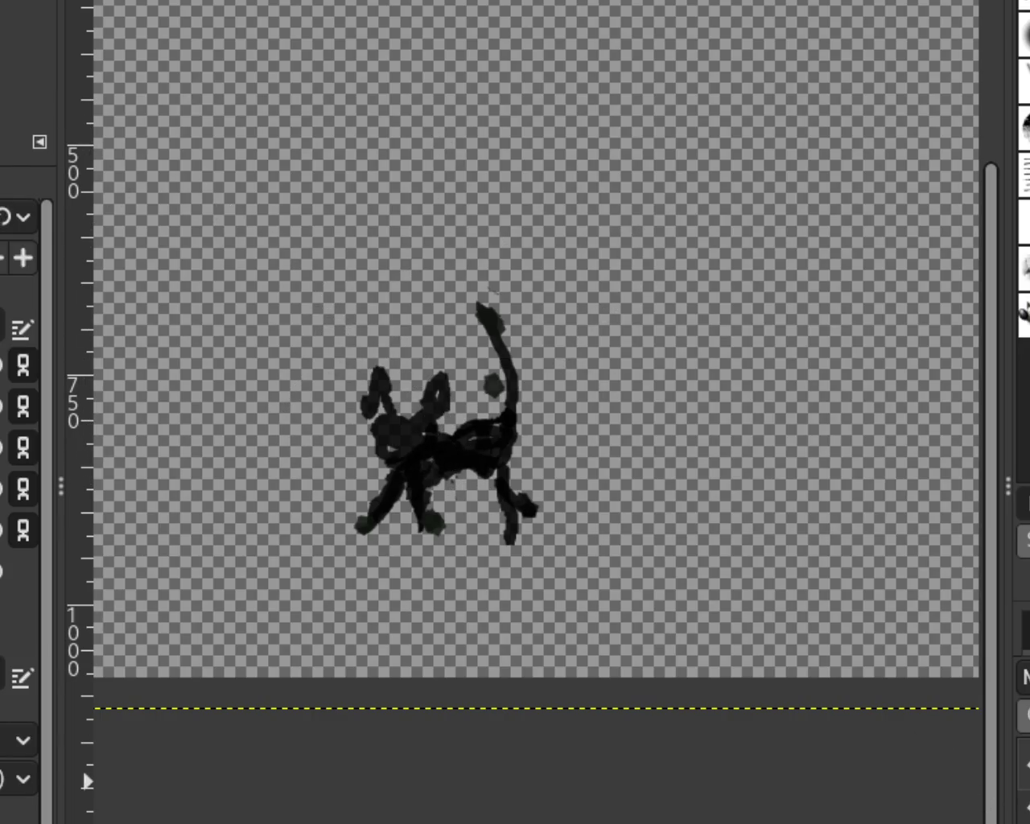
key("ctrl+z")
Toggle visibility of the horse-and-rider, cat, landscape and dark-stroke layers.
left_click(2, 406)
left_click(2, 365)
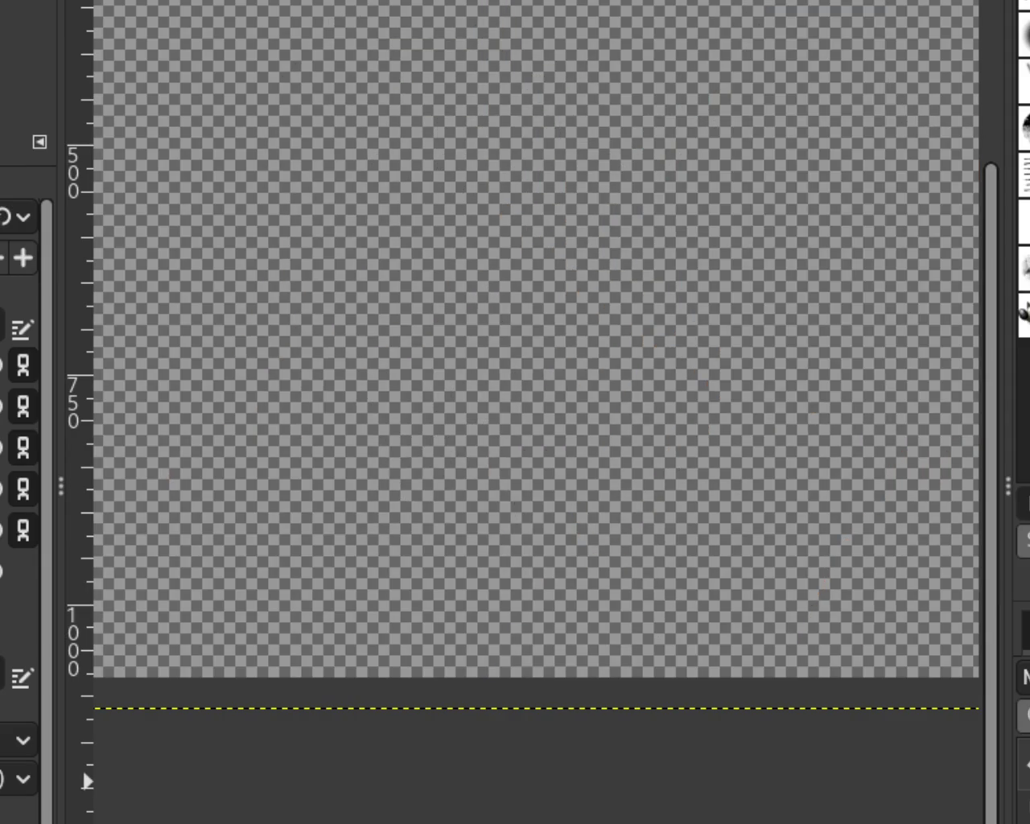
left_click(2, 406)
left_click(1, 529)
left_click(1, 488)
left_click(2, 489)
left_click(2, 530)
left_click(2, 406)
Zoom out and back in until the canvas fills the view.
left_click(589, 435, "ctrl")
left_click(708, 412)
left_click(647, 451, "ctrl")
left_click(627, 423)
left_click(624, 423, "ctrl")
left_click(550, 389)
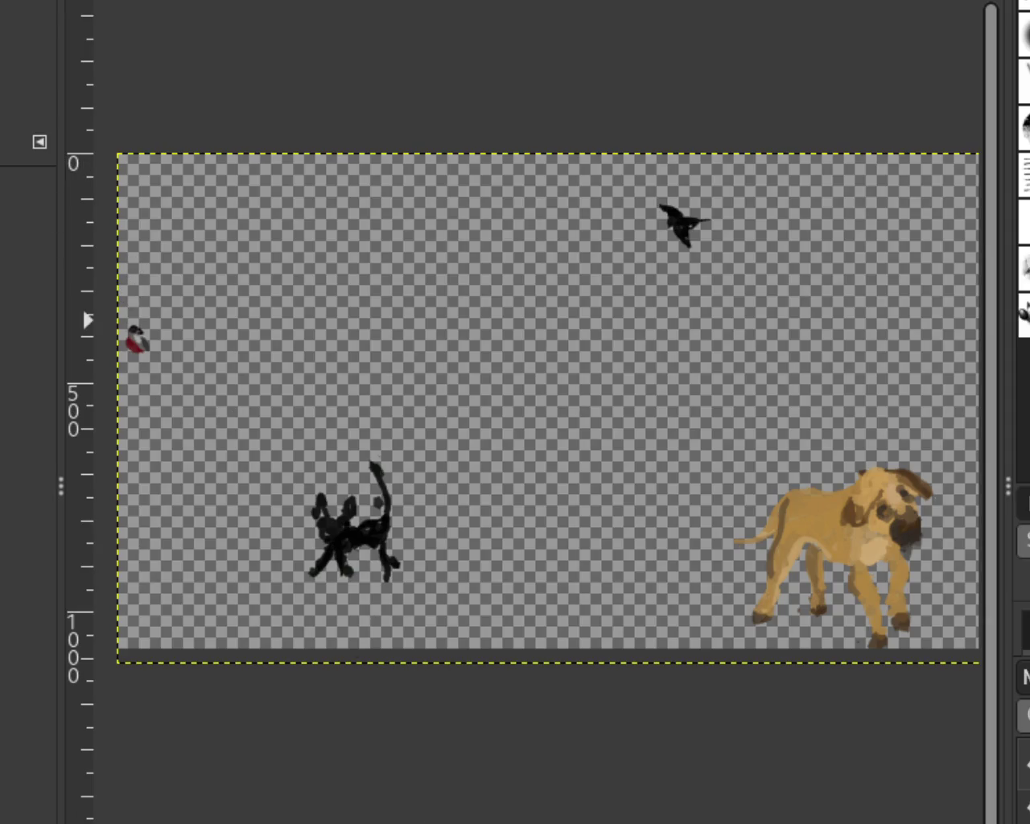
Mark and adjust crop areas over the canvas, then cancel the crop.
left_click_drag(99, 120, 1019, 701)
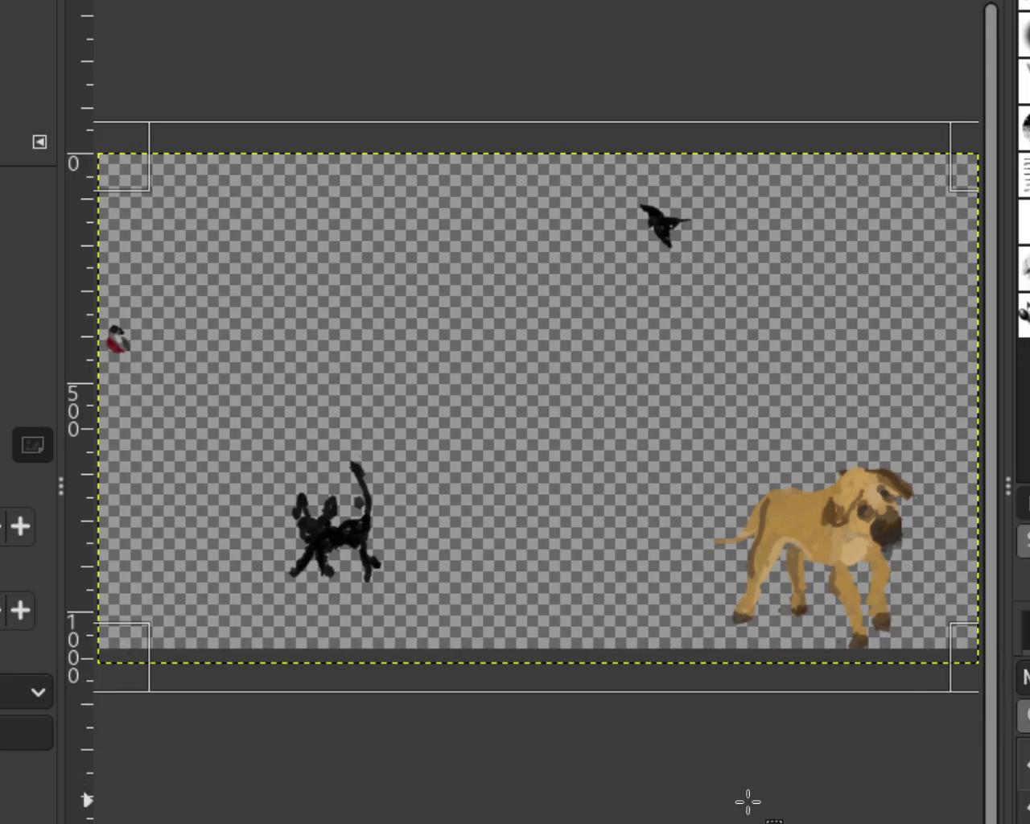
left_click_drag(96, 145, 165, 163)
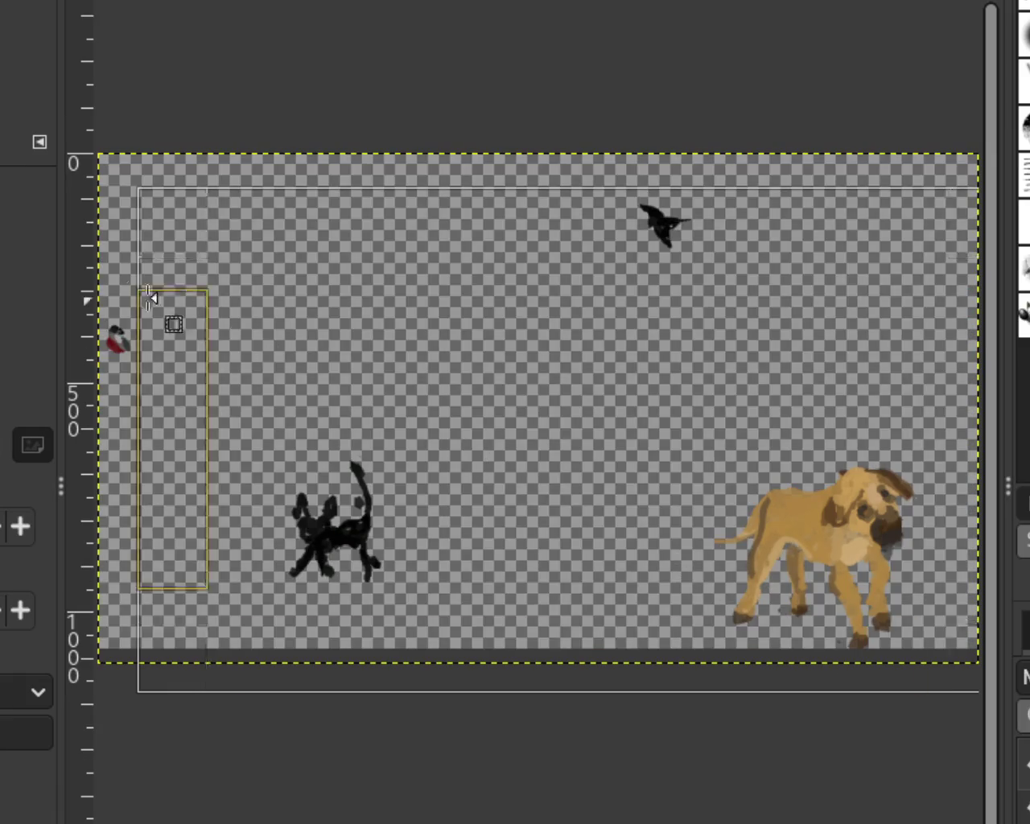
left_click_drag(117, 154, 181, 223)
left_click(230, 273)
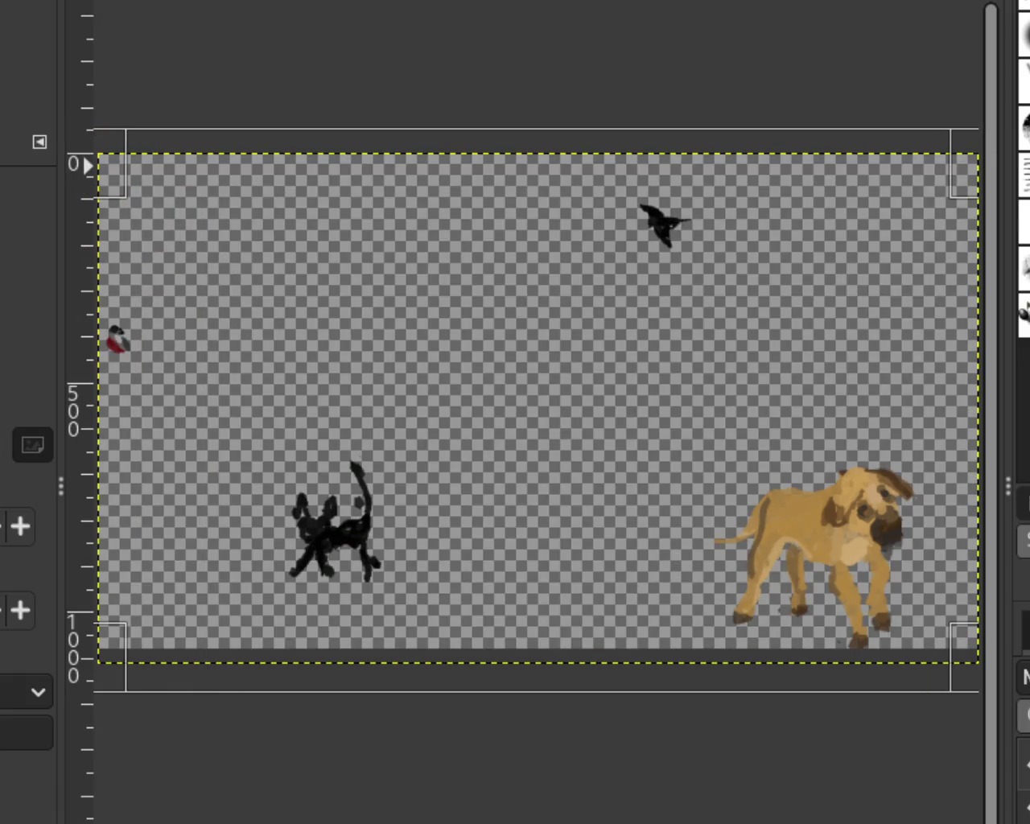
left_click(435, 305)
left_click_drag(295, 133, 682, 629)
left_click_drag(346, 181, 166, 208)
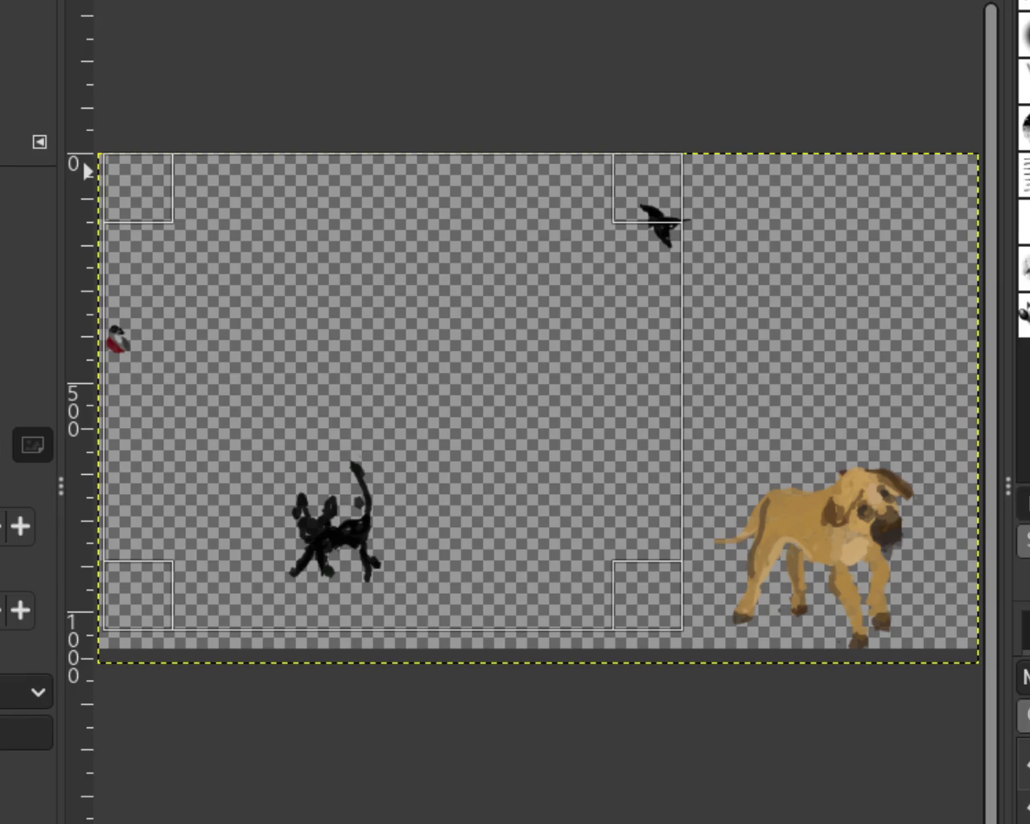
key("p")
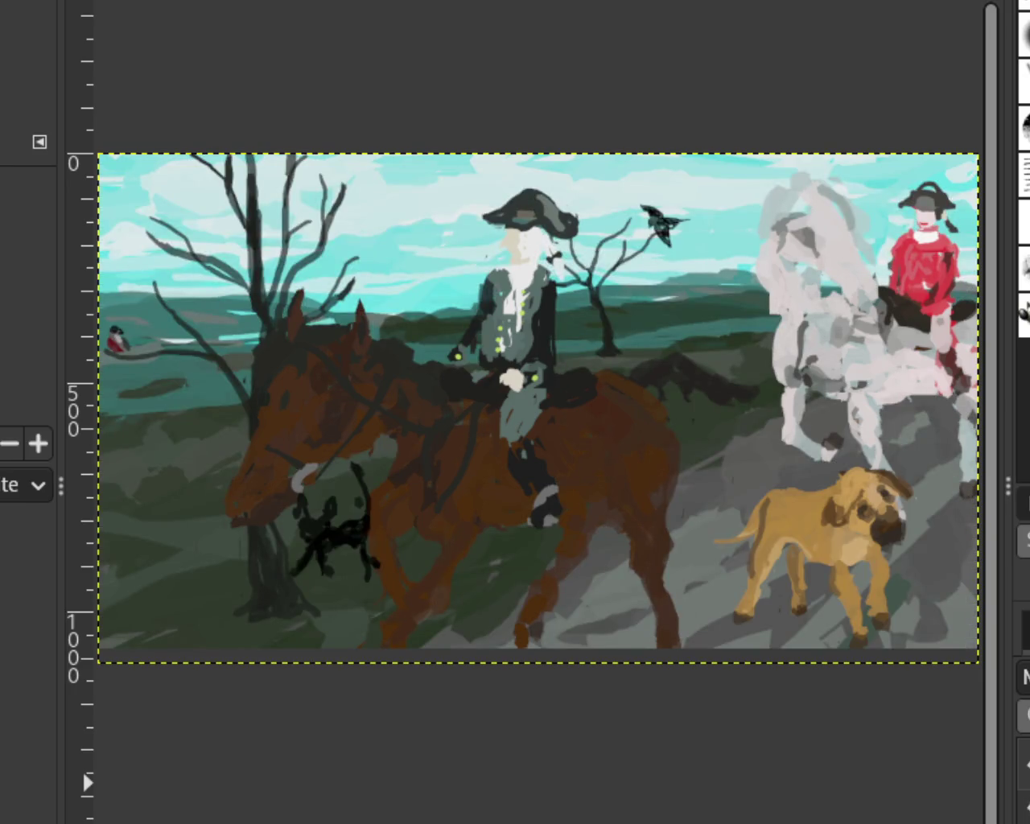
Zoom in and out across the painting.
left_click(757, 599, "ctrl")
left_click(747, 625)
left_click(737, 619)
left_click(813, 550, "ctrl")
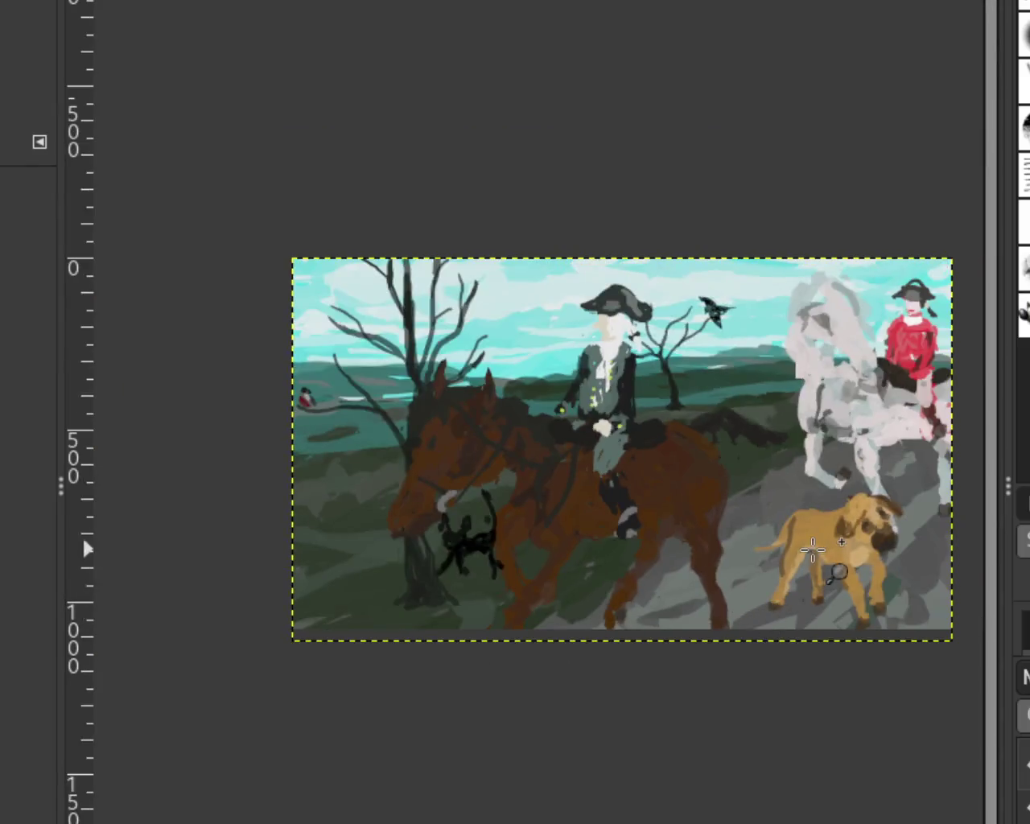
left_click(813, 550)
left_click(719, 518)
left_click(644, 472, "ctrl")
left_click(742, 478, "ctrl")
Zoom closely on the dog's front leg, then back out to the whole painting.
left_click(742, 478)
left_click(770, 563)
left_click(768, 565)
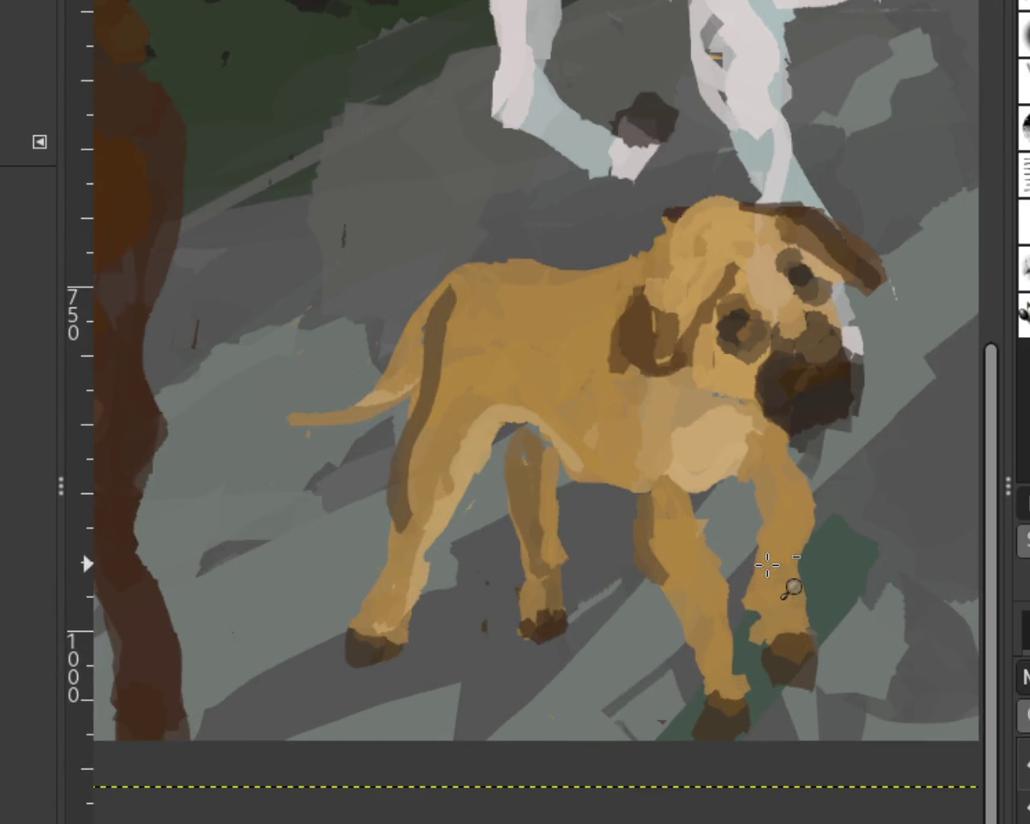
left_click(766, 565, "ctrl")
left_click(767, 564, "ctrl")
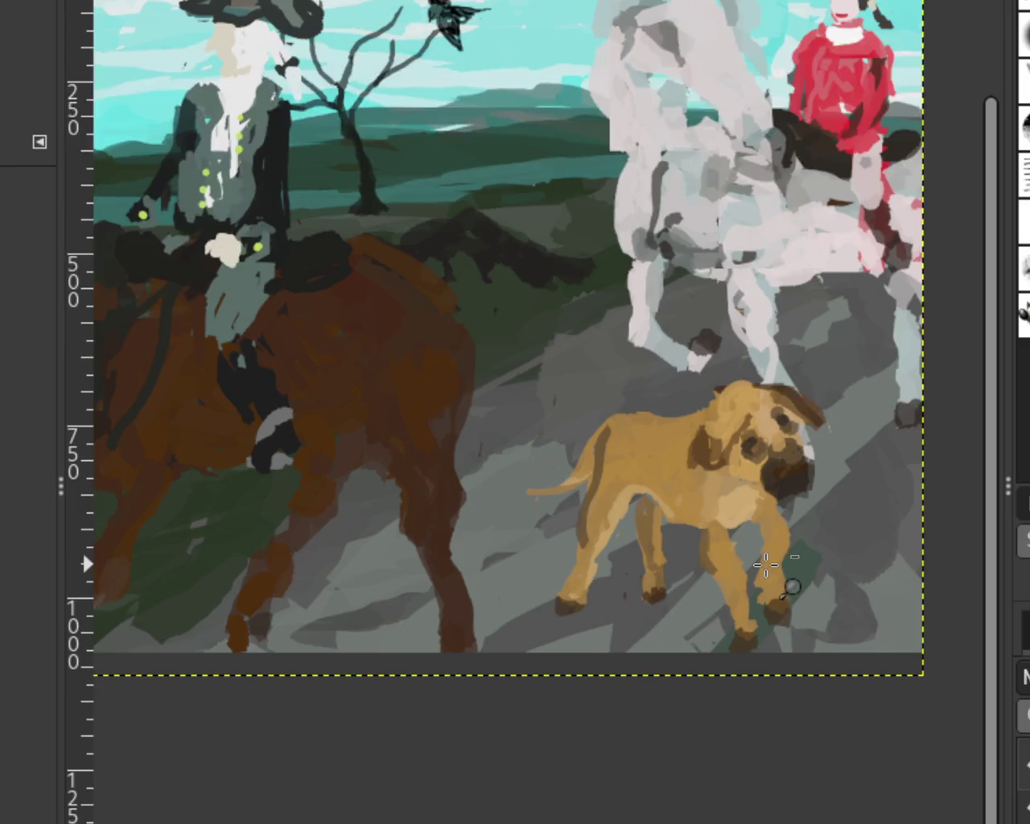
left_click(766, 566, "ctrl")
left_click(766, 565)
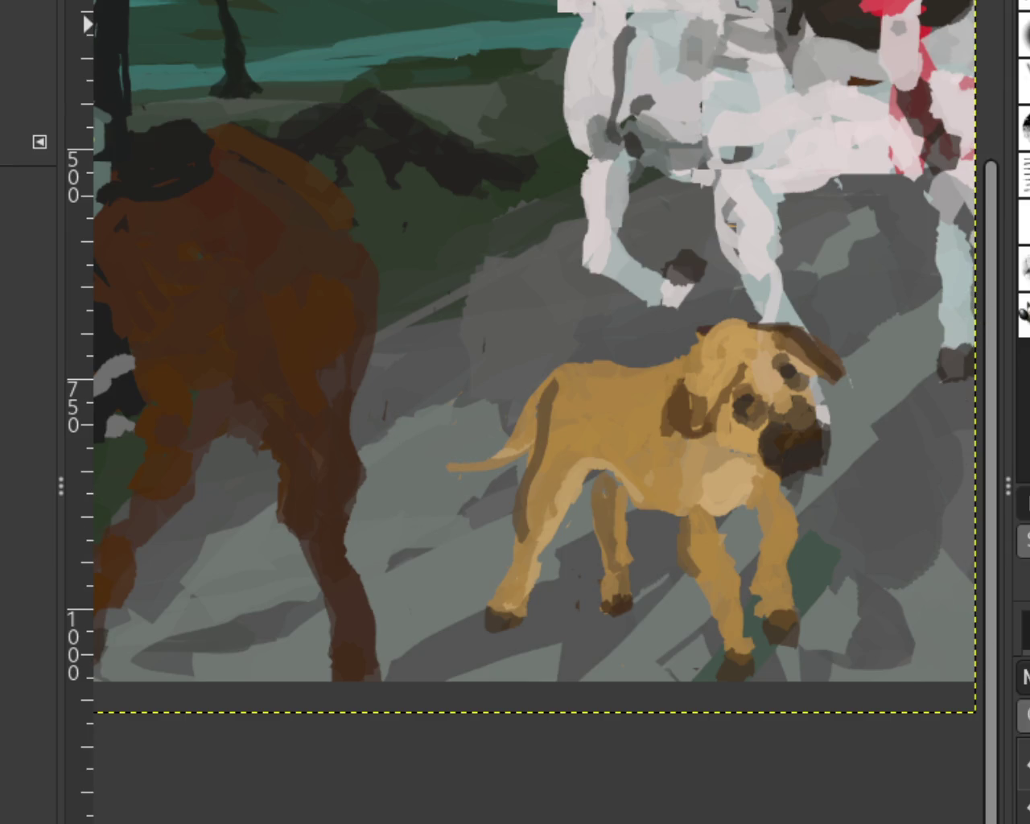
Zoom on the horse and cat, then undo and redo to leave the cat alone on transparency.
scroll(635, 523, "down", 2)
scroll(636, 523, "down", 2)
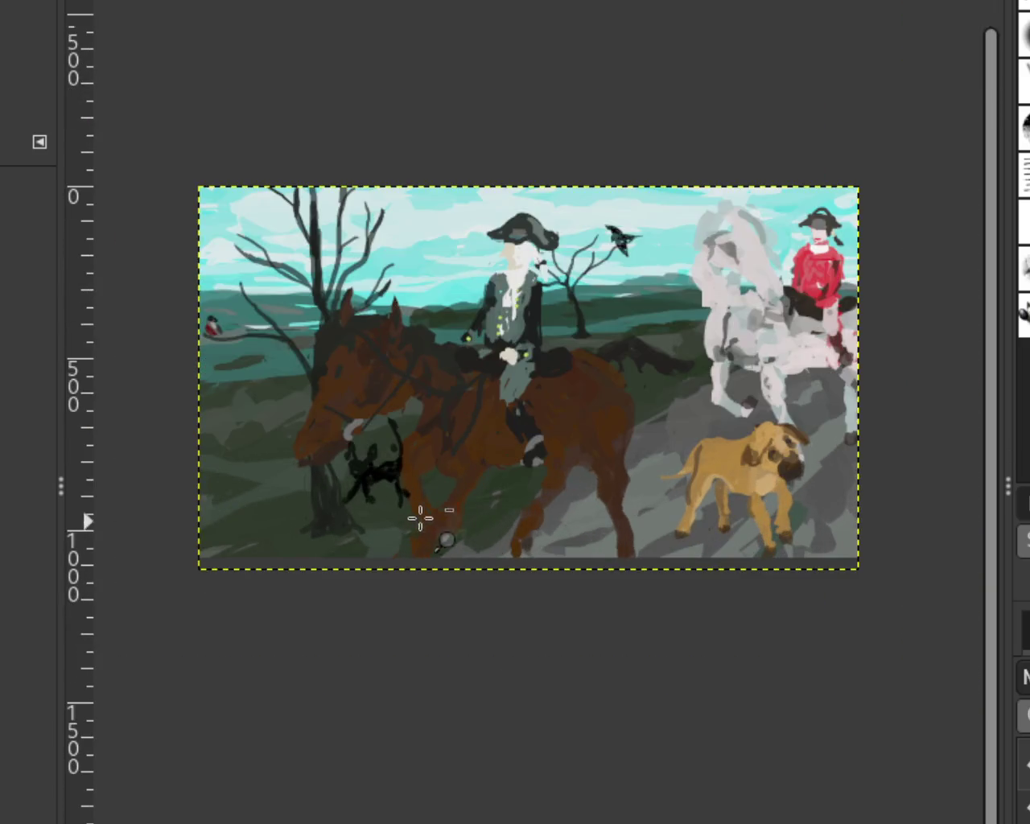
scroll(374, 510, "up", 2)
left_click(379, 512)
left_click(379, 512, "ctrl")
left_click(379, 512)
left_click(412, 513, "ctrl")
left_click(412, 513)
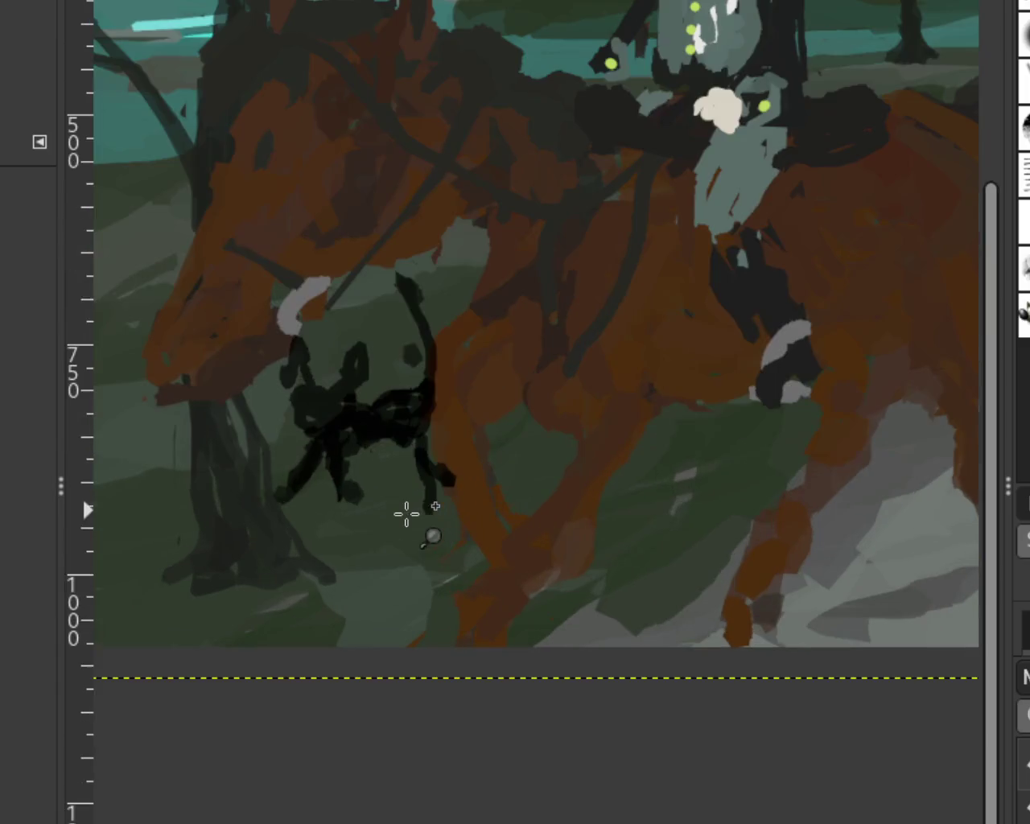
key("ctrl+z")
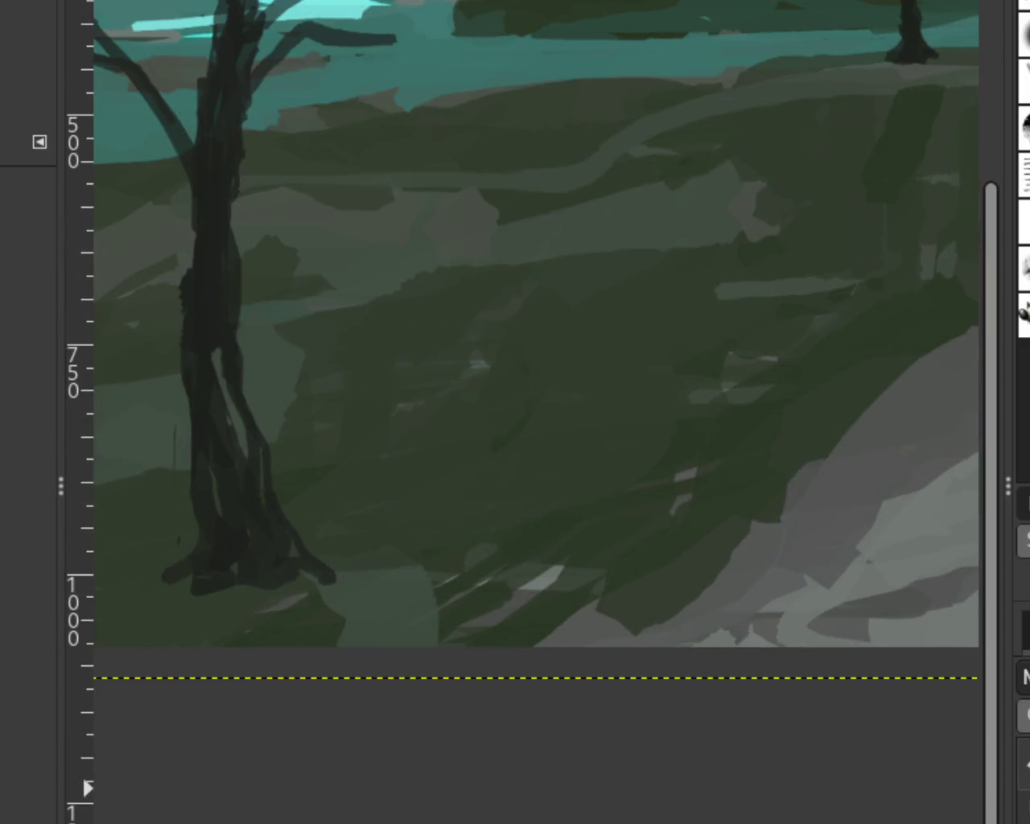
key("ctrl+y")
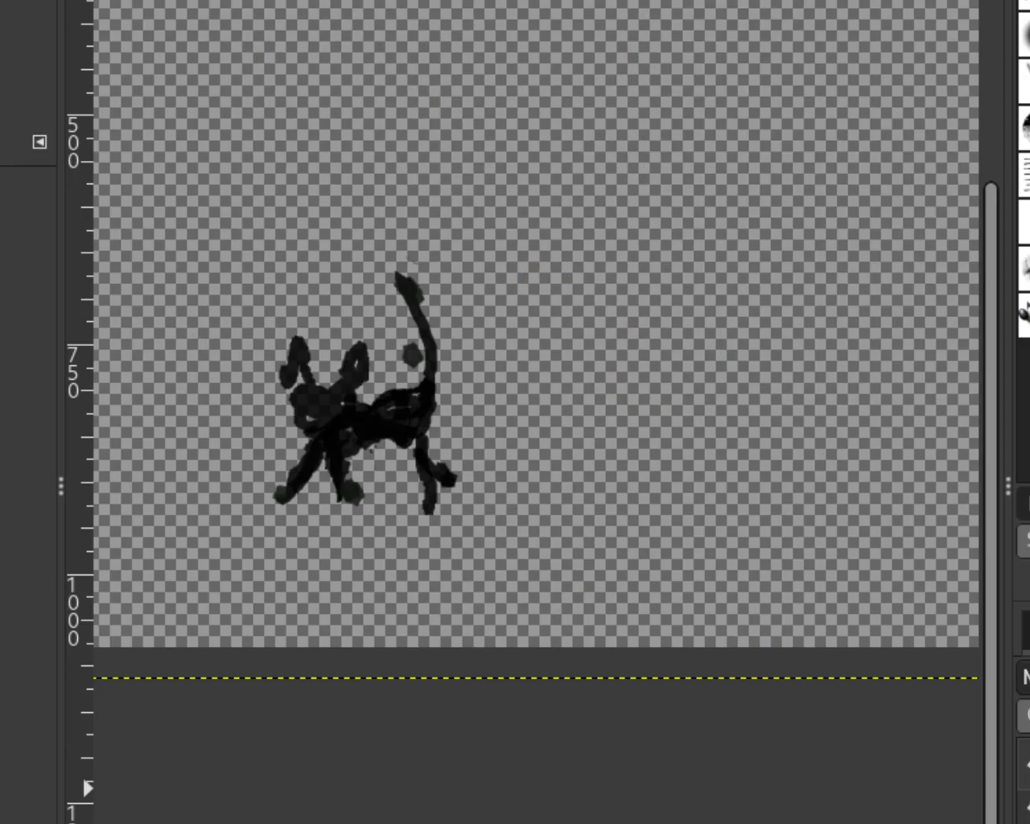
Undo a freehand stroke across the cat and zoom in on the cat drawing.
mouse_move(599, 169)
left_mouse_down()
mouse_move(625, 218)
mouse_move(644, 156)
mouse_move(337, 421)
mouse_move(111, 491)
left_mouse_up()
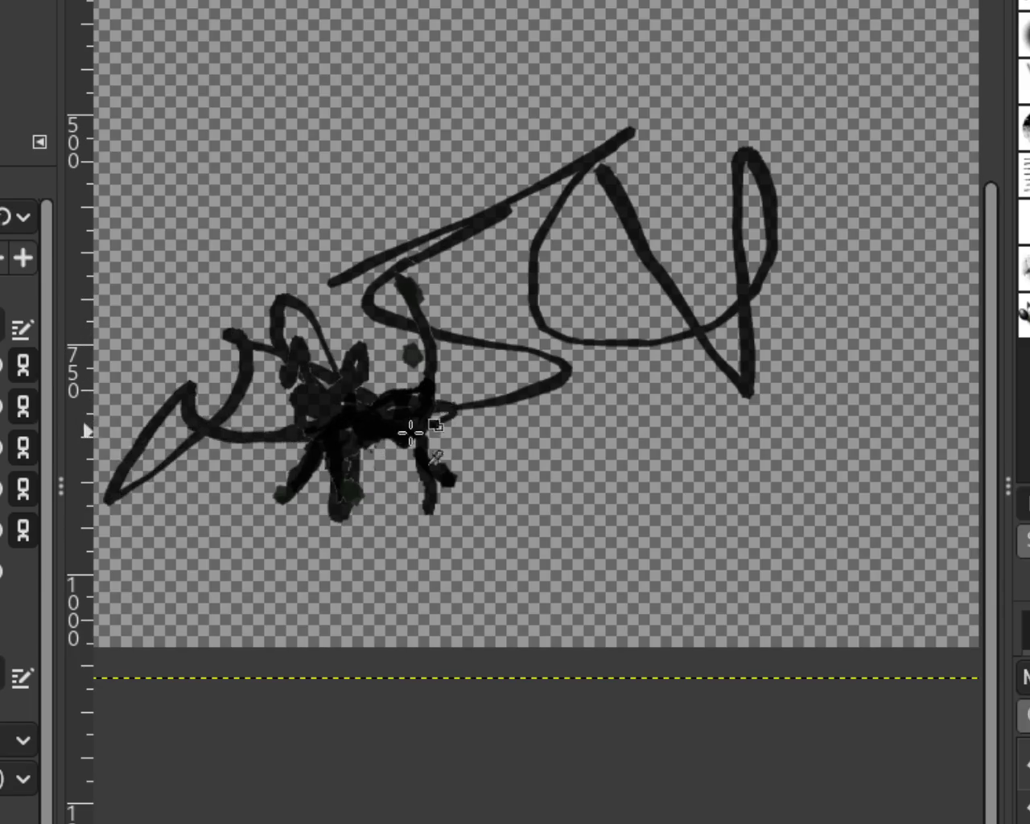
key("ctrl+z")
key("z")
left_click(495, 436, "ctrl")
left_click(495, 436)
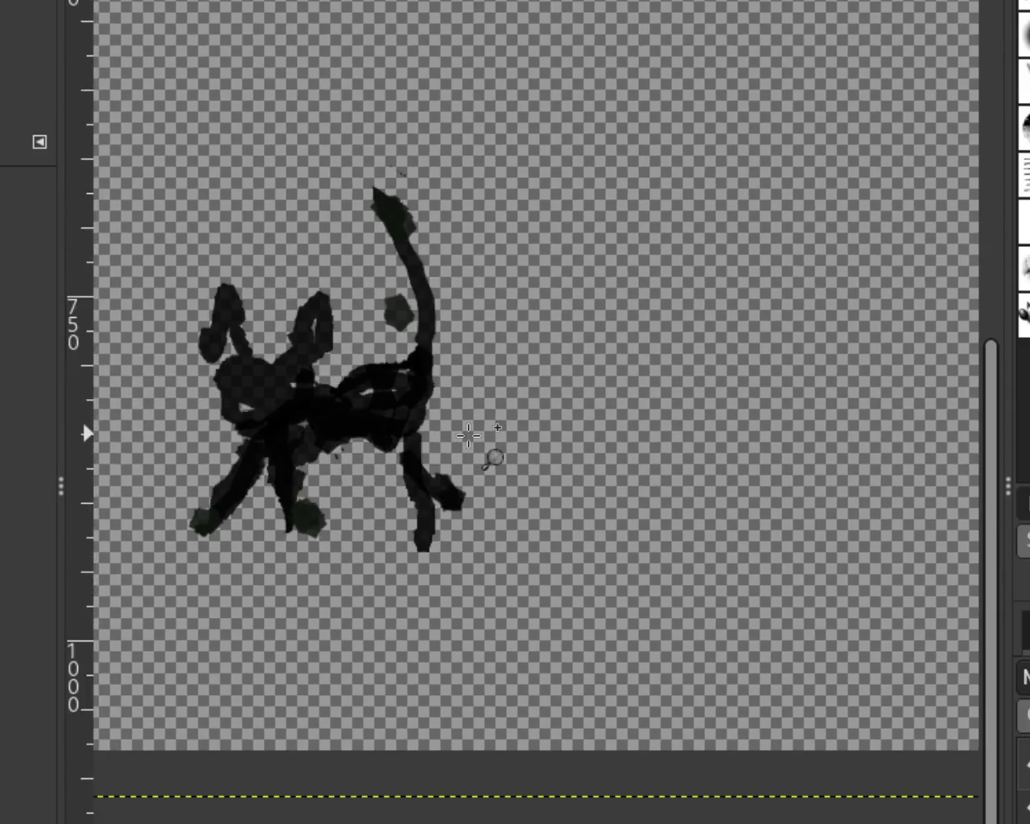
left_click(491, 453)
left_click(425, 471)
left_click(443, 419, "ctrl")
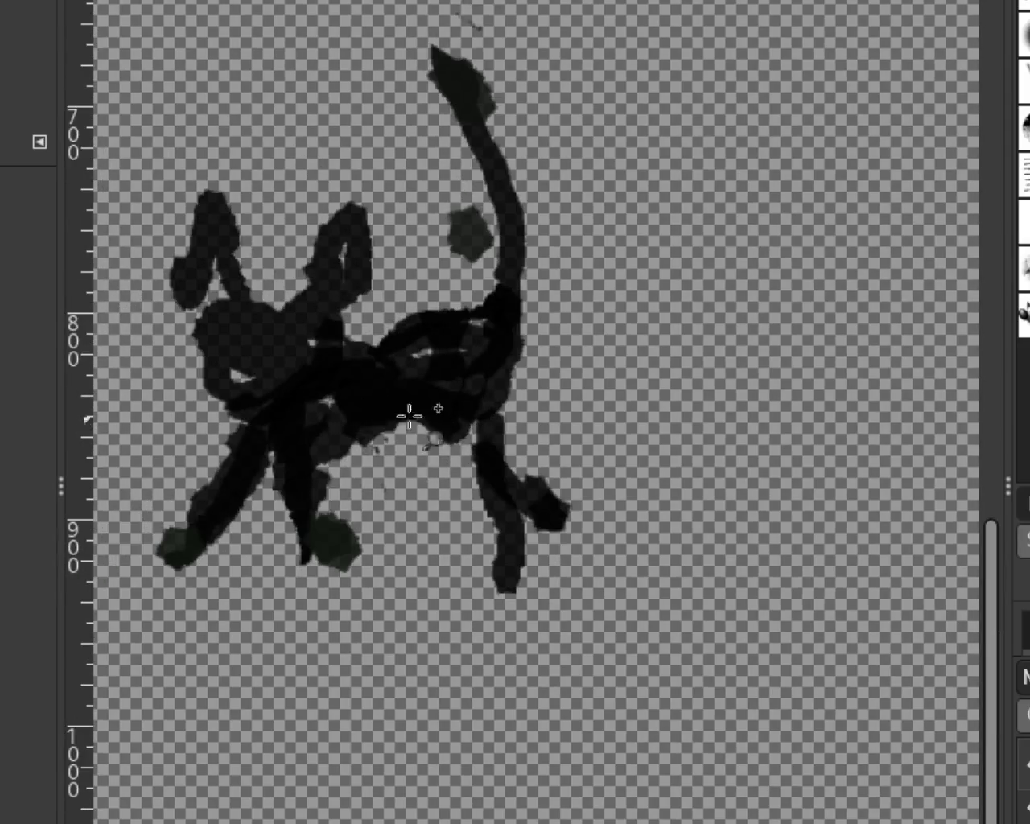
Paint strokes around the cat's body, head and legs, then undo and clear them.
key("p")
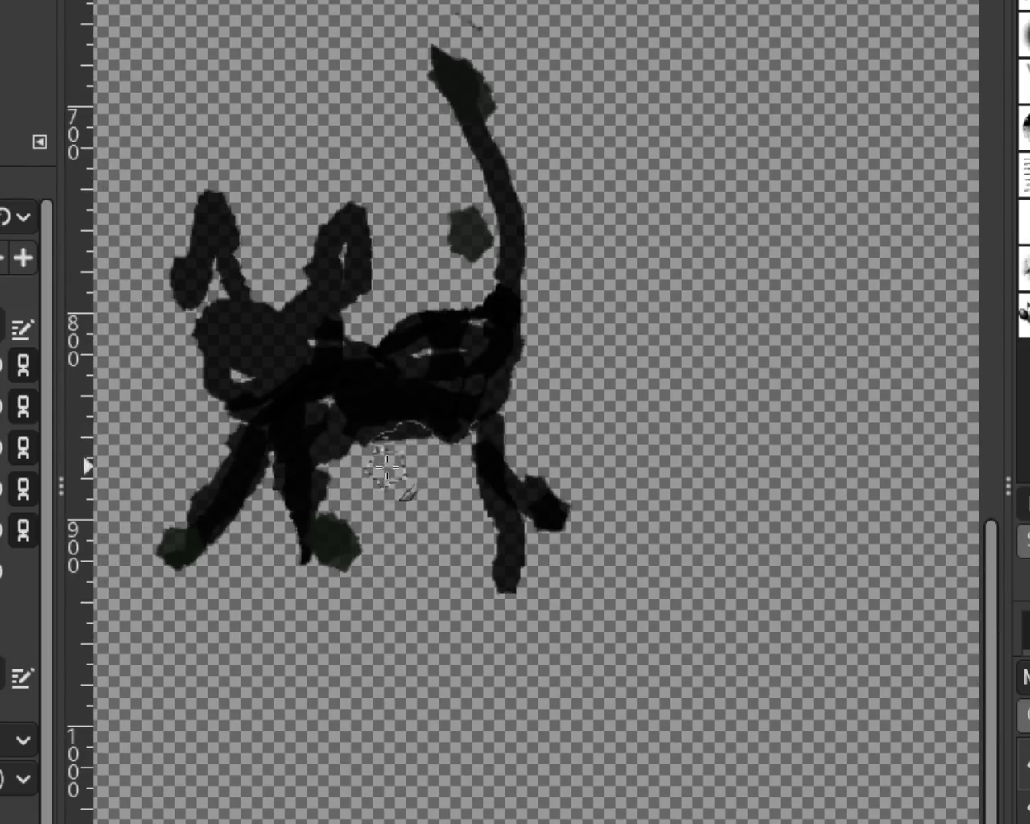
left_click_drag(309, 457, 437, 425)
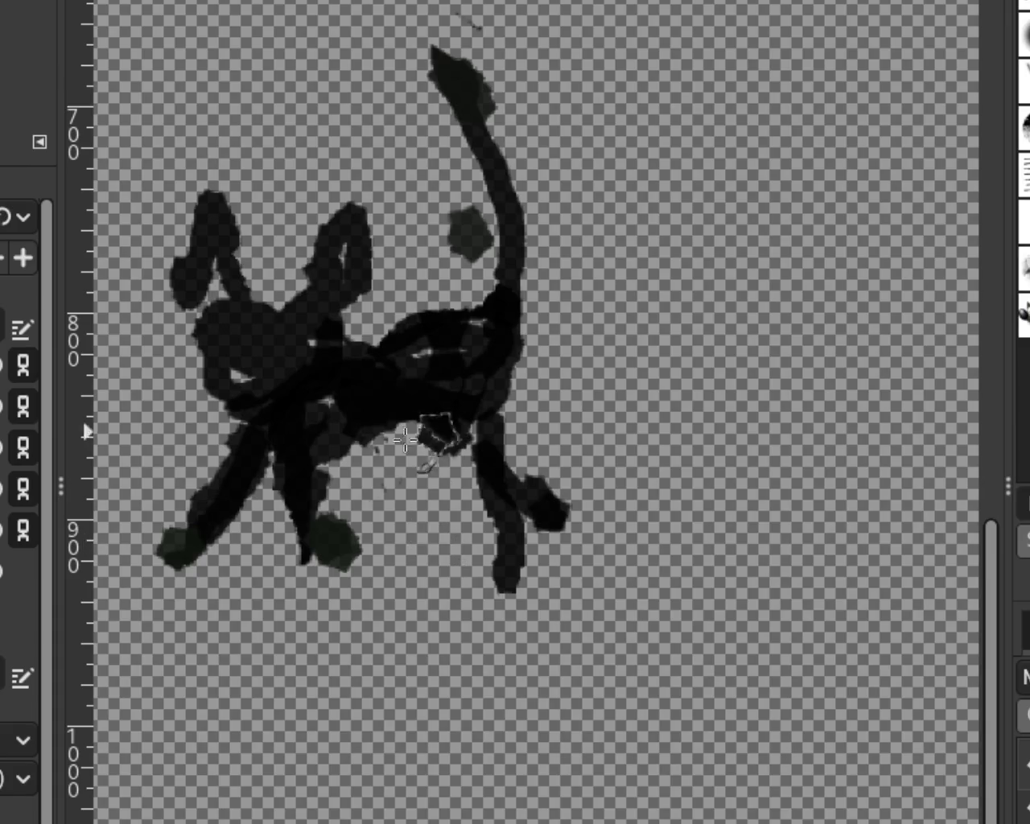
left_click_drag(378, 338, 254, 274)
mouse_move(167, 361)
left_mouse_down()
mouse_move(469, 230)
mouse_move(581, 230)
mouse_move(499, 322)
left_mouse_up()
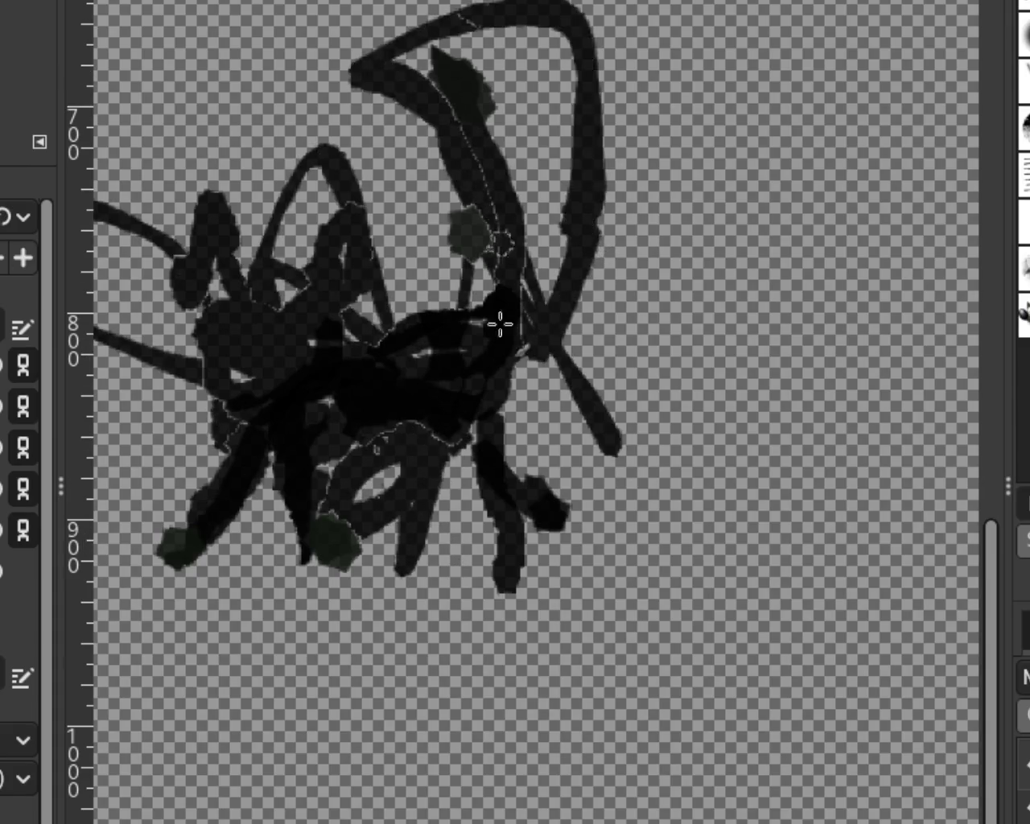
key("ctrl+z")
key("ctrl+z")
key("ctrl+z")
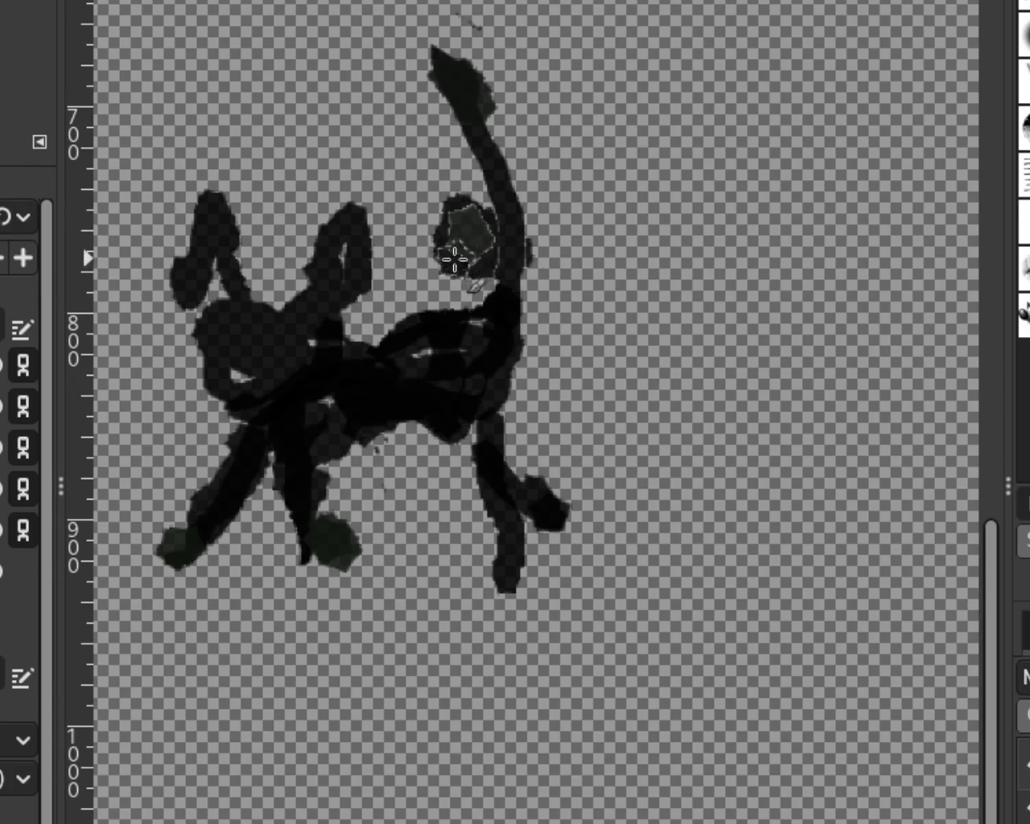
mouse_move(466, 274)
left_mouse_down()
mouse_move(487, 408)
mouse_move(387, 346)
left_mouse_up()
key("ctrl+z")
key("ctrl+z")
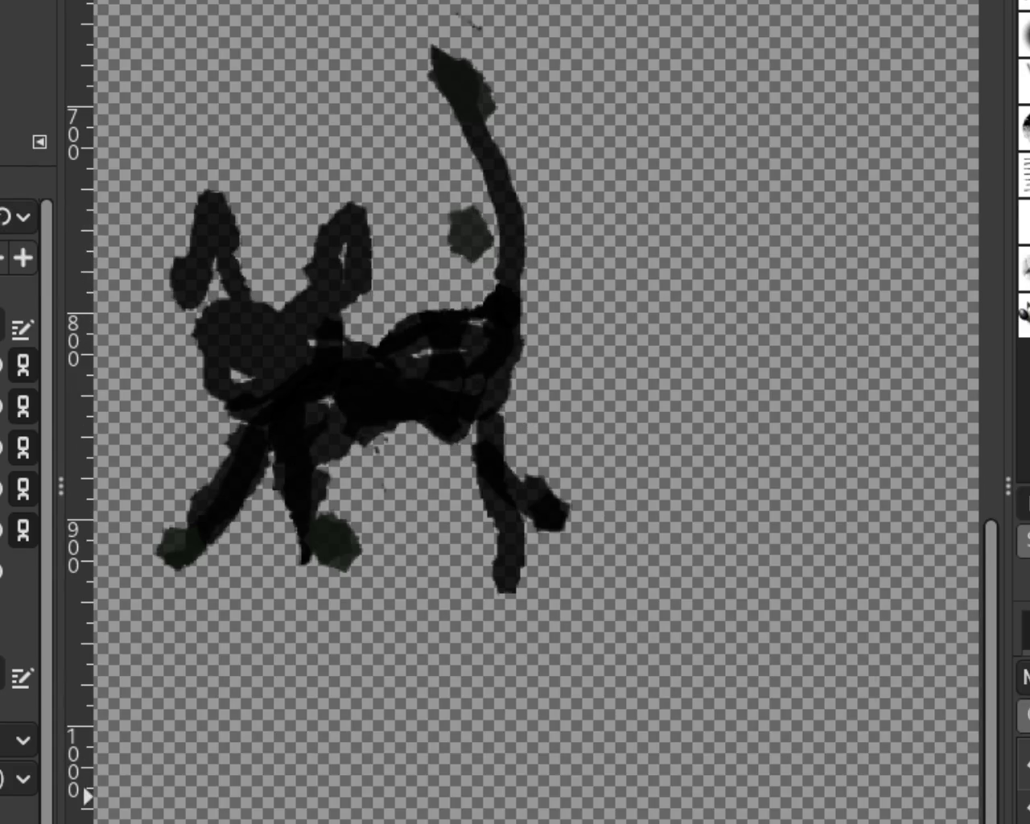
key("Delete")
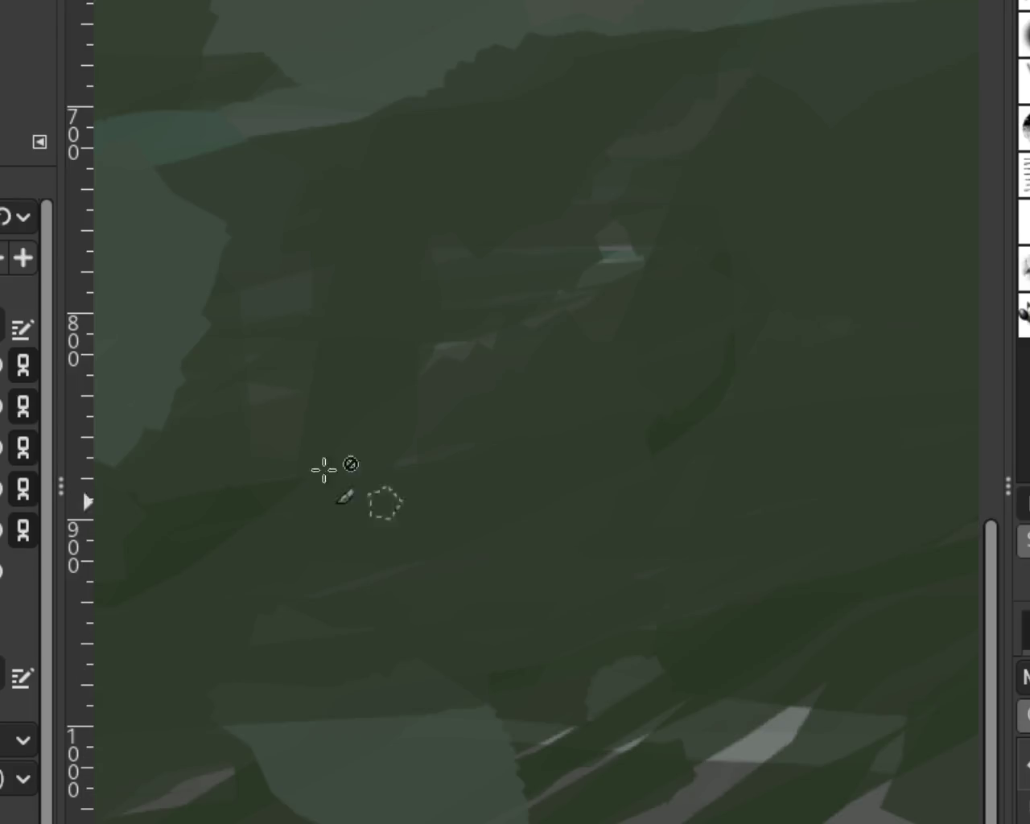
Trim off the empty strip below the landscape image.
scroll(589, 478, "down", 3)
scroll(668, 488, "down", 2)
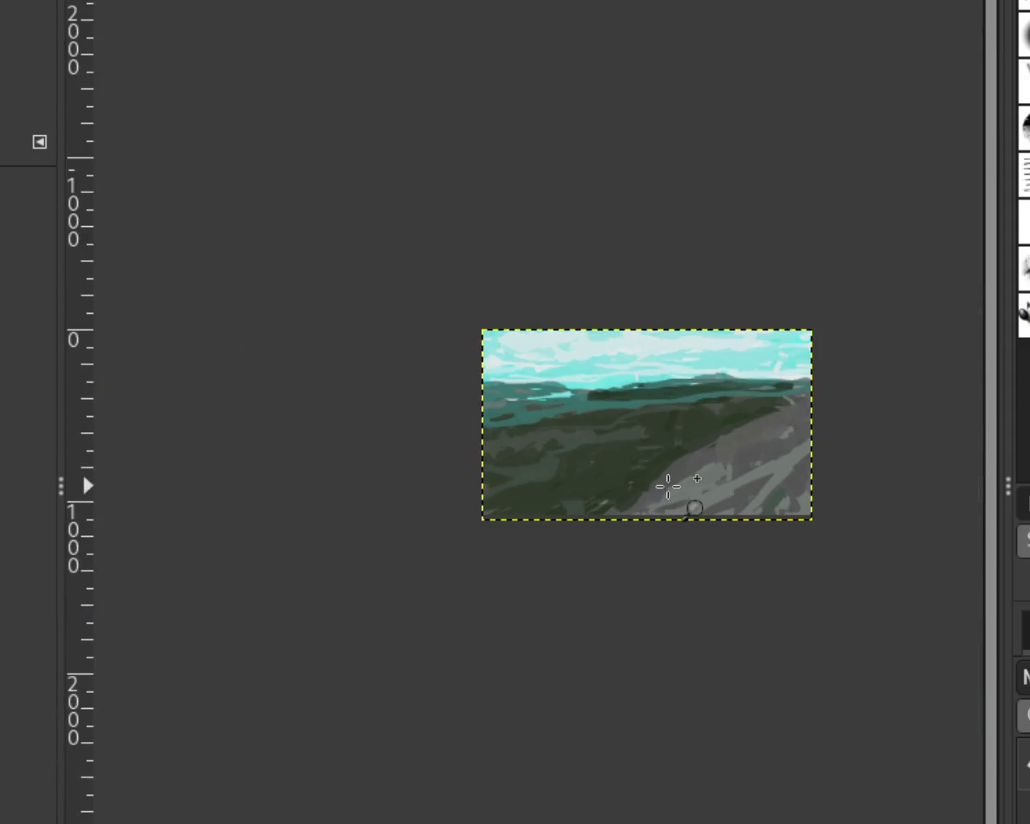
scroll(668, 486, "up", 2)
scroll(646, 471, "up", 1)
scroll(623, 419, "down", 1)
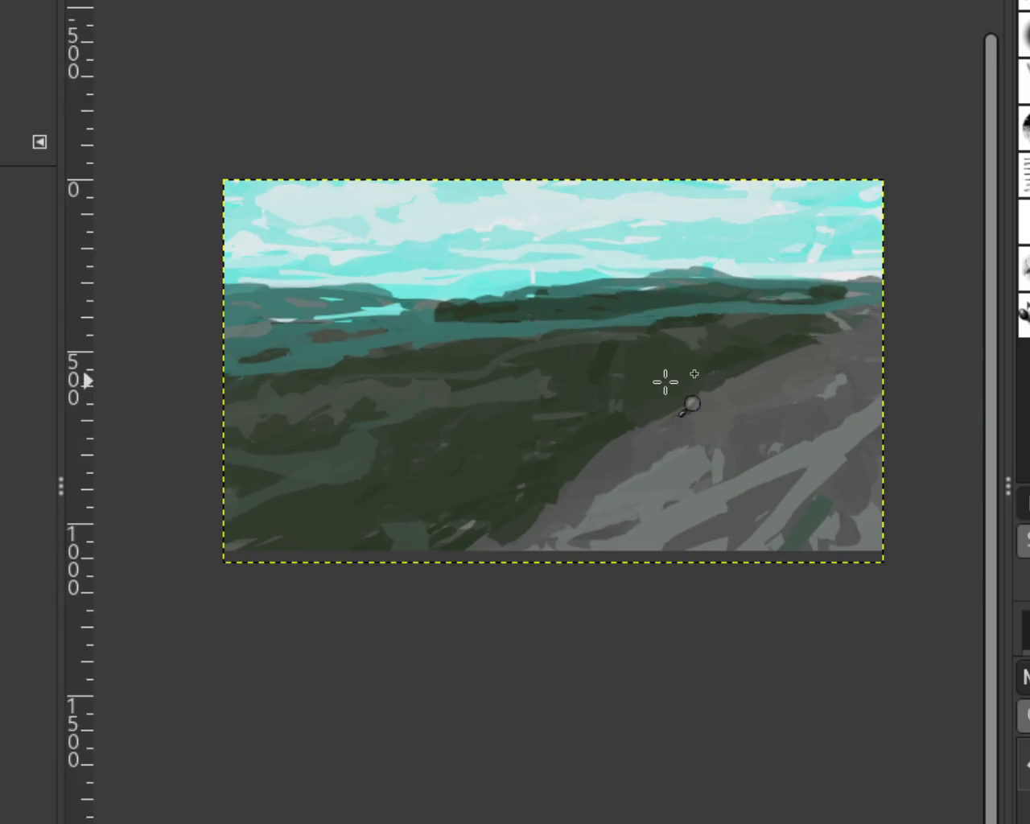
scroll(665, 379, "up", 1)
scroll(571, 454, "down", 1)
scroll(604, 411, "up", 1)
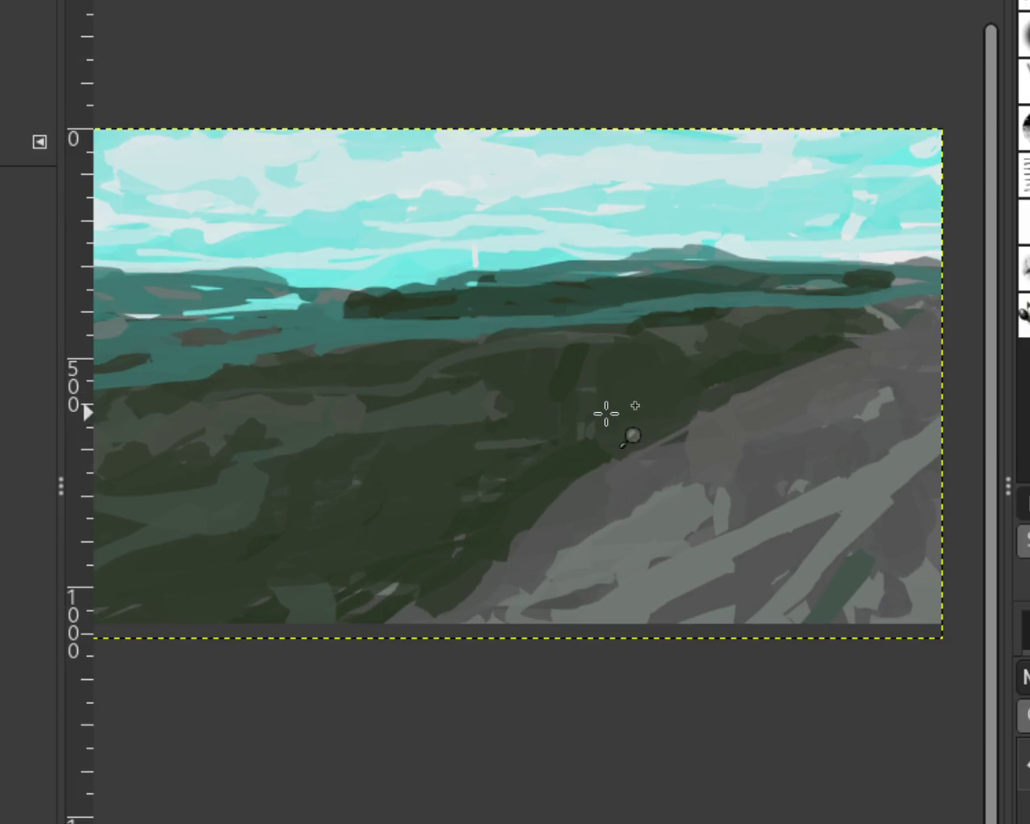
key("ctrl+z")
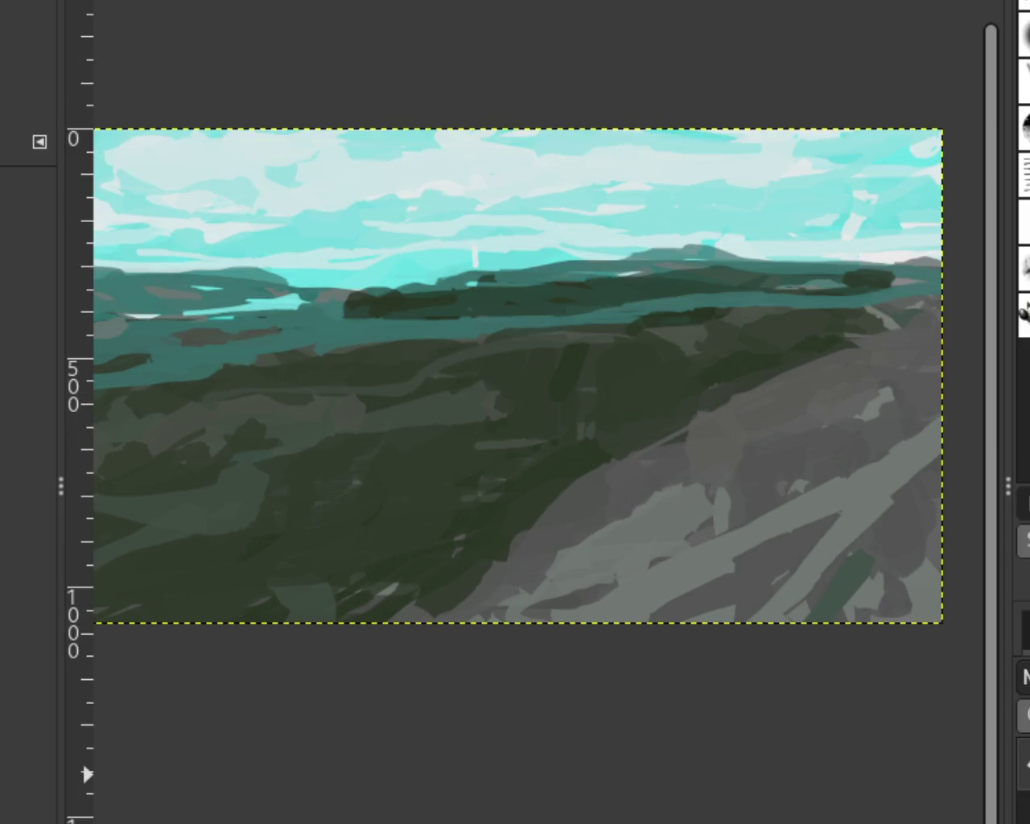
Try a light grey stroke across the rocky slope, then undo it.
scroll(674, 409, "down", 1)
scroll(703, 402, "up", 8)
scroll(726, 443, "down", 1)
scroll(665, 441, "down", 12)
scroll(674, 445, "down", 4)
scroll(679, 421, "up", 3)
scroll(668, 425, "up", 2)
scroll(676, 467, "up", 2)
scroll(680, 476, "up", 4)
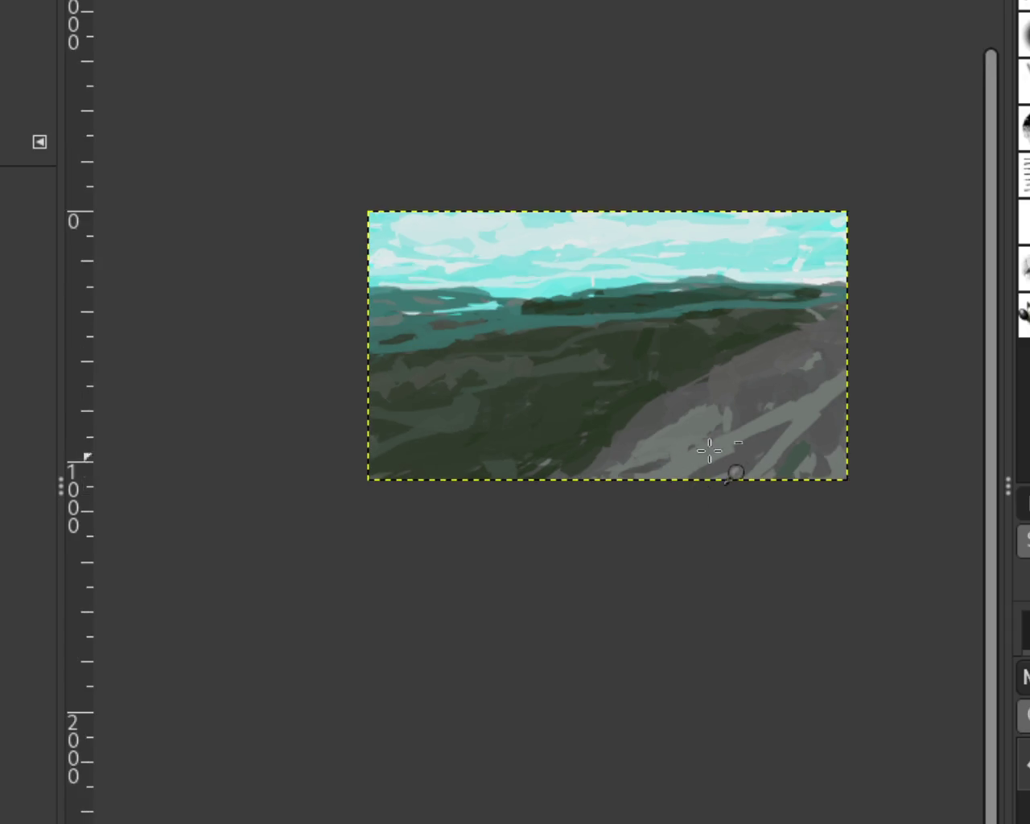
scroll(735, 441, "up", 1)
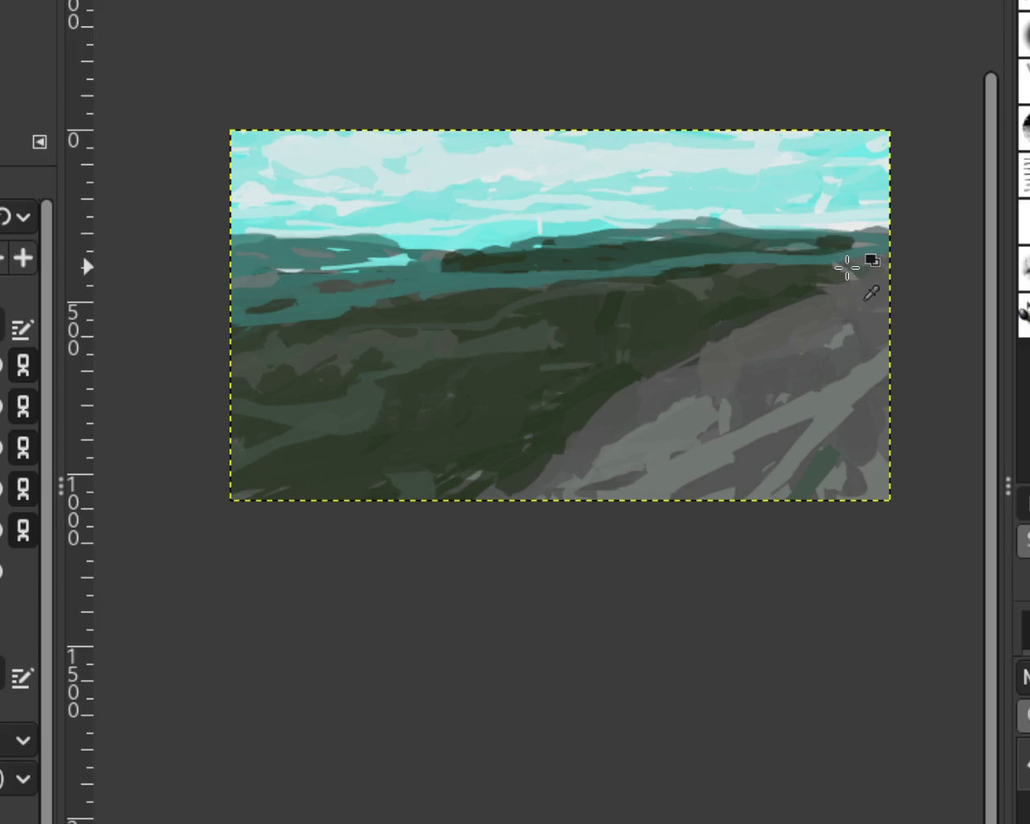
mouse_move(627, 312)
left_mouse_down()
mouse_move(724, 340)
mouse_move(724, 326)
mouse_move(793, 333)
left_mouse_up()
key("ctrl+z")
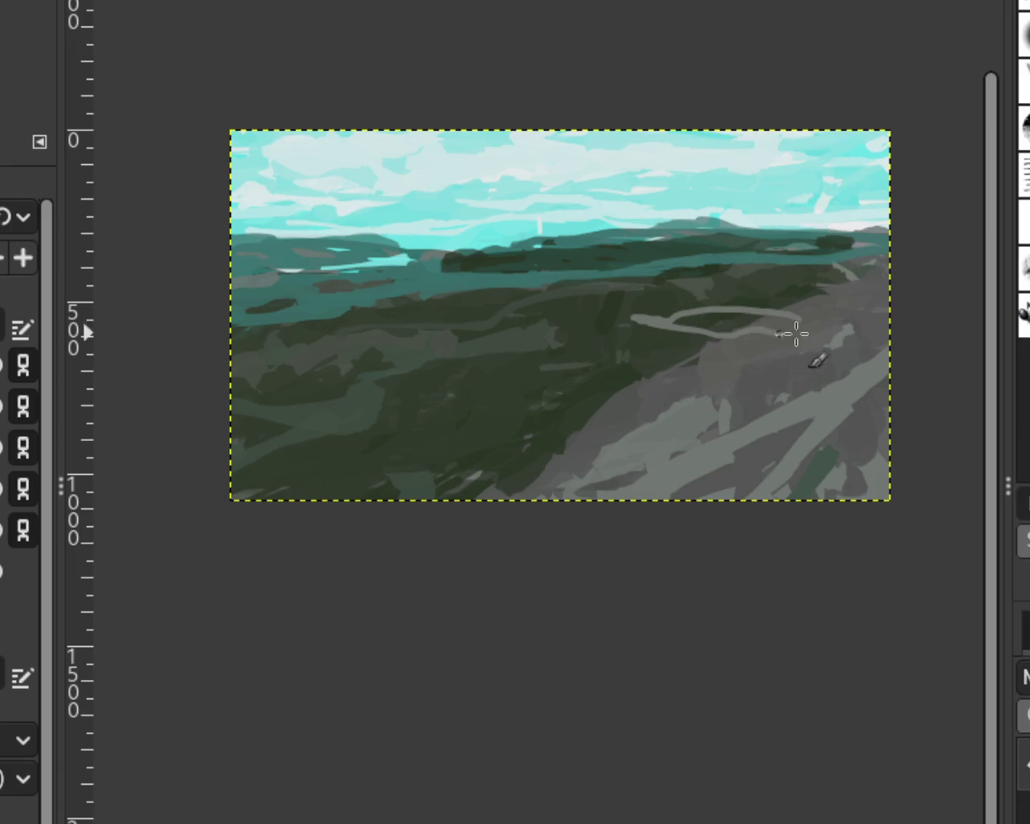
key("ctrl+z")
Paint grey path strokes across the slope, removing the extra tail and interim stroke.
mouse_move(670, 313)
left_mouse_down()
mouse_move(691, 336)
mouse_move(757, 346)
left_mouse_up()
mouse_move(664, 386)
left_mouse_down()
mouse_move(529, 437)
mouse_move(692, 394)
mouse_move(487, 451)
mouse_move(563, 497)
left_mouse_up()
key("ctrl+z")
key("ctrl+z")
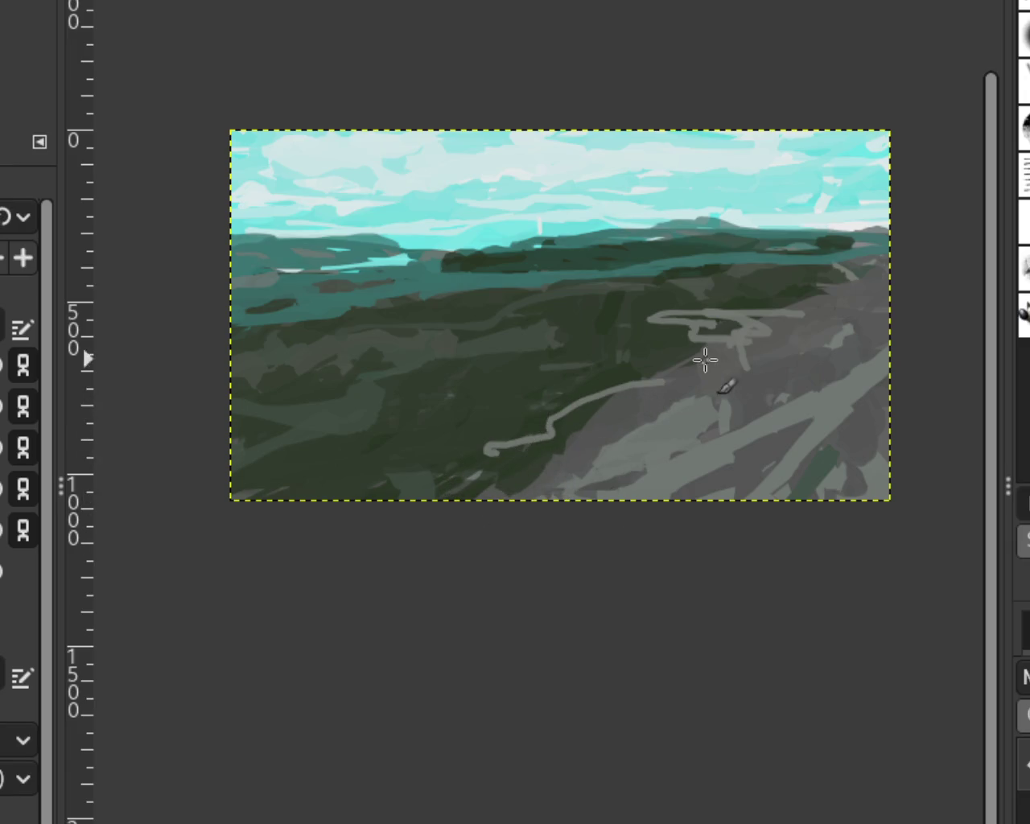
key("ctrl+z")
key("ctrl+z")
key("ctrl+z")
key("ctrl+z")
mouse_move(760, 315)
left_mouse_down()
mouse_move(717, 313)
mouse_move(593, 384)
left_mouse_up()
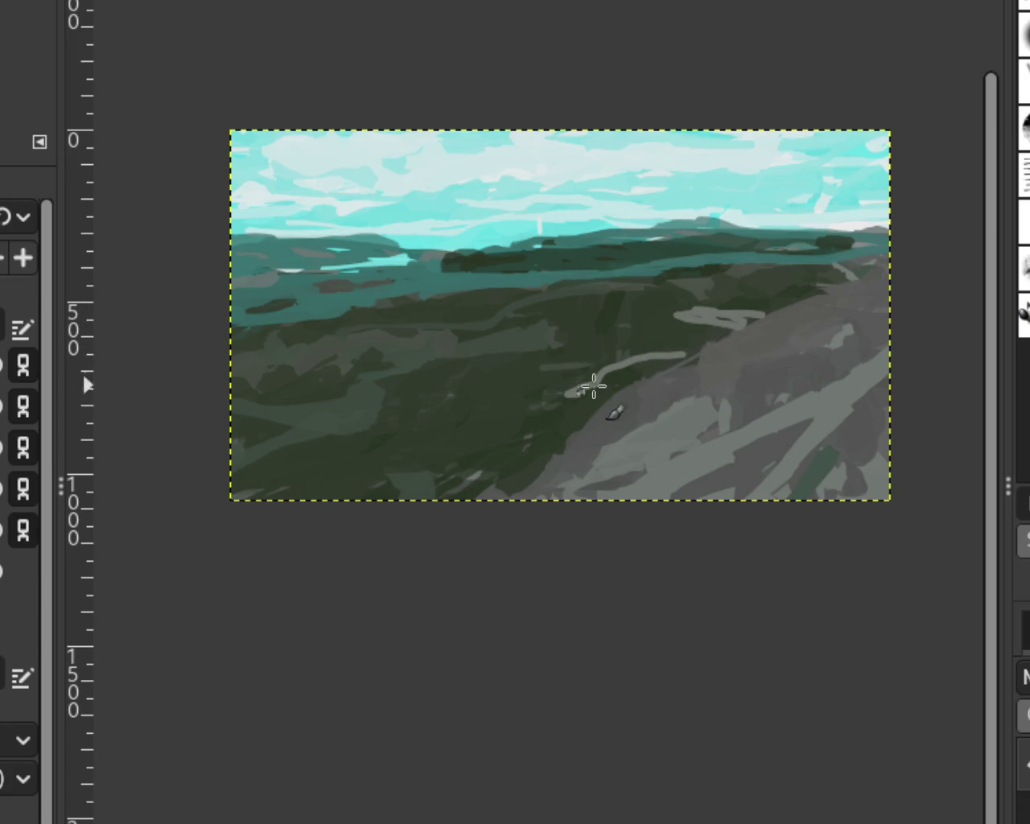
key("ctrl+z")
Paint the winding grey path down the slope toward the bottom edge, undoing stray strokes.
left_click_drag(701, 352, 544, 450)
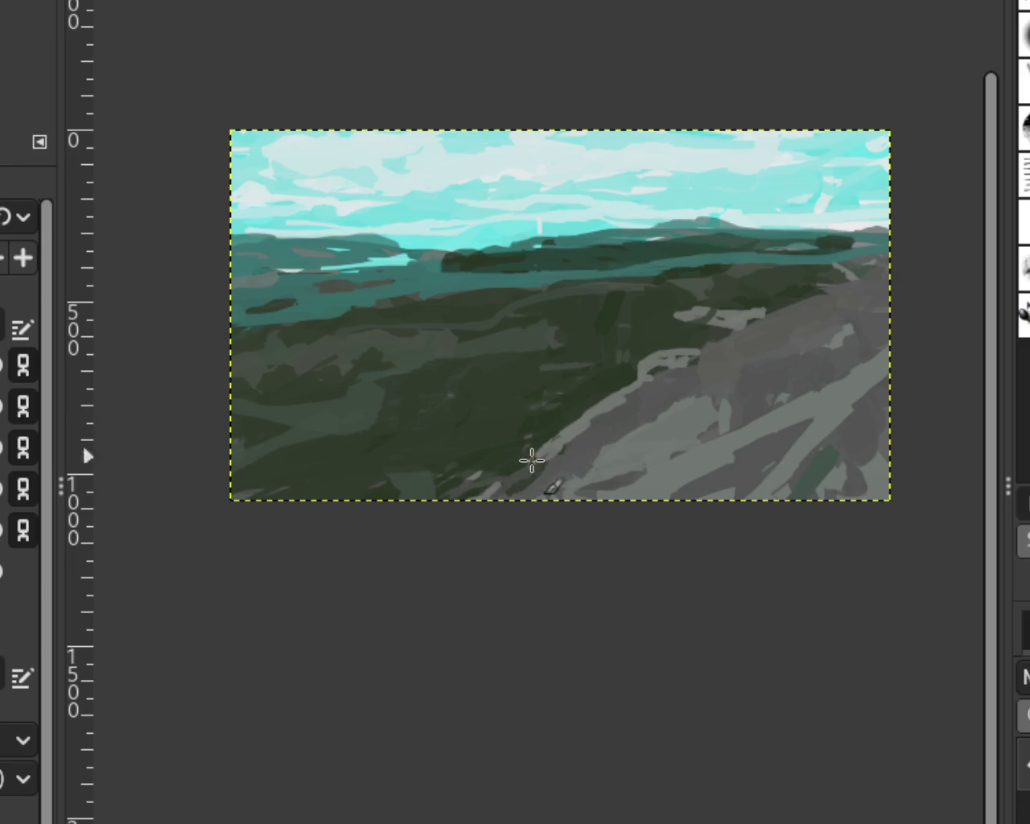
left_click_drag(533, 460, 465, 495)
mouse_move(765, 334)
left_mouse_down()
mouse_move(849, 282)
mouse_move(763, 328)
left_mouse_up()
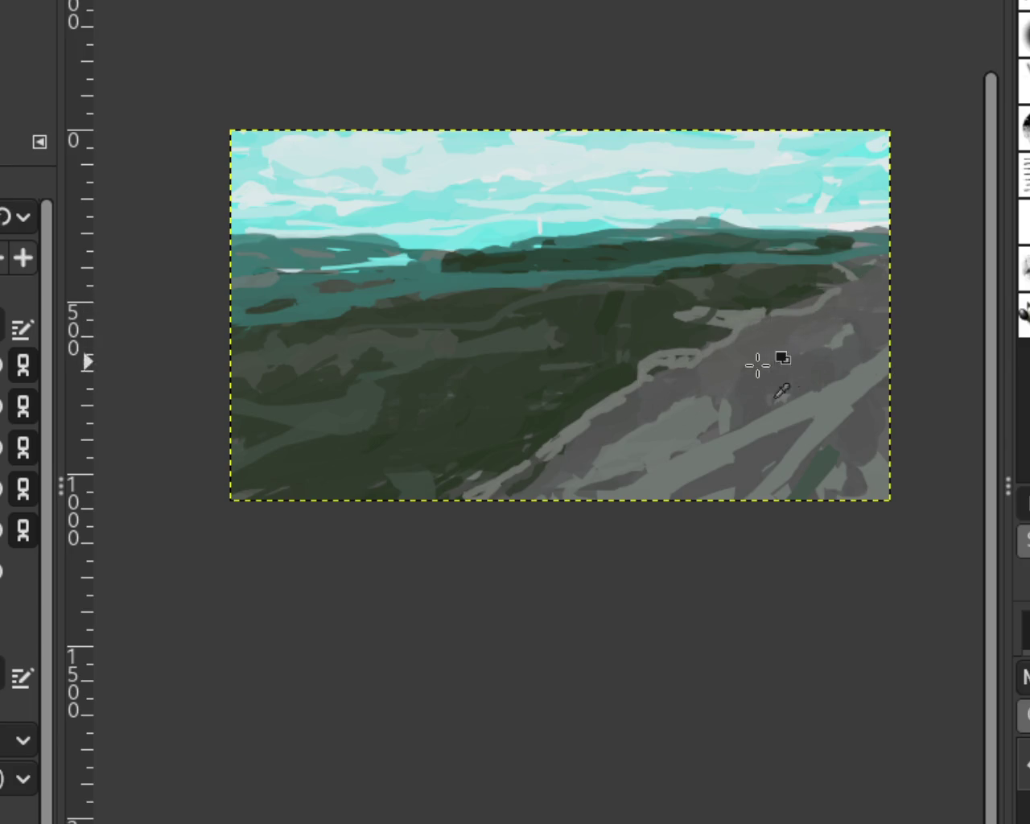
left_click_drag(711, 398, 612, 450)
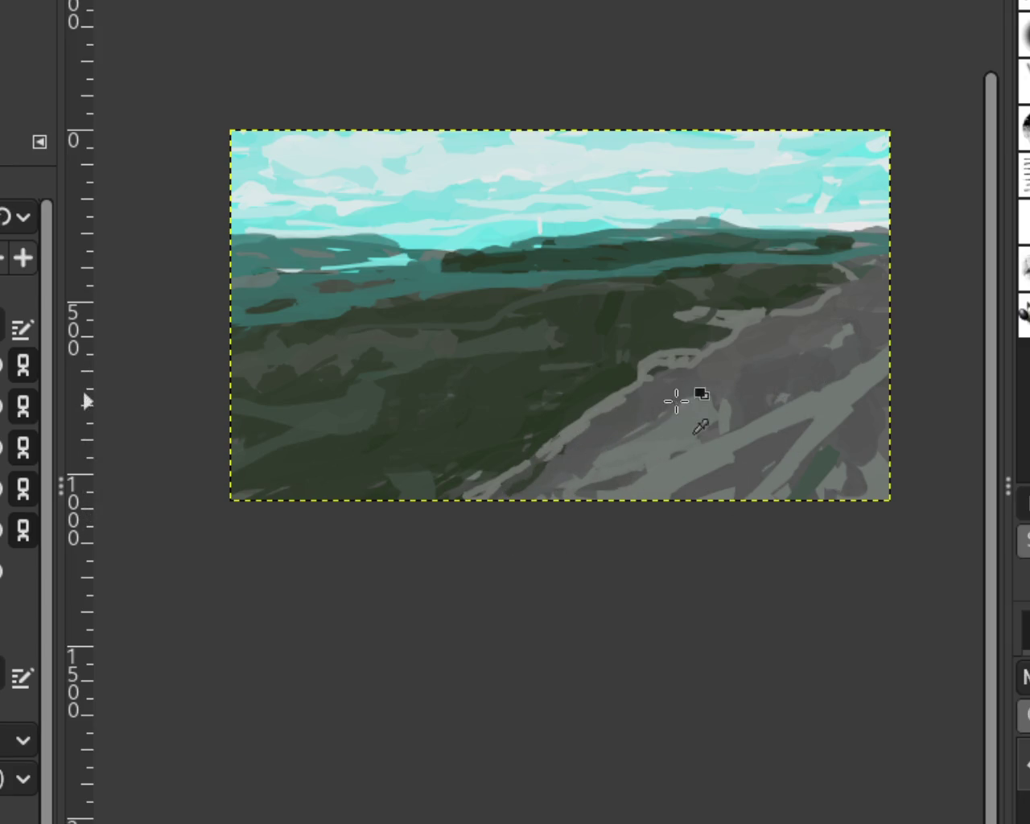
key("ctrl+z")
key("ctrl+z")
key("ctrl+z")
key("ctrl+z")
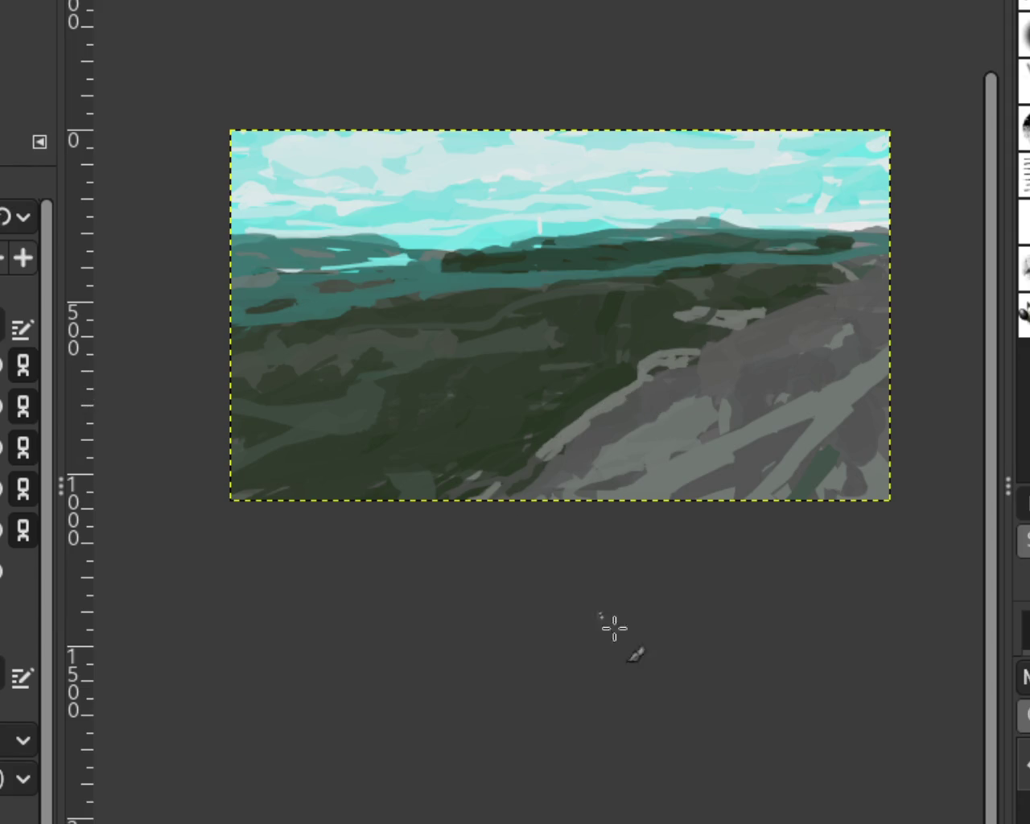
key("ctrl+z")
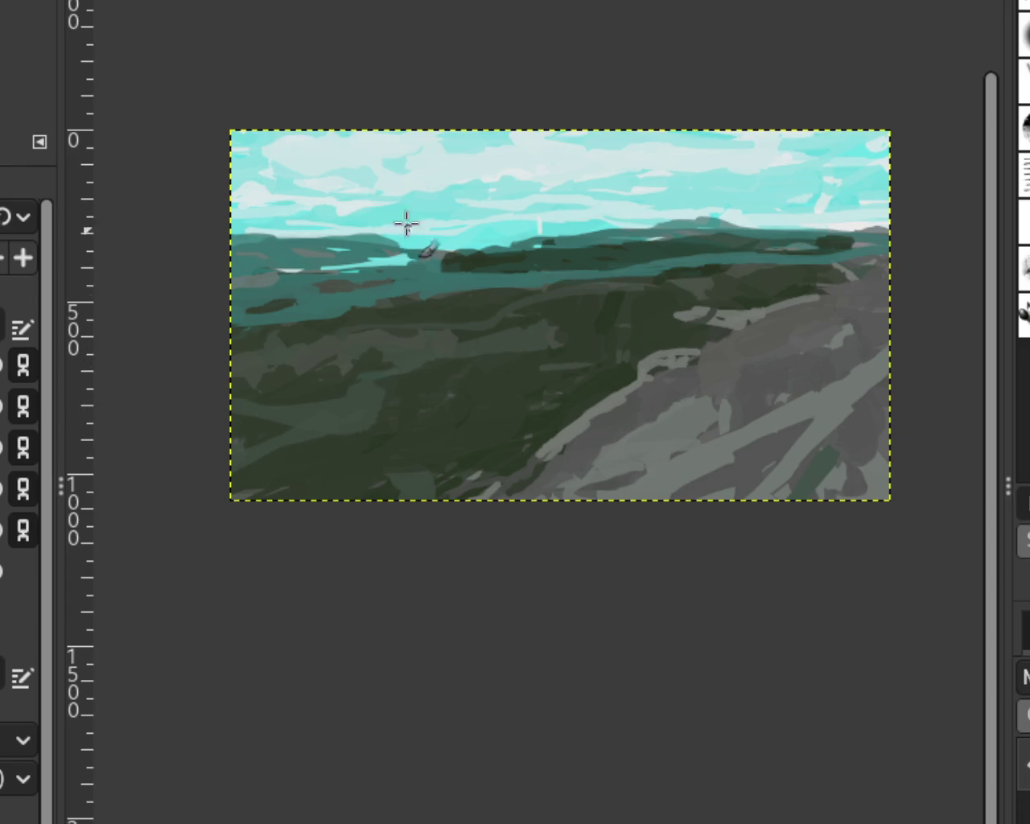
key("z")
left_click(522, 211)
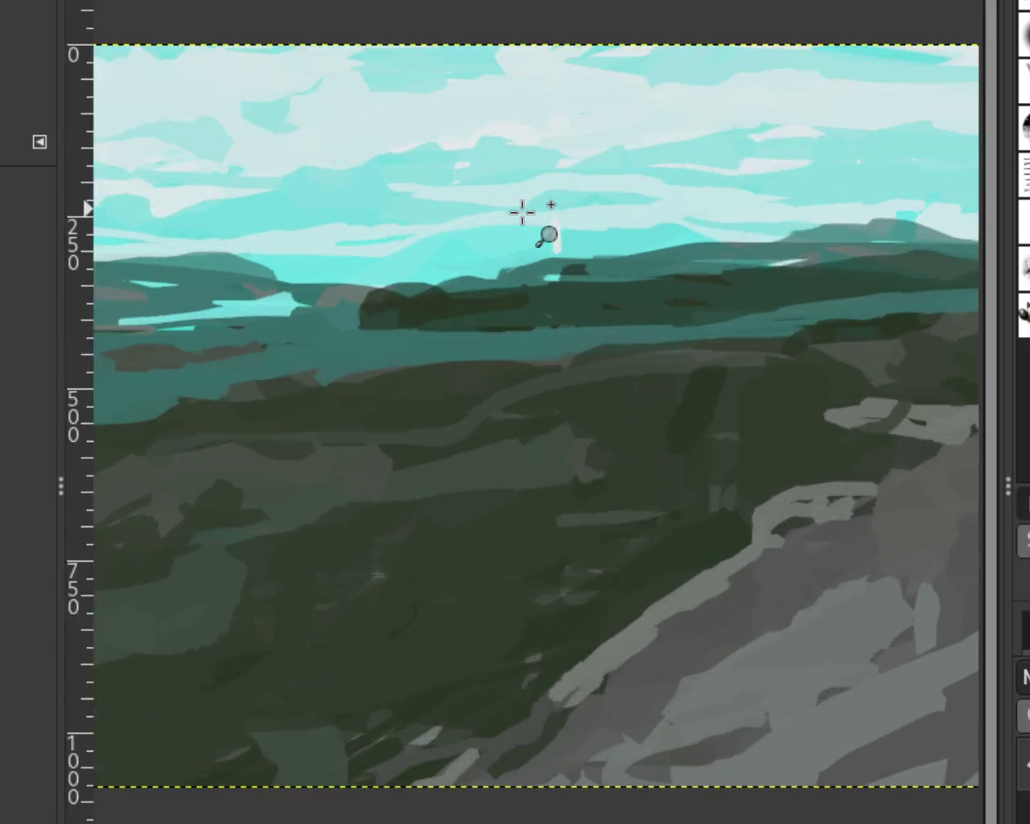
Zoom into the sky and paint pale V-shaped strokes over the white vertical streak.
left_click(522, 212)
key("b")
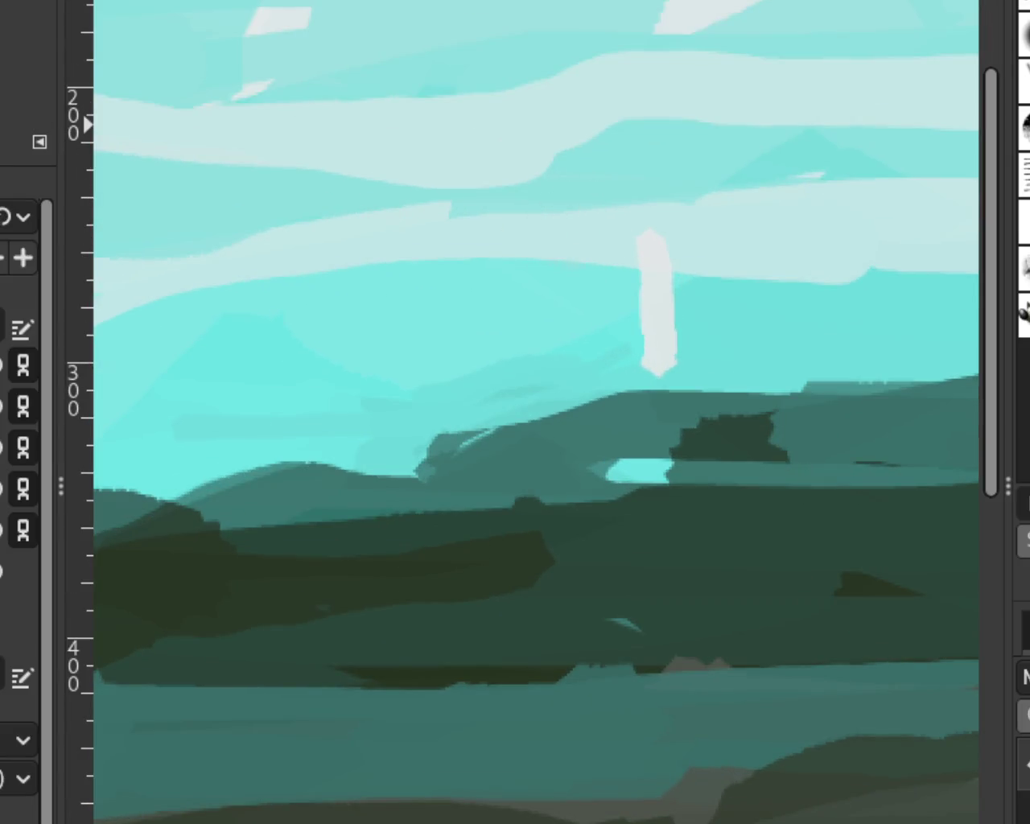
left_click_drag(580, 233, 751, 231)
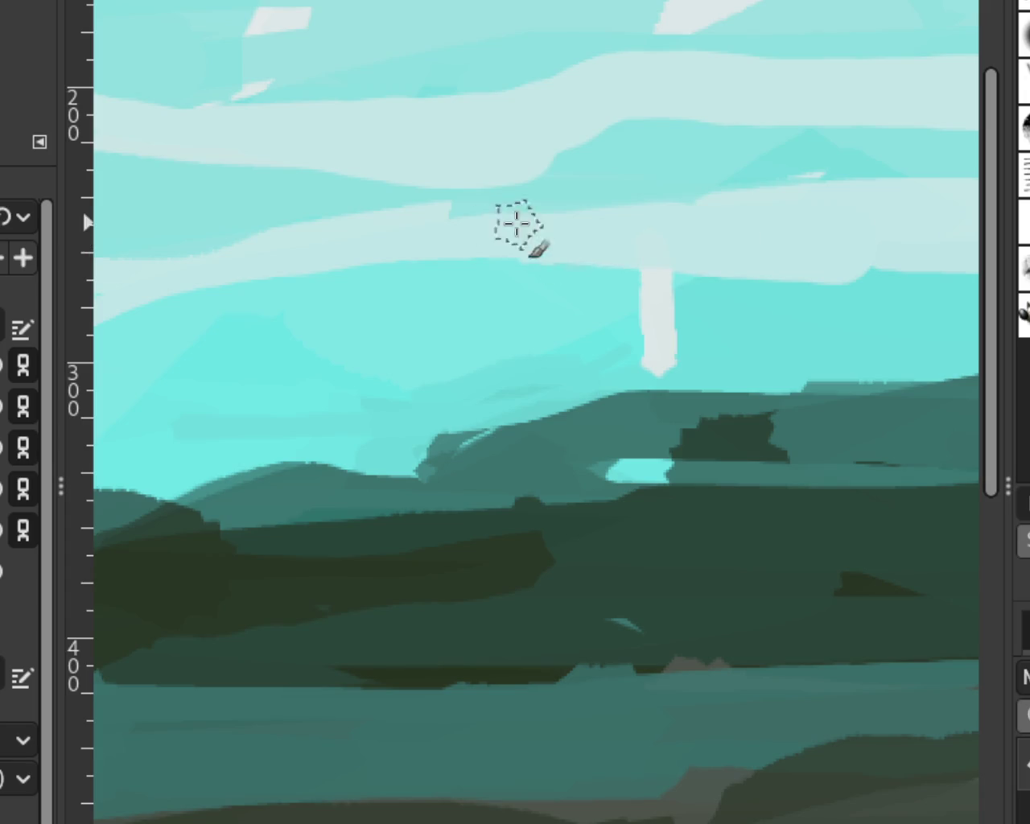
left_click_drag(639, 310, 483, 282)
key("ctrl+z")
key("ctrl+z")
mouse_move(650, 334)
left_mouse_down()
mouse_move(472, 260)
mouse_move(395, 306)
left_mouse_up()
key("ctrl+z")
left_click_drag(477, 246, 337, 366)
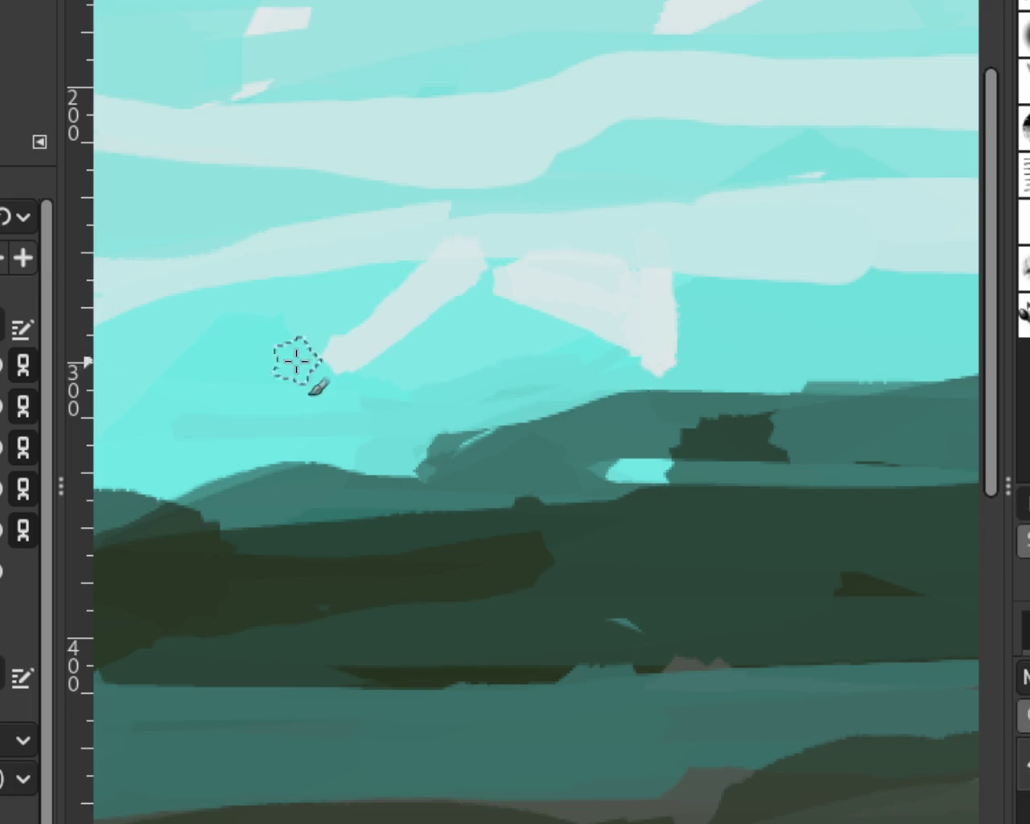
mouse_move(288, 304)
left_mouse_down()
mouse_move(338, 366)
mouse_move(294, 285)
left_mouse_up()
key("ctrl+z")
key("ctrl+z")
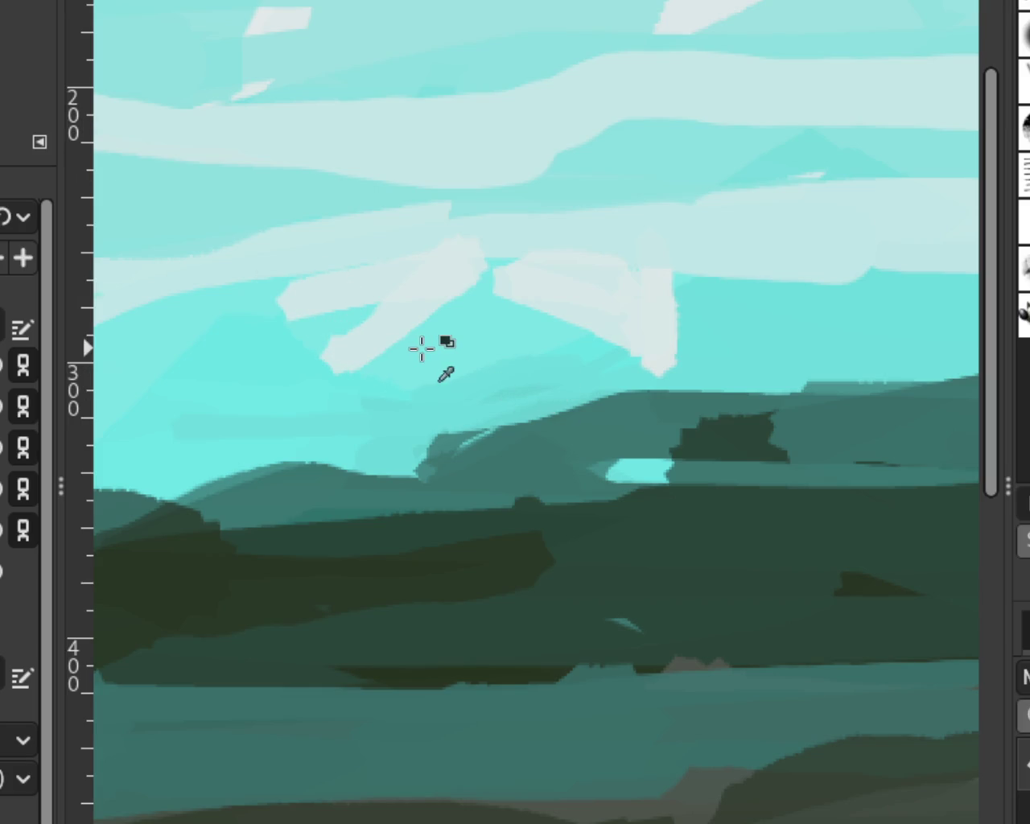
Dab a small light patch into the sky.
scroll(616, 399, "down", 1)
scroll(689, 444, "down", 2)
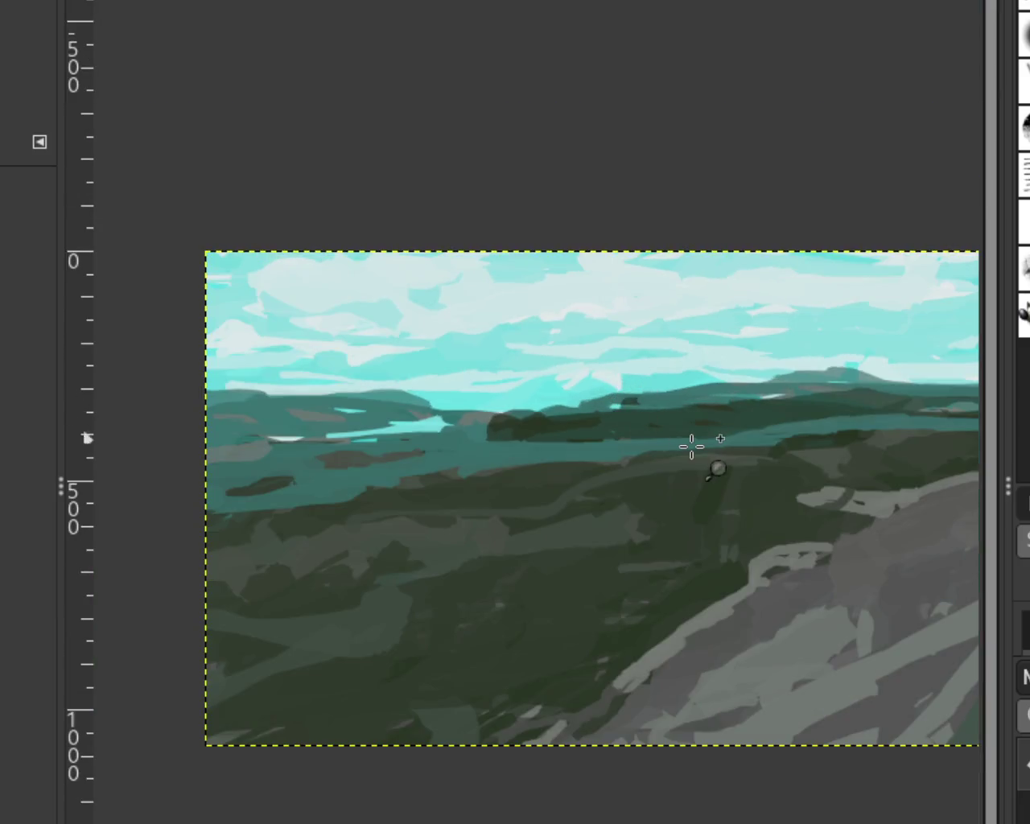
scroll(685, 447, "down", 2)
scroll(686, 446, "up", 2)
scroll(632, 427, "up", 1)
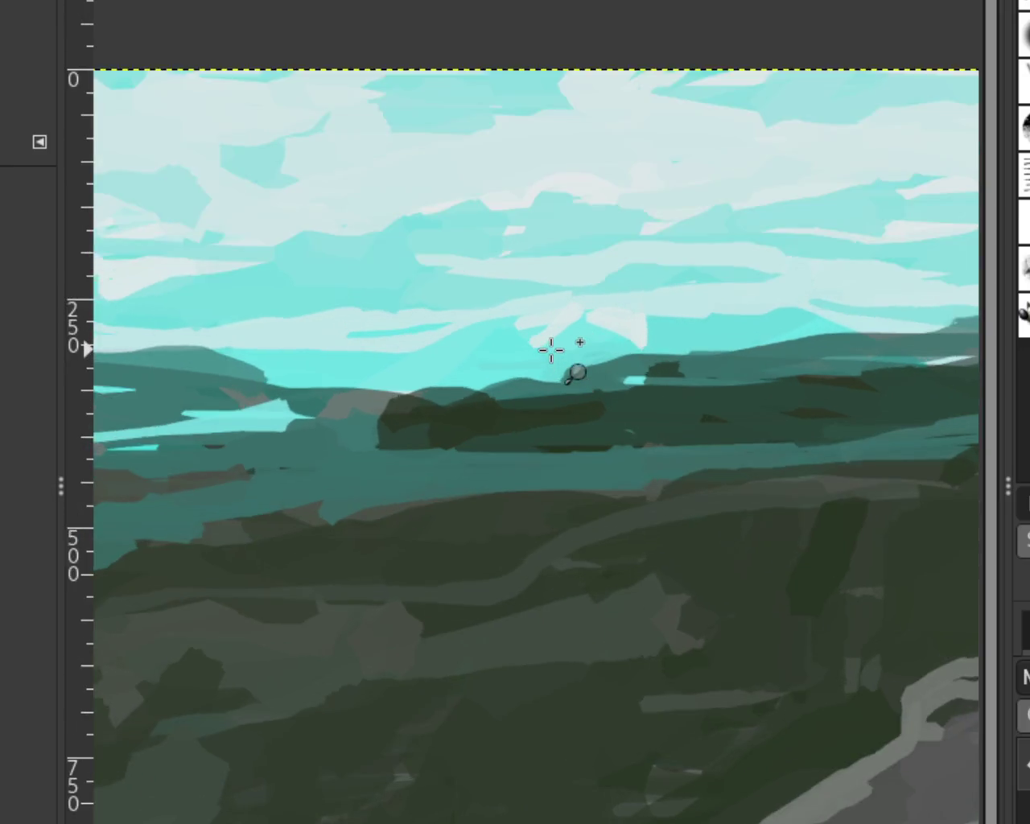
scroll(552, 346, "up", 3)
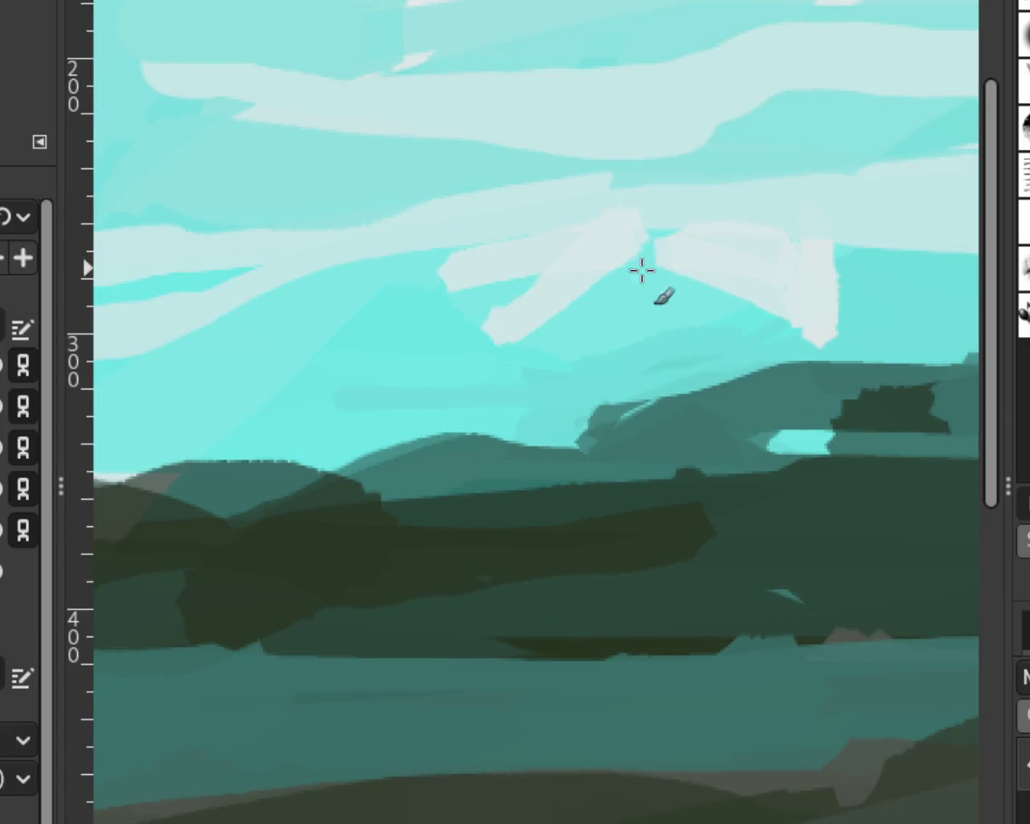
mouse_move(491, 330)
left_mouse_down()
mouse_move(524, 322)
mouse_move(524, 292)
mouse_move(469, 336)
mouse_move(531, 309)
left_mouse_up()
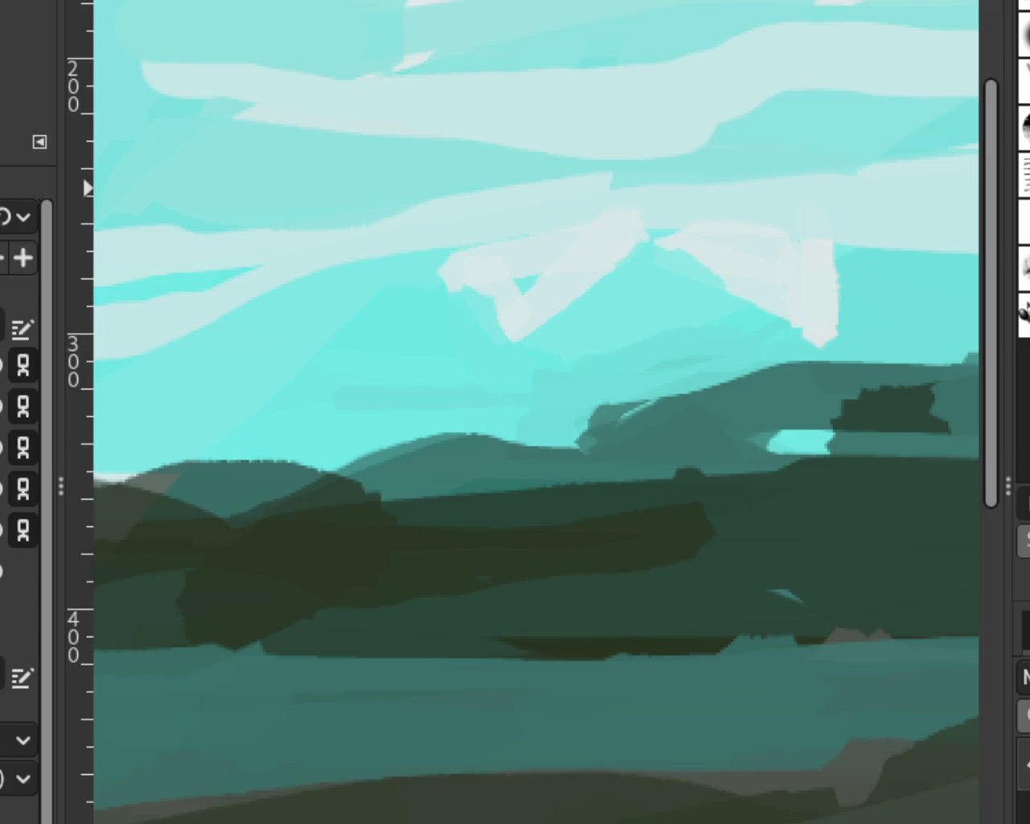
Try cyan strokes on the left and right white clouds, then undo both.
scroll(462, 318, "down", 2)
scroll(557, 370, "down", 2)
scroll(557, 370, "up", 1)
scroll(563, 370, "down", 1)
scroll(566, 371, "up", 1)
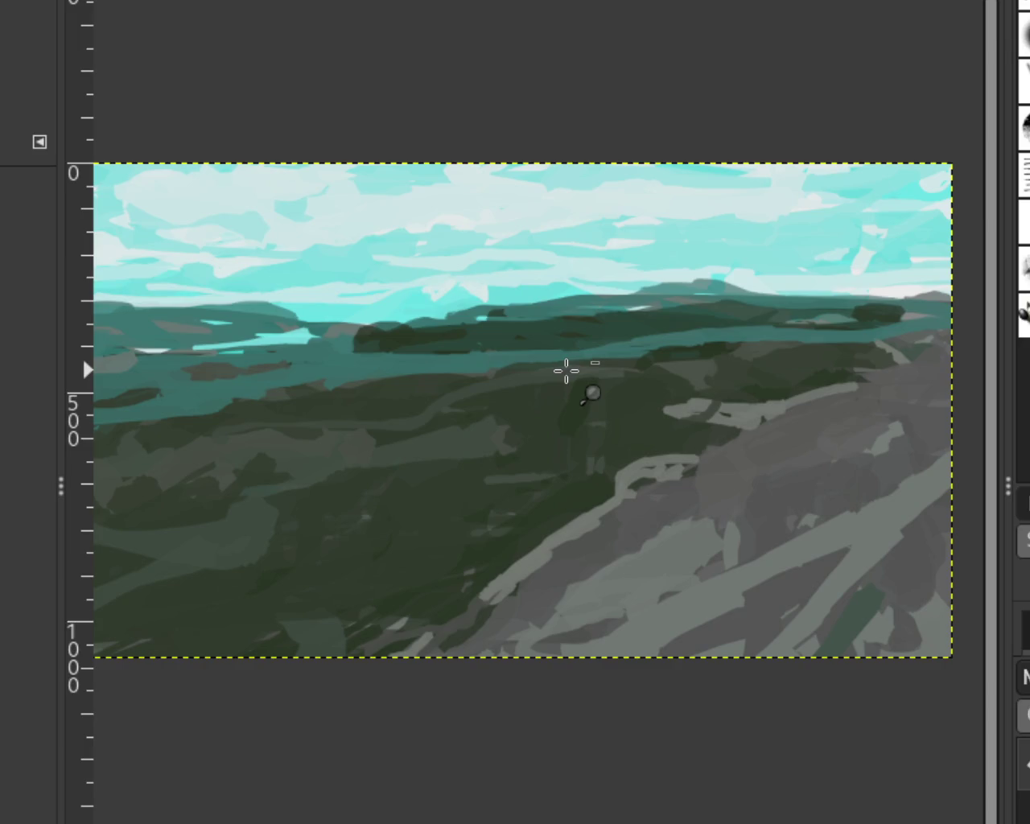
scroll(566, 370, "down", 1)
scroll(566, 370, "up", 1)
scroll(580, 356, "down", 1)
scroll(581, 355, "up", 1)
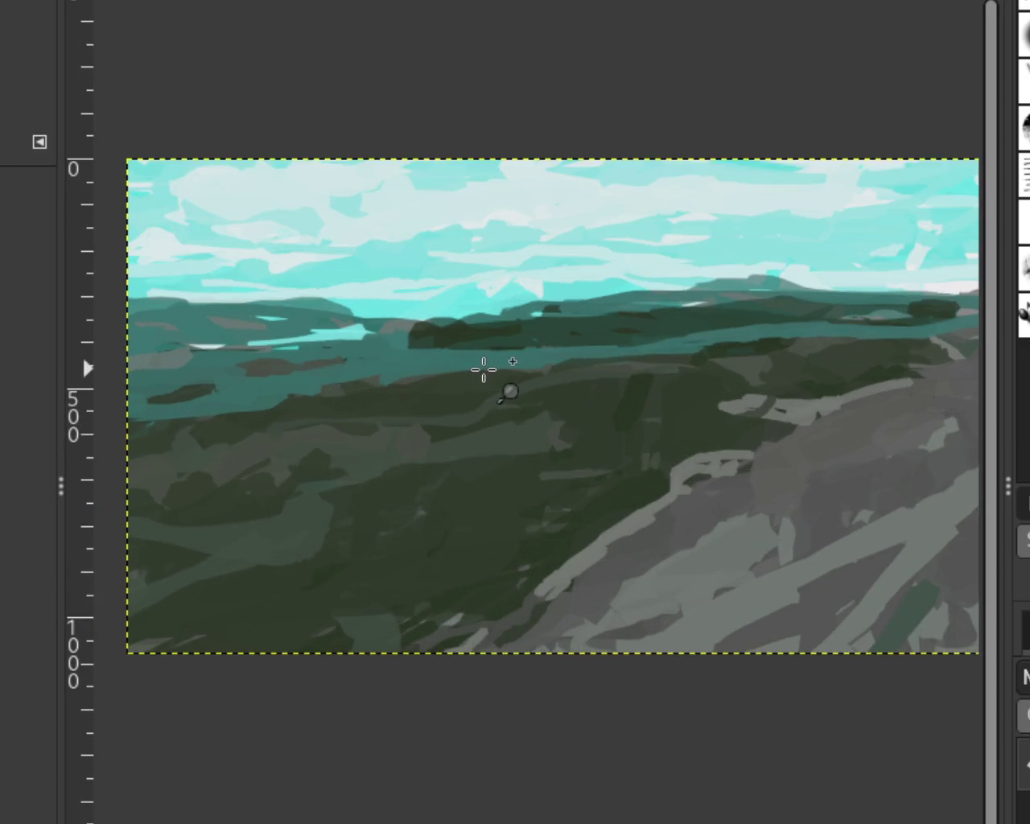
scroll(483, 362, "down", 1)
scroll(483, 330, "up", 2)
scroll(485, 317, "up", 4)
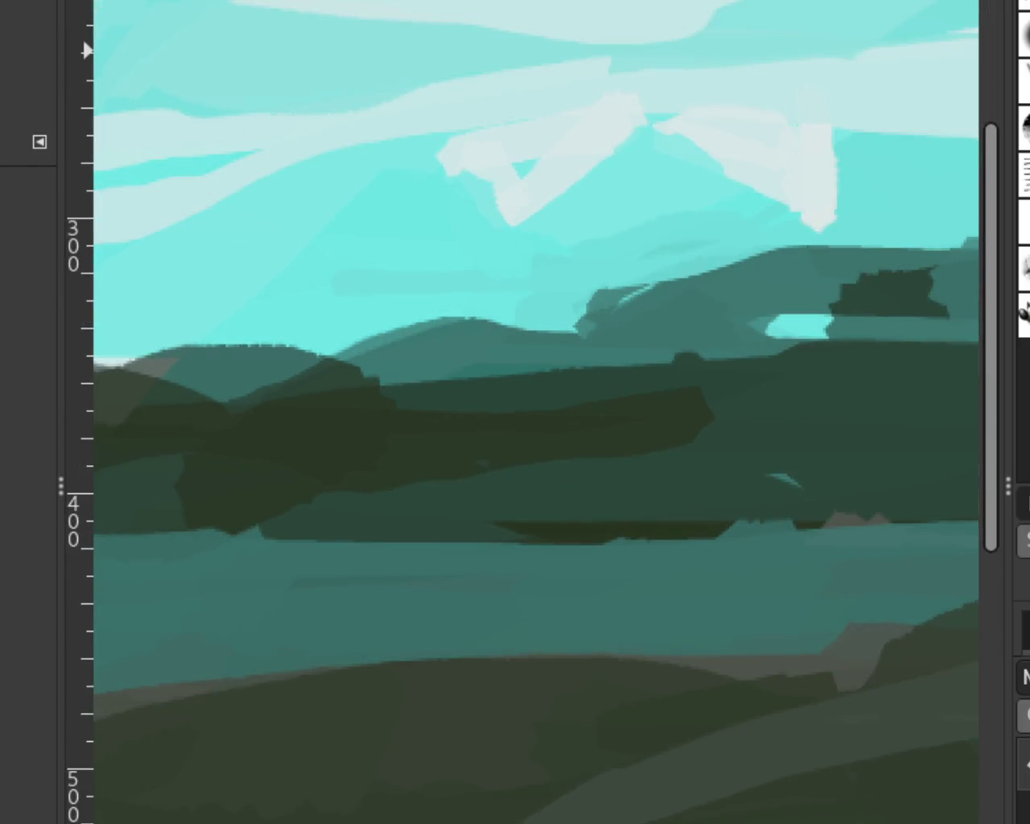
key("b")
left_click_drag(526, 158, 503, 161)
key("ctrl+z")
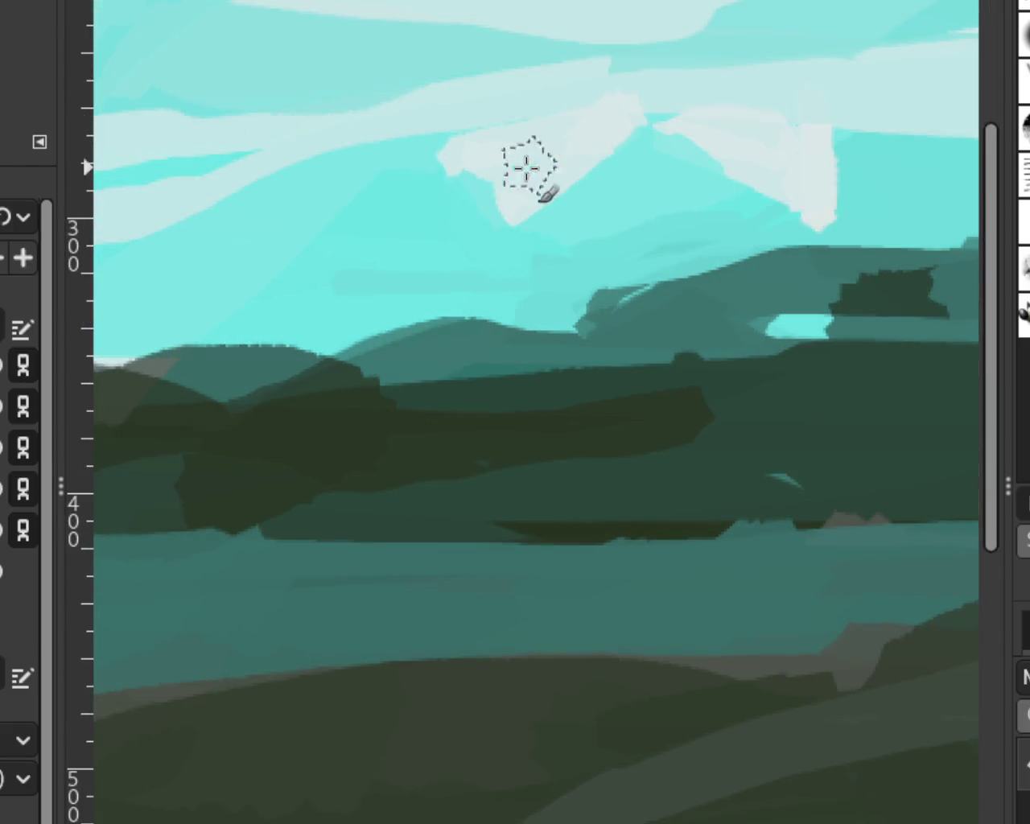
left_click_drag(685, 170, 810, 251)
key("ctrl+z")
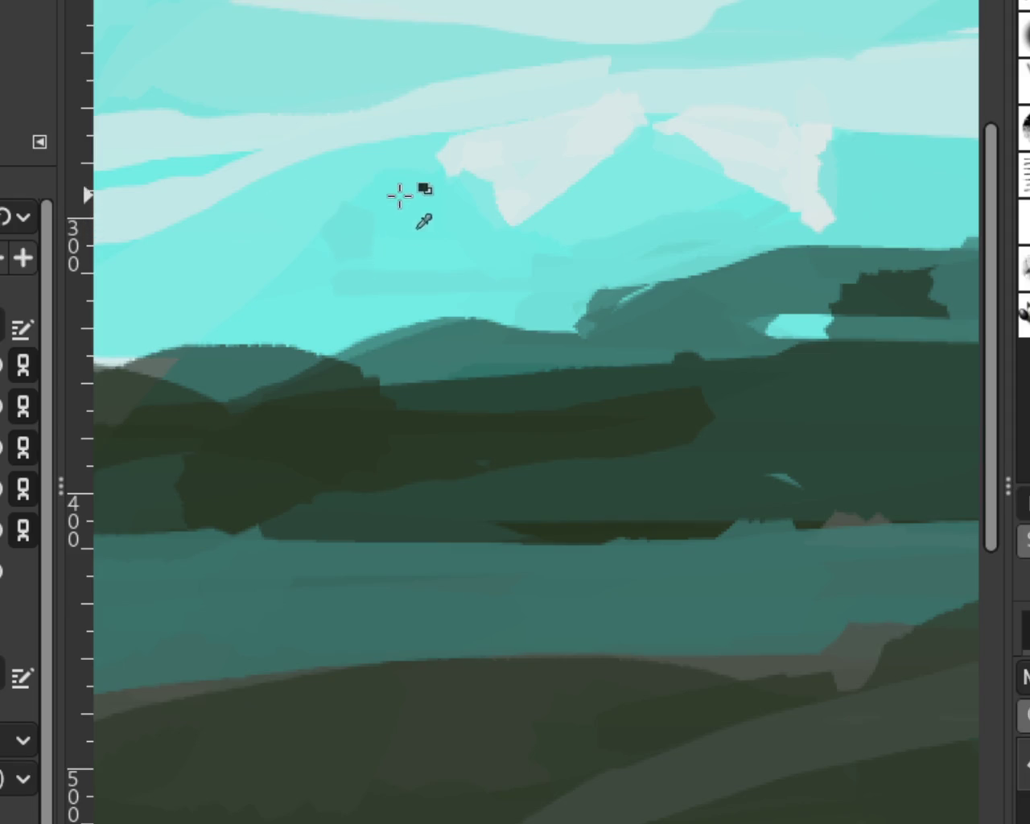
scroll(580, 306, "down", 2)
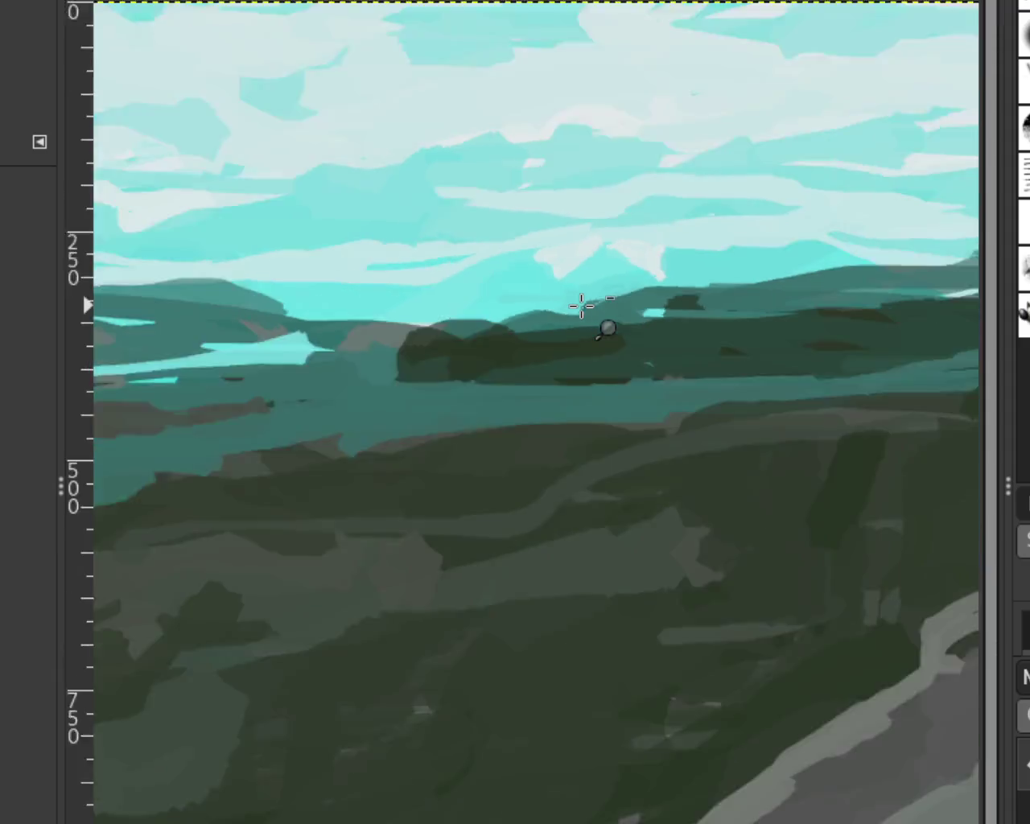
scroll(590, 410, "down", 2)
scroll(591, 410, "up", 1)
scroll(594, 412, "down", 1)
scroll(594, 412, "up", 1)
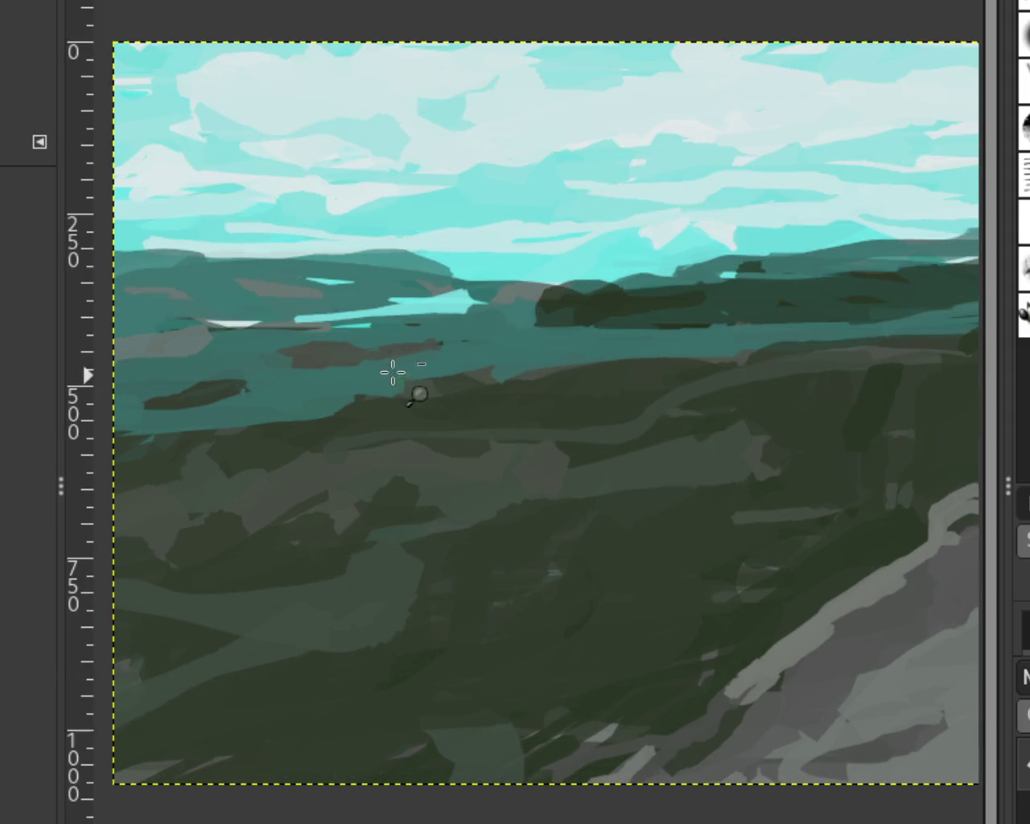
scroll(391, 368, "down", 1)
scroll(733, 306, "down", 1)
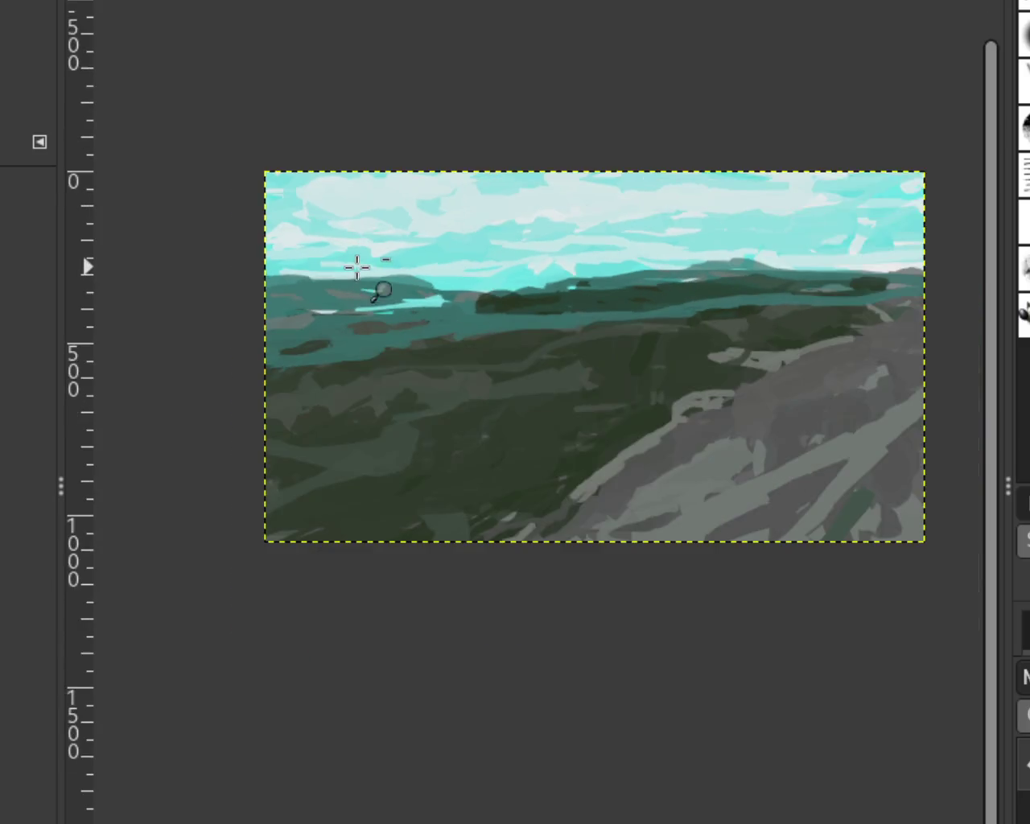
scroll(266, 274, "up", 1)
scroll(265, 288, "up", 1)
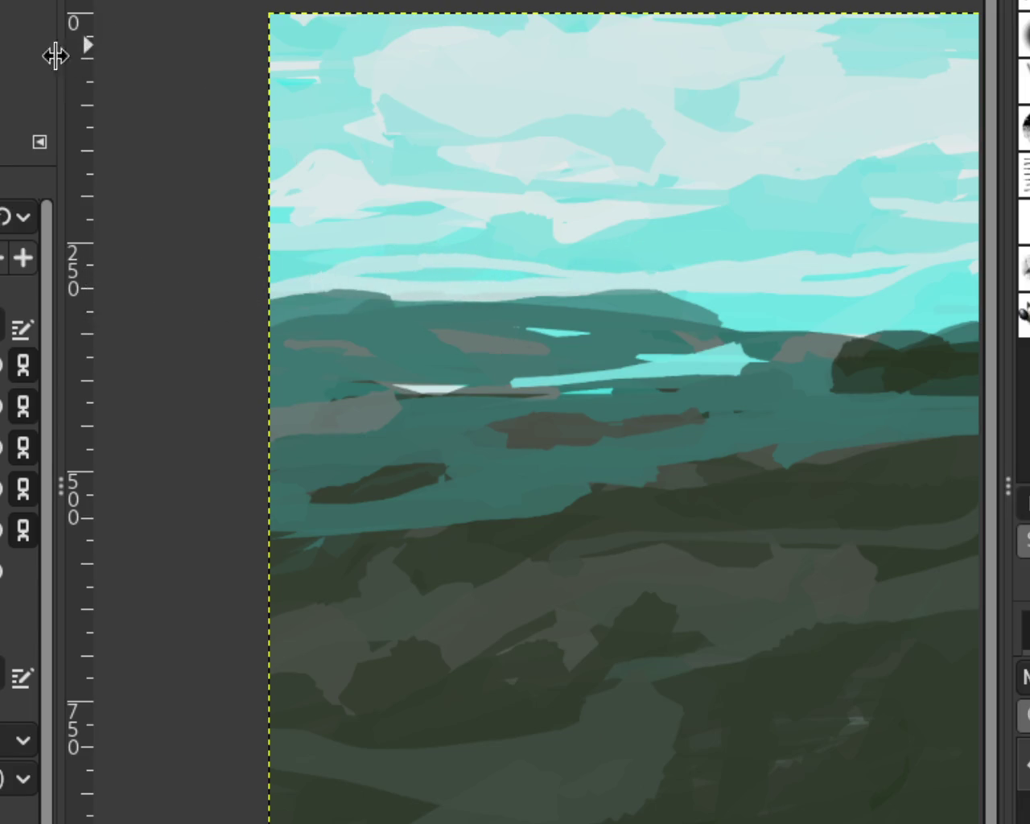
scroll(667, 356, "down", 3)
scroll(748, 373, "up", 1)
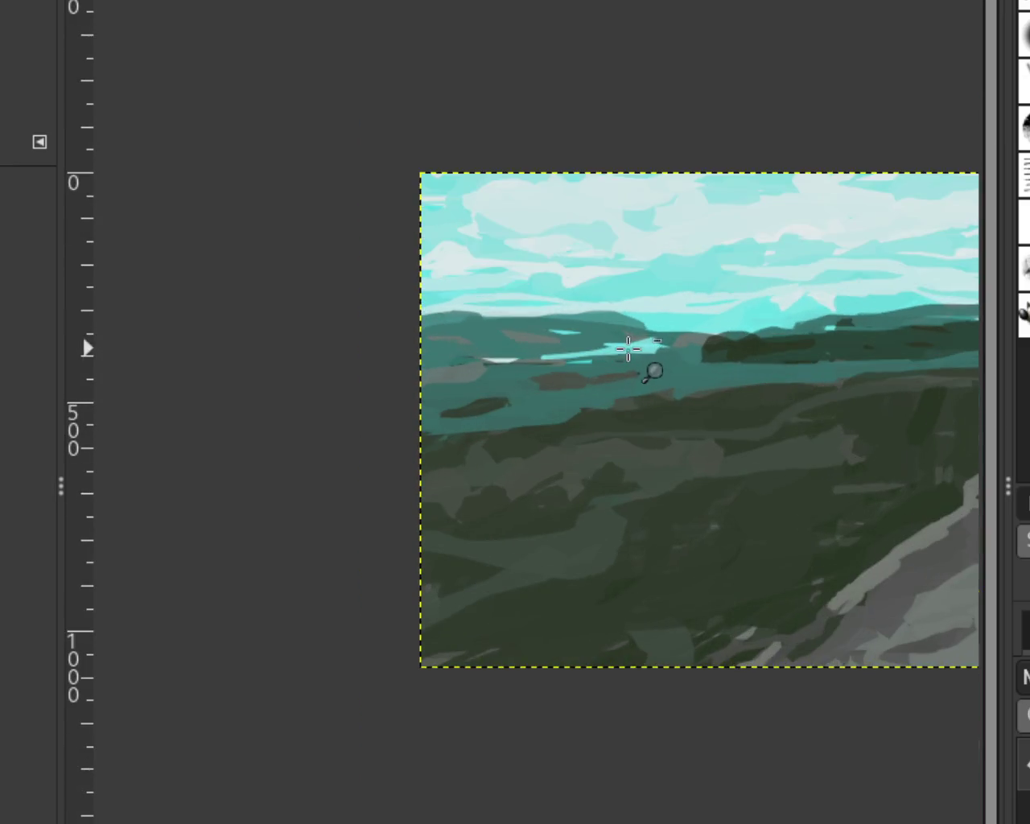
scroll(772, 352, "down", 1)
scroll(772, 353, "up", 1)
scroll(800, 352, "down", 1)
scroll(800, 352, "up", 1)
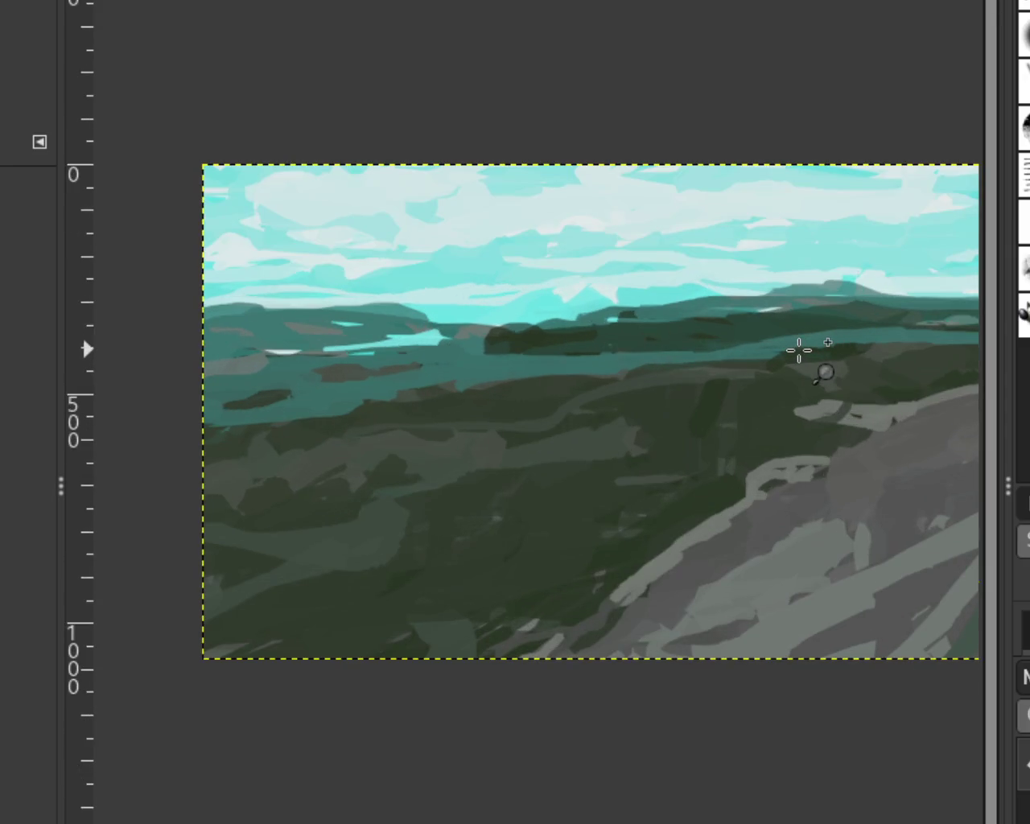
scroll(762, 334, "down", 1)
scroll(429, 338, "up", 1)
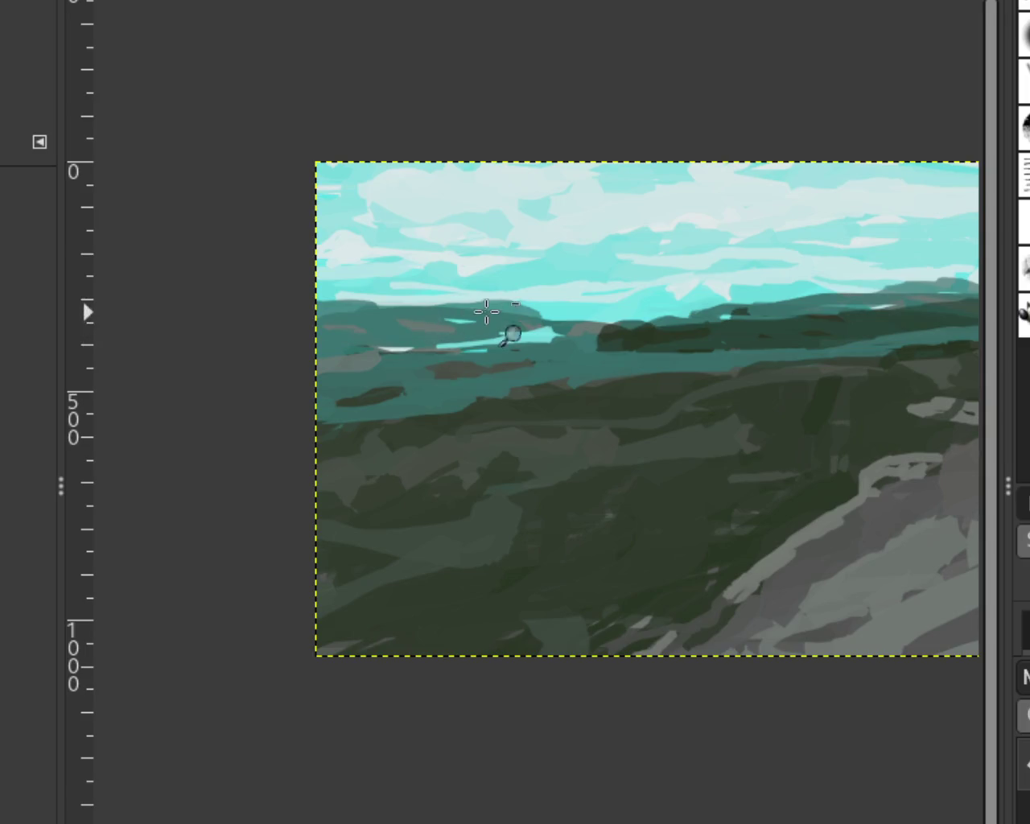
scroll(483, 317, "down", 1)
scroll(306, 322, "up", 1)
scroll(483, 330, "down", 1)
scroll(840, 336, "down", 1)
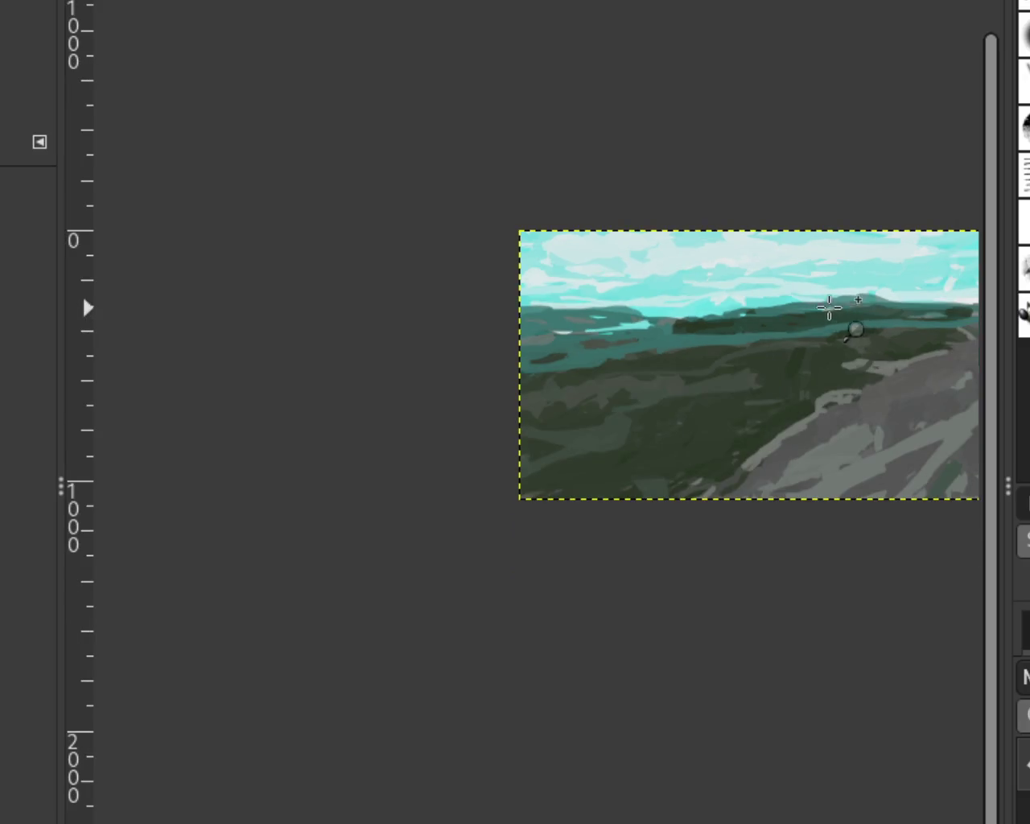
scroll(850, 328, "down", 1)
scroll(929, 292, "down", 2)
scroll(929, 292, "up", 3)
scroll(524, 306, "up", 2)
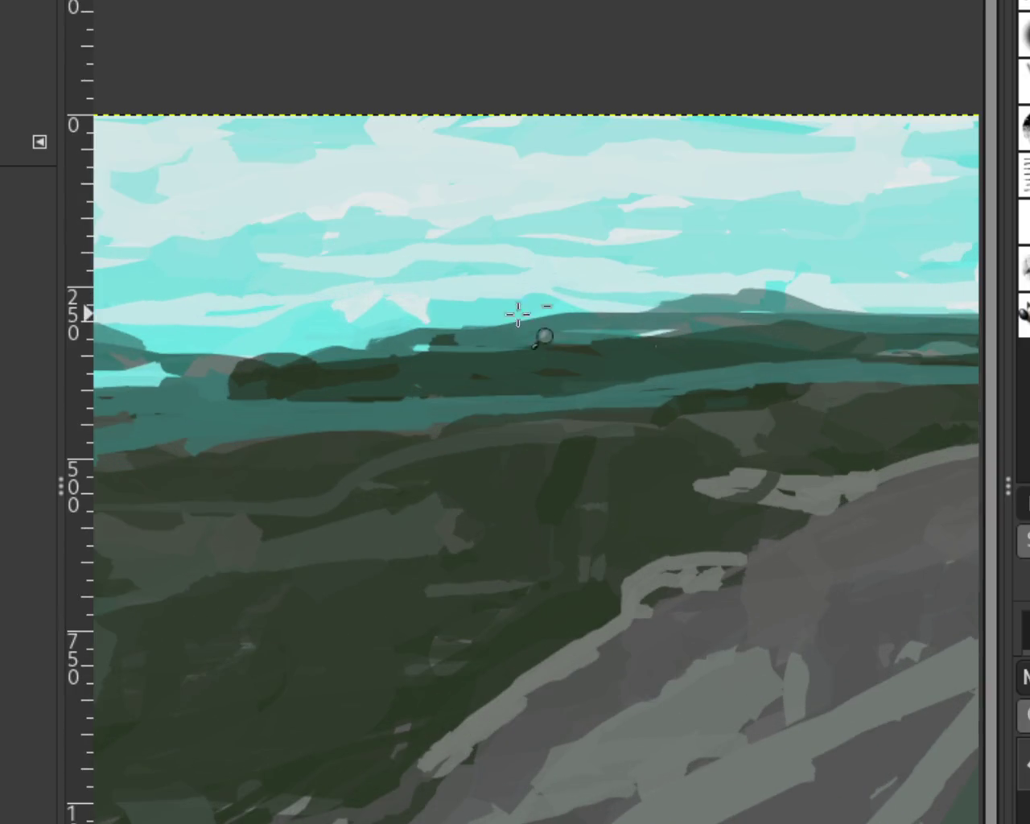
scroll(839, 304, "down", 1)
scroll(724, 322, "up", 1)
scroll(617, 346, "down", 1)
scroll(617, 346, "up", 1)
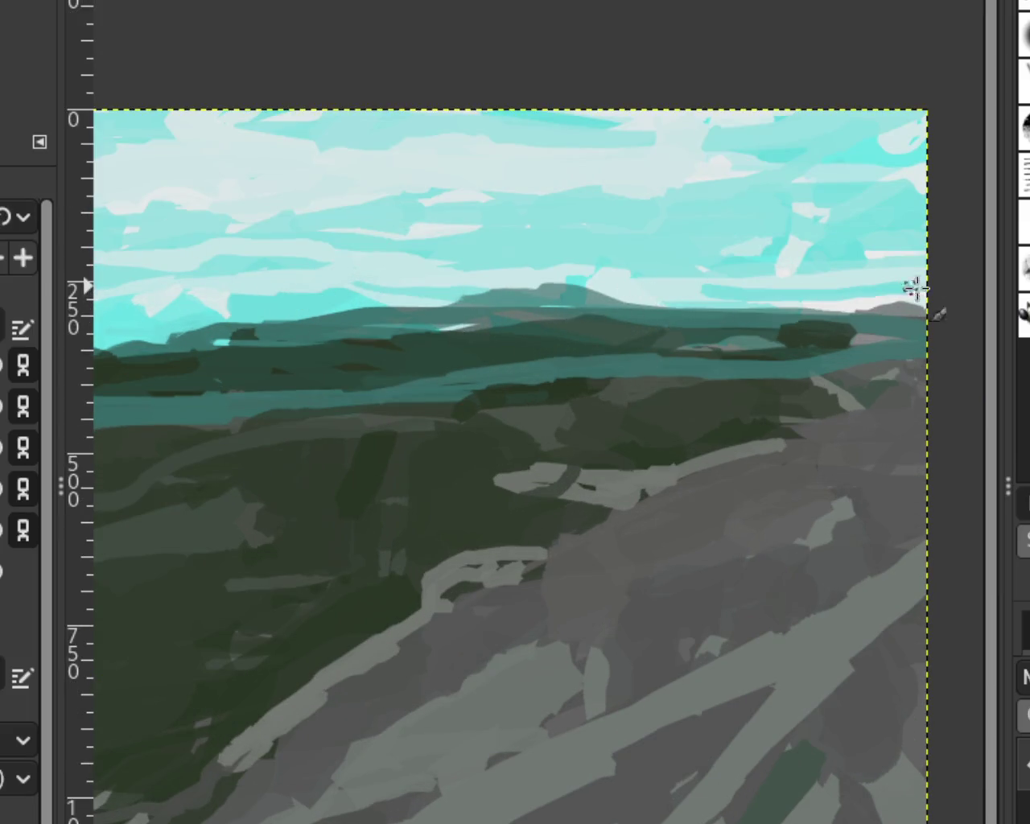
Paint two teal sky strokes on the right, one above the horizon and one higher.
left_click_drag(738, 296, 686, 294)
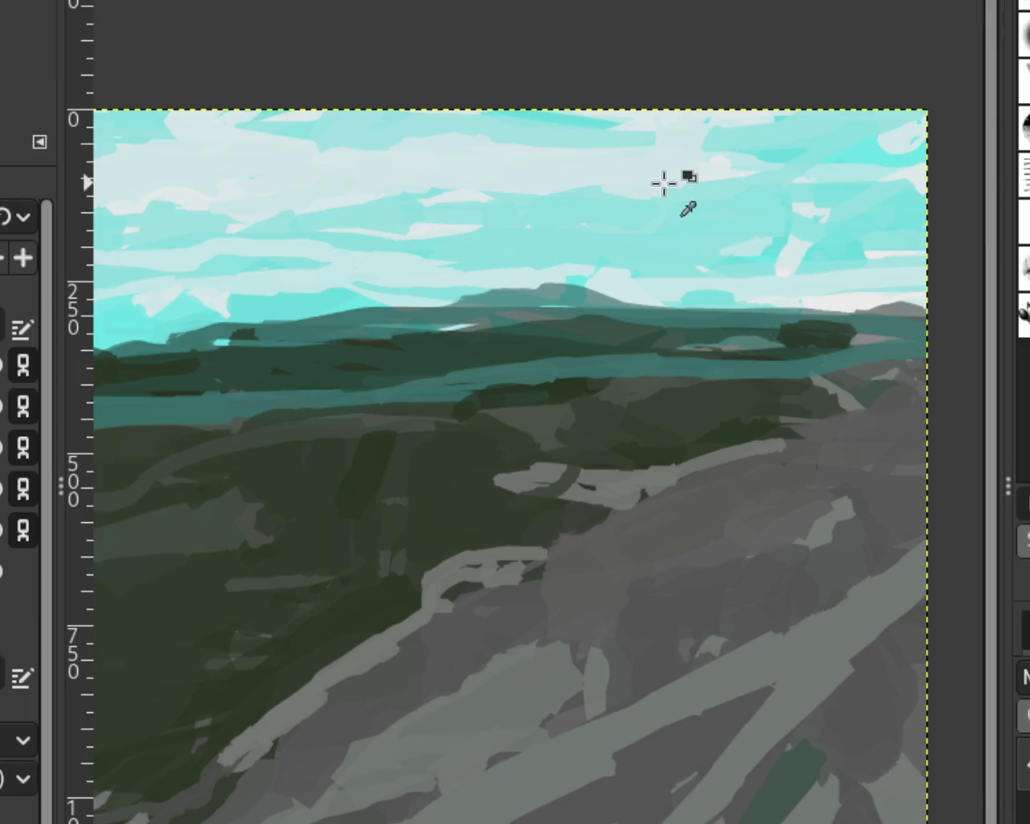
left_click_drag(684, 183, 573, 184)
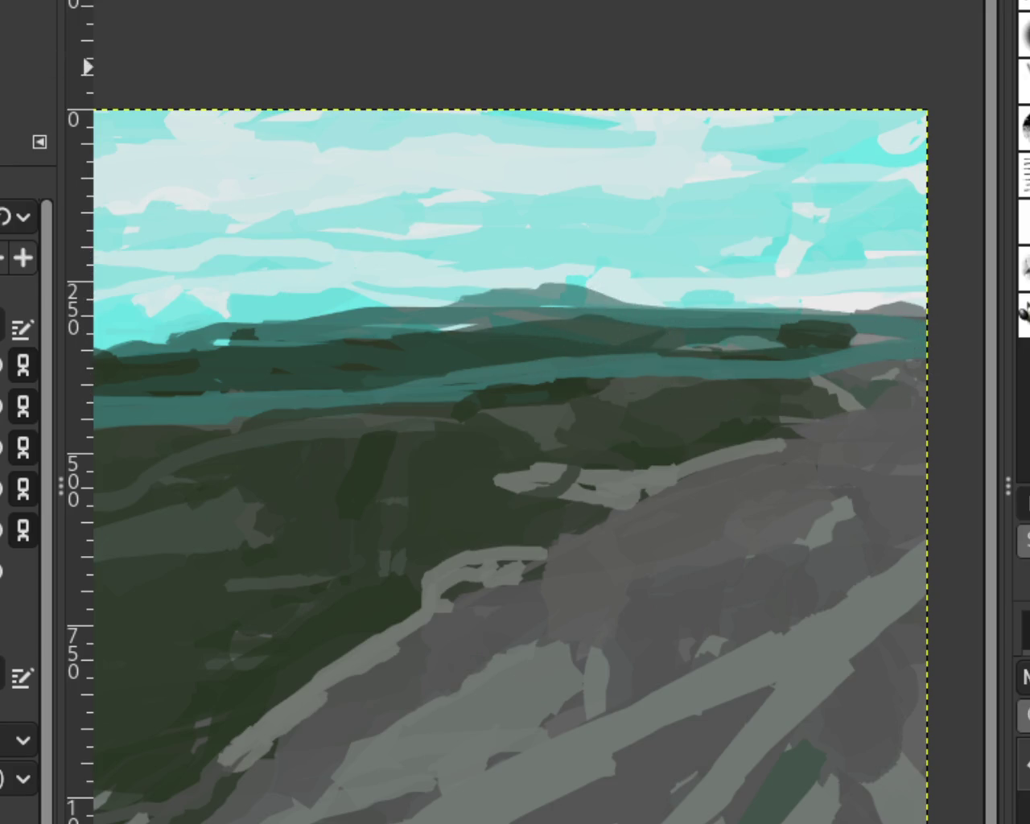
Zoom in and out to check the painting with the riders showing.
key("z")
scroll(542, 331, "down", 1)
scroll(476, 350, "down", 2)
scroll(468, 389, "up", 2)
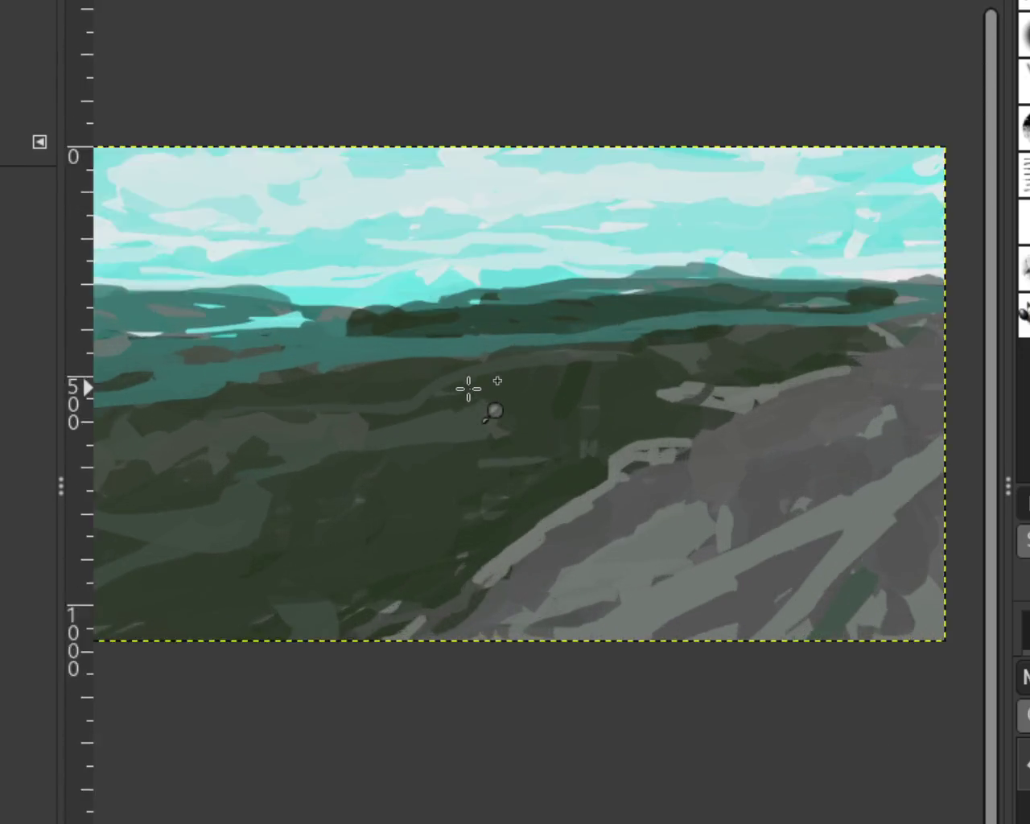
scroll(468, 389, "up", 1)
scroll(542, 408, "down", 1)
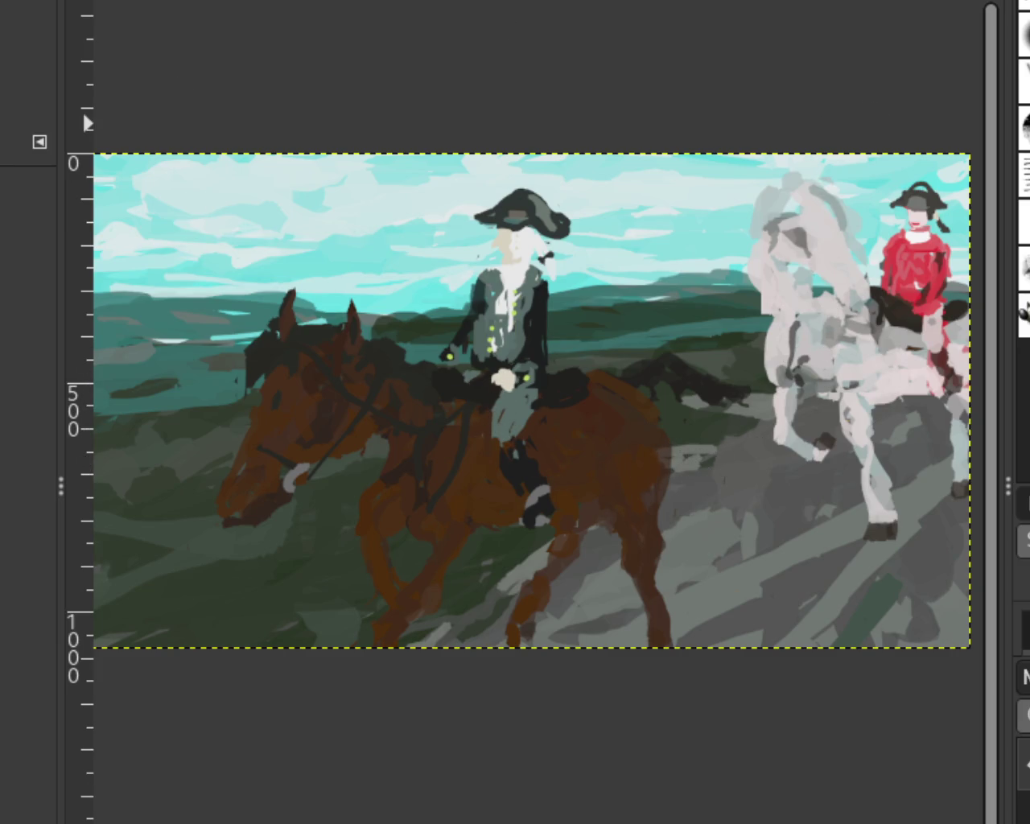
Zoom in and out to inspect the painting.
scroll(602, 384, "down", 2)
scroll(329, 230, "up", 3)
scroll(328, 230, "down", 2)
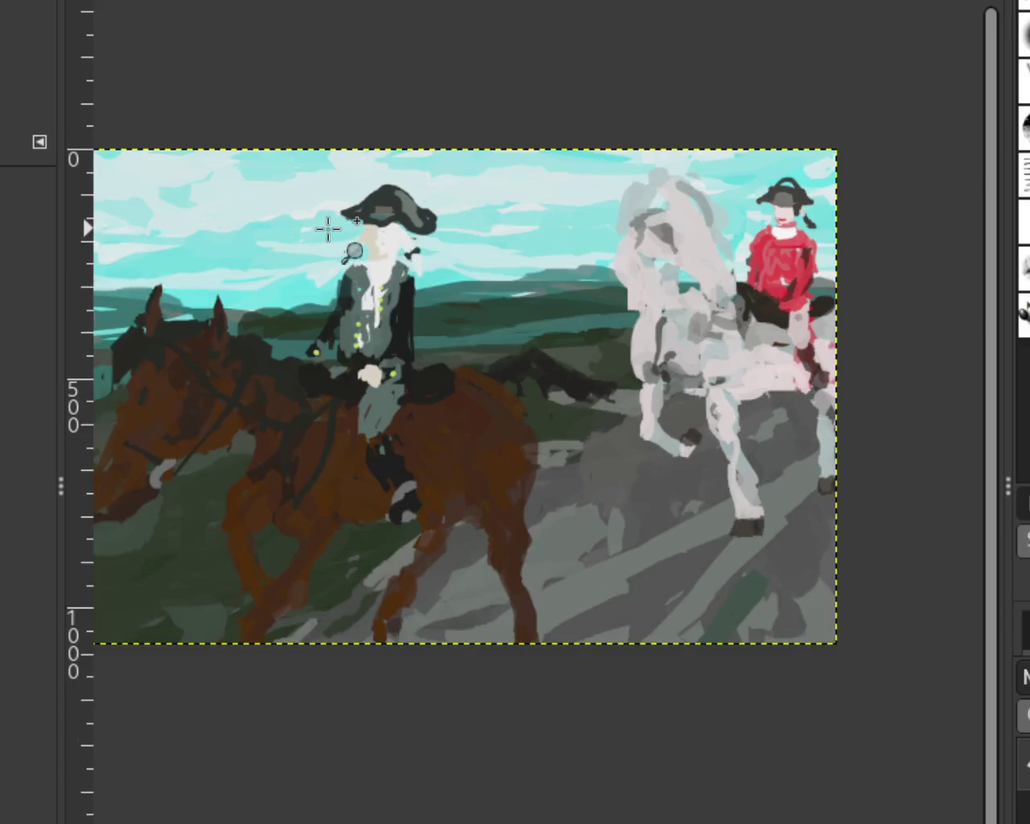
scroll(329, 229, "up", 1)
scroll(391, 398, "down", 1)
scroll(333, 430, "down", 1)
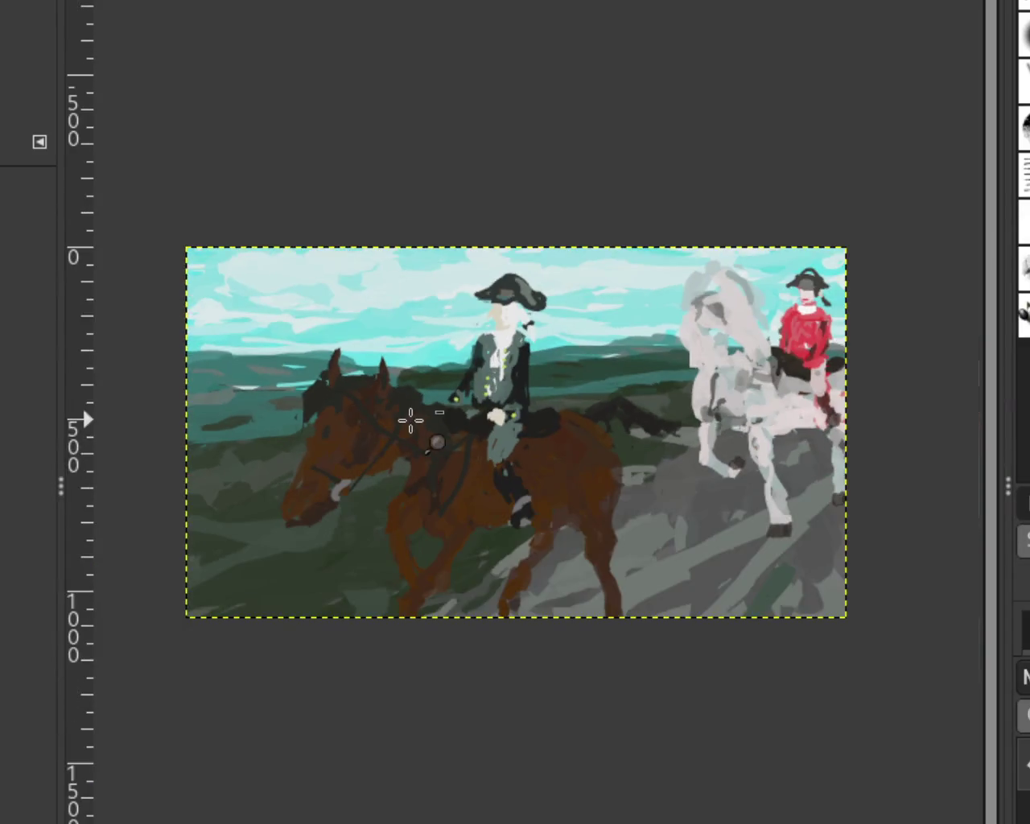
scroll(483, 432, "up", 1)
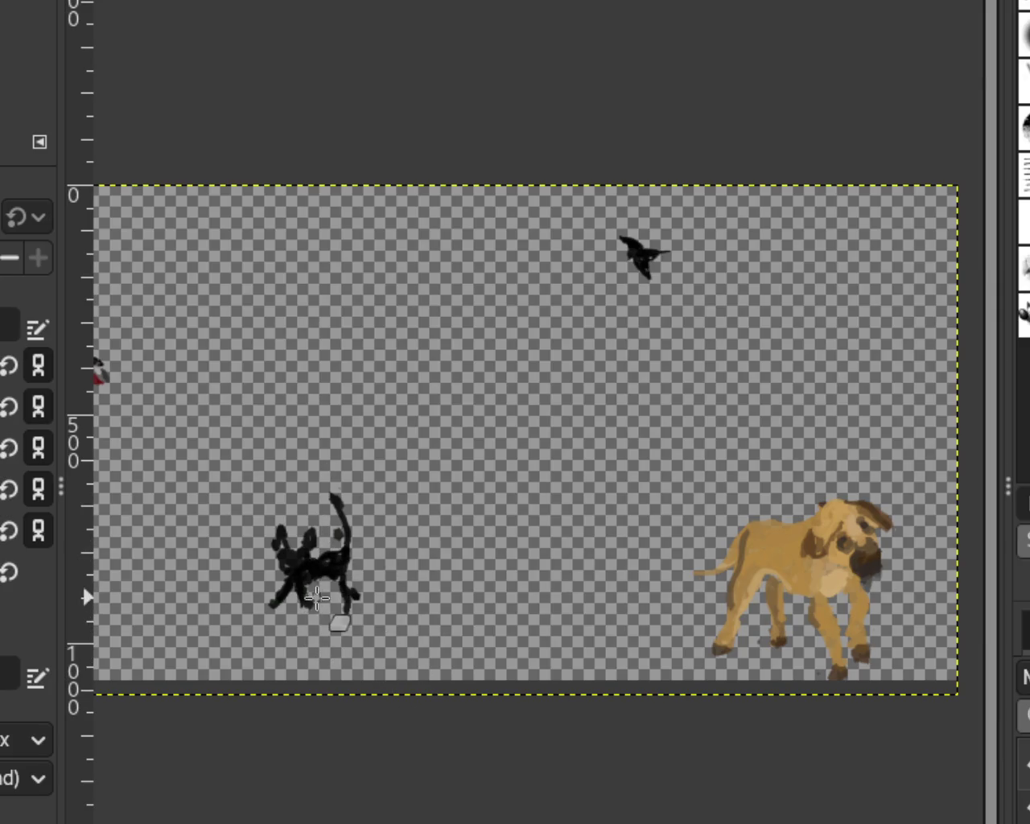
Extend the black cat's tail into a longer curve and shift the dog and bird right.
left_click_drag(332, 515, 346, 535)
key("r")
left_click_drag(571, 221, 922, 705)
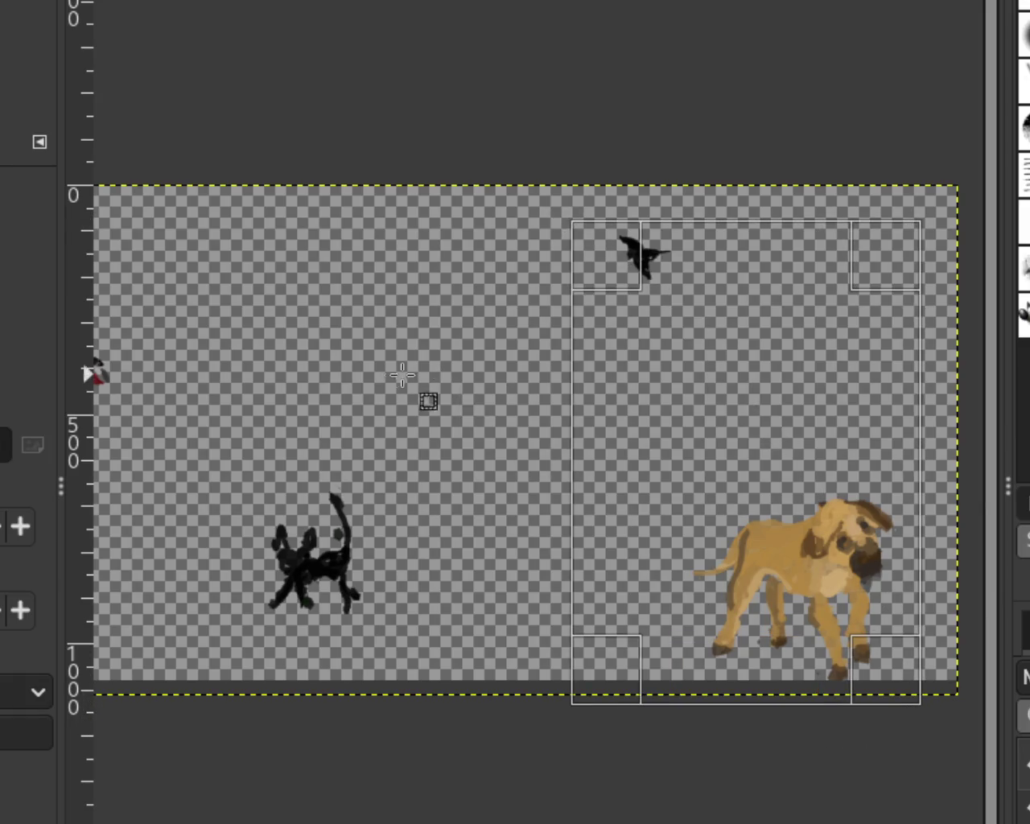
key("ctrl+z")
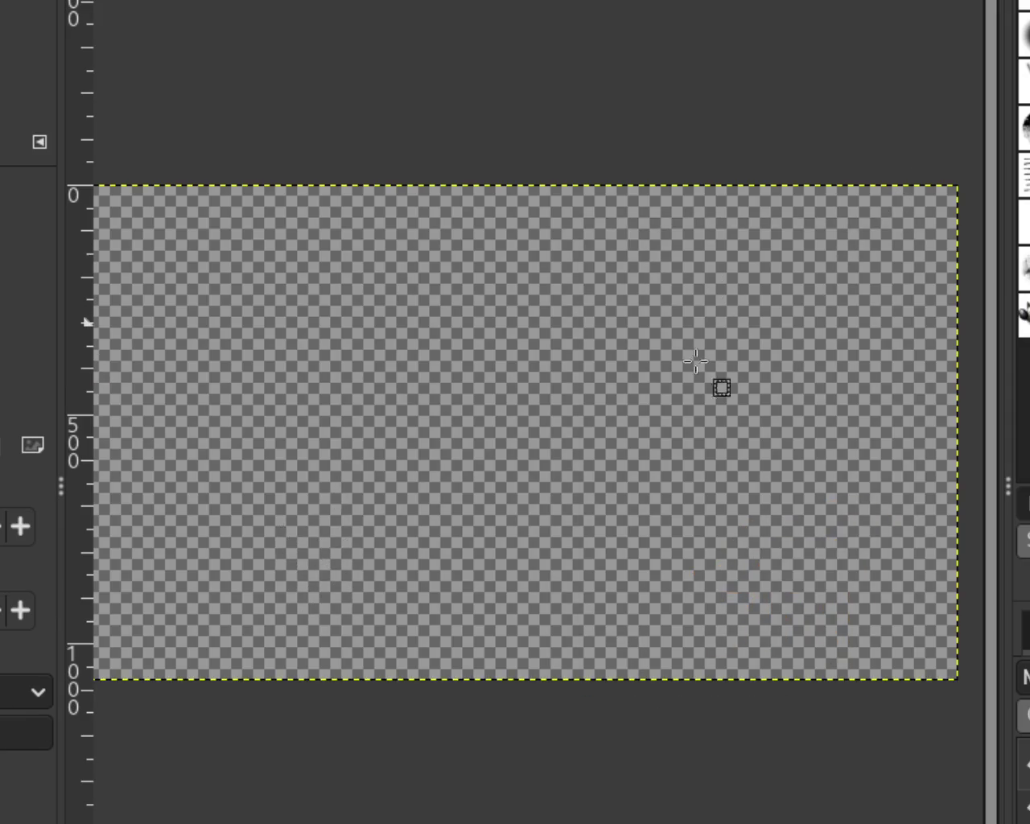
key("ctrl+v")
key("ctrl+z")
key("ctrl+z")
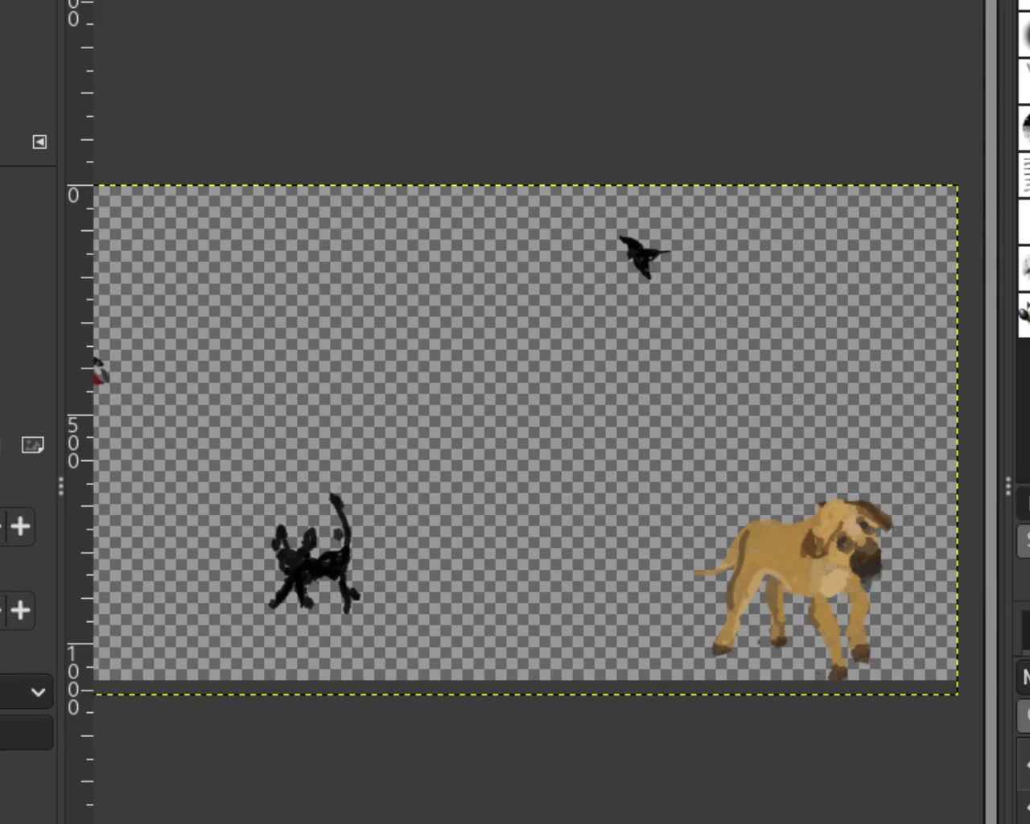
key("ctrl+z")
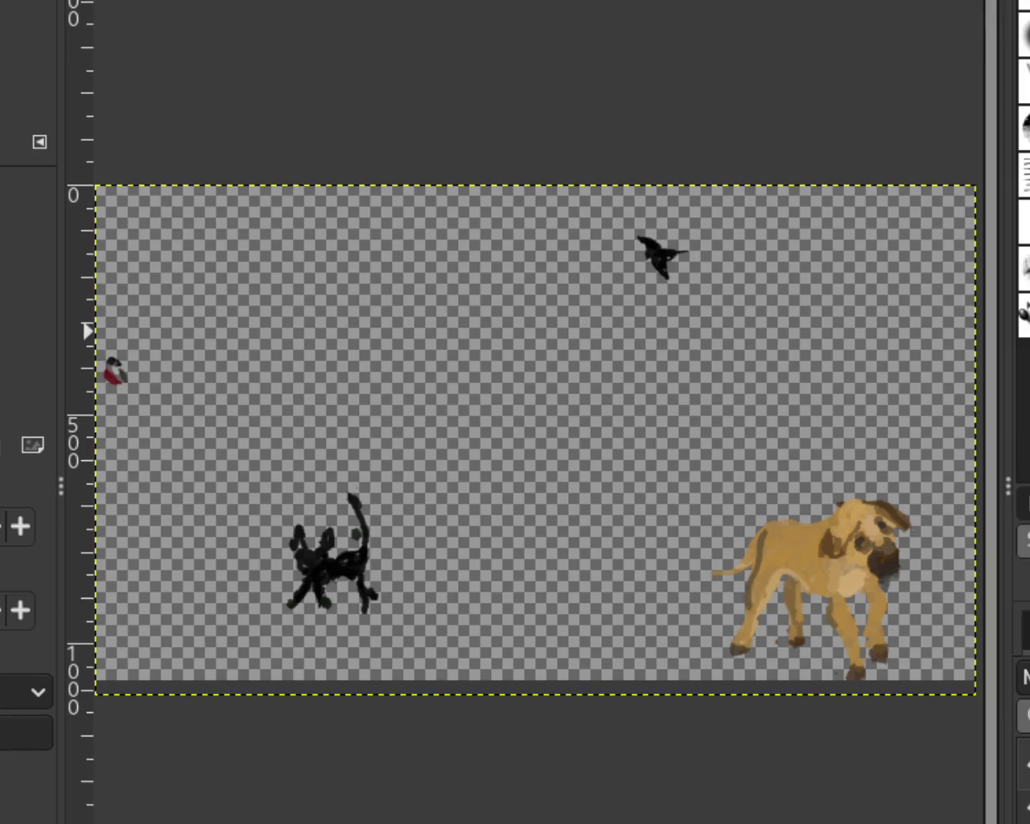
Select nearly all the animals, test deleting them, undo, and bring up the layers list.
mouse_move(98, 180)
left_mouse_down()
mouse_move(939, 694)
mouse_move(929, 679)
left_mouse_up()
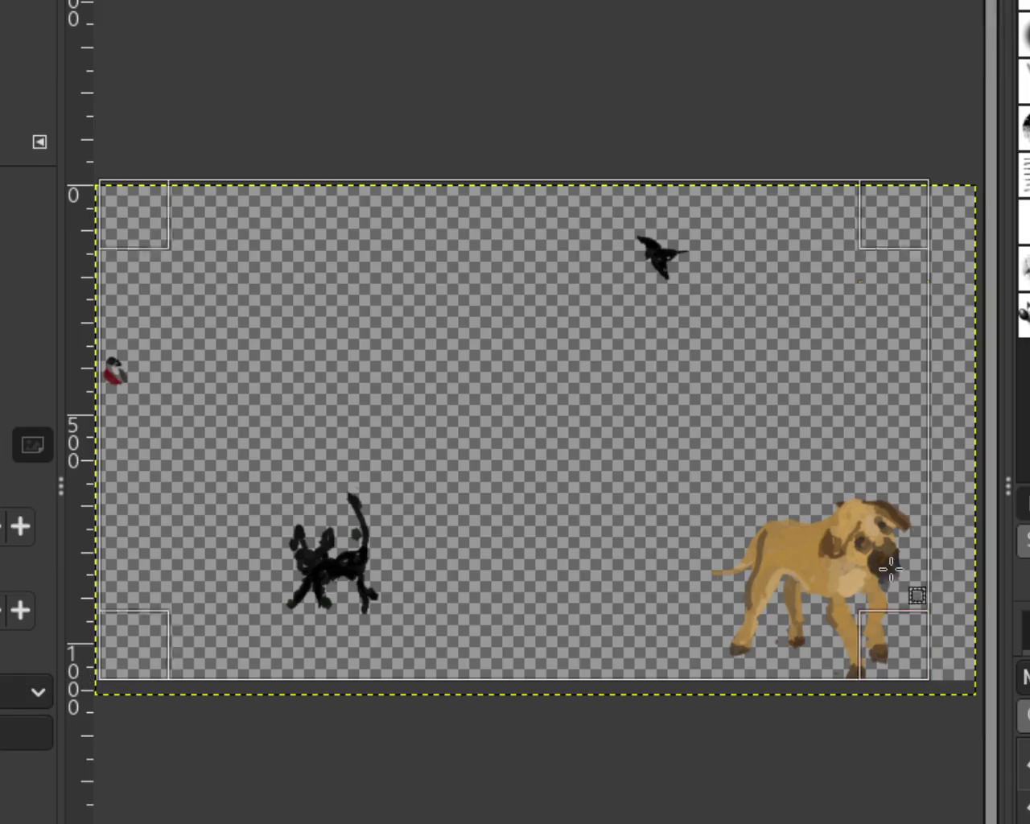
mouse_move(925, 216)
left_mouse_down()
mouse_move(932, 266)
mouse_move(899, 242)
left_mouse_up()
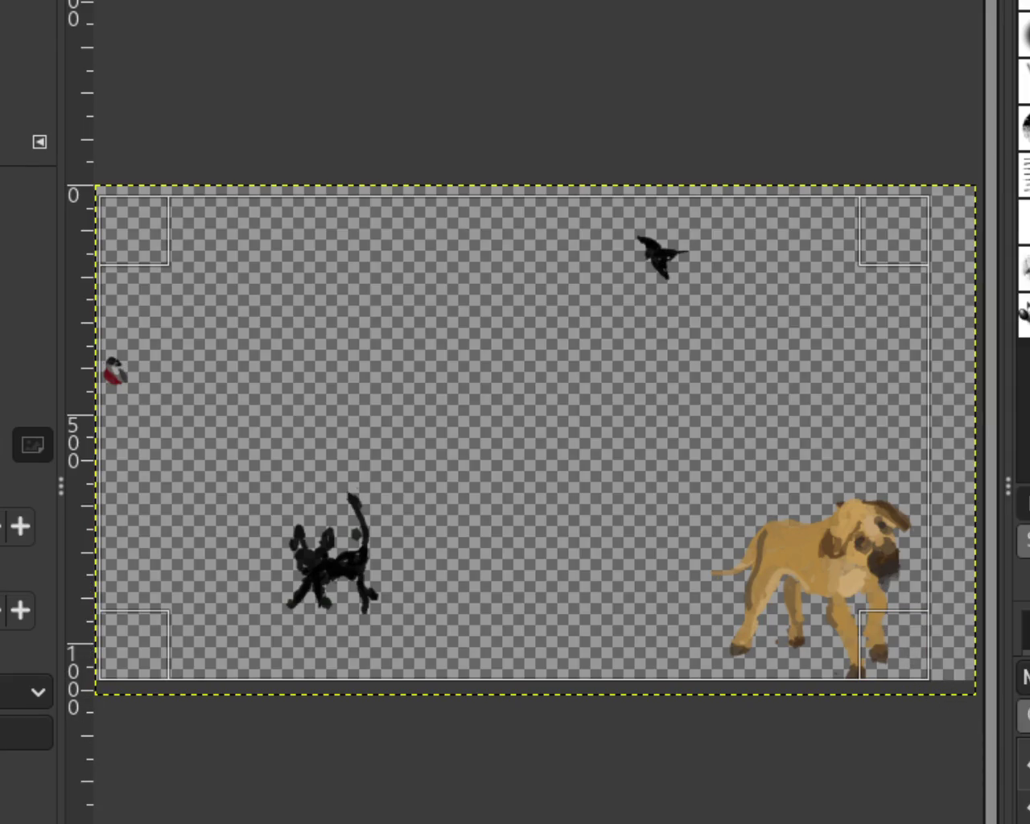
key("Delete")
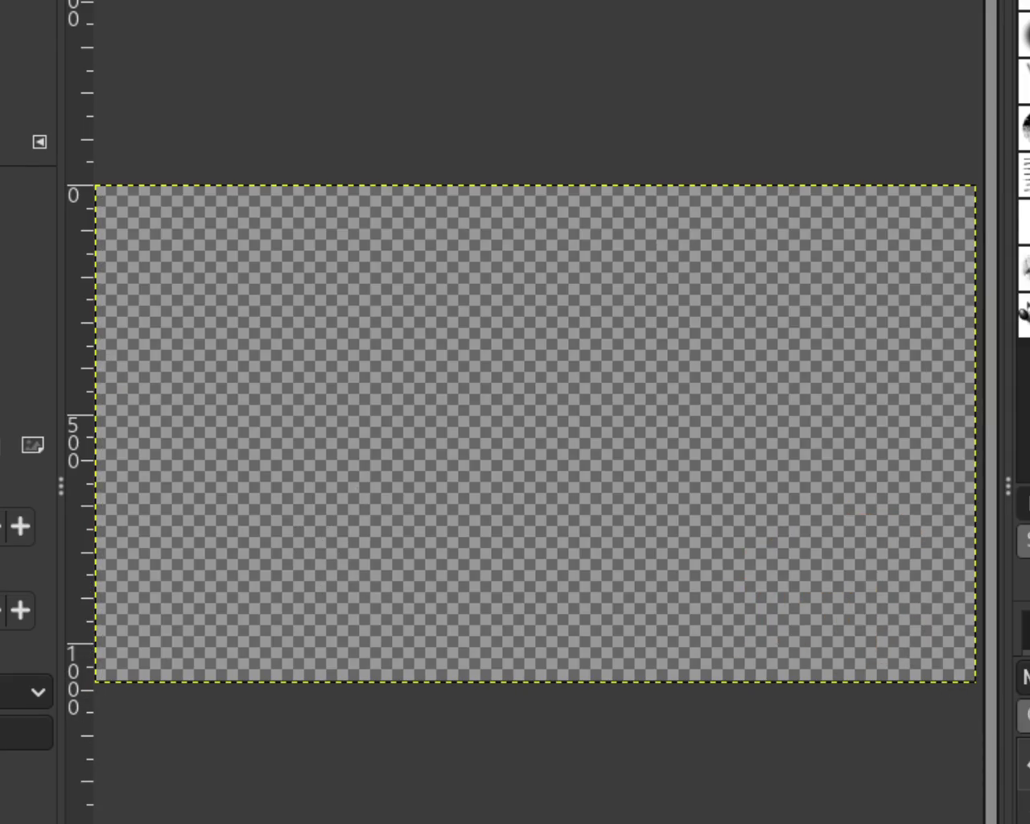
key("ctrl+z")
key("ctrl+z")
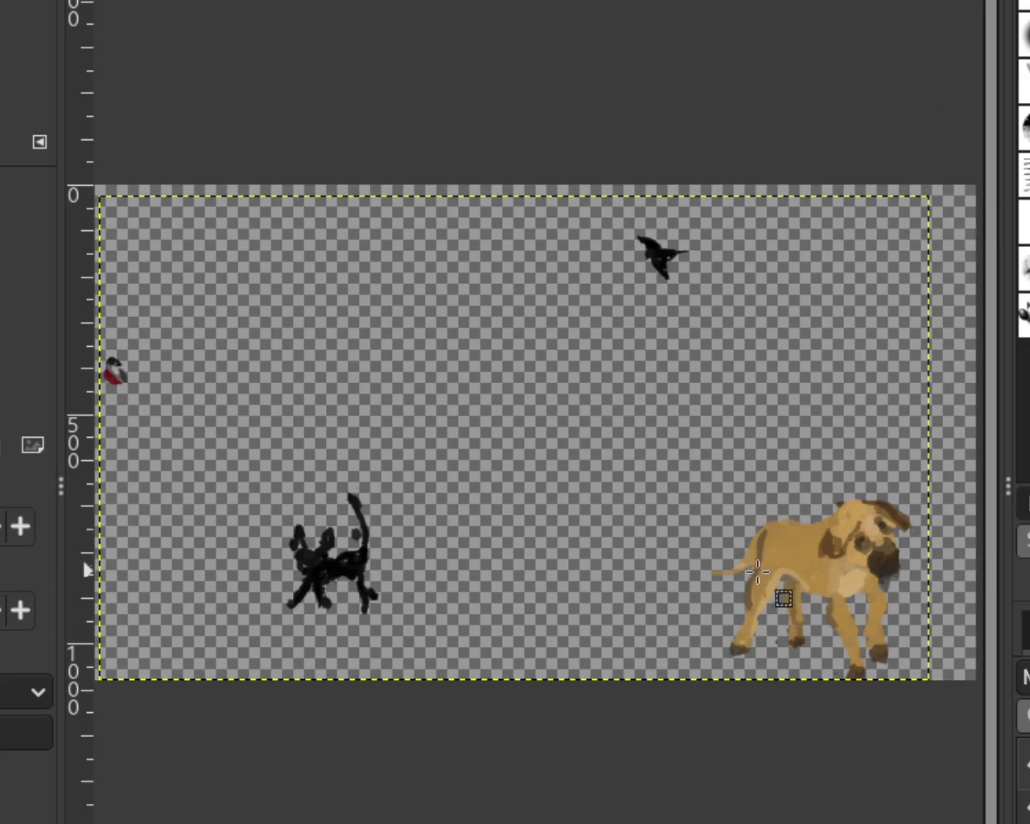
key("ctrl+z")
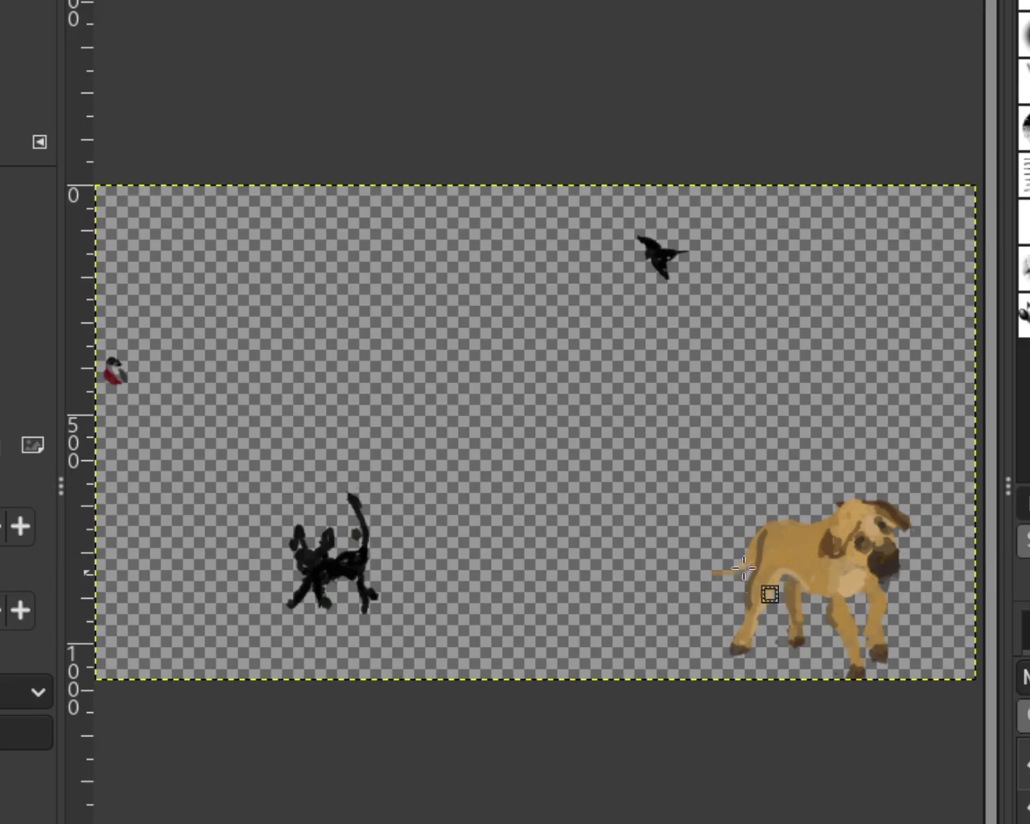
key("ctrl+l")
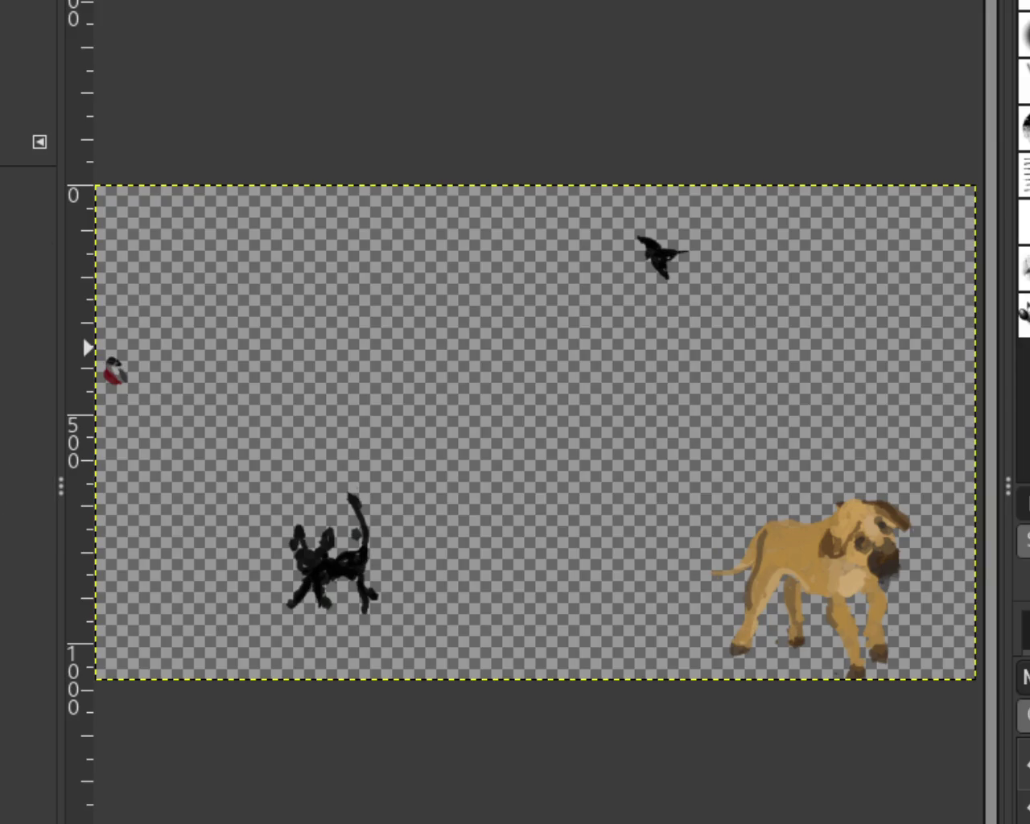
left_click(544, 470, "ctrl")
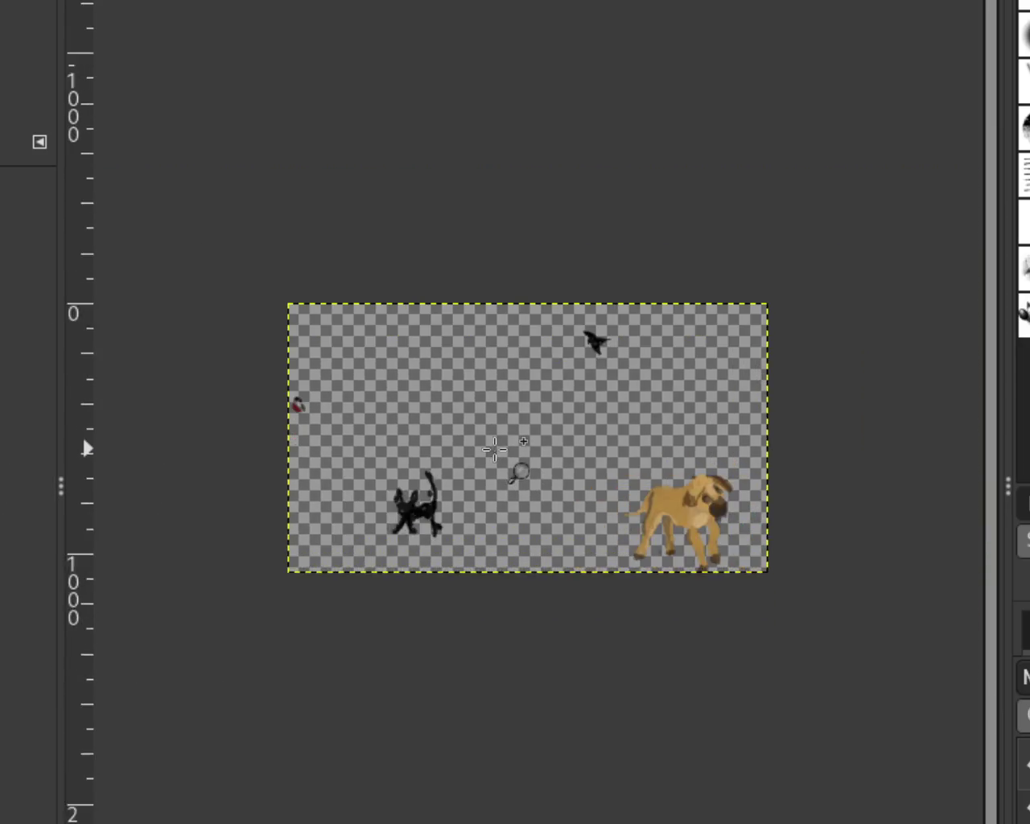
Zoom out and back in, ending close on the left side near the distant lake.
left_click(495, 449)
left_click(564, 483, "ctrl")
left_click(583, 465)
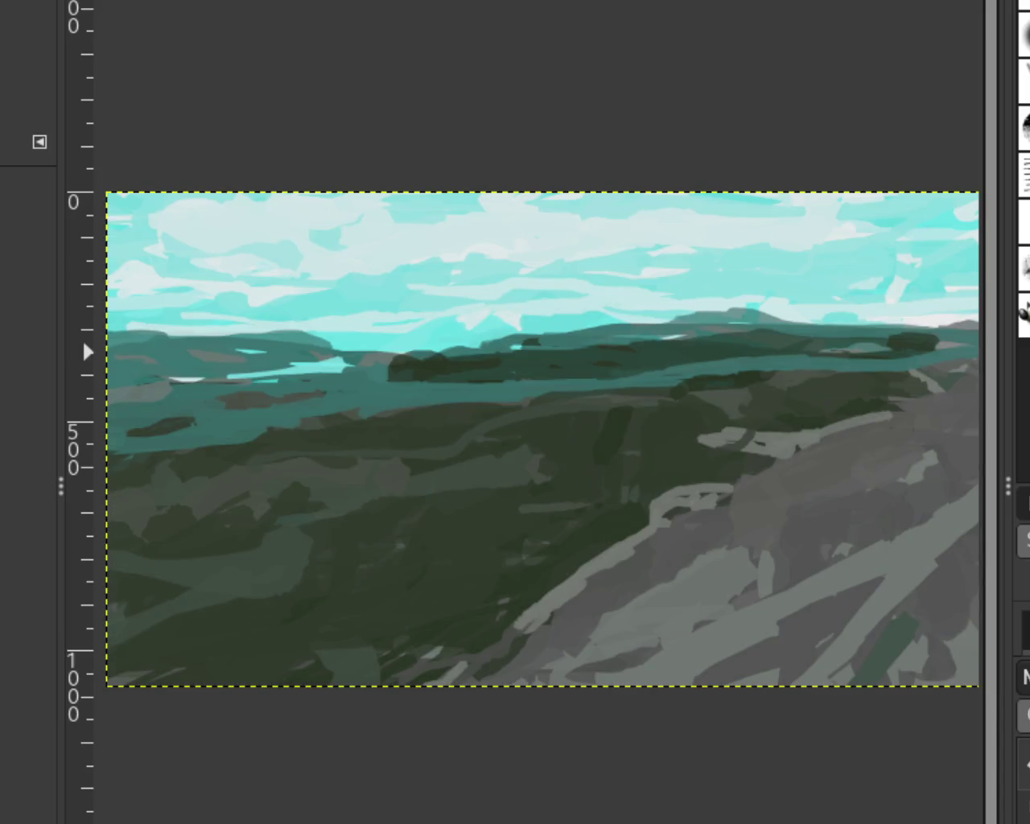
left_click(428, 486, "ctrl")
left_click(424, 476)
left_click(559, 477, "ctrl")
left_click(668, 450, "ctrl")
left_click(667, 450)
left_click(633, 432, "ctrl")
left_click(636, 438)
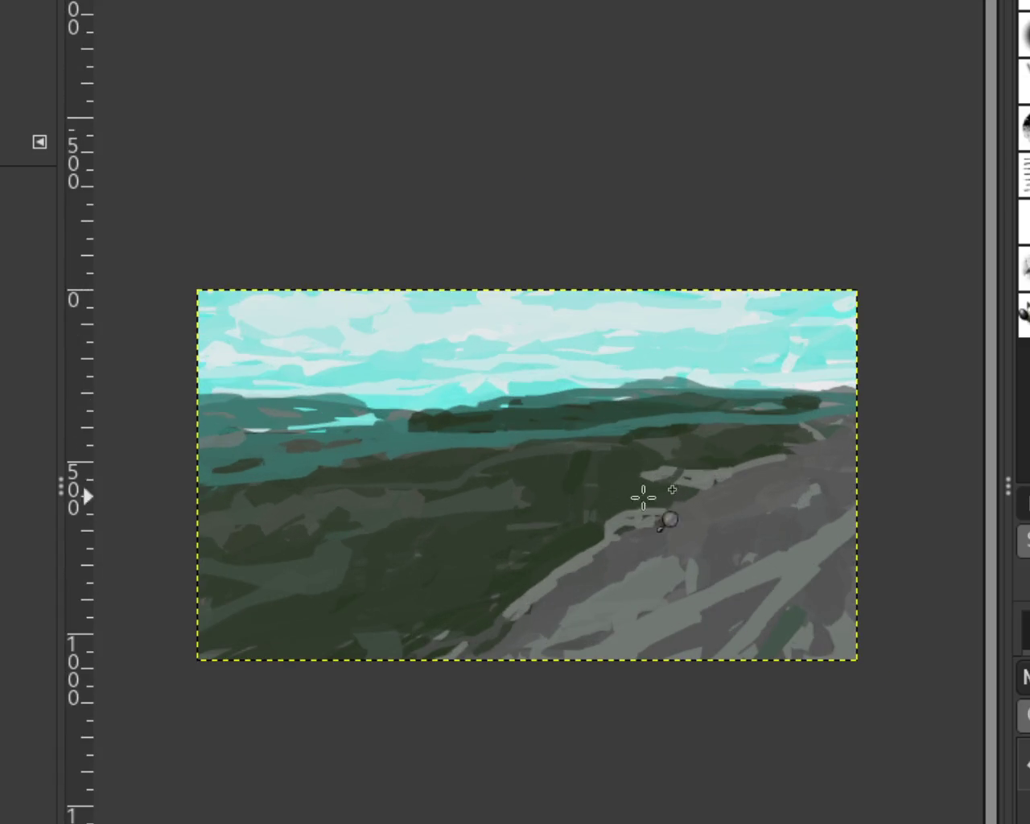
left_click(418, 451, "ctrl")
left_click(338, 449)
left_click(370, 451, "ctrl")
left_click(363, 451)
left_click(365, 449)
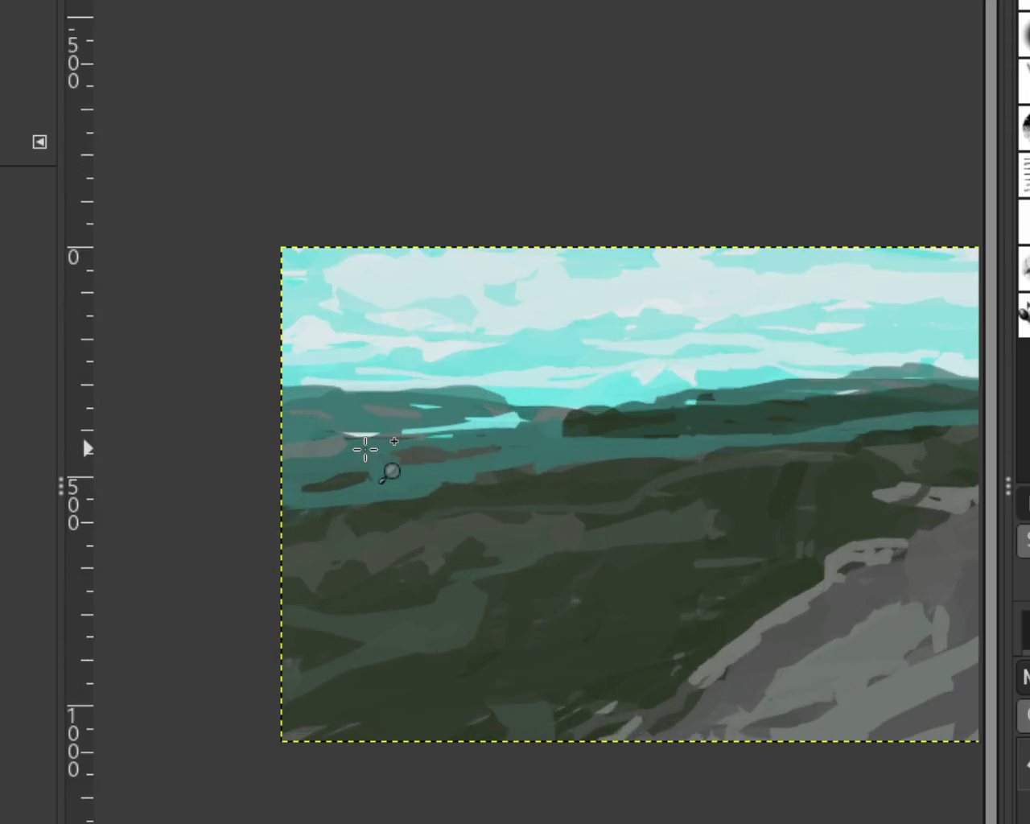
Paint teal over the grey patch, widen the white streak, and extend the lake in light cyan.
left_click(365, 449)
key("o")
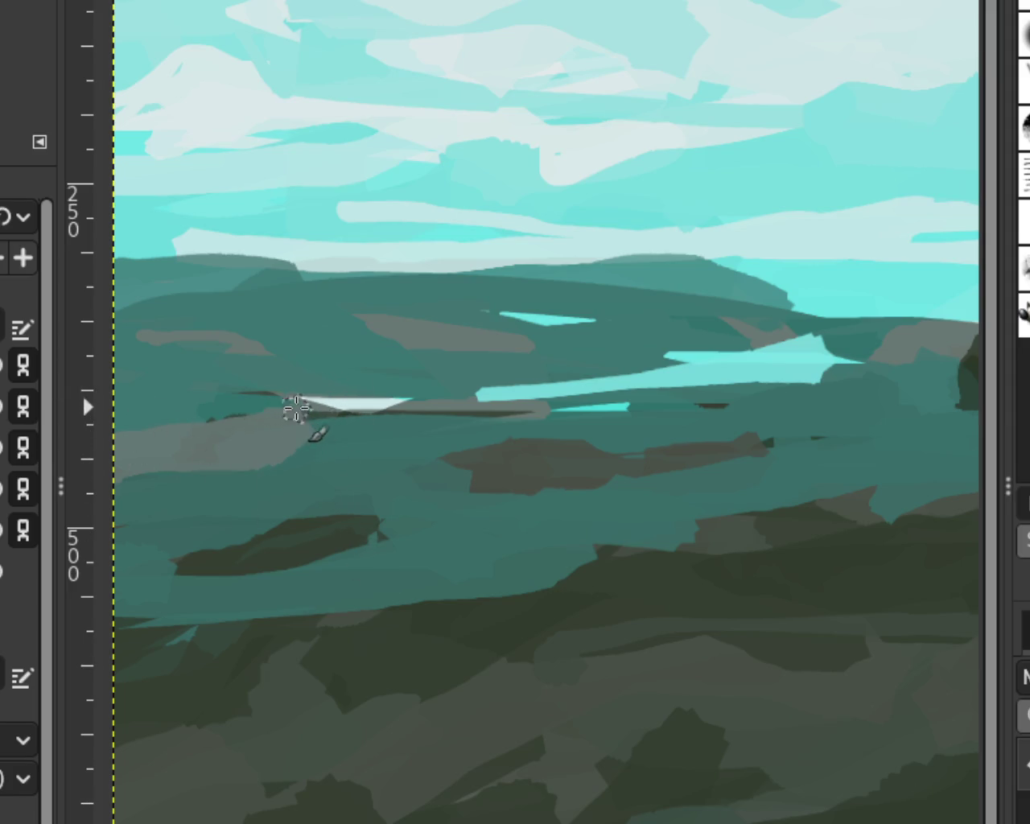
left_click_drag(294, 411, 229, 412)
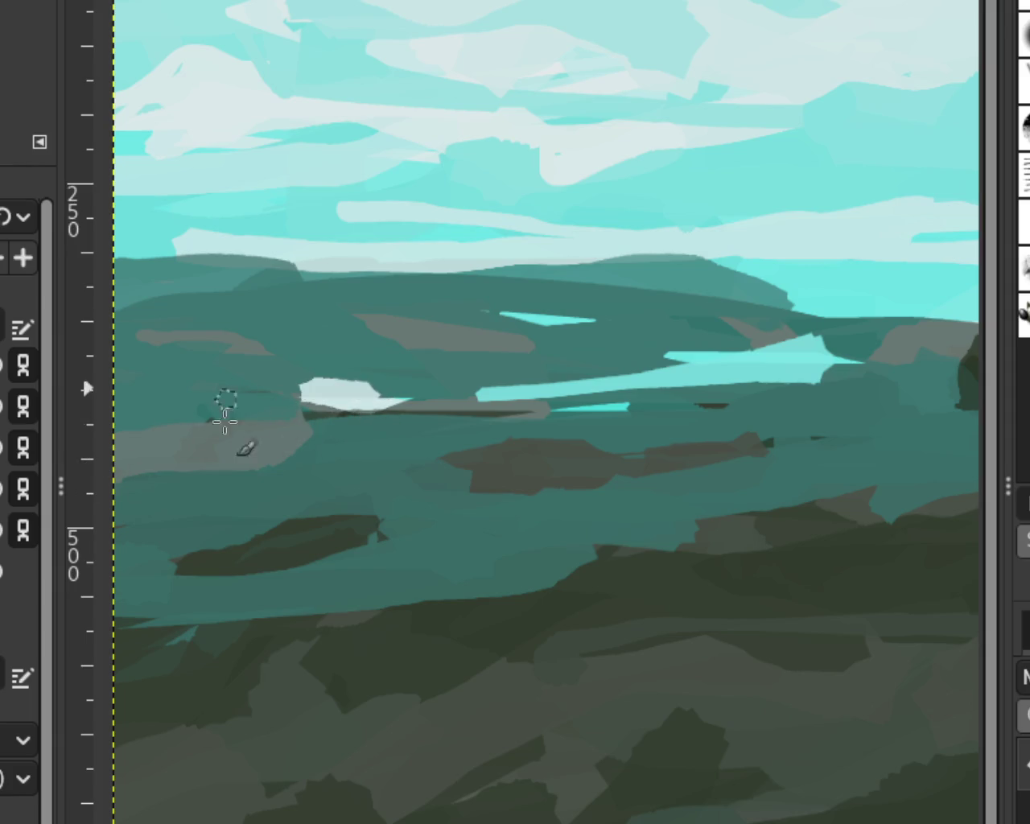
left_click_drag(408, 399, 379, 402)
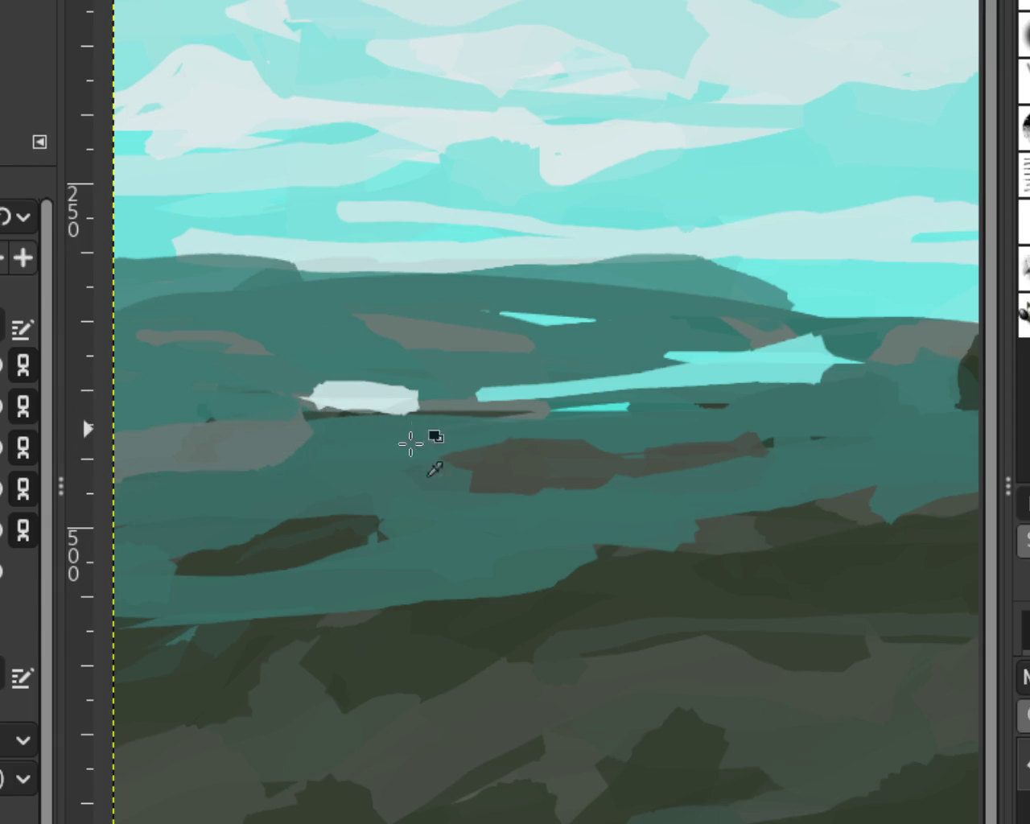
mouse_move(785, 366)
left_mouse_down()
mouse_move(676, 349)
mouse_move(765, 357)
mouse_move(363, 403)
mouse_move(740, 368)
mouse_move(274, 409)
mouse_move(786, 363)
mouse_move(345, 398)
mouse_move(717, 367)
left_mouse_up()
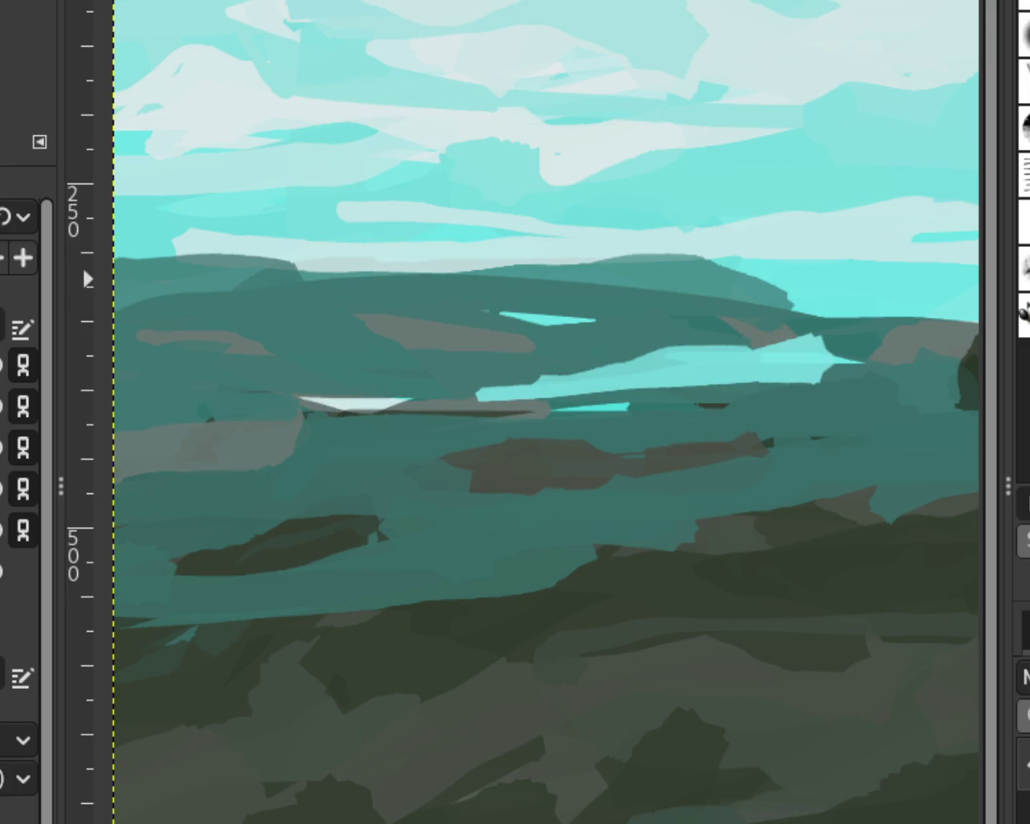
key("z")
left_click(689, 490, "ctrl")
scroll(689, 490, "down", 2)
scroll(556, 496, "up", 1)
scroll(639, 506, "down", 2)
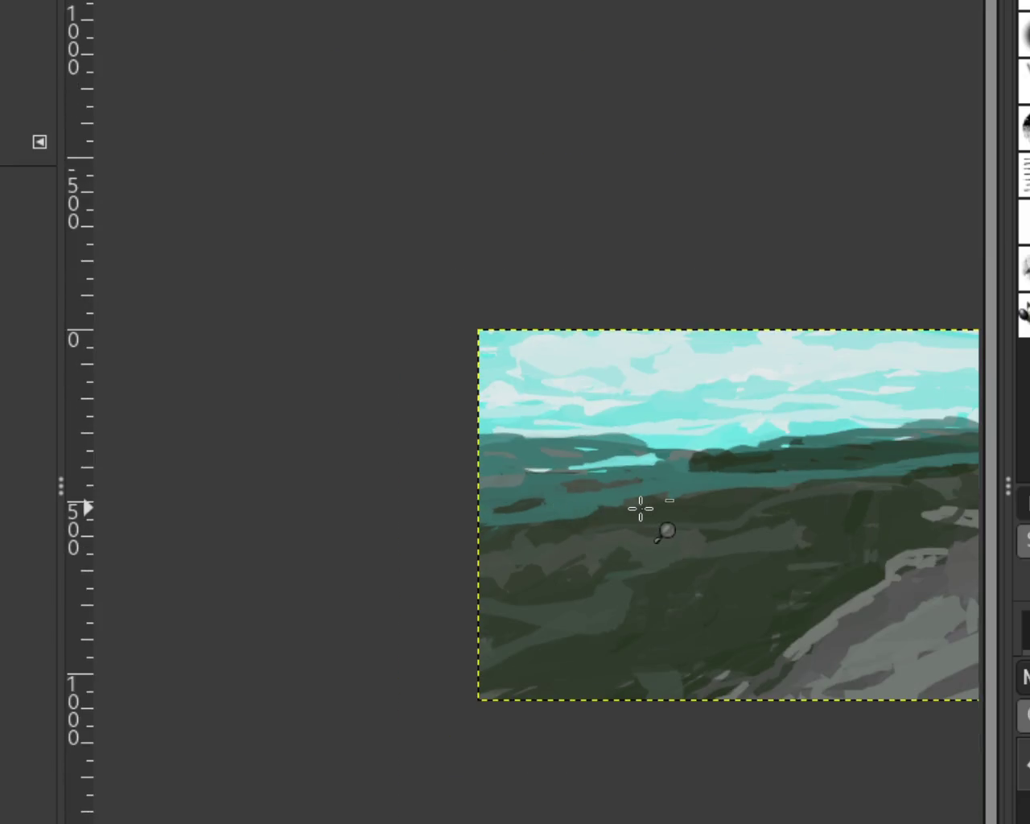
Paint a light diagonal stroke running down over the distant ridge.
scroll(642, 507, "down", 2)
scroll(648, 499, "up", 2)
scroll(628, 523, "up", 2)
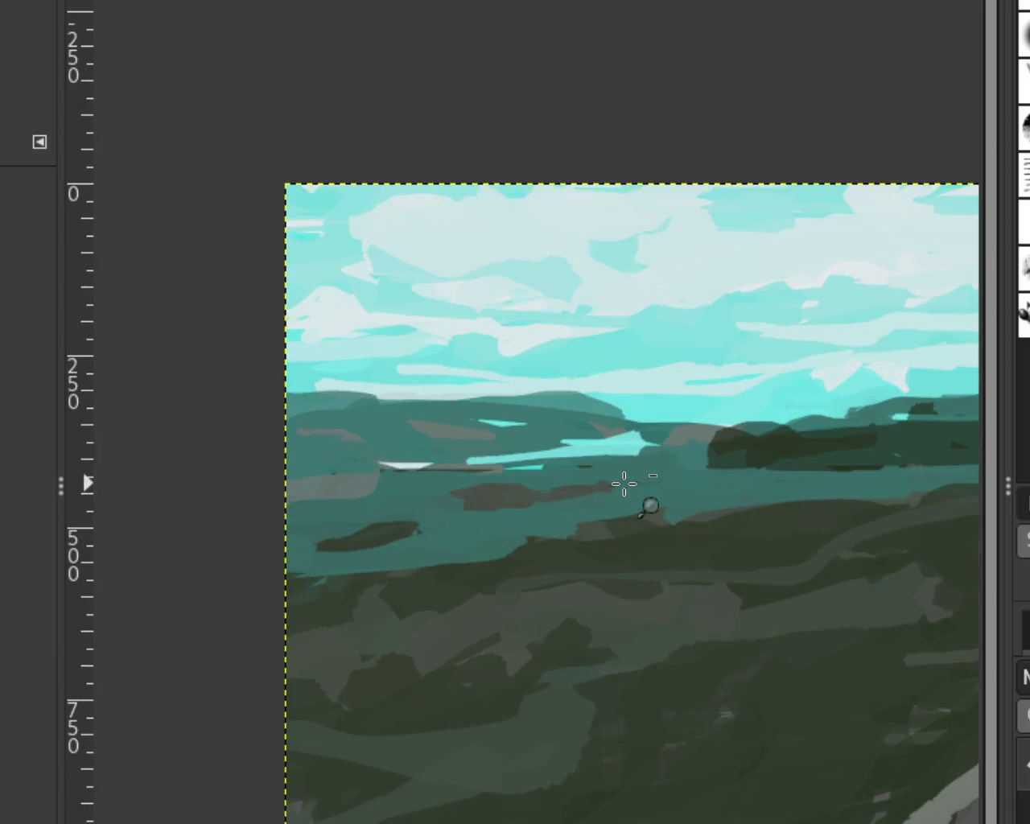
scroll(630, 486, "down", 2)
scroll(630, 486, "up", 2)
scroll(620, 456, "down", 1)
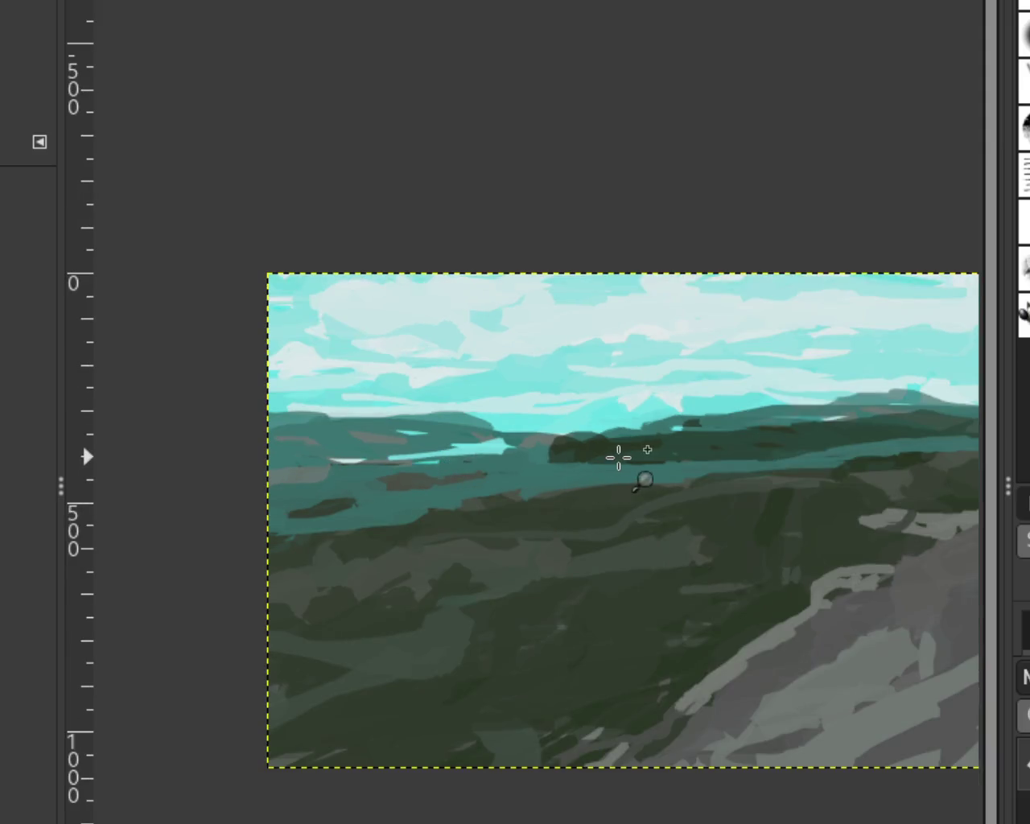
scroll(709, 463, "down", 1)
scroll(725, 447, "down", 1)
scroll(741, 432, "up", 2)
scroll(573, 444, "up", 1)
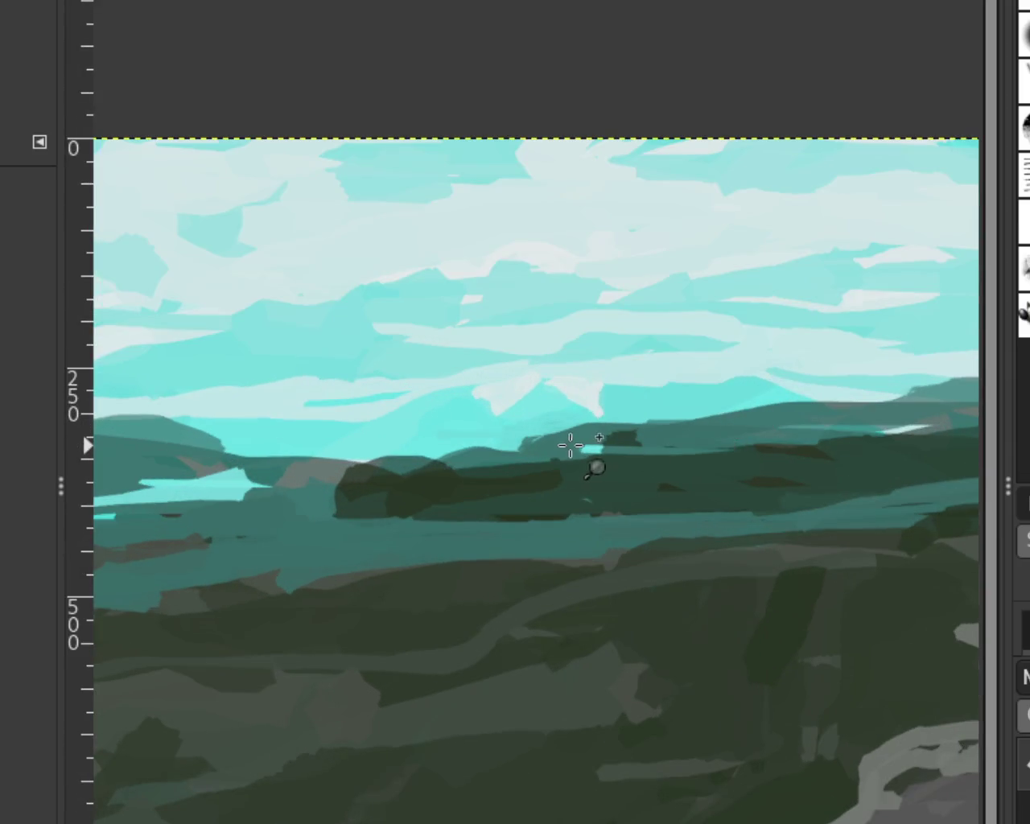
scroll(565, 446, "down", 1)
scroll(759, 414, "up", 1)
scroll(724, 407, "up", 4)
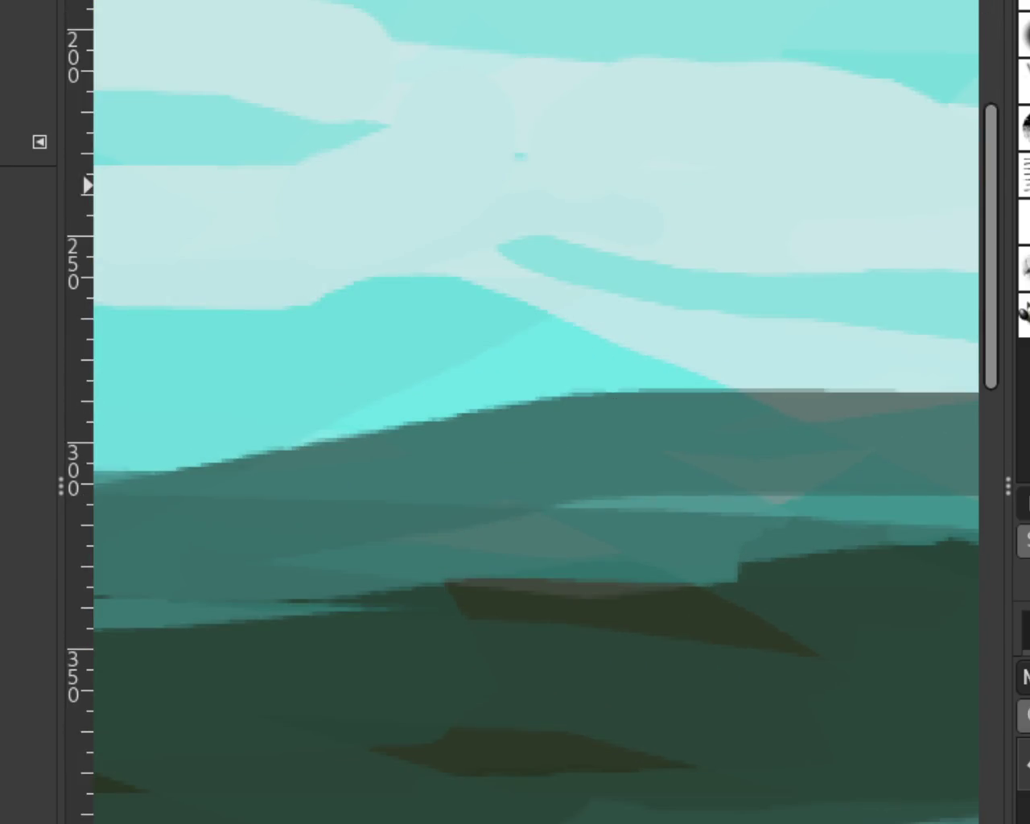
left_click_drag(483, 278, 660, 407)
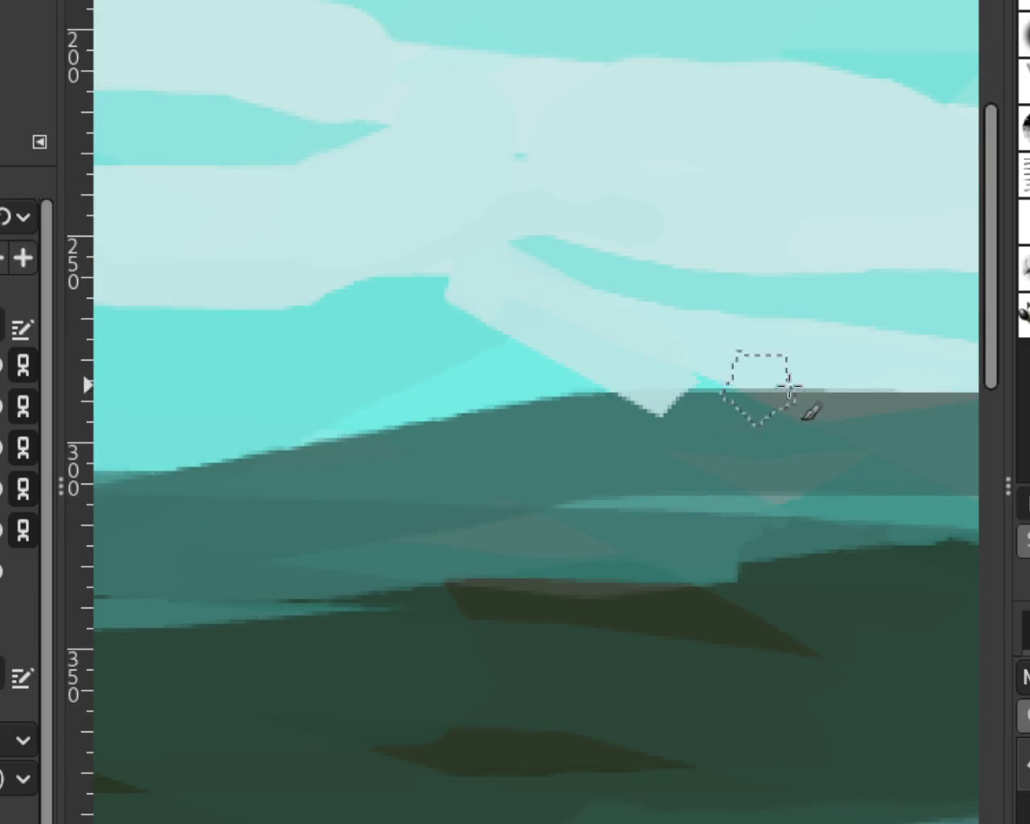
left_click_drag(450, 280, 483, 318)
left_click(743, 444, "ctrl")
Rework the ridge's light peak and draw a straight pale line down to the ridge.
left_click_drag(636, 378, 709, 407)
left_click_drag(547, 402, 676, 390)
key("ctrl+z")
key("ctrl+z")
key("ctrl+z")
key("ctrl+z")
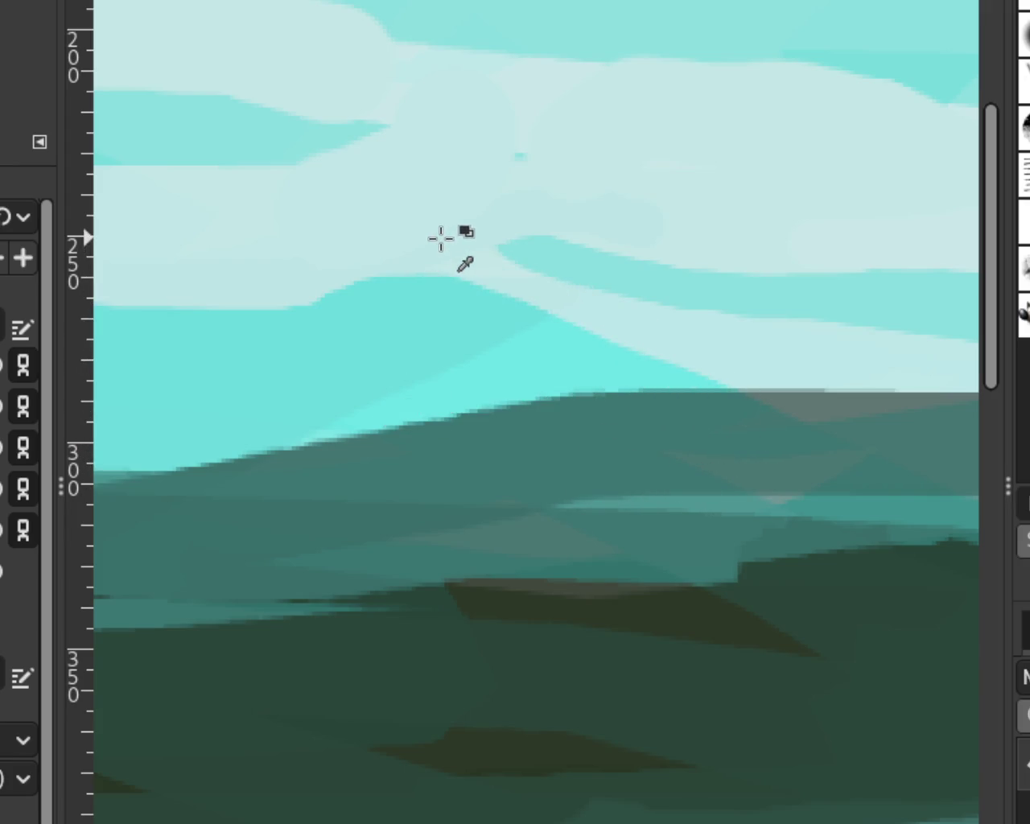
left_click(638, 374, "shift")
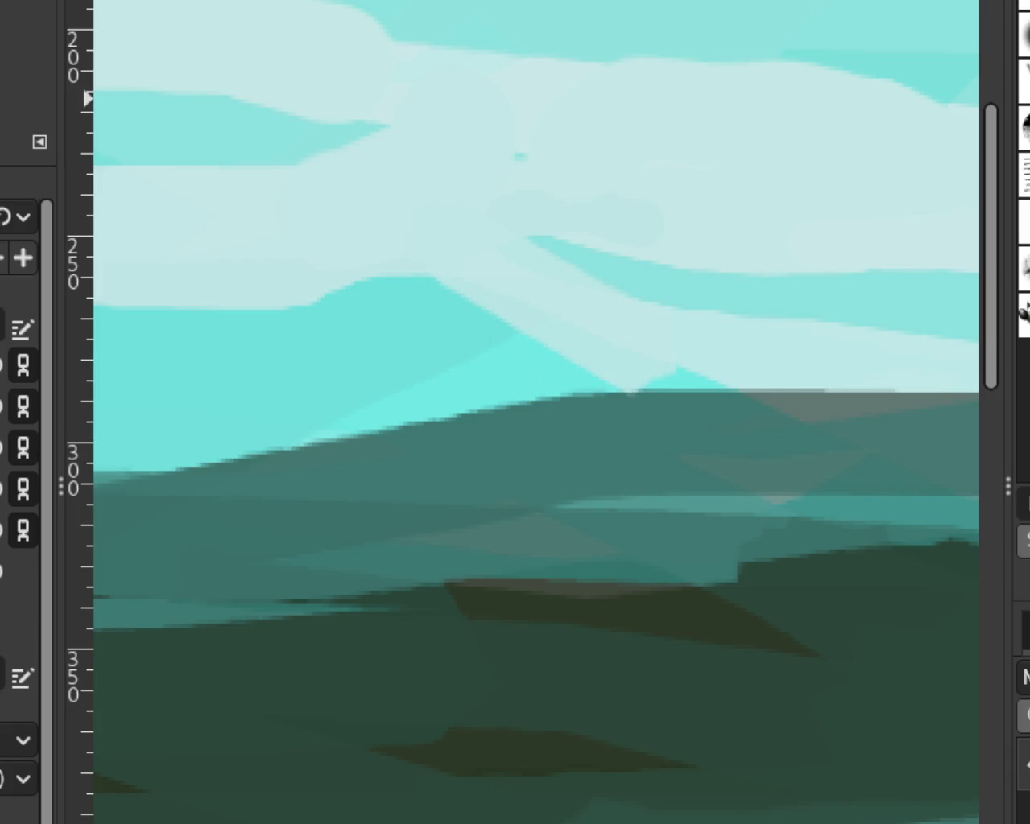
left_click(553, 369, "ctrl")
left_click(553, 398, "ctrl")
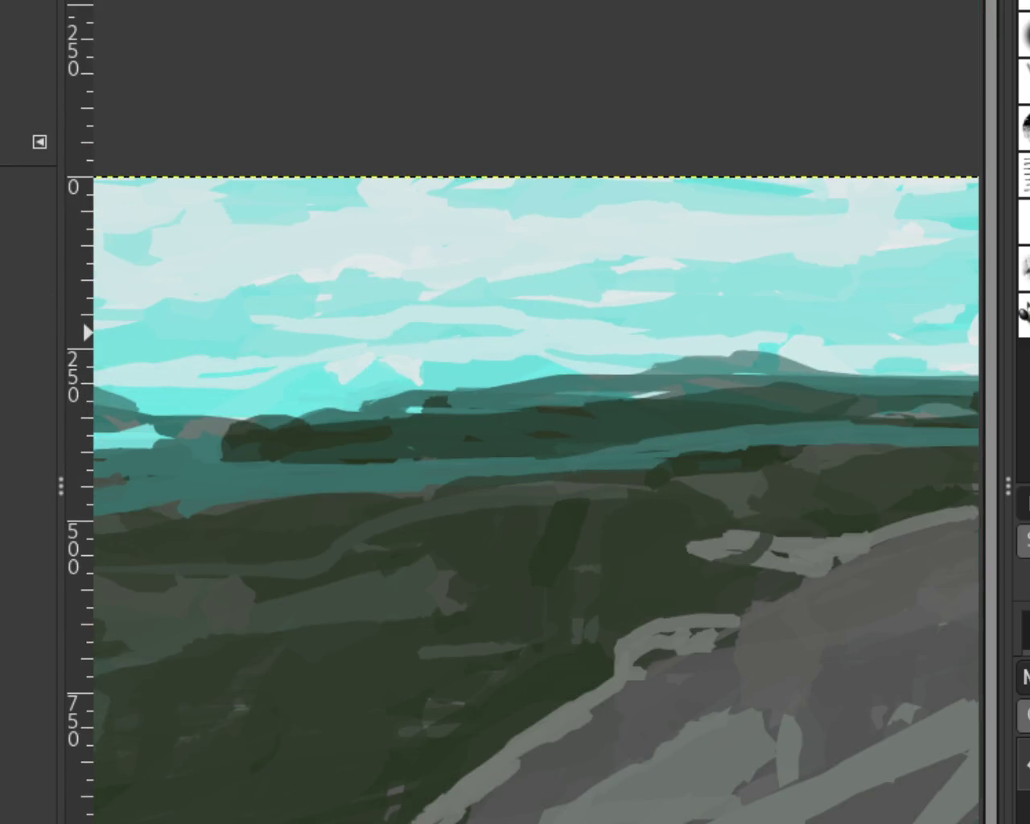
scroll(597, 401, "up", 1)
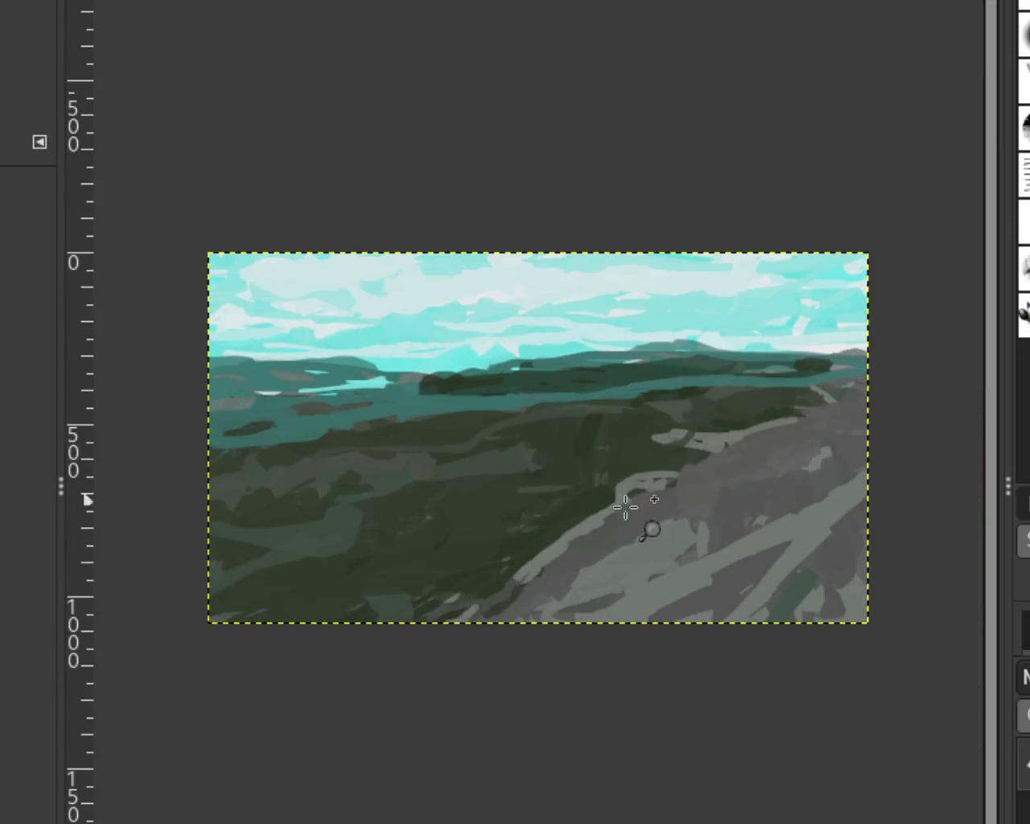
scroll(535, 532, "down", 1)
scroll(507, 535, "up", 2)
scroll(539, 563, "down", 1)
scroll(679, 487, "up", 1)
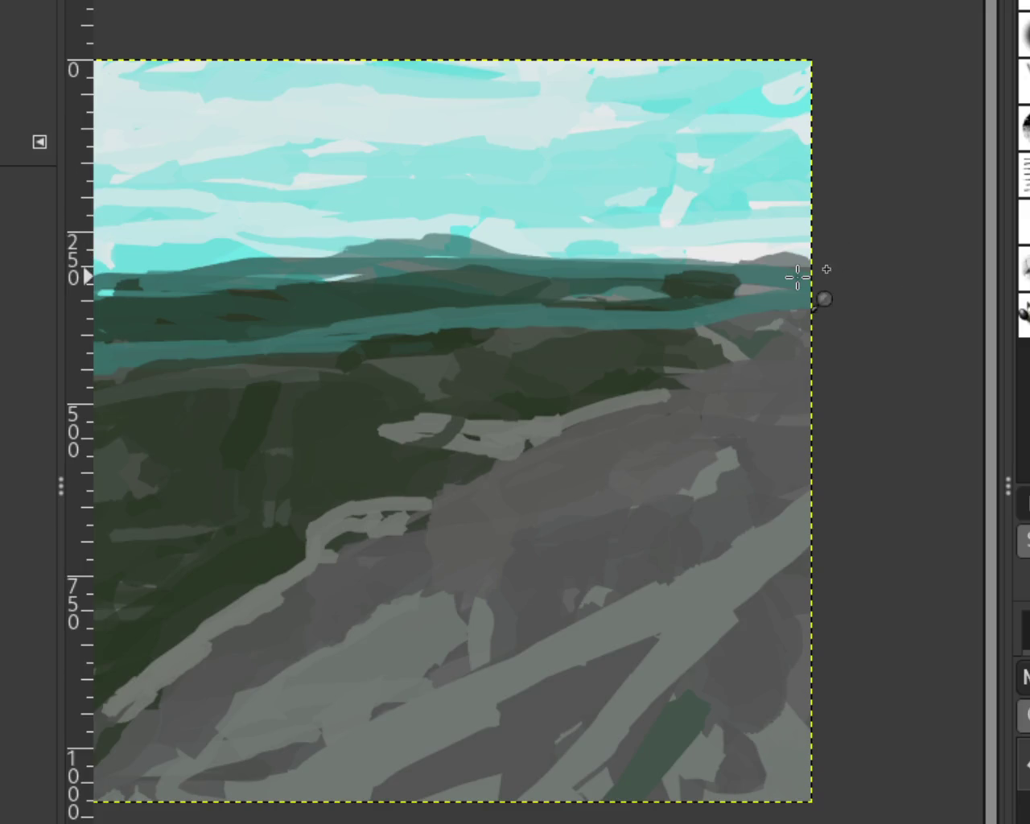
left_click(797, 277)
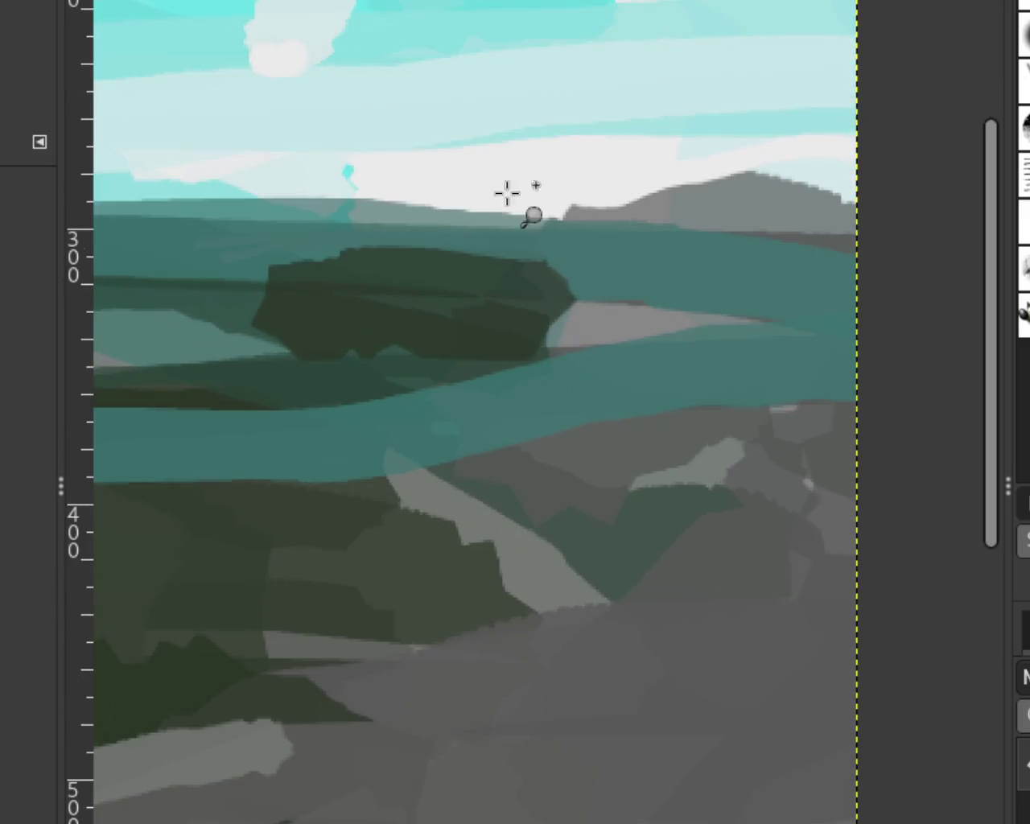
key("p")
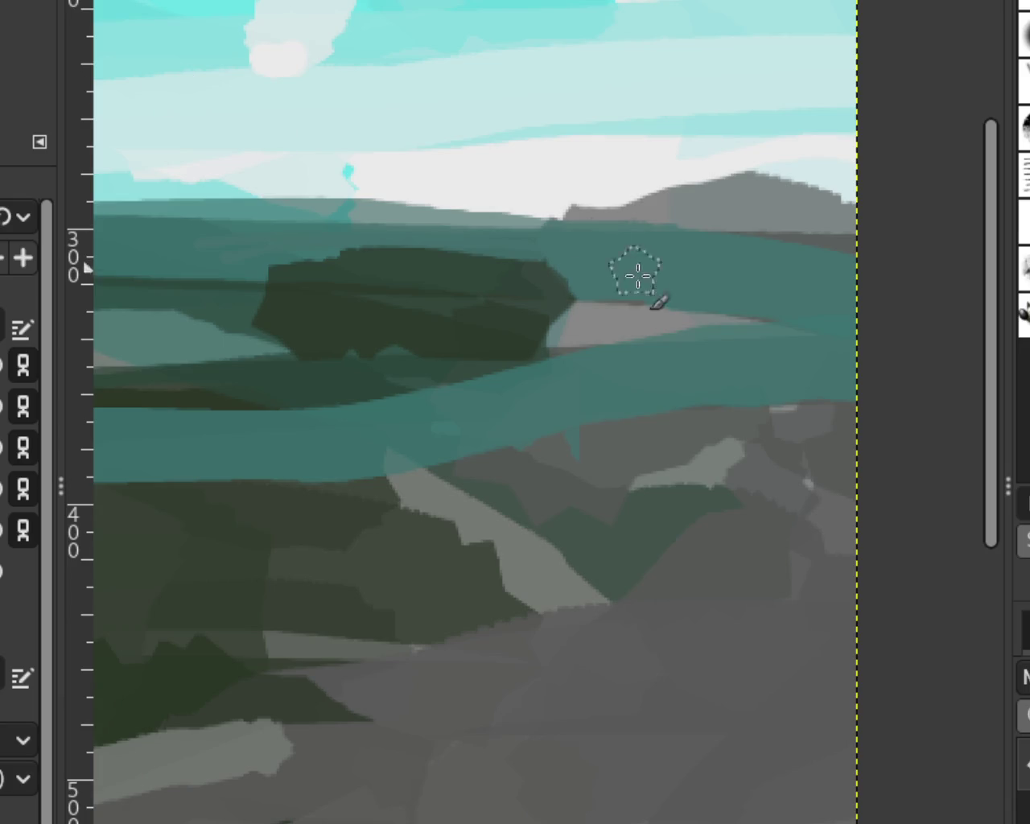
key("ctrl+y")
key("ctrl+z")
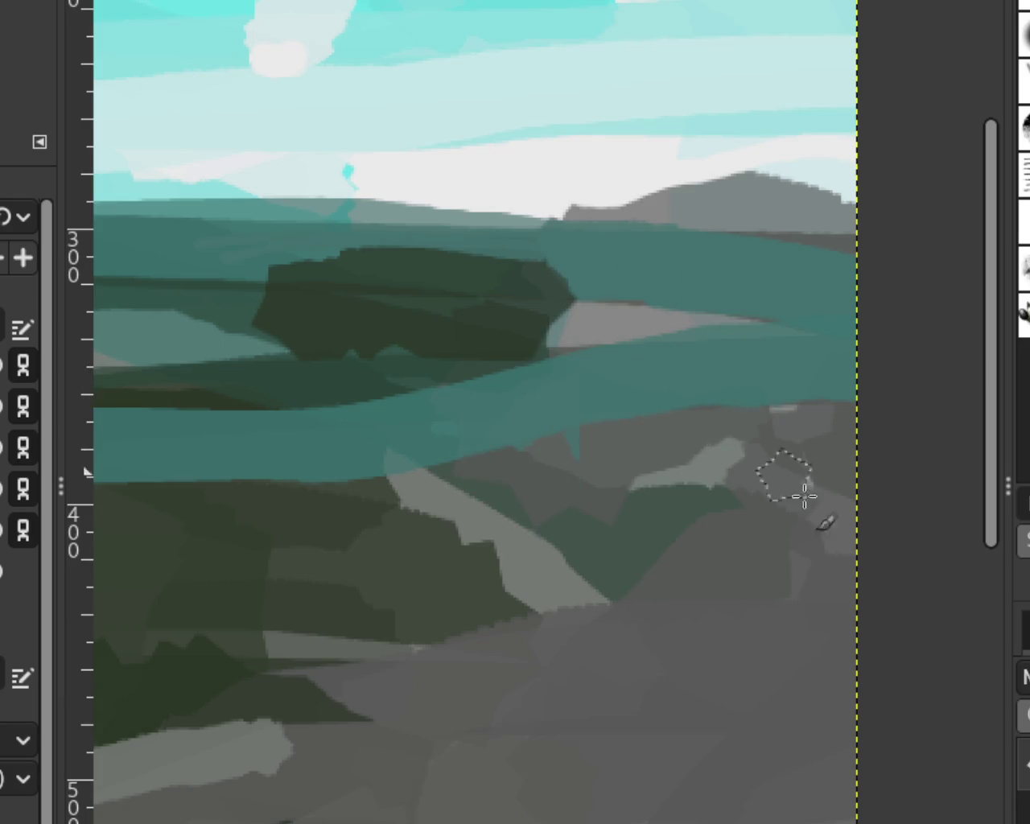
mouse_move(575, 523)
left_mouse_down()
mouse_move(564, 592)
mouse_move(578, 653)
left_mouse_up()
key("ctrl+z")
left_click_drag(399, 249, 453, 515)
key("ctrl+z")
key("ctrl+z")
left_click_drag(636, 466, 812, 692)
key("ctrl+z")
key("z")
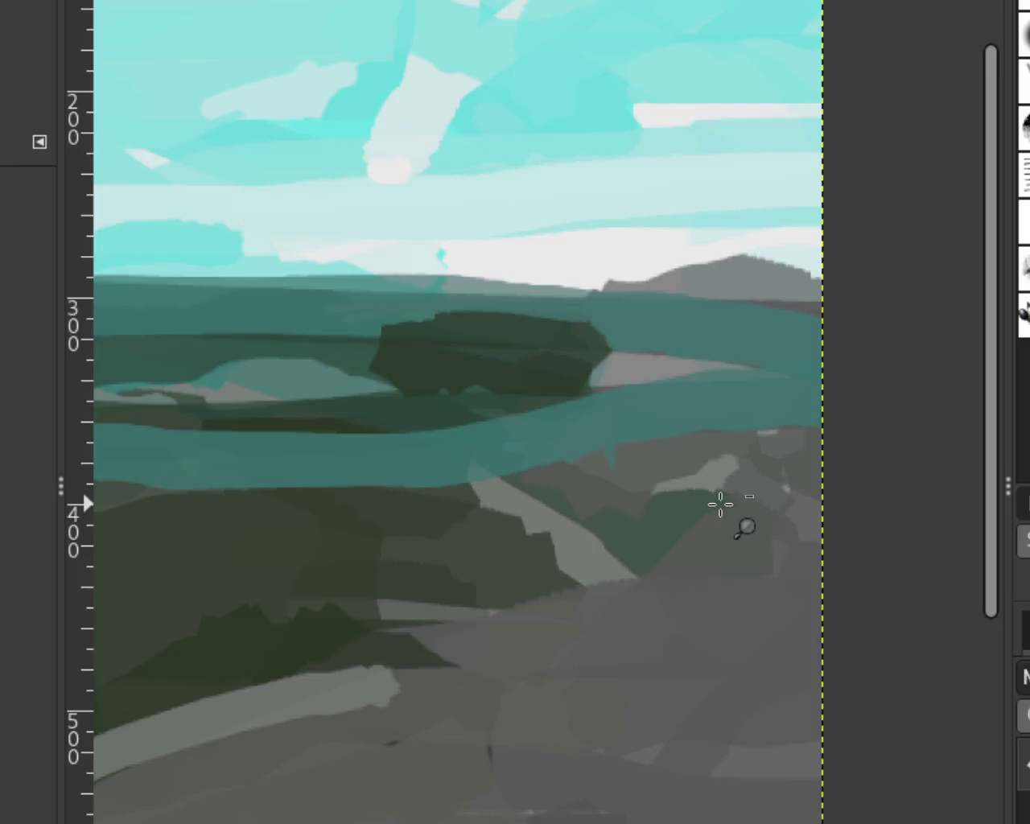
left_click(720, 501, "ctrl")
left_click(719, 502, "ctrl")
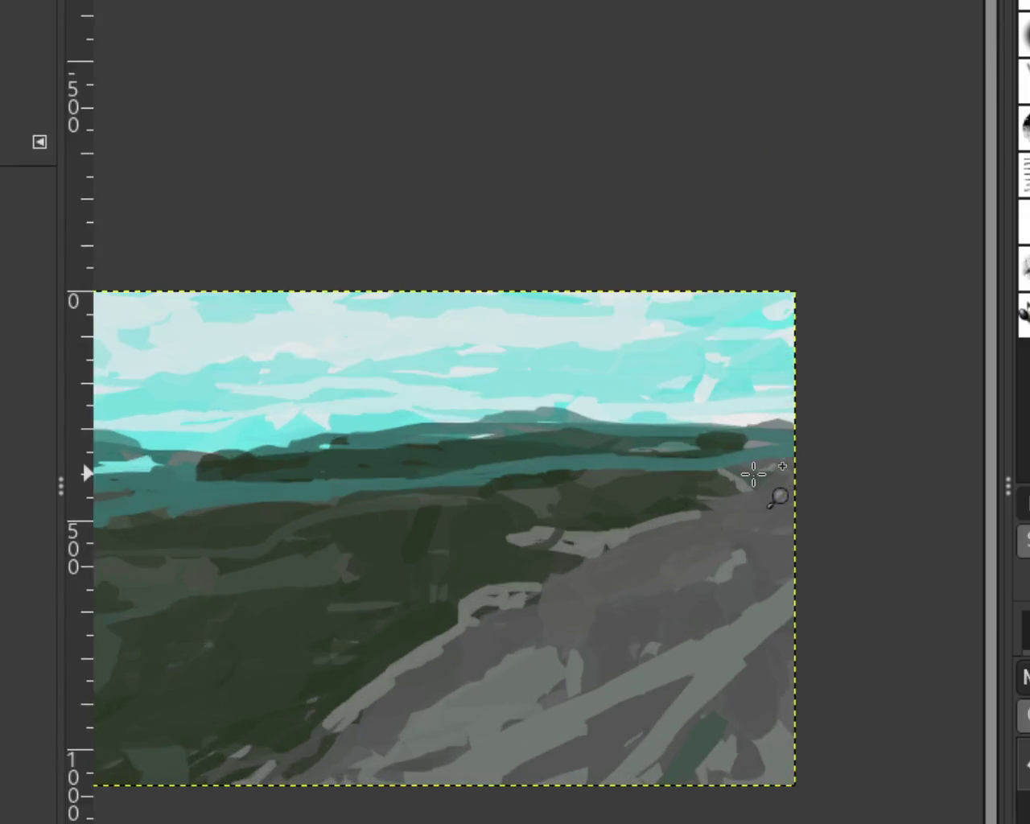
Paint a long dark curved stroke across the midground, undoing and retrying it.
scroll(797, 451, "up", 3)
scroll(331, 635, "down", 3)
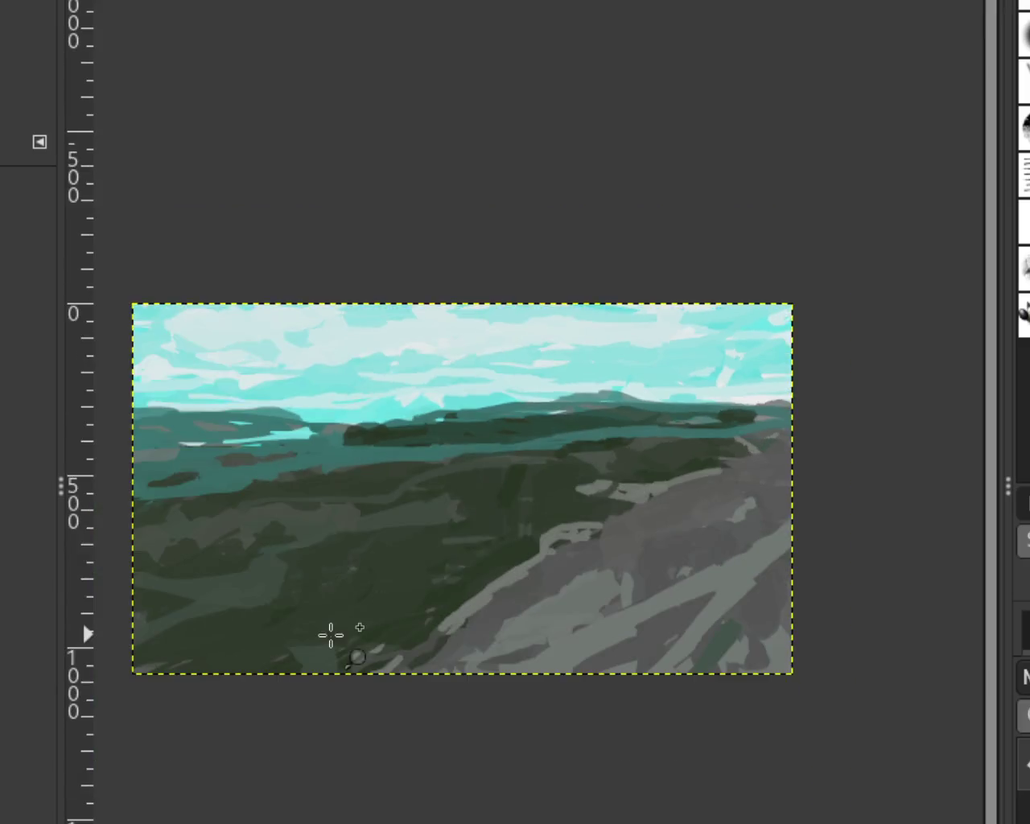
scroll(609, 563, "up", 1)
scroll(416, 598, "down", 1)
scroll(305, 570, "down", 1)
scroll(304, 571, "up", 3)
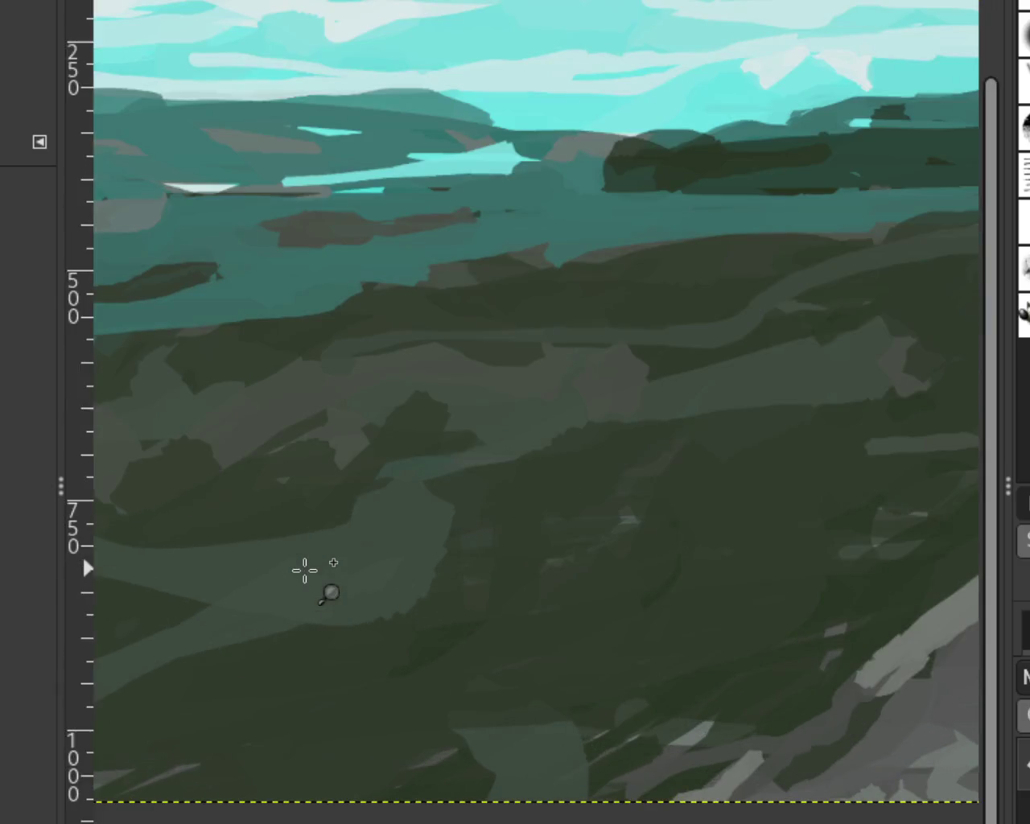
scroll(322, 564, "down", 2)
scroll(271, 403, "up", 4)
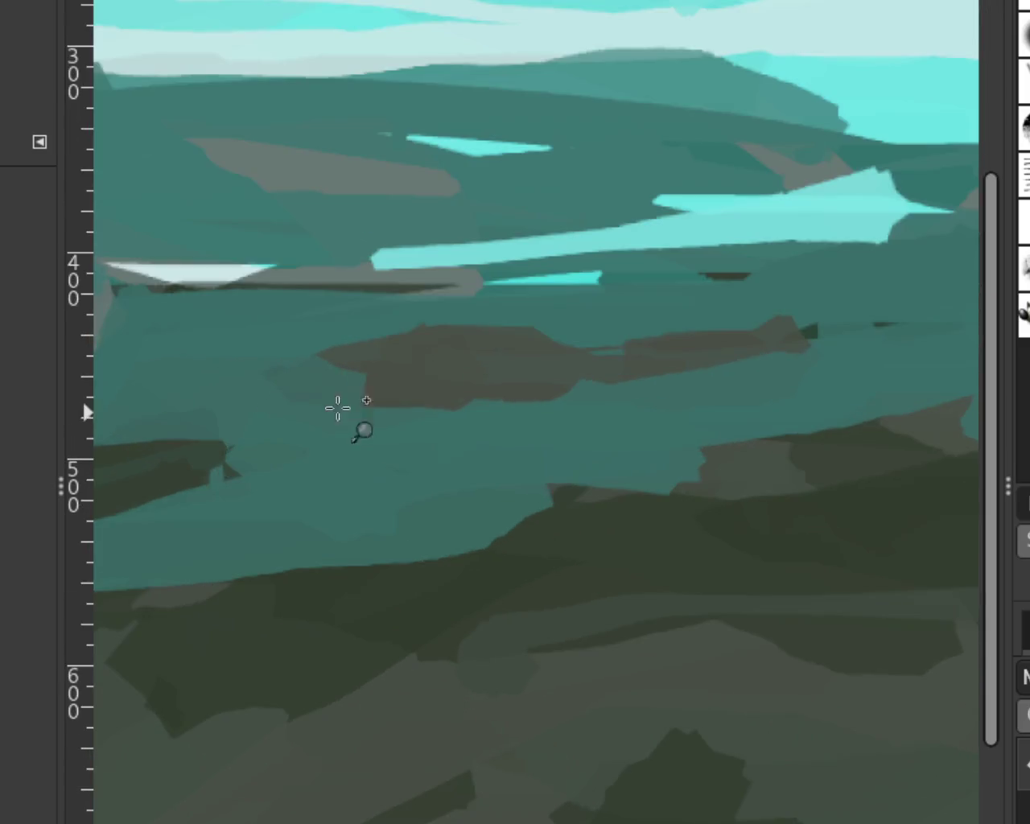
key("o")
left_click_drag(812, 328, 400, 384)
key("ctrl+z")
left_click_drag(810, 330, 266, 378)
Reshape the dark curve, ending it further left and extending it over the brown patch.
key("ctrl+z")
left_click_drag(804, 326, 386, 383)
key("ctrl+z")
left_click_drag(820, 368, 448, 395)
key("ctrl+z")
left_click_drag(809, 330, 316, 368)
left_click_drag(572, 407, 660, 354)
key("ctrl+z")
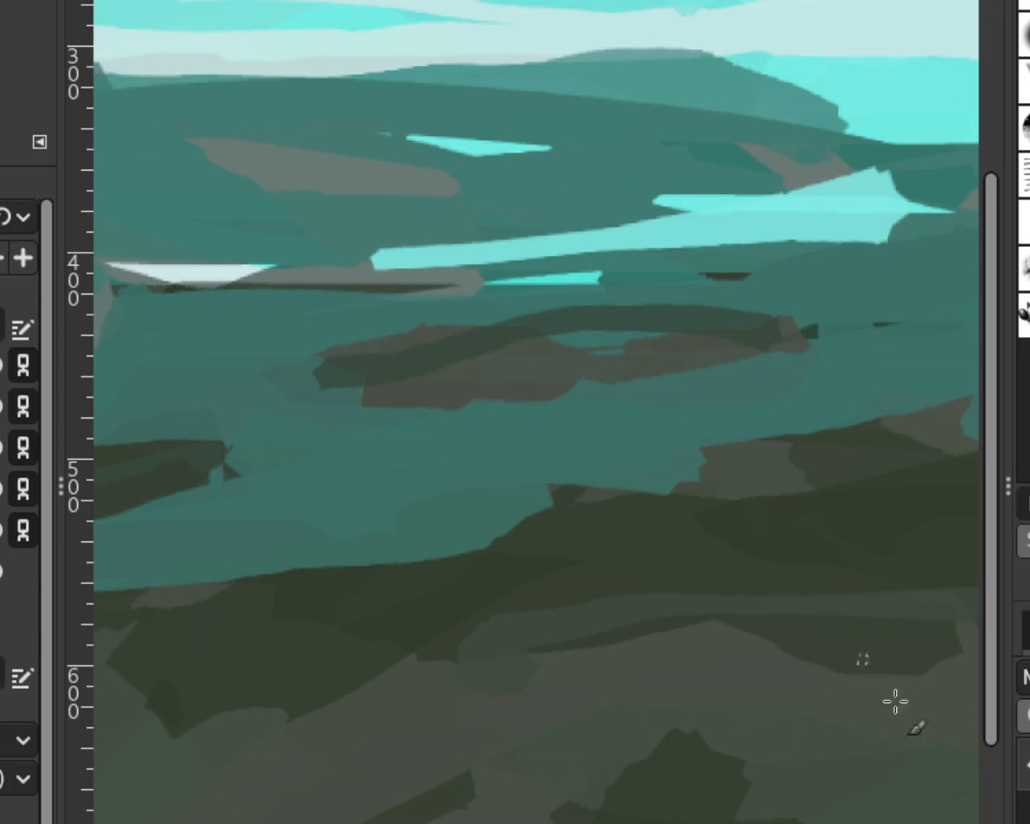
Add lighter brown strokes to the patch, then try a dark stroke in the teal ring and remove it.
left_click_drag(586, 425, 510, 421)
key("ctrl+z")
left_click_drag(536, 351, 471, 395)
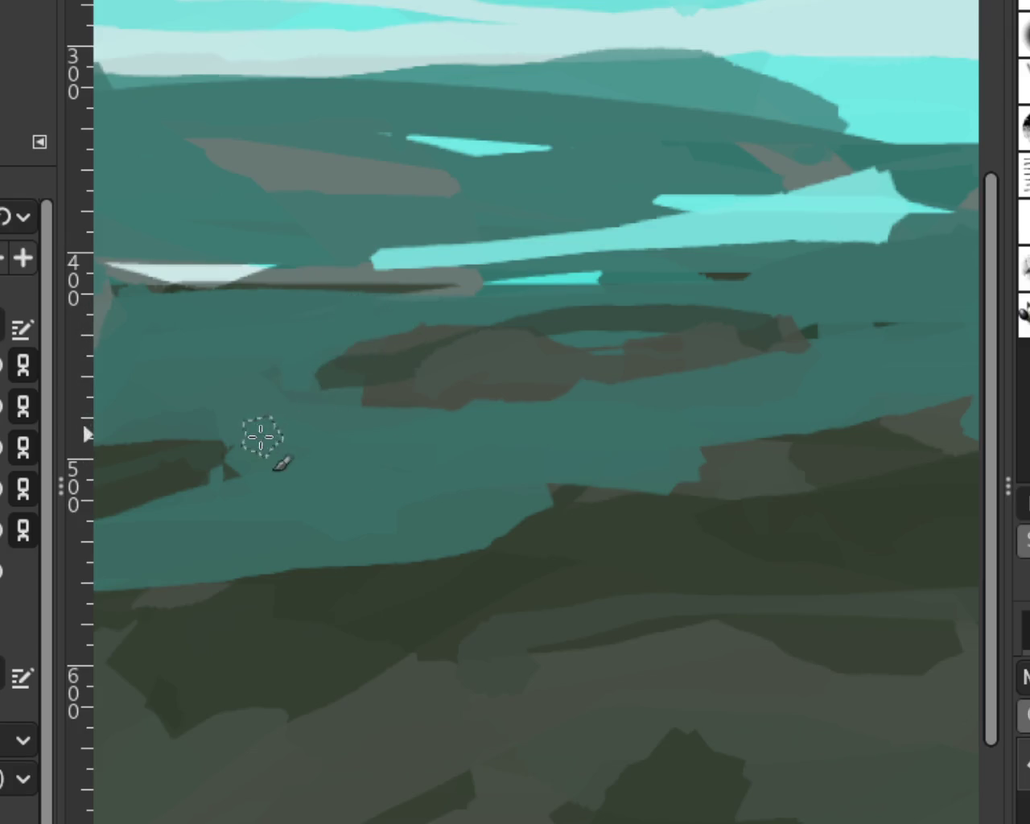
left_click_drag(660, 338, 564, 342)
key("ctrl+z")
key("ctrl+shift+z")
key("ctrl+z")
key("ctrl+shift+z")
key("ctrl+z")
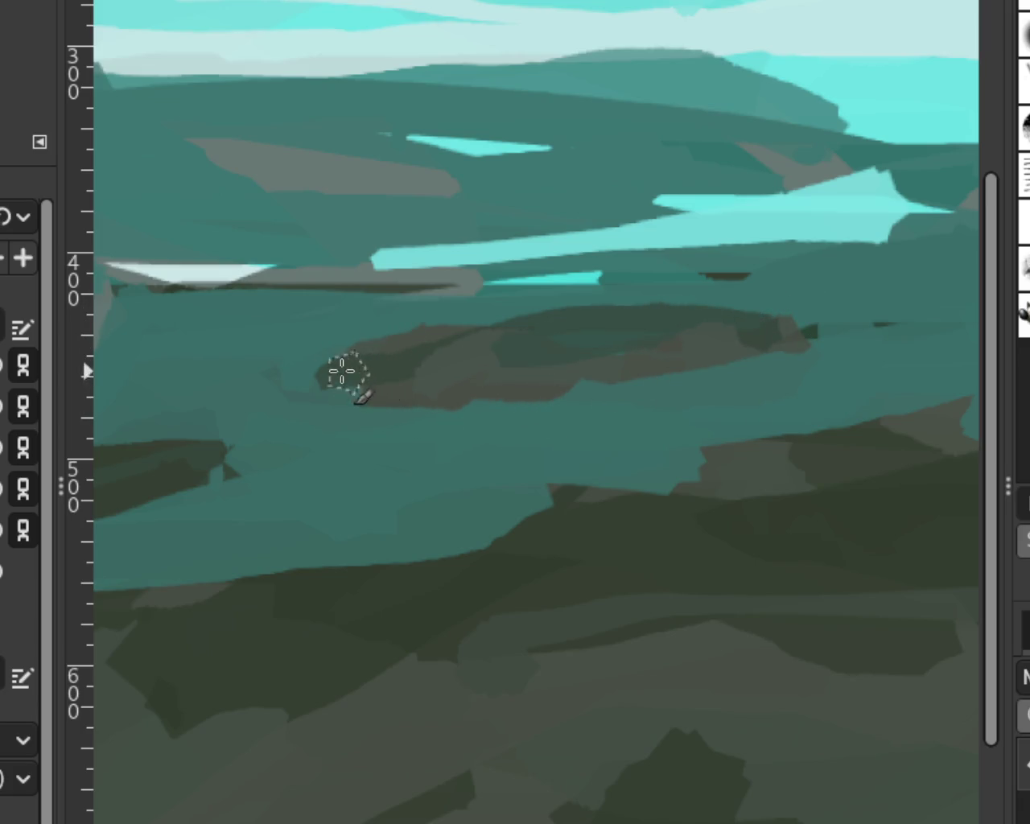
Darken the left edge of the midground below the patch.
mouse_move(148, 455)
left_mouse_down()
mouse_move(166, 488)
mouse_move(134, 510)
mouse_move(218, 471)
left_mouse_up()
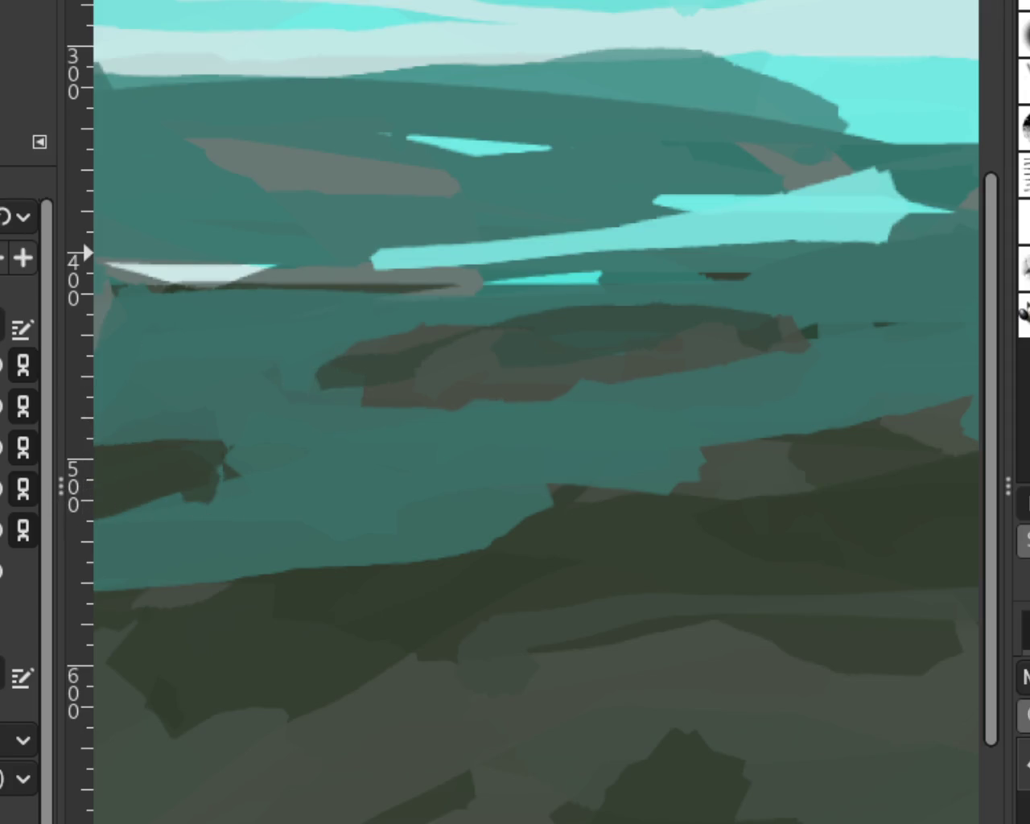
scroll(499, 410, "down", 1)
scroll(478, 437, "down", 2)
scroll(424, 456, "up", 1)
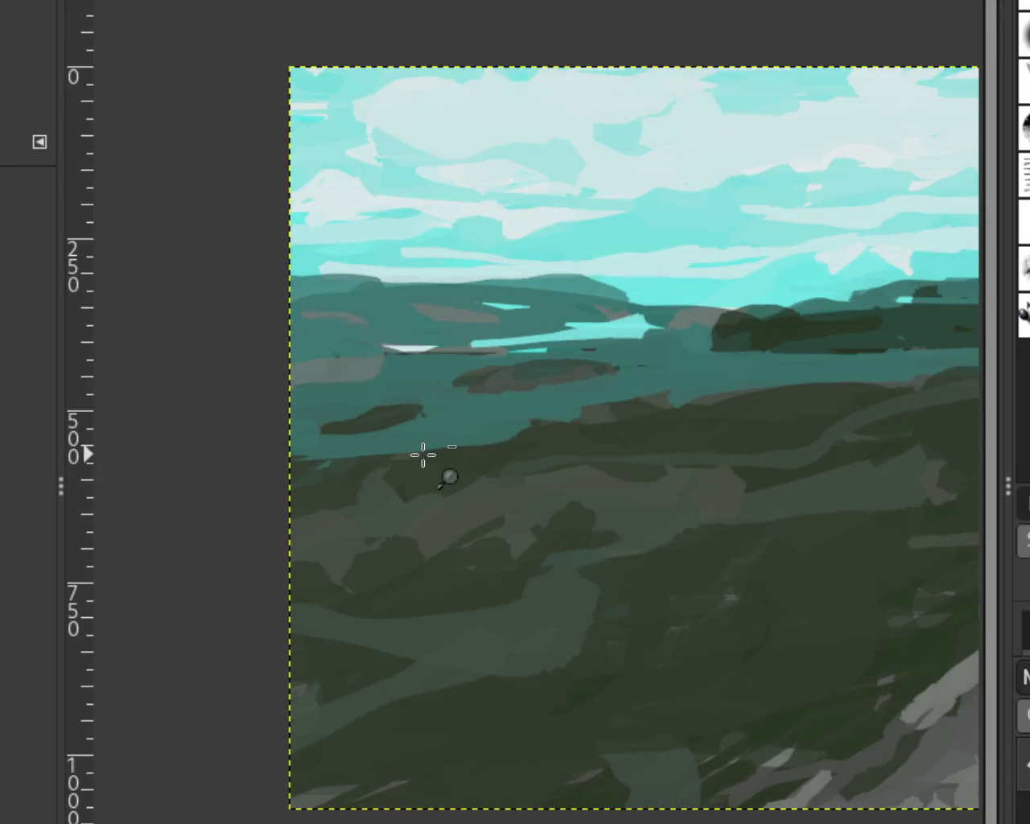
Reshape the lake island with dark diagonal strokes, extending it up and left.
scroll(400, 452, "up", 2)
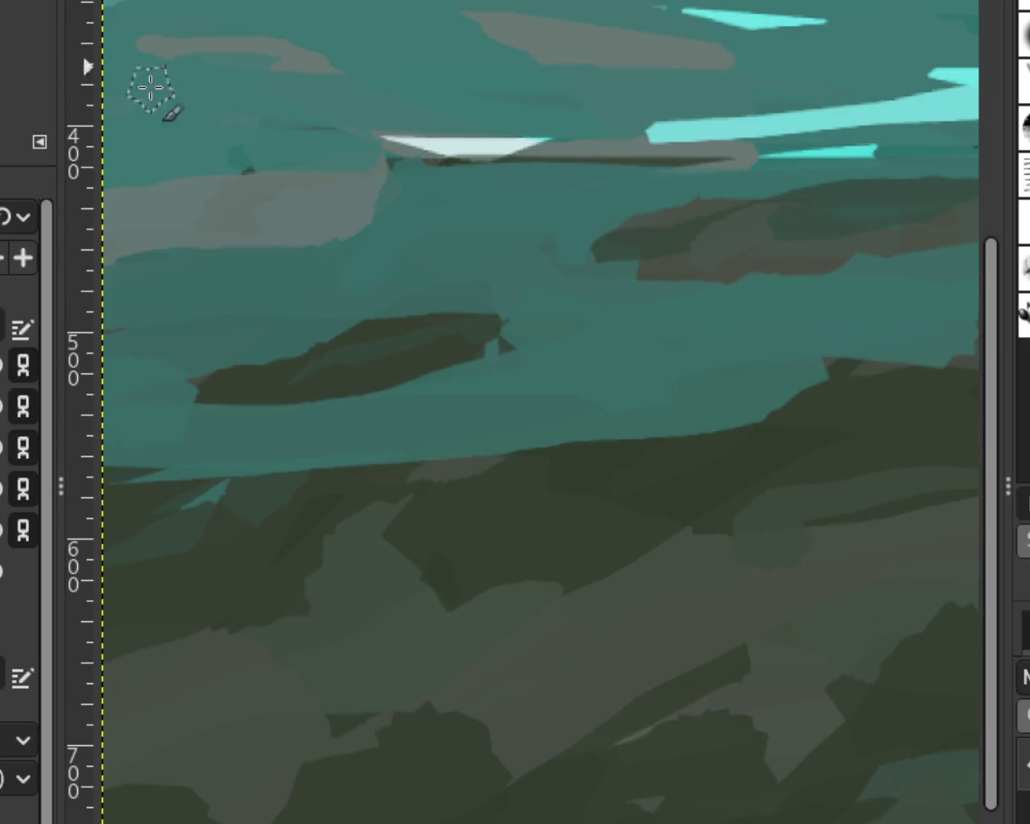
left_click_drag(460, 363, 161, 403)
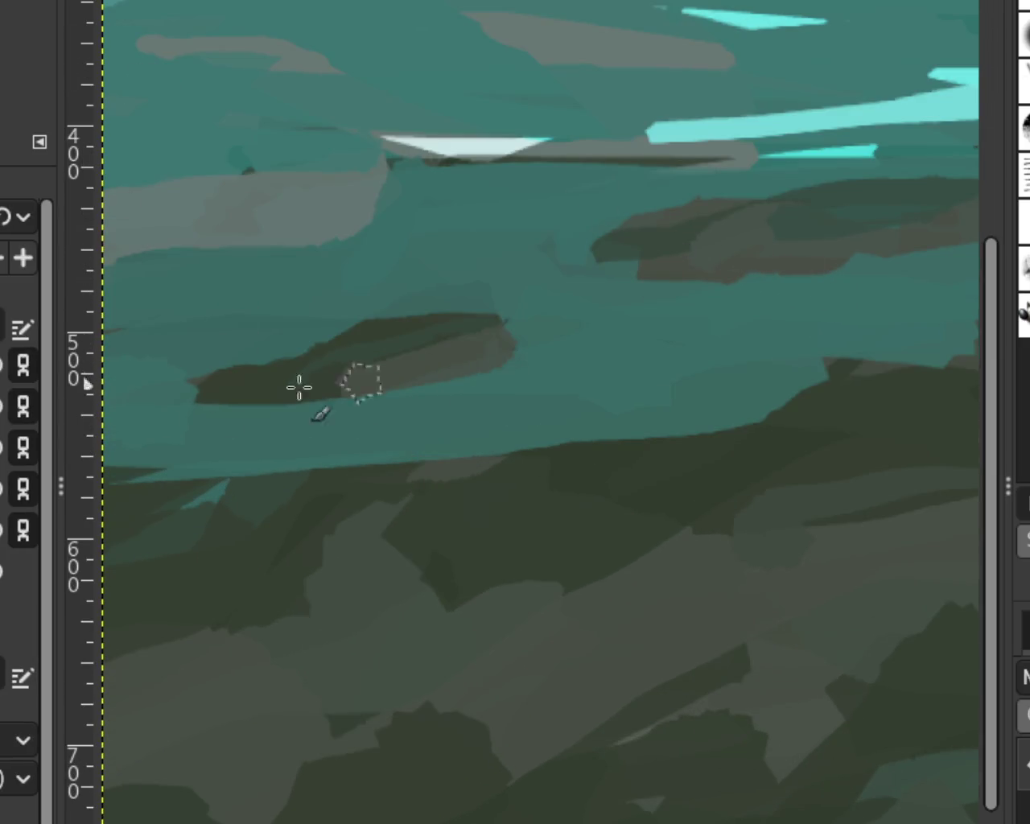
left_click_drag(472, 333, 172, 395)
left_click_drag(367, 357, 207, 379)
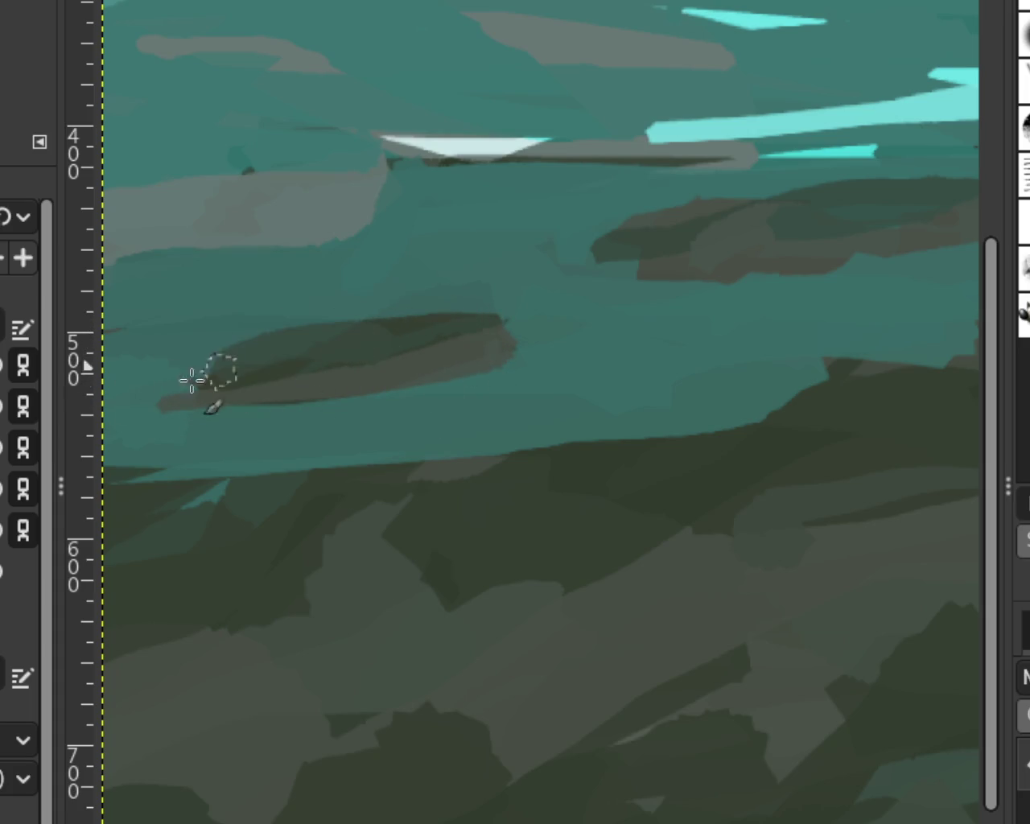
left_click_drag(296, 366, 212, 395)
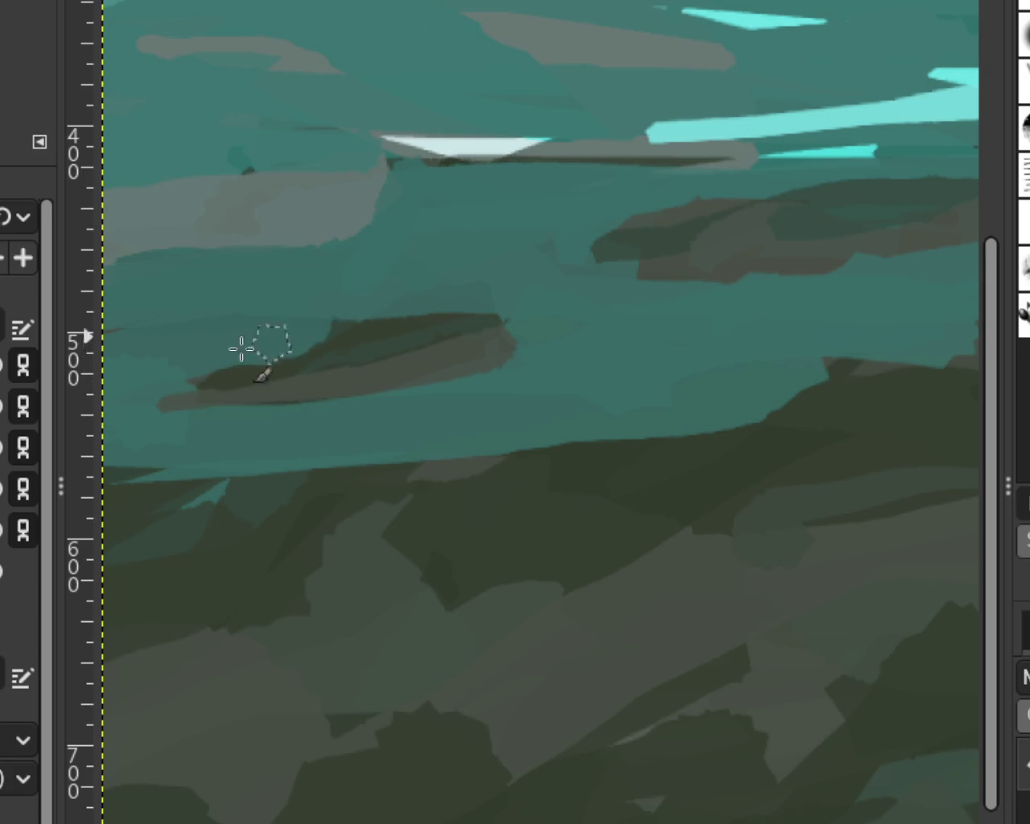
left_click_drag(259, 345, 394, 345)
key("ctrl+z")
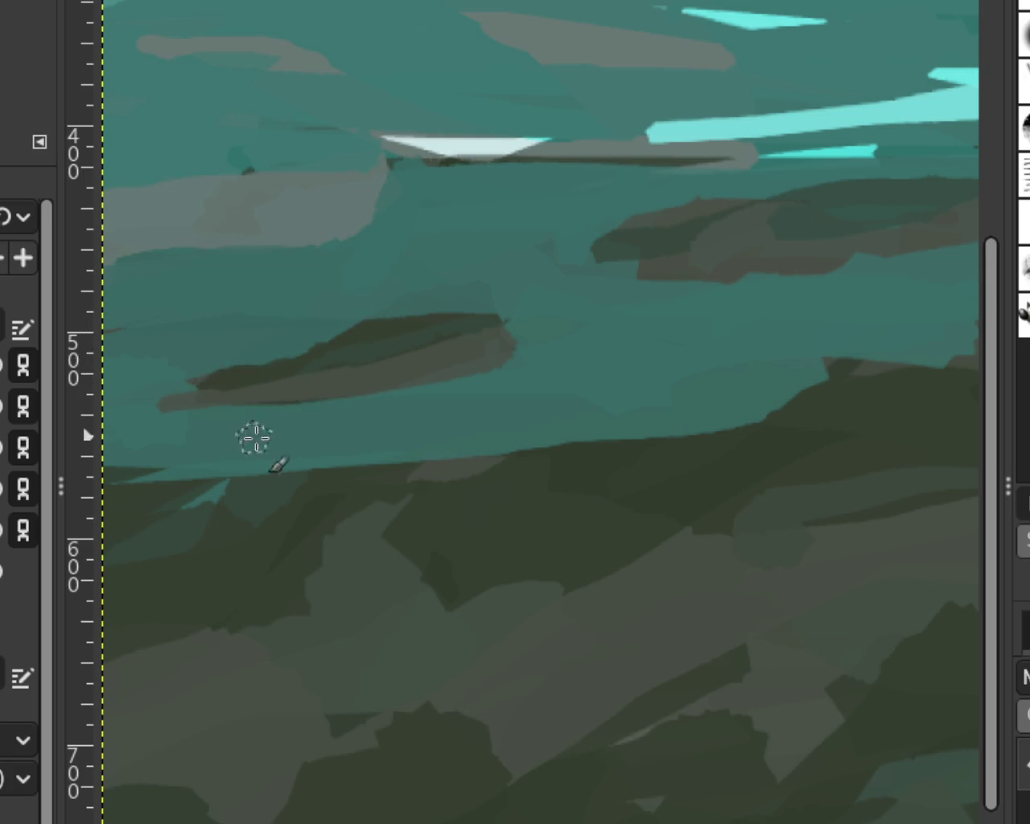
key("ctrl+z")
left_click_drag(381, 348, 234, 380)
key("ctrl+z")
left_click_drag(356, 281, 248, 384)
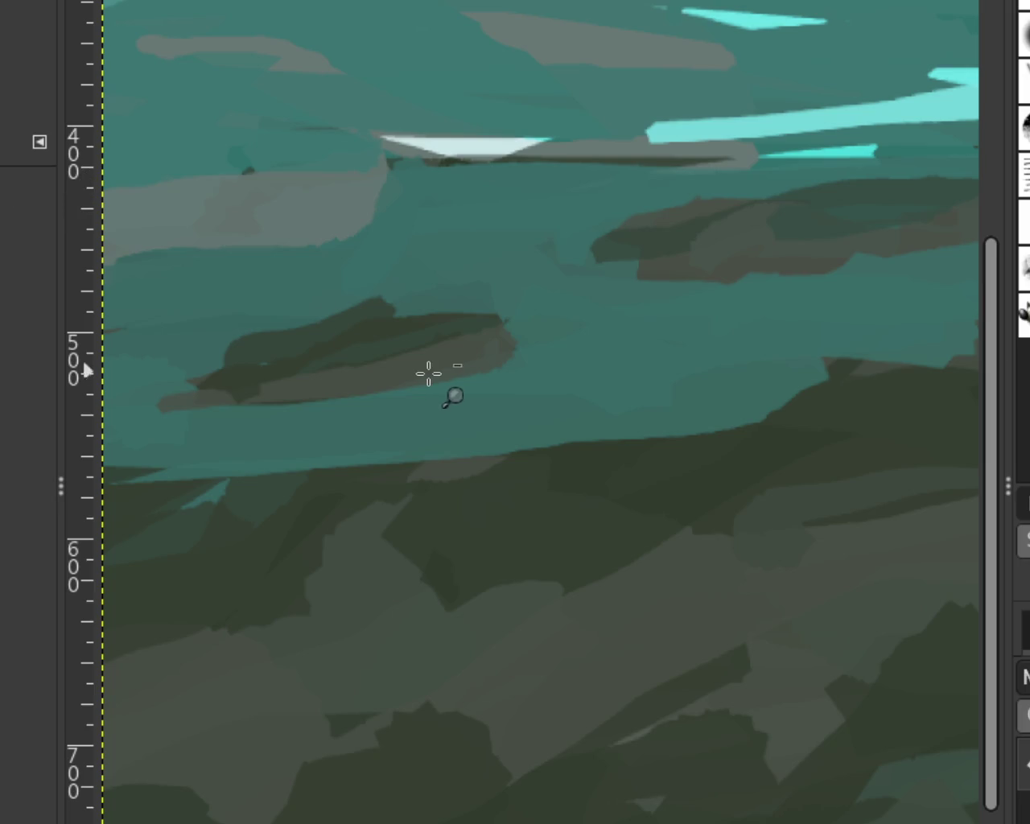
Paint a dark tree clump on the far island and bumpy clumps along the near island.
scroll(429, 372, "down", 3)
scroll(397, 409, "down", 1)
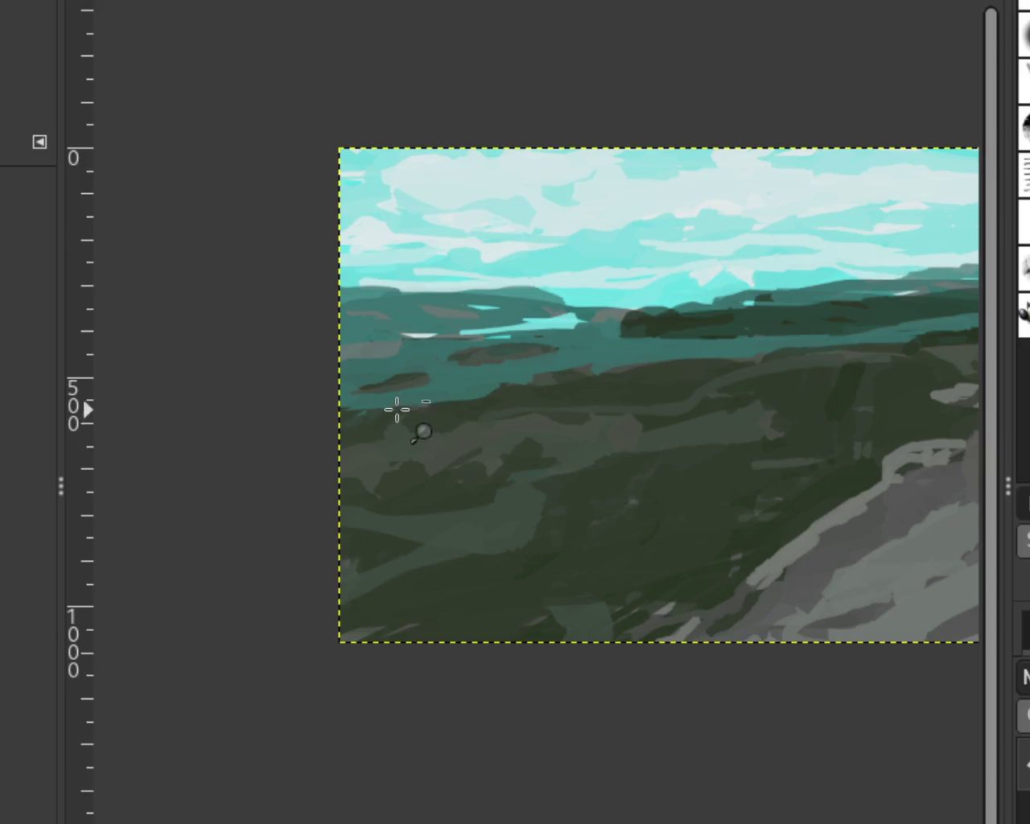
scroll(397, 410, "up", 2)
scroll(382, 405, "up", 1)
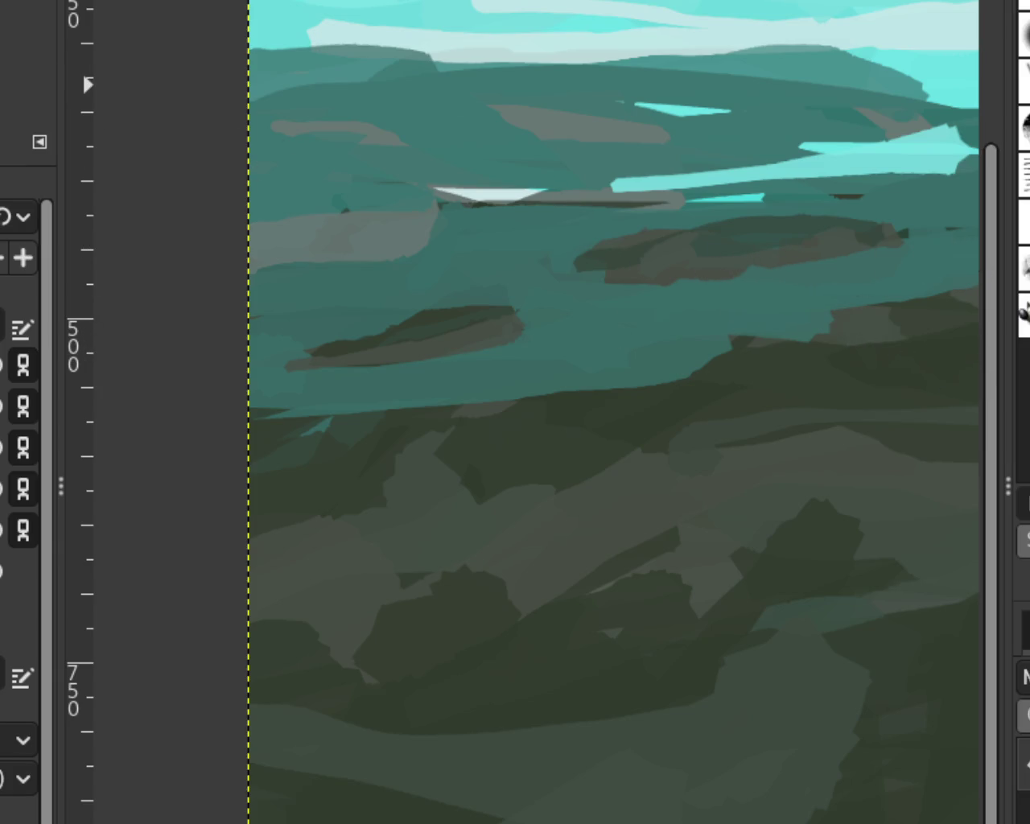
mouse_move(625, 253)
left_mouse_down()
mouse_move(621, 244)
mouse_move(600, 251)
mouse_move(637, 239)
mouse_move(604, 260)
left_mouse_up()
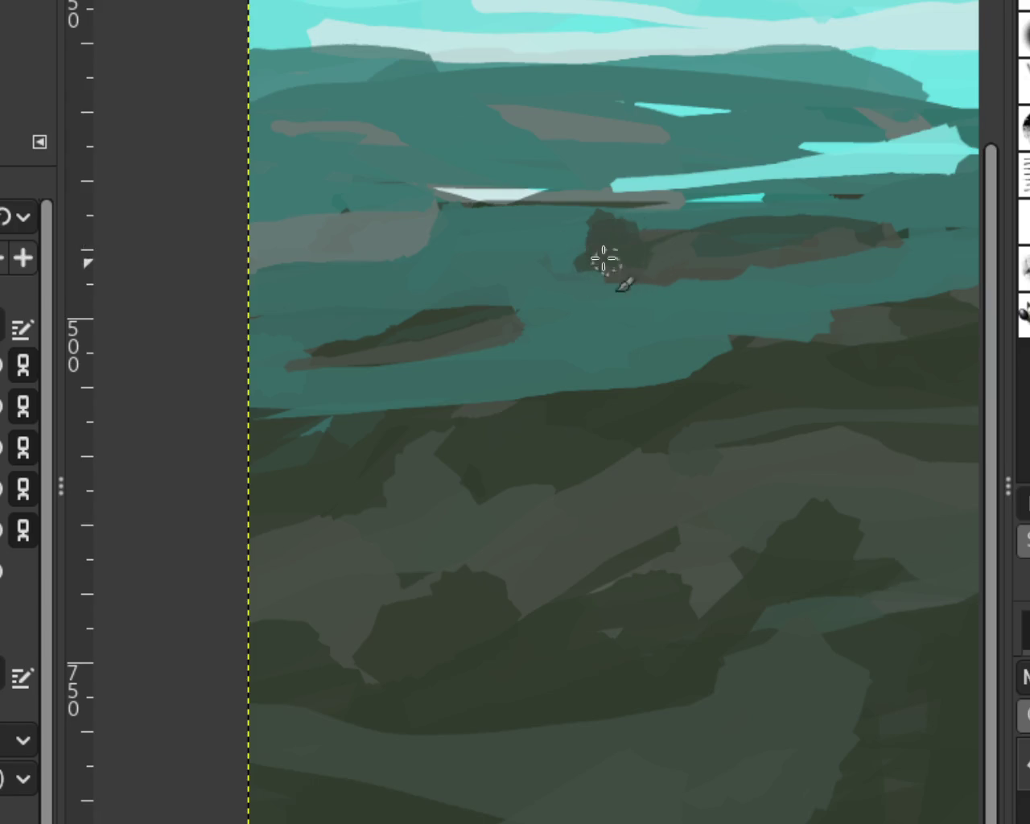
mouse_move(499, 303)
left_mouse_down()
mouse_move(464, 306)
mouse_move(479, 298)
mouse_move(426, 329)
mouse_move(390, 334)
left_mouse_up()
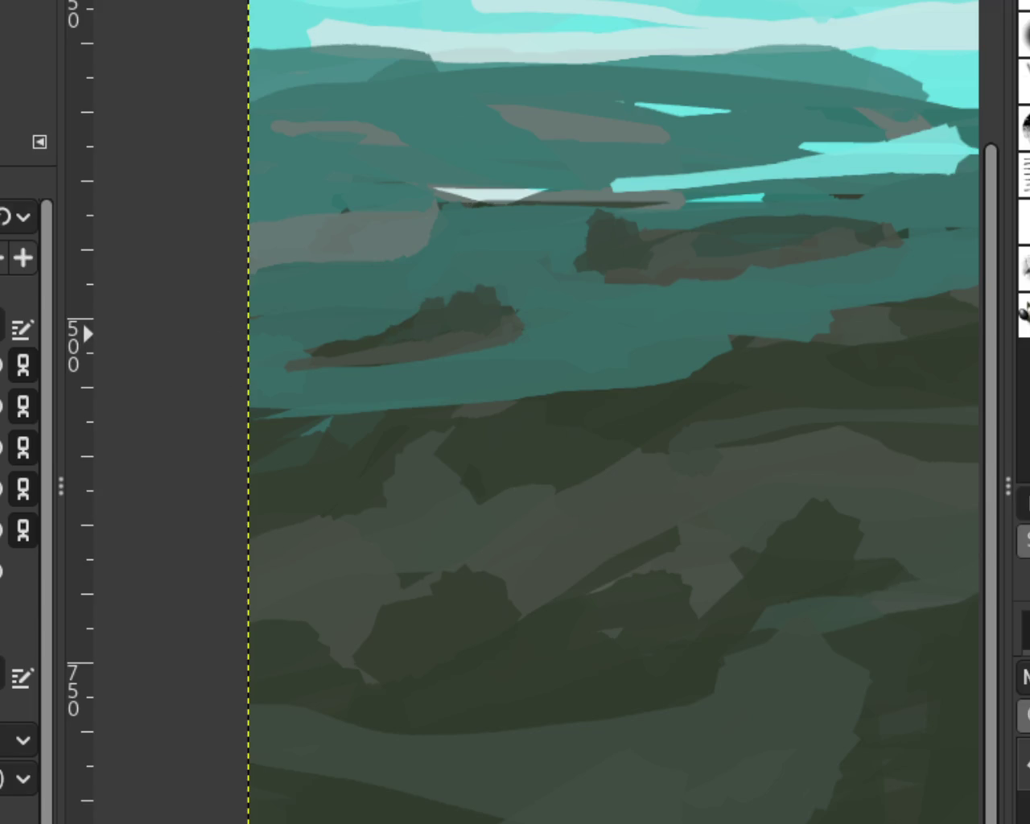
Add a small dark block-shaped peak on top of the near island.
scroll(380, 309, "down", 3)
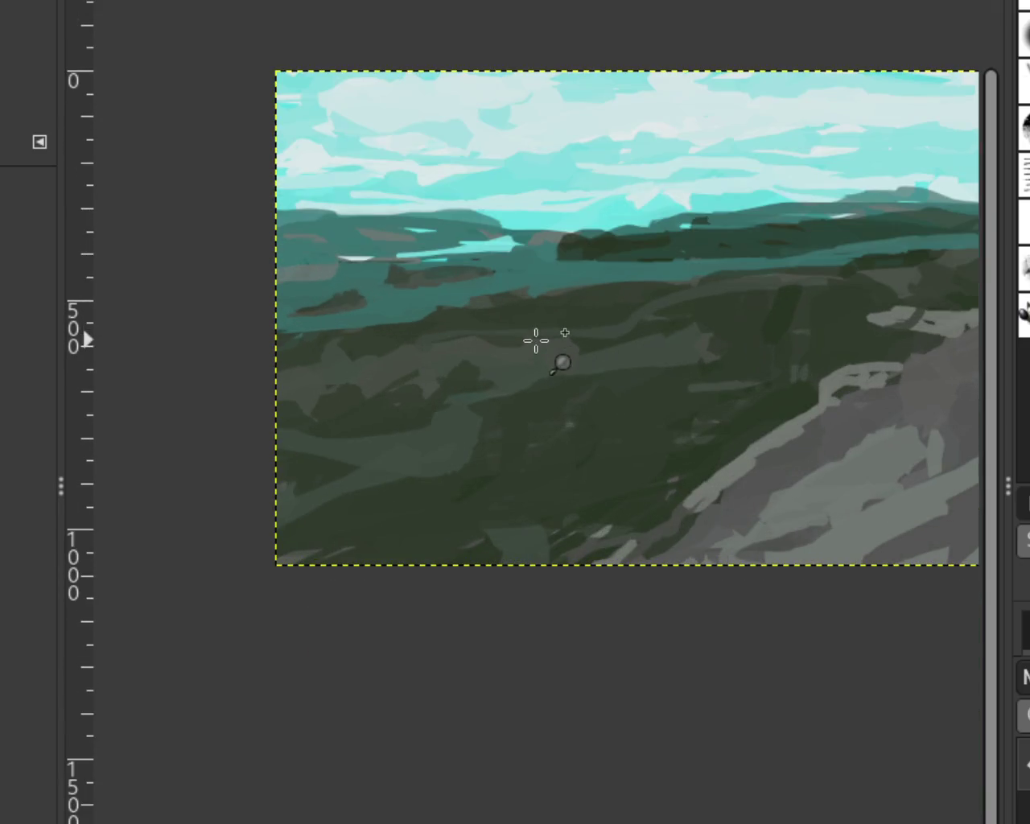
scroll(515, 339, "up", 1)
scroll(483, 306, "down", 1)
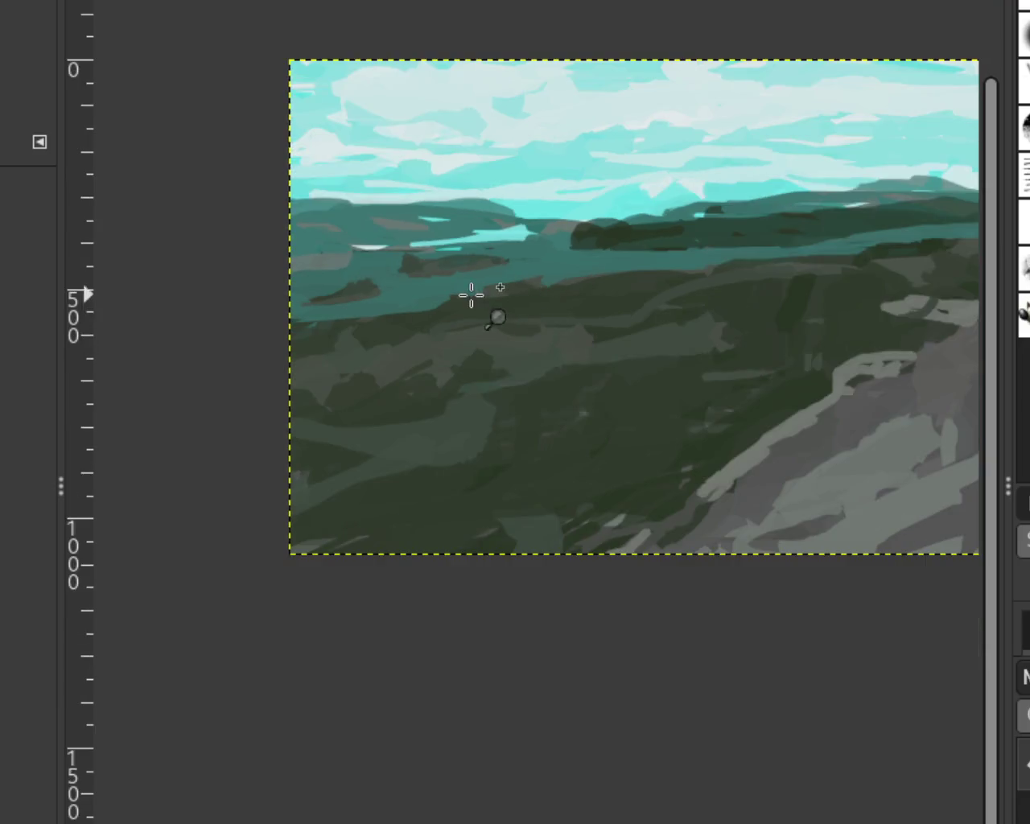
scroll(363, 270, "down", 2)
scroll(338, 269, "up", 3)
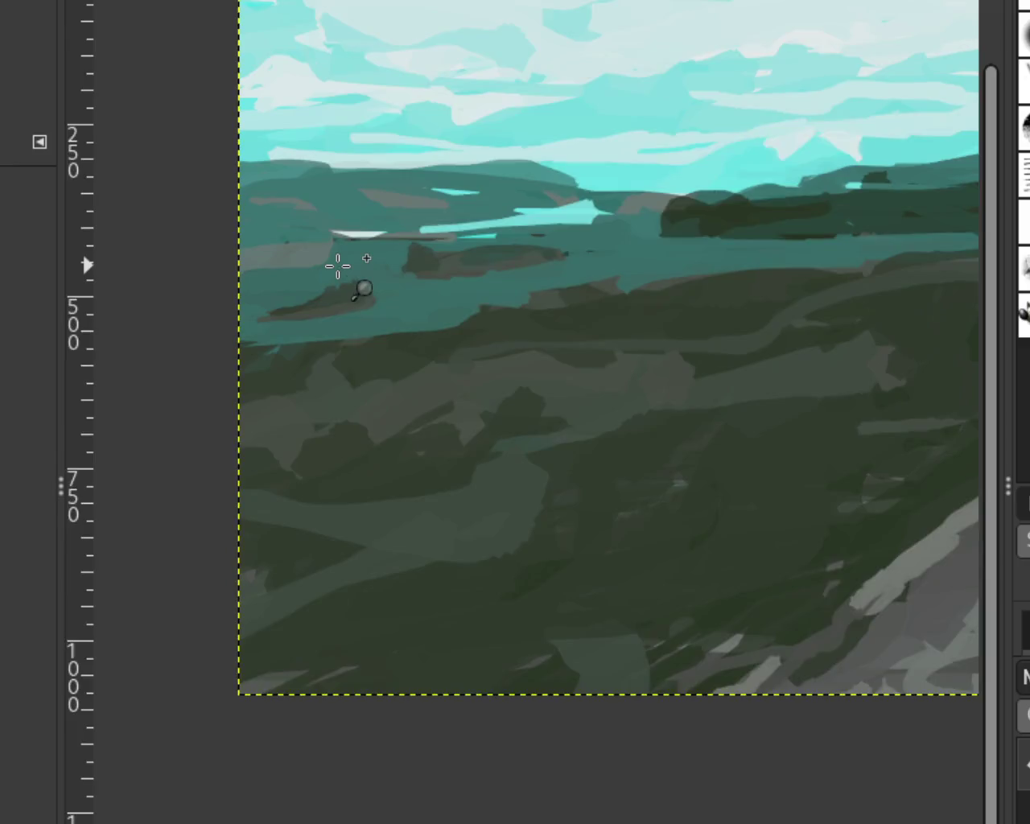
scroll(474, 437, "up", 1)
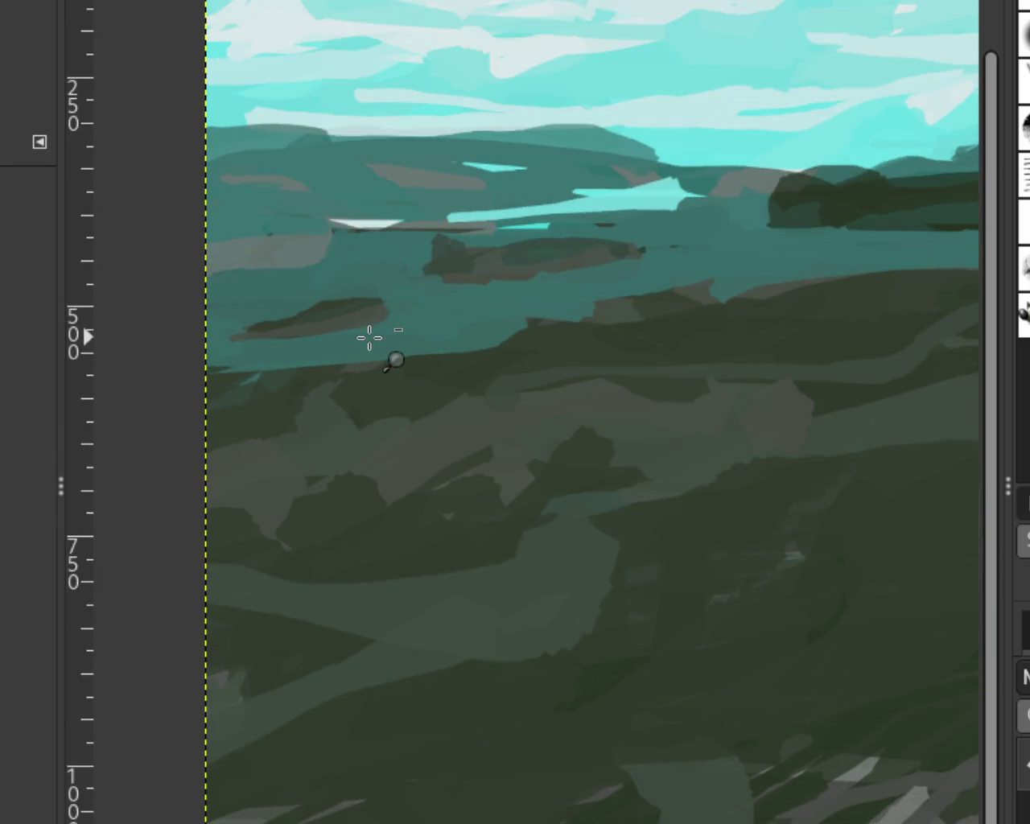
scroll(347, 301, "up", 2)
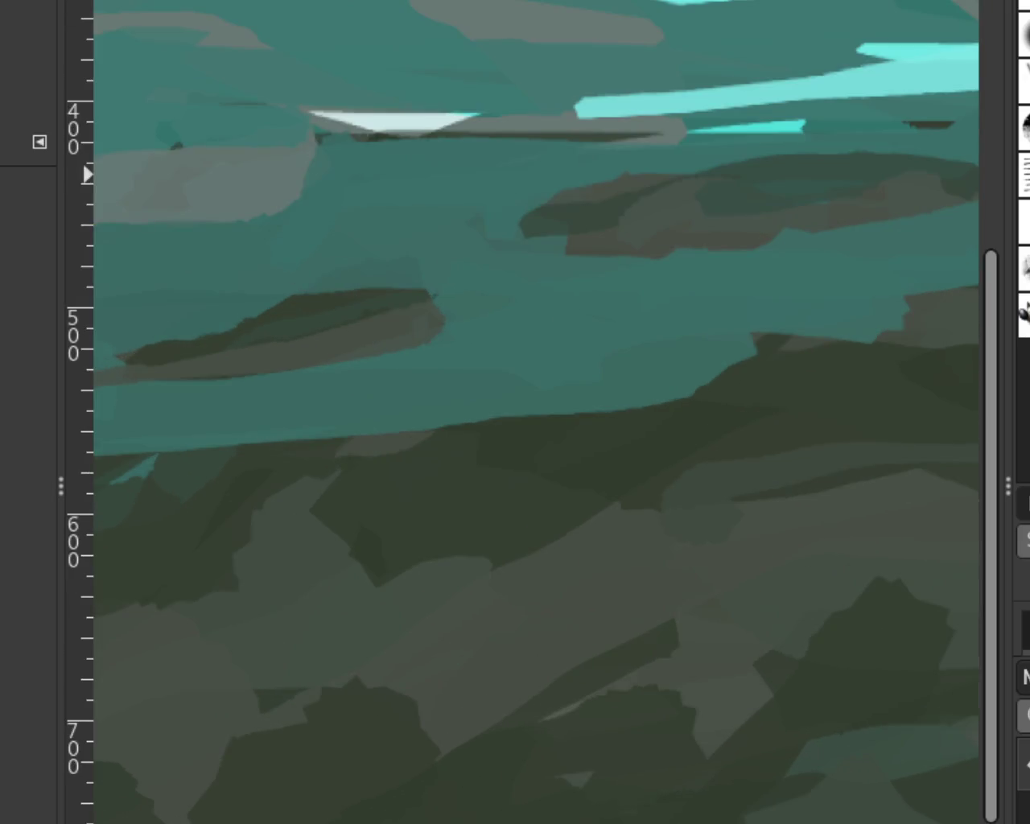
key("p")
mouse_move(384, 289)
left_mouse_down()
mouse_move(403, 254)
mouse_move(315, 329)
left_mouse_up()
key("ctrl+z")
key("ctrl+z")
key("ctrl+z")
mouse_move(379, 298)
left_mouse_down()
mouse_move(401, 279)
mouse_move(357, 288)
left_mouse_up()
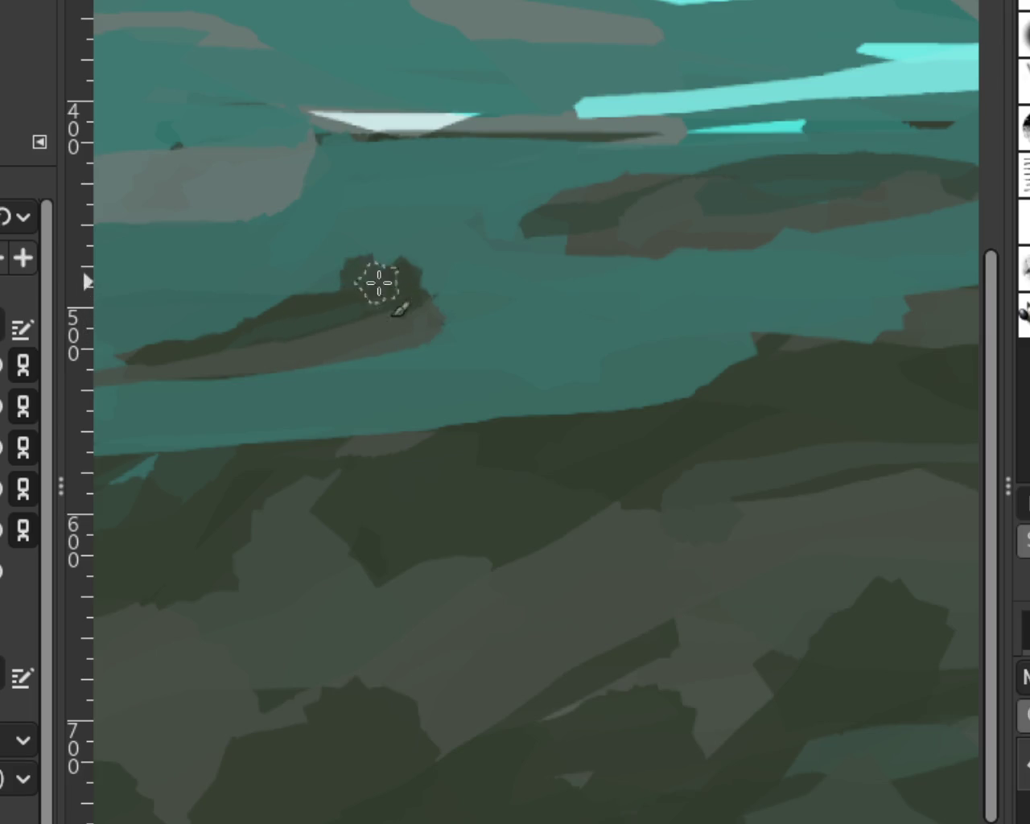
Paint a dark rounded clump at the far island's end, undoing its extra extension.
mouse_move(533, 200)
left_mouse_down()
mouse_move(548, 221)
mouse_move(574, 196)
mouse_move(560, 227)
left_mouse_up()
key("ctrl+z")
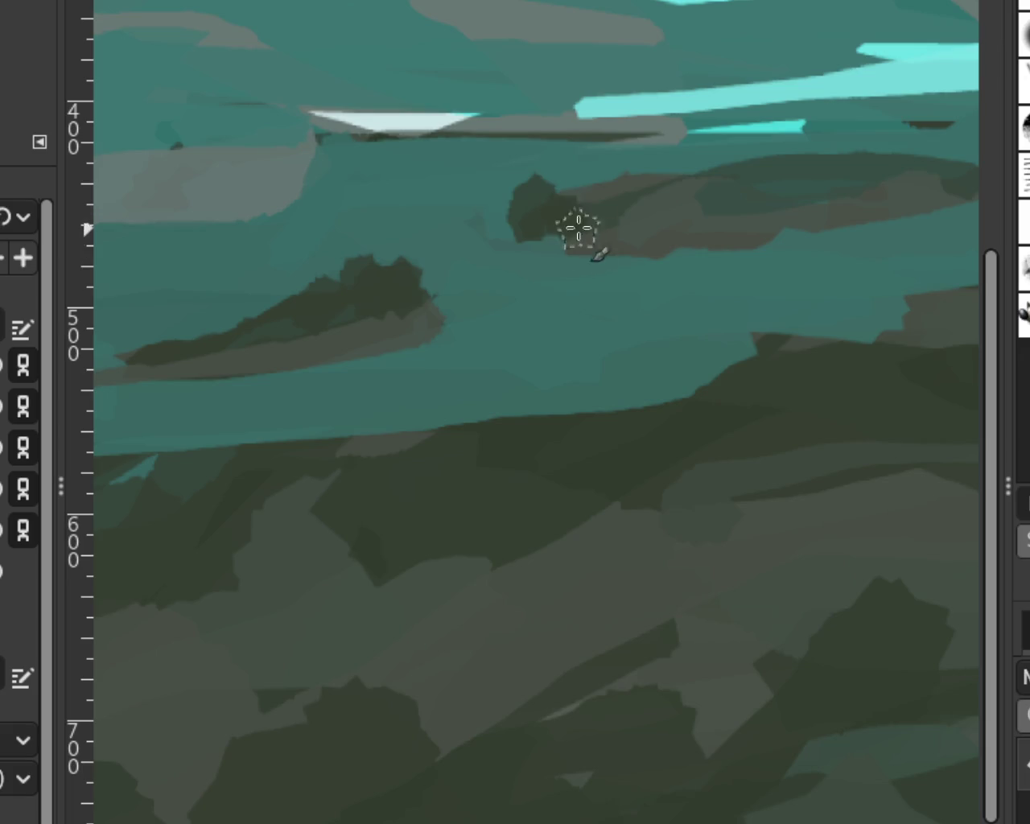
key("ctrl+z")
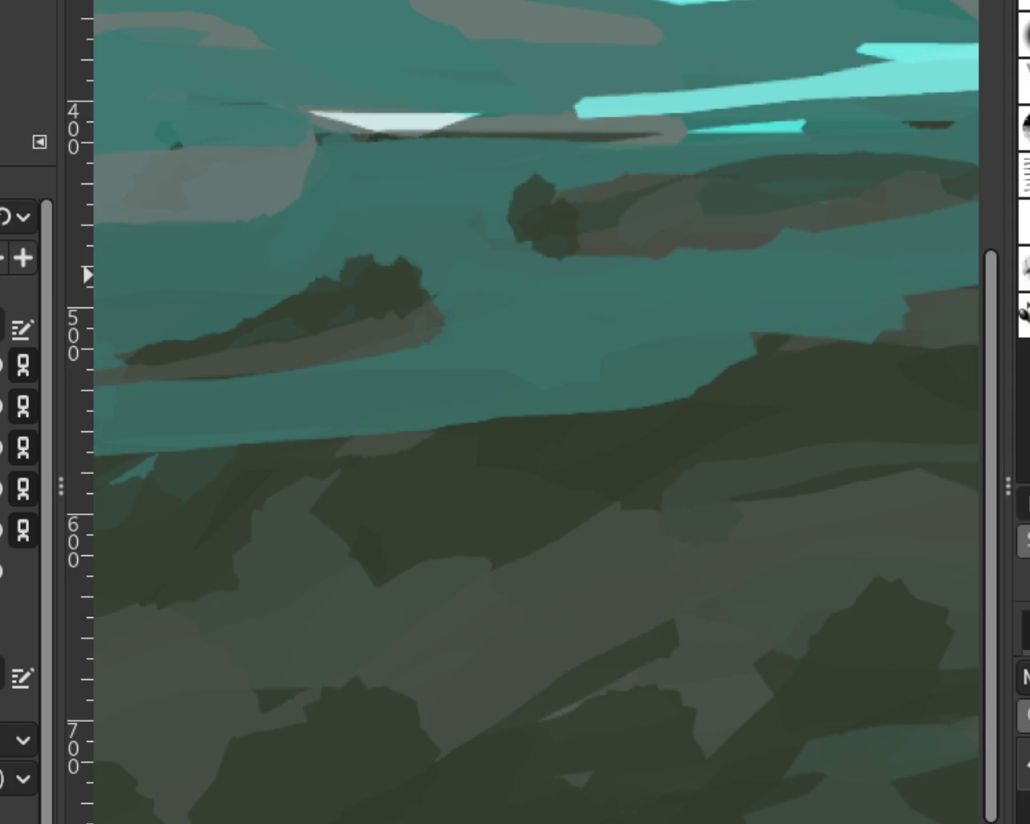
scroll(247, 276, "down", 3)
Zoom out to view the full composite of riders, horses, trees, cat, dog and birds.
scroll(340, 322, "down", 1)
scroll(628, 363, "up", 1)
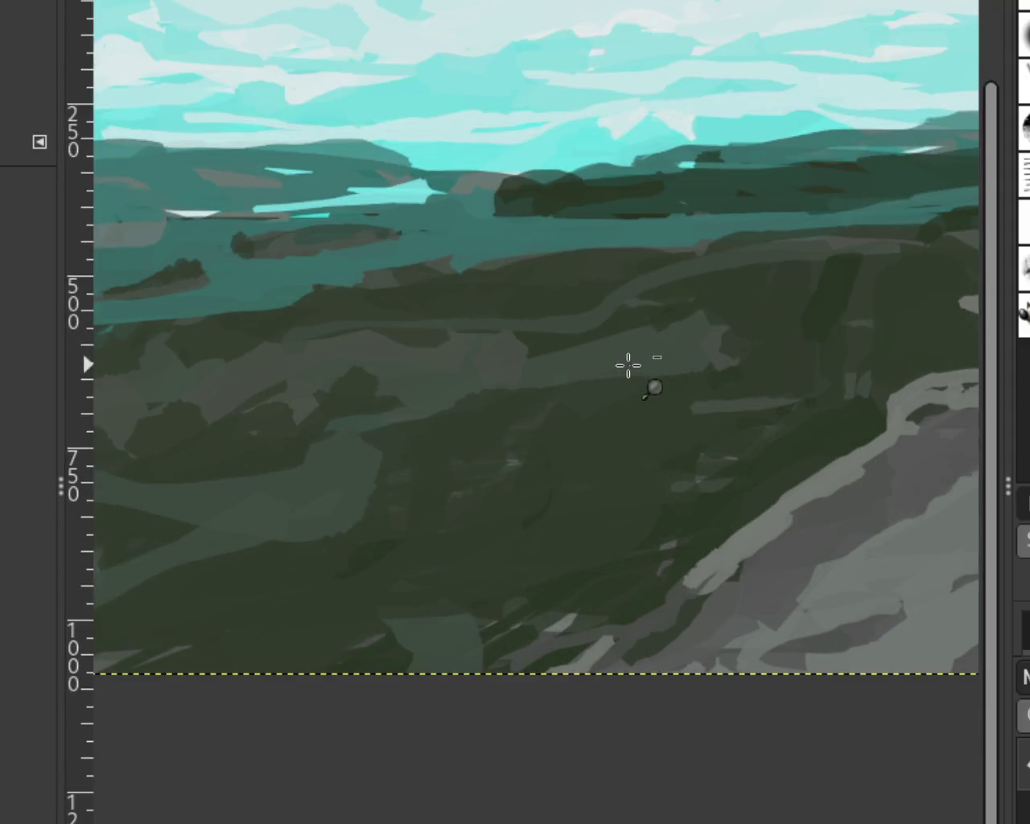
scroll(628, 365, "down", 1)
scroll(638, 357, "up", 1)
scroll(566, 221, "down", 1)
scroll(510, 269, "down", 1)
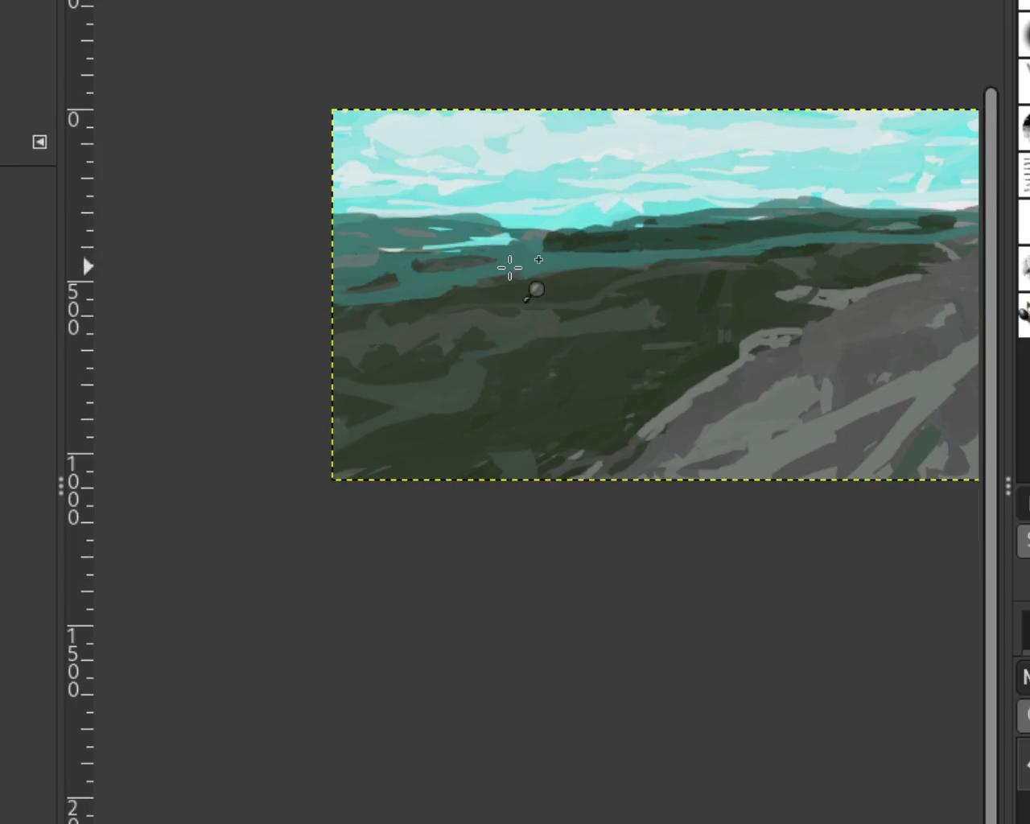
scroll(587, 329, "up", 1)
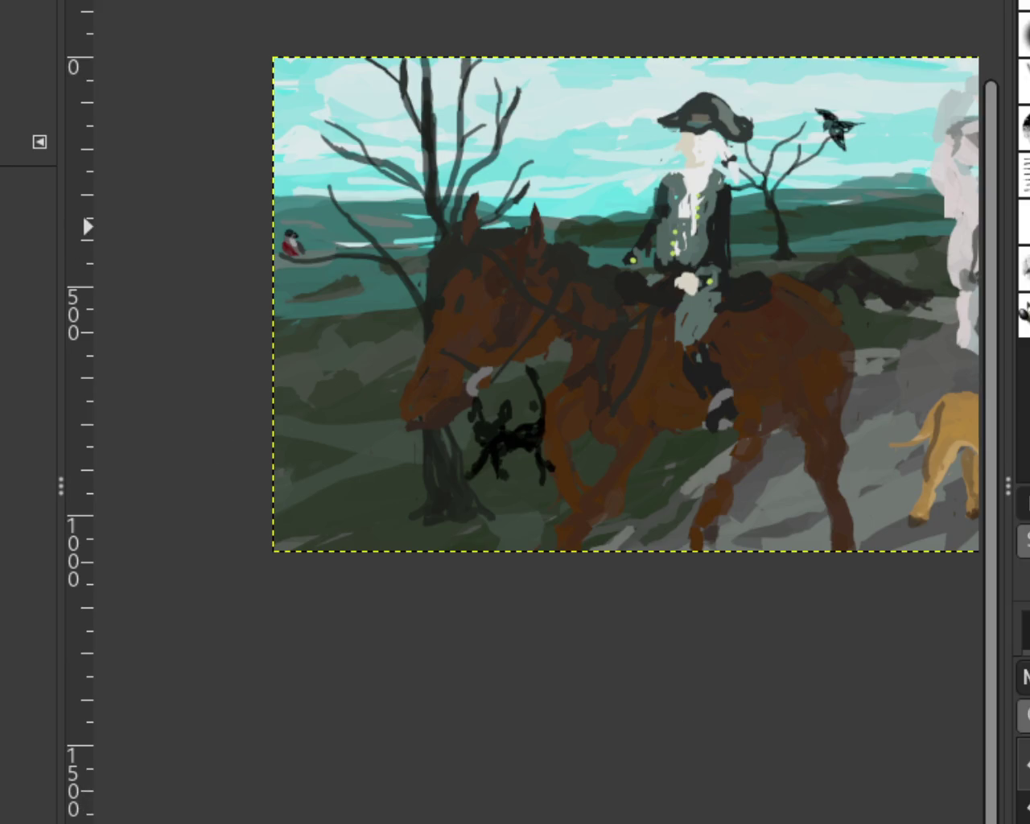
scroll(542, 457, "down", 3)
scroll(310, 453, "up", 3)
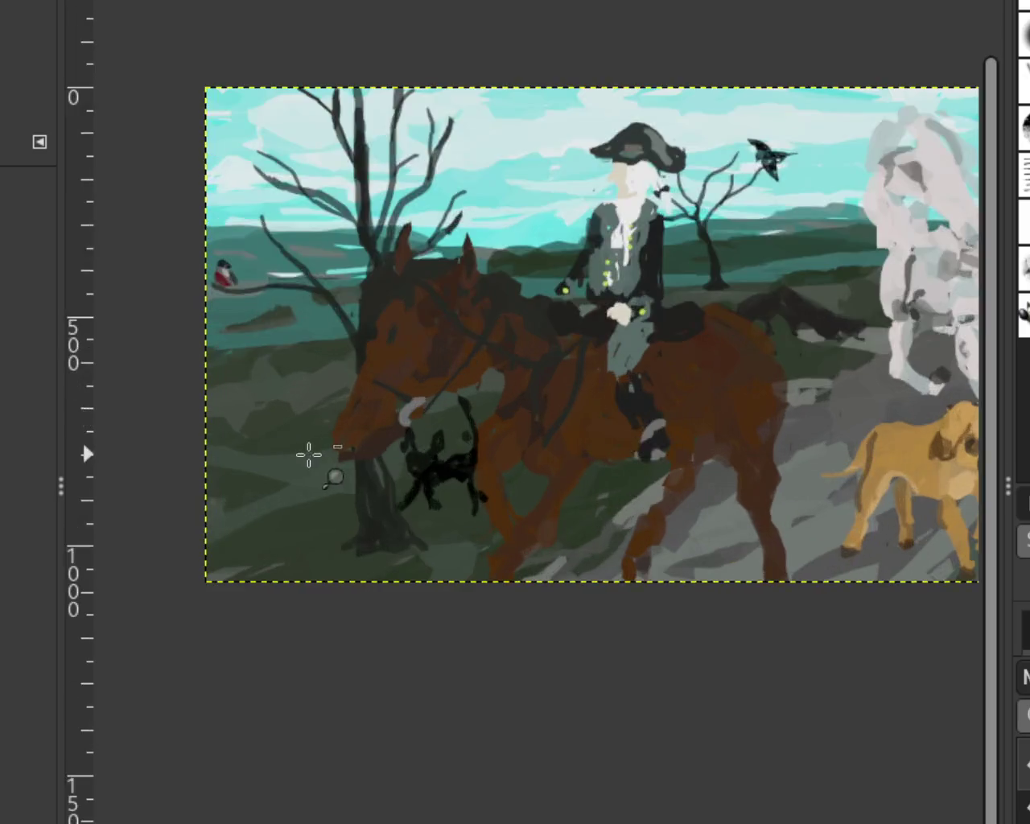
scroll(510, 403, "down", 1)
scroll(553, 365, "up", 1)
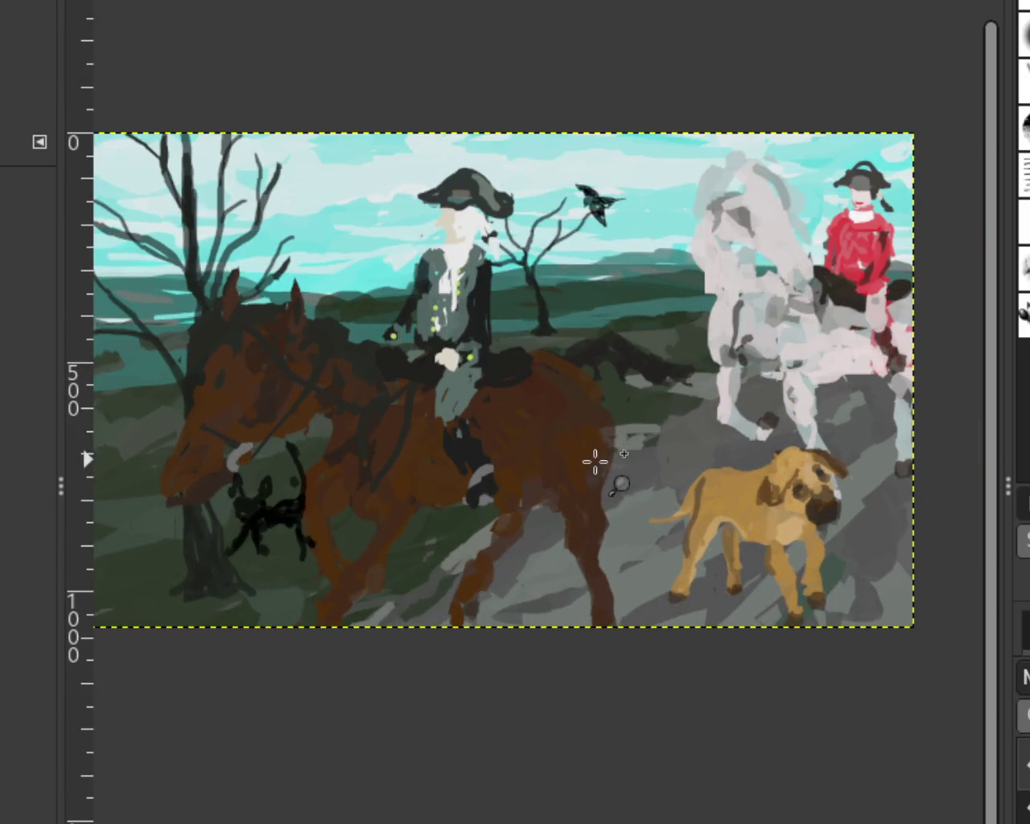
scroll(660, 435, "down", 1)
scroll(541, 599, "up", 1)
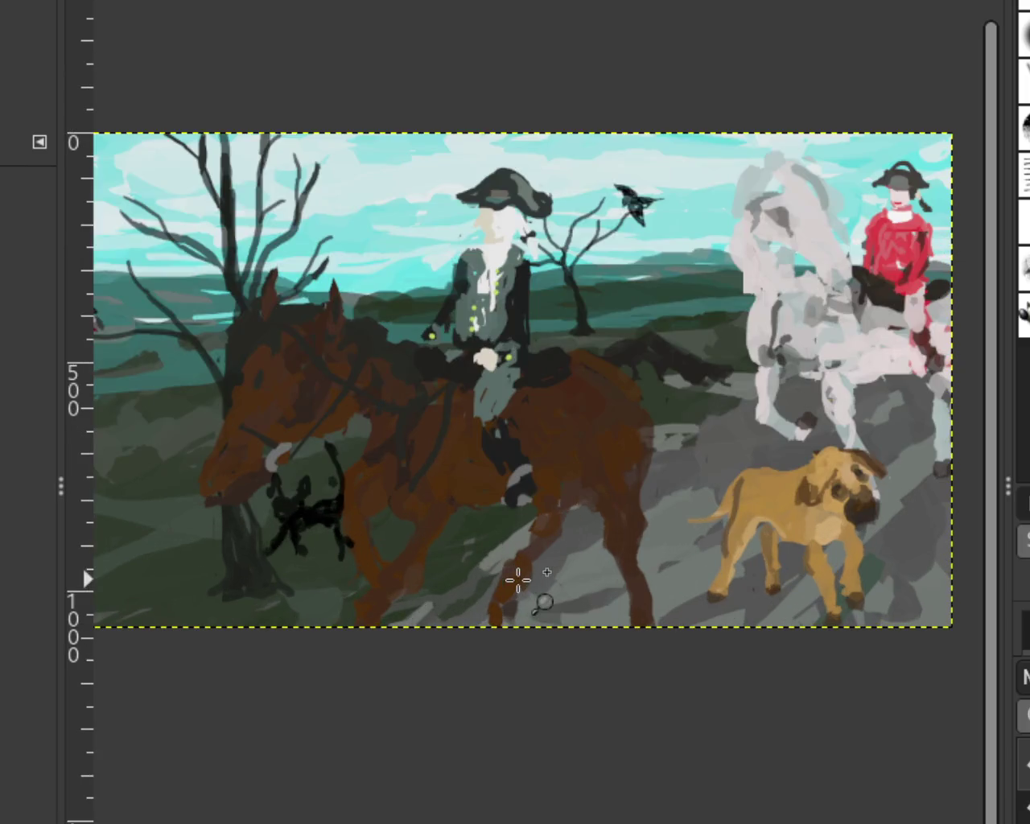
scroll(547, 604, "down", 1)
scroll(551, 543, "up", 1)
scroll(728, 599, "down", 1)
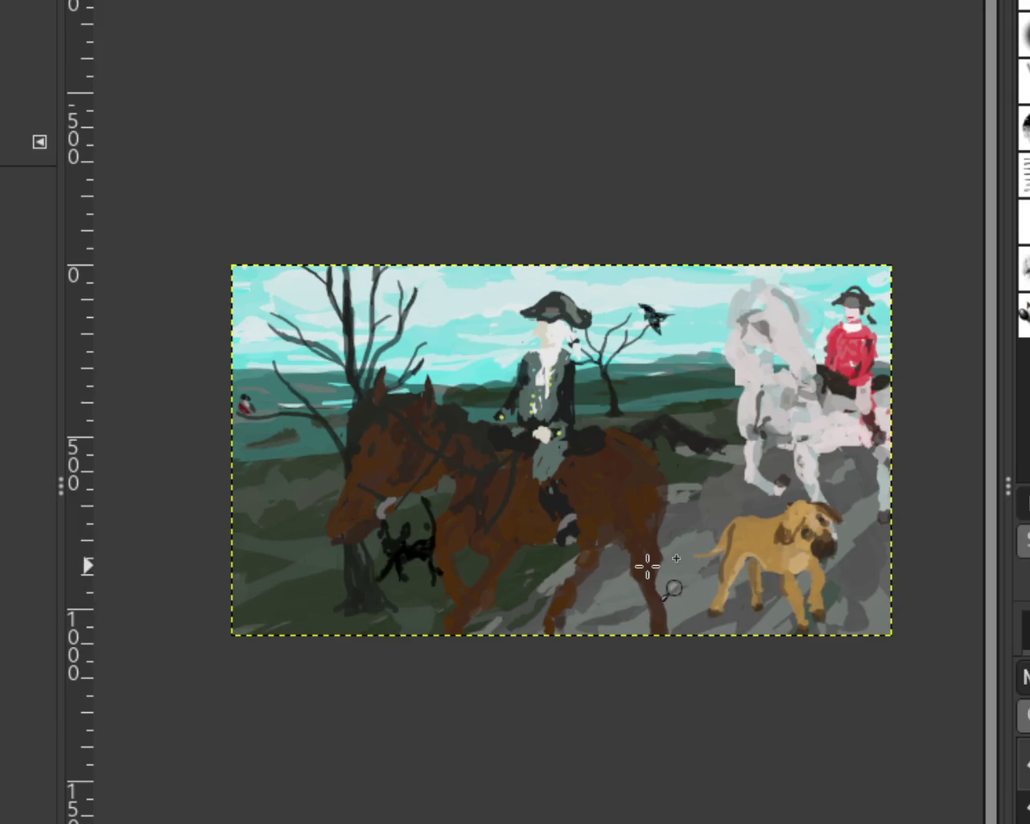
scroll(651, 564, "up", 1)
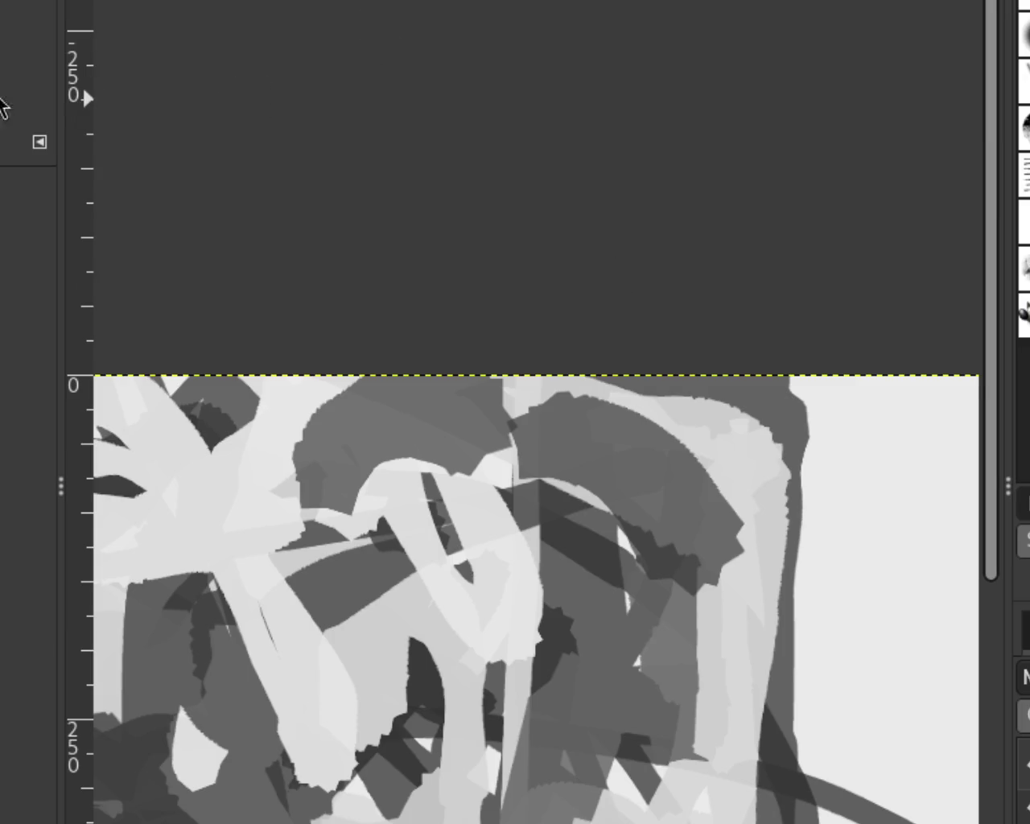
Bring up the grayscale scribble image and inspect it at several zoom levels.
left_click(551, 180)
left_click(551, 180)
left_click(764, 493)
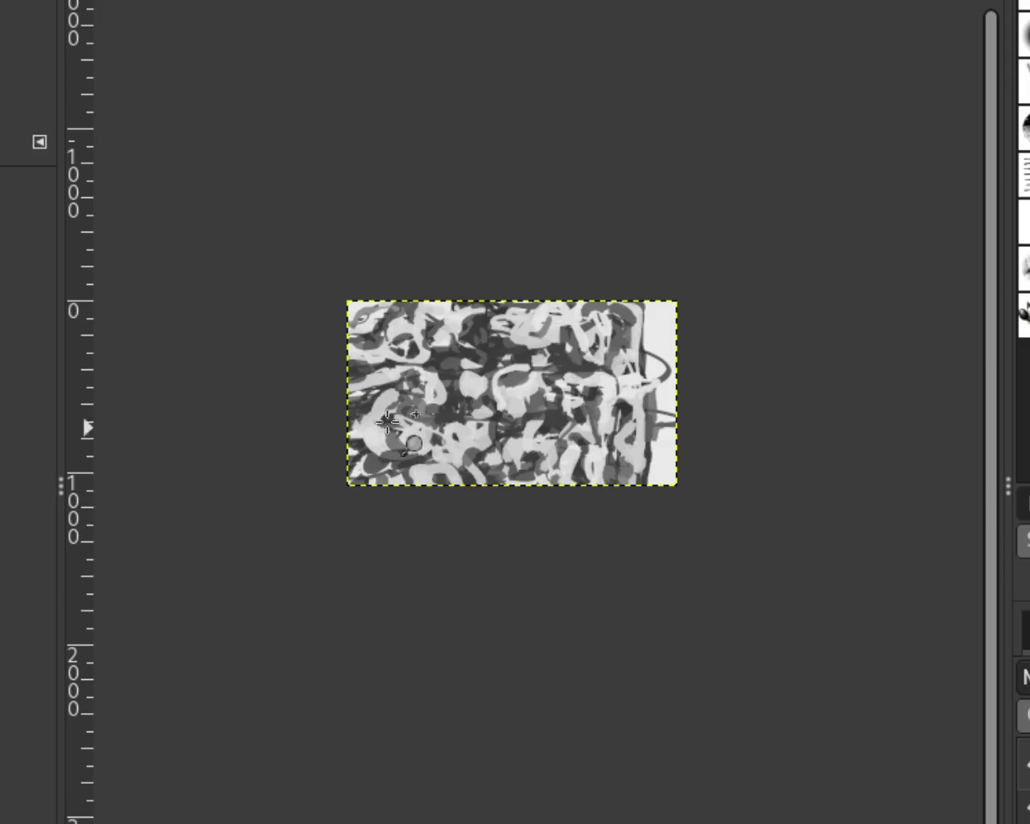
left_click(394, 414, "ctrl")
left_click(517, 621)
left_click(517, 620, "ctrl")
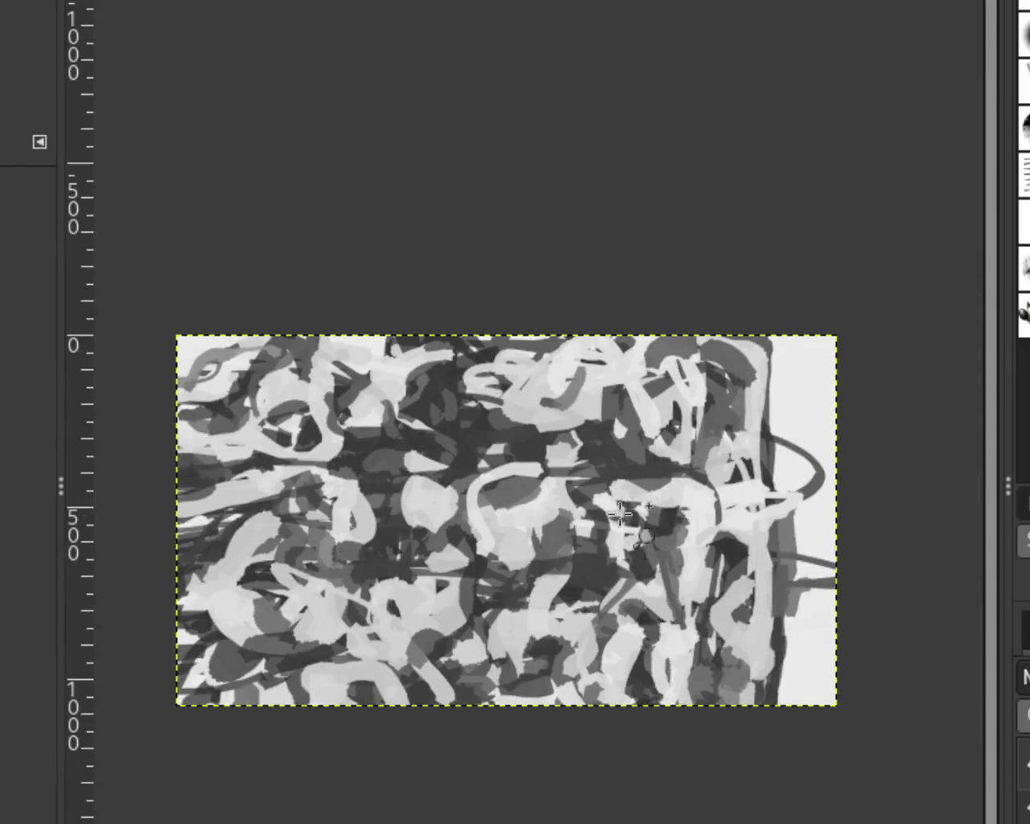
left_click(755, 402)
left_click(755, 402, "ctrl")
left_click(638, 554)
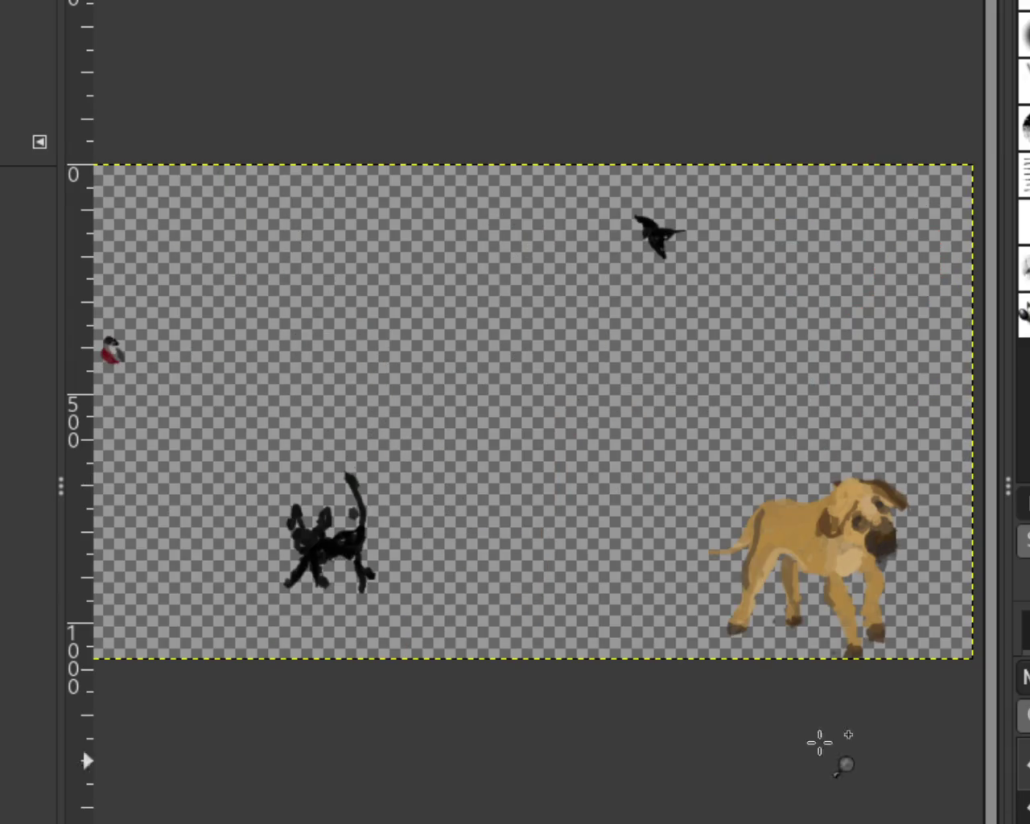
Erase the small dark blob and the bulge beside the cat's tail.
scroll(360, 461, "down", 2)
scroll(362, 483, "up", 3)
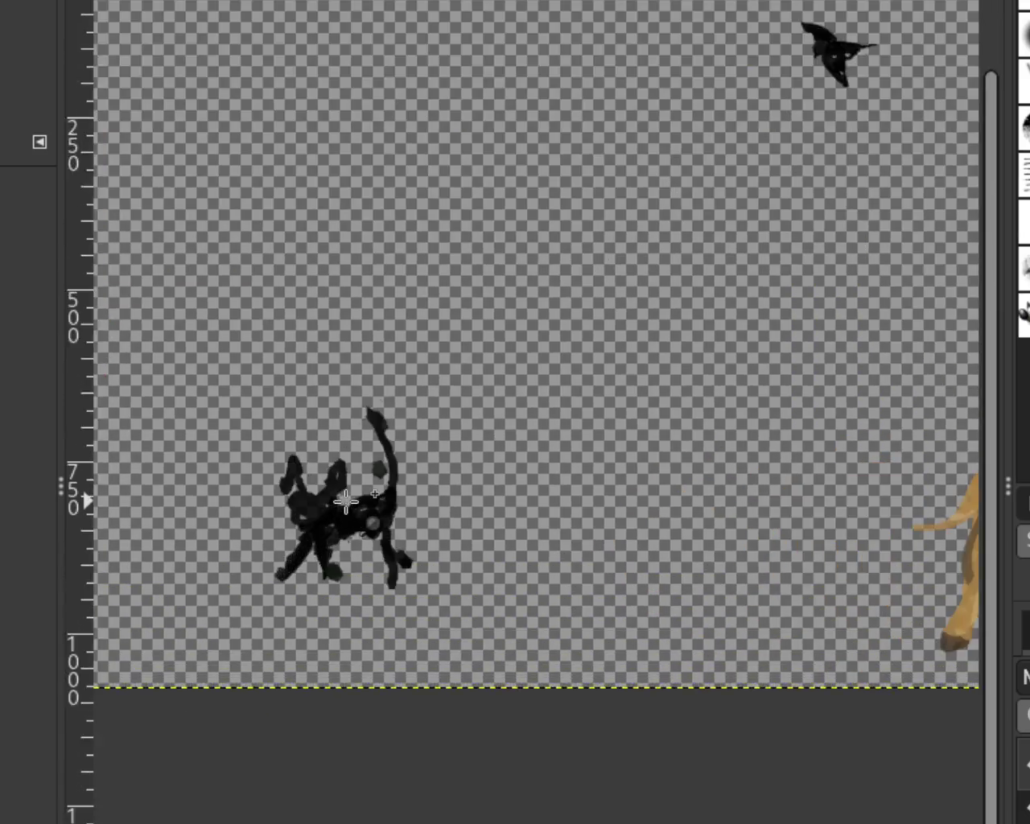
scroll(367, 523, "up", 2)
scroll(370, 561, "down", 1)
scroll(369, 561, "up", 2)
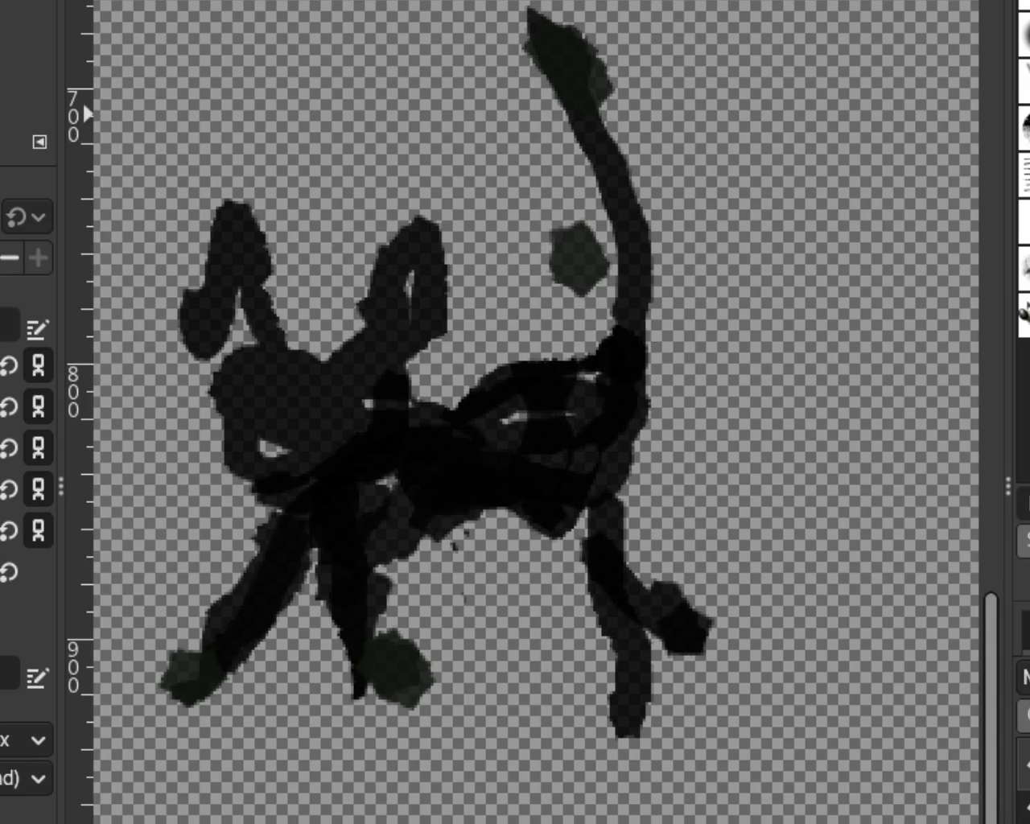
mouse_move(591, 242)
left_mouse_down()
mouse_move(563, 265)
mouse_move(586, 253)
mouse_move(590, 295)
mouse_move(587, 266)
left_mouse_up()
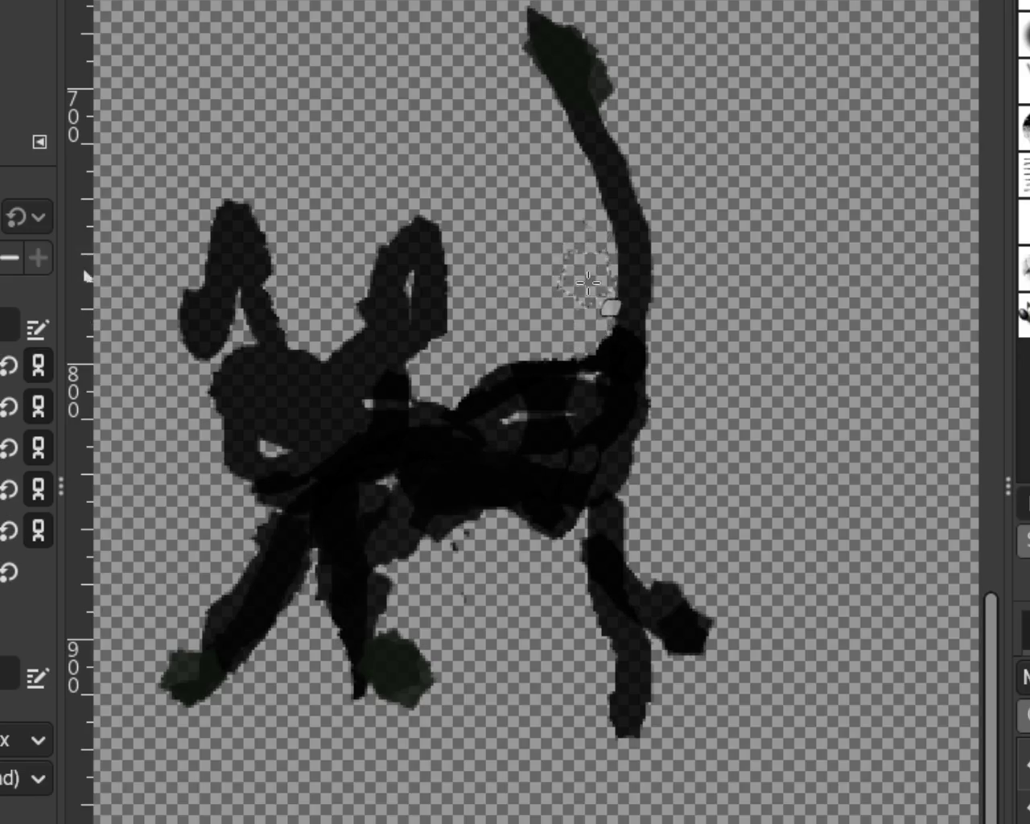
left_click_drag(624, 36, 632, 121)
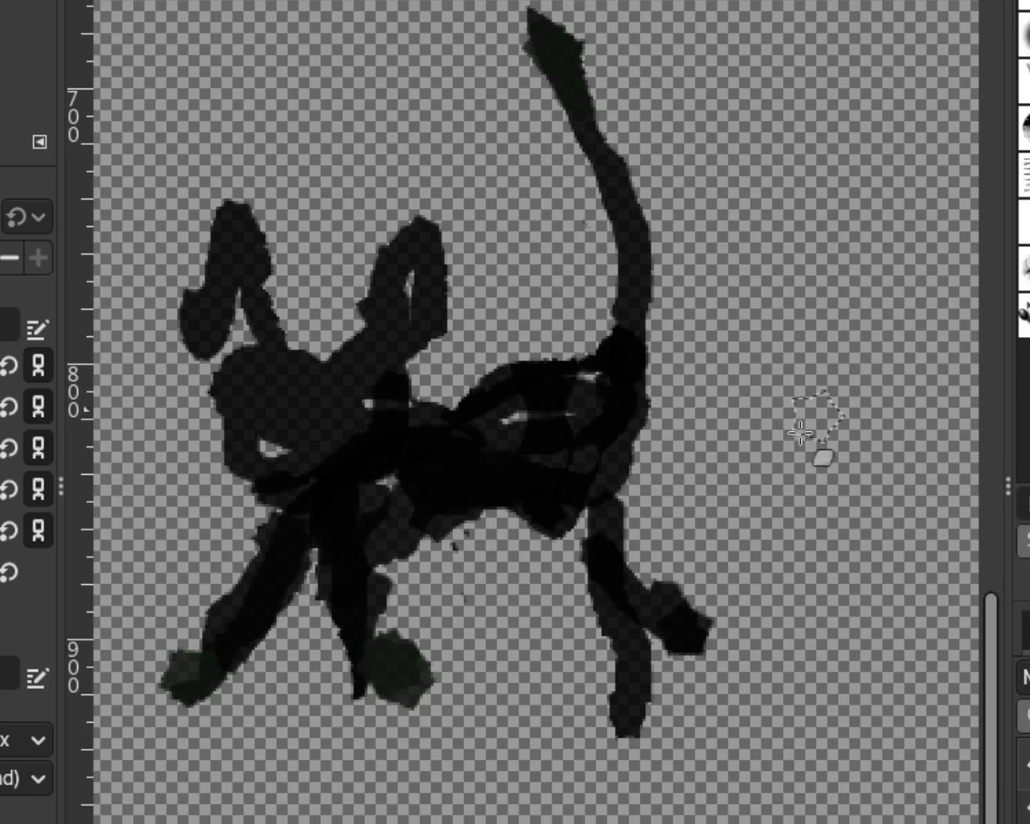
Delete the stray patch below the cat with a free selection, then undo the last body change.
key("f")
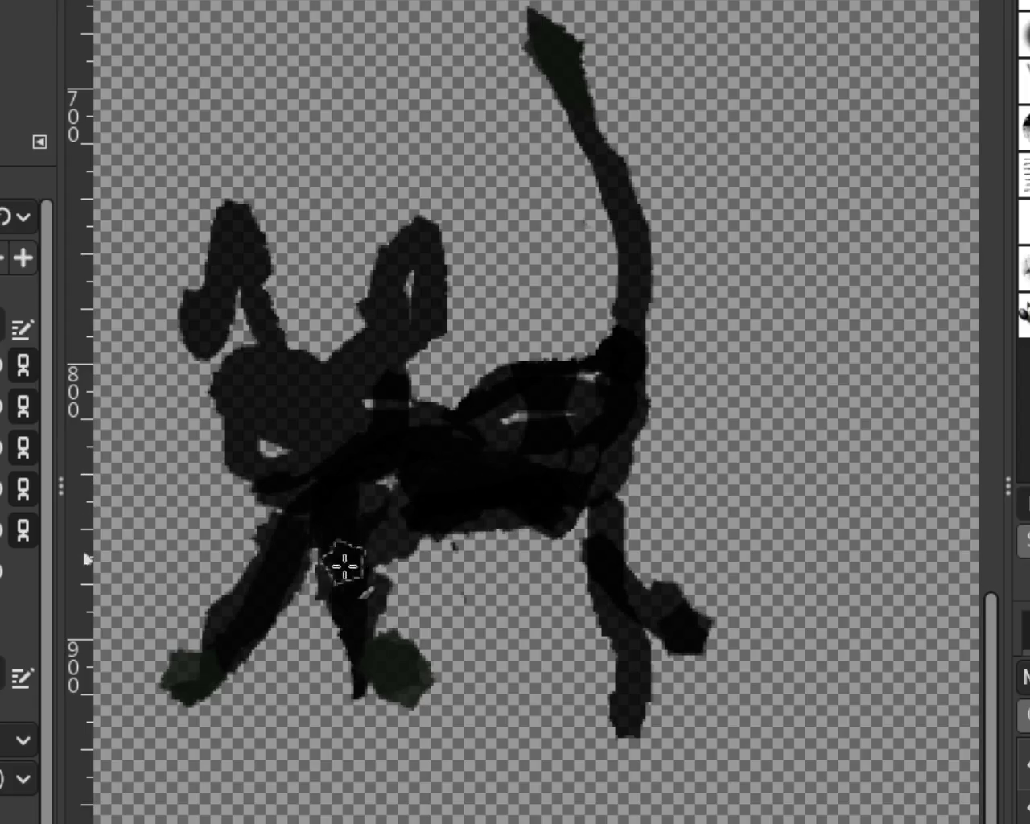
left_click_drag(524, 512, 566, 544)
key("Delete")
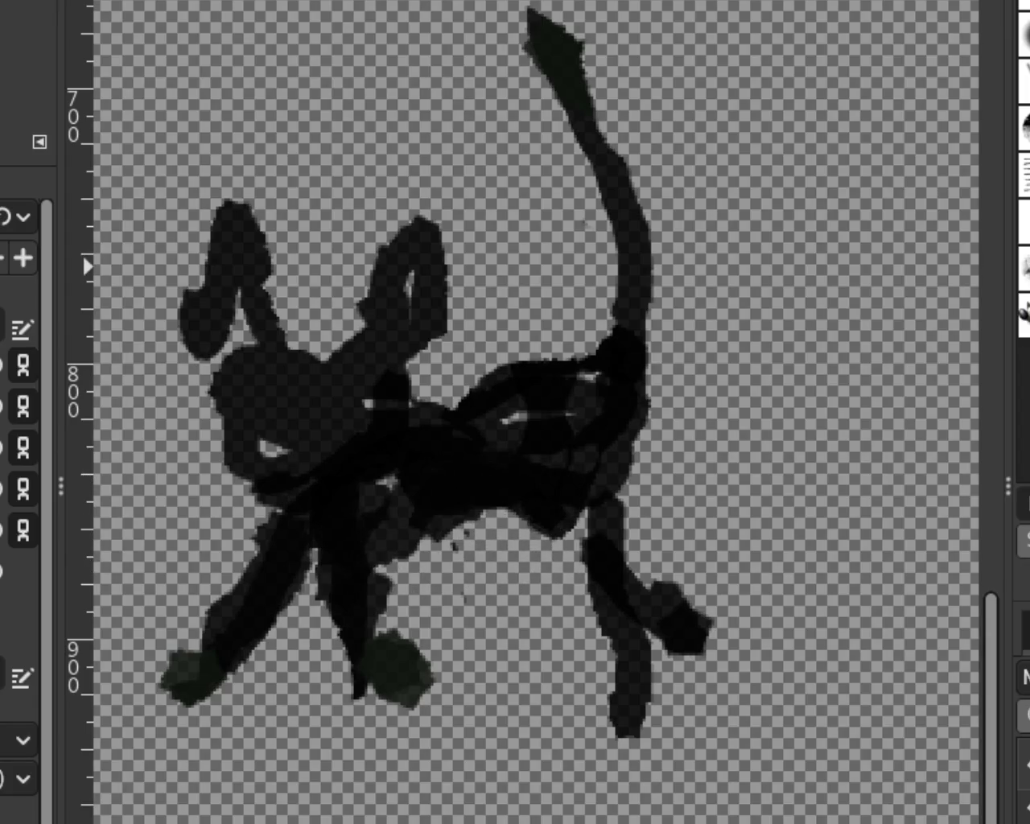
key("shift+e")
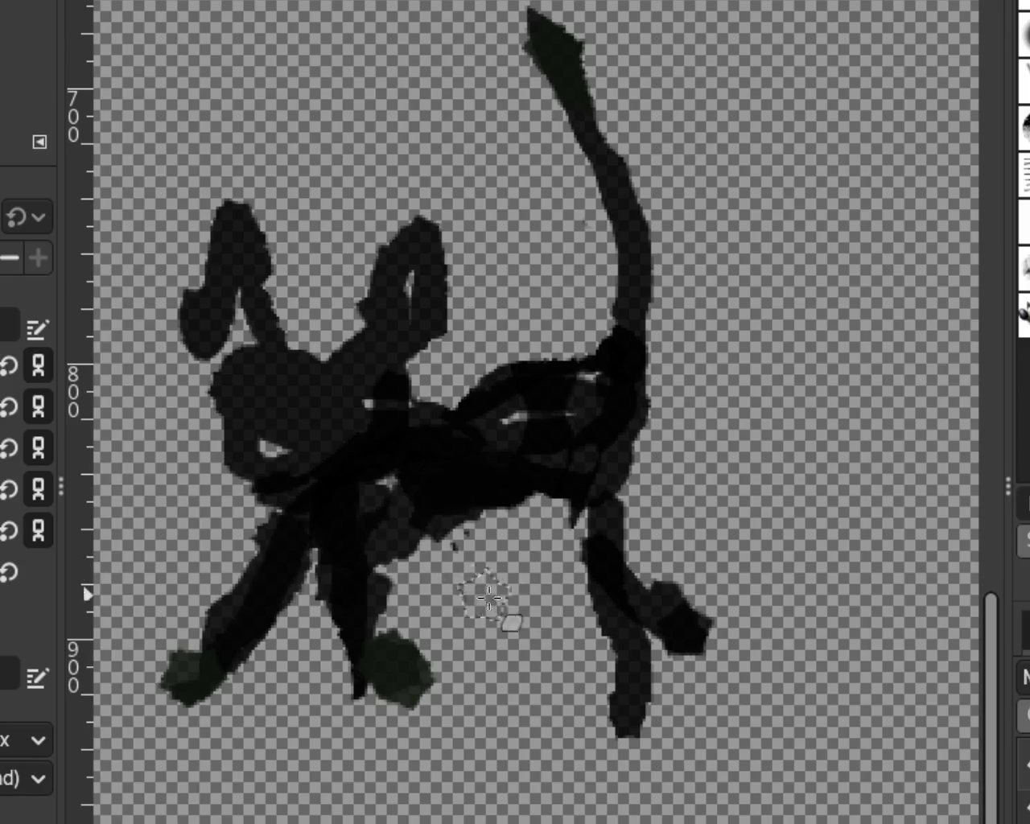
key("r")
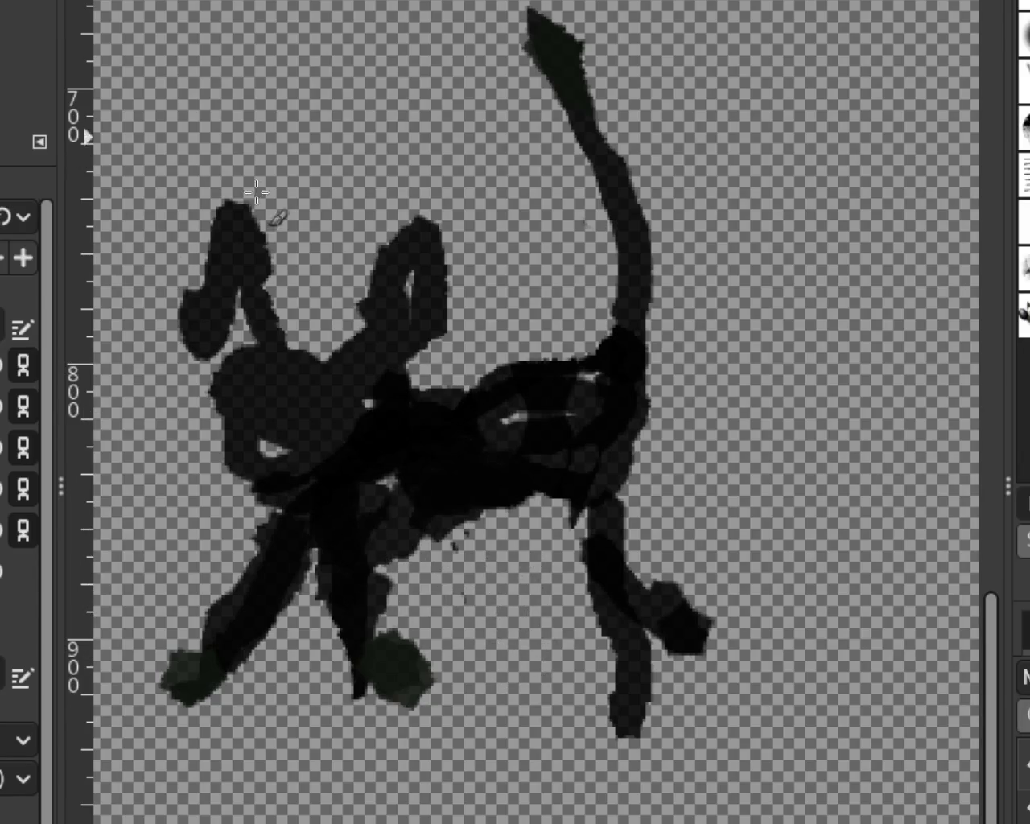
key("ctrl+z")
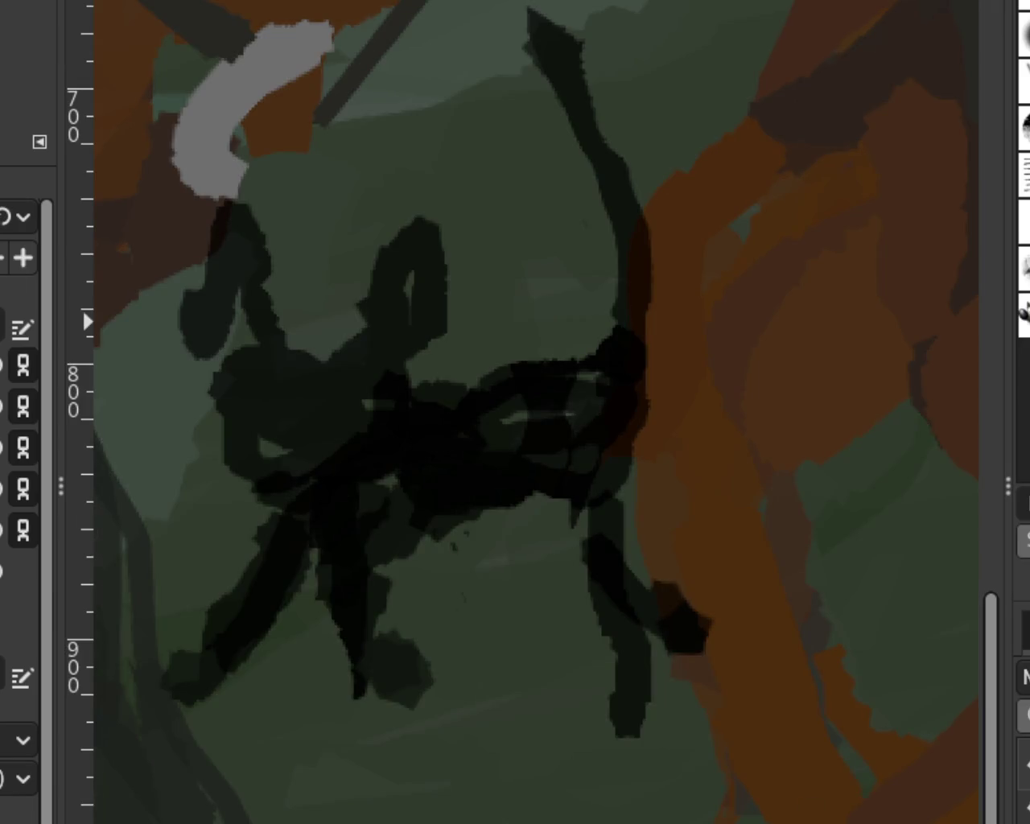
Zoom out until the full scene with the cleaned cat, horse and dog fits the window.
scroll(620, 464, "down", 3)
scroll(620, 465, "down", 3)
scroll(528, 465, "up", 2)
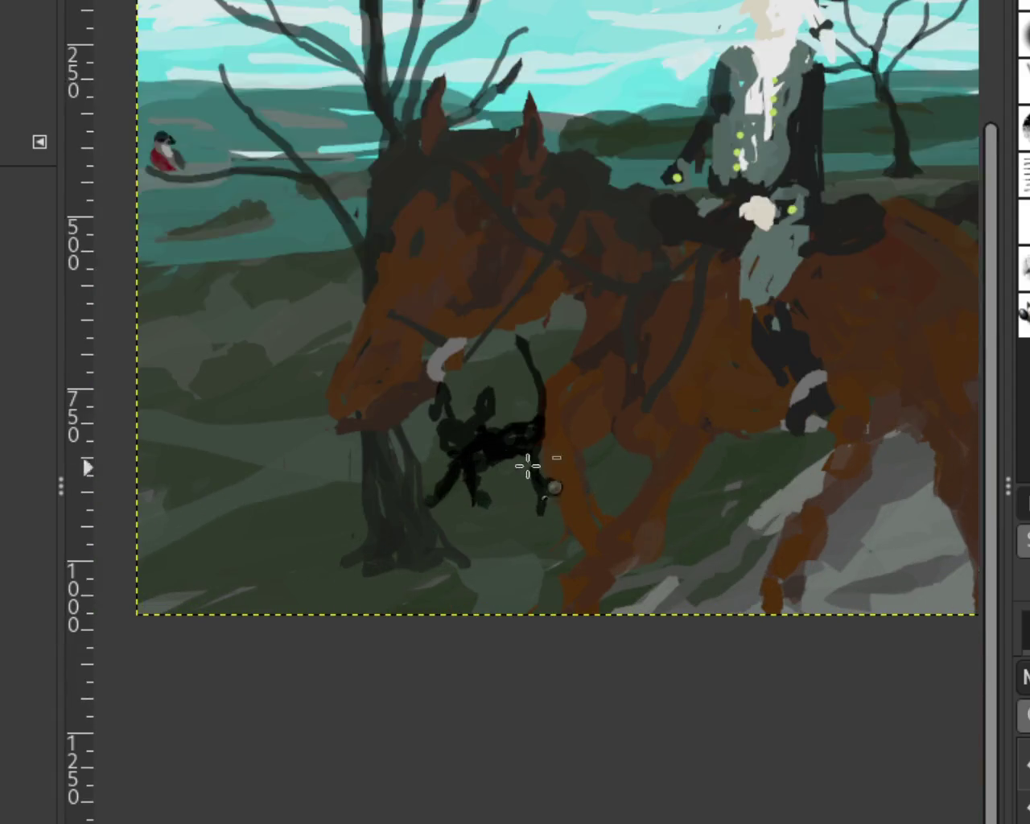
scroll(616, 469, "down", 2)
scroll(444, 478, "up", 2)
scroll(673, 485, "down", 2)
scroll(674, 470, "up", 2)
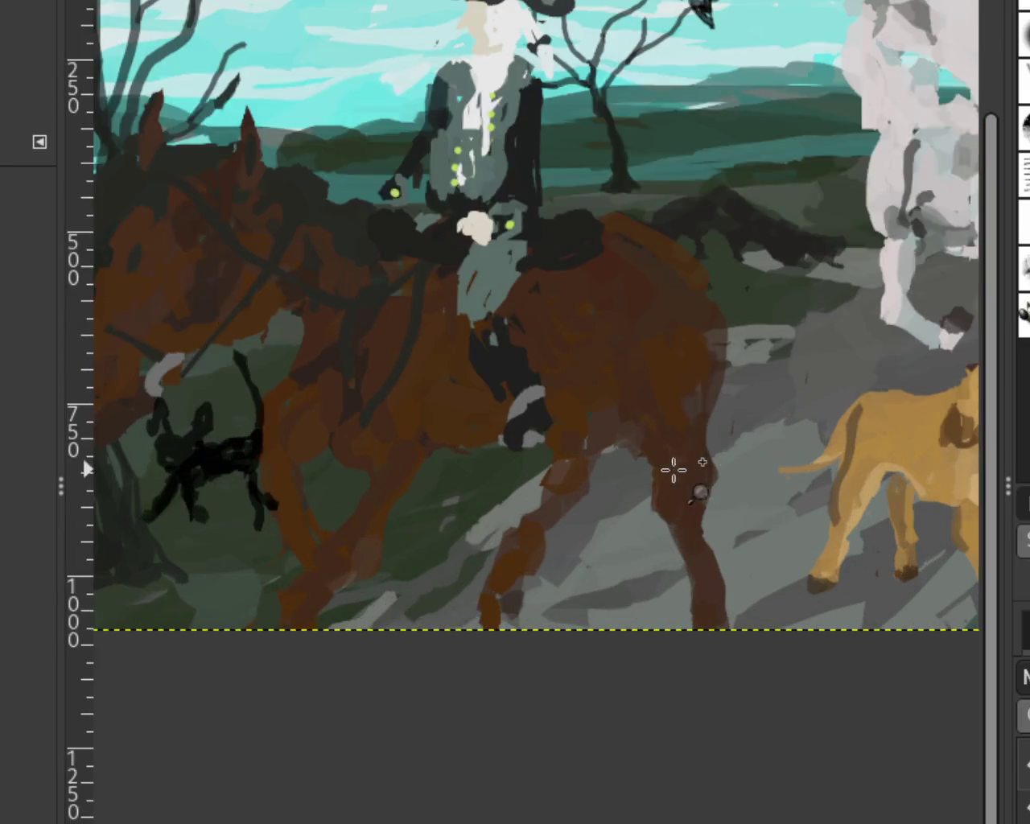
scroll(674, 469, "down", 2)
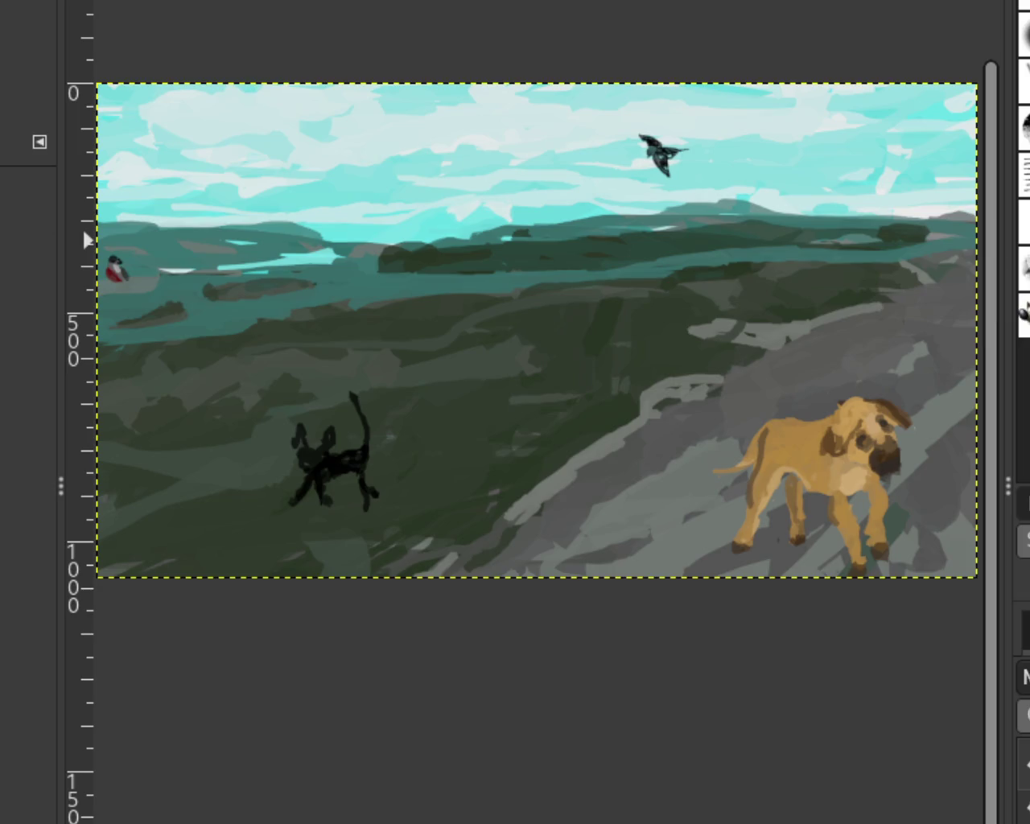
Zoom in closely on the small red-breasted bird, then back out to fit the image.
left_click(664, 451, "ctrl")
left_click(269, 329)
left_click(269, 329)
left_click(268, 329)
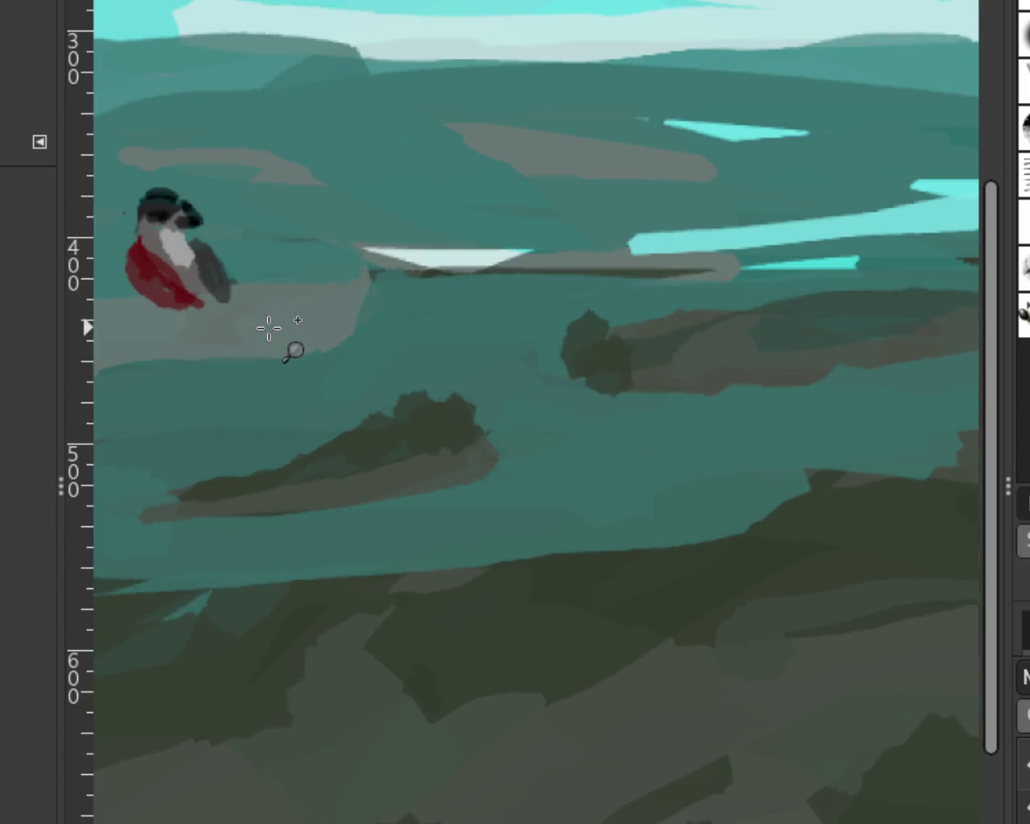
left_click(269, 329, "ctrl")
left_click(164, 254)
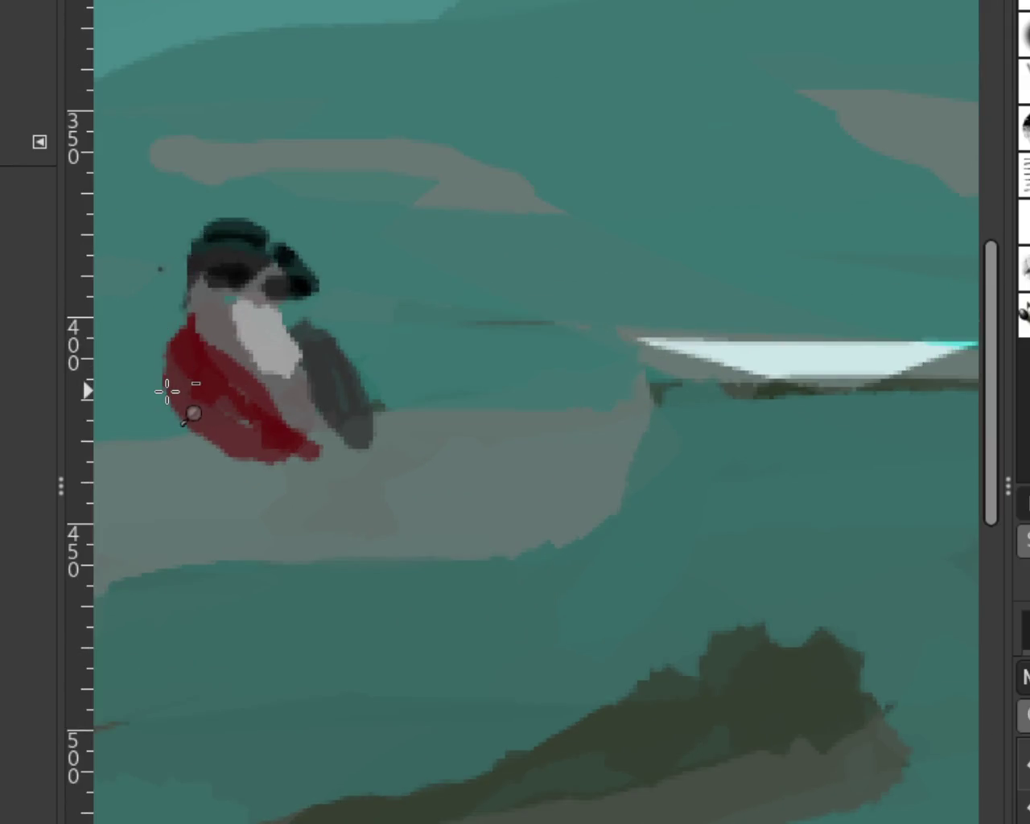
left_click(179, 391, "ctrl")
left_click(412, 318, "ctrl")
Zoom in on the bird again, back out to the whole painting, then near the cat.
left_click(750, 233)
left_click(750, 233)
left_click(750, 234)
left_click(750, 234, "ctrl")
left_click(750, 234, "ctrl")
left_click(750, 234, "ctrl")
left_click(750, 234, "ctrl")
left_click(306, 619, "ctrl")
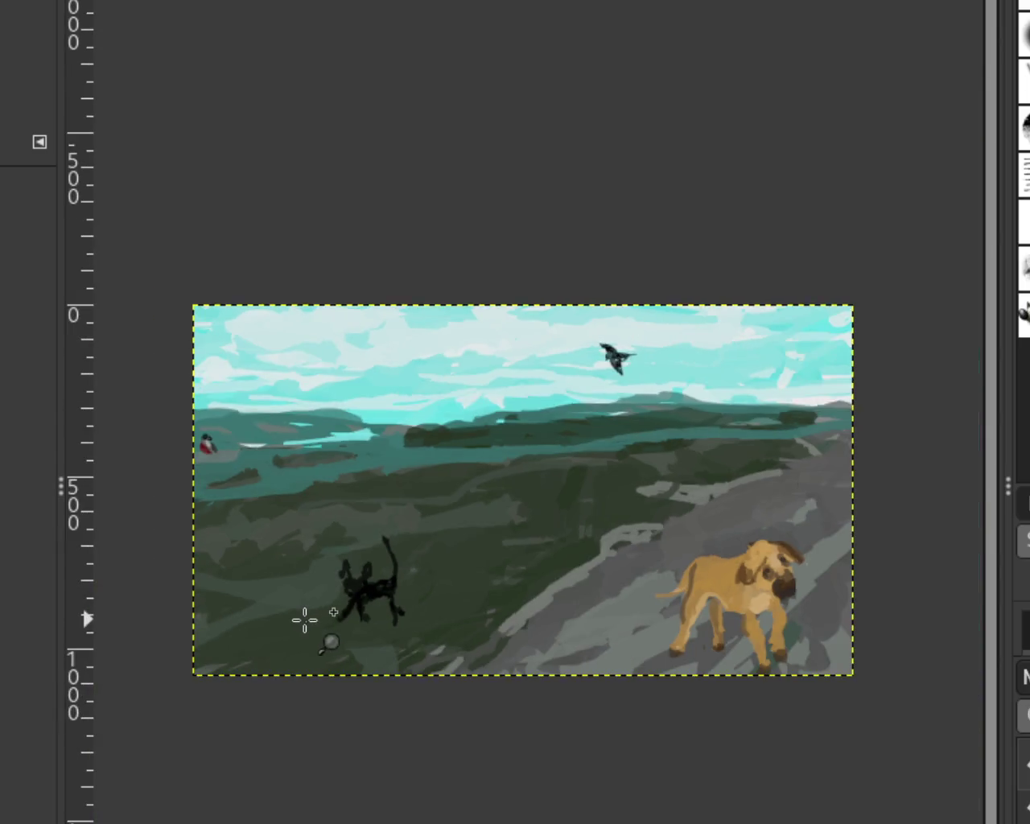
left_click(306, 618)
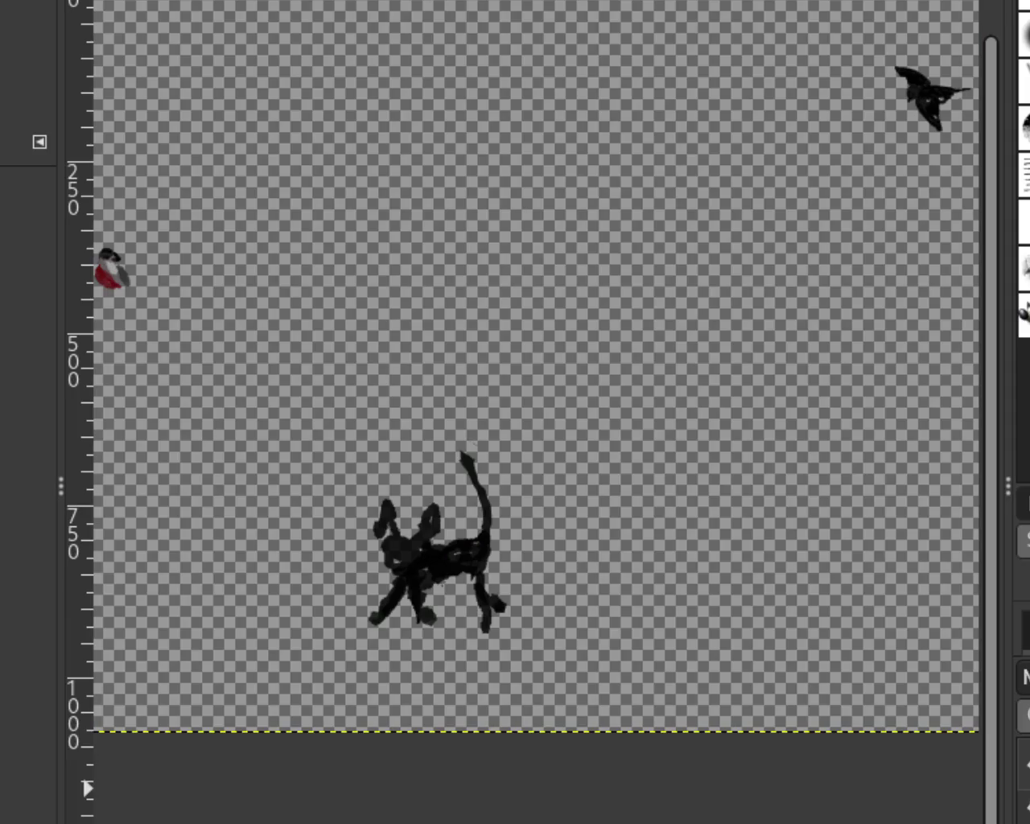
Select the crow, drag it from the top-right corner to the top centre, and anchor it.
key("r")
left_click_drag(841, 51, 978, 153)
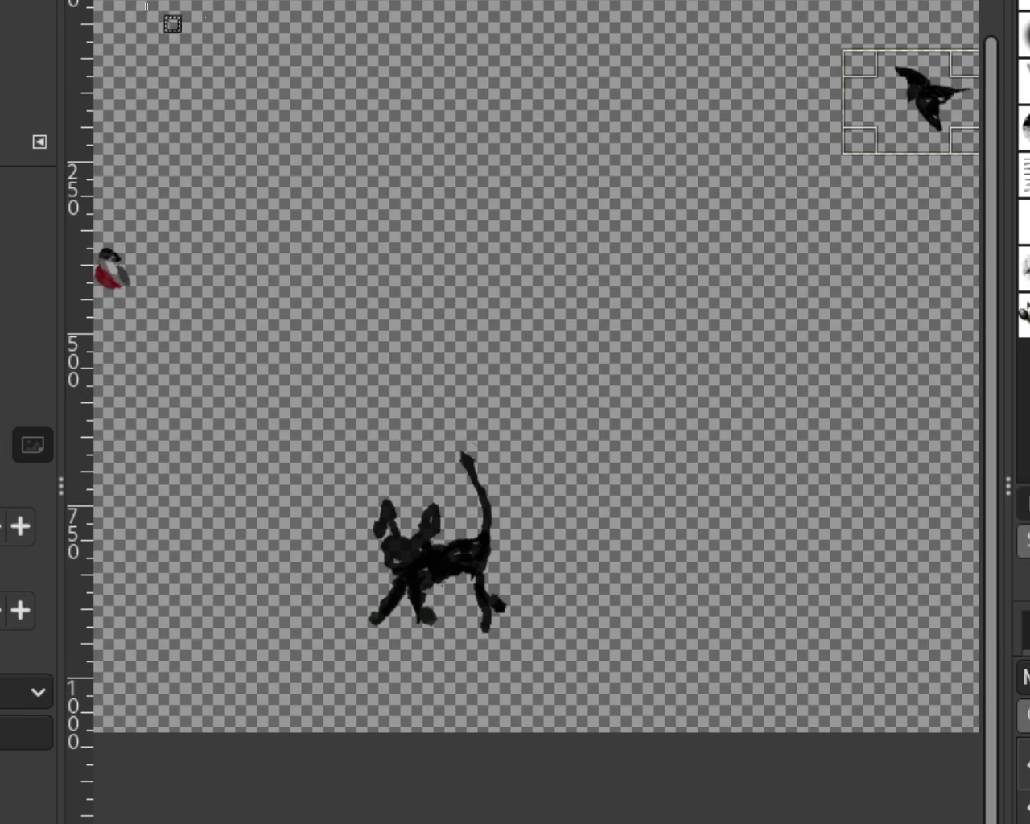
key("m")
mouse_move(917, 101)
left_mouse_down()
mouse_move(495, 52)
mouse_move(573, 52)
left_mouse_up()
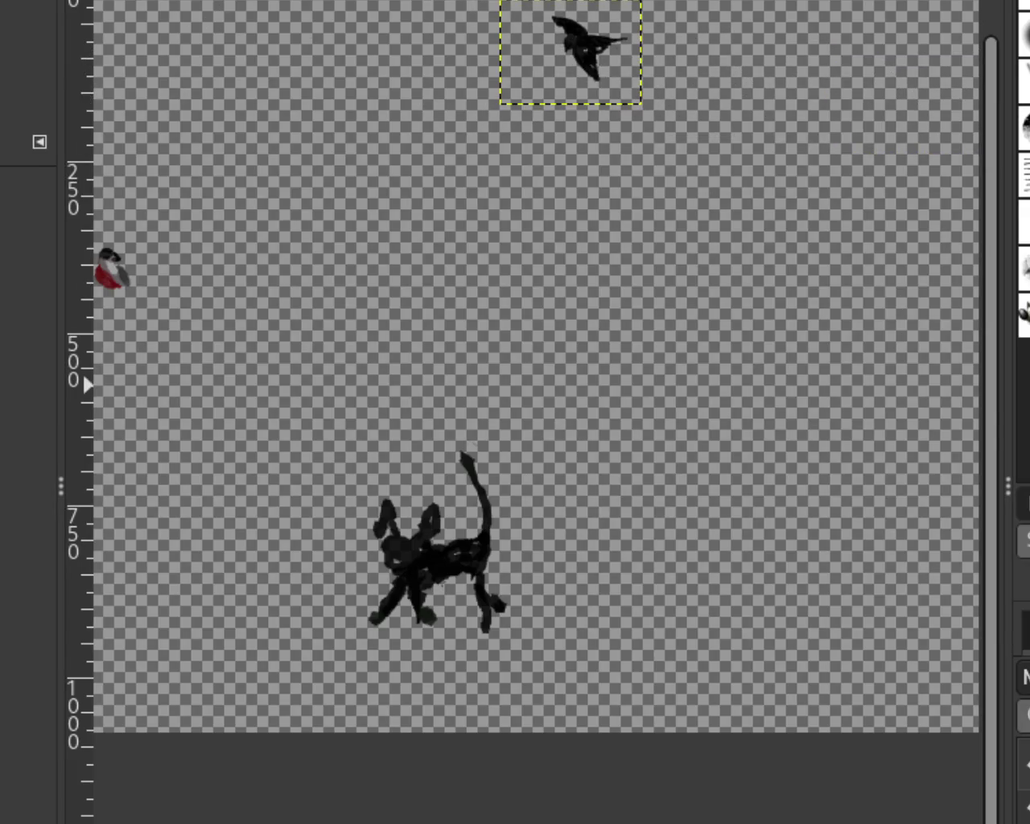
key("ctrl+h")
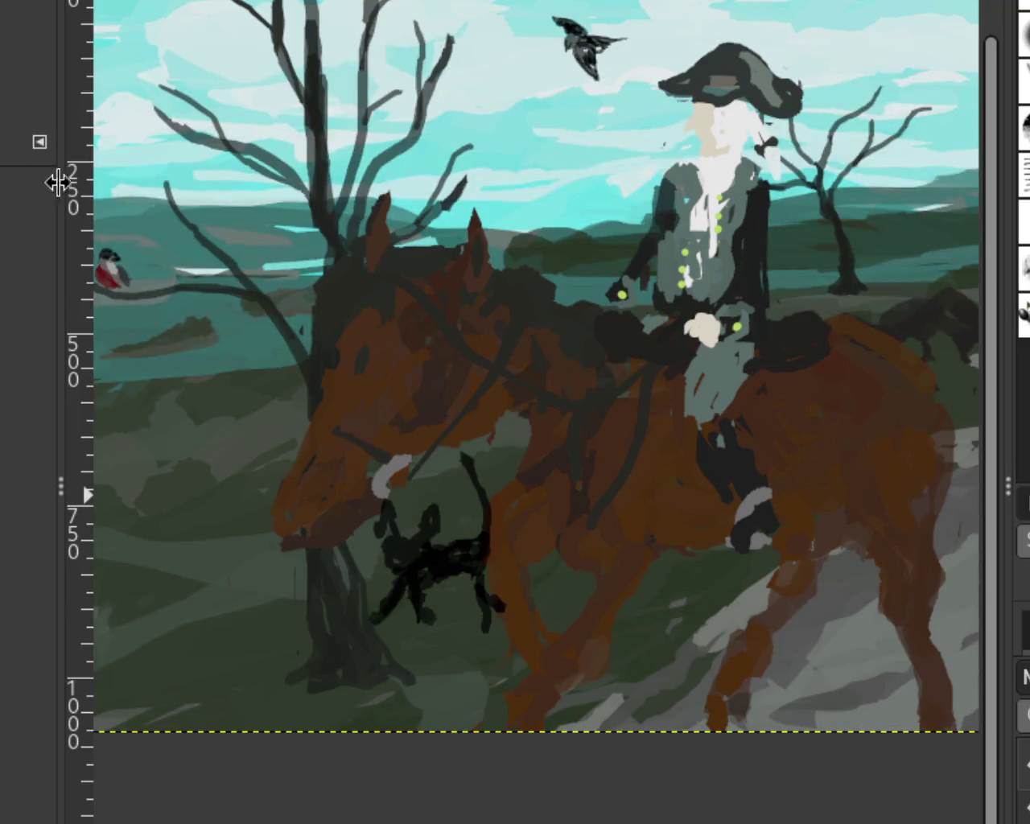
Scroll-zoom around the full scene of riders, animals and moorland landscape.
scroll(439, 302, "down", 2)
scroll(439, 302, "up", 2)
scroll(338, 278, "down", 1)
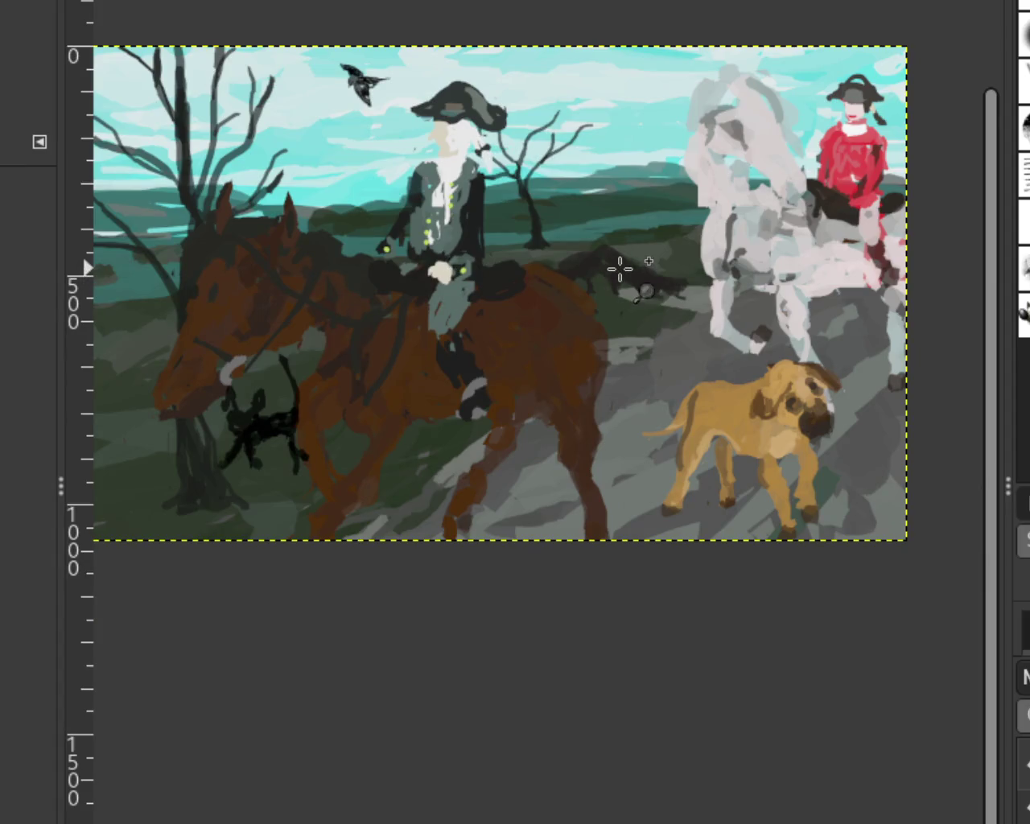
scroll(352, 260, "down", 1)
scroll(355, 260, "up", 3)
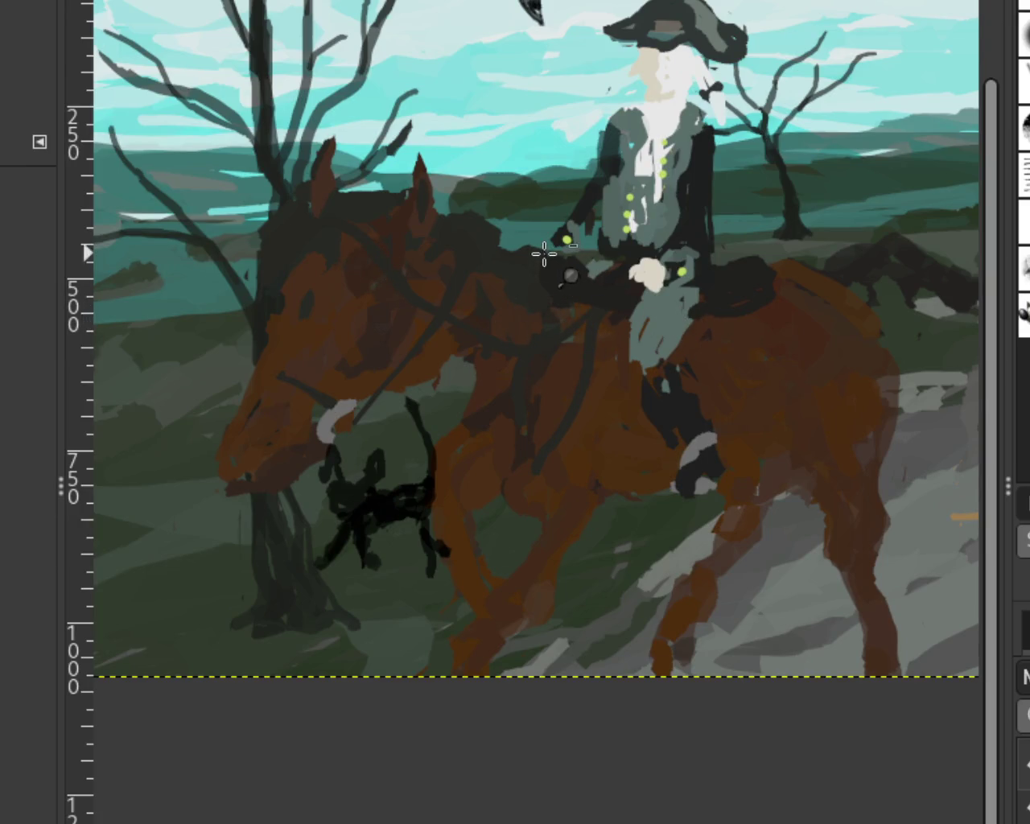
scroll(568, 278, "down", 2)
scroll(620, 242, "up", 1)
scroll(419, 234, "down", 1)
scroll(225, 249, "up", 3)
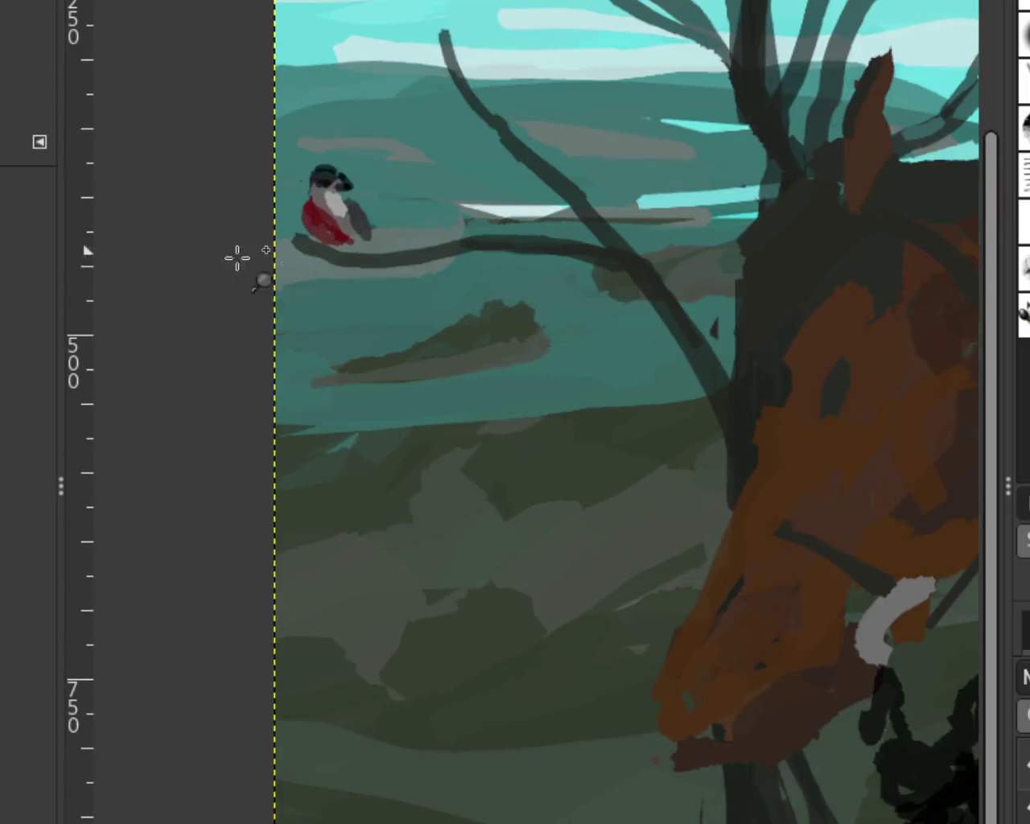
scroll(194, 250, "down", 1)
scroll(223, 233, "down", 1)
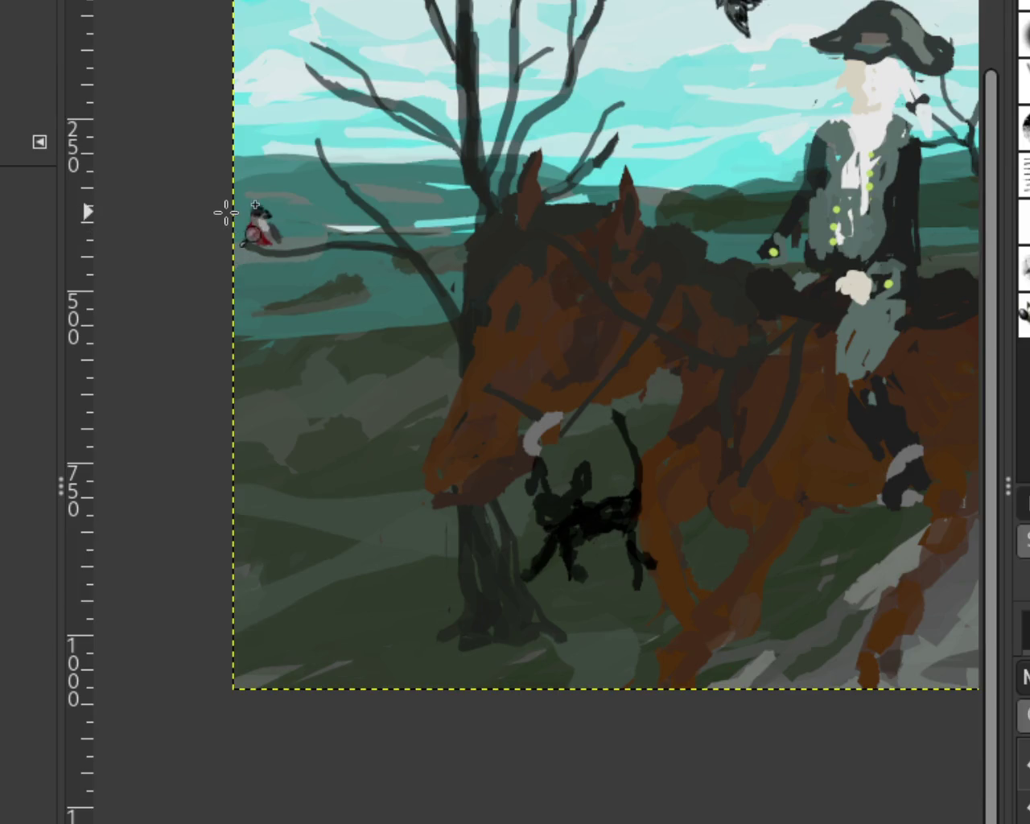
scroll(223, 217, "down", 2)
scroll(223, 214, "down", 1)
scroll(414, 197, "up", 1)
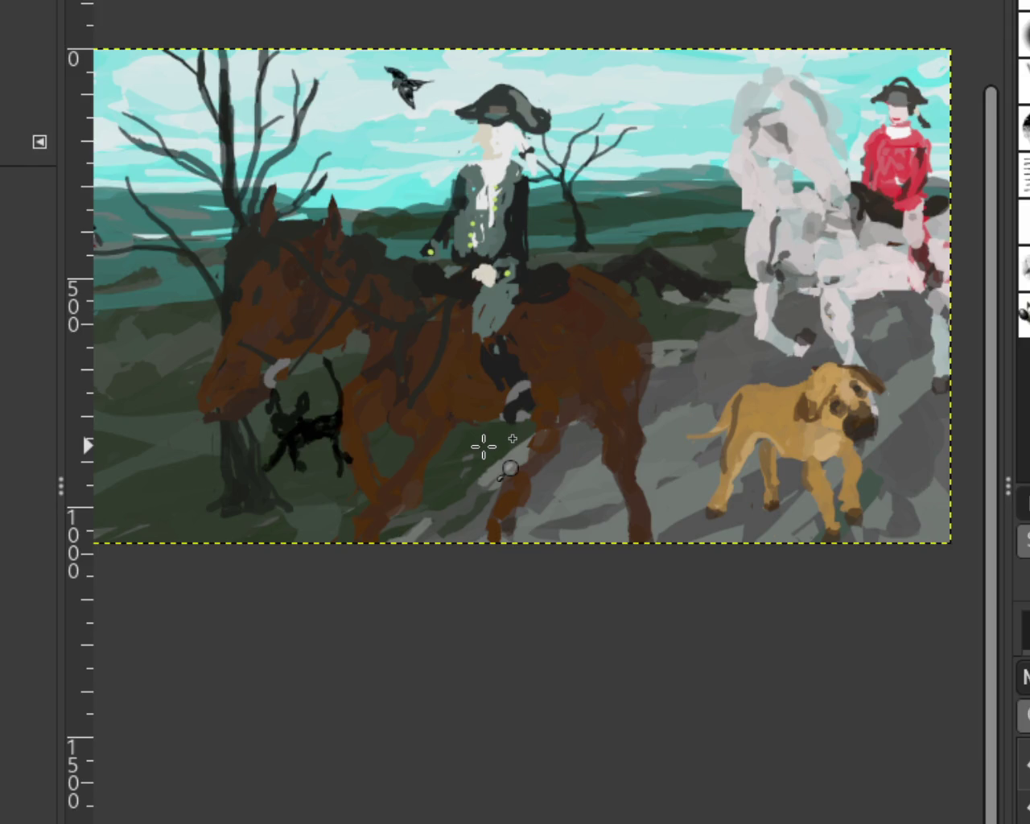
Zoom in on the black cat with the landscape, riders and trees hidden.
scroll(483, 447, "down", 1)
scroll(636, 421, "up", 1)
scroll(690, 397, "down", 1)
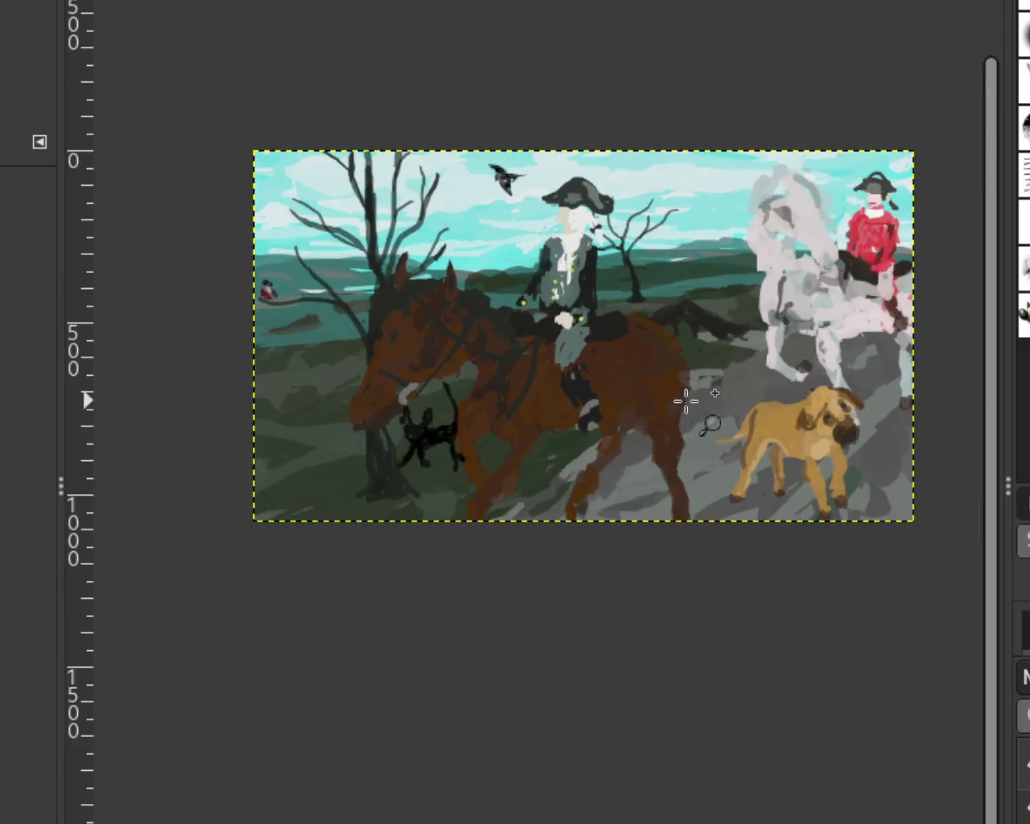
scroll(646, 403, "up", 1)
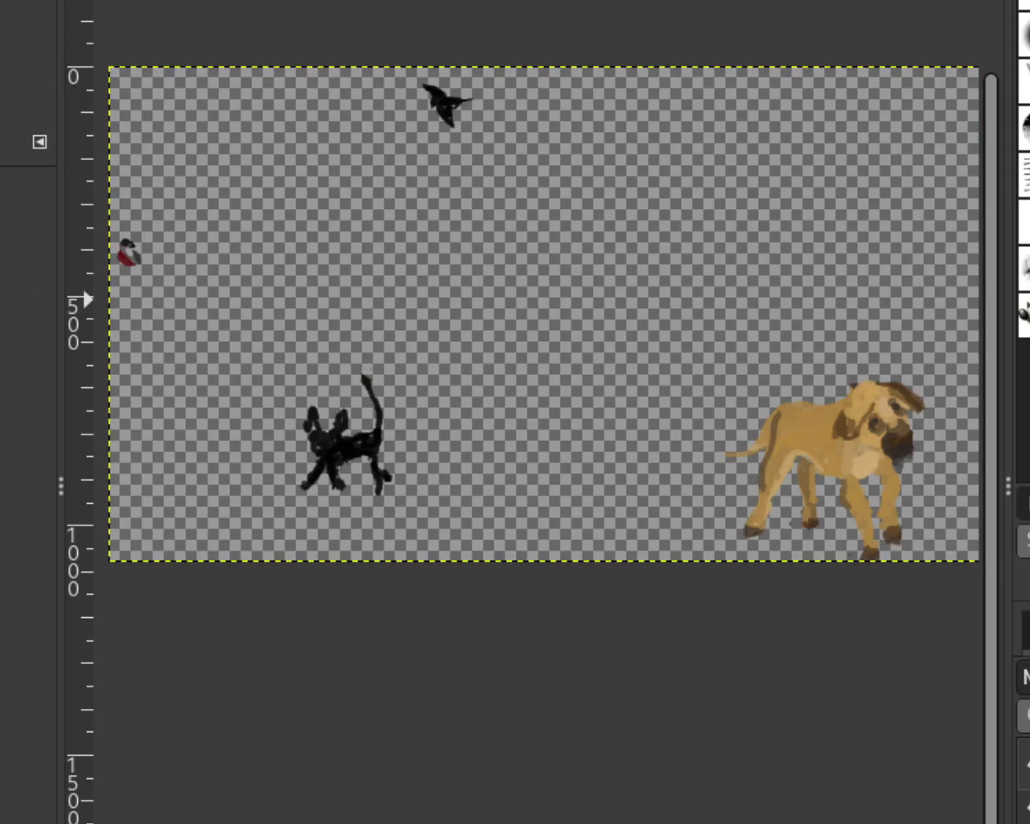
scroll(357, 487, "up", 4)
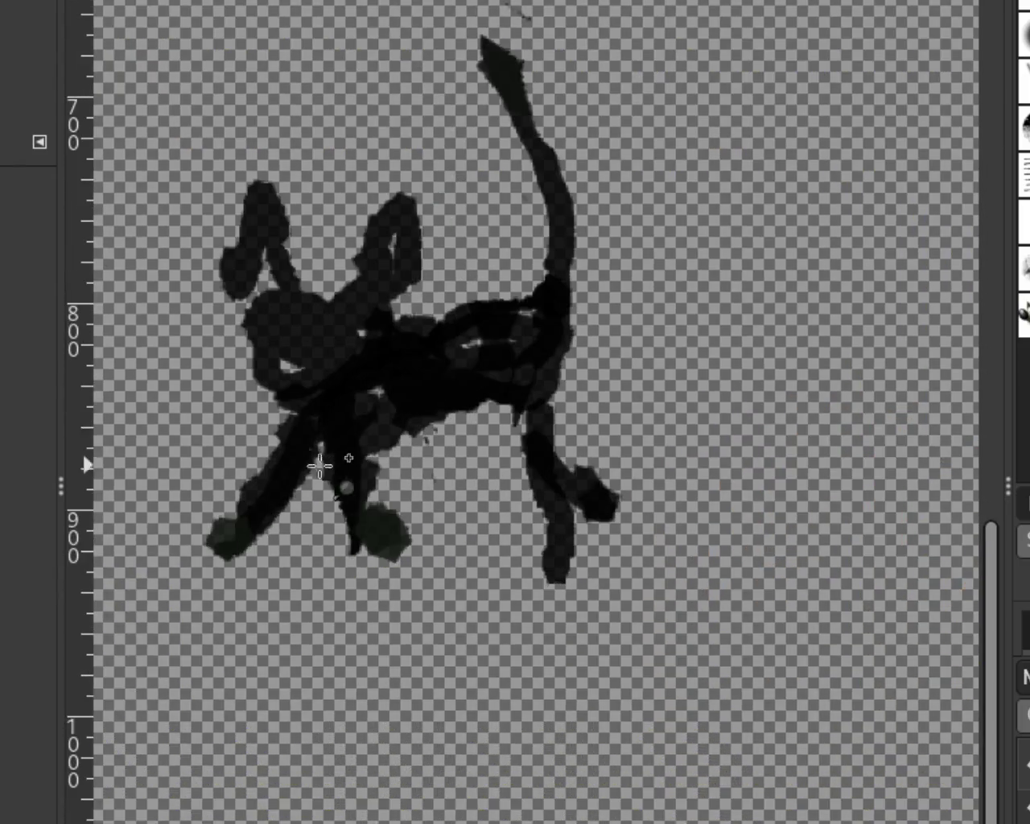